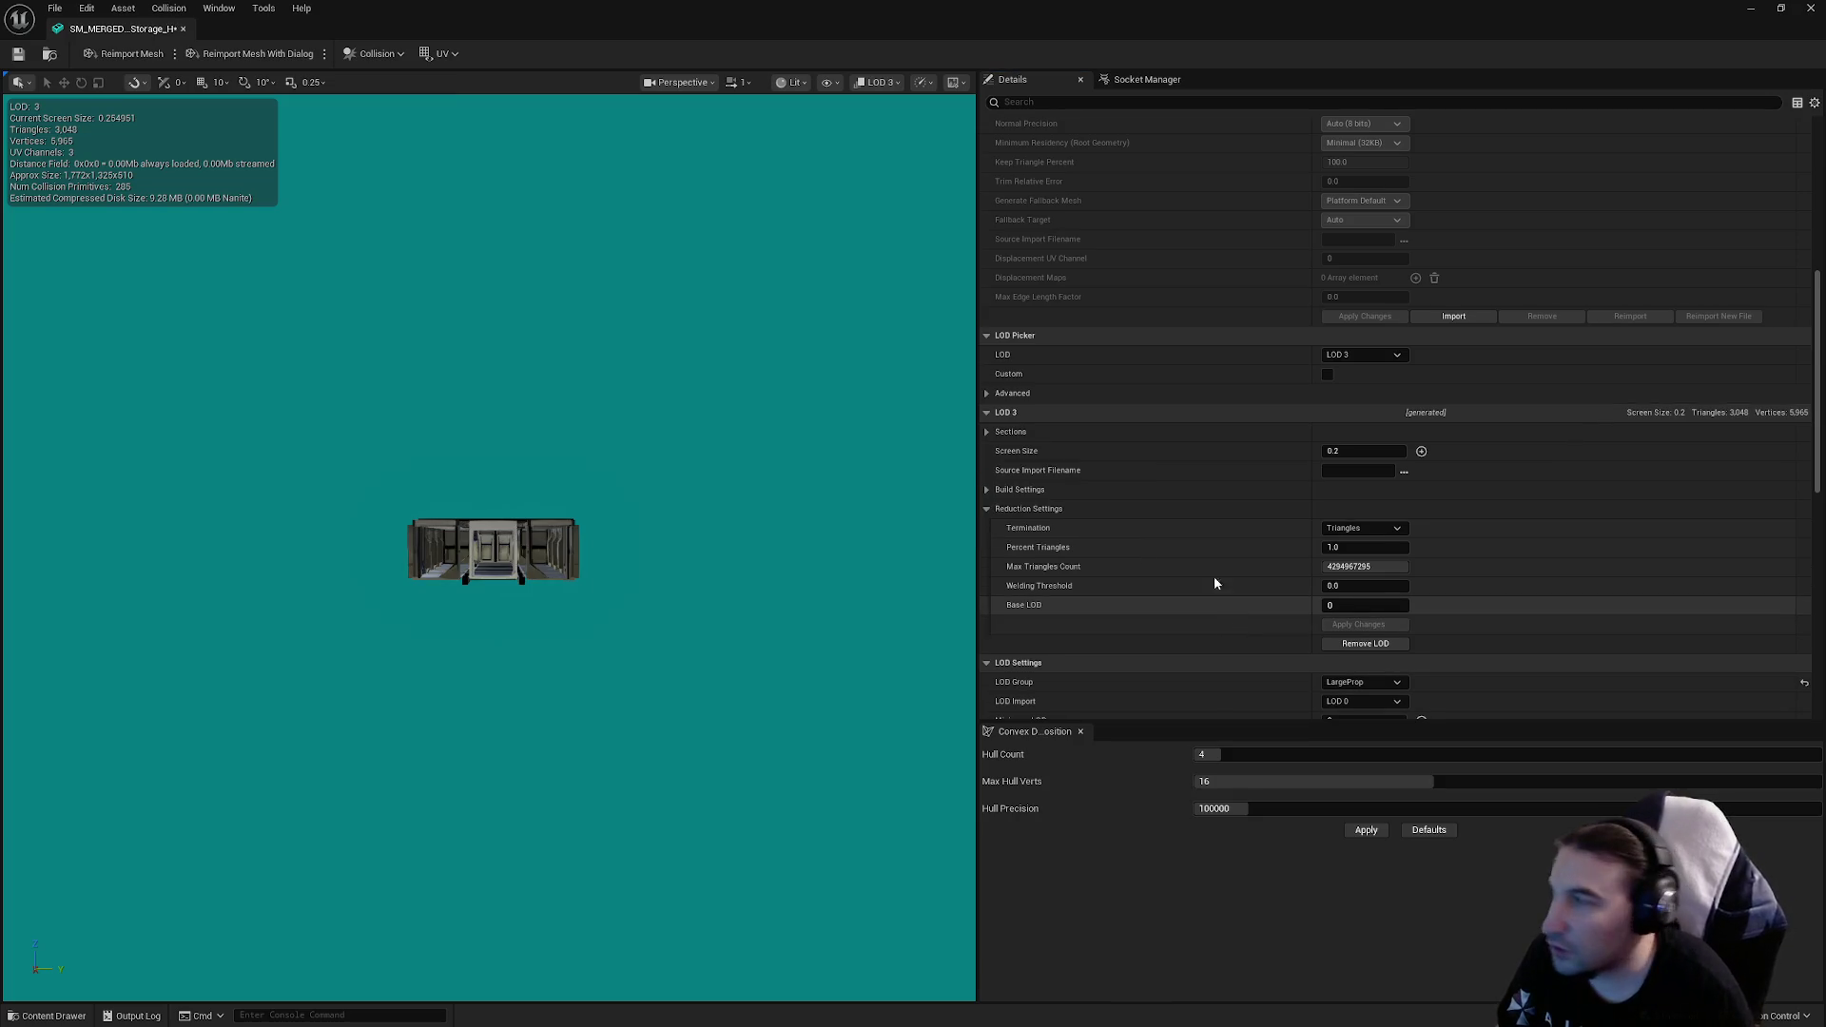
Step: Save the merged Storage_H static mesh asset and close its editor window
{"action": "left_click", "coordinate": [18, 54]}
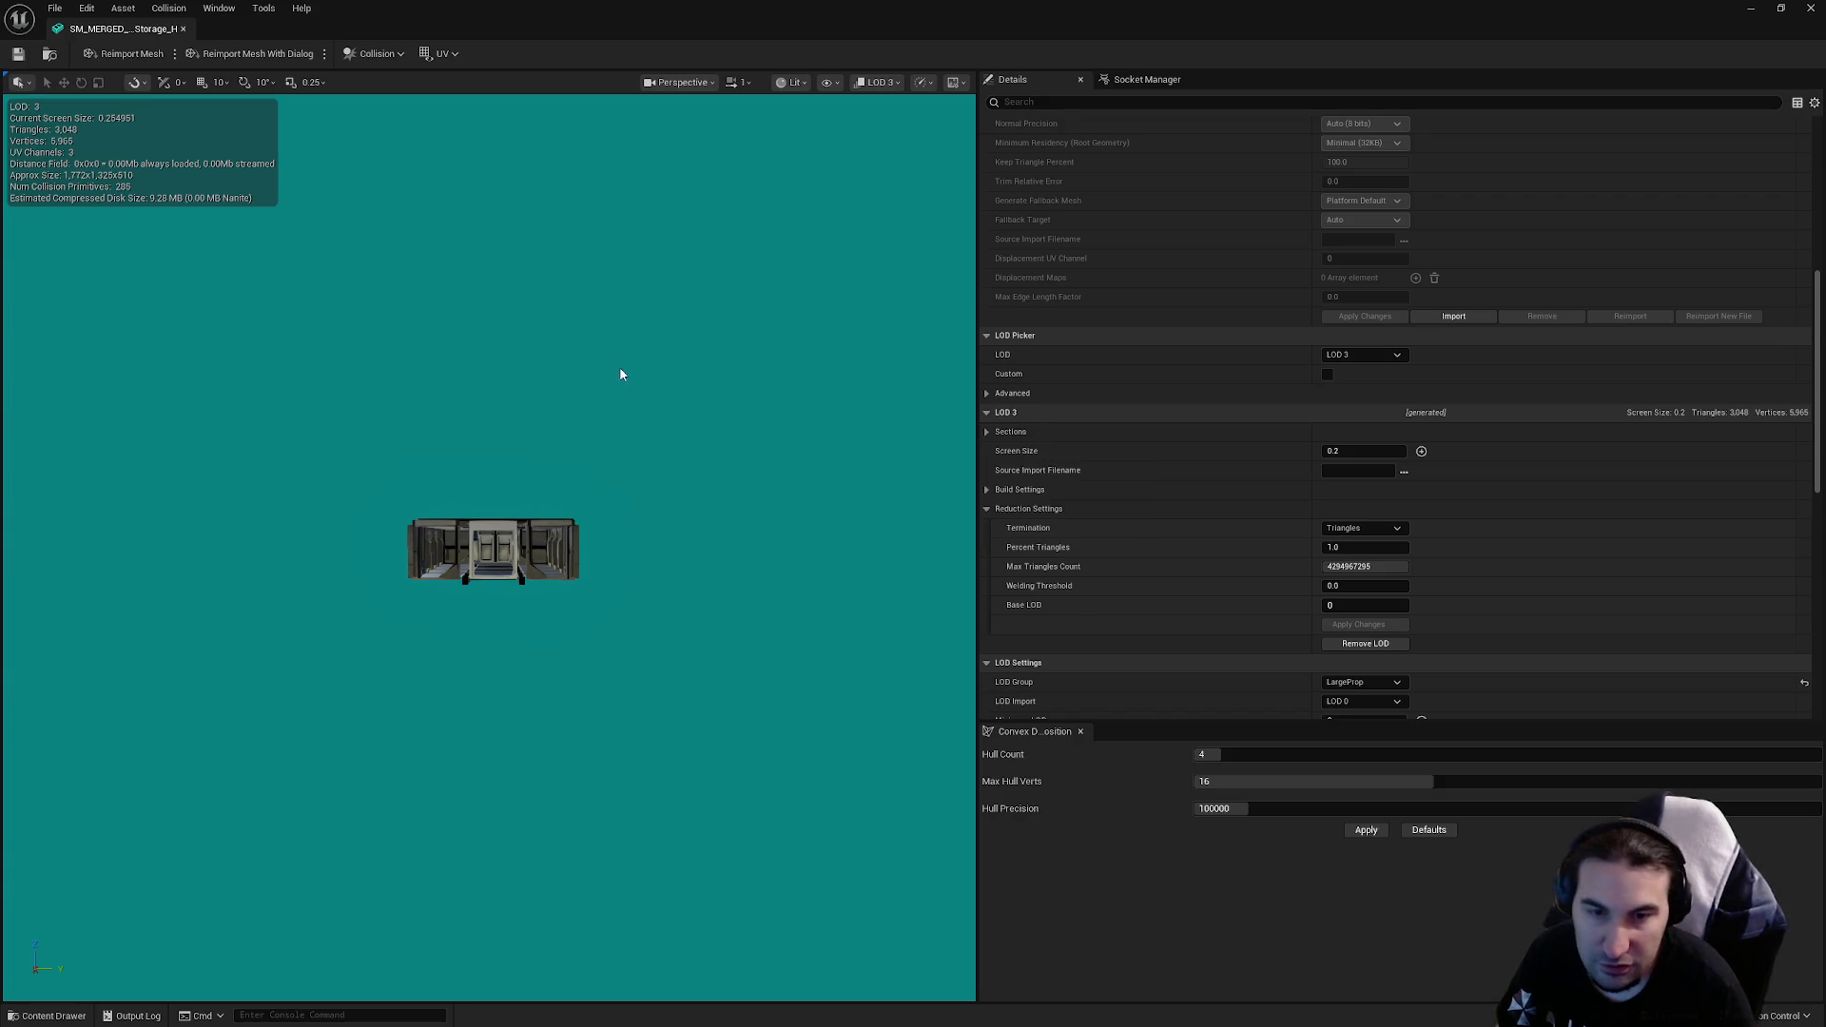
{"action": "left_click_drag", "start_coordinate": [661, 431], "coordinate": [668, 425]}
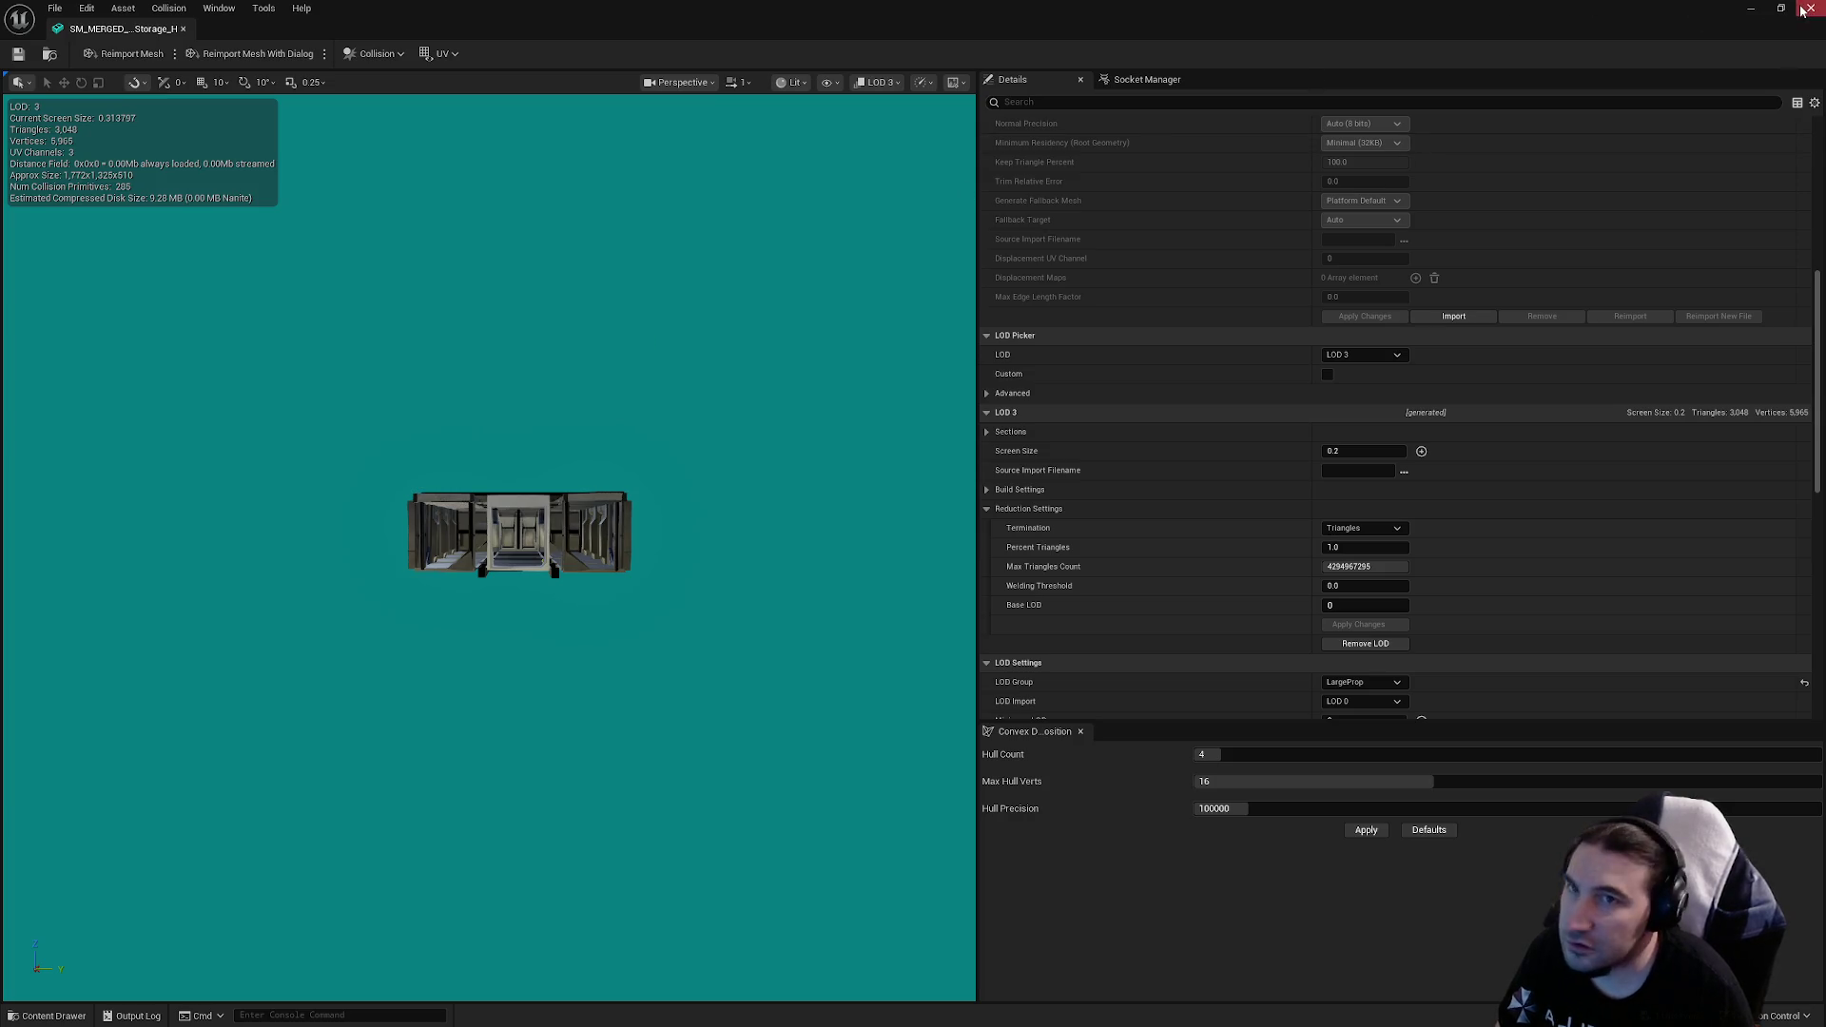
{"action": "left_click", "coordinate": [1810, 7]}
Step: Save the BP_Ship_Storage_H blueprint through the Save Content dialog
{"action": "left_click", "coordinate": [318, 772]}
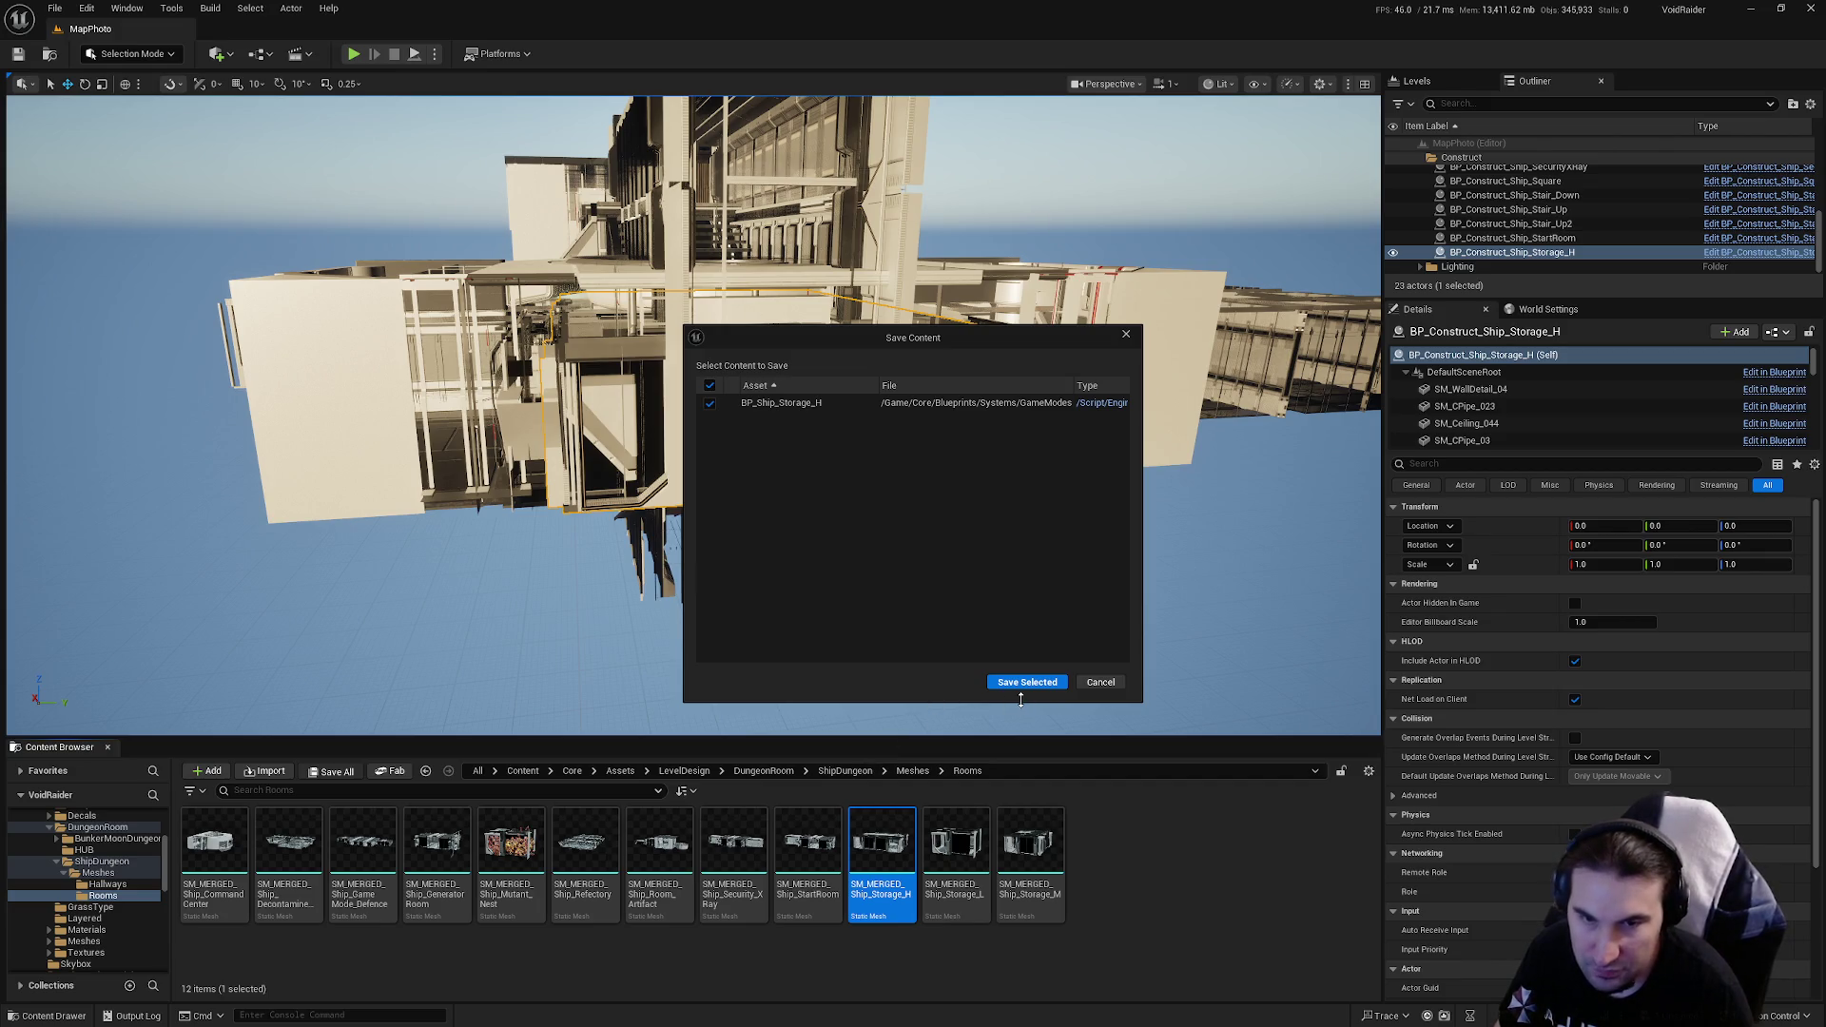
{"action": "left_click", "coordinate": [1022, 683]}
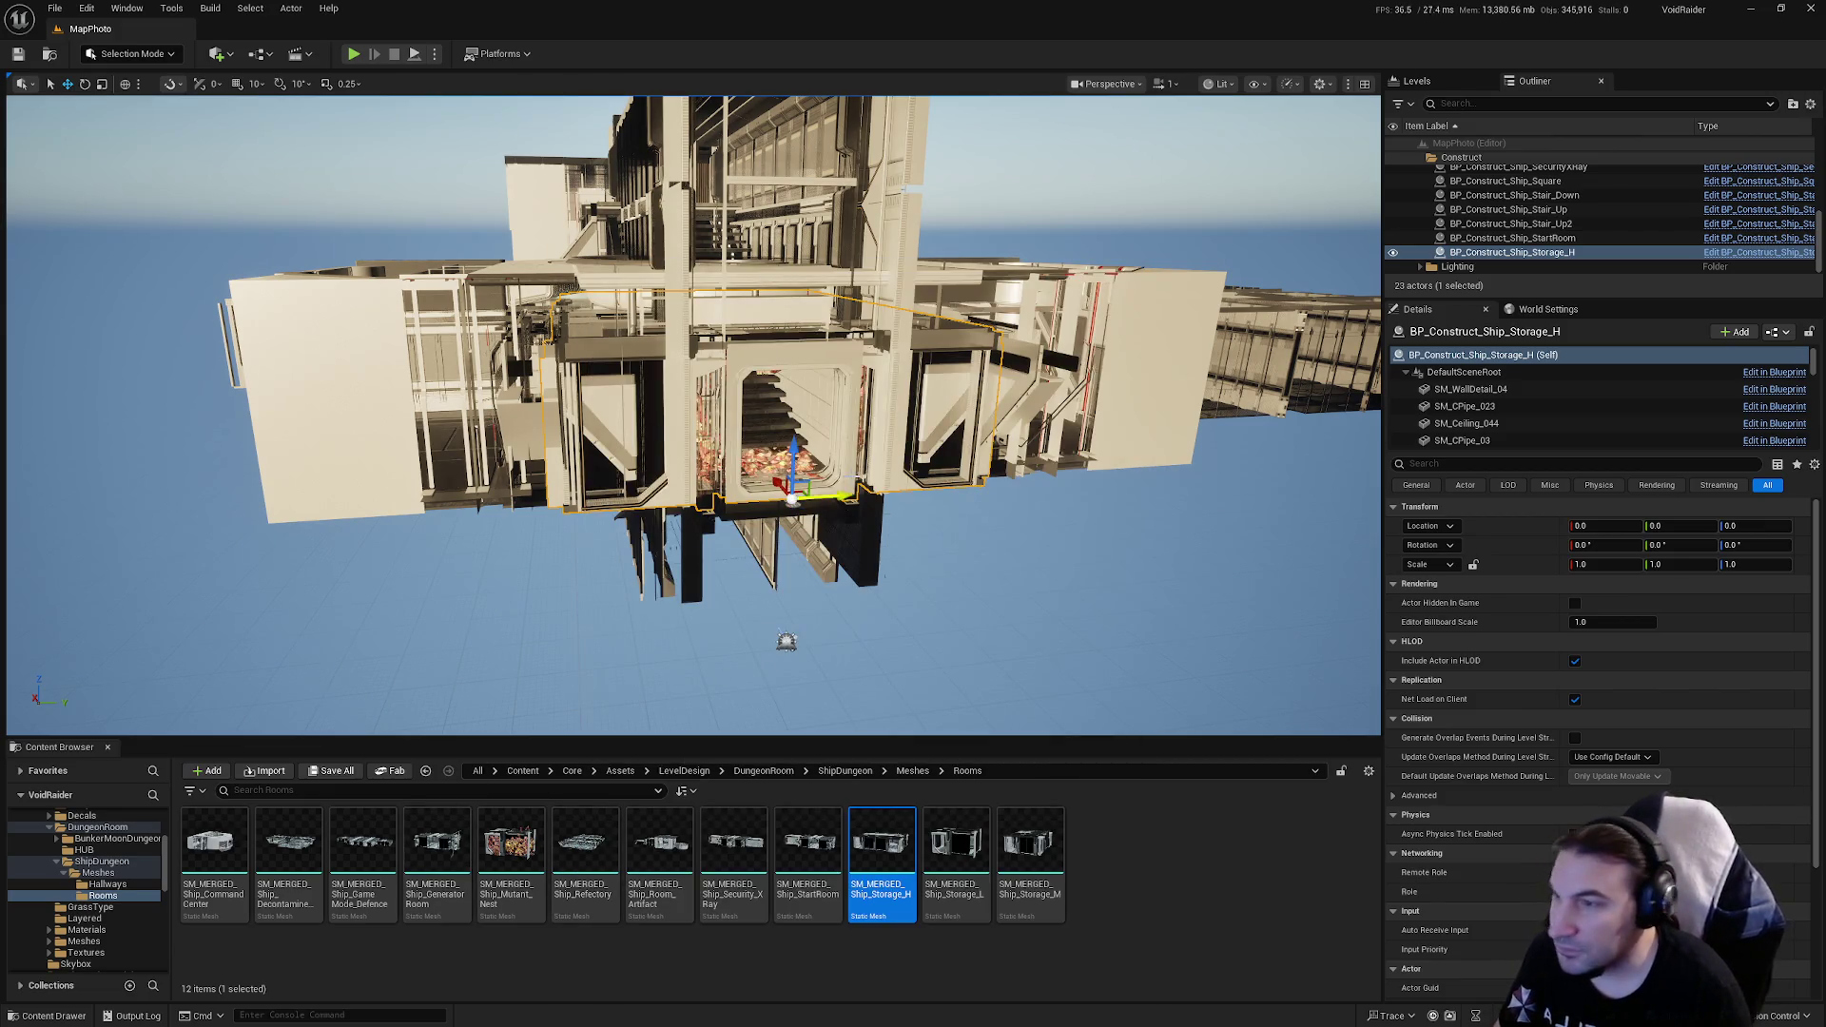
{"action": "scroll", "coordinate": [831, 697], "scroll_direction": "up", "scroll_amount": 3}
{"action": "mouse_move", "coordinate": [757, 581]}
{"action": "left_mouse_down"}
{"action": "mouse_move", "coordinate": [742, 561]}
{"action": "mouse_move", "coordinate": [749, 609]}
{"action": "left_mouse_up"}
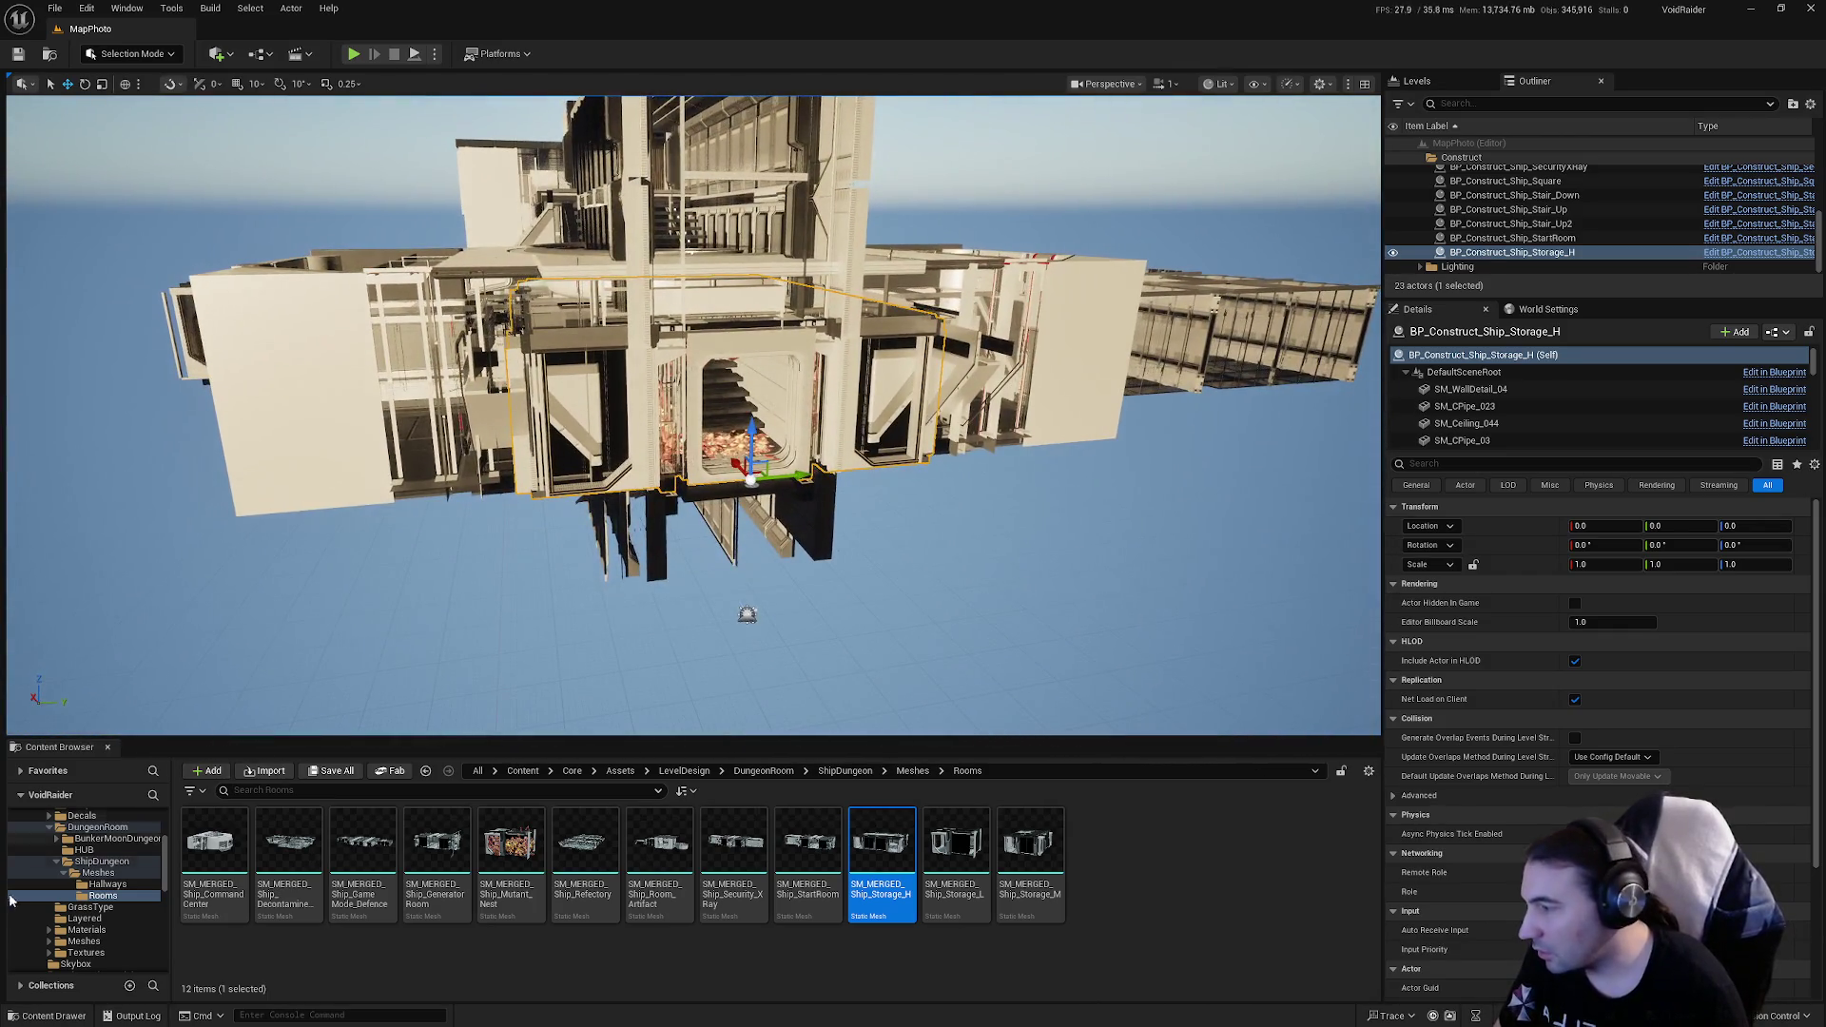
{"action": "scroll", "coordinate": [105, 872], "scroll_direction": "up", "scroll_amount": 3}
{"action": "scroll", "coordinate": [105, 871], "scroll_direction": "up", "scroll_amount": 5}
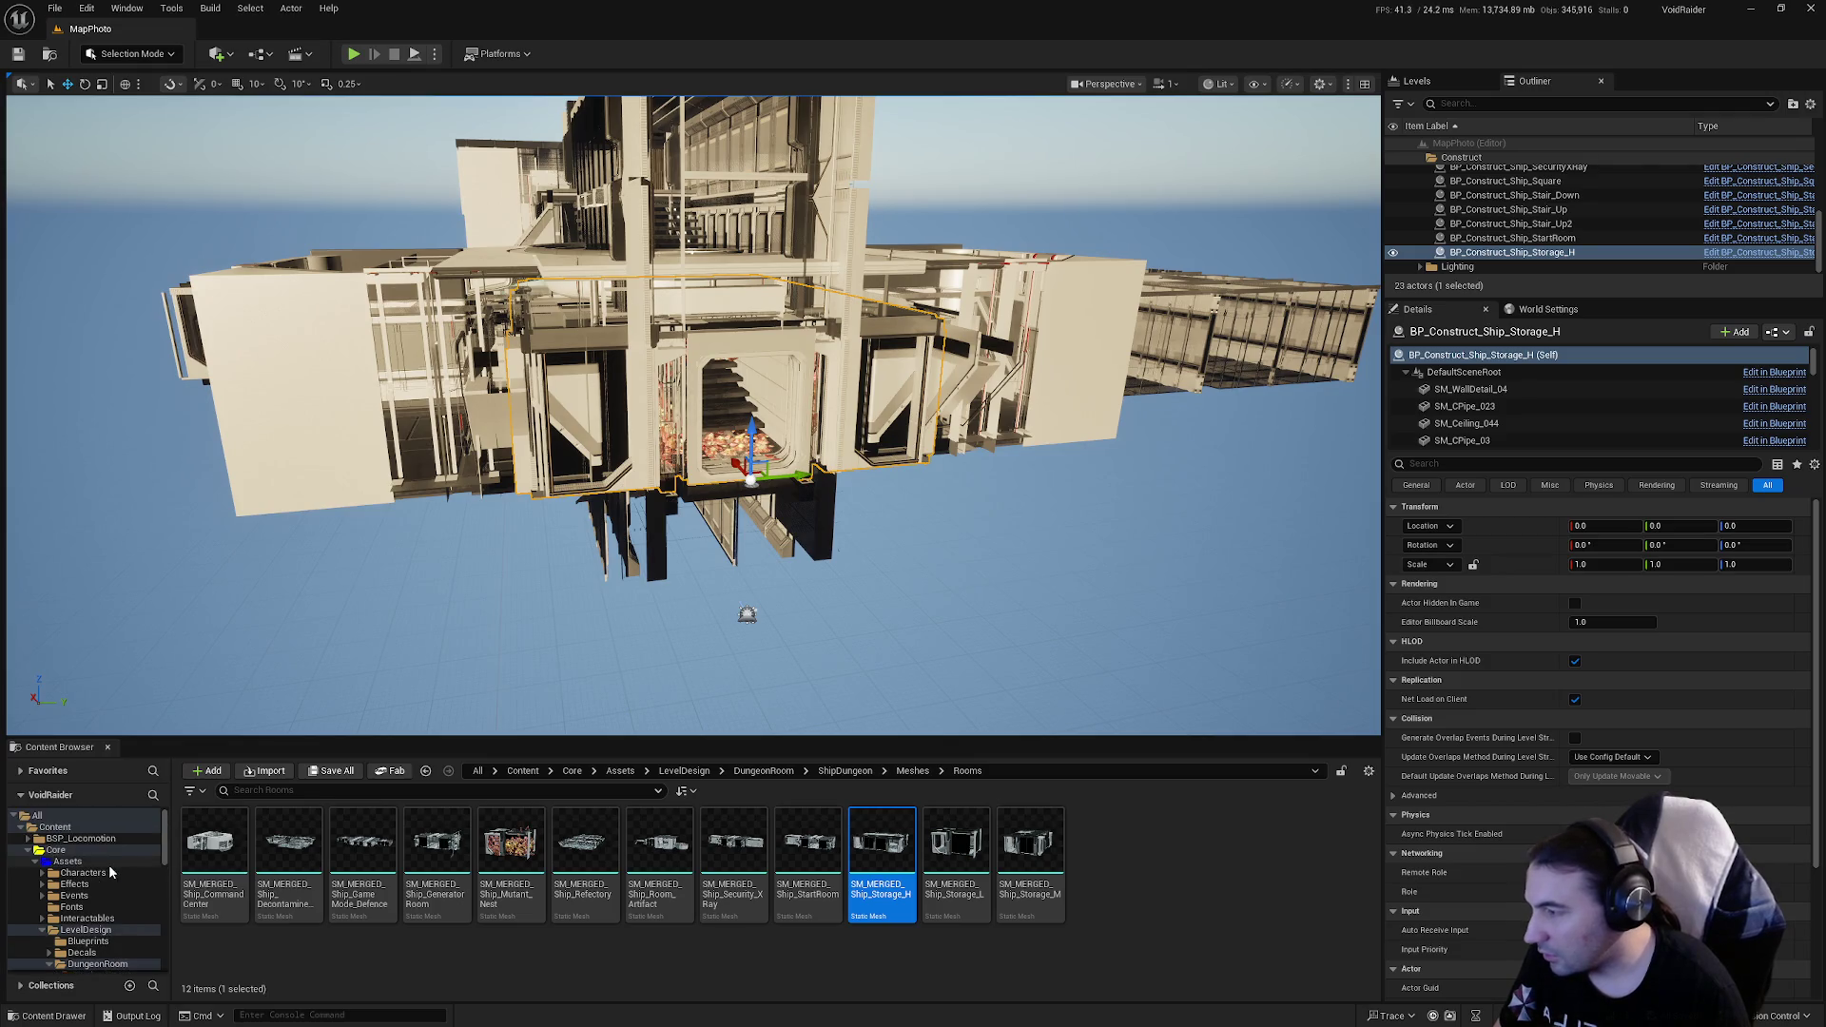
{"action": "scroll", "coordinate": [110, 875], "scroll_direction": "down", "scroll_amount": 4}
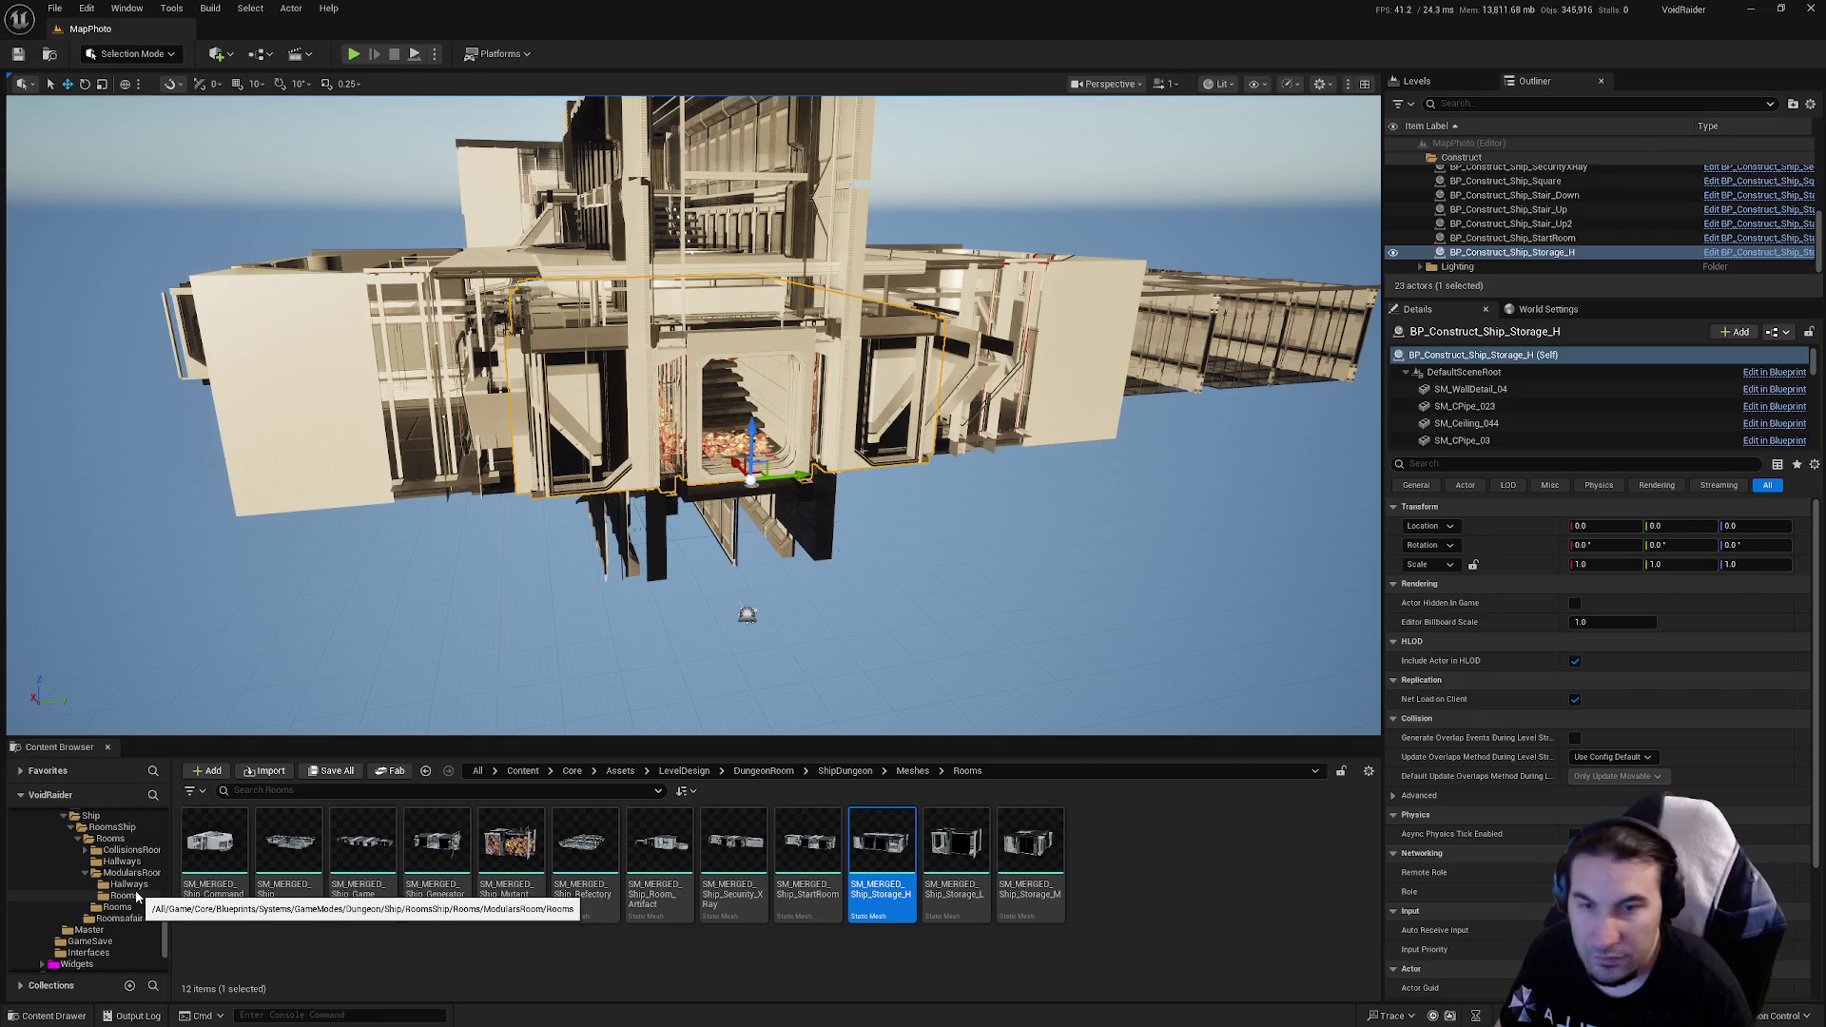
Step: Open the ModularsRoom Rooms folder and drag a Storage_L room into the level
{"action": "left_click", "coordinate": [123, 908]}
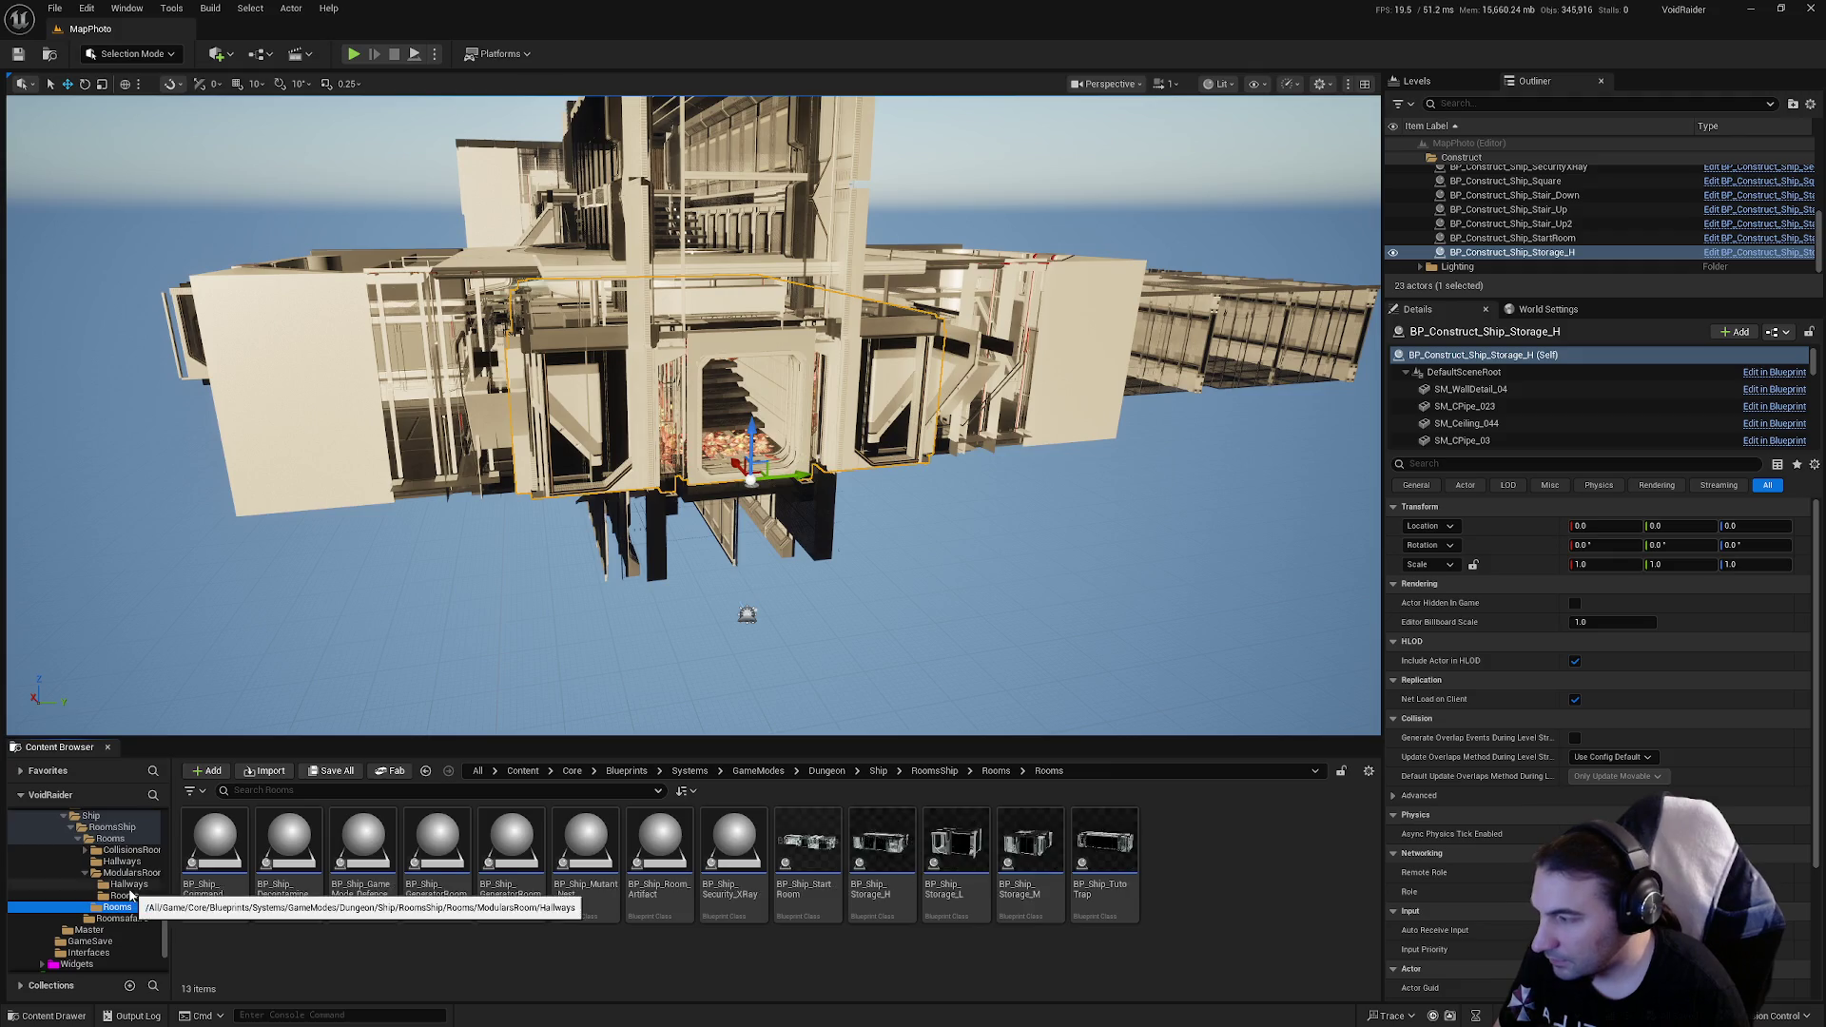
{"action": "left_click", "coordinate": [125, 896]}
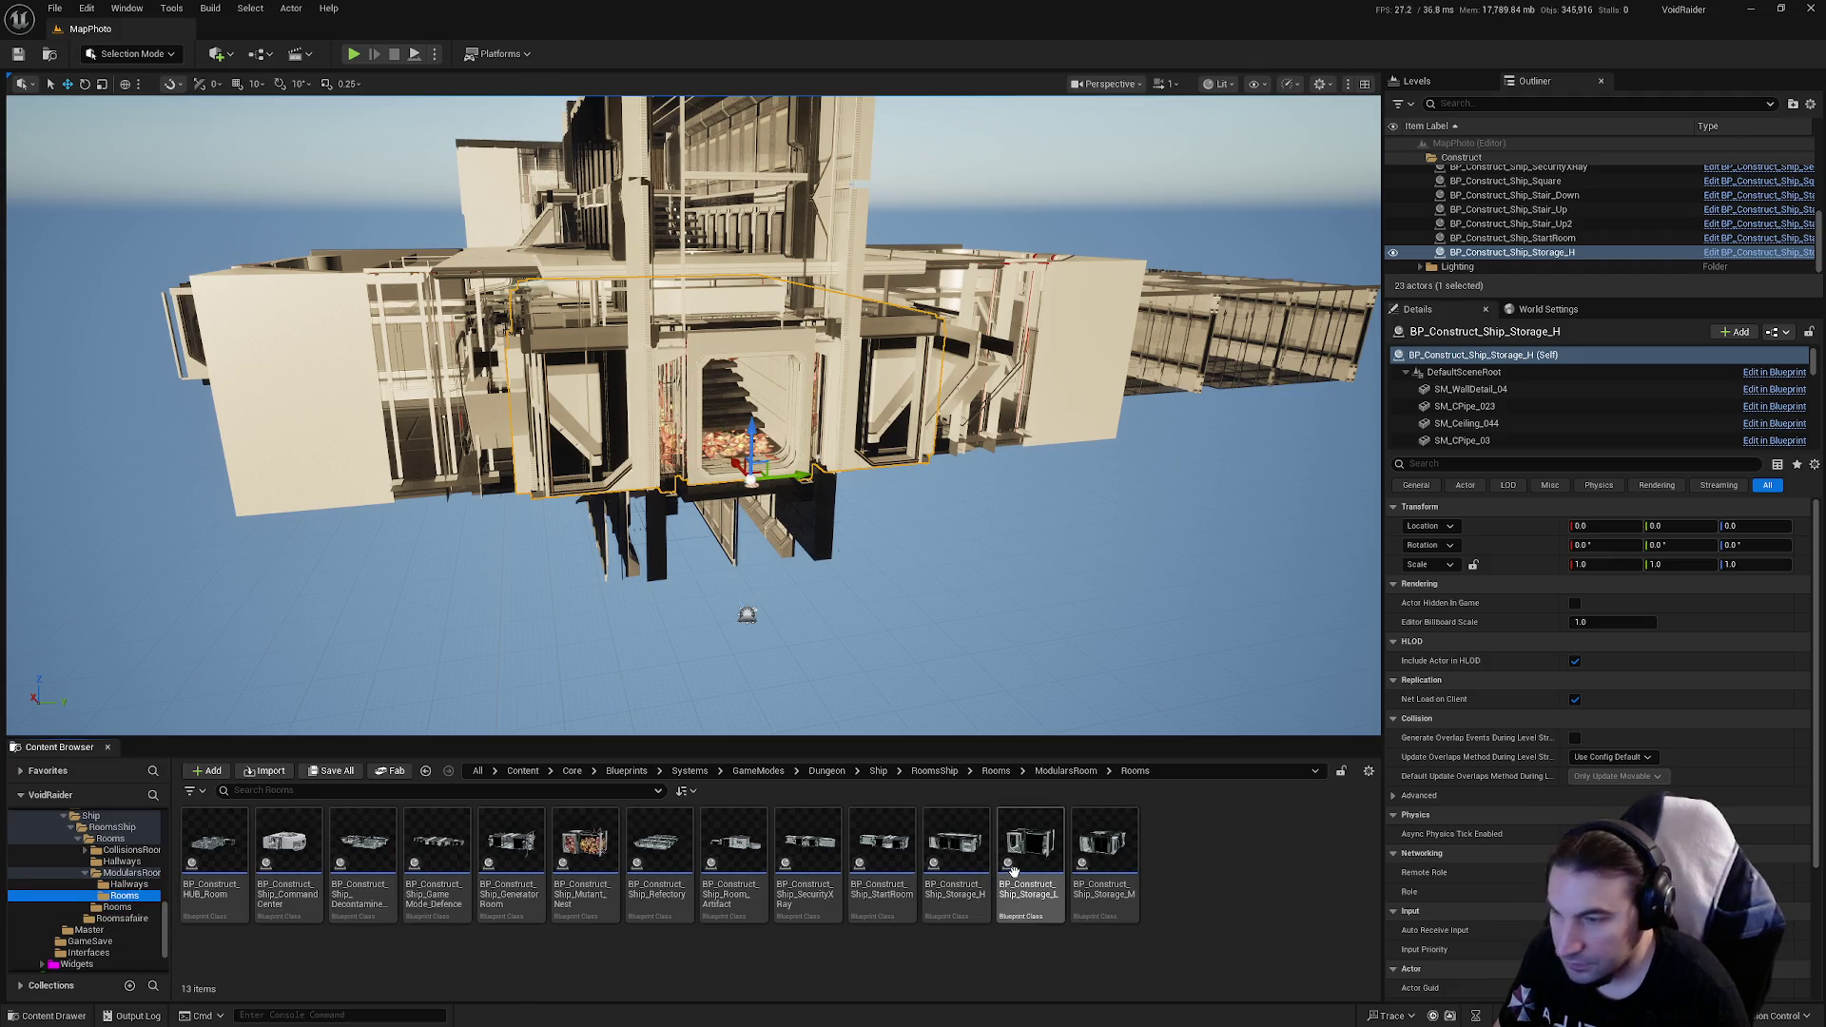
{"action": "left_click_drag", "start_coordinate": [1030, 845], "coordinate": [1050, 609]}
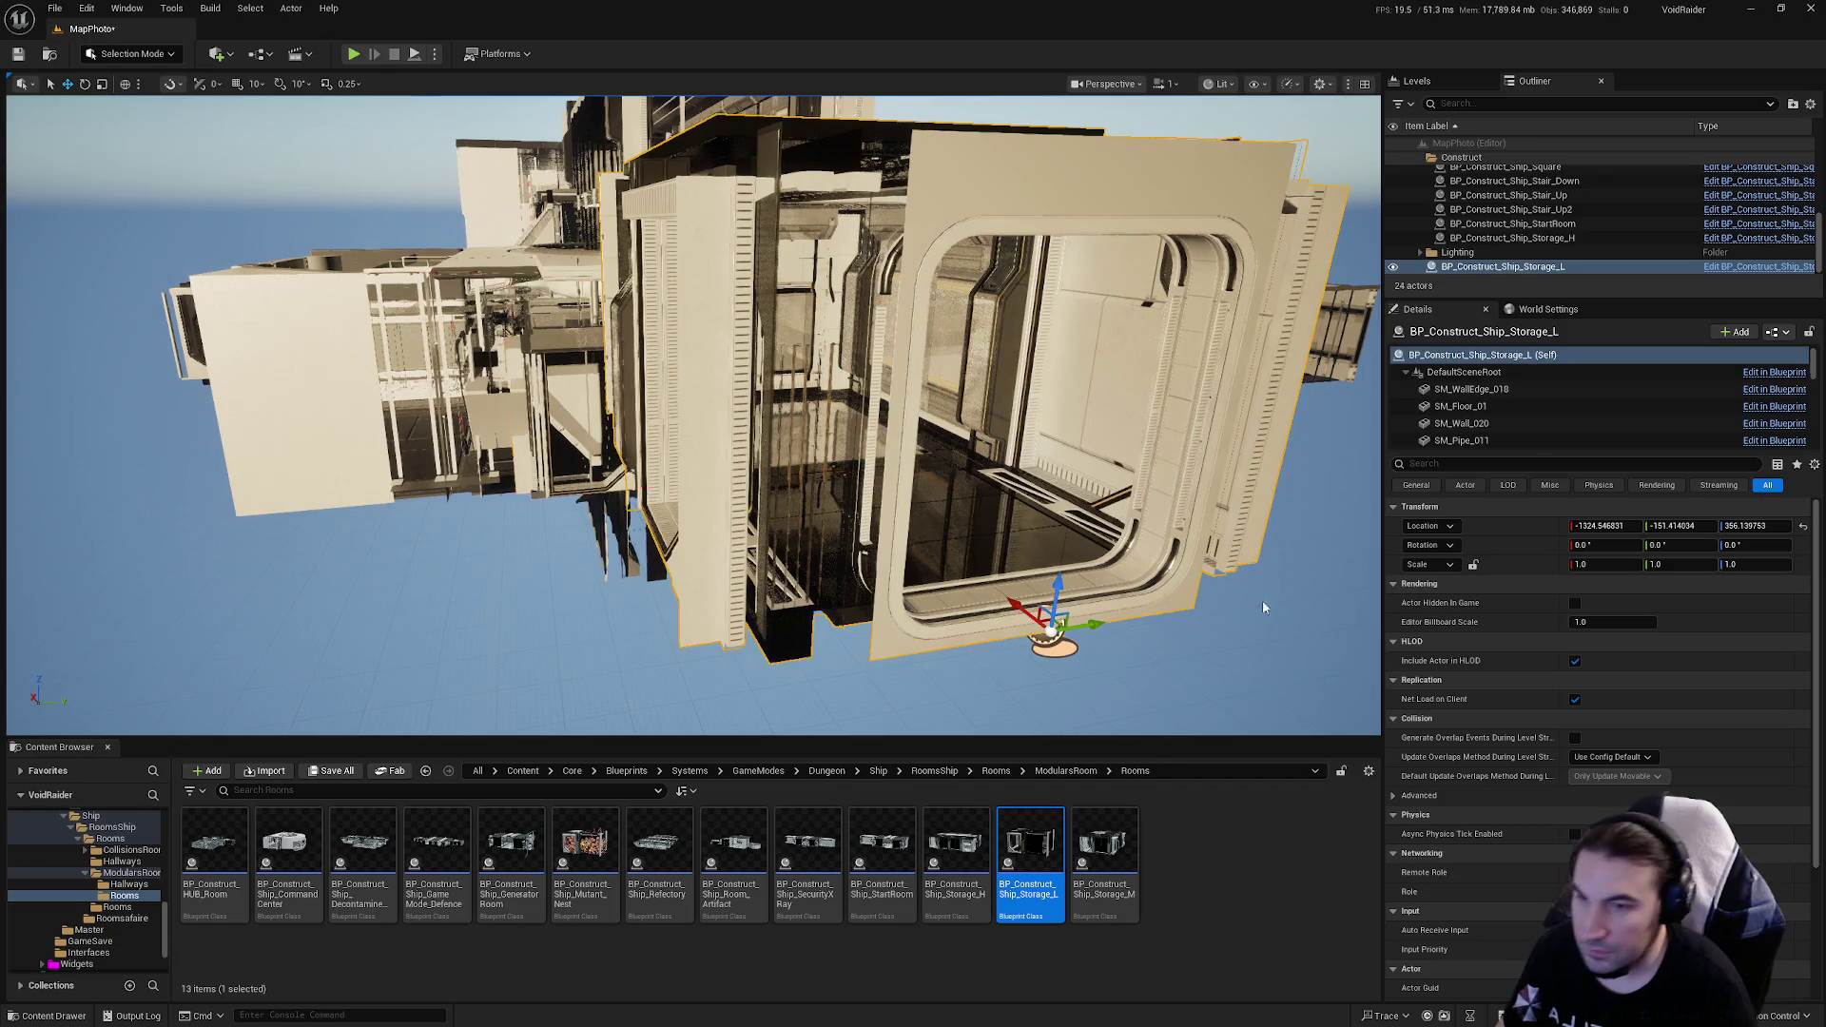
Step: Set the Storage_L room's Location X, Y and Z to 0 in Details
{"action": "left_click", "coordinate": [1617, 526]}
{"action": "type", "text": "0"}
{"action": "key", "text": "Return"}
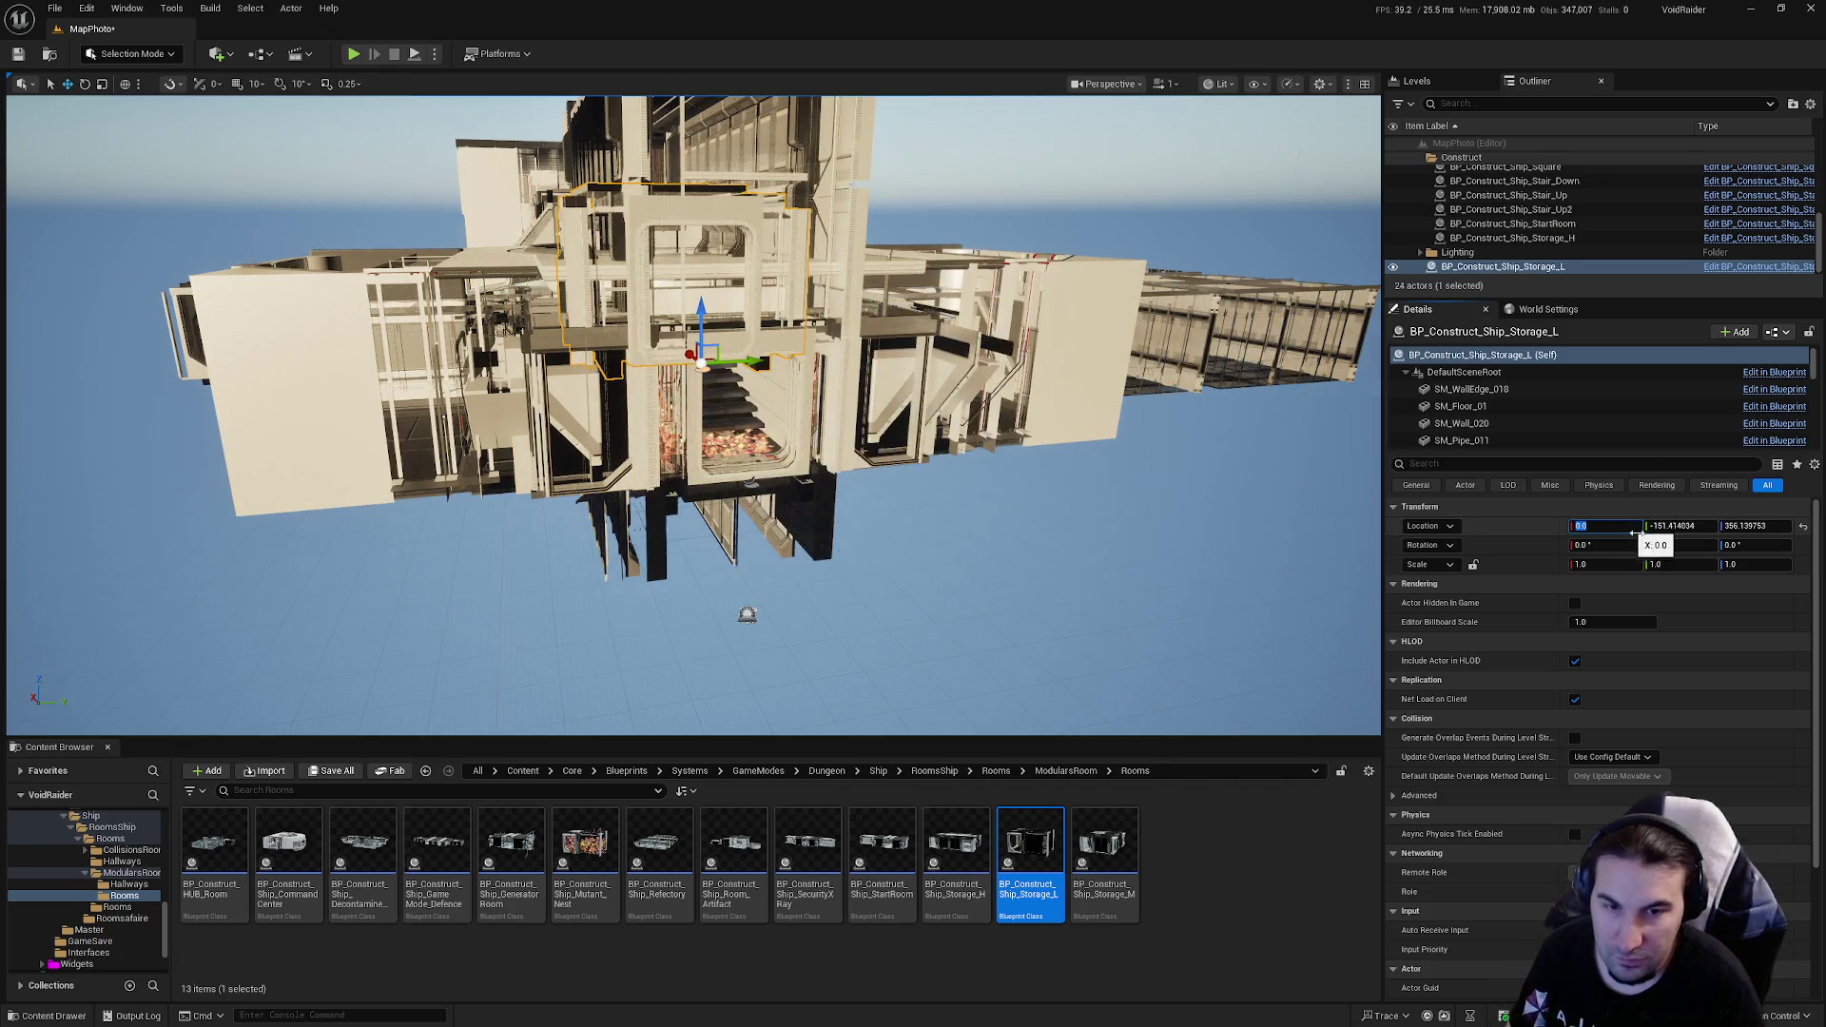
{"action": "key", "text": "Return"}
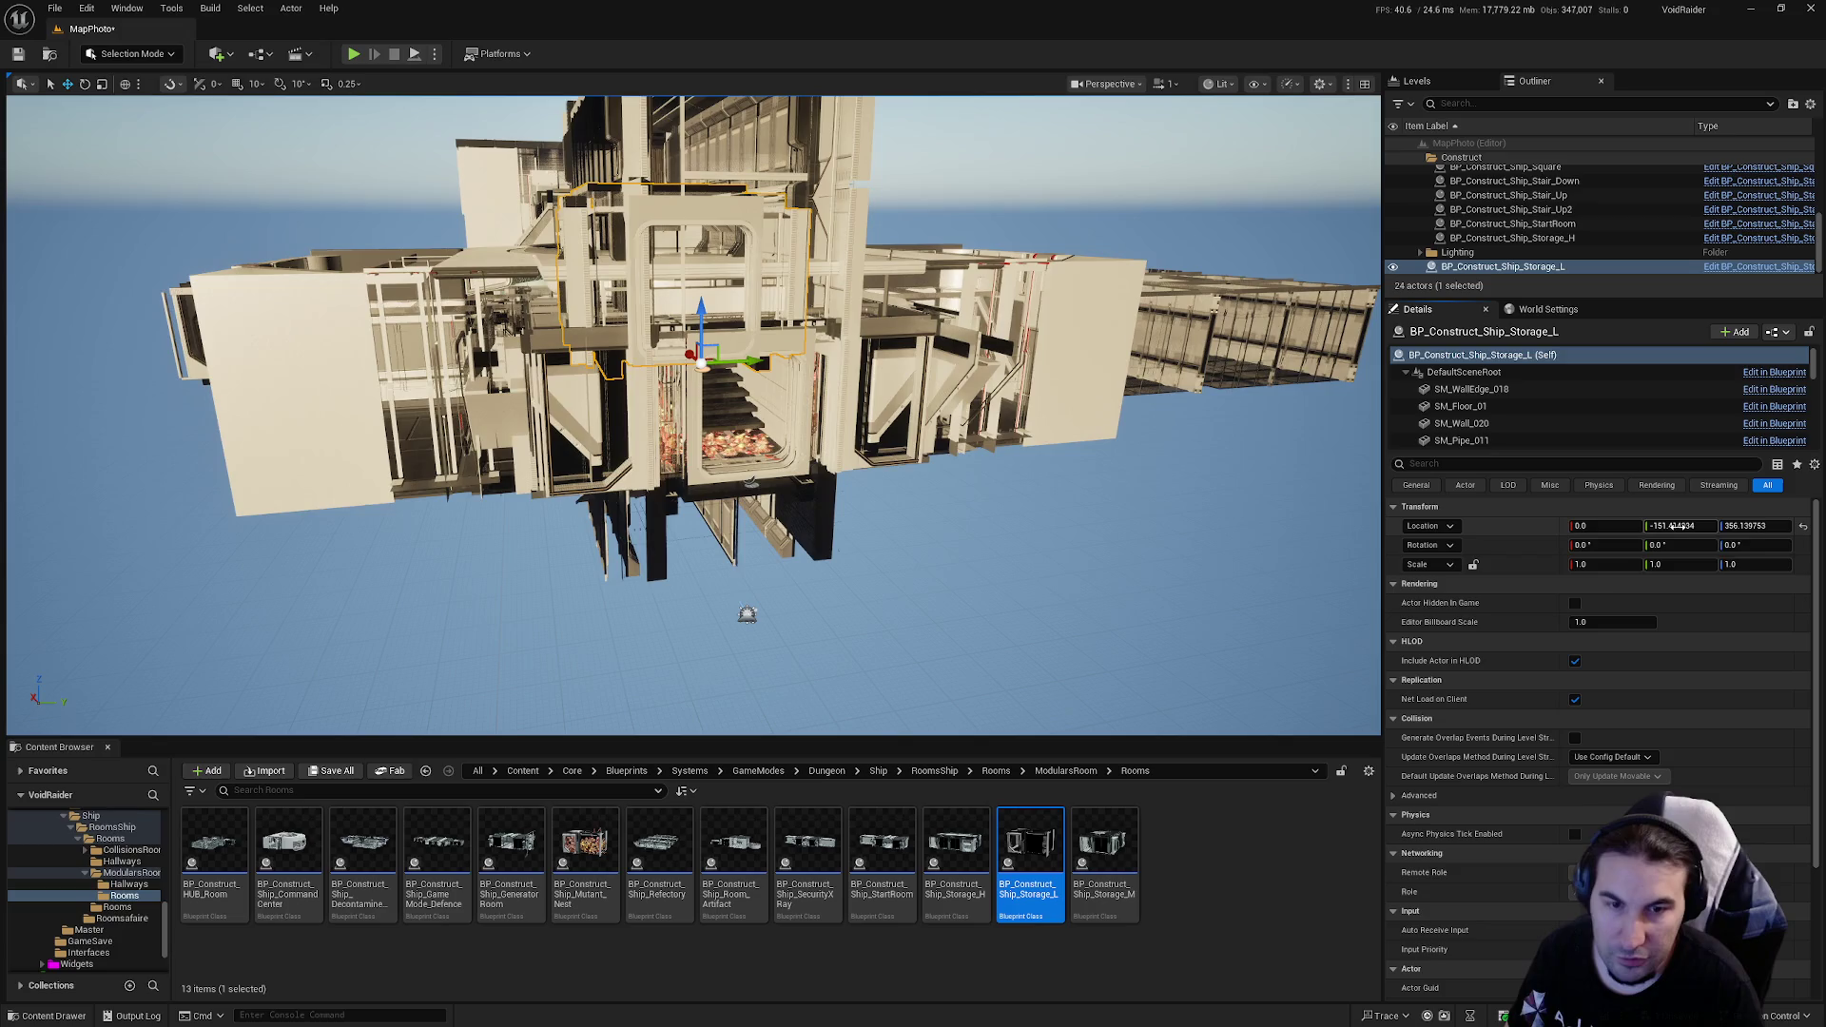
{"action": "left_click", "coordinate": [1729, 525]}
{"action": "type", "text": "0"}
{"action": "key", "text": "Return"}
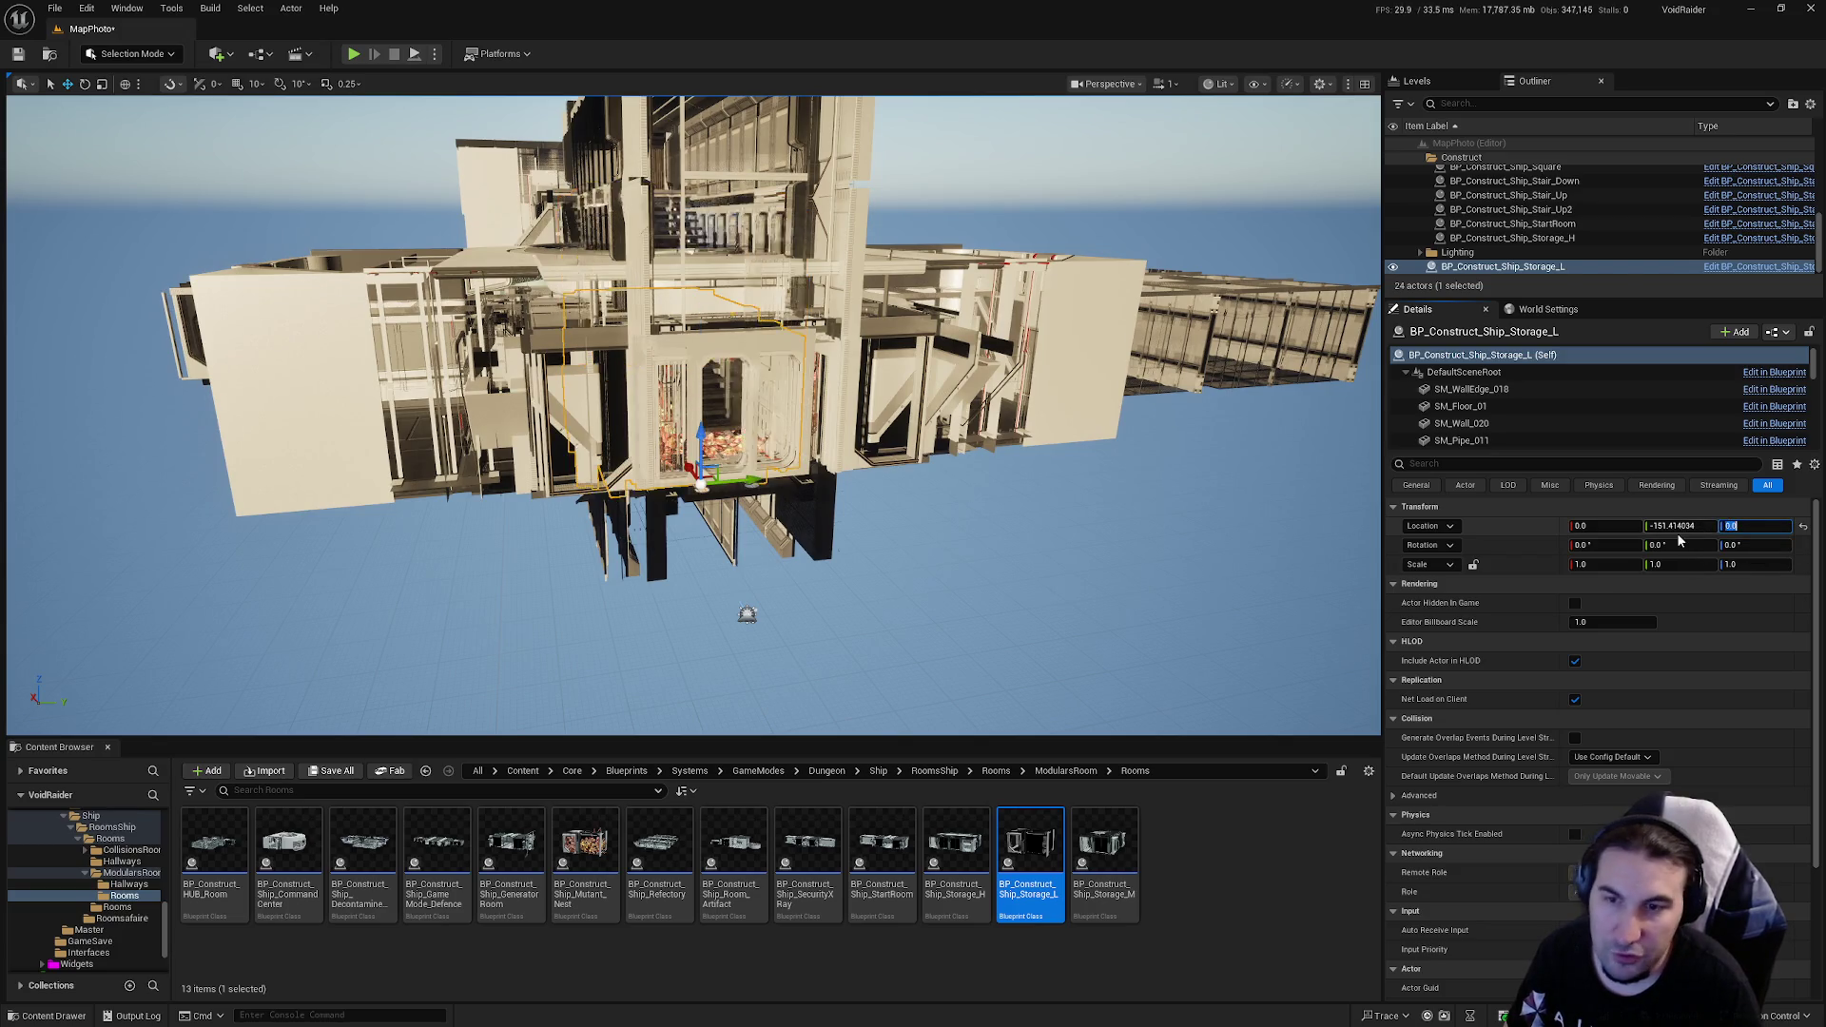
{"action": "left_click", "coordinate": [1666, 526]}
{"action": "type", "text": "0"}
{"action": "key", "text": "Return"}
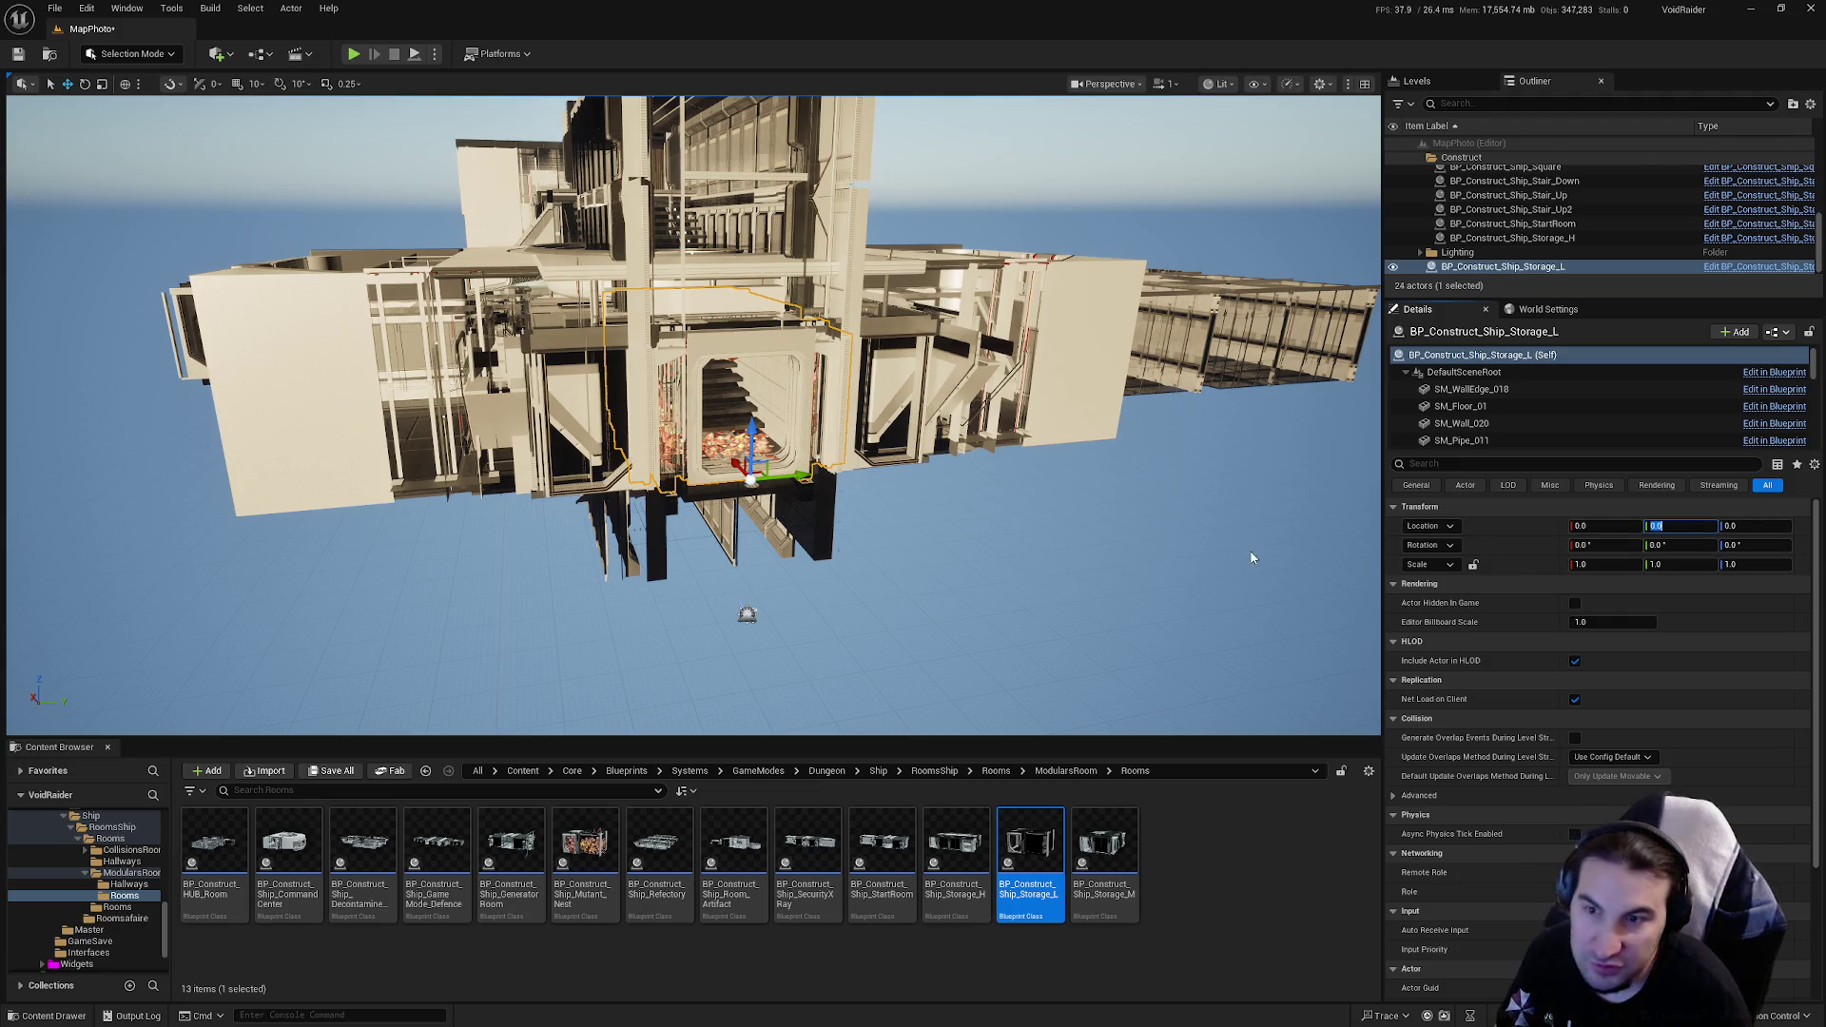
Step: Open the Storage_L blueprint and delete the SM_DoorDetail_02 pipes beside the door
{"action": "double_click", "coordinate": [1037, 827]}
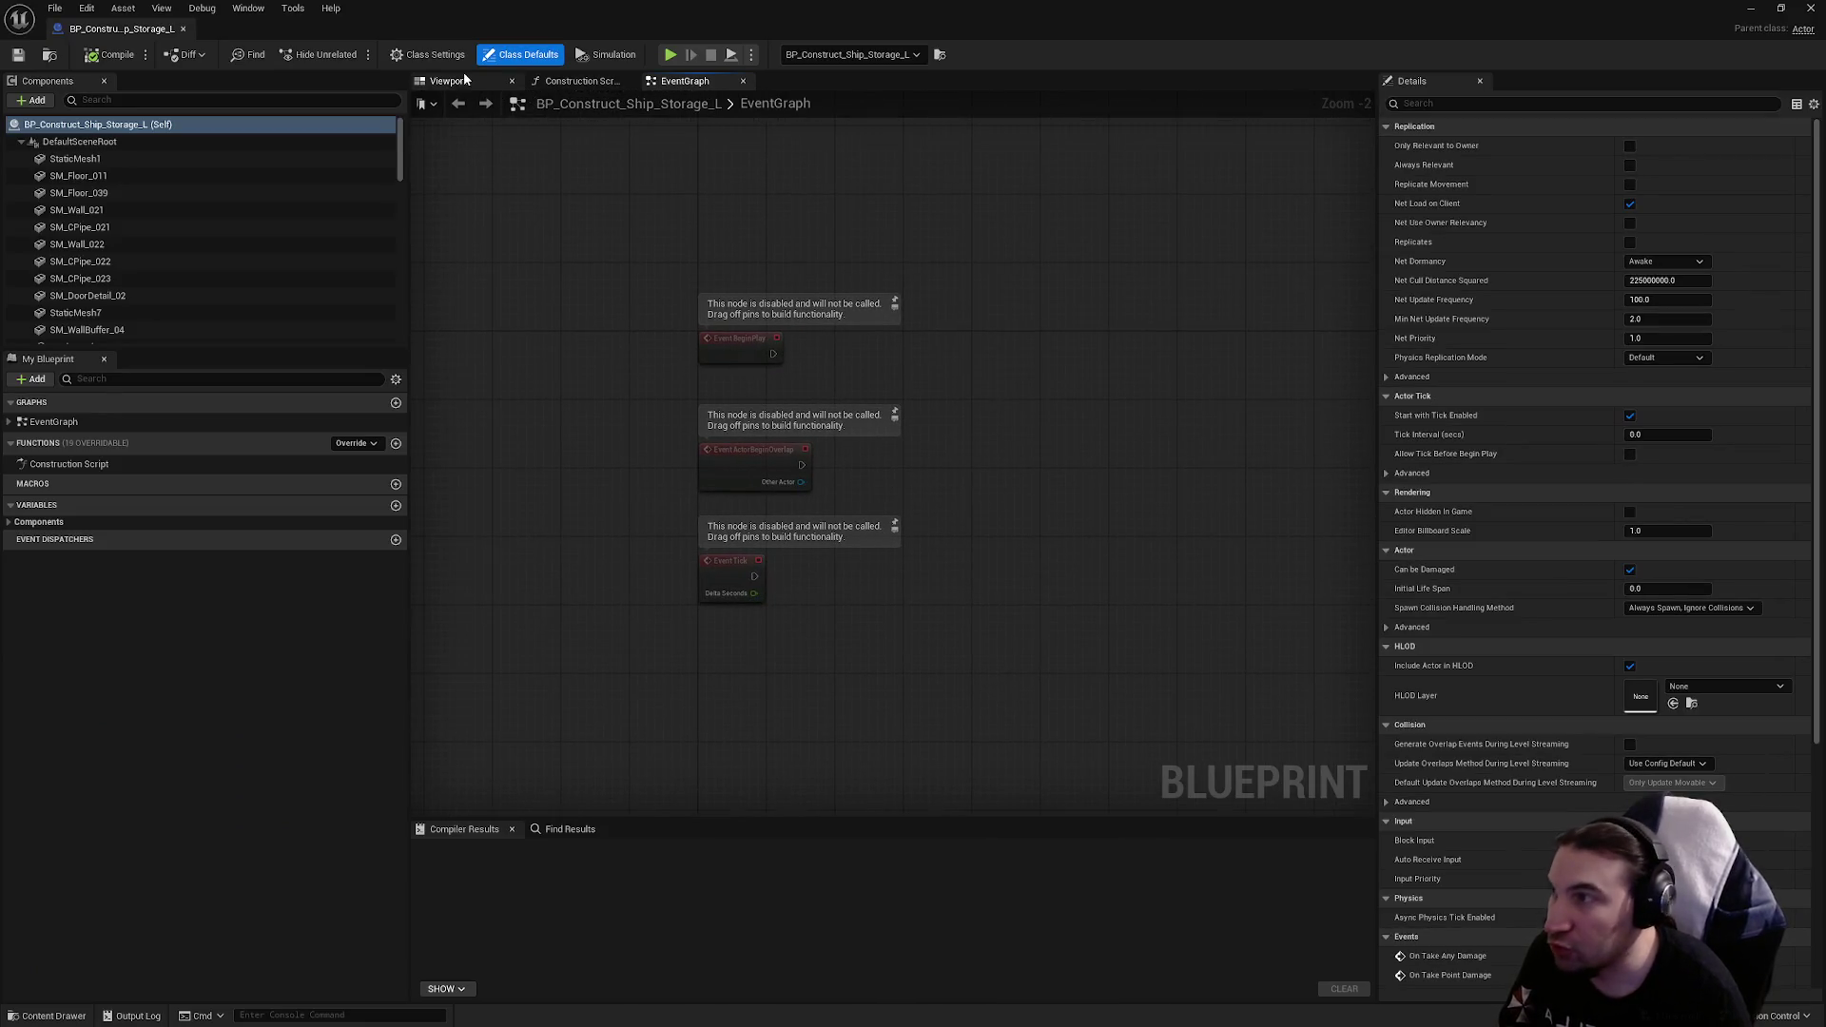
{"action": "left_click", "coordinate": [449, 81]}
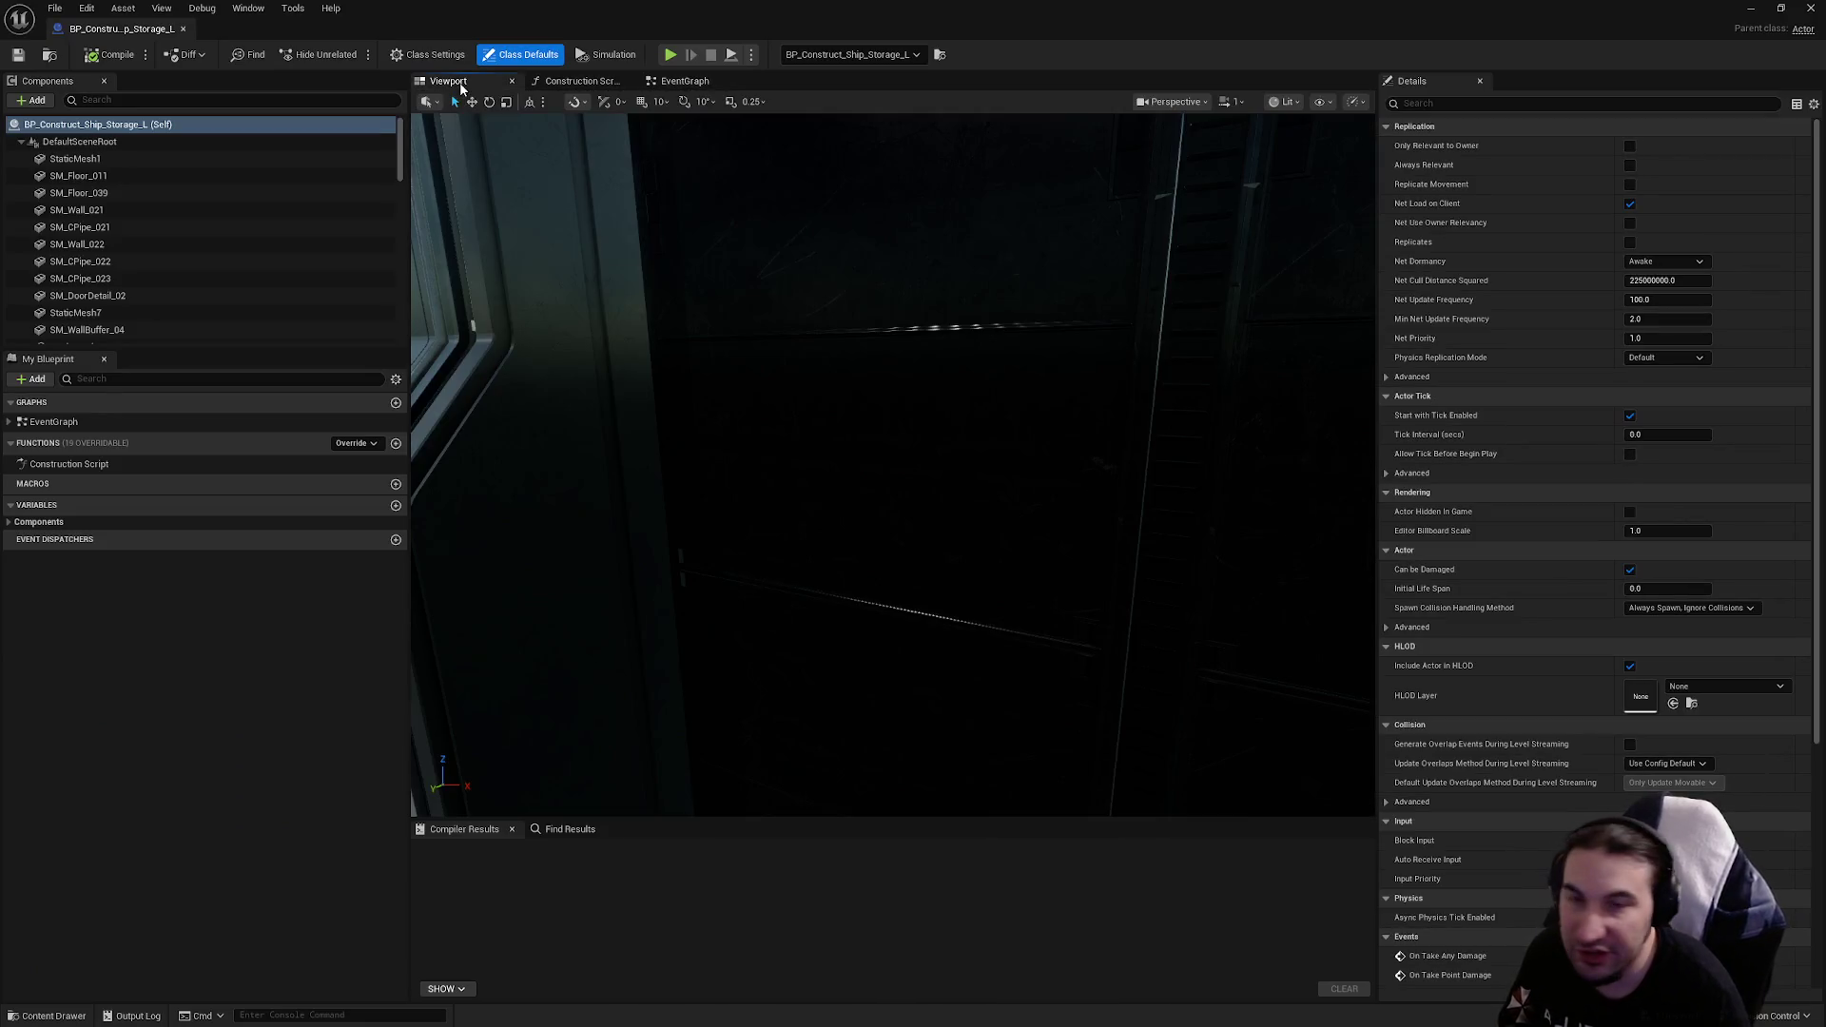
{"action": "scroll", "coordinate": [882, 414], "scroll_direction": "down", "scroll_amount": 10}
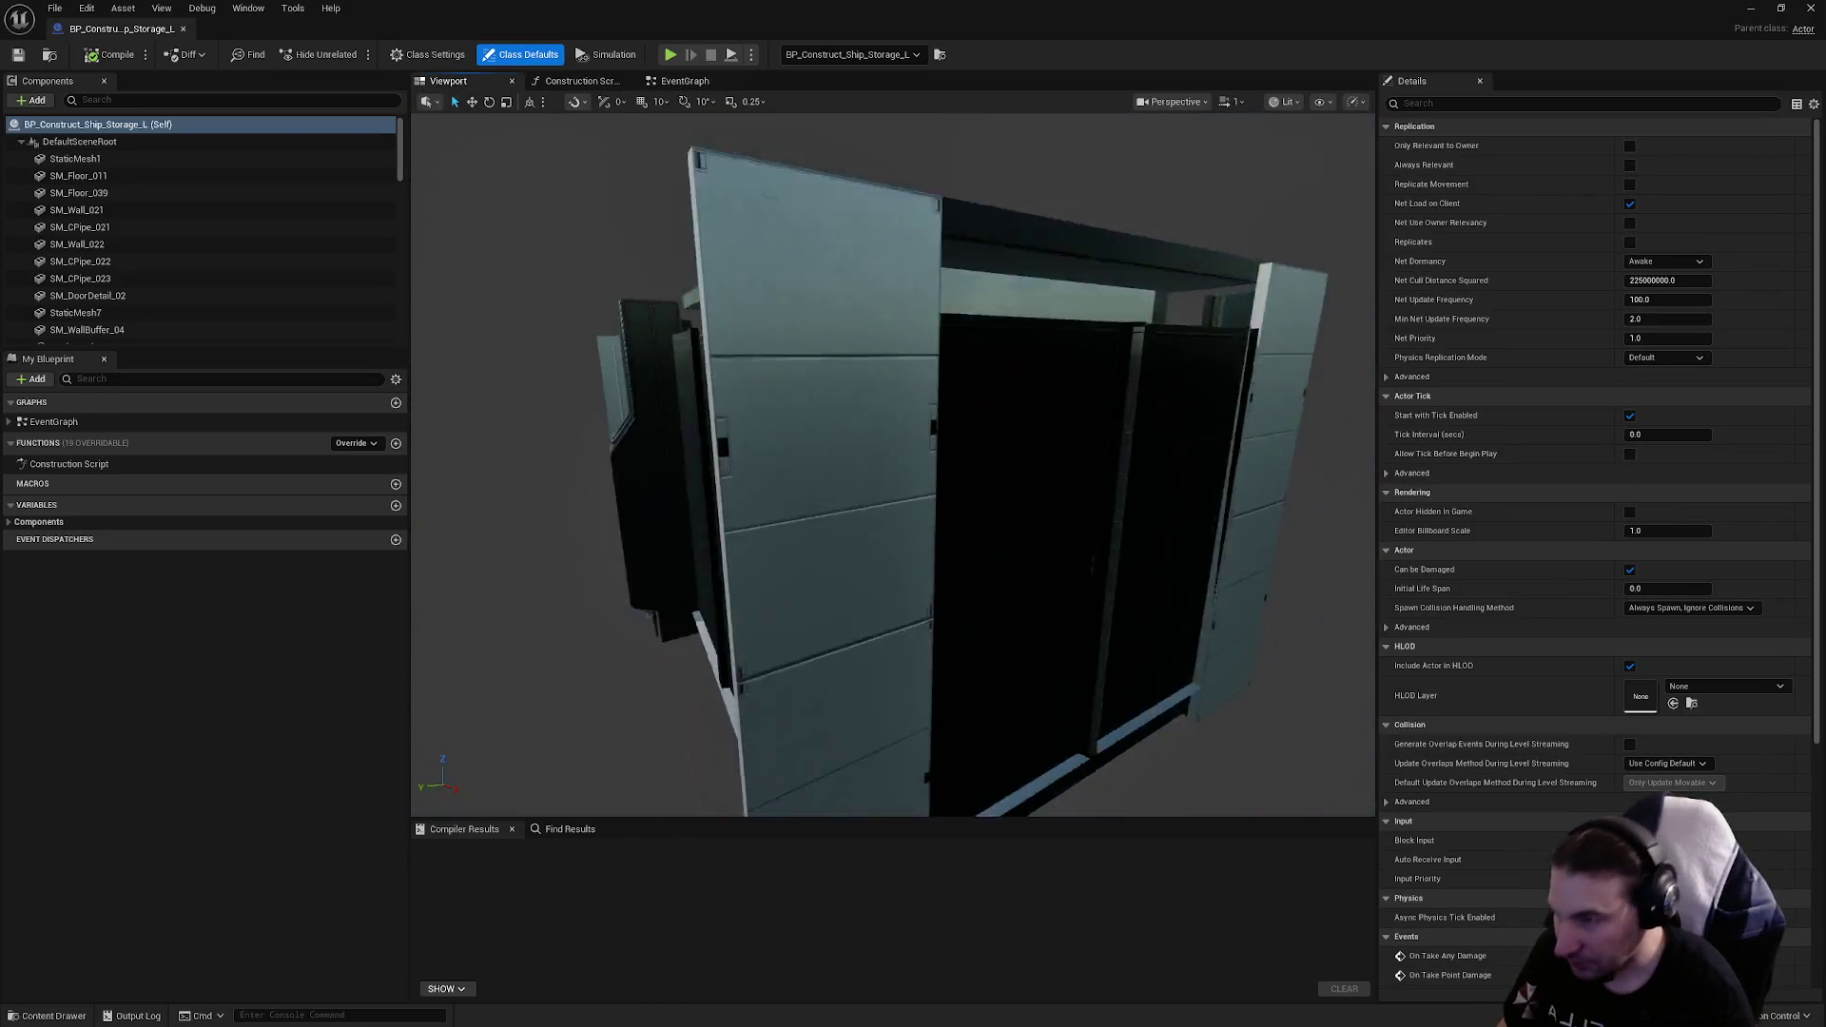
{"action": "mouse_move", "coordinate": [894, 465]}
{"action": "left_mouse_down"}
{"action": "mouse_move", "coordinate": [856, 456]}
{"action": "mouse_move", "coordinate": [837, 419]}
{"action": "mouse_move", "coordinate": [856, 361]}
{"action": "mouse_move", "coordinate": [856, 419]}
{"action": "left_mouse_up"}
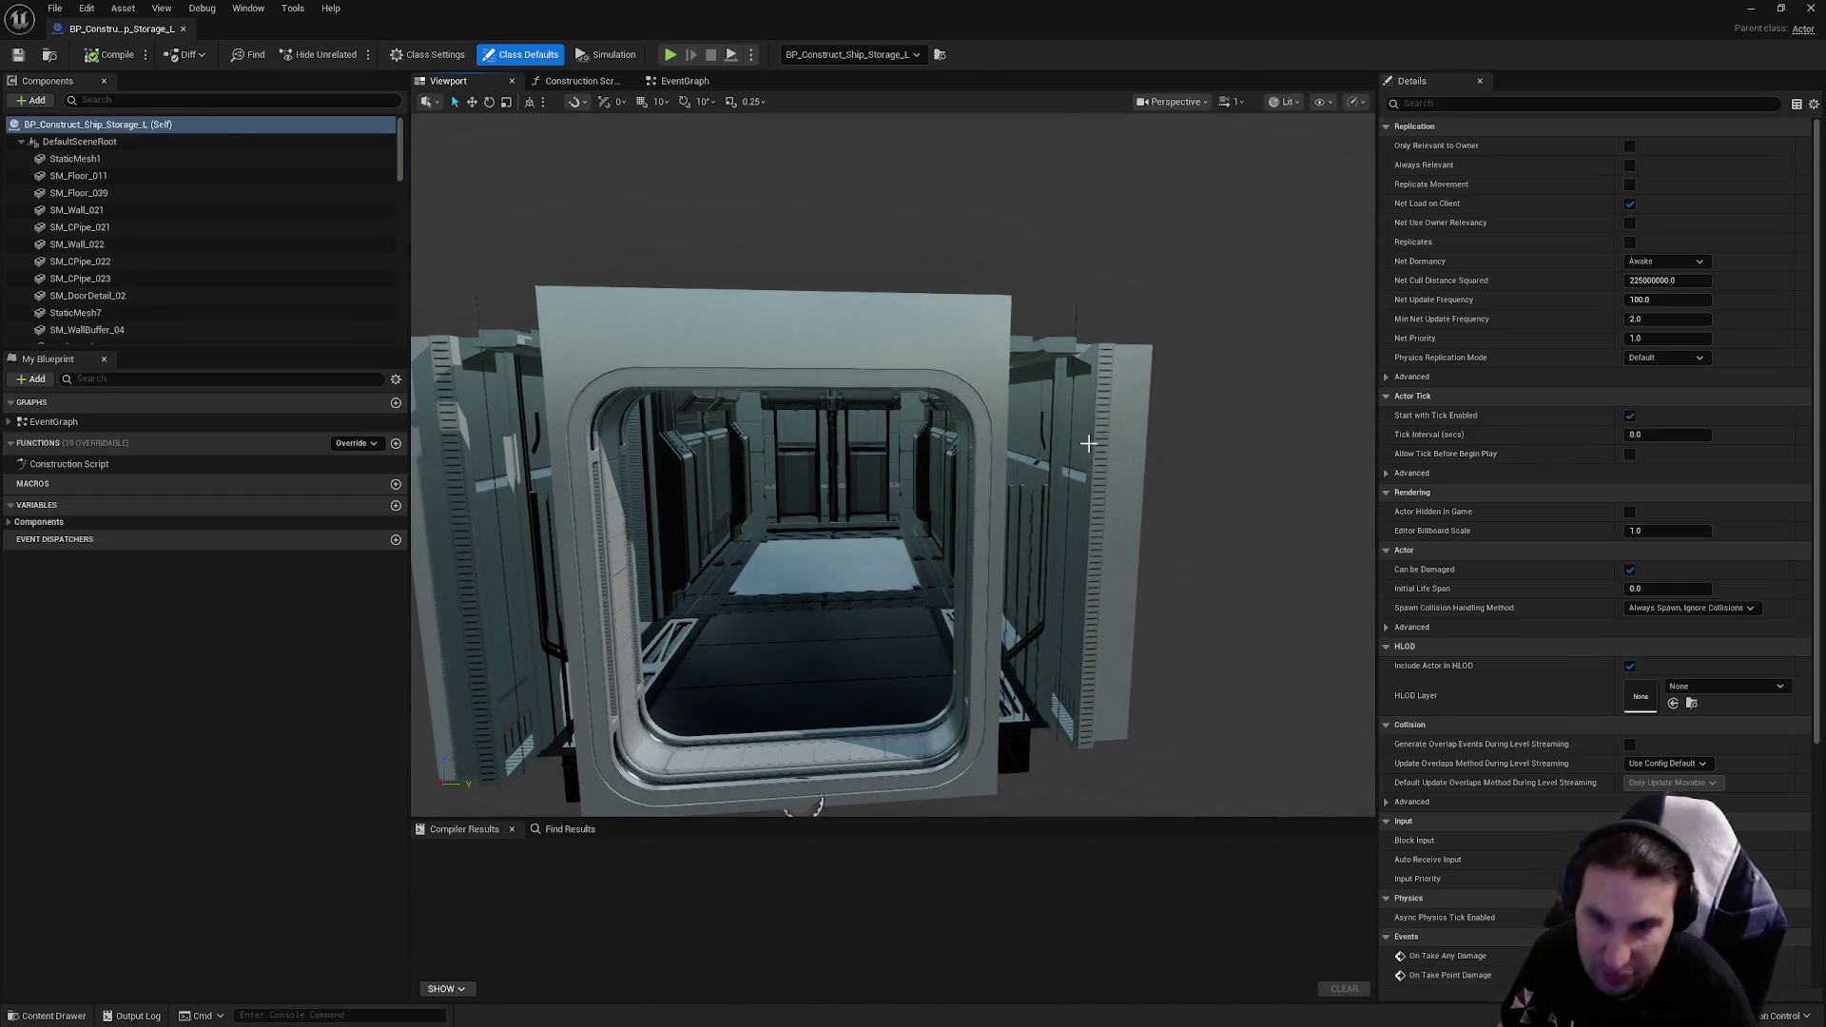
{"action": "mouse_move", "coordinate": [679, 462]}
{"action": "left_mouse_down"}
{"action": "mouse_move", "coordinate": [847, 717]}
{"action": "mouse_move", "coordinate": [958, 514]}
{"action": "mouse_move", "coordinate": [884, 509]}
{"action": "left_mouse_up"}
{"action": "left_click", "coordinate": [884, 509]}
{"action": "key", "text": "Delete"}
Step: Set SM_DoorWay_04's mesh to SM_Doorway_S_C_Complete, then compile, save and close the blueprint
{"action": "left_click", "coordinate": [884, 509]}
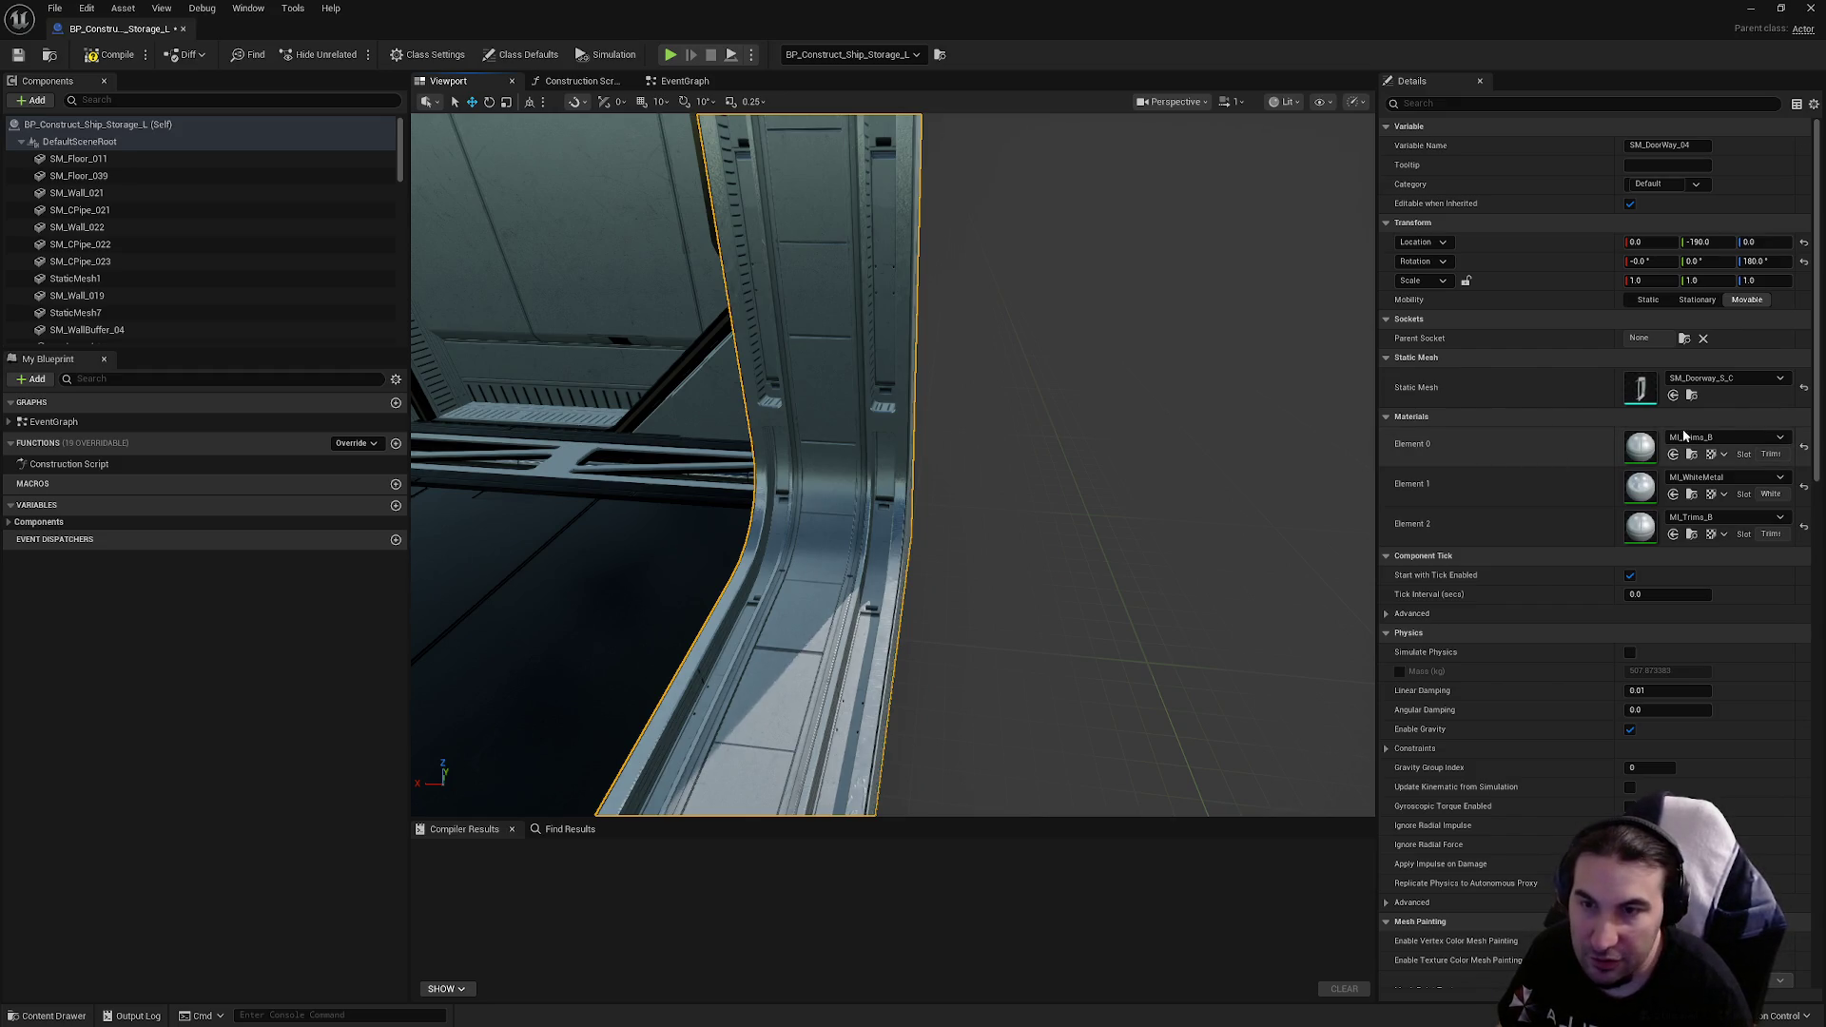
{"action": "left_click", "coordinate": [1727, 378]}
{"action": "left_click", "coordinate": [1724, 564]}
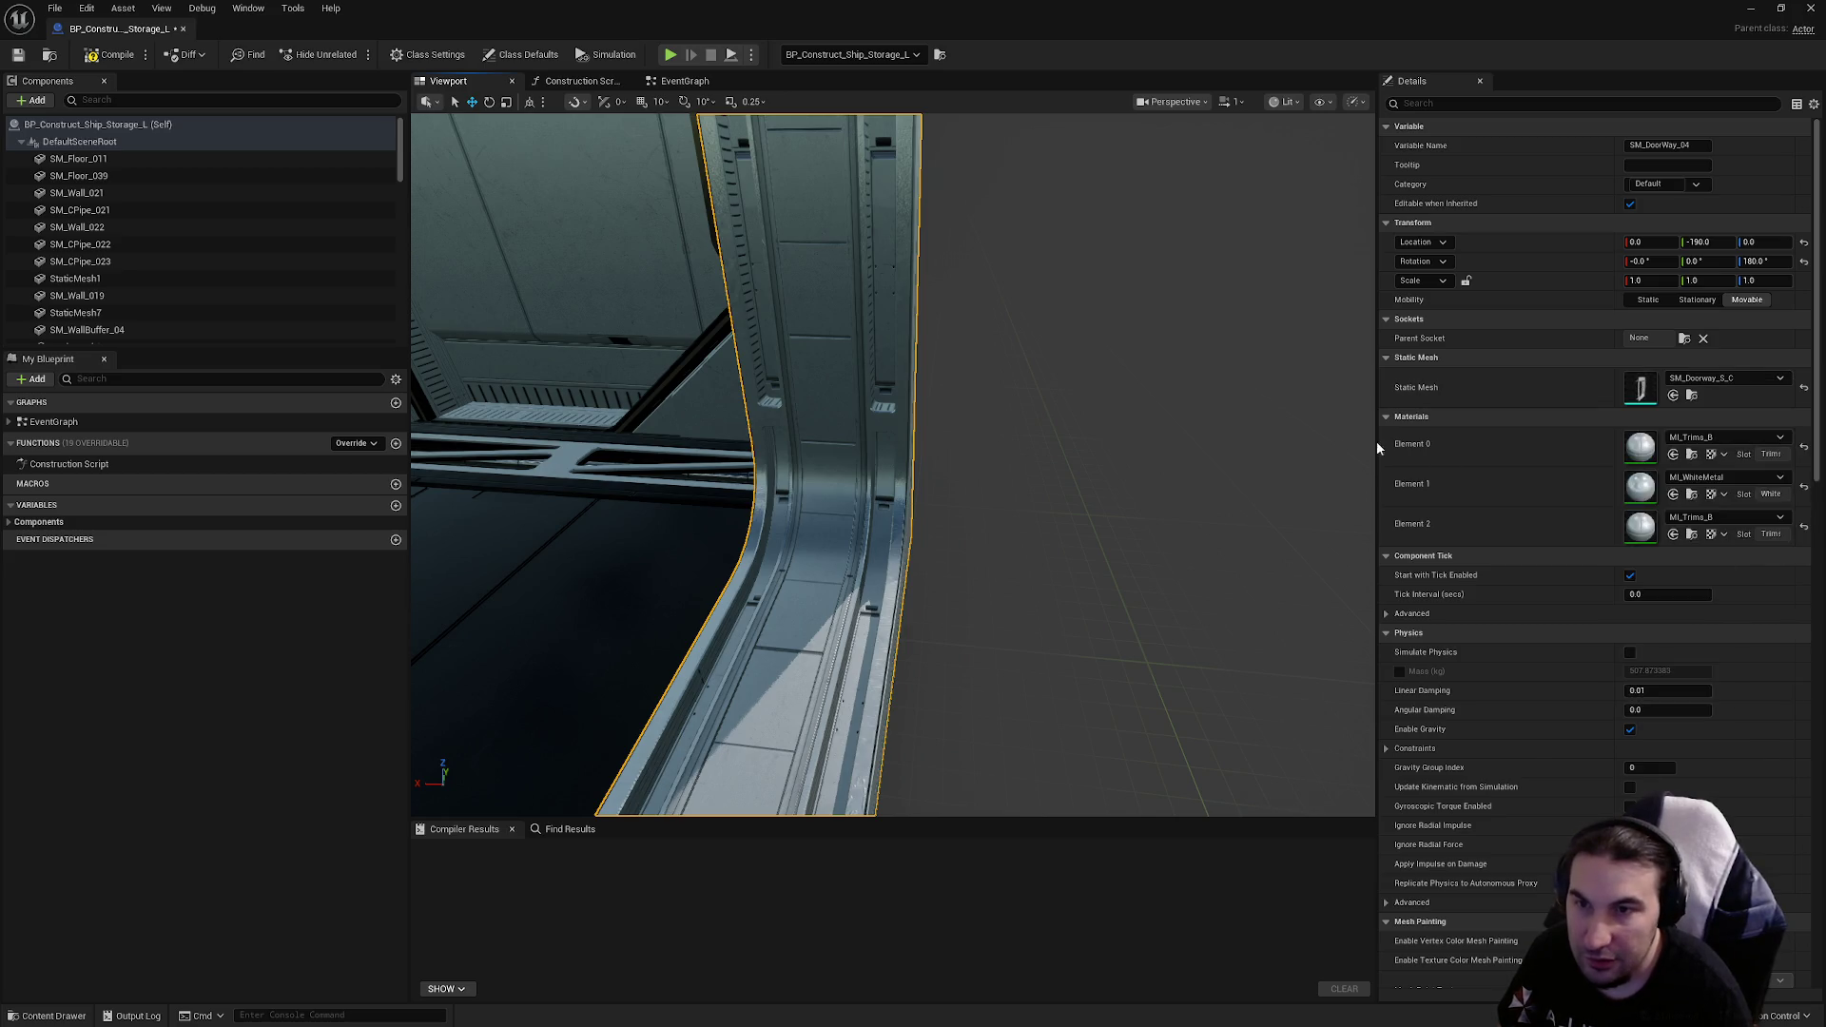
{"action": "left_click_drag", "start_coordinate": [1218, 389], "coordinate": [1056, 361]}
{"action": "left_click", "coordinate": [88, 57]}
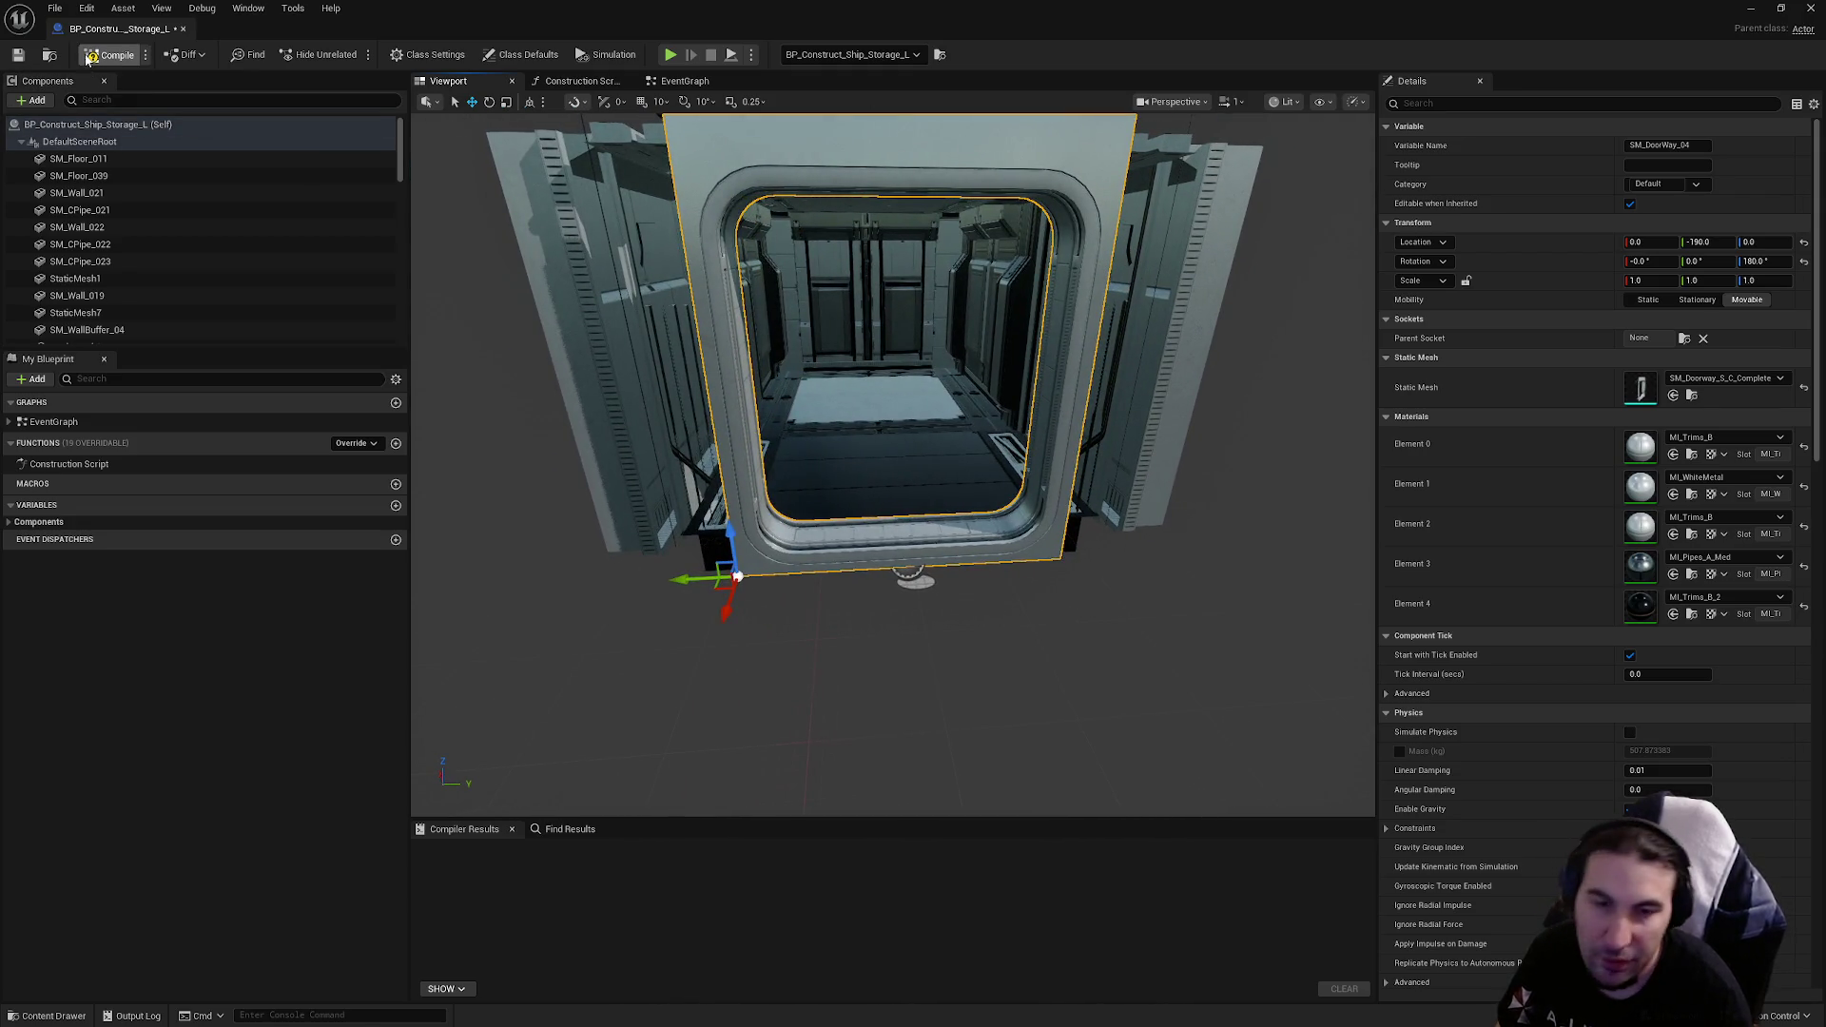
{"action": "left_click", "coordinate": [33, 57]}
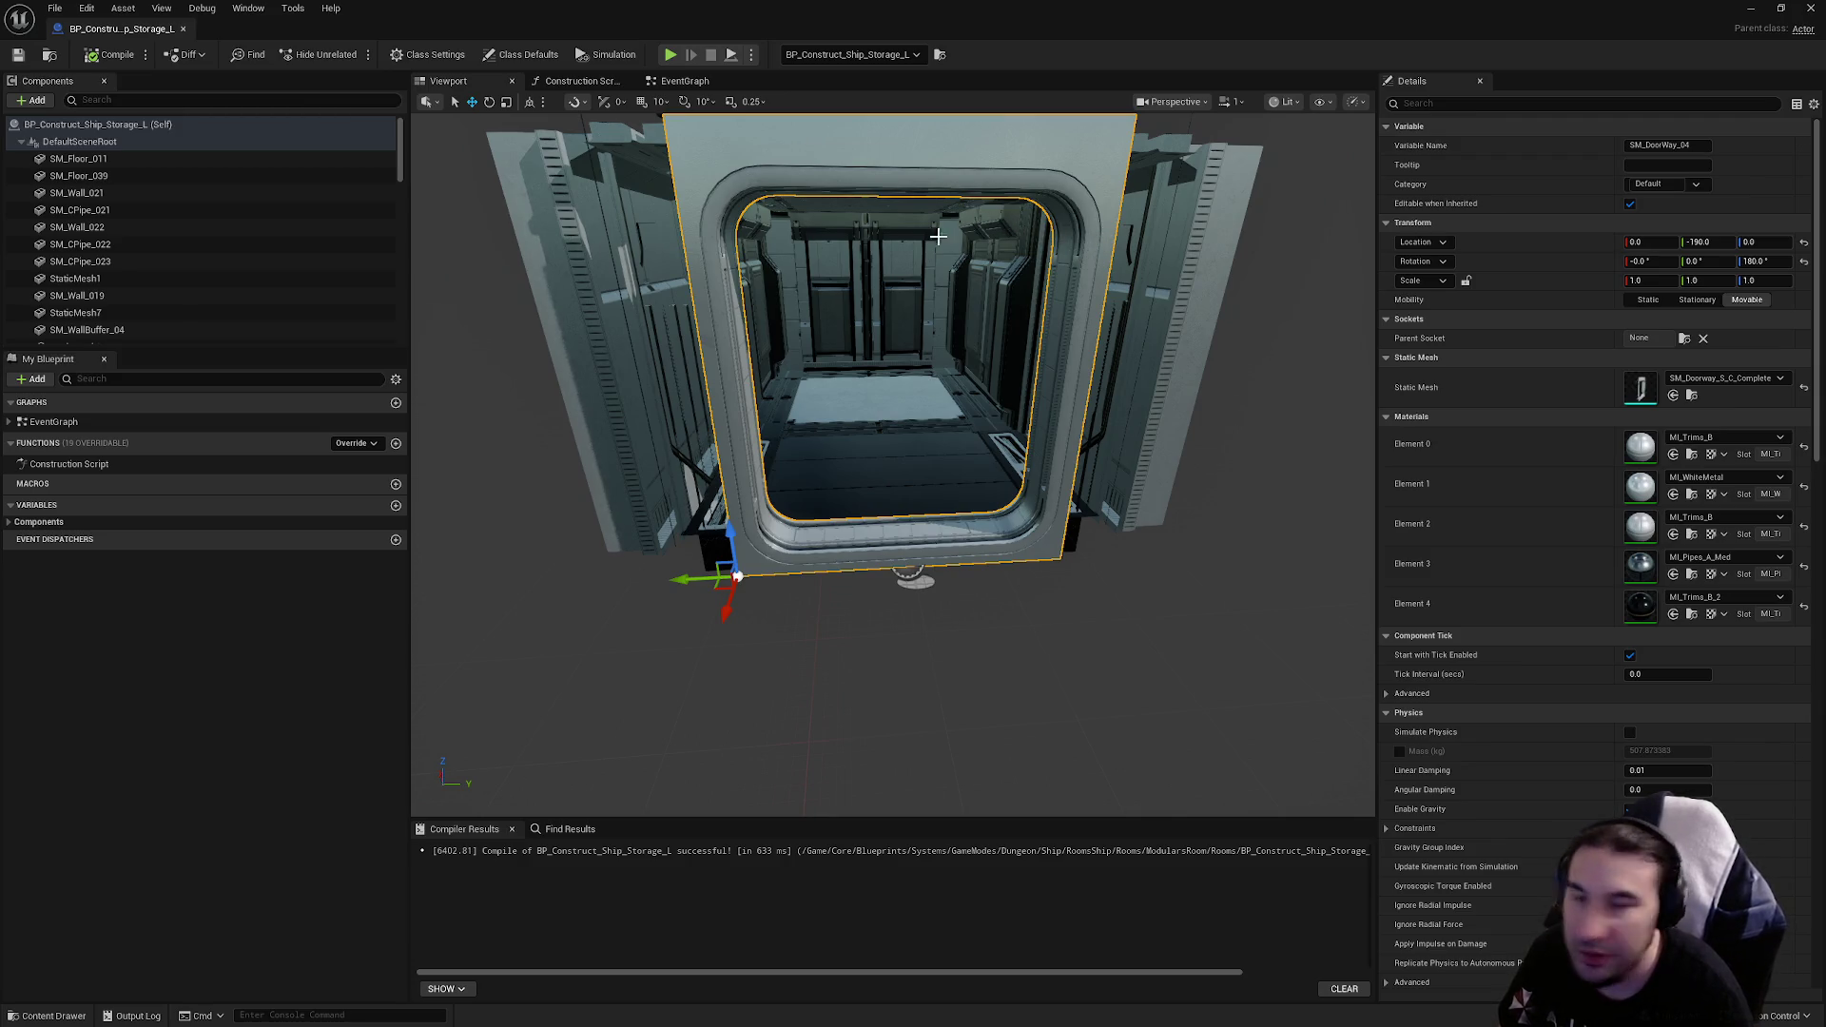
{"action": "left_click", "coordinate": [1810, 9]}
Step: Place another Storage_L room in the level at location 0, 0, 0
{"action": "left_click_drag", "start_coordinate": [1041, 846], "coordinate": [1006, 585]}
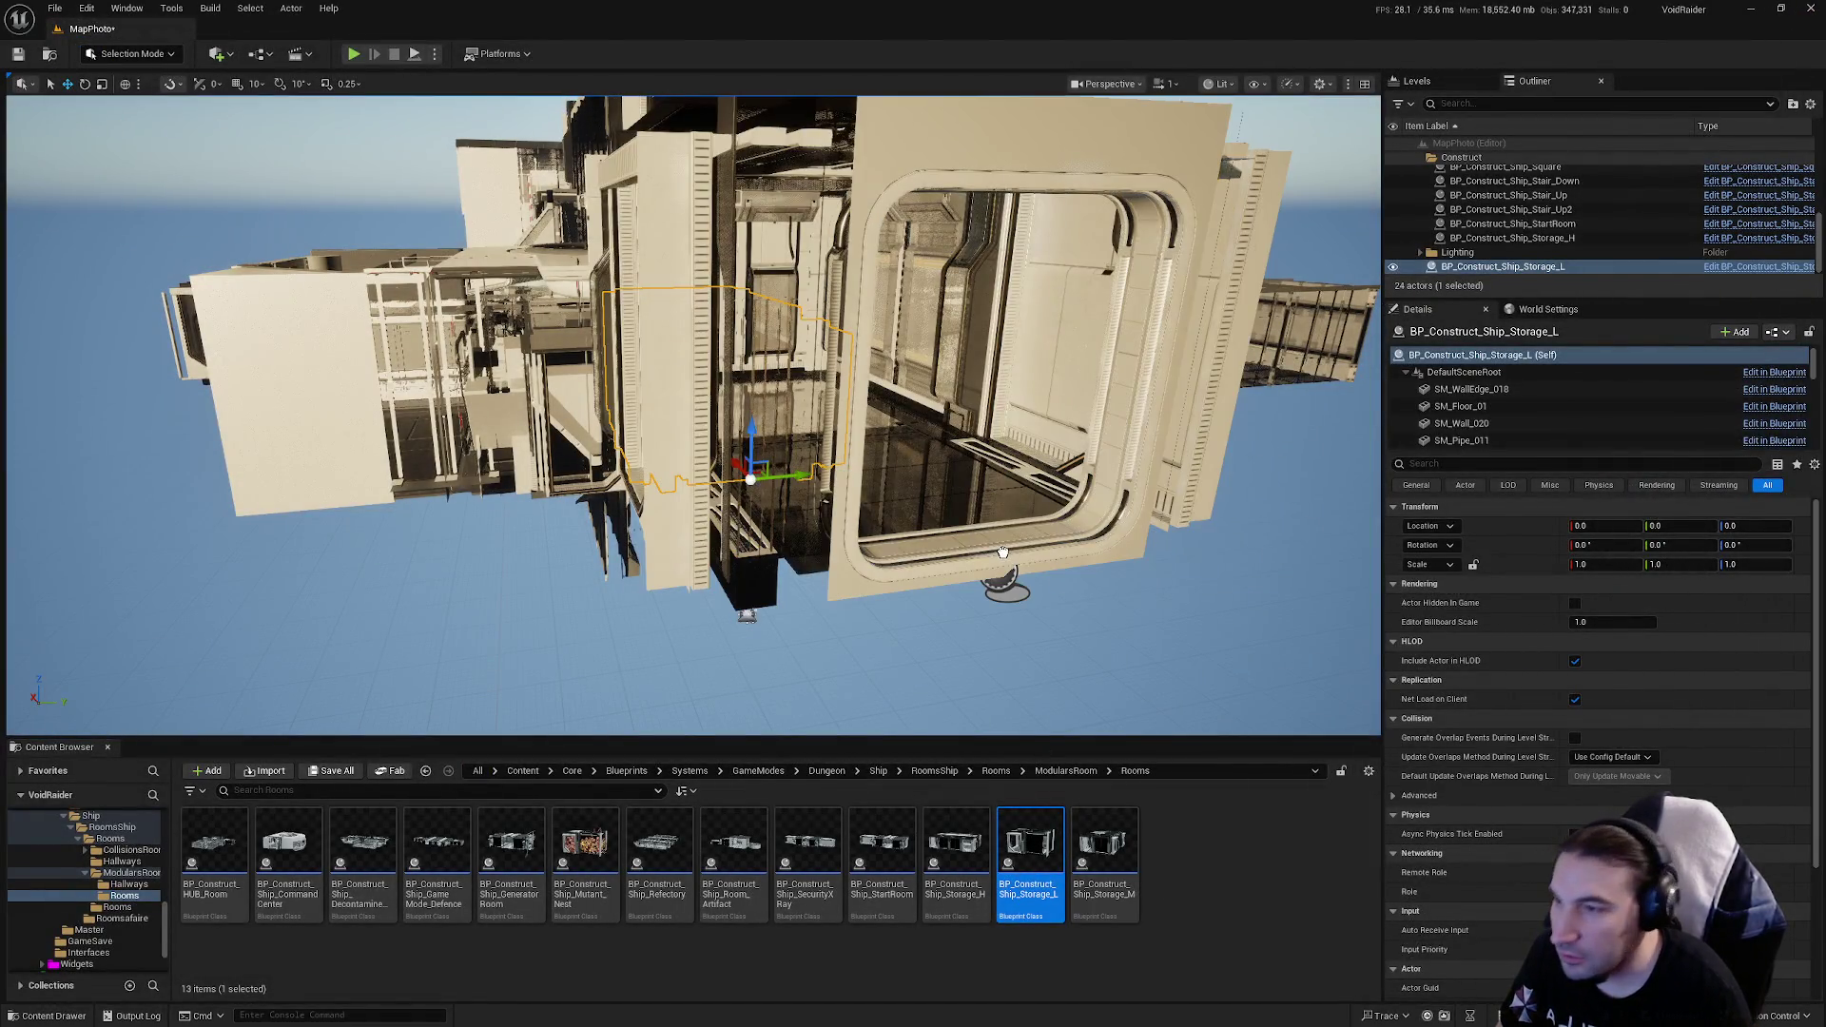
{"action": "left_click", "coordinate": [1622, 526]}
{"action": "type", "text": "0"}
{"action": "key", "text": "Tab"}
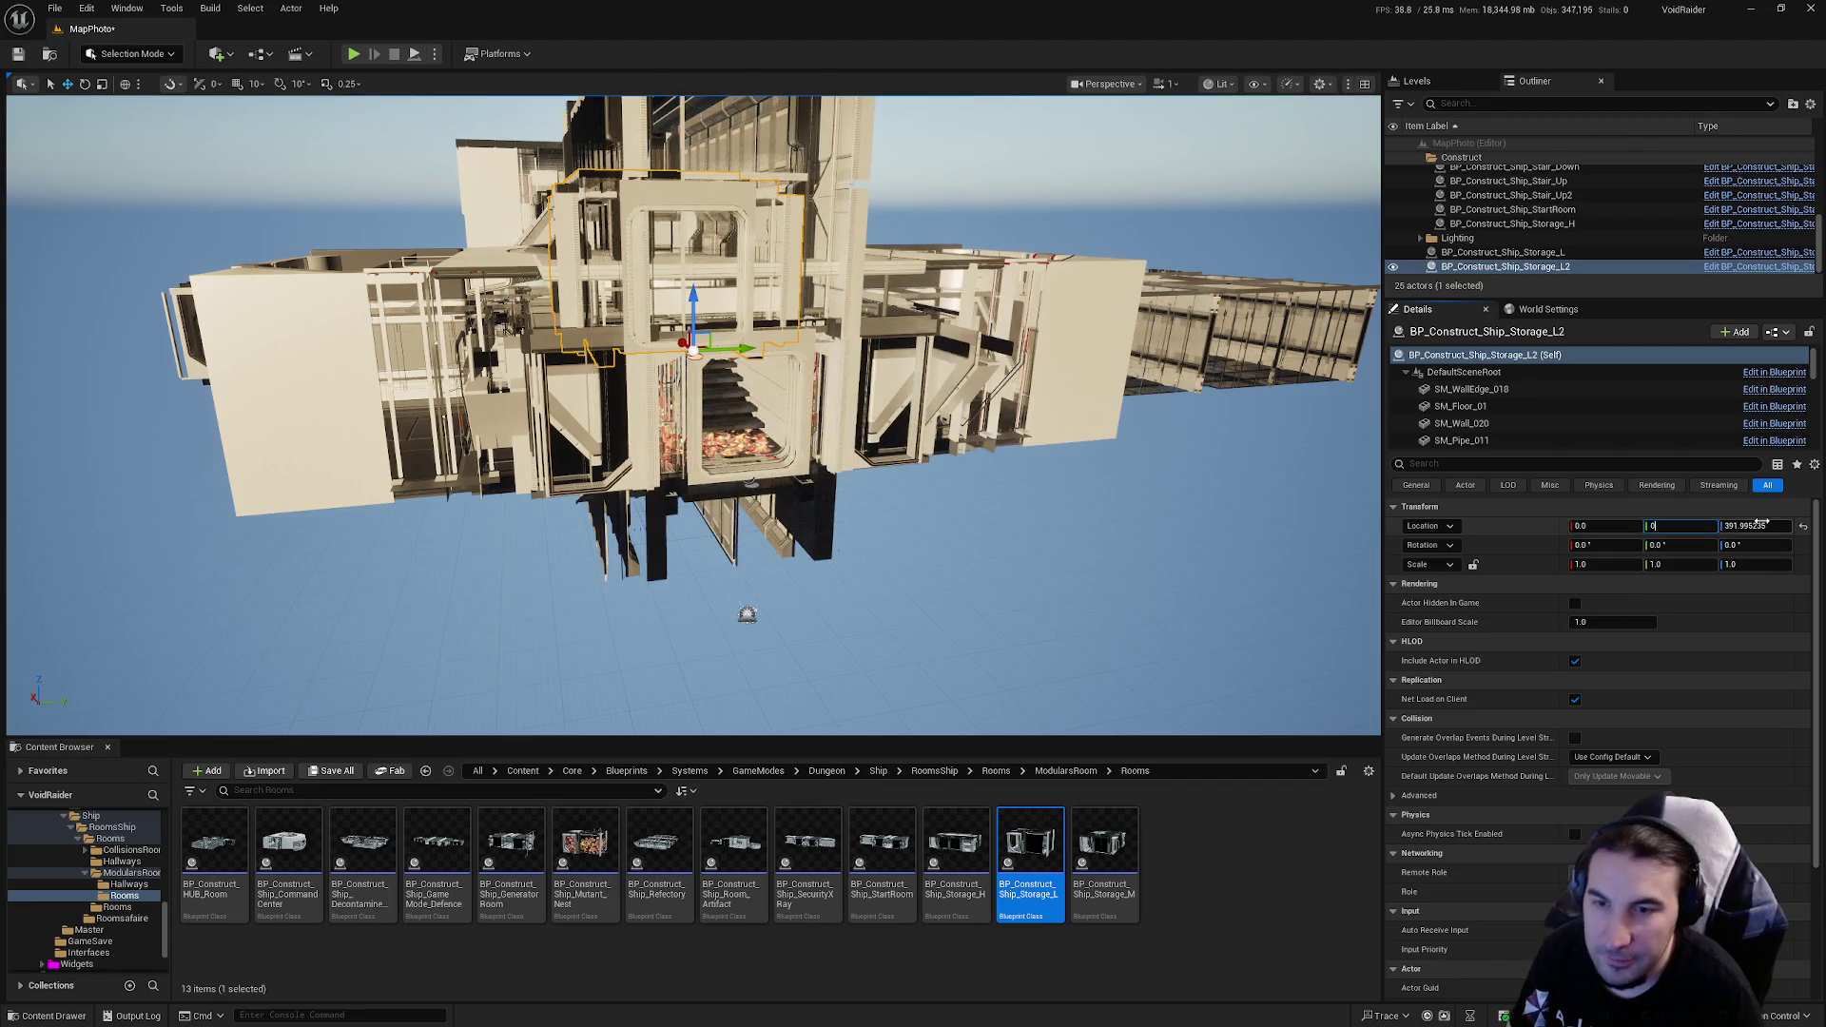
{"action": "type", "text": "0"}
{"action": "key", "text": "Tab"}
{"action": "type", "text": "0"}
{"action": "key", "text": "Return"}
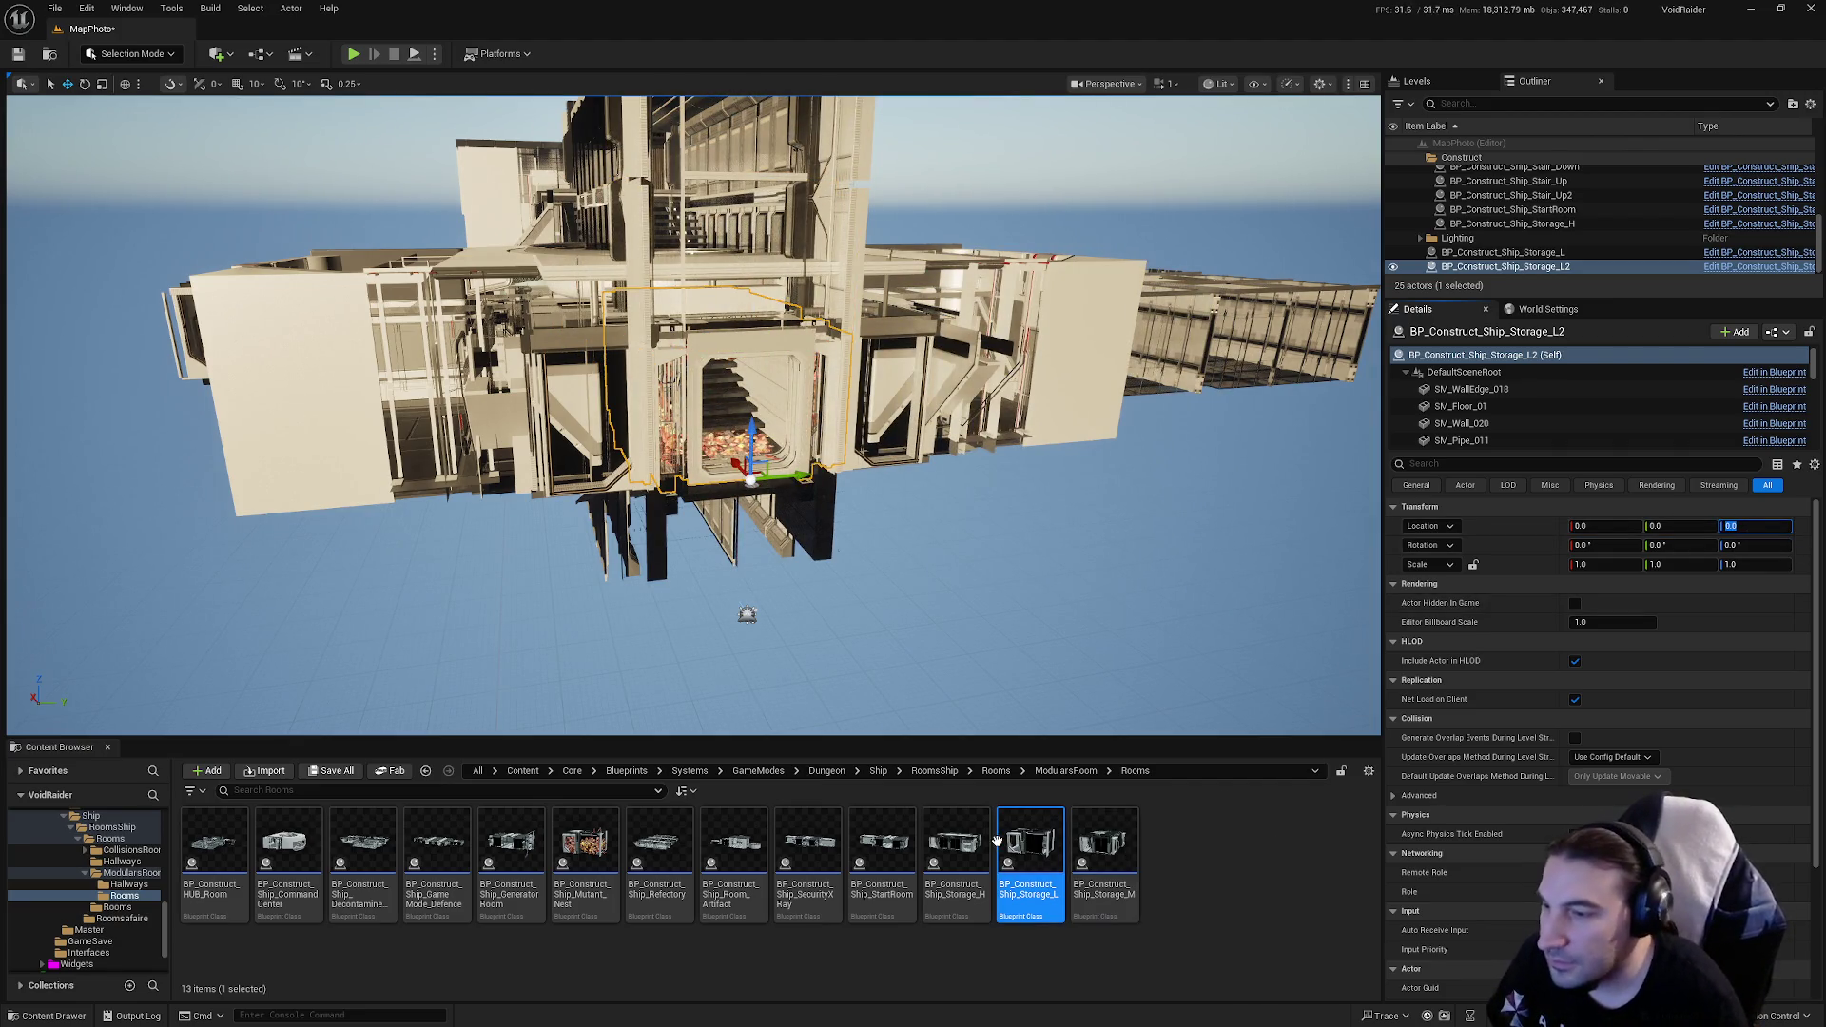
Step: Reopen the Storage_L blueprint, inspect the module in 3D and select its doorway mesh
{"action": "double_click", "coordinate": [1027, 811]}
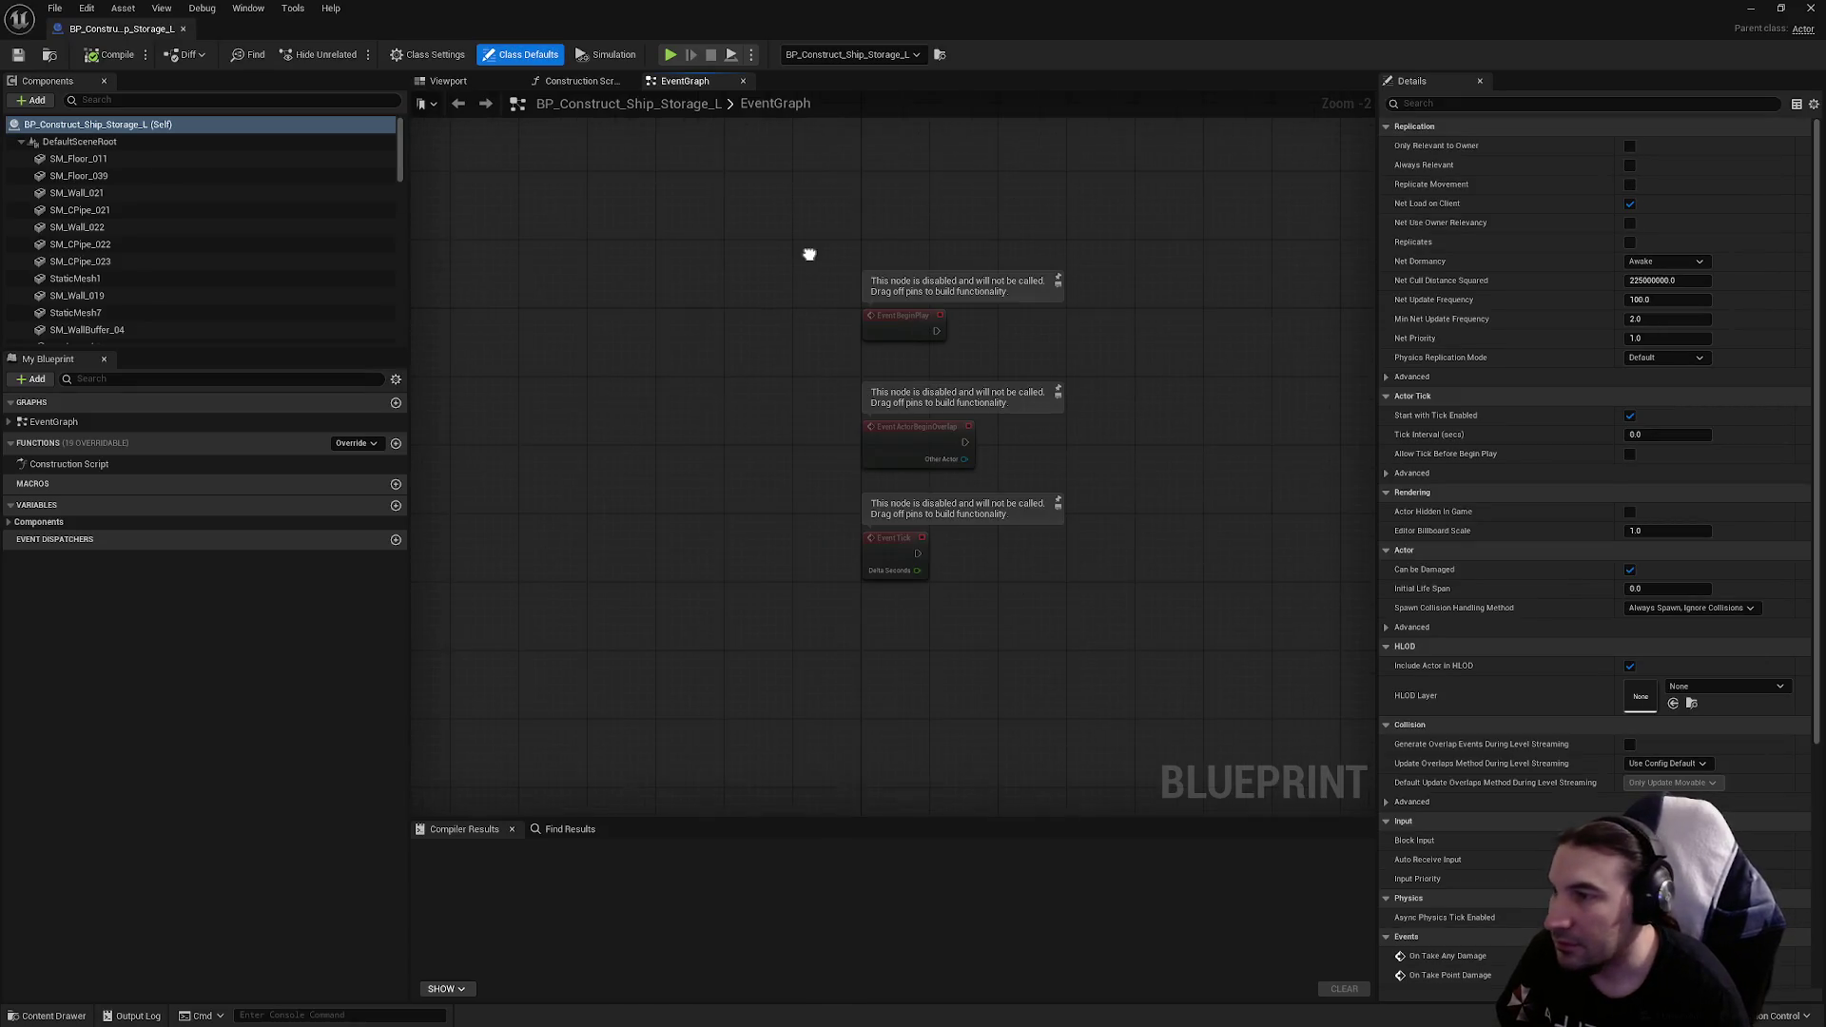
{"action": "mouse_move", "coordinate": [803, 253]}
{"action": "left_mouse_down"}
{"action": "mouse_move", "coordinate": [681, 305]}
{"action": "mouse_move", "coordinate": [681, 339]}
{"action": "mouse_move", "coordinate": [779, 318]}
{"action": "mouse_move", "coordinate": [870, 395]}
{"action": "mouse_move", "coordinate": [755, 371]}
{"action": "mouse_move", "coordinate": [790, 318]}
{"action": "mouse_move", "coordinate": [827, 311]}
{"action": "mouse_move", "coordinate": [796, 317]}
{"action": "left_mouse_up"}
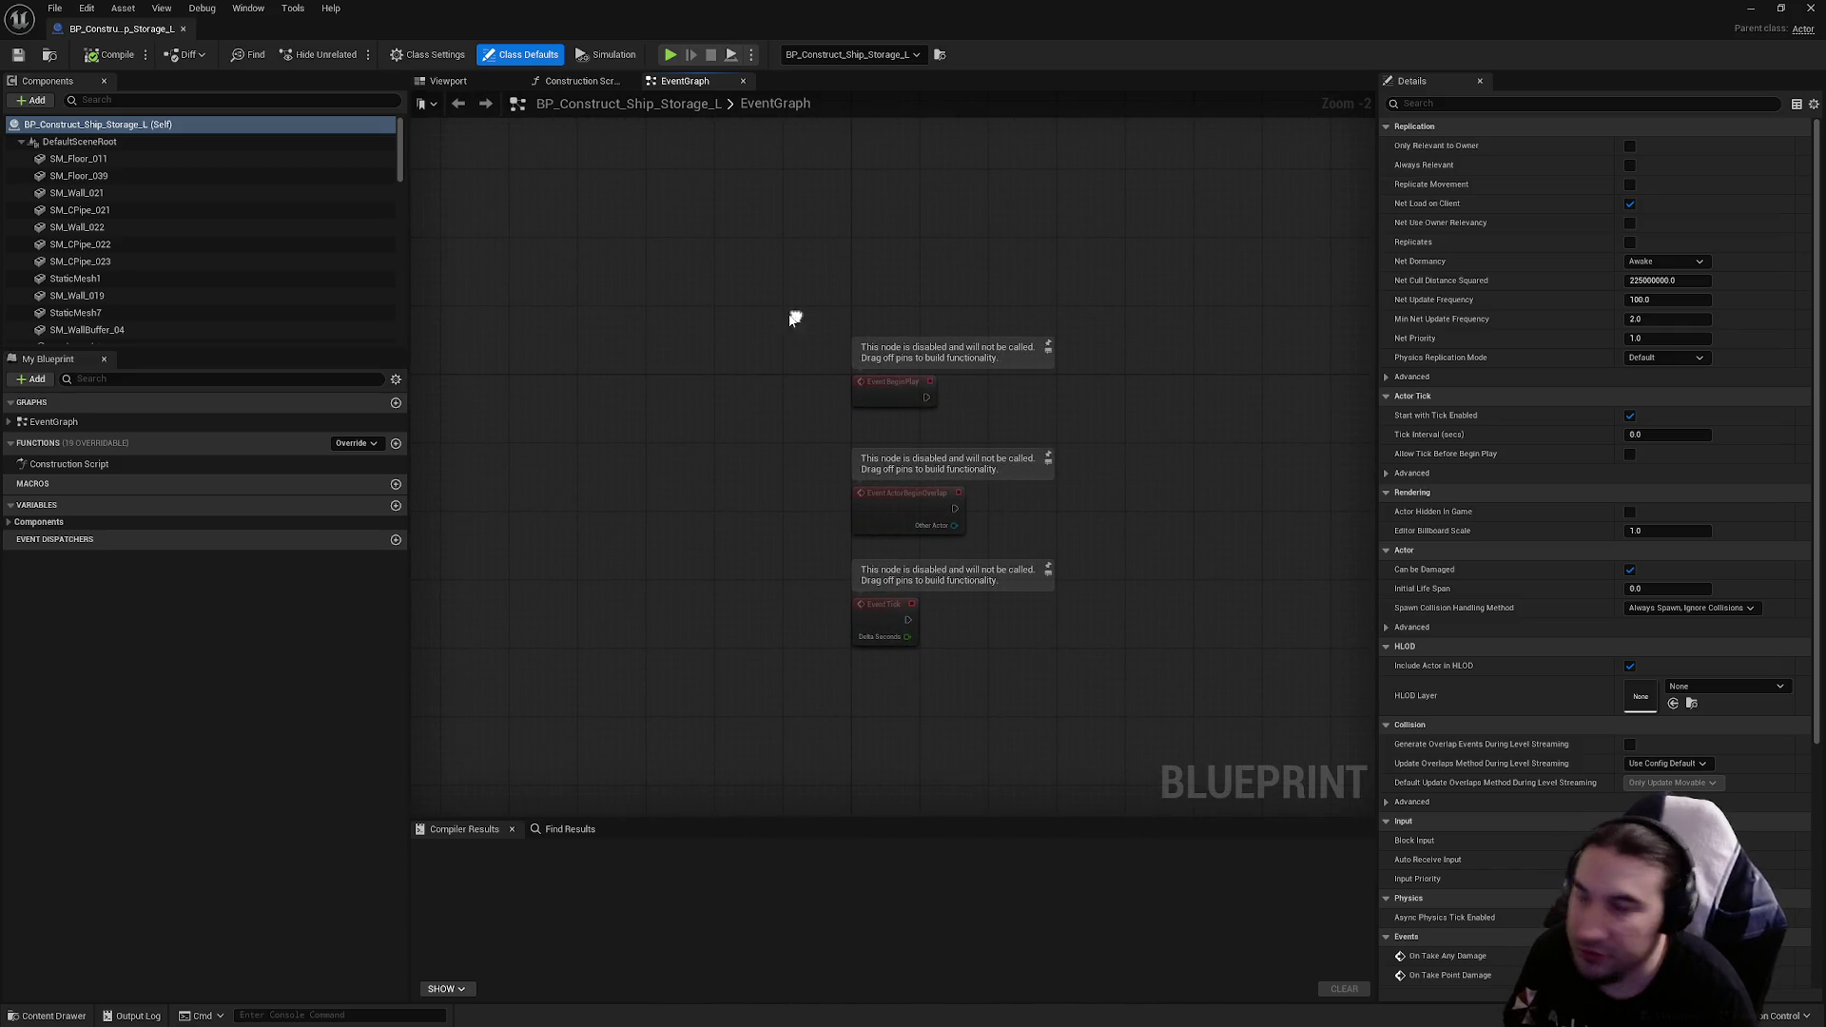
{"action": "scroll", "coordinate": [278, 213], "scroll_direction": "down", "scroll_amount": 10}
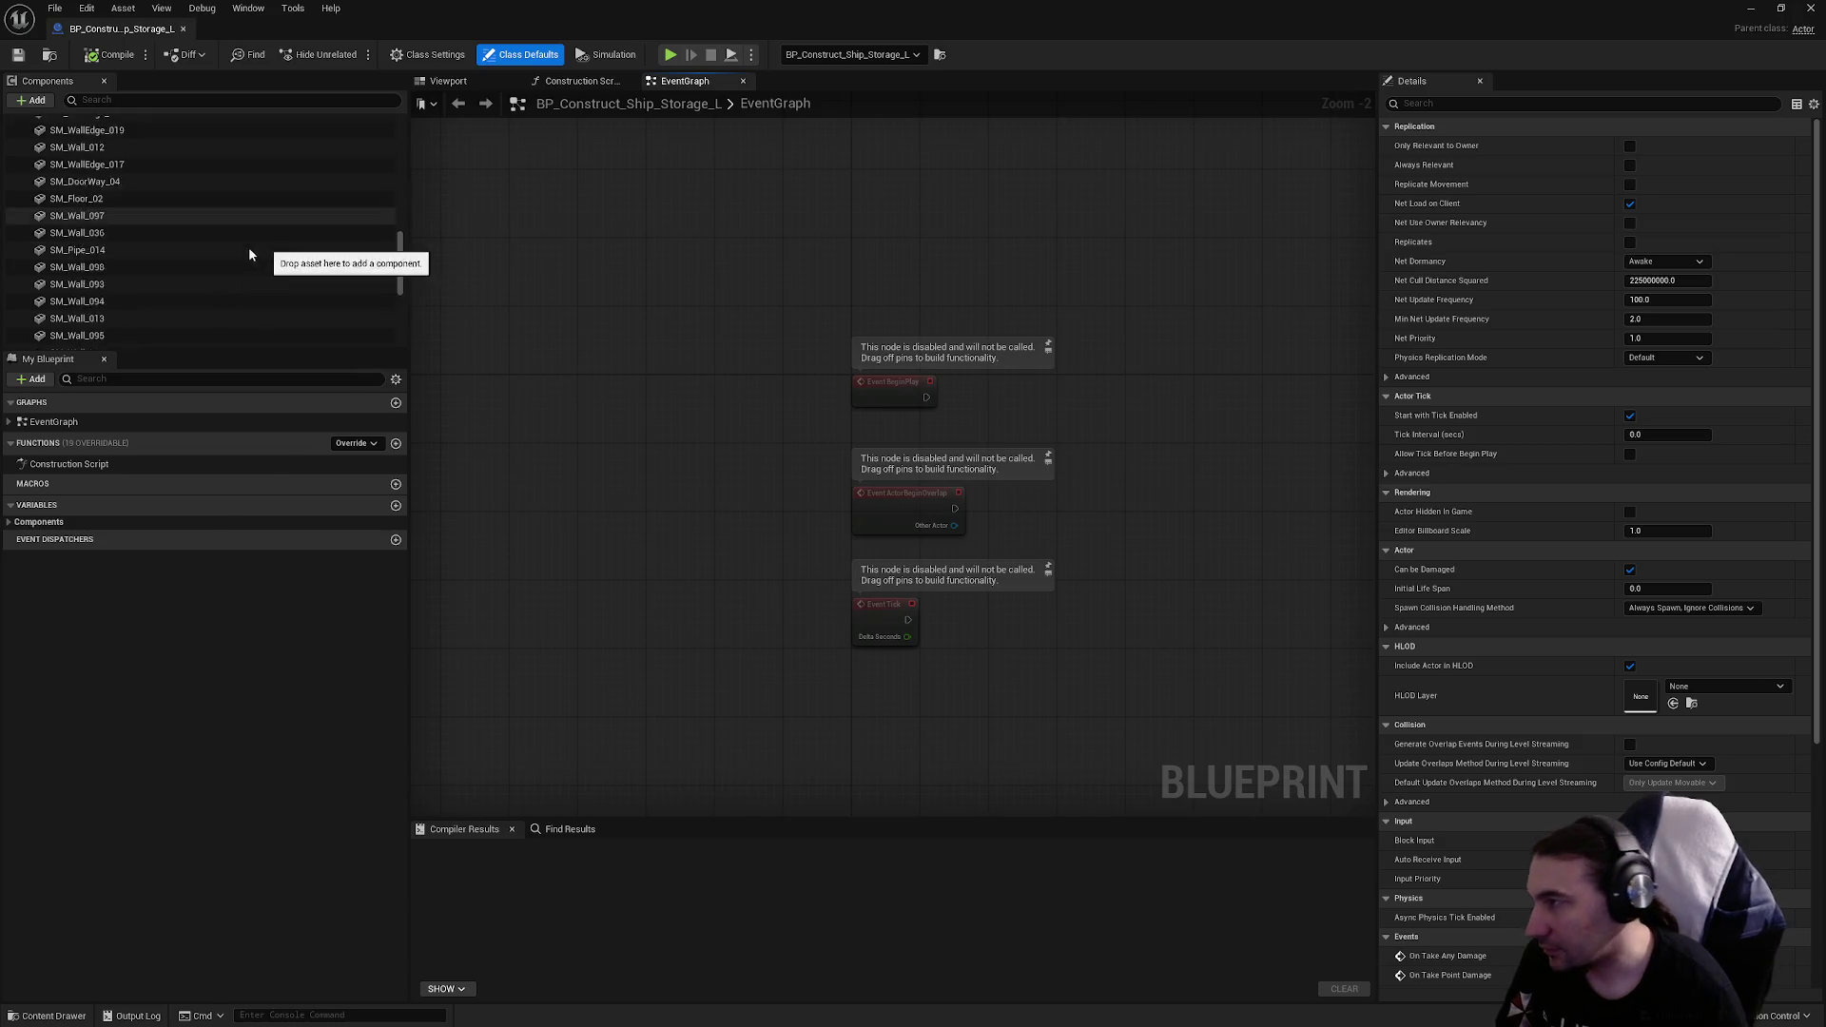
{"action": "left_click", "coordinate": [461, 80]}
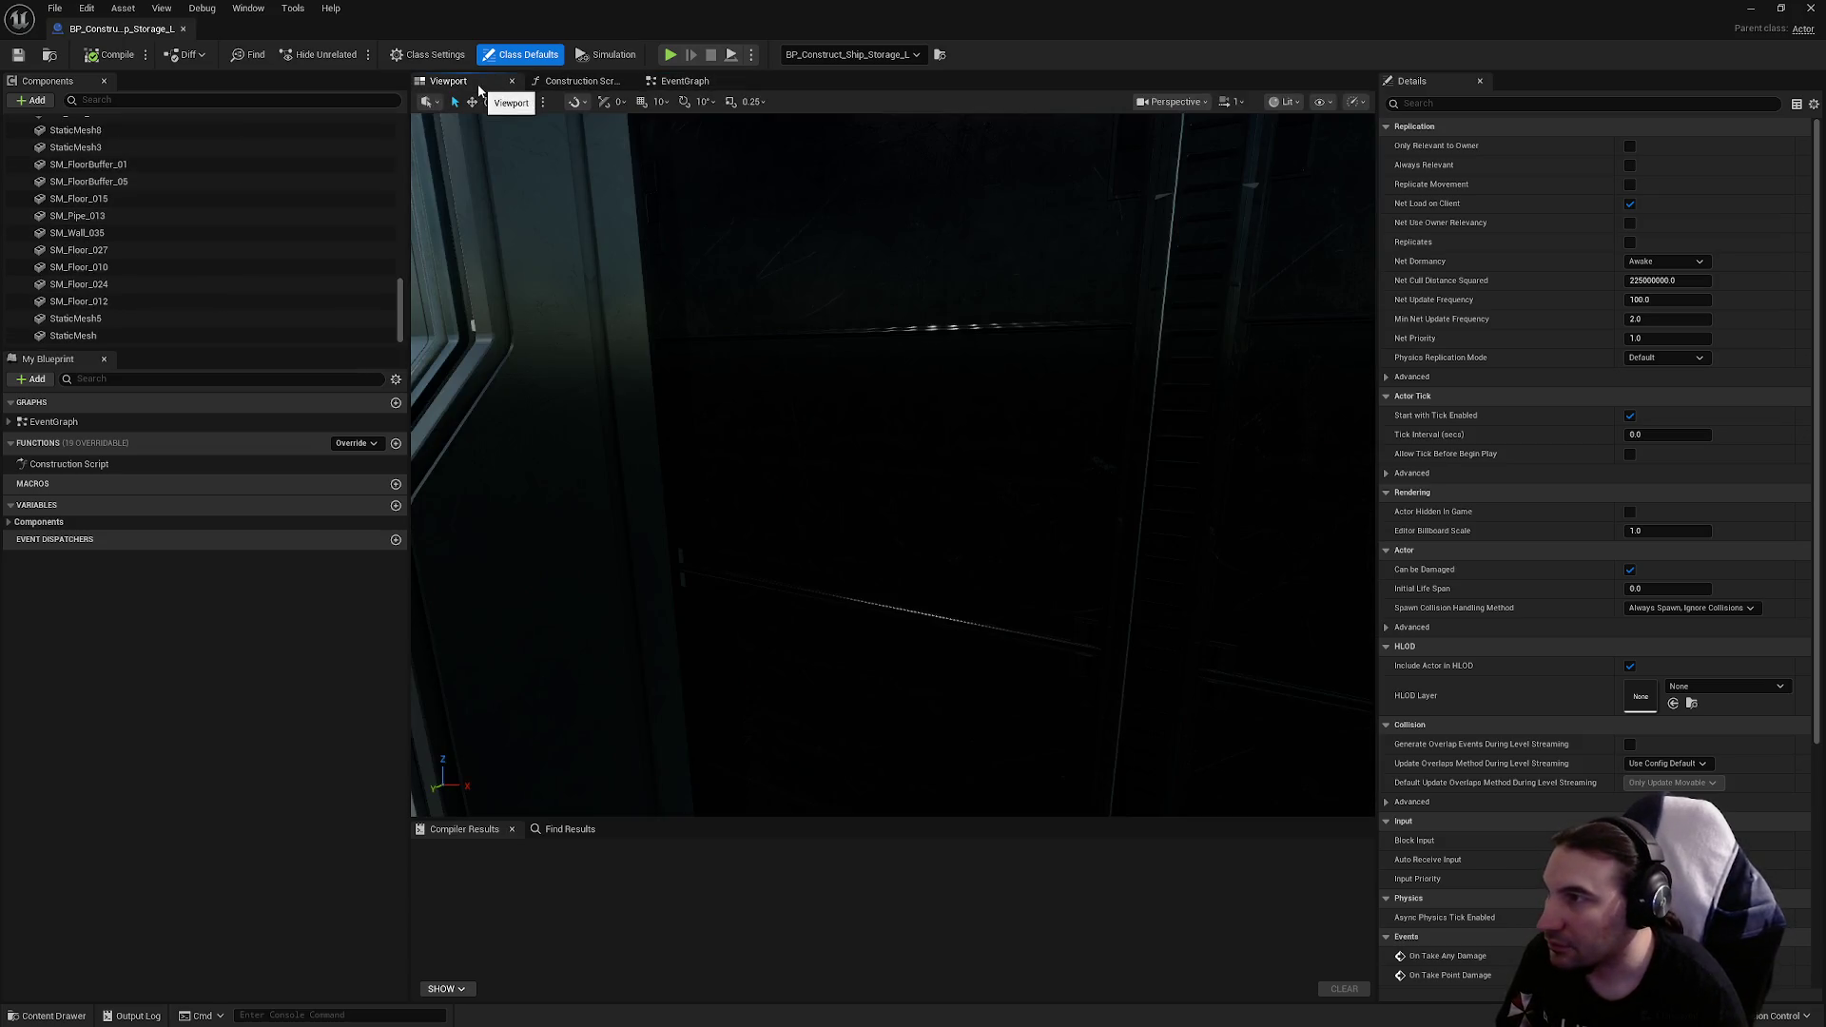
{"action": "scroll", "coordinate": [894, 466], "scroll_direction": "down", "scroll_amount": 10}
{"action": "left_click_drag", "start_coordinate": [895, 466], "coordinate": [776, 471]}
{"action": "scroll", "coordinate": [895, 466], "scroll_direction": "up", "scroll_amount": 8}
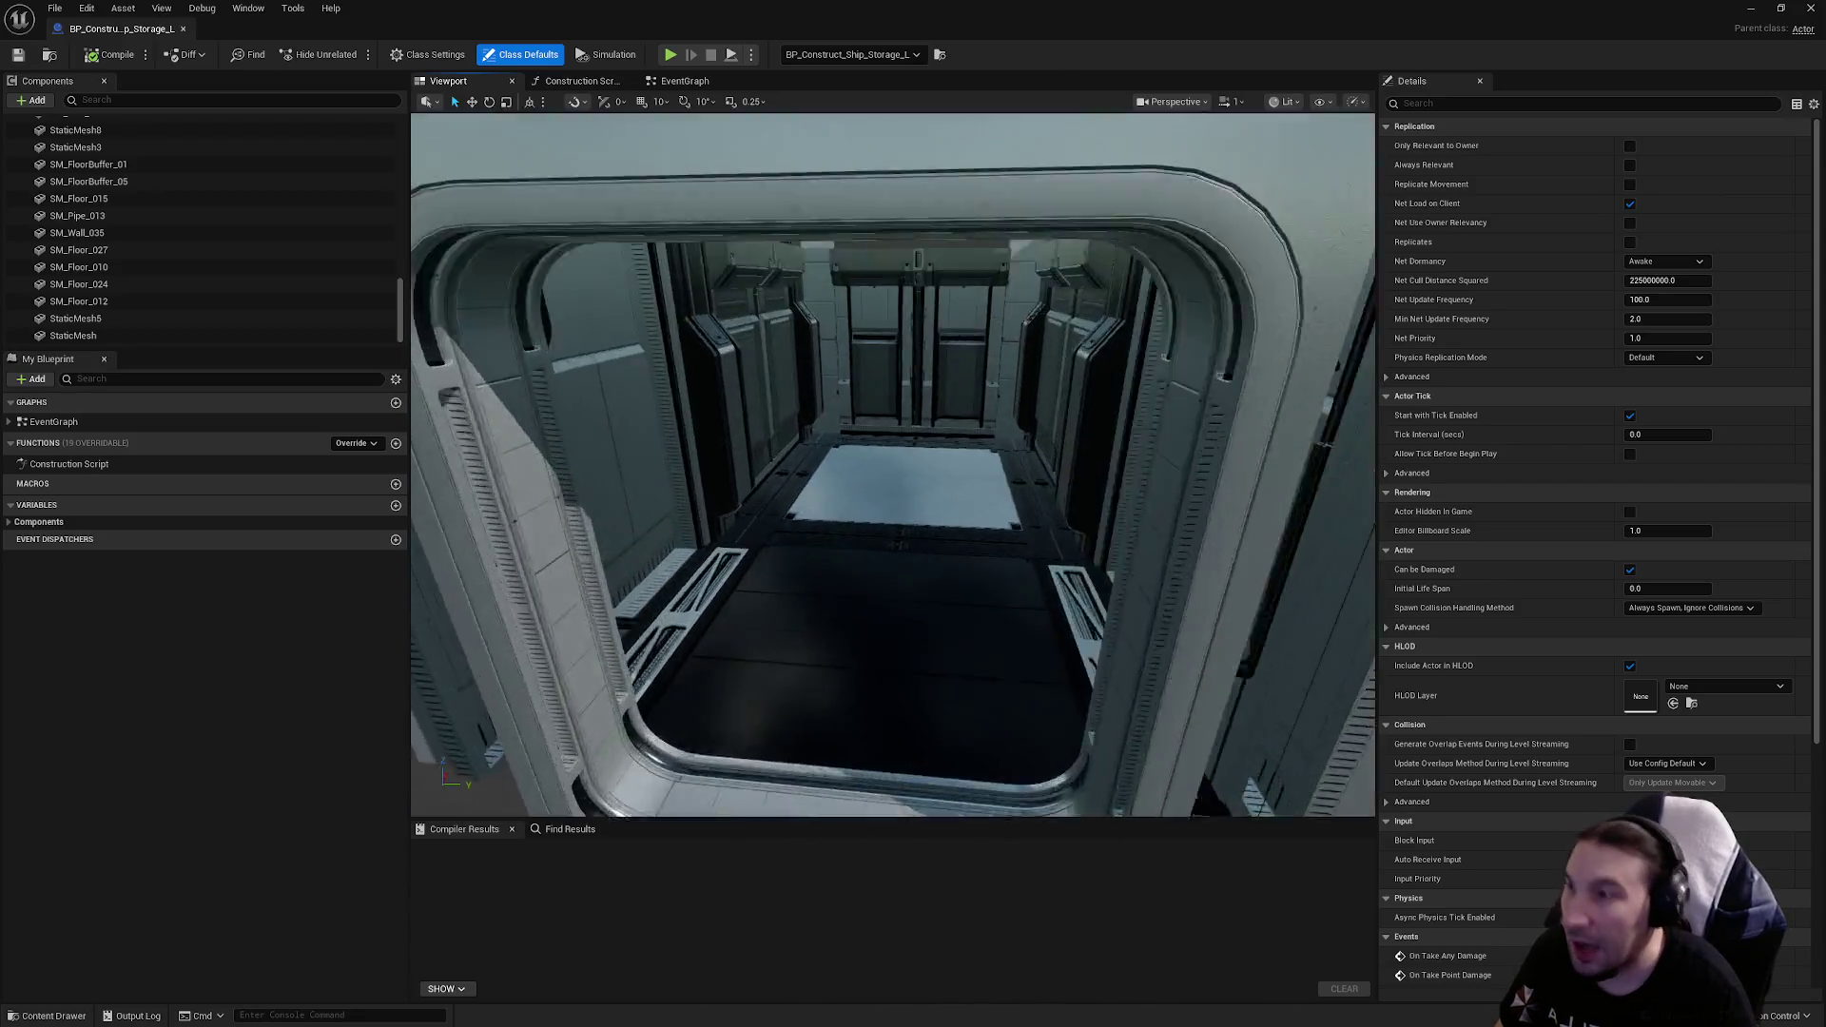
{"action": "scroll", "coordinate": [894, 466], "scroll_direction": "down", "scroll_amount": 10}
{"action": "scroll", "coordinate": [894, 466], "scroll_direction": "up", "scroll_amount": 6}
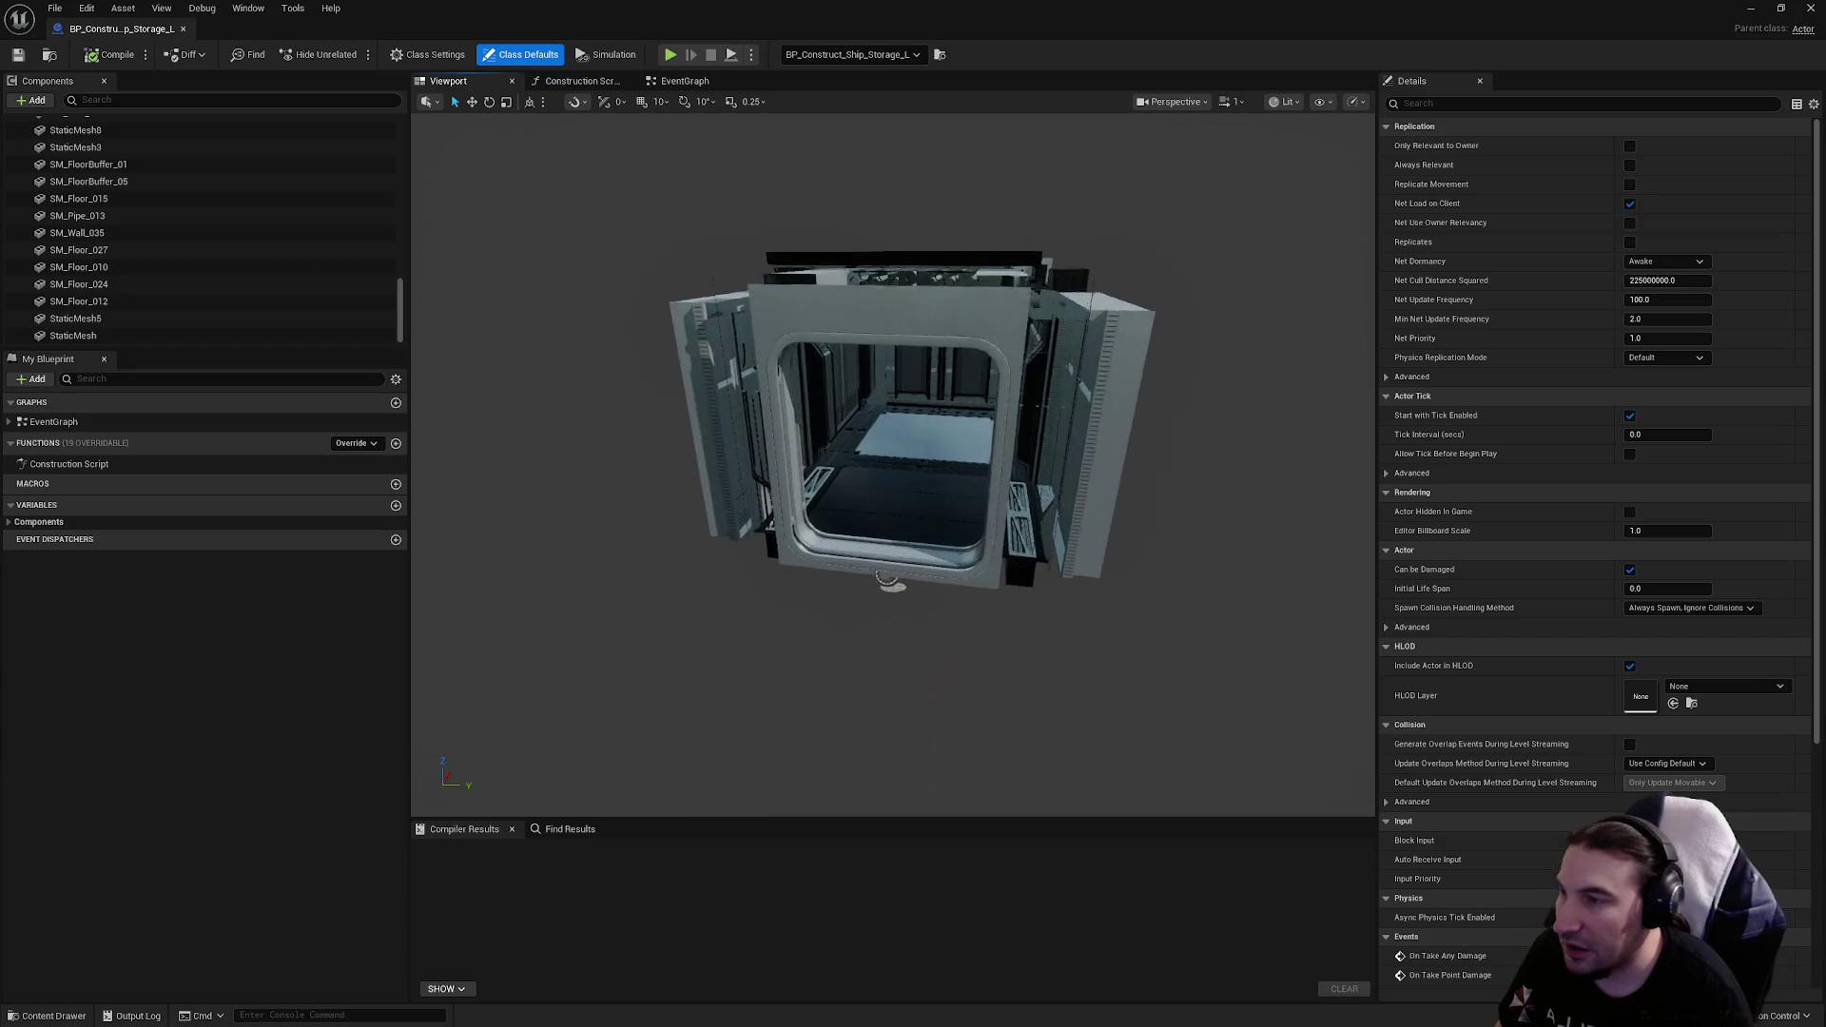
{"action": "scroll", "coordinate": [894, 466], "scroll_direction": "down", "scroll_amount": 3}
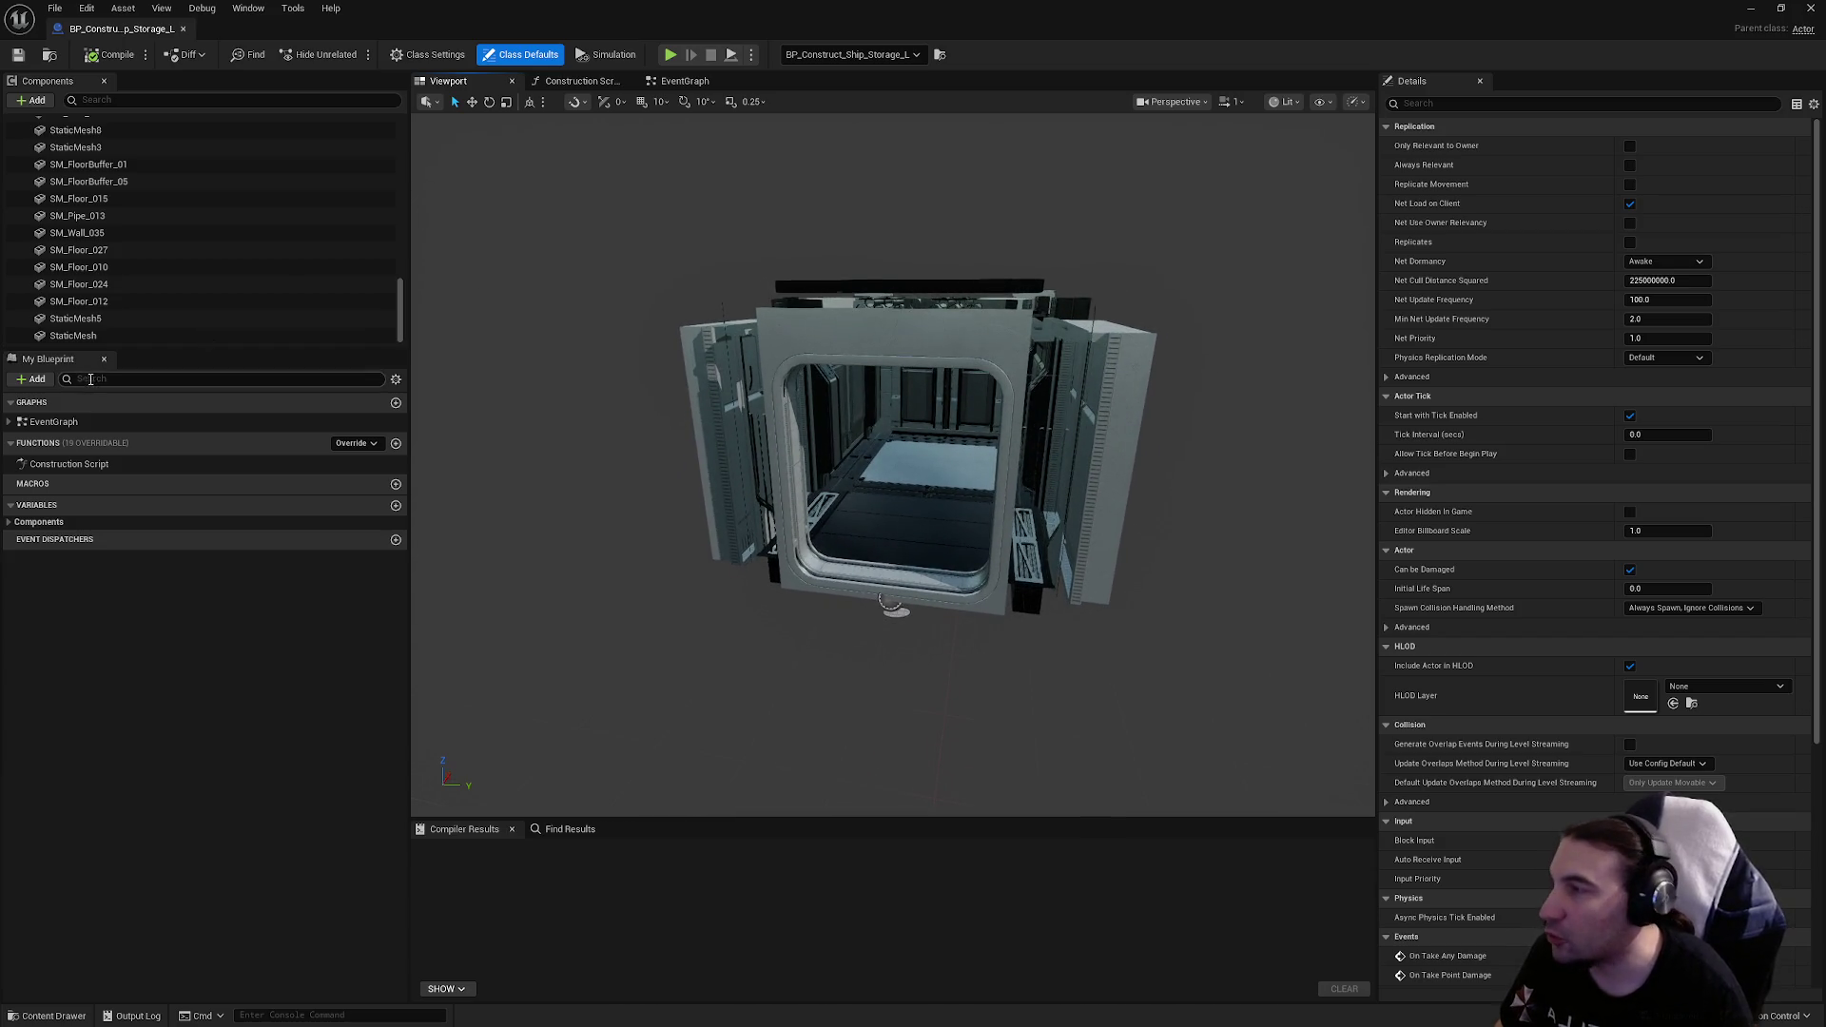
{"action": "scroll", "coordinate": [265, 276], "scroll_direction": "up", "scroll_amount": 5}
{"action": "scroll", "coordinate": [266, 285], "scroll_direction": "up", "scroll_amount": 5}
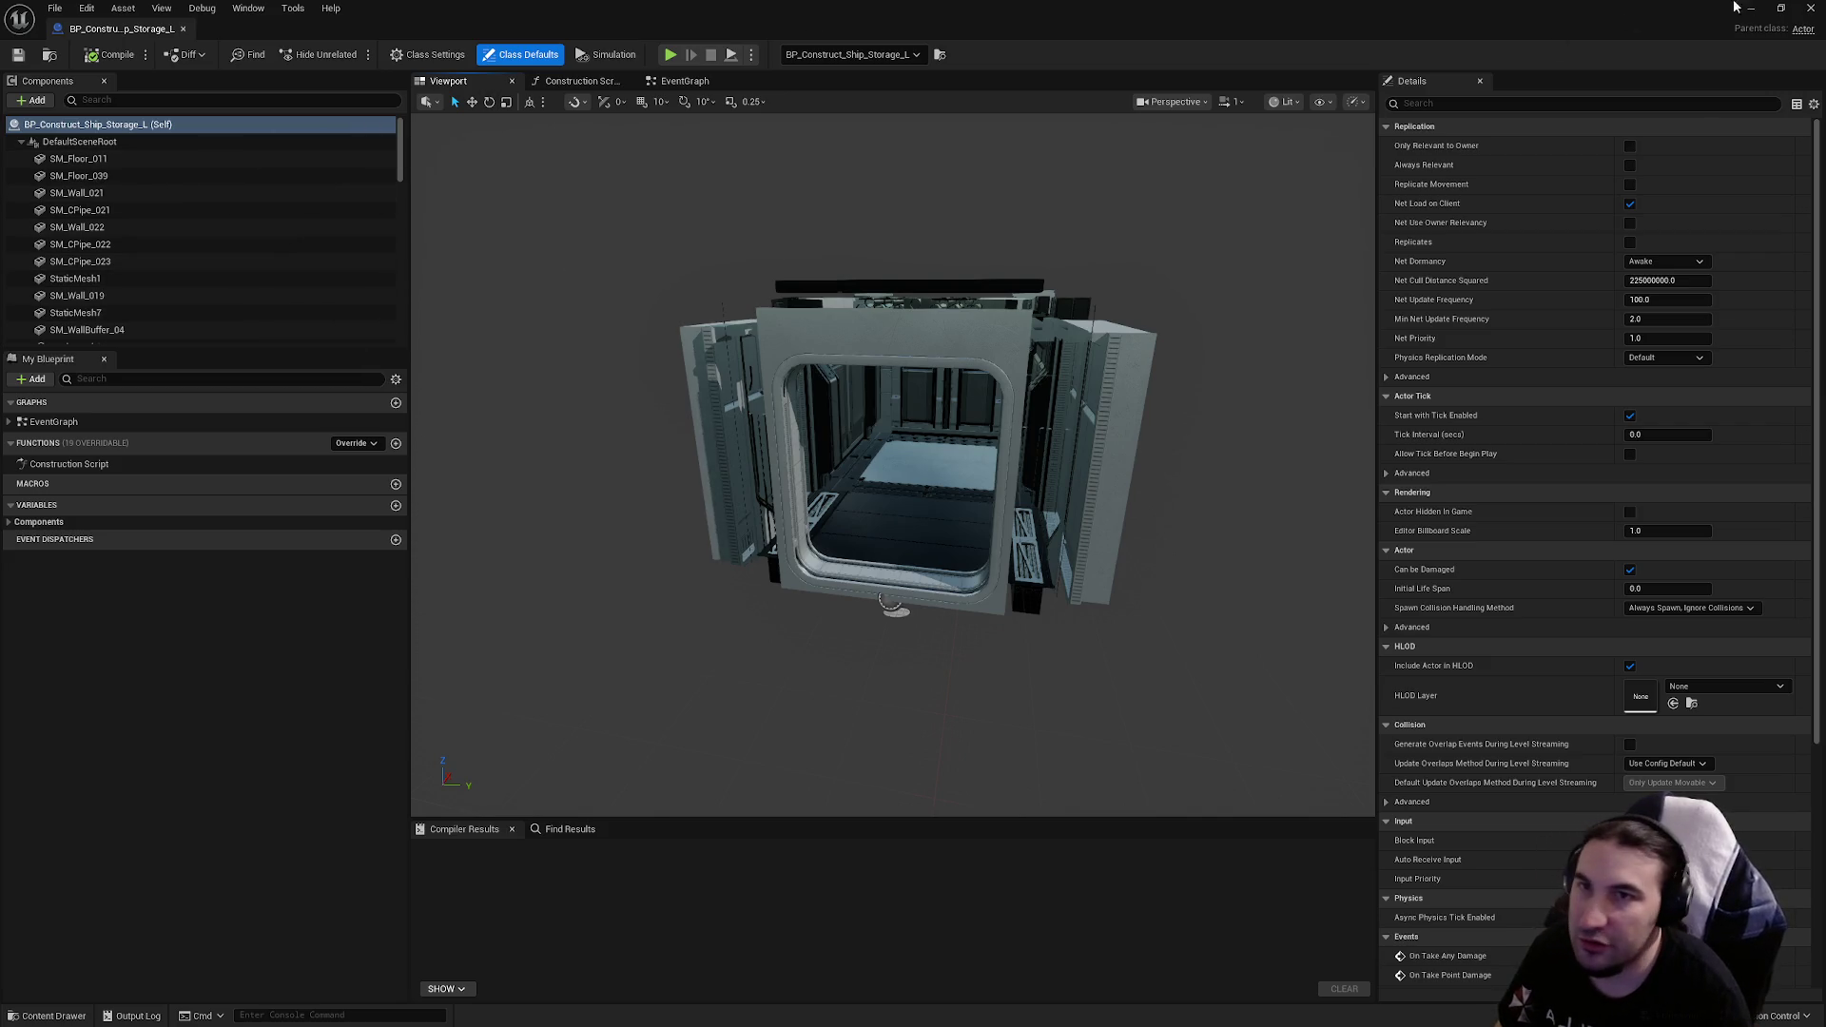
{"action": "scroll", "coordinate": [1028, 418], "scroll_direction": "up", "scroll_amount": 5}
{"action": "scroll", "coordinate": [894, 466], "scroll_direction": "up", "scroll_amount": 3}
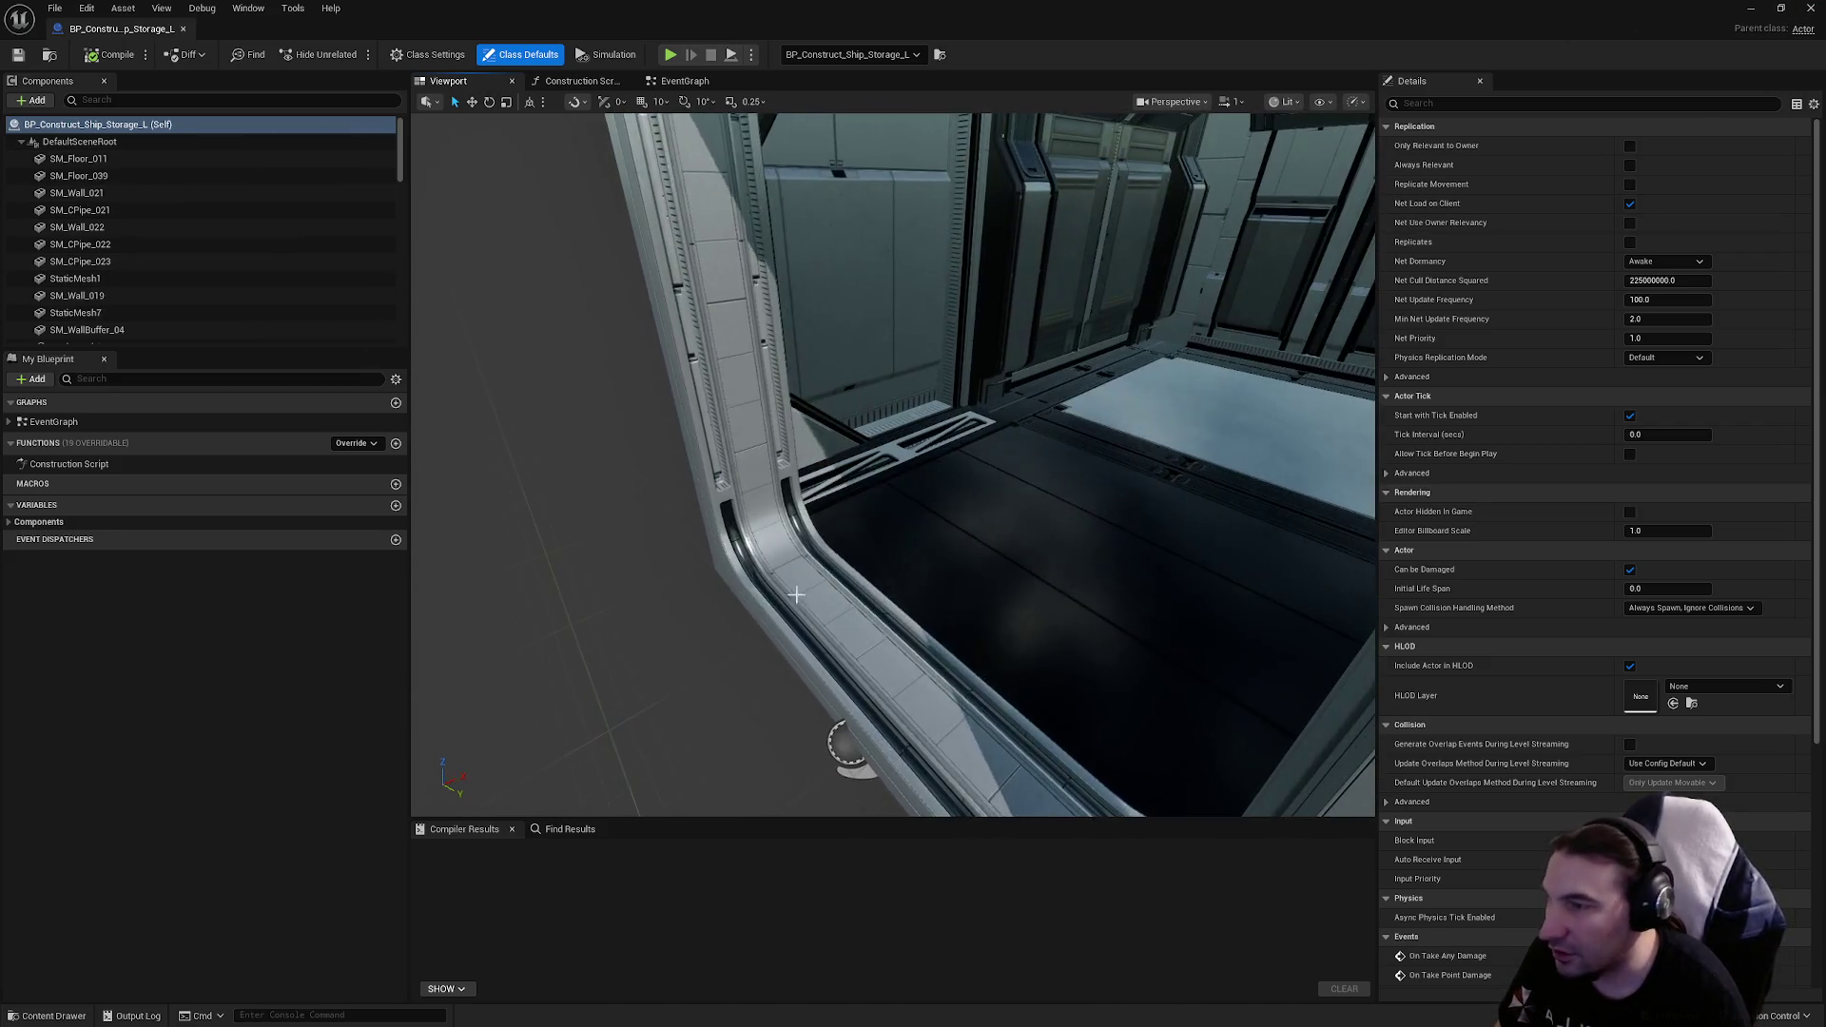
{"action": "left_click", "coordinate": [805, 539]}
{"action": "scroll", "coordinate": [805, 539], "scroll_direction": "down", "scroll_amount": 3}
{"action": "scroll", "coordinate": [894, 466], "scroll_direction": "down", "scroll_amount": 5}
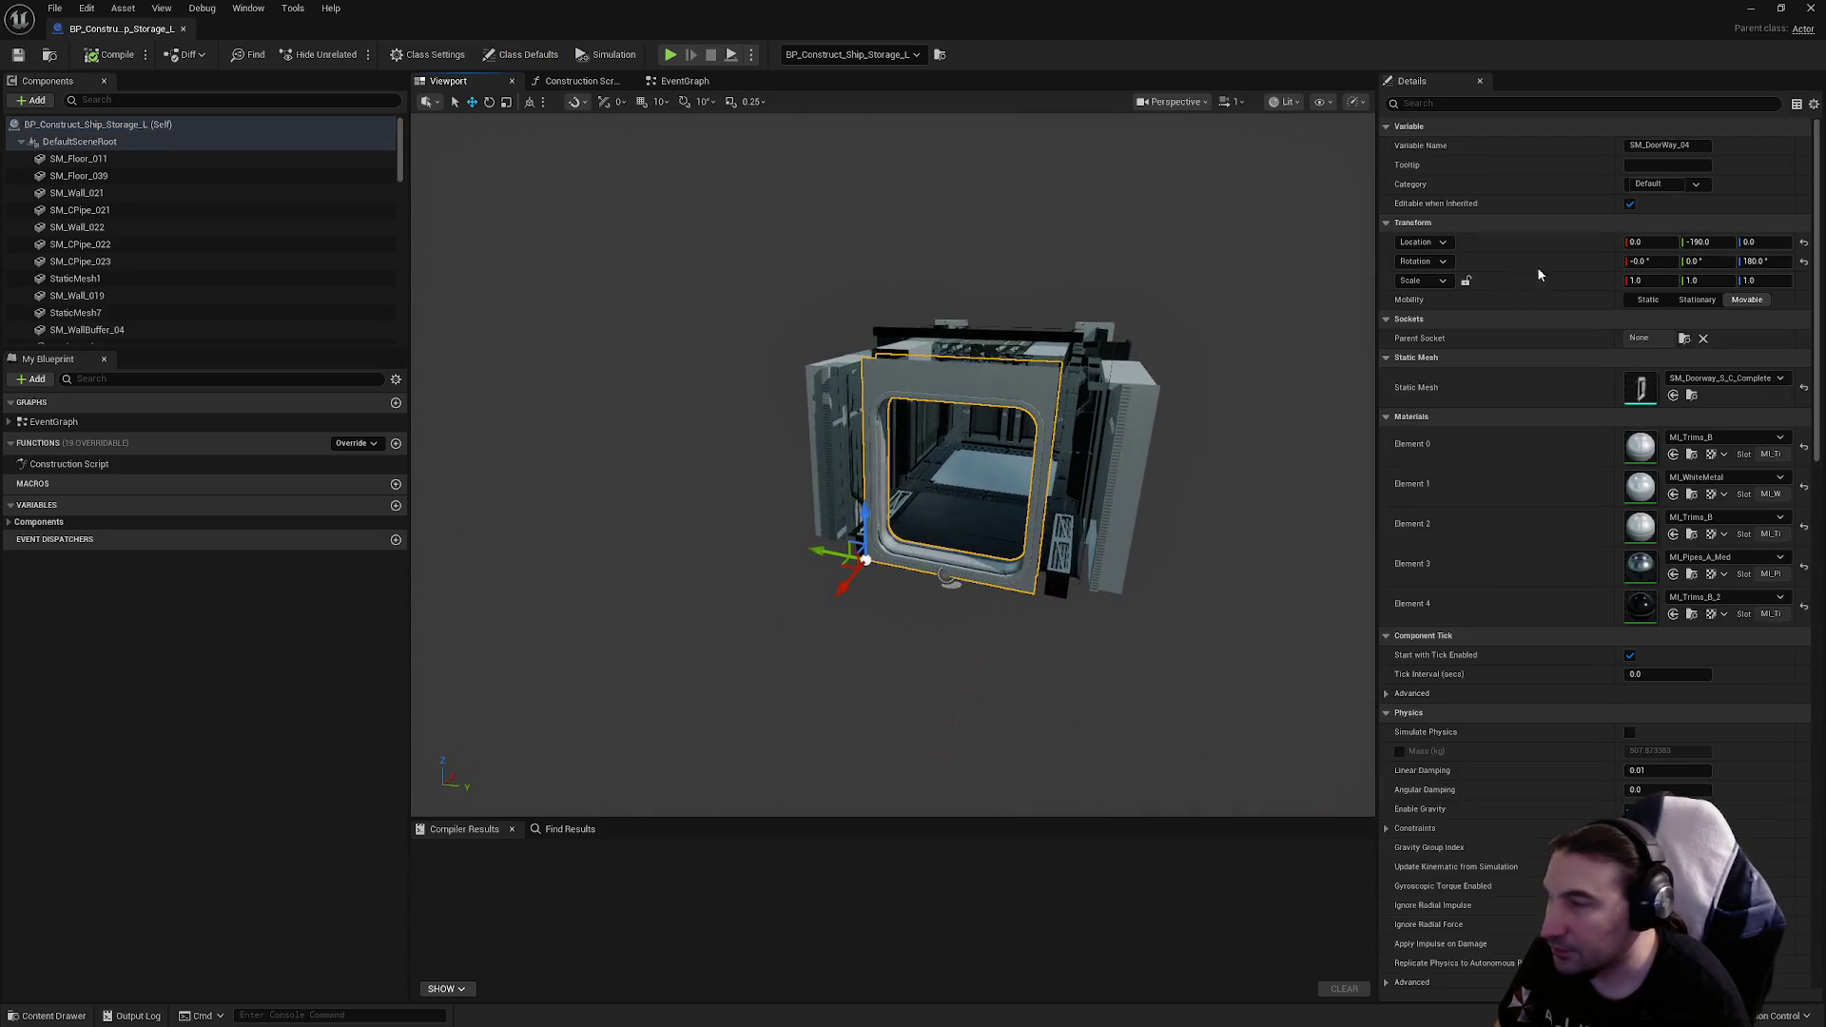
Step: Return to the MapPhoto level and delete the duplicate BP_Construct_Ship_Storage_L actor
{"action": "key", "text": "alt+Tab"}
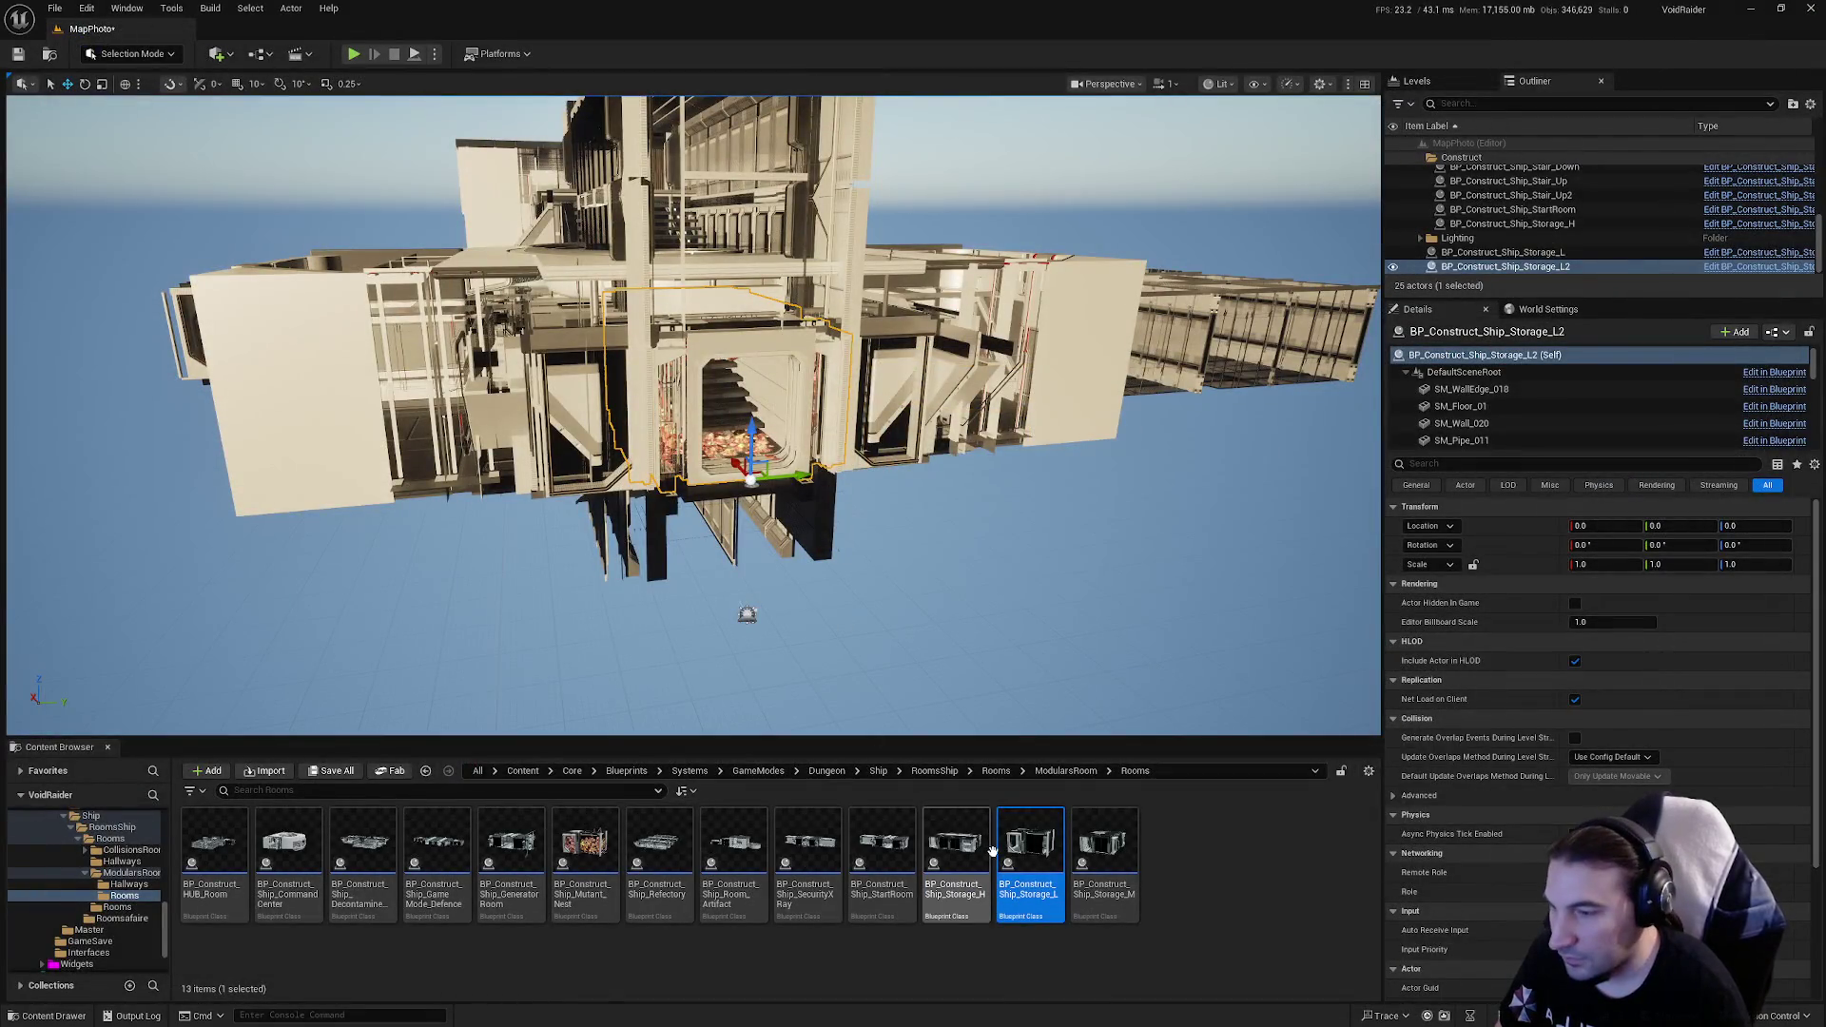
{"action": "left_click", "coordinate": [1560, 254]}
{"action": "key", "text": "Delete"}
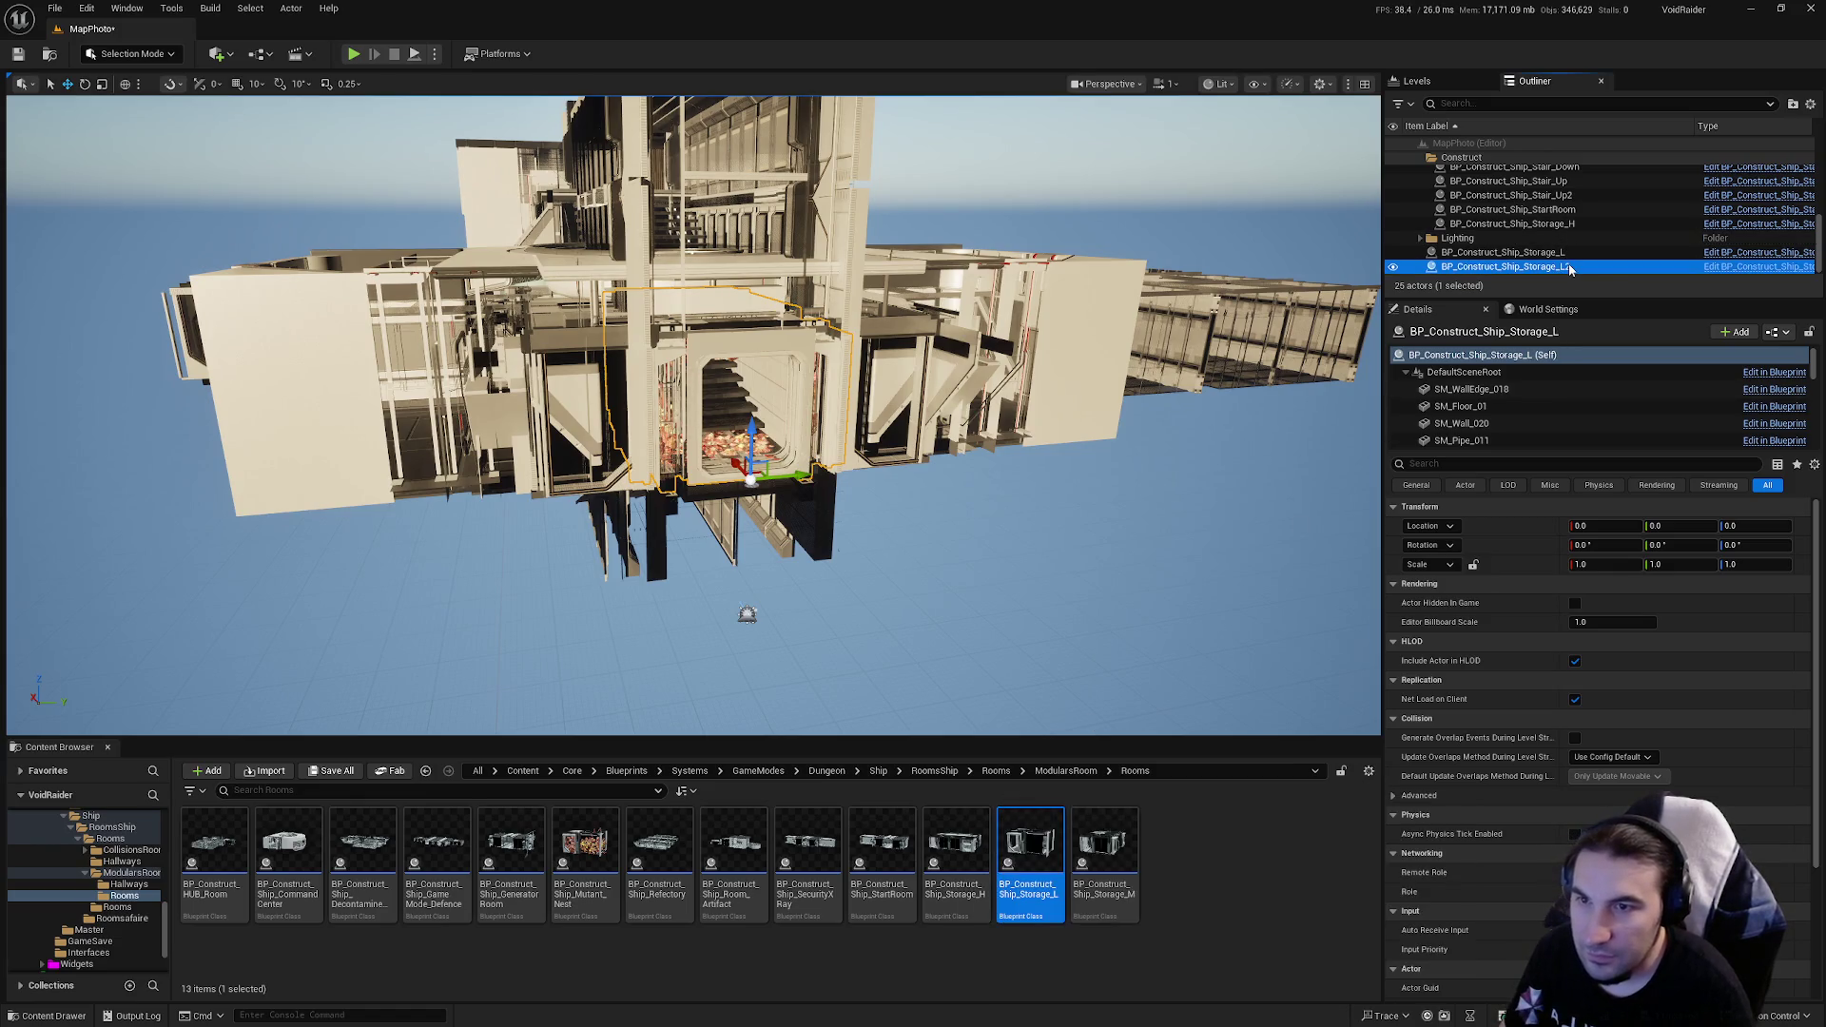
Step: Reselect BP_Construct_Ship_Storage_L in the Outliner and bring up the Tools menu
{"action": "left_click", "coordinate": [1569, 267]}
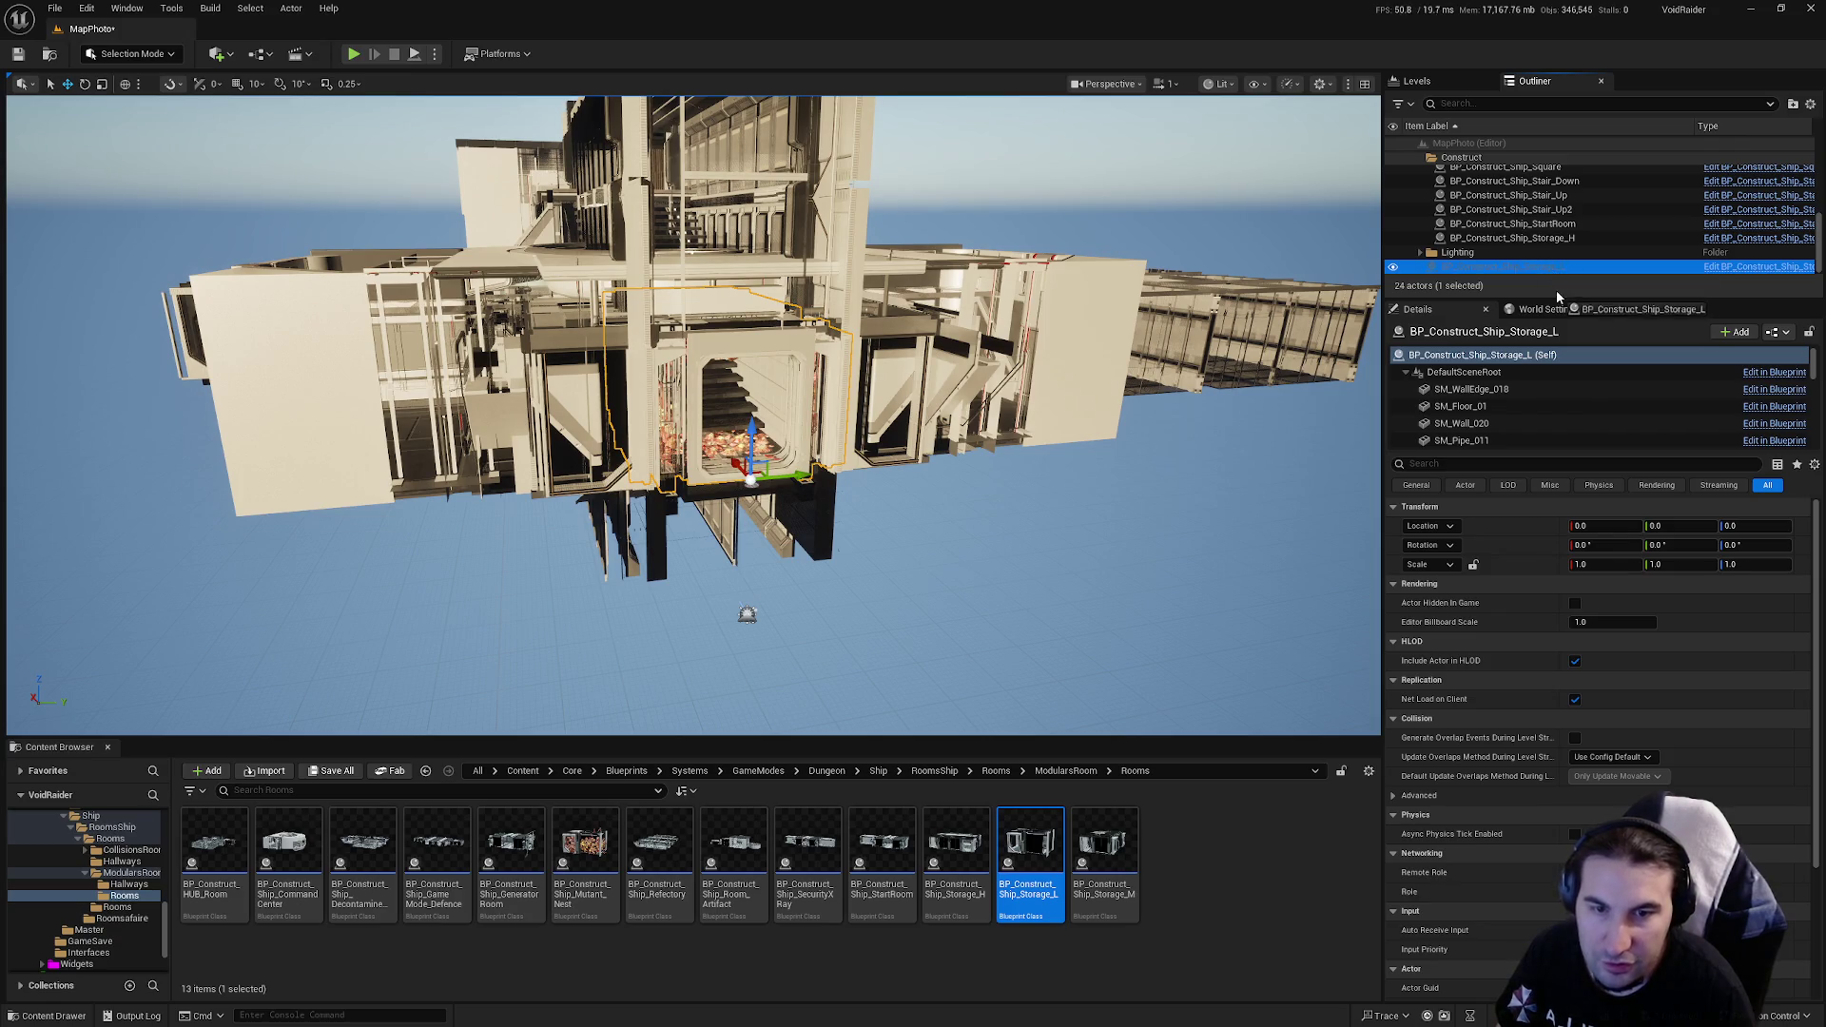
{"action": "scroll", "coordinate": [1570, 237], "scroll_direction": "up", "scroll_amount": 5}
{"action": "mouse_move", "coordinate": [1583, 213]}
{"action": "left_mouse_down"}
{"action": "mouse_move", "coordinate": [1607, 211]}
{"action": "mouse_move", "coordinate": [1579, 178]}
{"action": "mouse_move", "coordinate": [1577, 198]}
{"action": "left_mouse_up"}
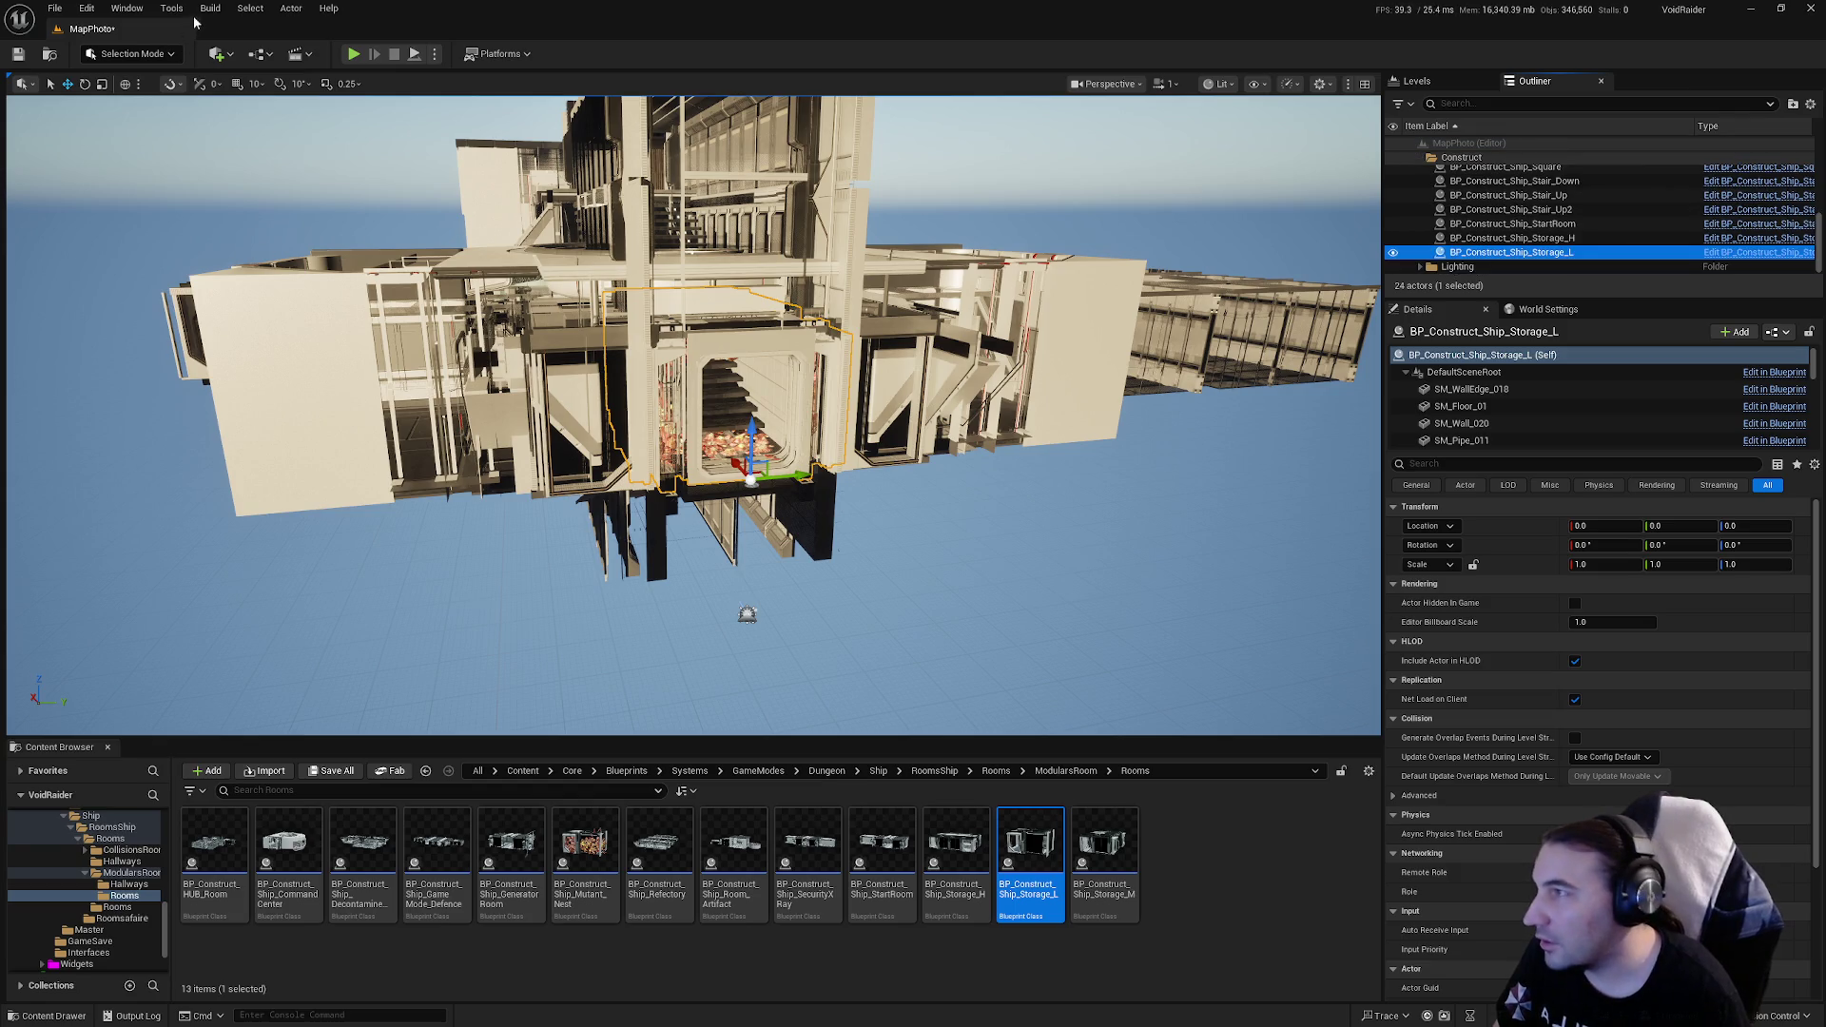
{"action": "left_click", "coordinate": [175, 9]}
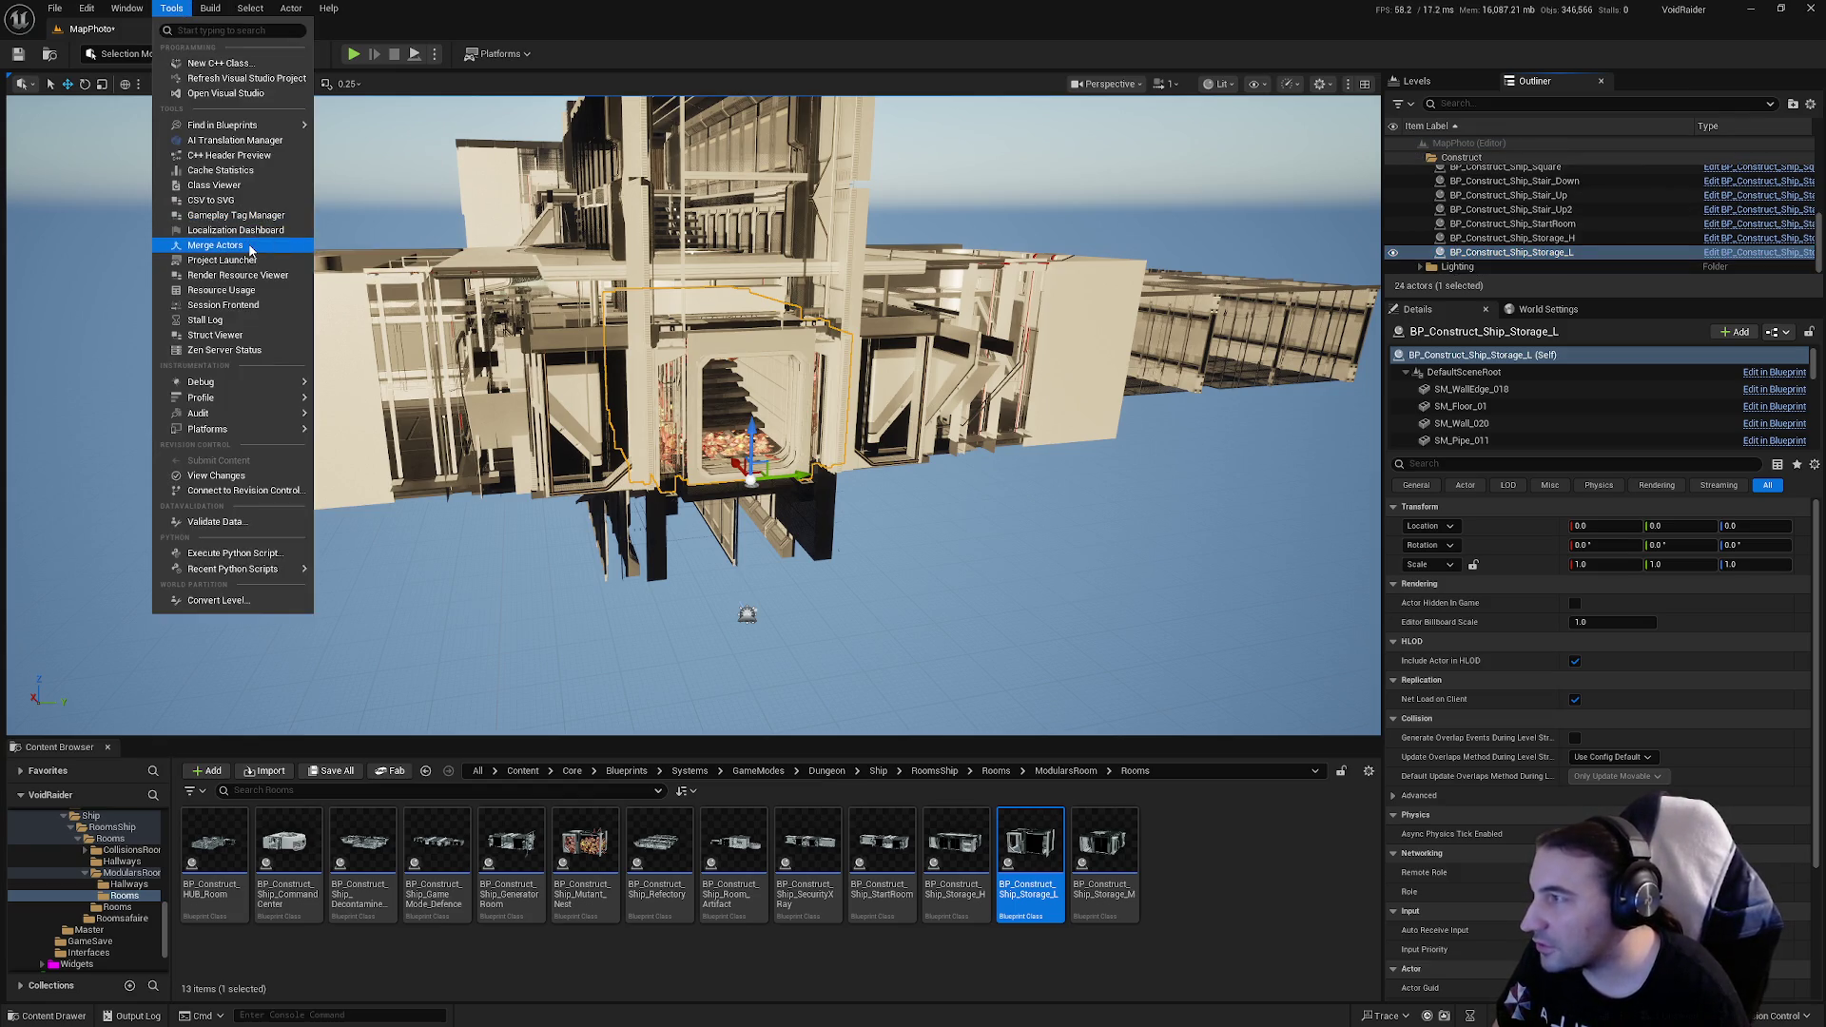
Step: Merge the room's actors and target Core/Assets/LevelDesign/DungeonRoom/ShipDungeon/Meshes/Rooms
{"action": "left_click", "coordinate": [251, 249]}
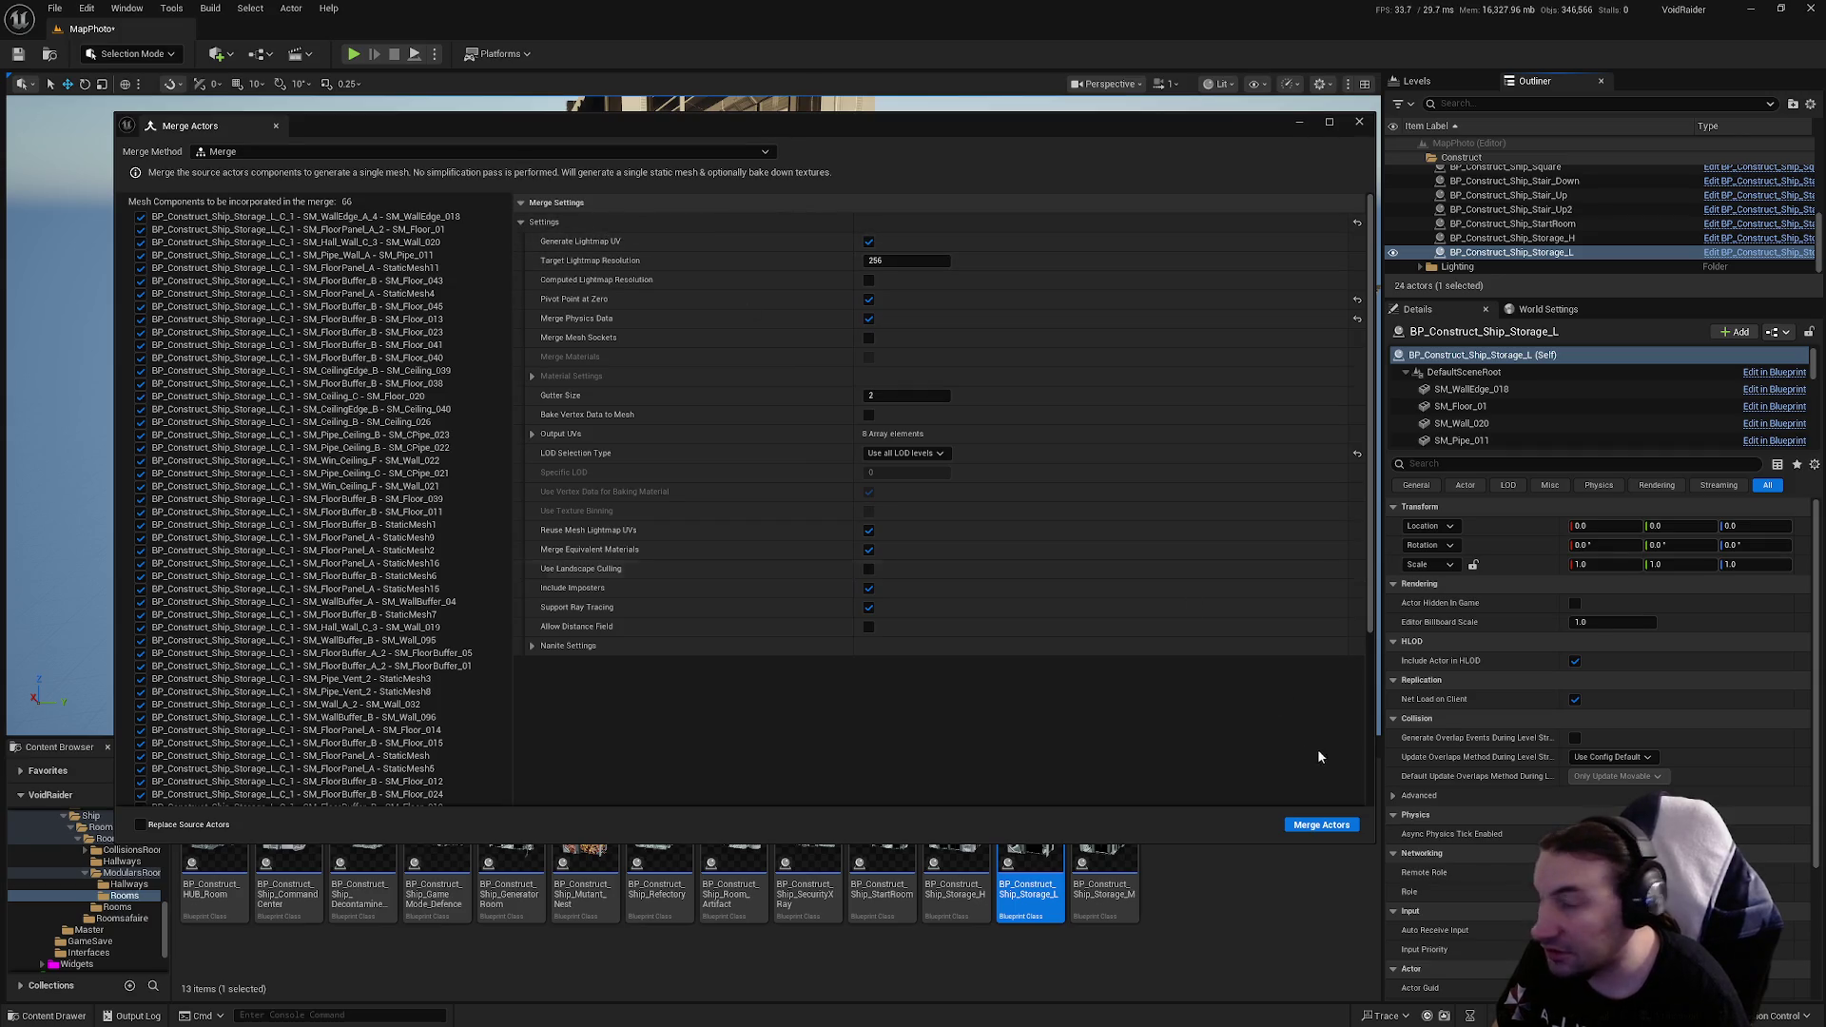
{"action": "left_click", "coordinate": [1321, 825]}
{"action": "double_click", "coordinate": [861, 381]}
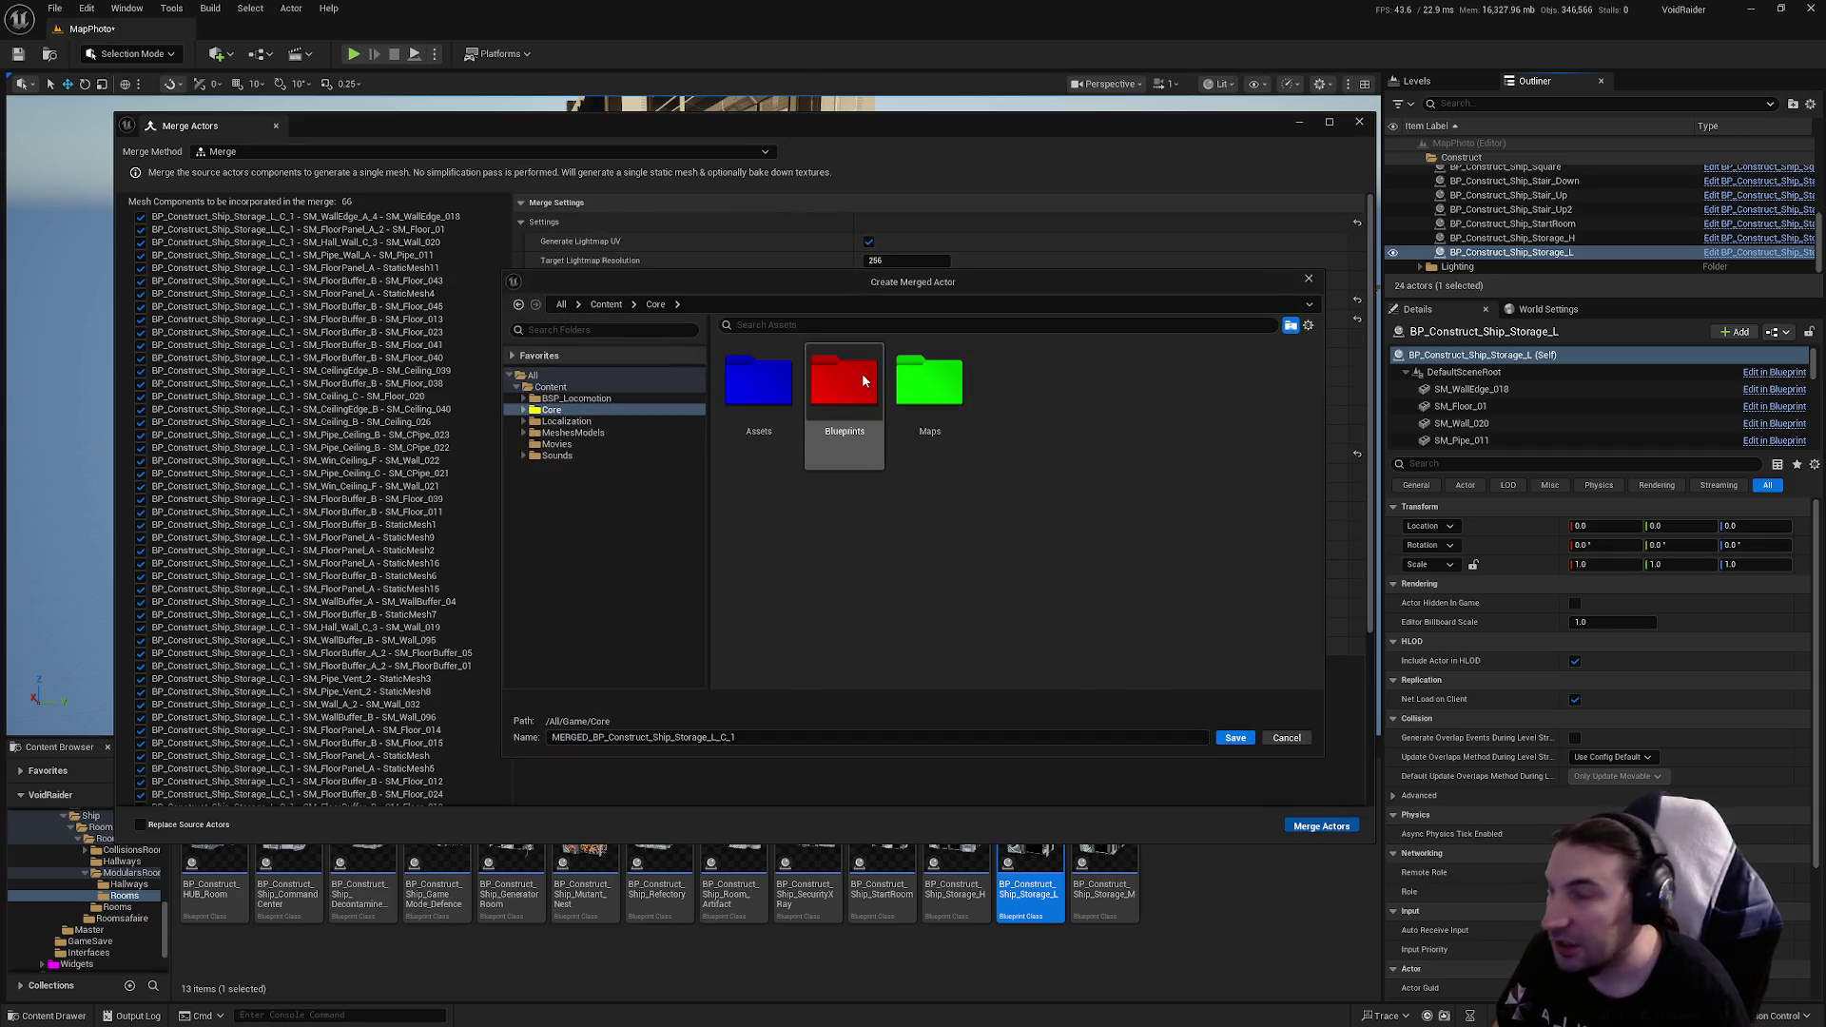
{"action": "double_click", "coordinate": [758, 380]}
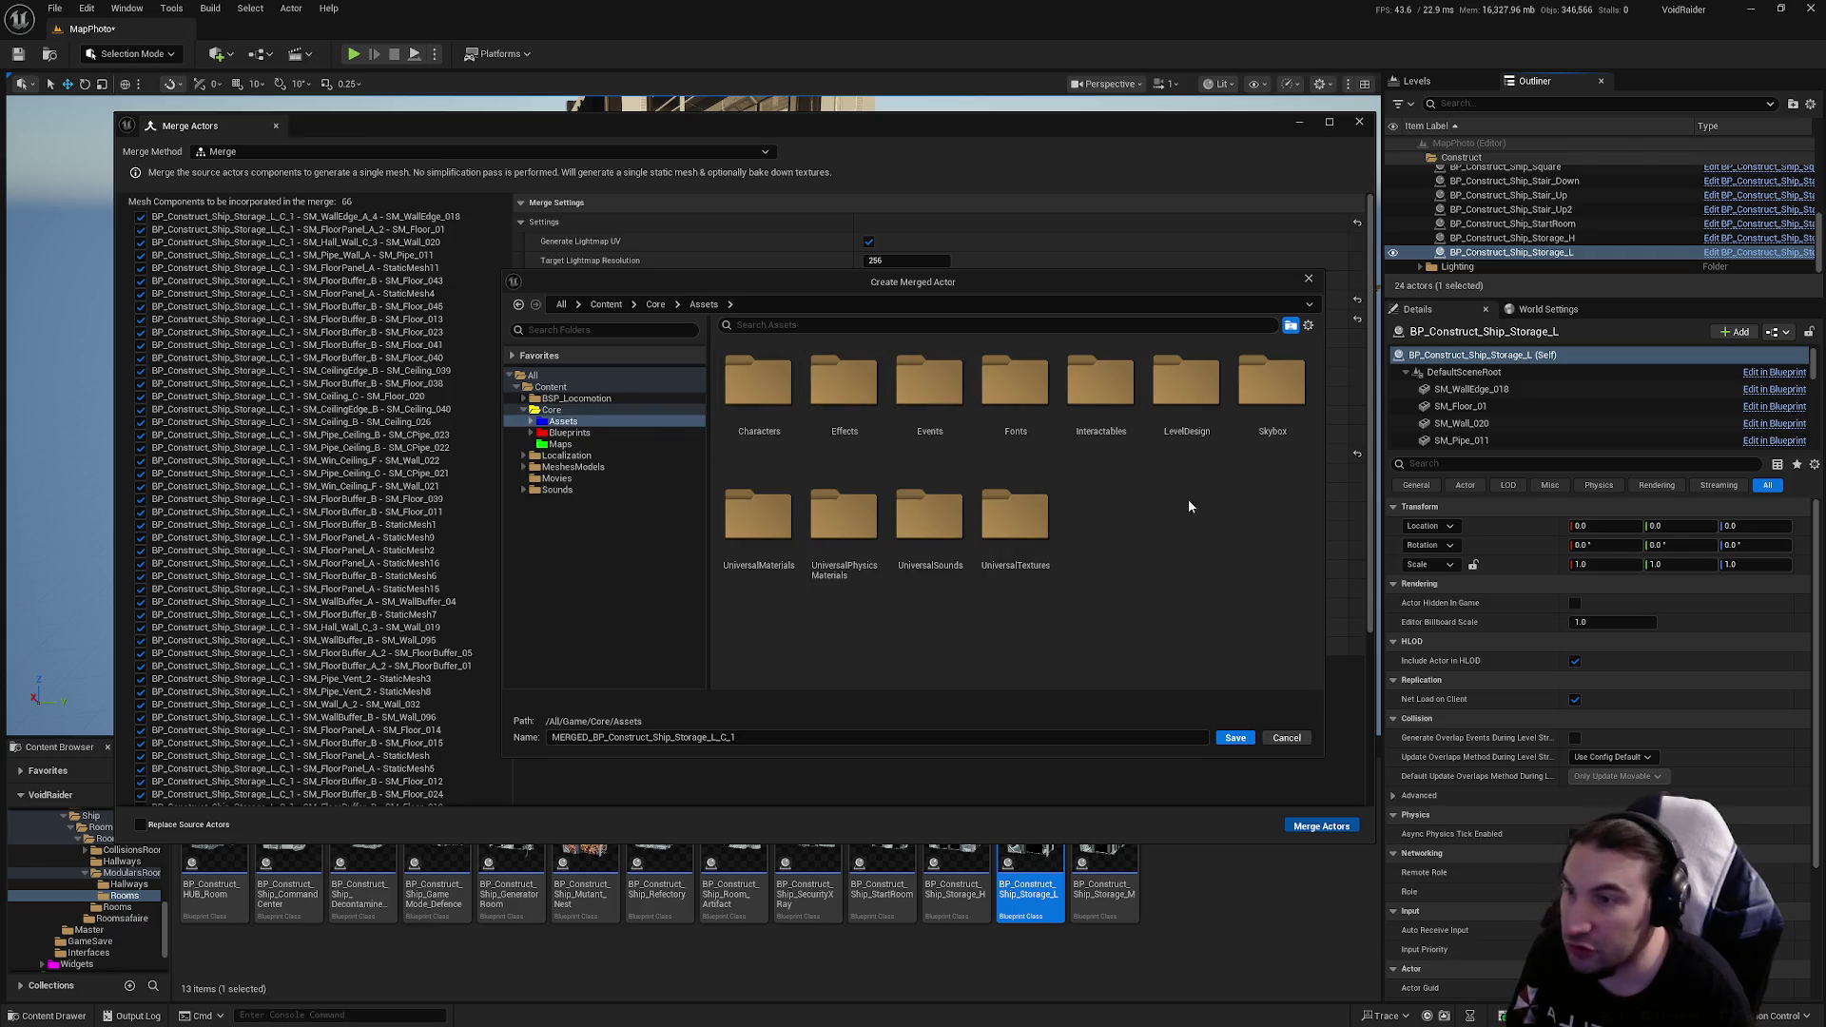
{"action": "double_click", "coordinate": [1186, 385]}
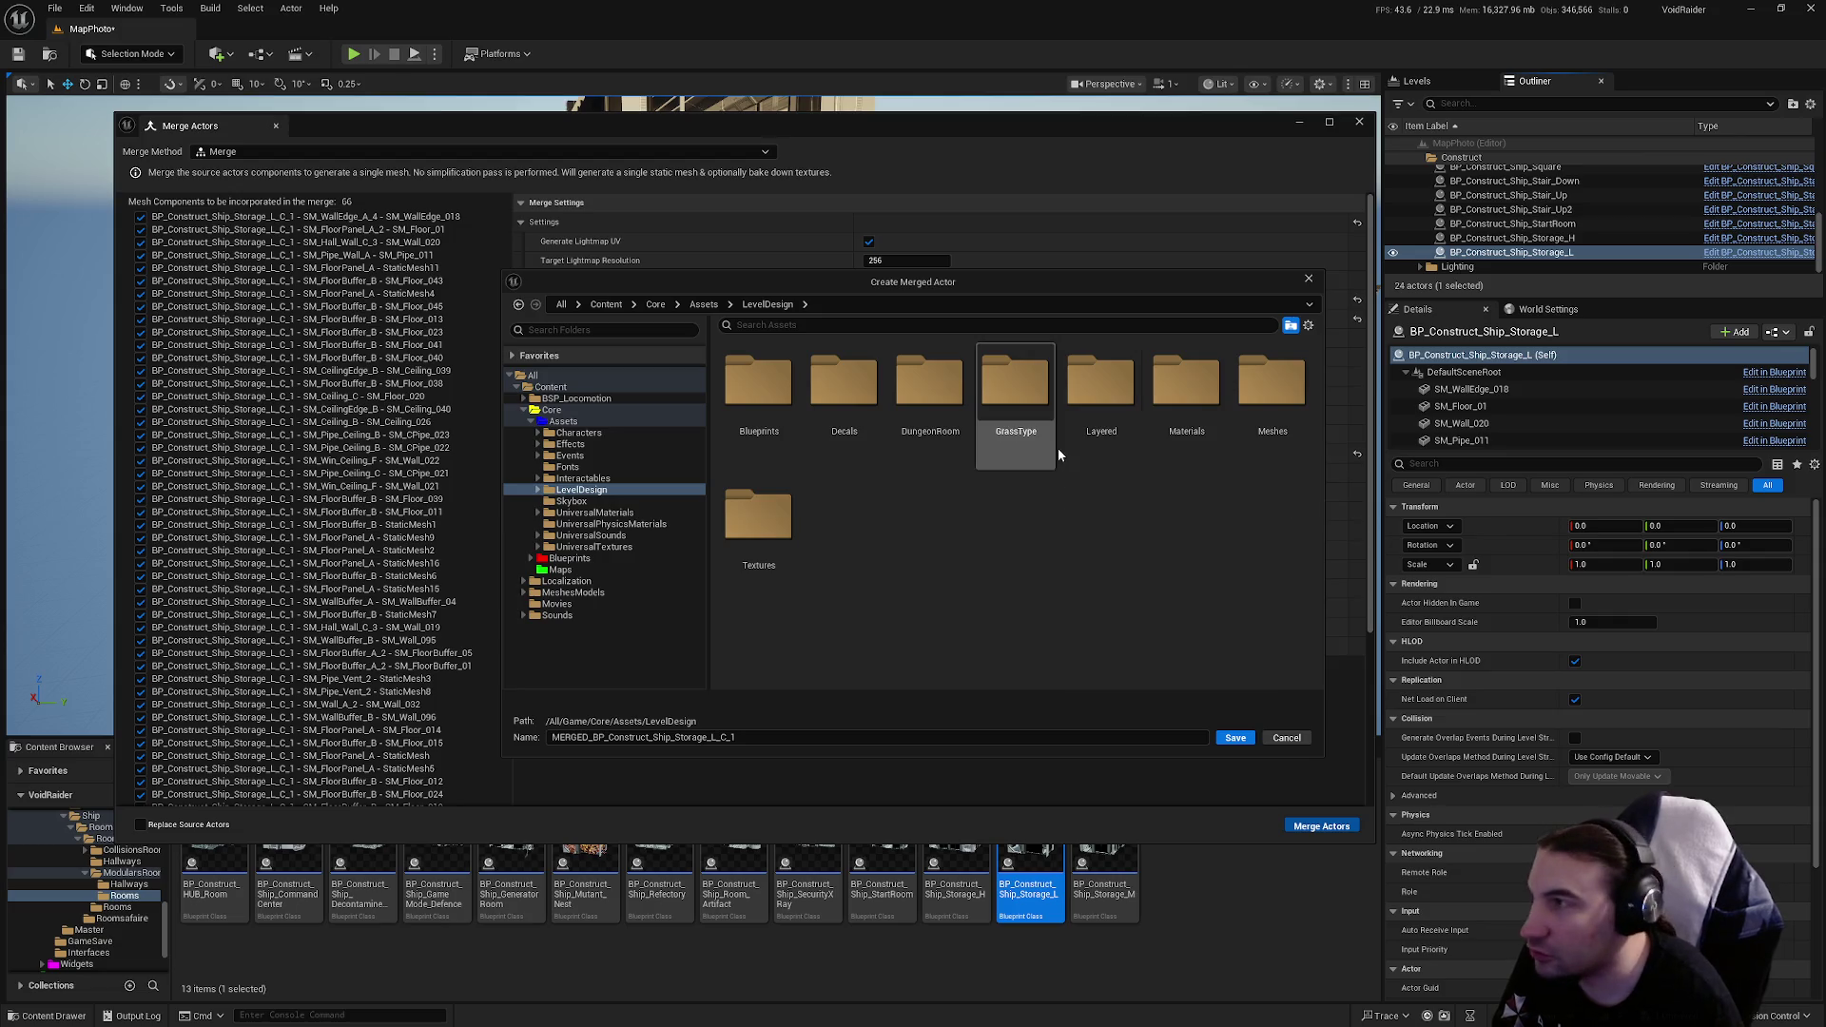
{"action": "double_click", "coordinate": [1252, 409]}
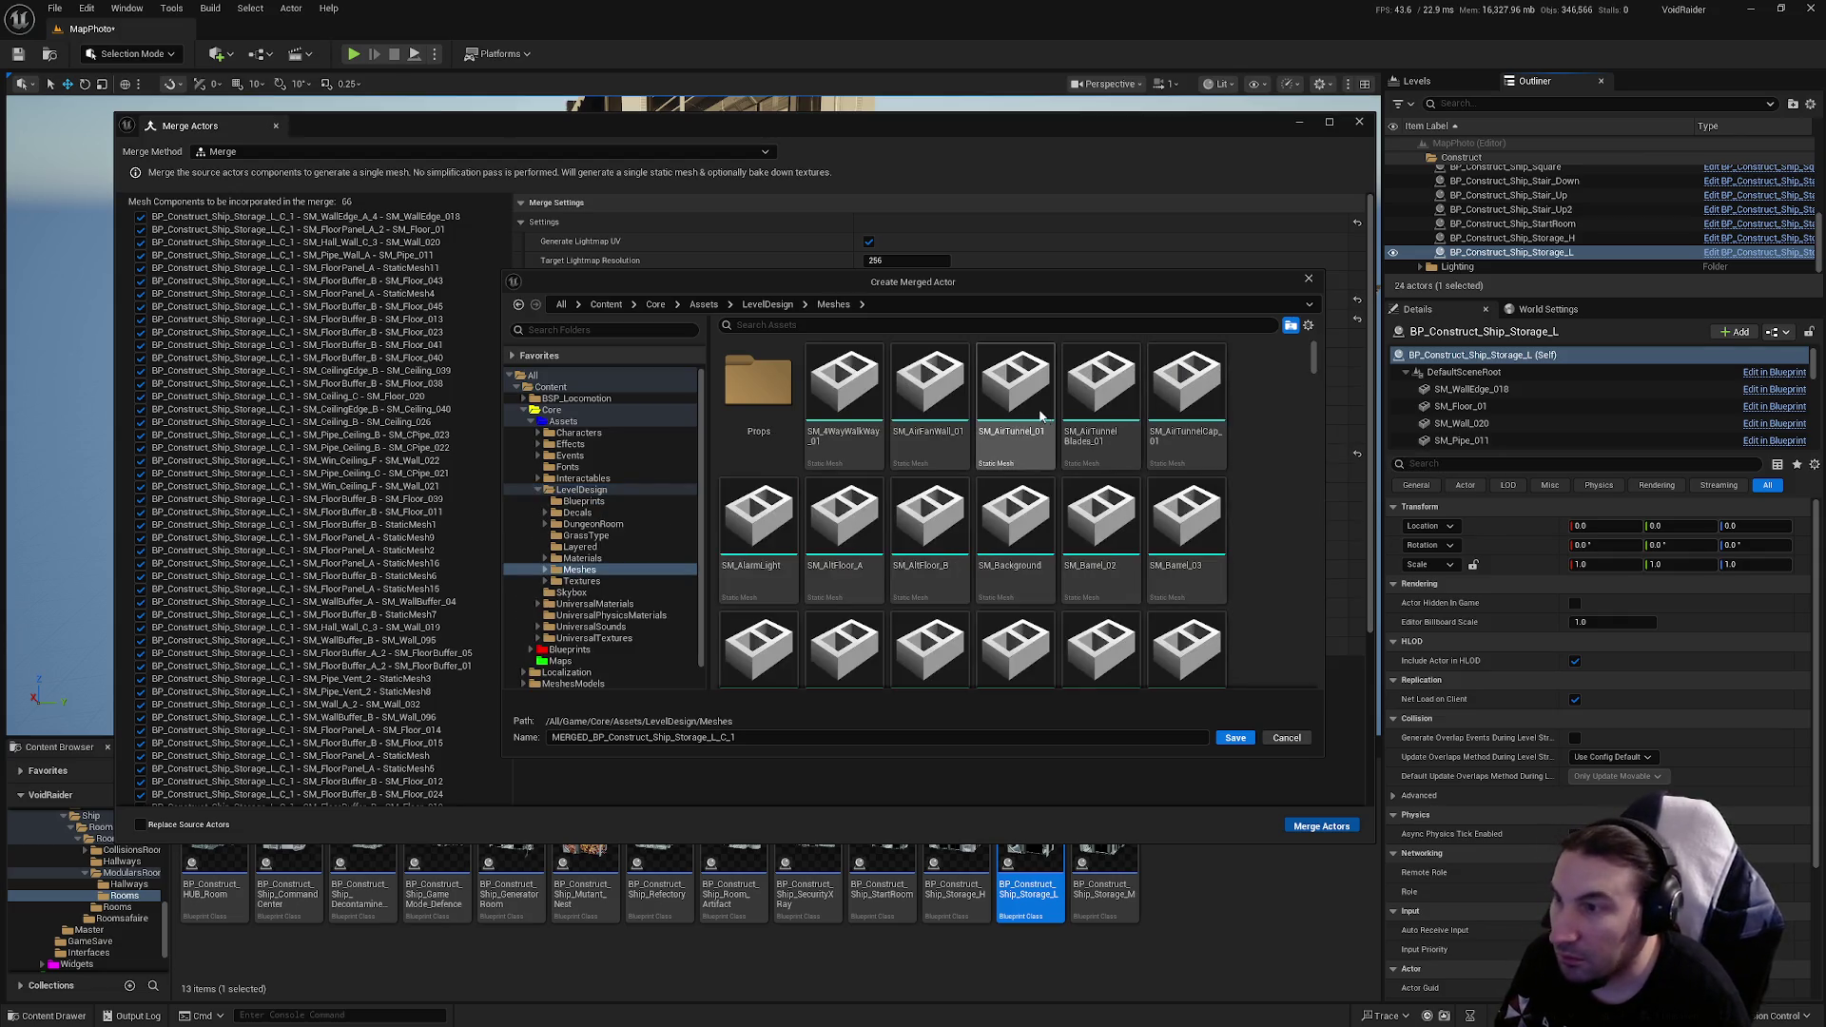
{"action": "key", "text": "alt+Left"}
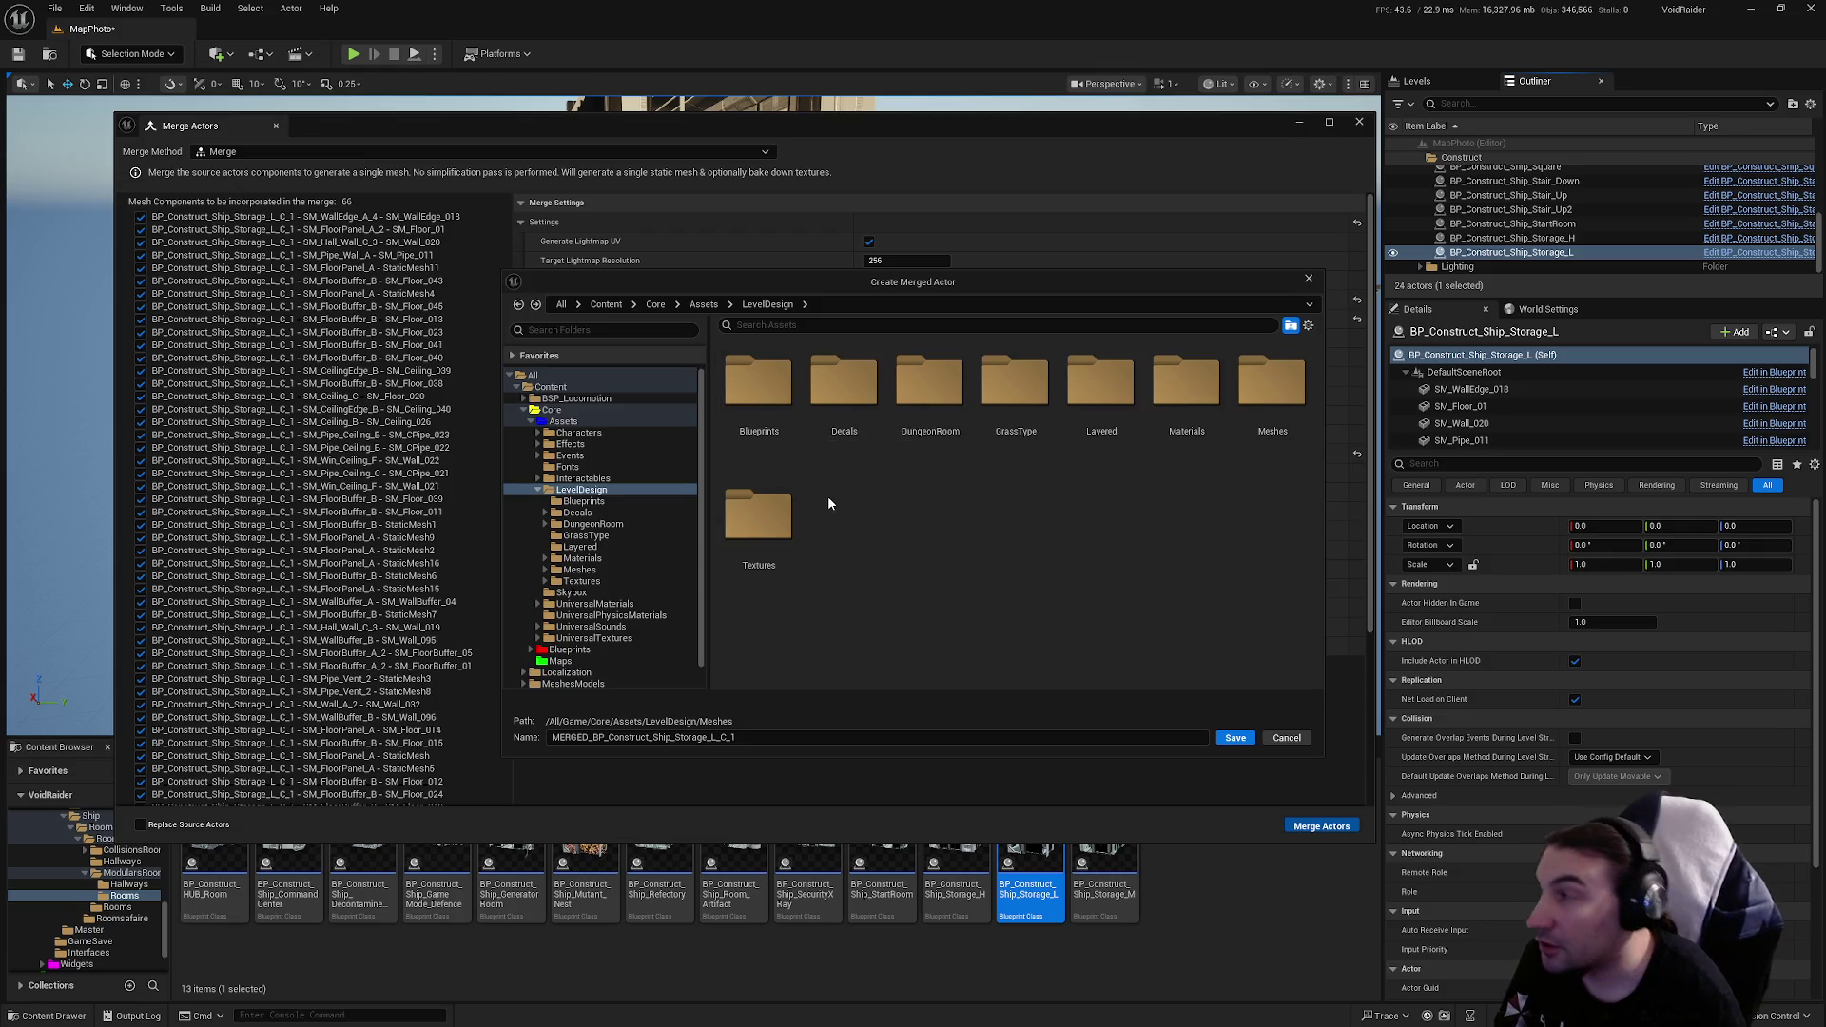
{"action": "double_click", "coordinate": [925, 399]}
{"action": "double_click", "coordinate": [922, 409]}
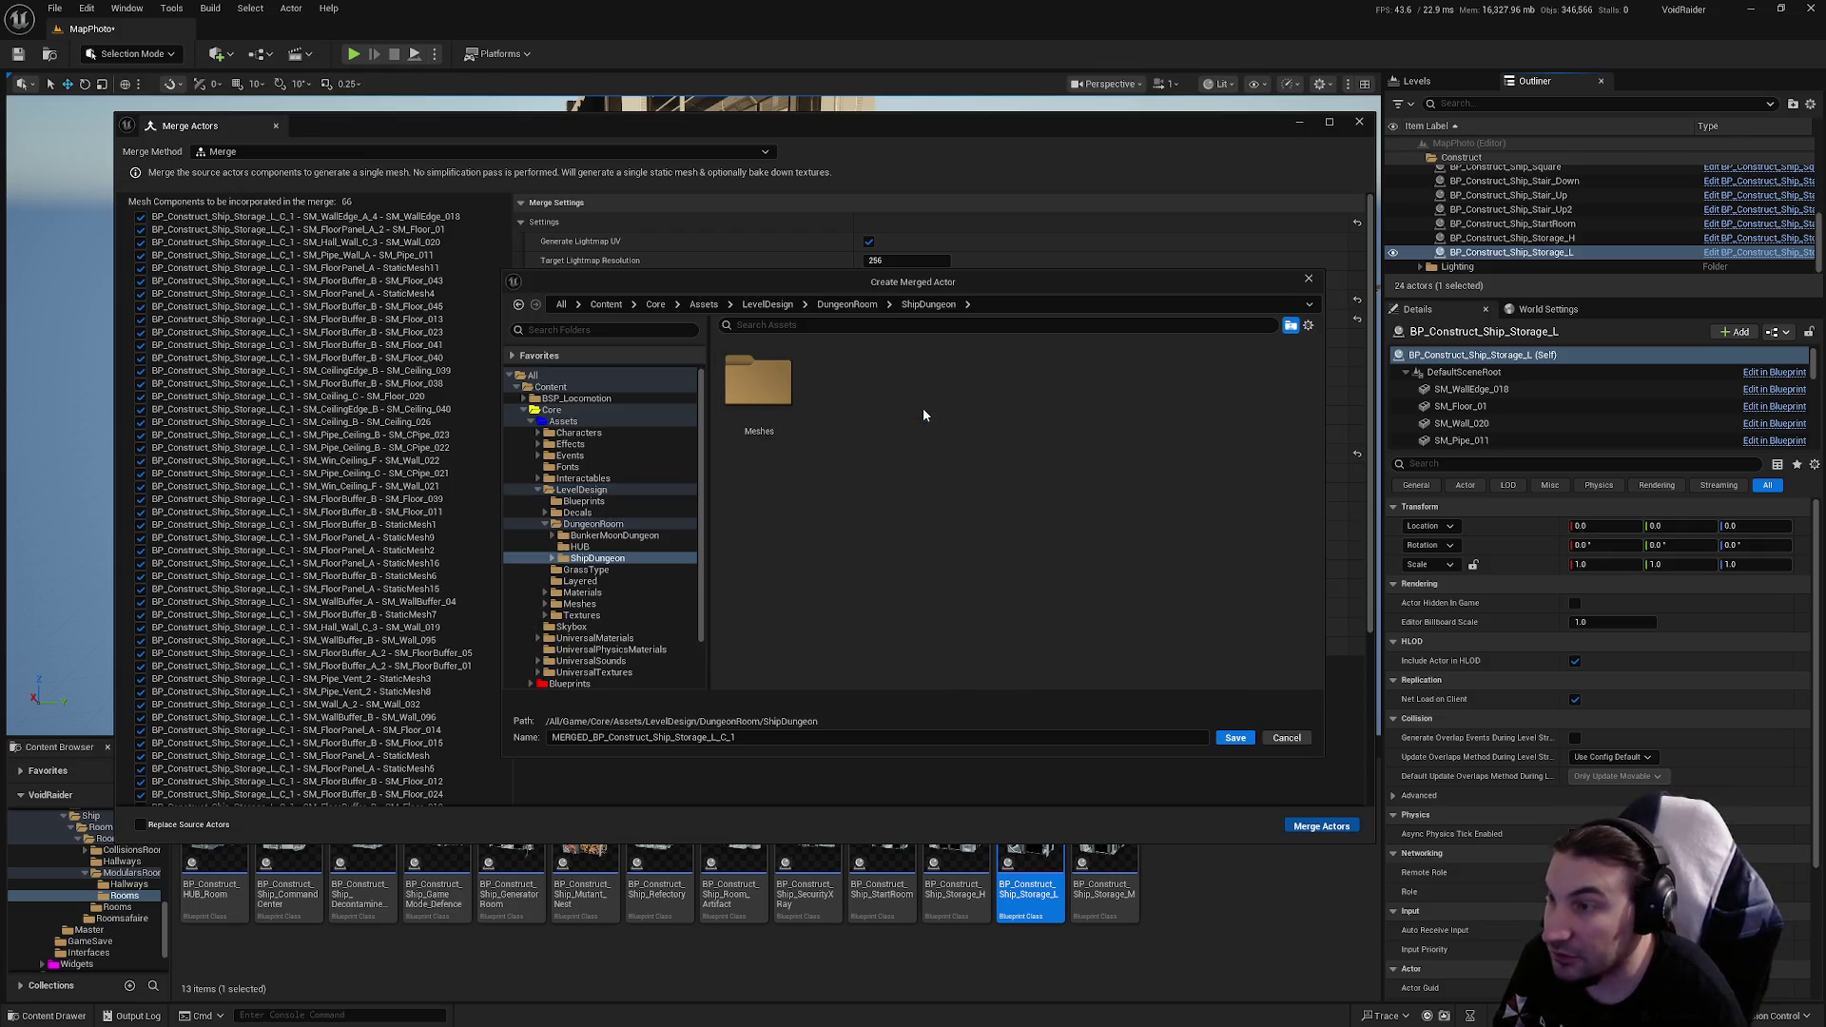
{"action": "double_click", "coordinate": [797, 397]}
{"action": "double_click", "coordinate": [816, 463]}
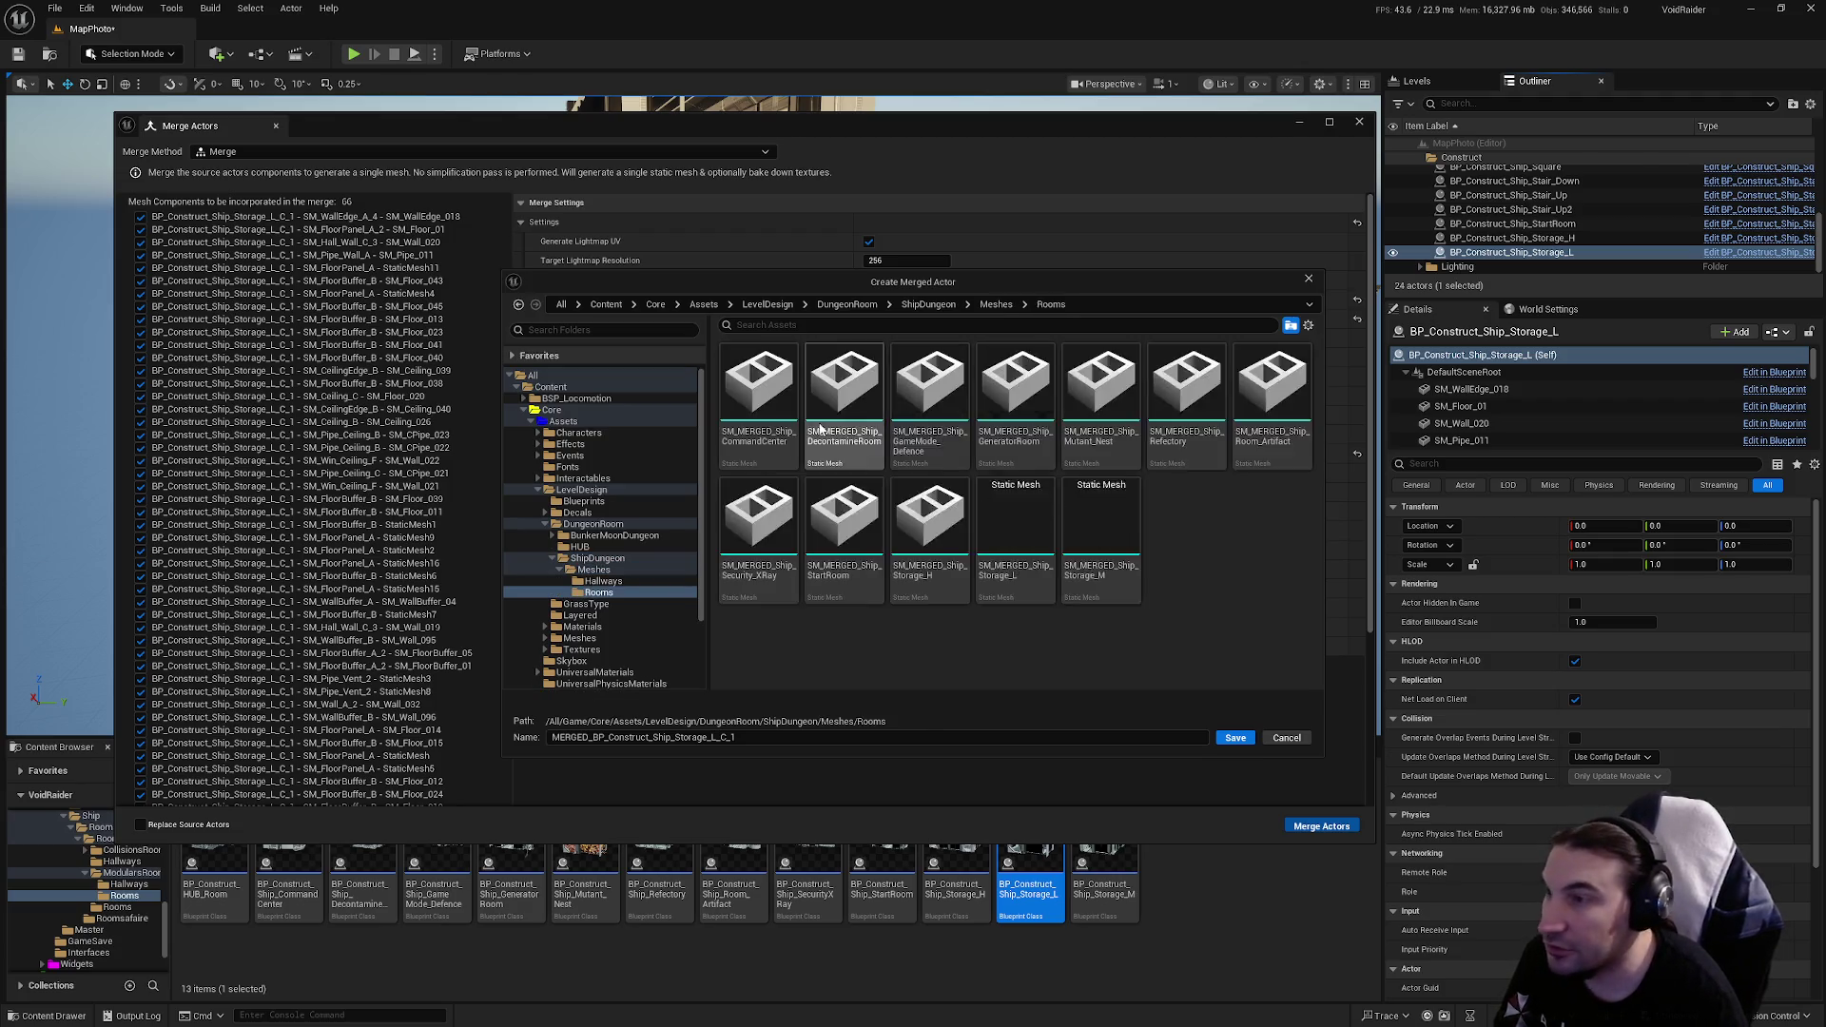
Step: Name the merged mesh MERGED_Ship_Storage_L and save it
{"action": "left_click", "coordinate": [1010, 582]}
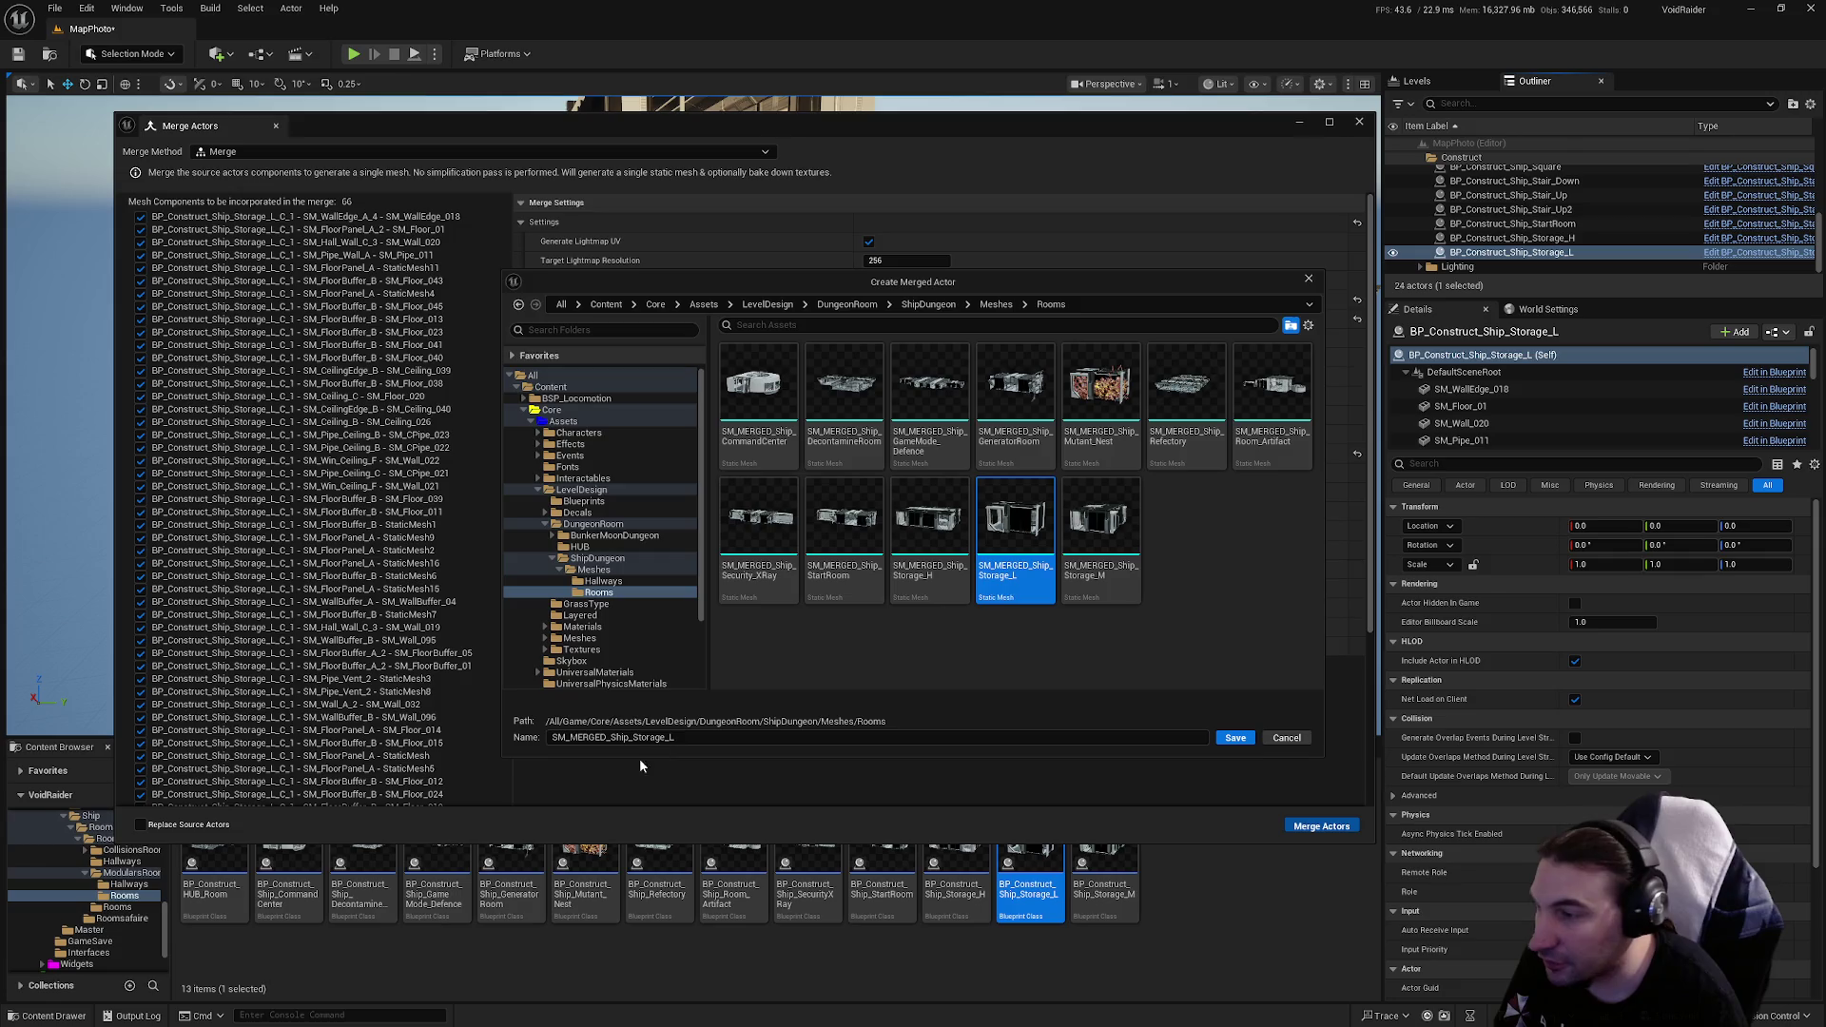
{"action": "left_click", "coordinate": [601, 738]}
{"action": "key", "text": "Home"}
{"action": "key", "text": "Delete"}
{"action": "key", "text": "Delete"}
{"action": "key", "text": "Delete"}
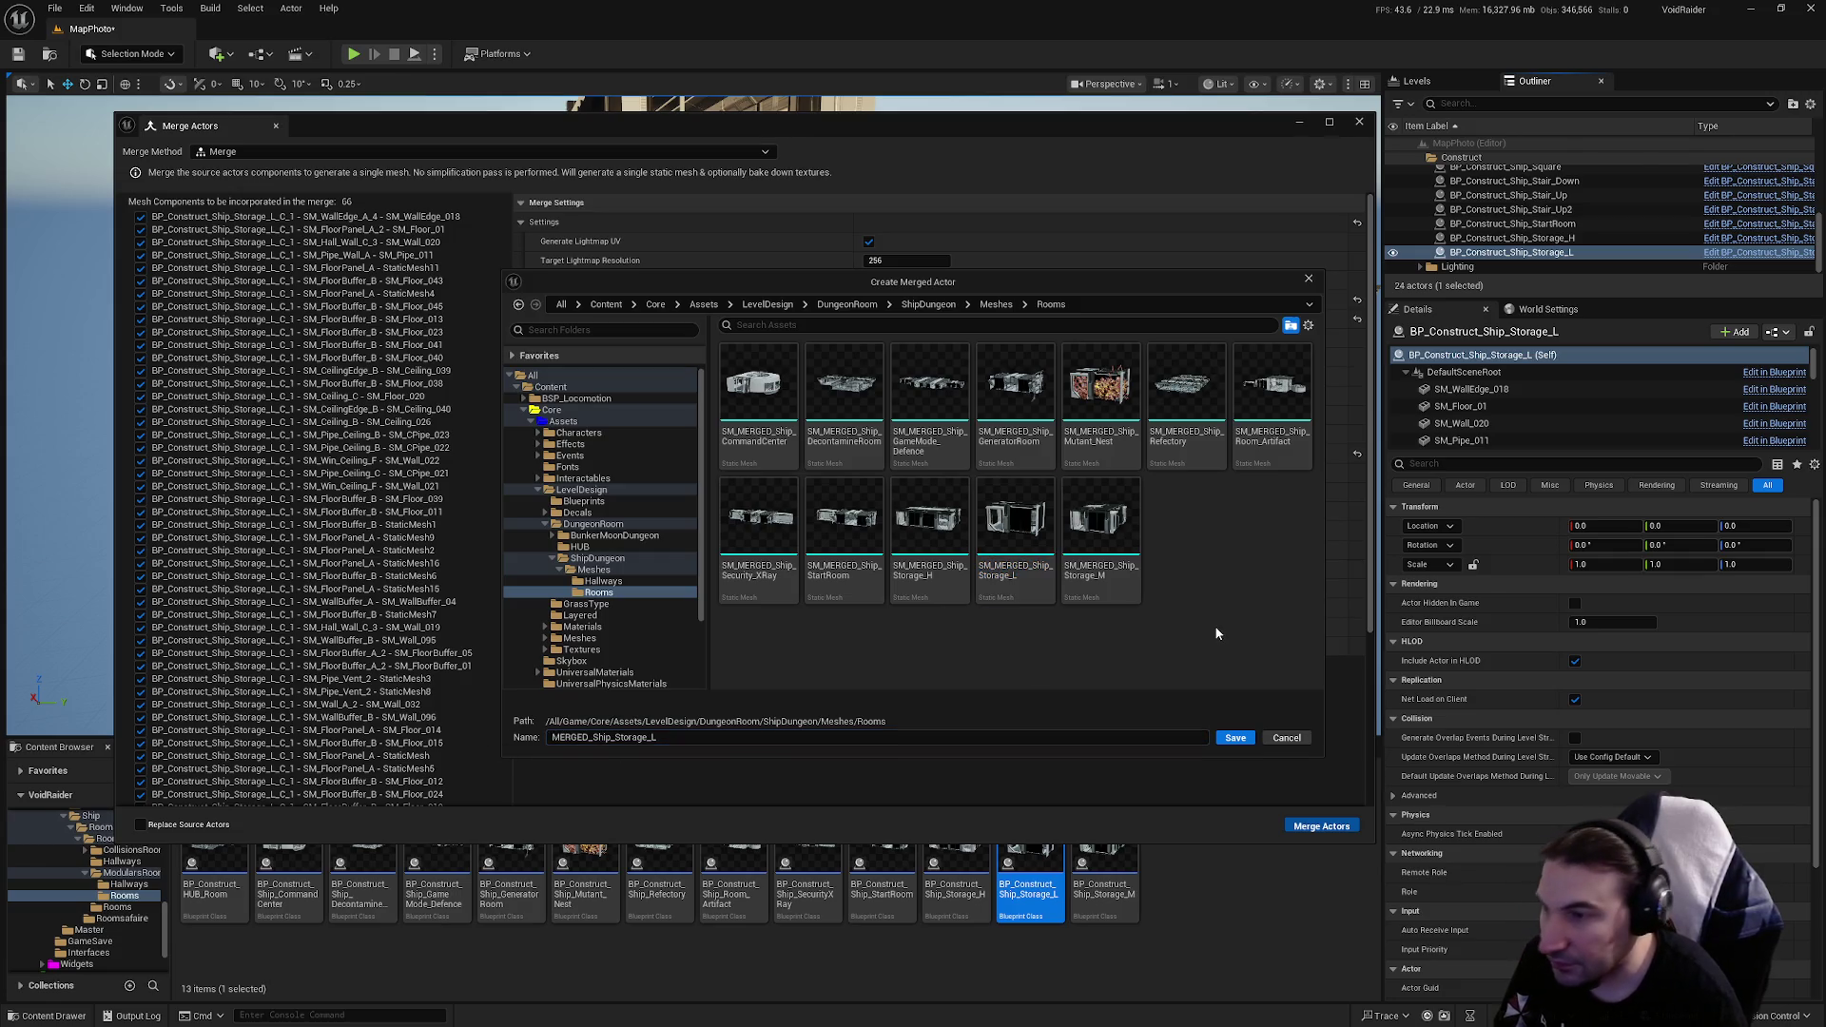
{"action": "left_click", "coordinate": [1232, 738]}
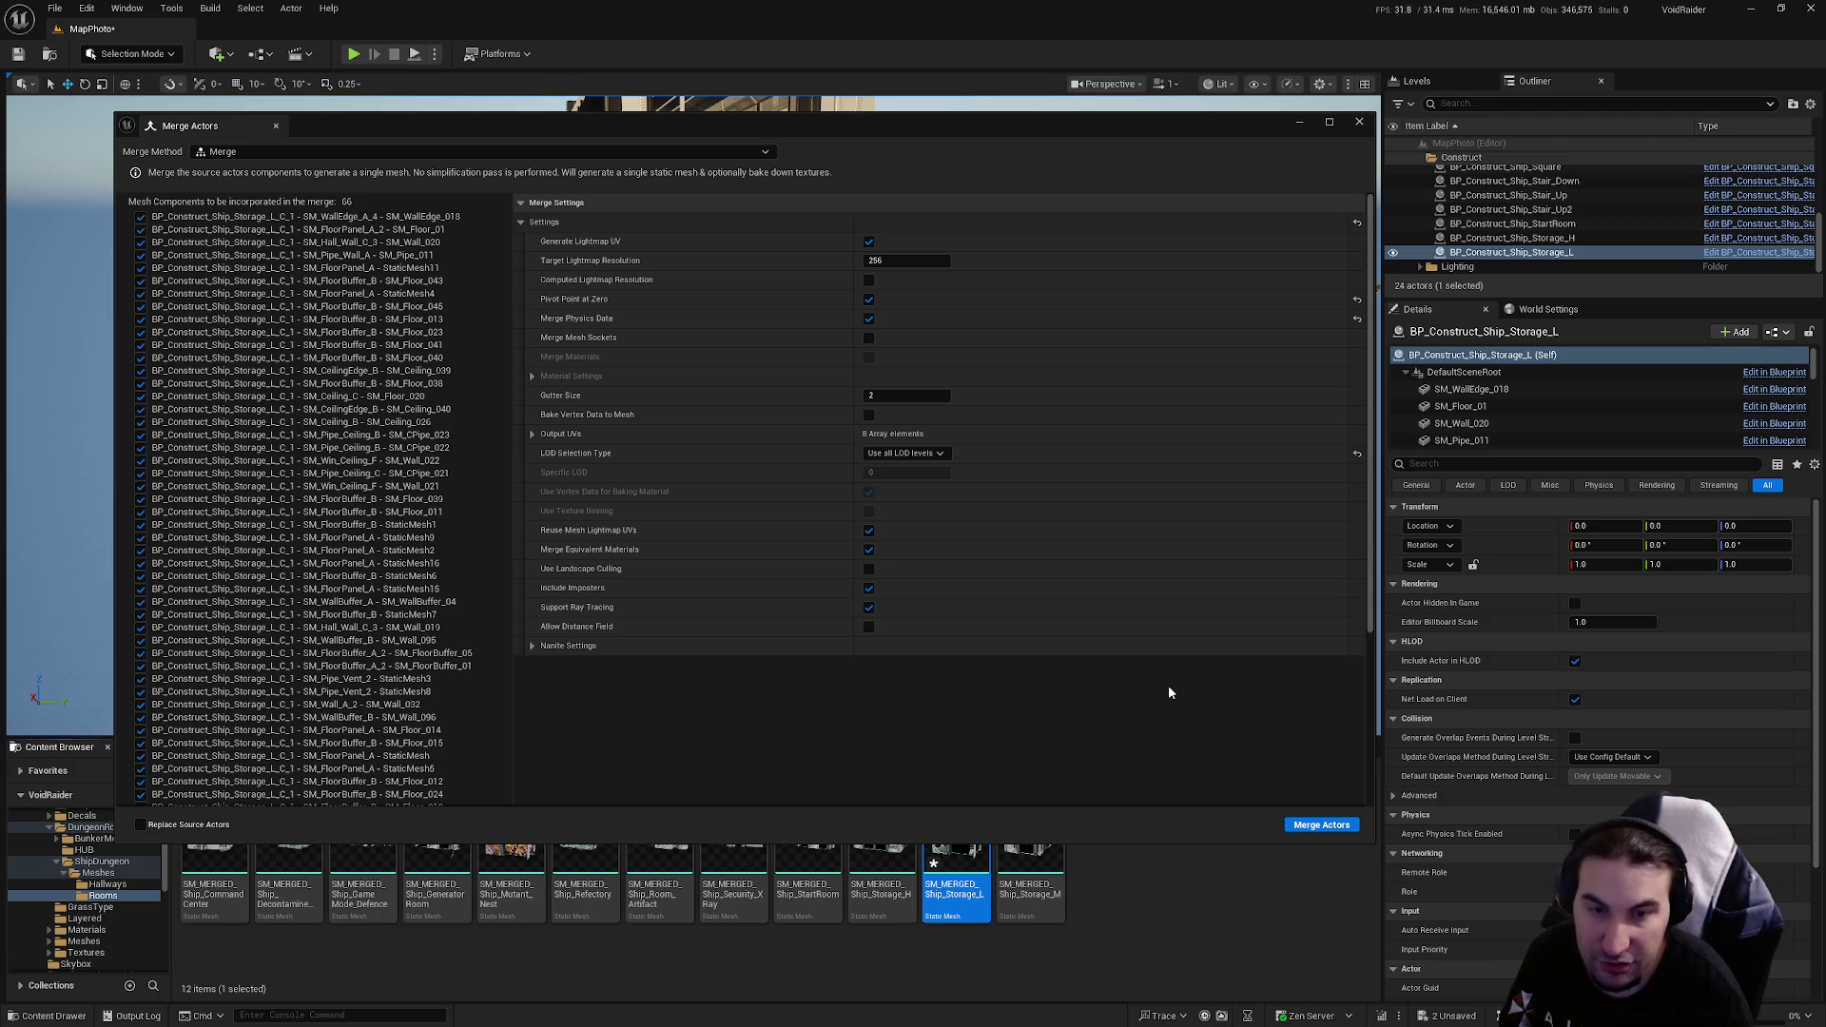
{"action": "left_click", "coordinate": [1360, 122]}
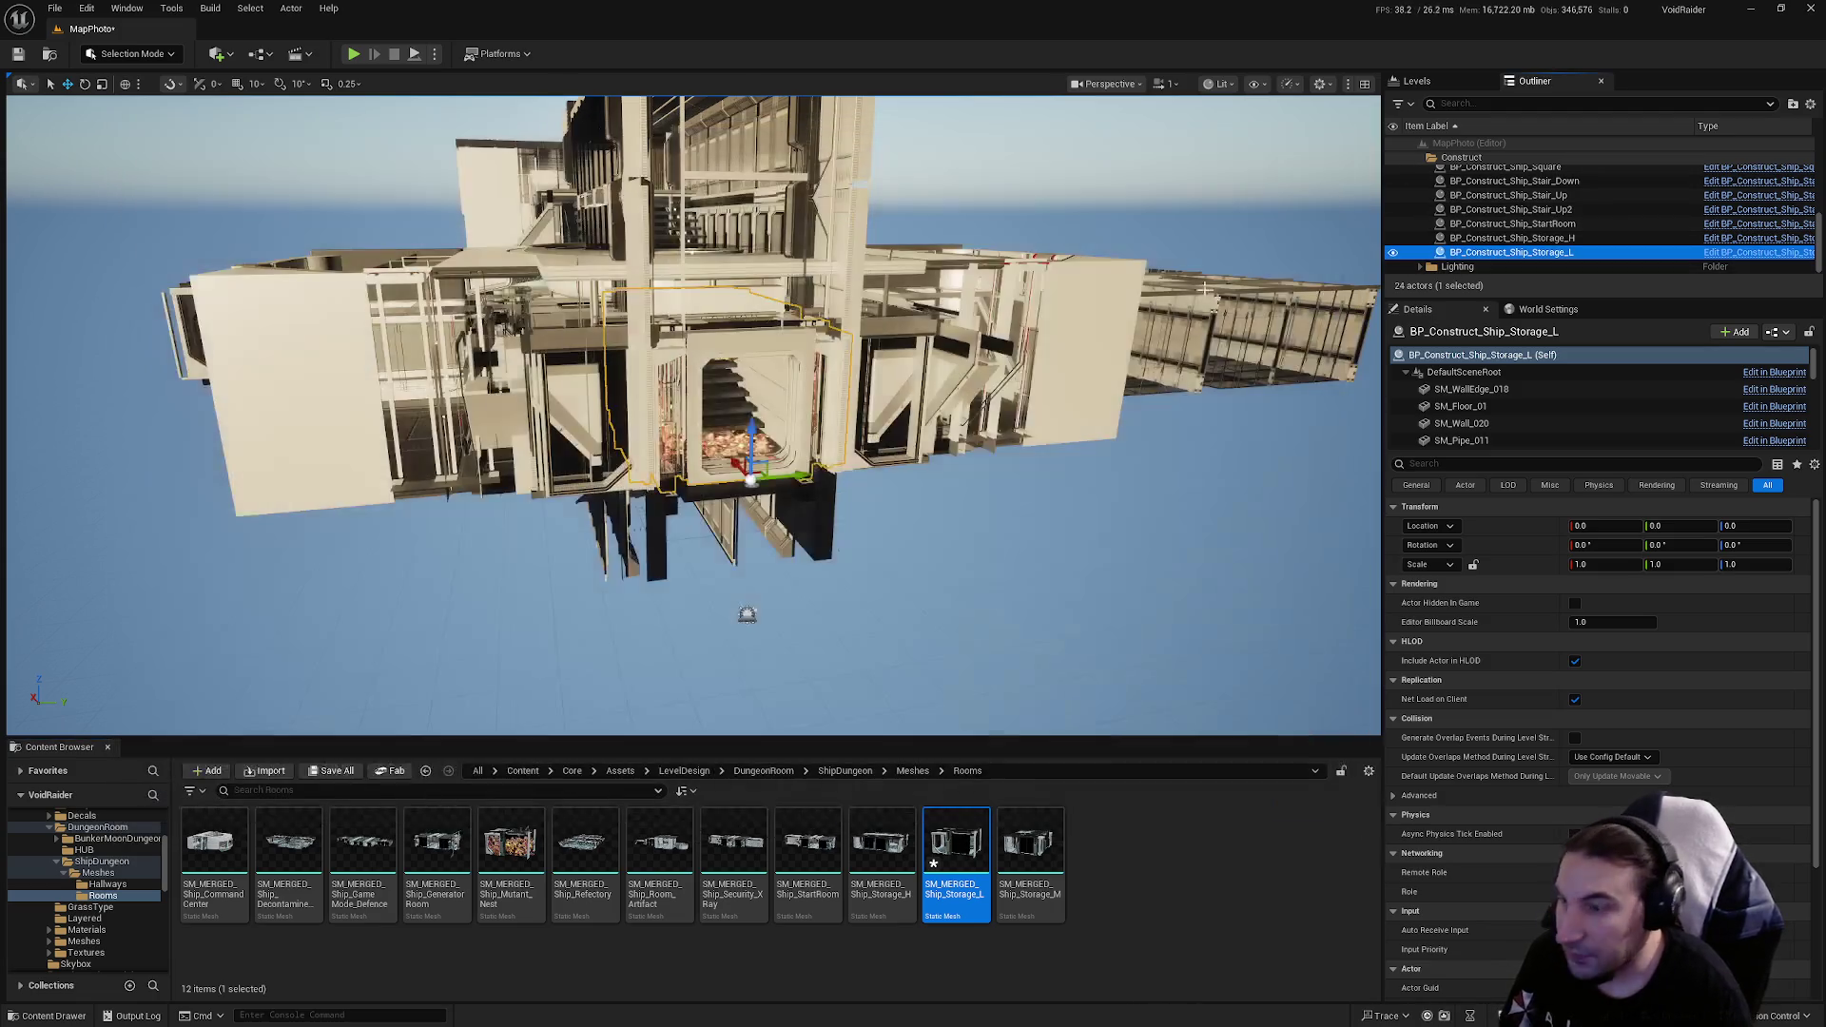
Step: Save all modified content, confirming the three modified assets
{"action": "left_click", "coordinate": [331, 771]}
{"action": "left_click", "coordinate": [1032, 682]}
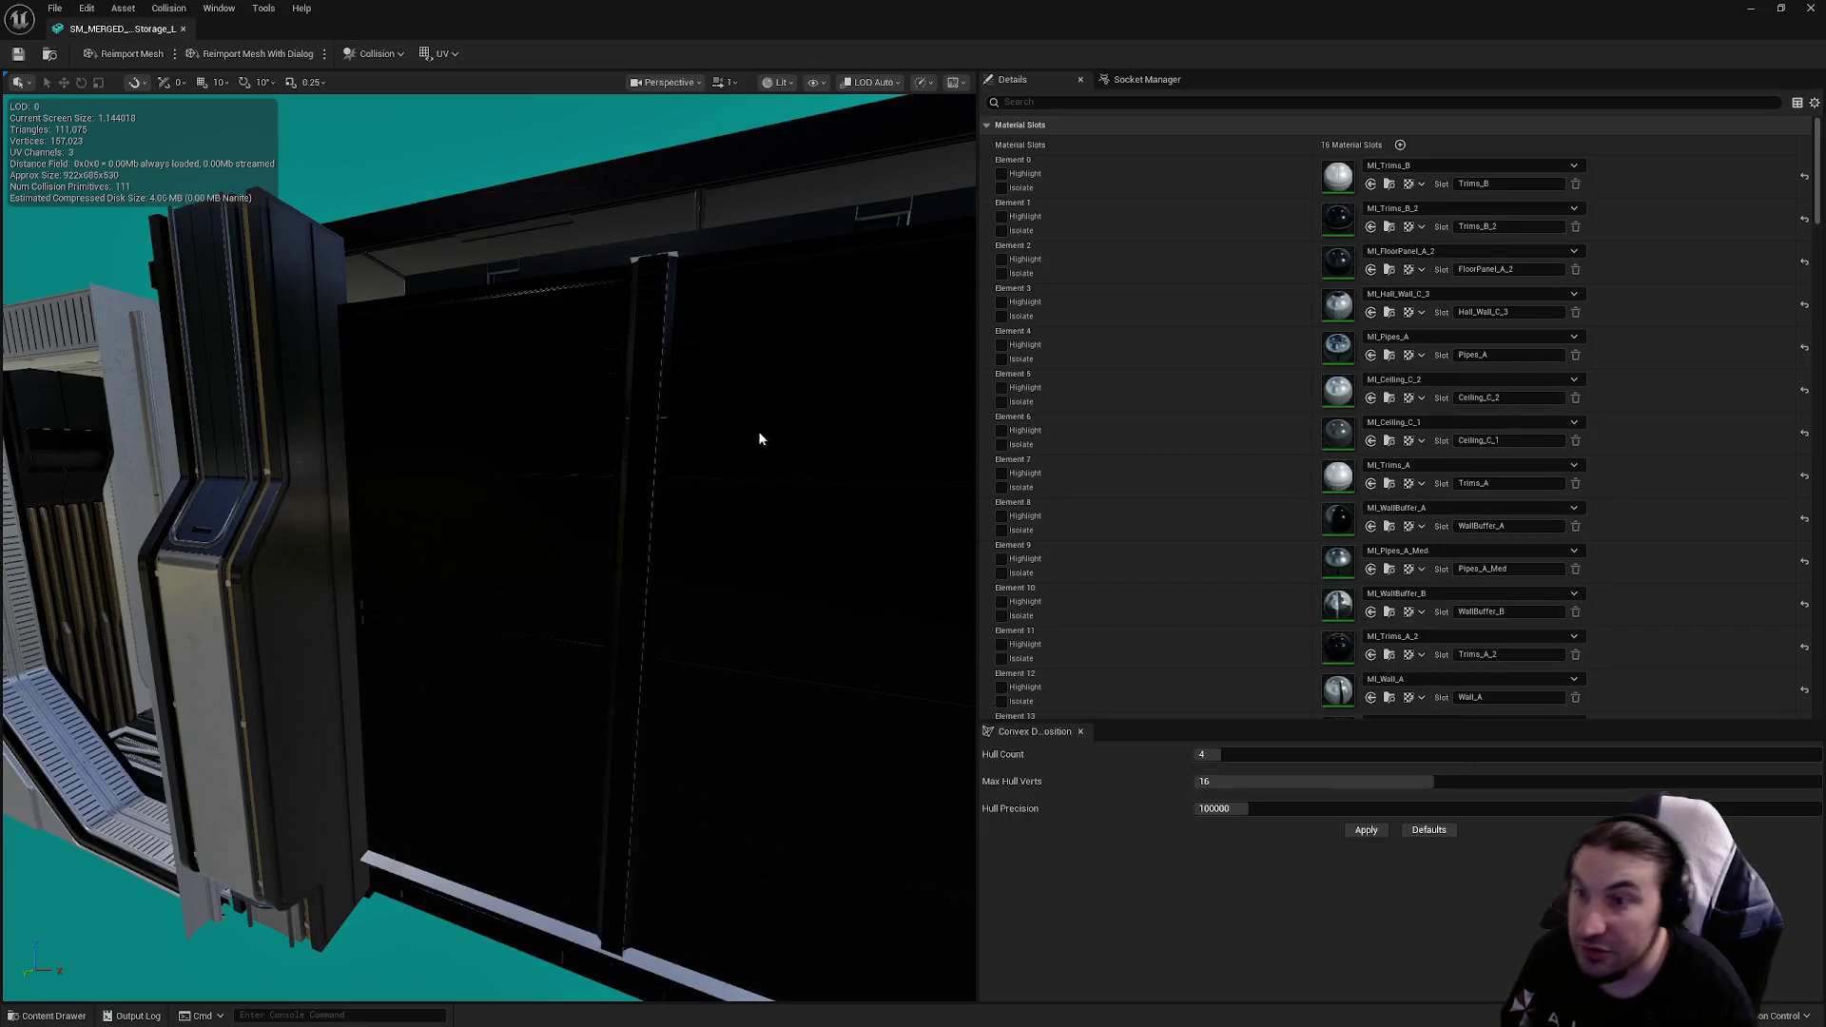
{"action": "mouse_move", "coordinate": [757, 431]}
{"action": "left_mouse_down"}
{"action": "mouse_move", "coordinate": [733, 447]}
{"action": "mouse_move", "coordinate": [761, 416]}
{"action": "left_mouse_up"}
{"action": "scroll", "coordinate": [761, 416], "scroll_direction": "up", "scroll_amount": 5}
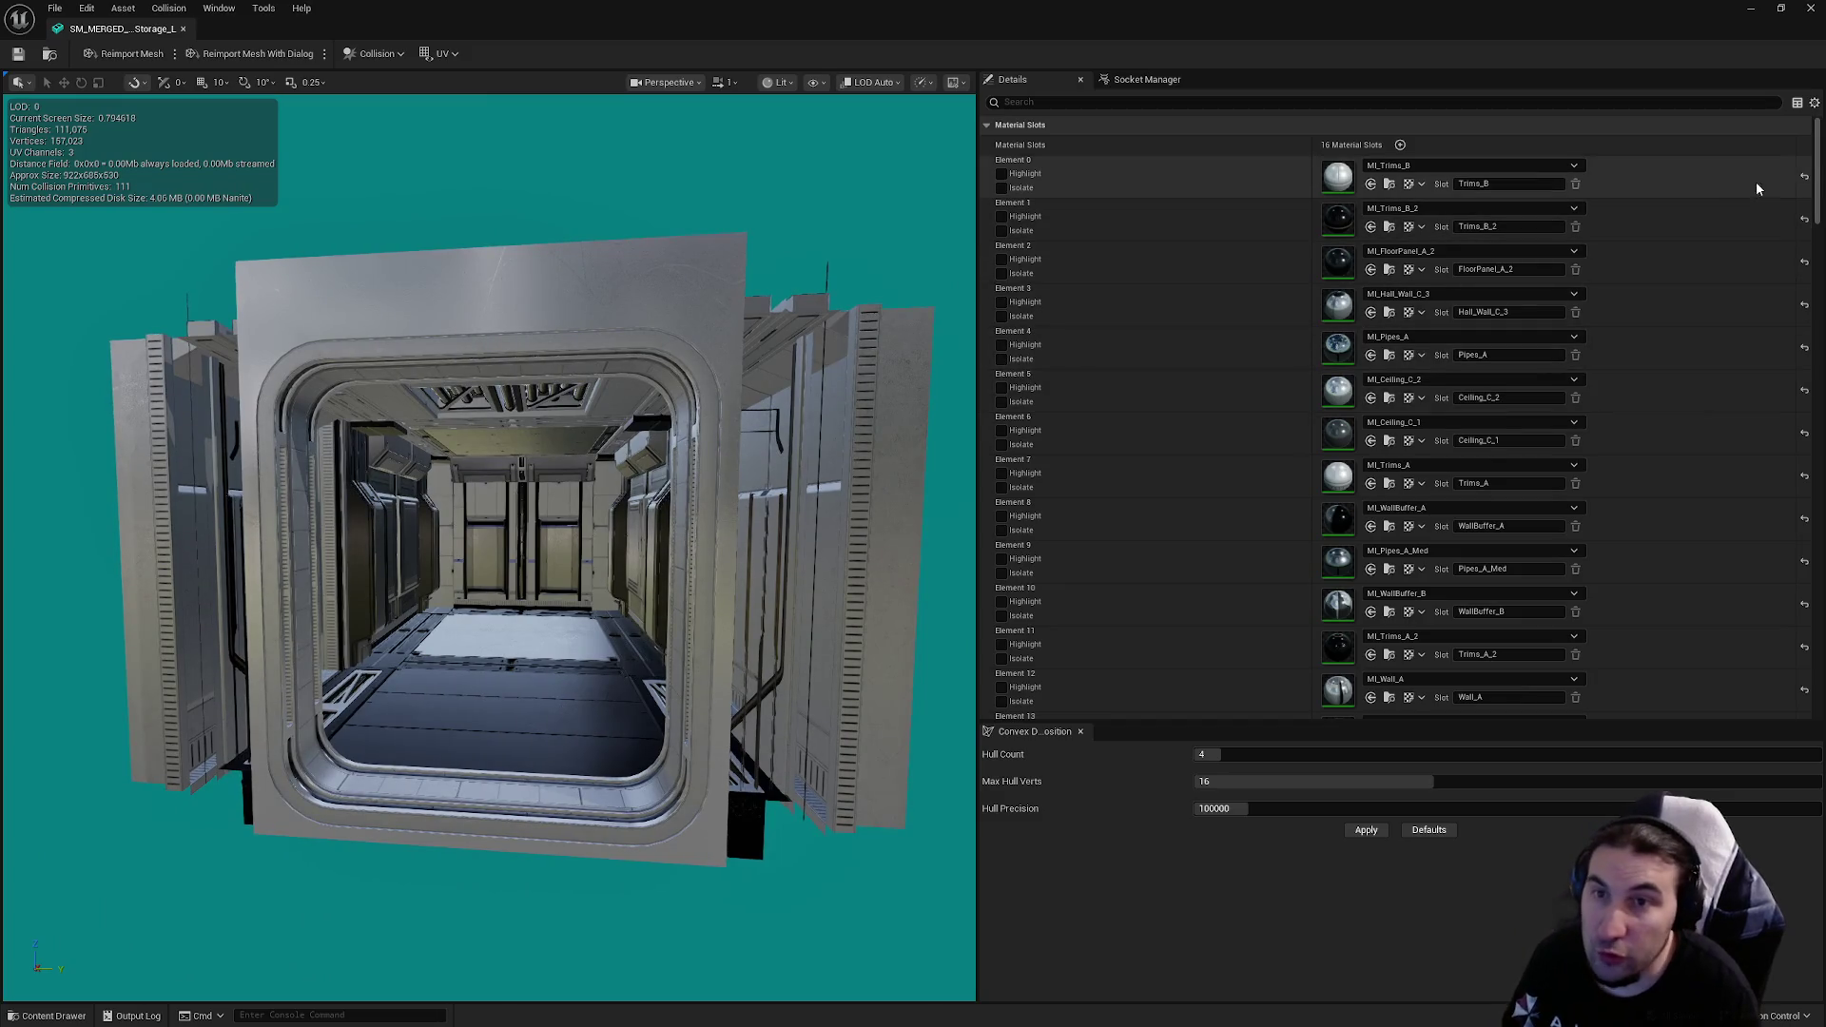
Step: Enable collision on Section 12 (WallBuffer_B) and Section 14 (Wall_A) of the merged mesh
{"action": "mouse_move", "coordinate": [1814, 173]}
{"action": "left_mouse_down"}
{"action": "mouse_move", "coordinate": [1781, 409]}
{"action": "mouse_move", "coordinate": [1779, 378]}
{"action": "left_mouse_up"}
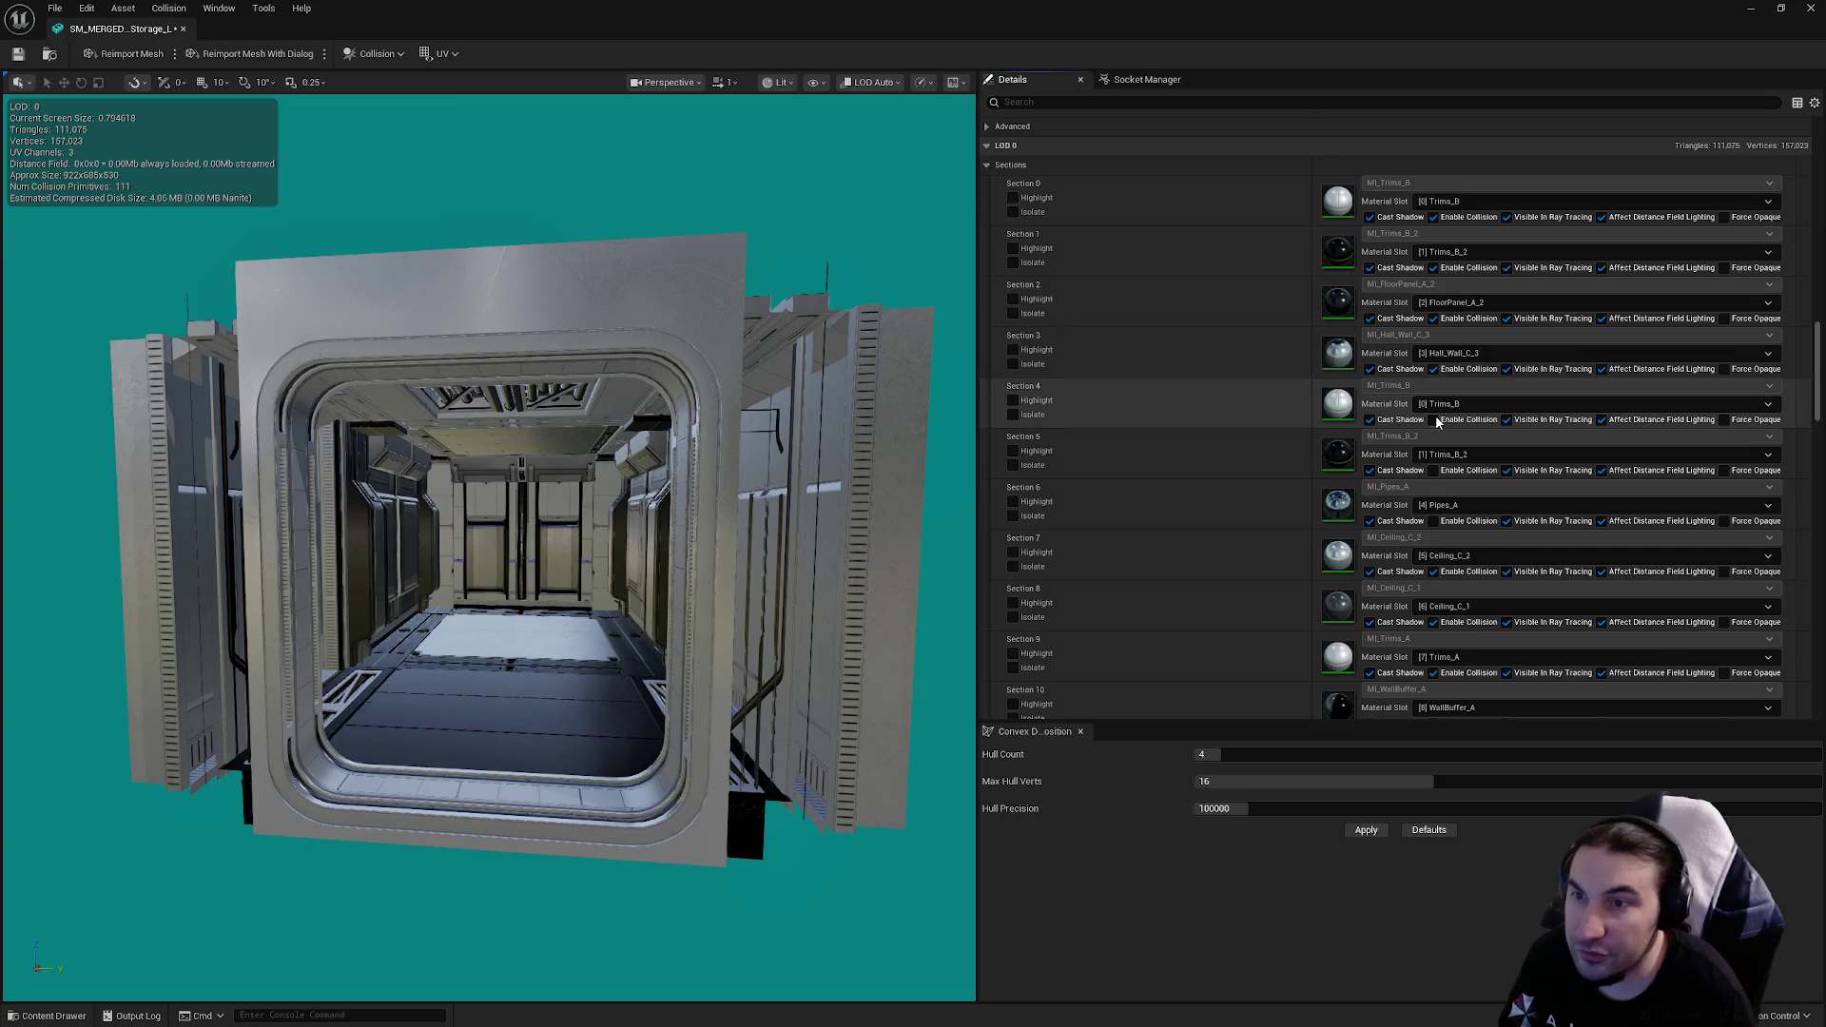
{"action": "left_click_drag", "start_coordinate": [1818, 380], "coordinate": [1820, 426]}
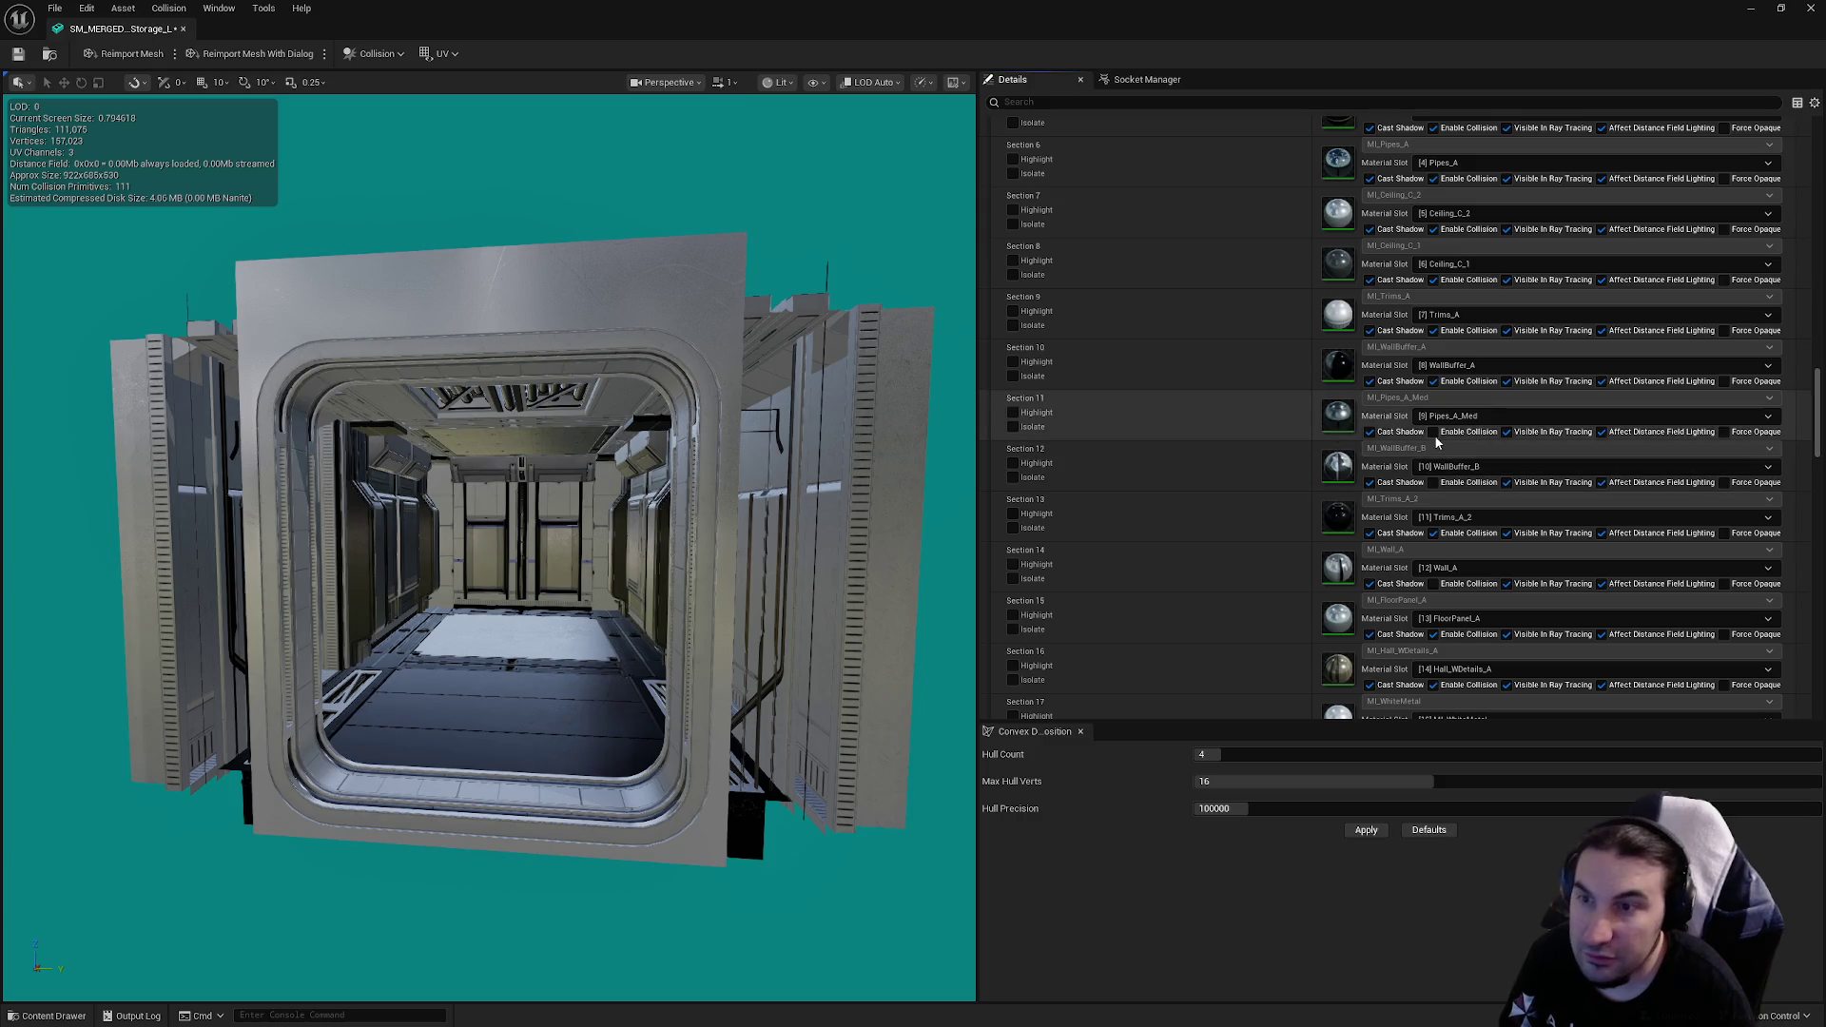
{"action": "left_click", "coordinate": [1433, 482]}
{"action": "left_click", "coordinate": [1433, 584]}
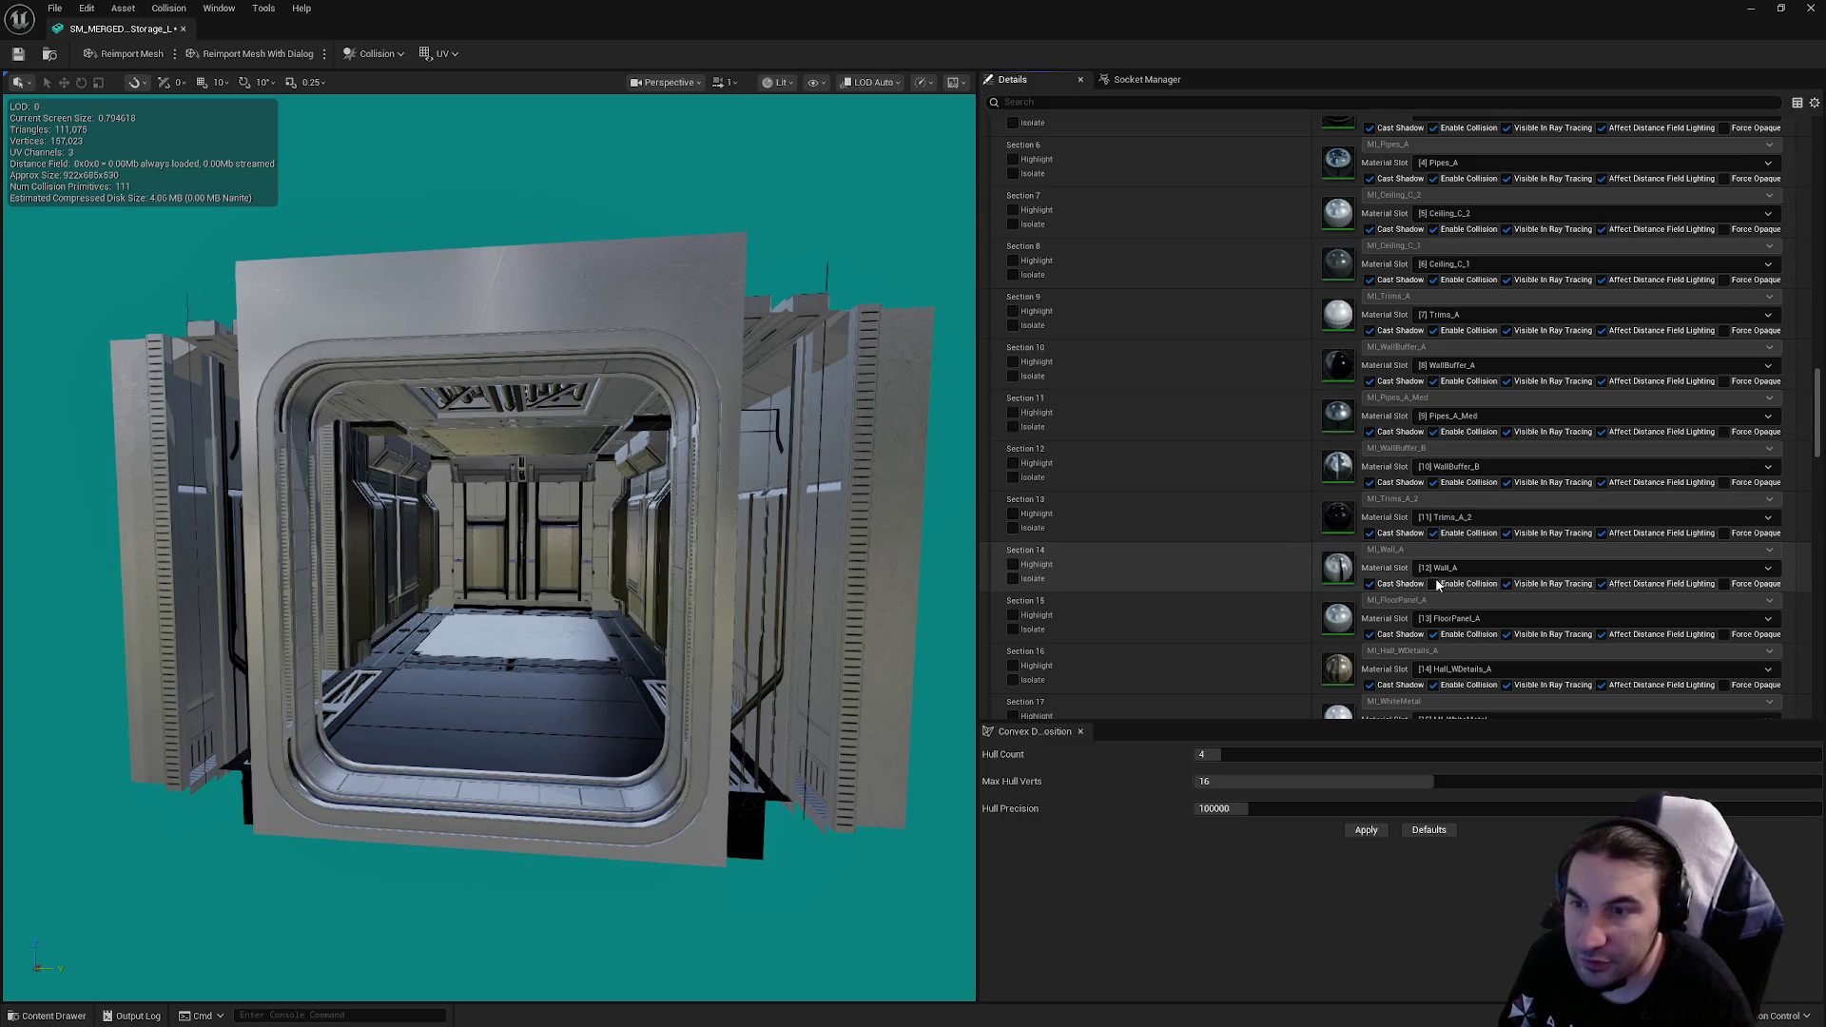
{"action": "scroll", "coordinate": [1484, 460], "scroll_direction": "down", "scroll_amount": 1}
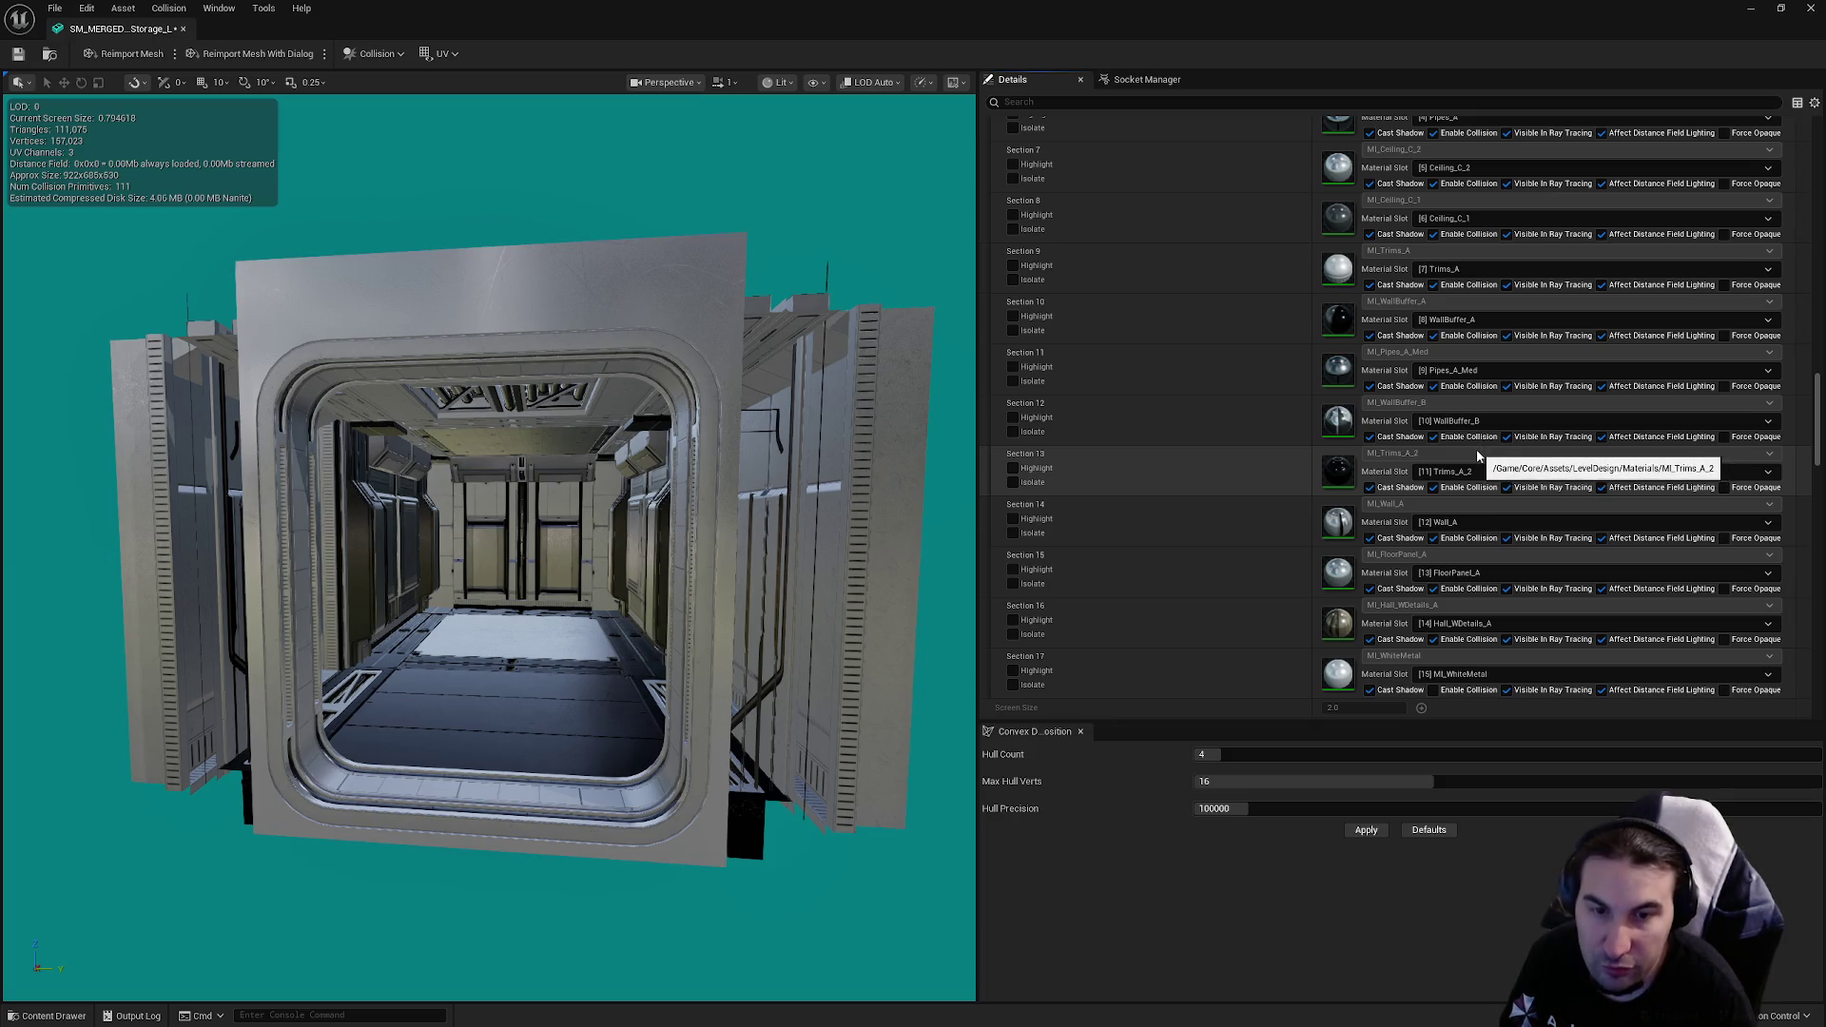
{"action": "scroll", "coordinate": [1487, 428], "scroll_direction": "up", "scroll_amount": 3}
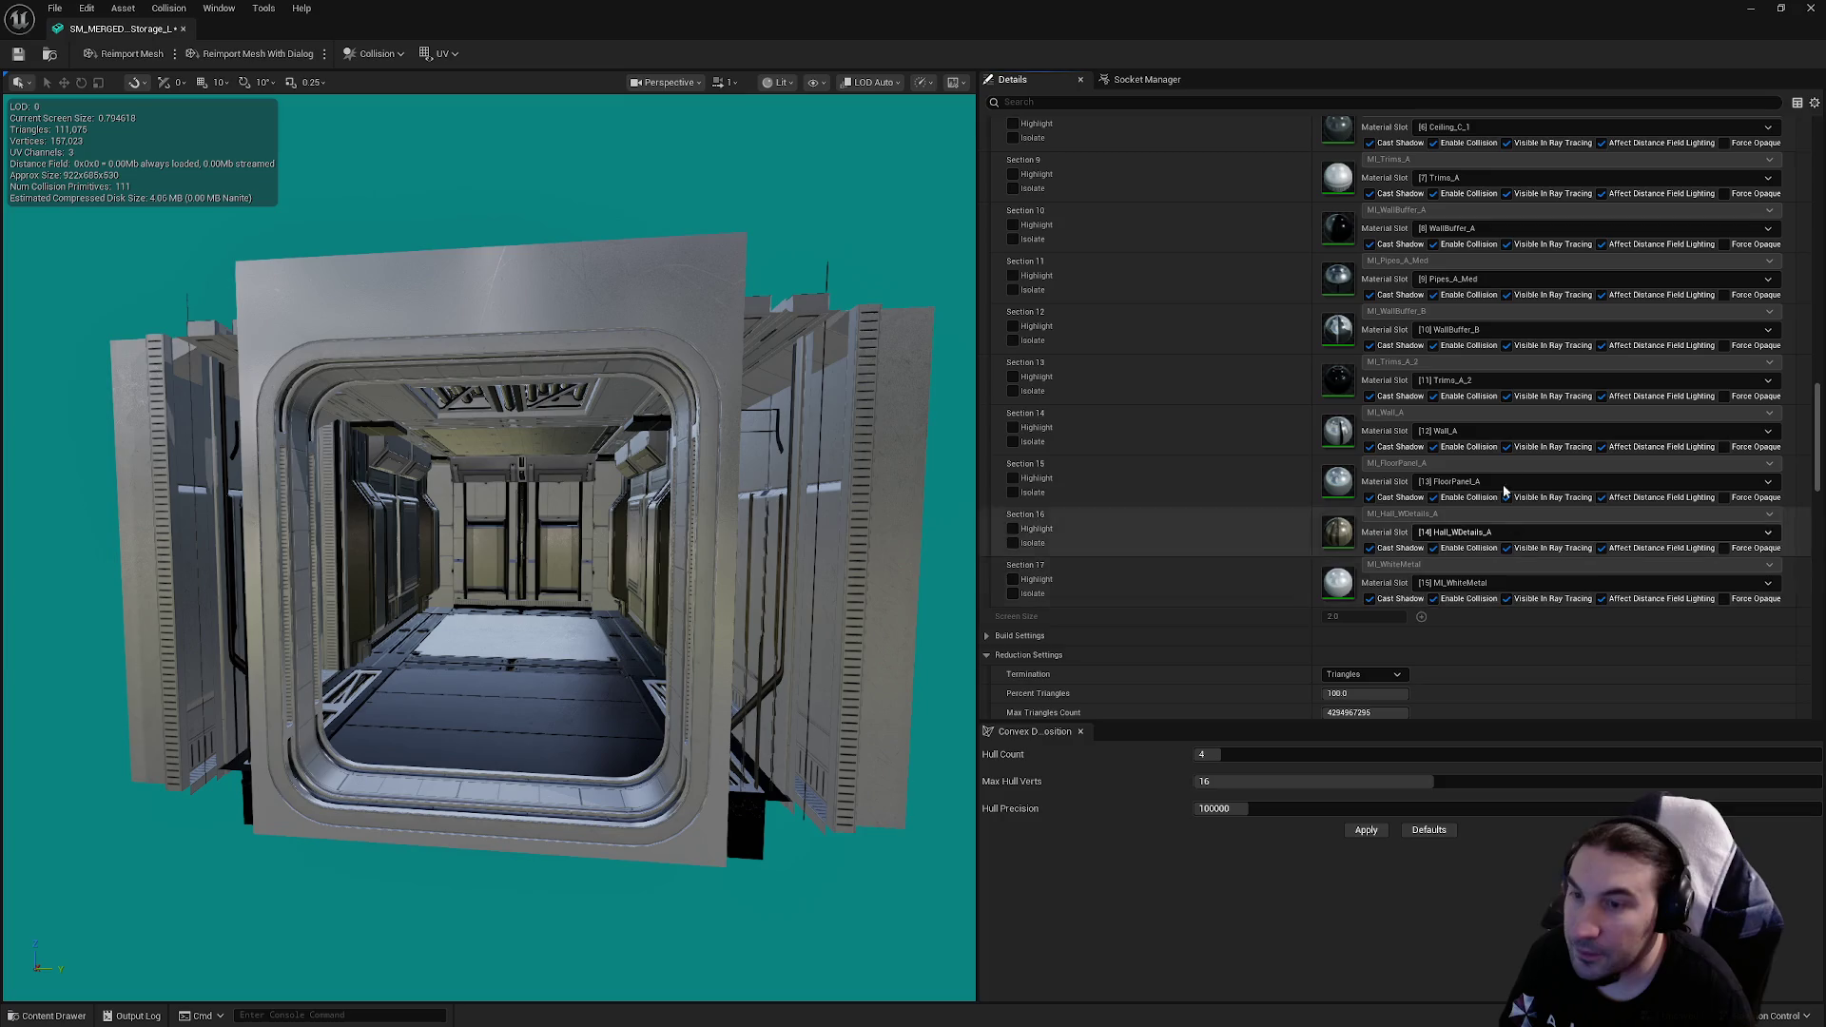
{"action": "scroll", "coordinate": [1511, 472], "scroll_direction": "up", "scroll_amount": 10}
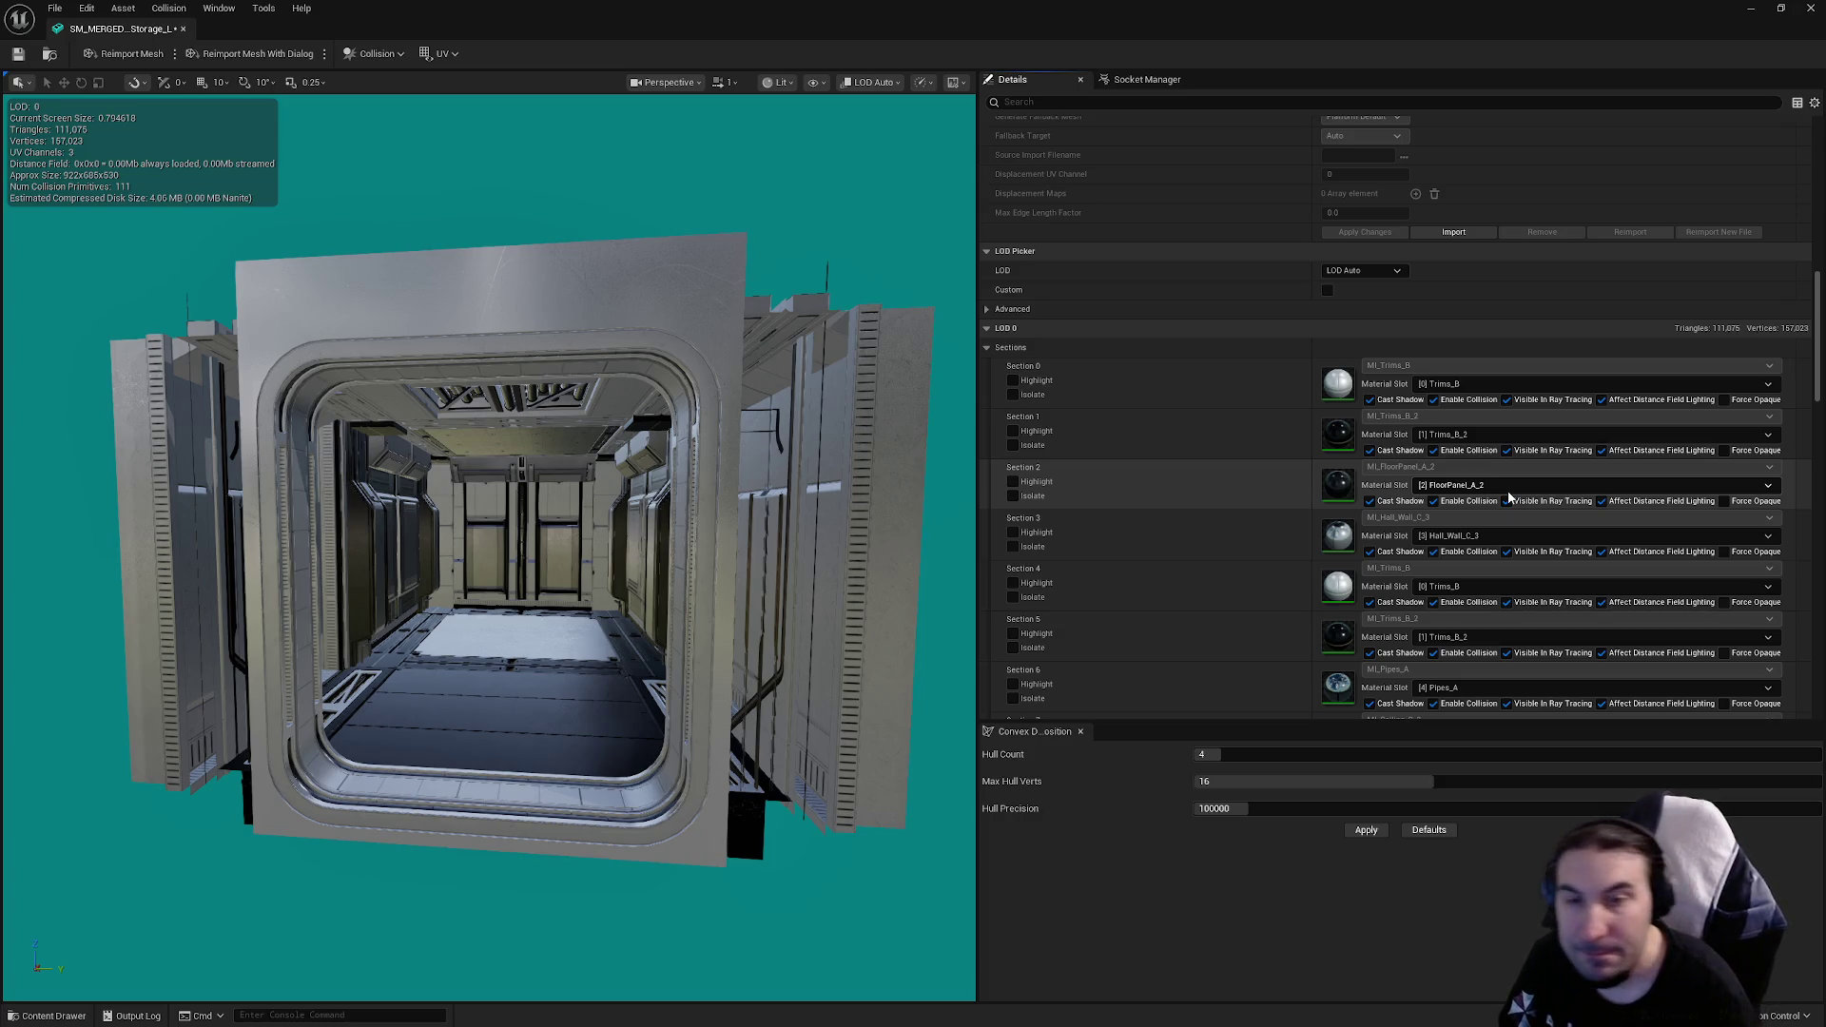
{"action": "scroll", "coordinate": [1526, 363], "scroll_direction": "up", "scroll_amount": 5}
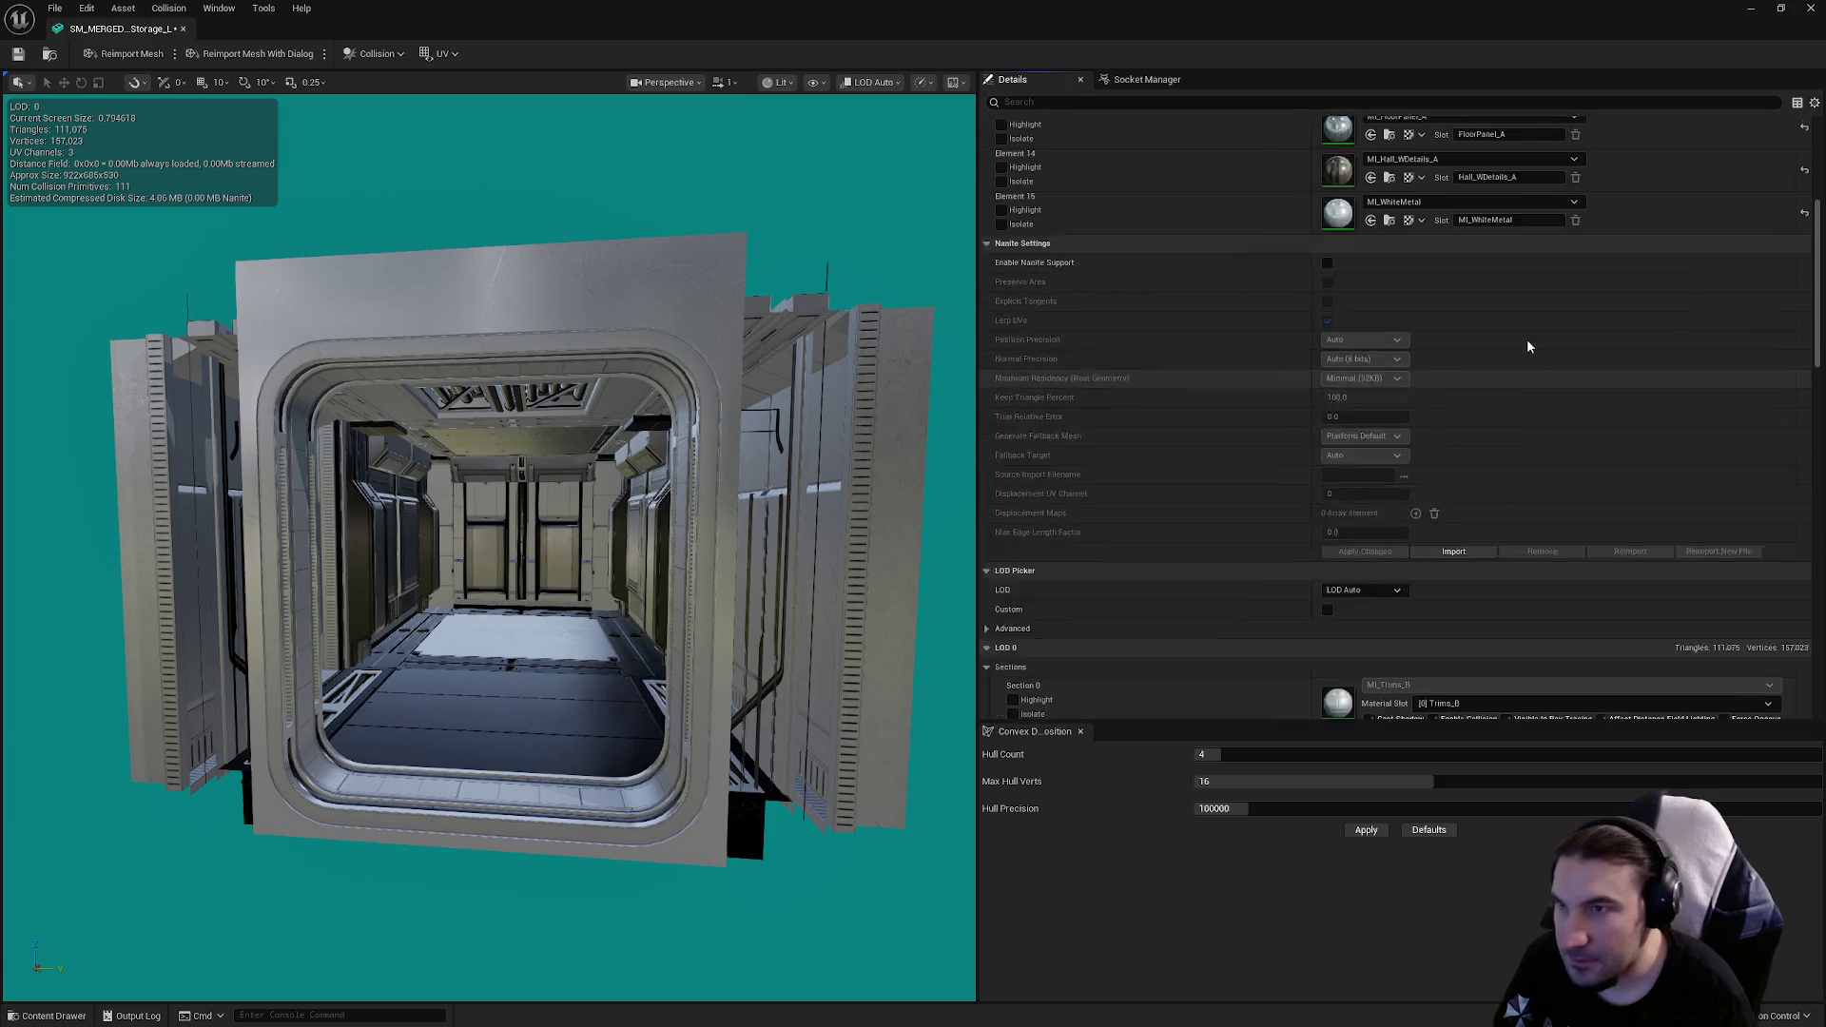
{"action": "scroll", "coordinate": [1522, 352], "scroll_direction": "down", "scroll_amount": 10}
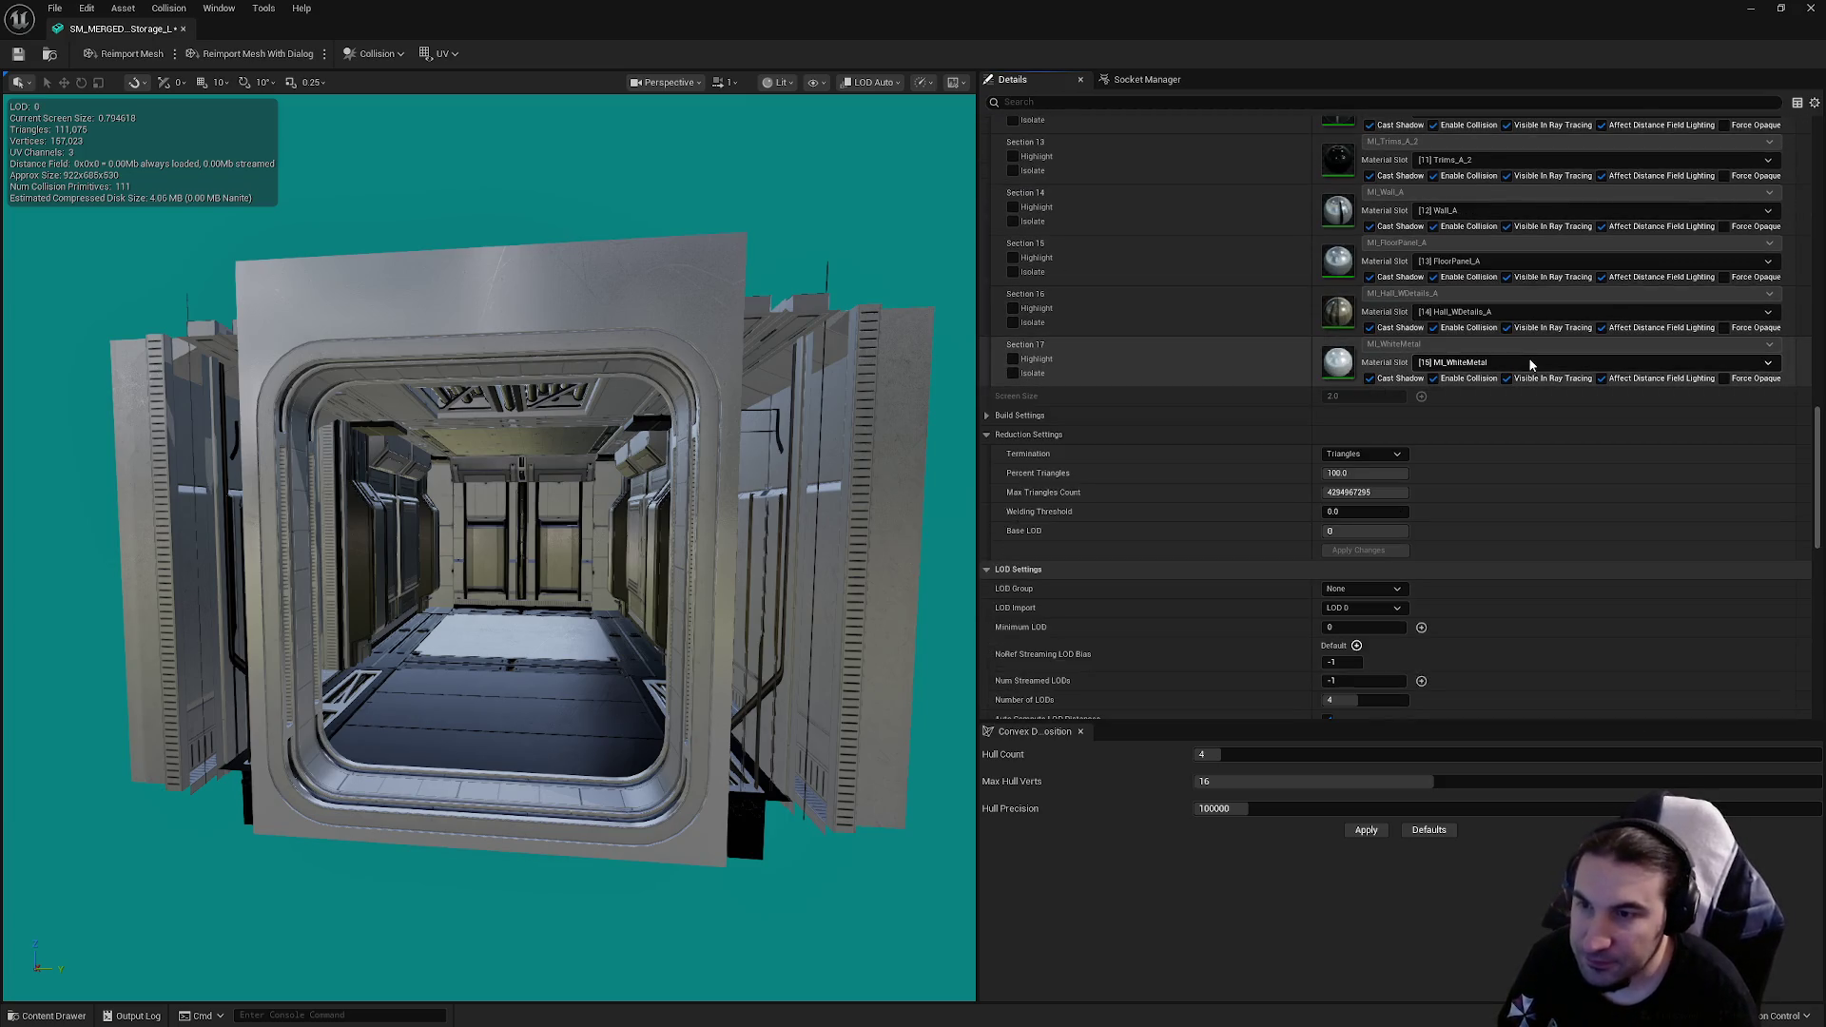
{"action": "scroll", "coordinate": [1526, 361], "scroll_direction": "down", "scroll_amount": 3}
{"action": "left_click", "coordinate": [1349, 407]}
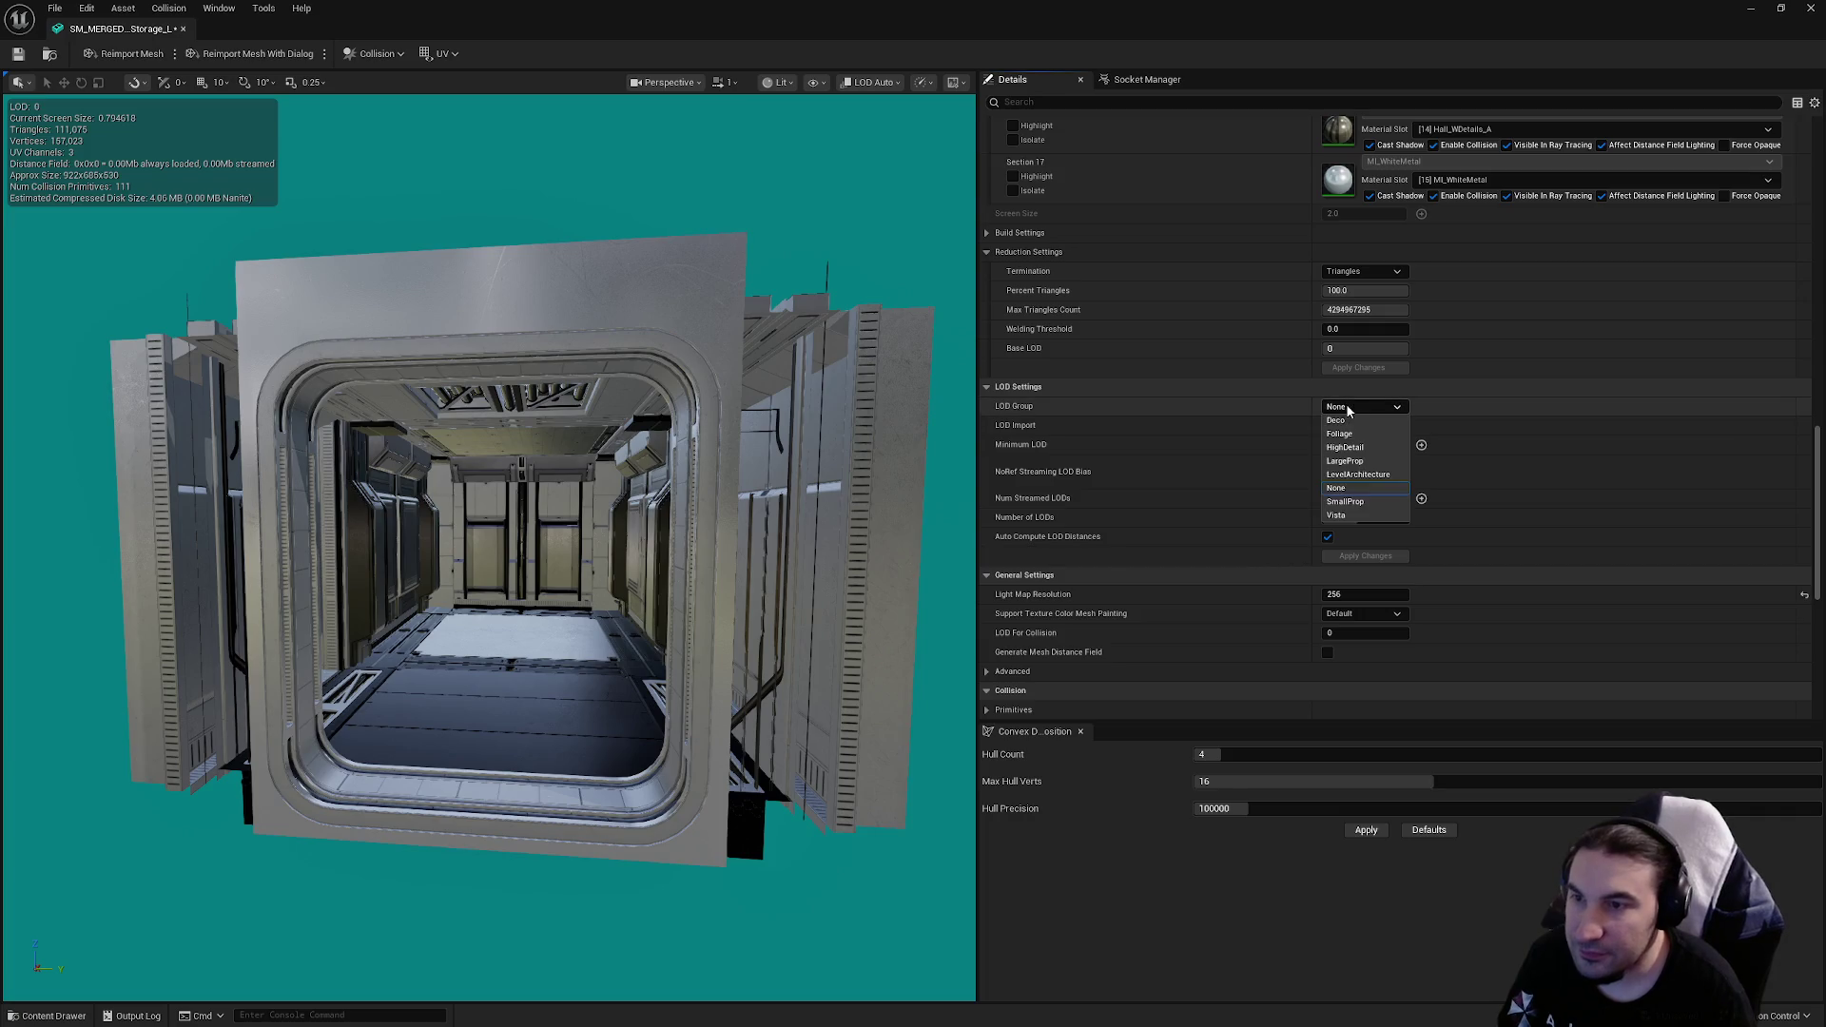
Step: Apply the LargeProp LOD group, accept its defaults, and save the mesh
{"action": "left_click", "coordinate": [1345, 461]}
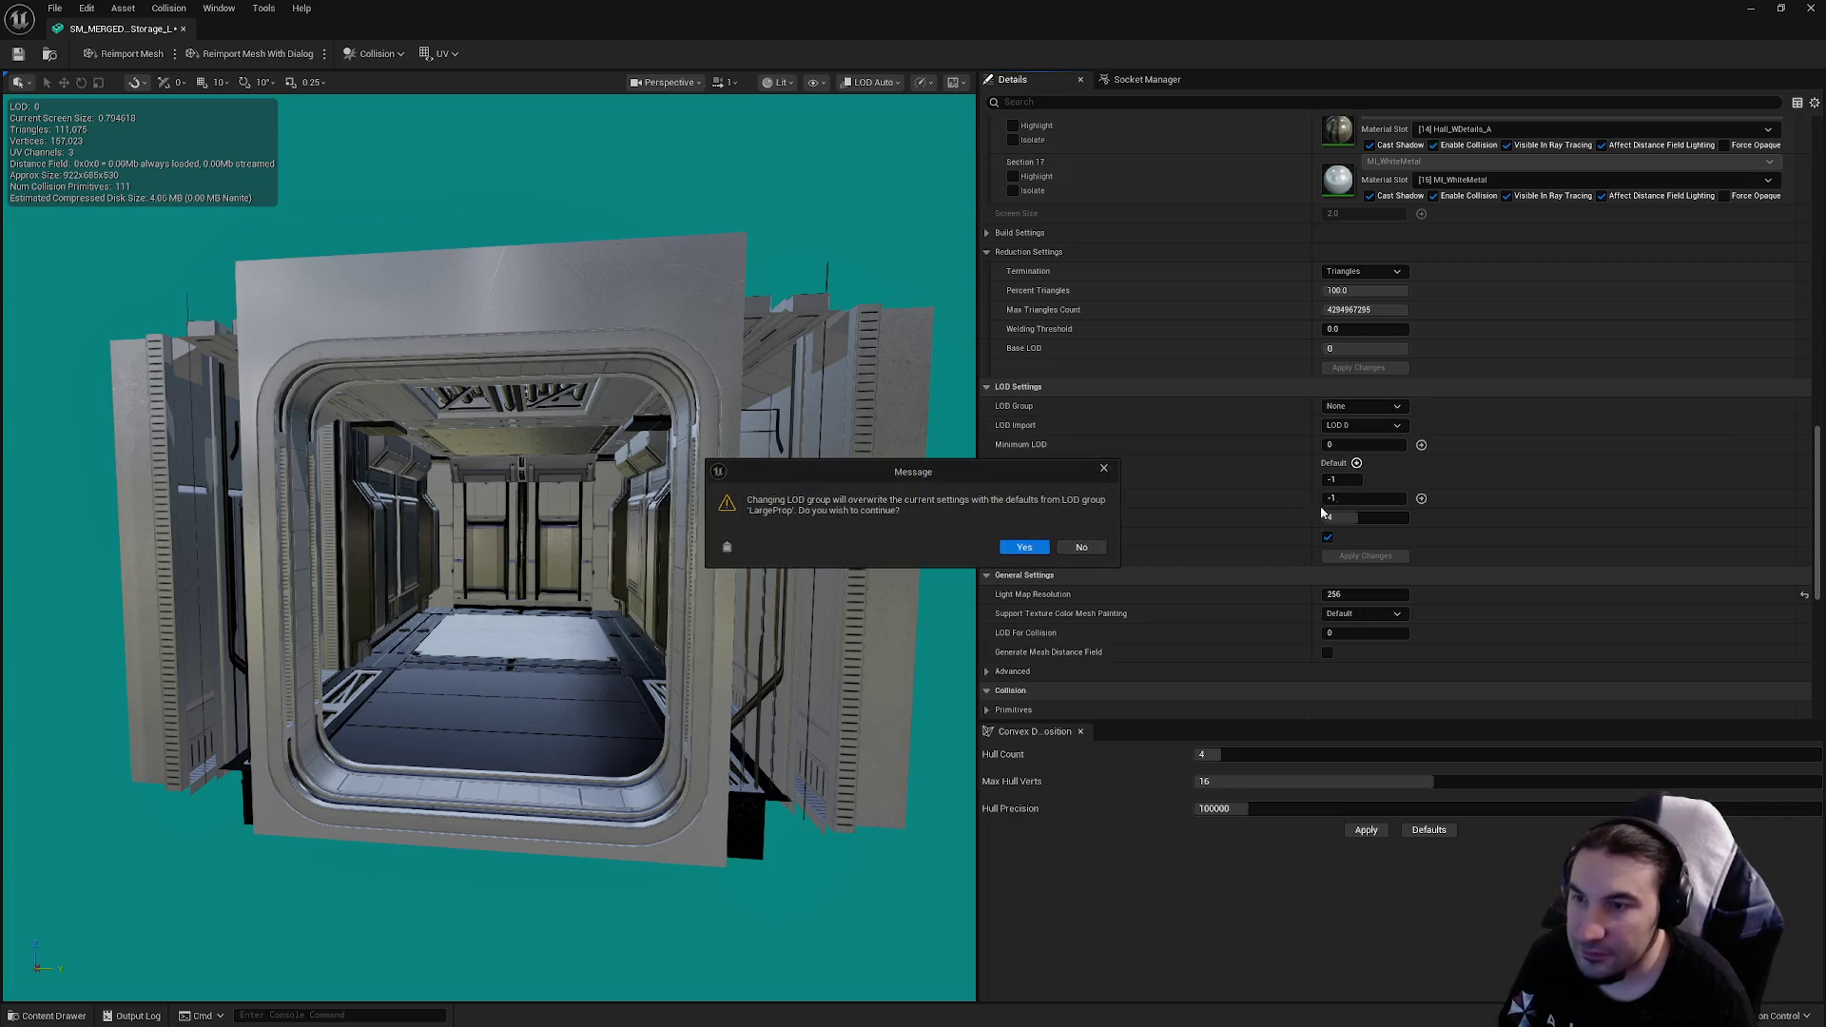
{"action": "left_click", "coordinate": [1026, 546]}
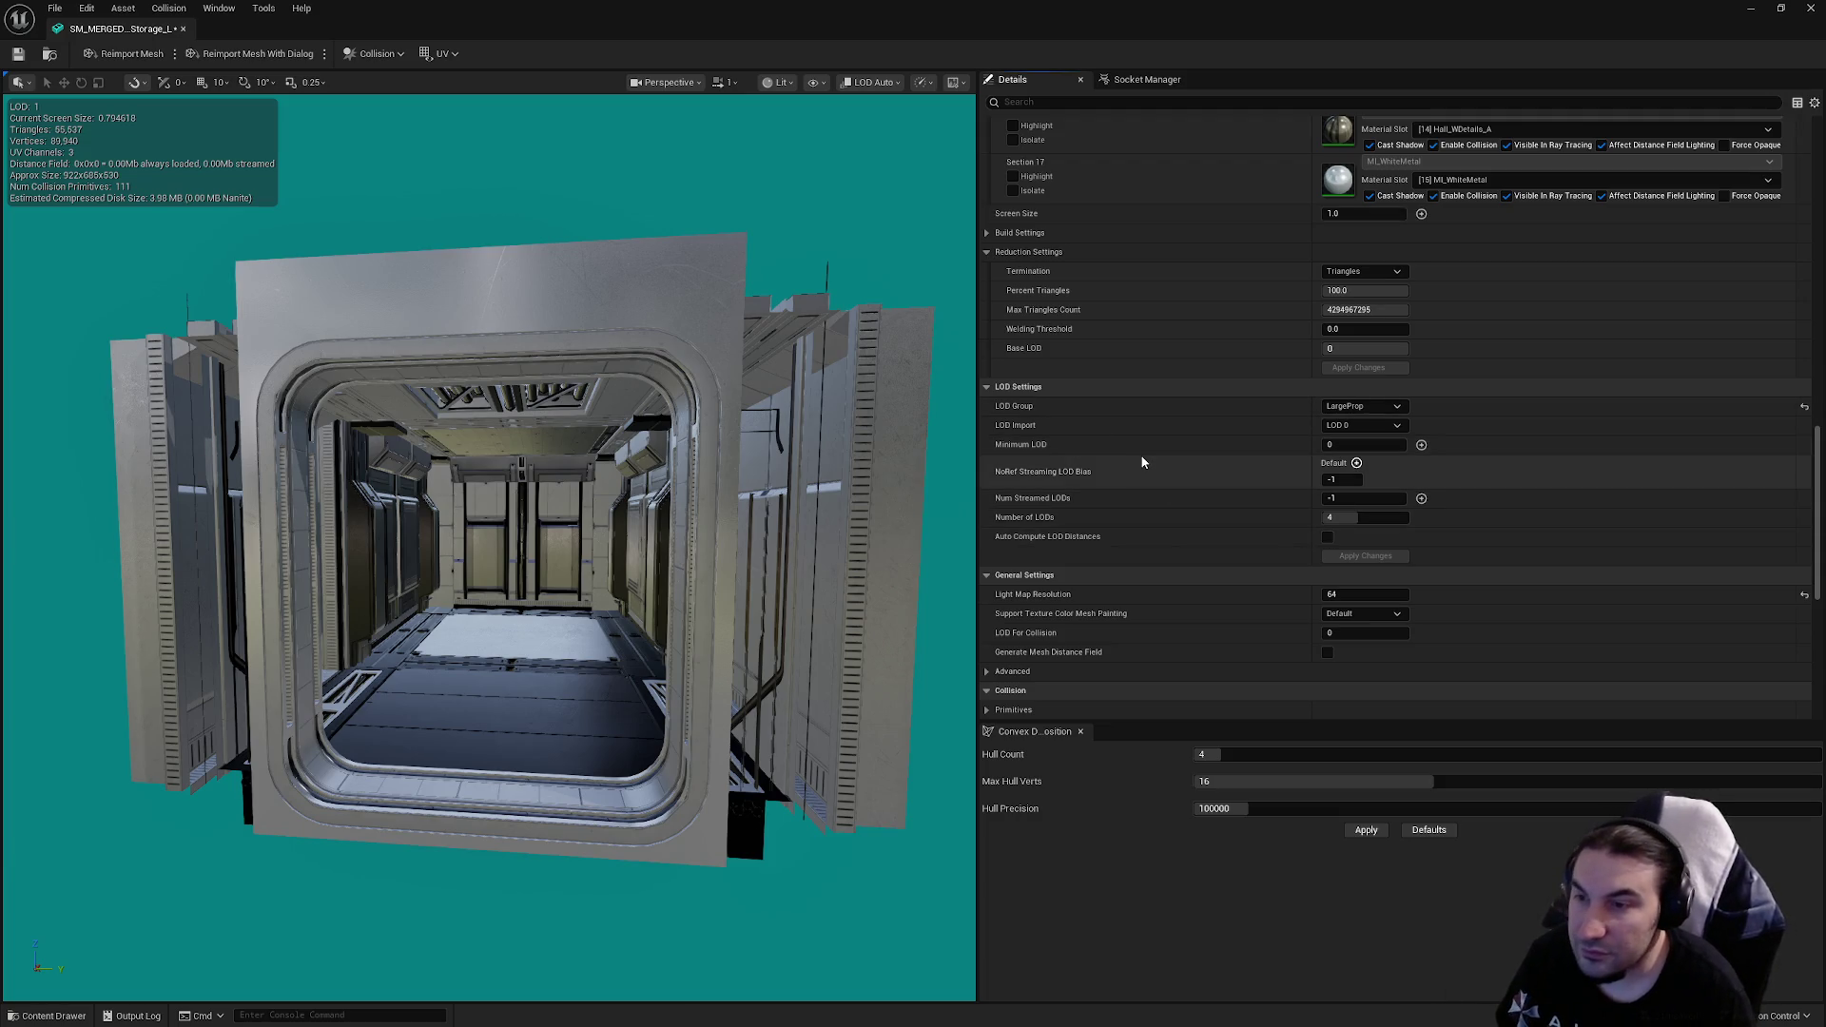
{"action": "left_click", "coordinate": [17, 55]}
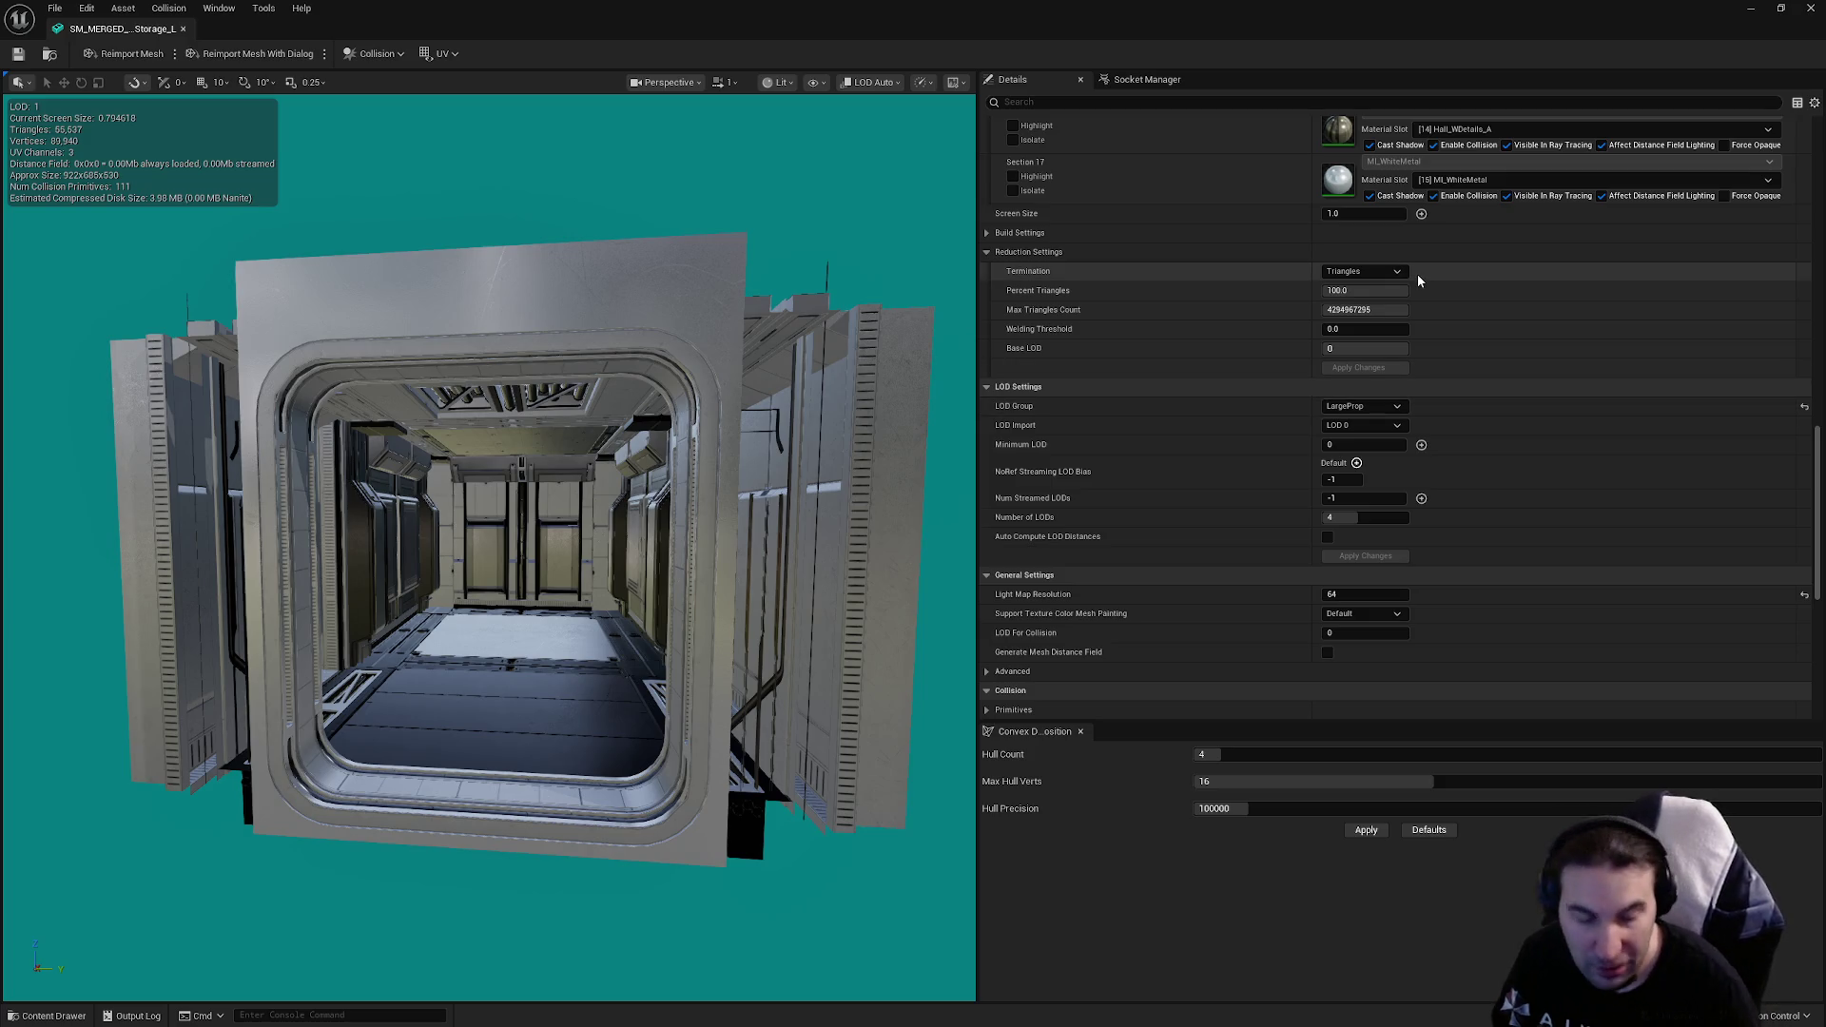
{"action": "scroll", "coordinate": [1351, 475], "scroll_direction": "down", "scroll_amount": 5}
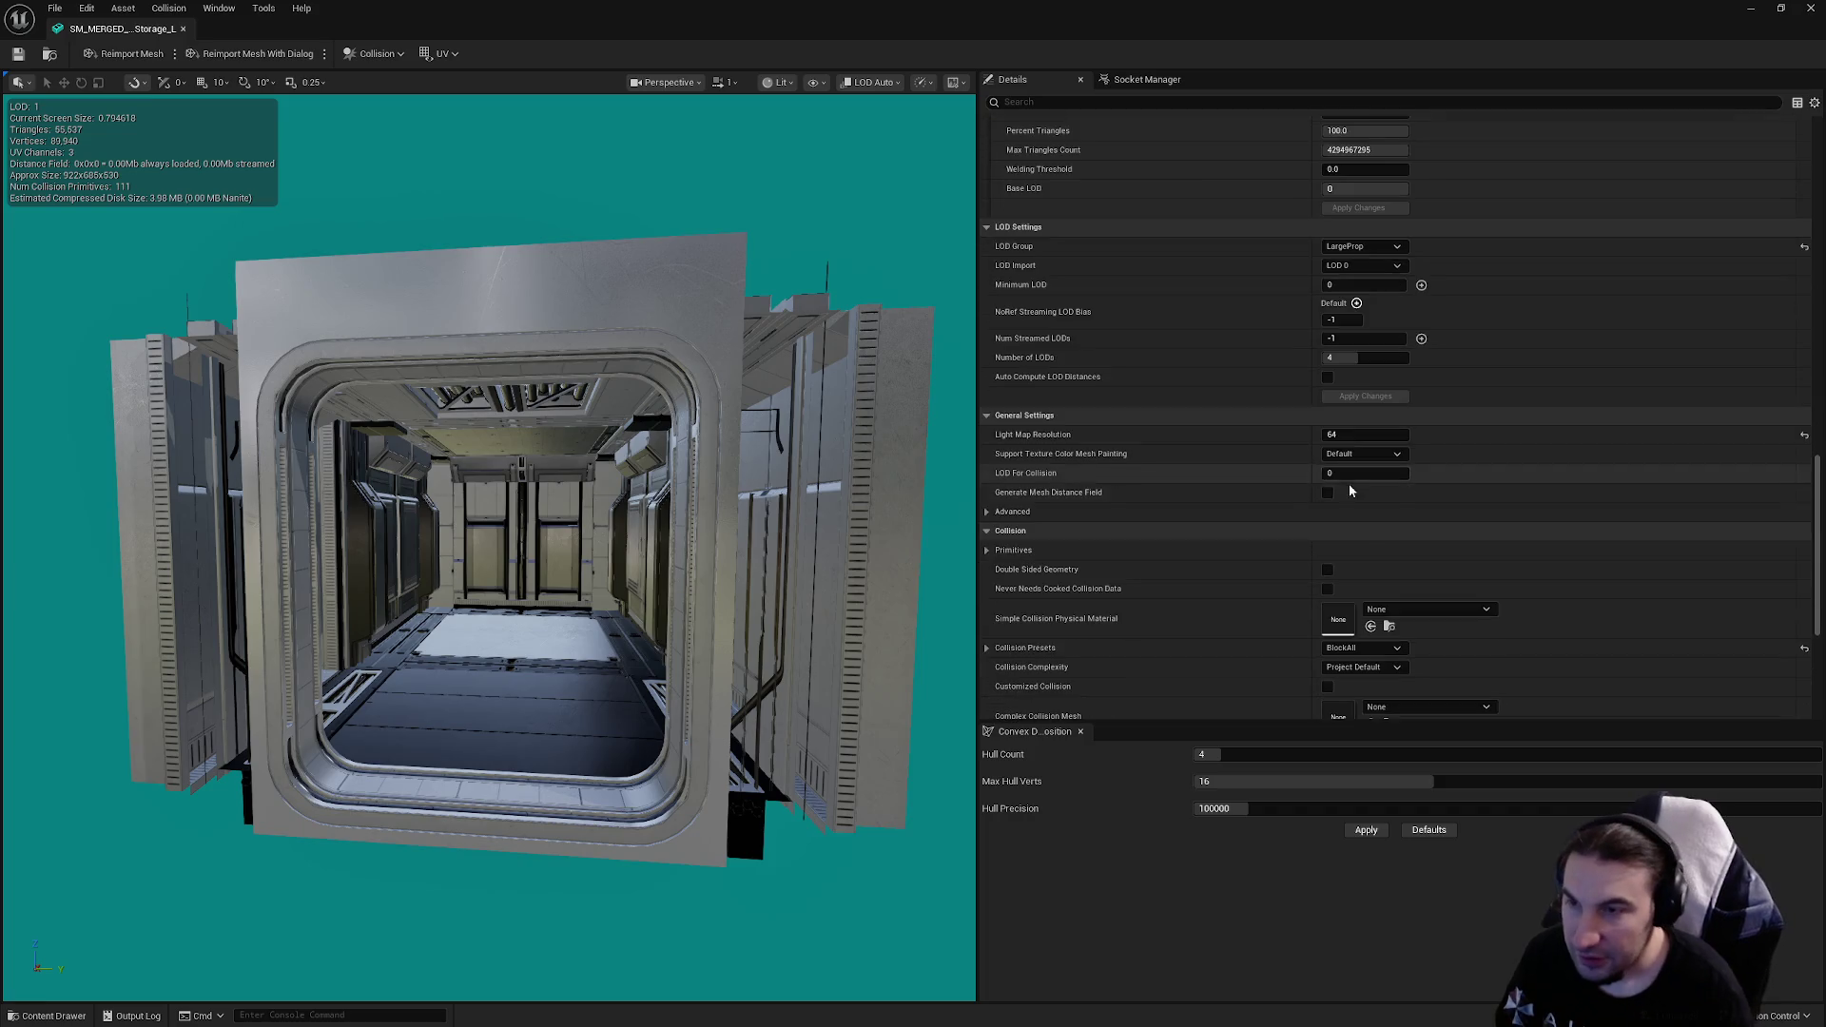
{"action": "scroll", "coordinate": [1360, 462], "scroll_direction": "up", "scroll_amount": 10}
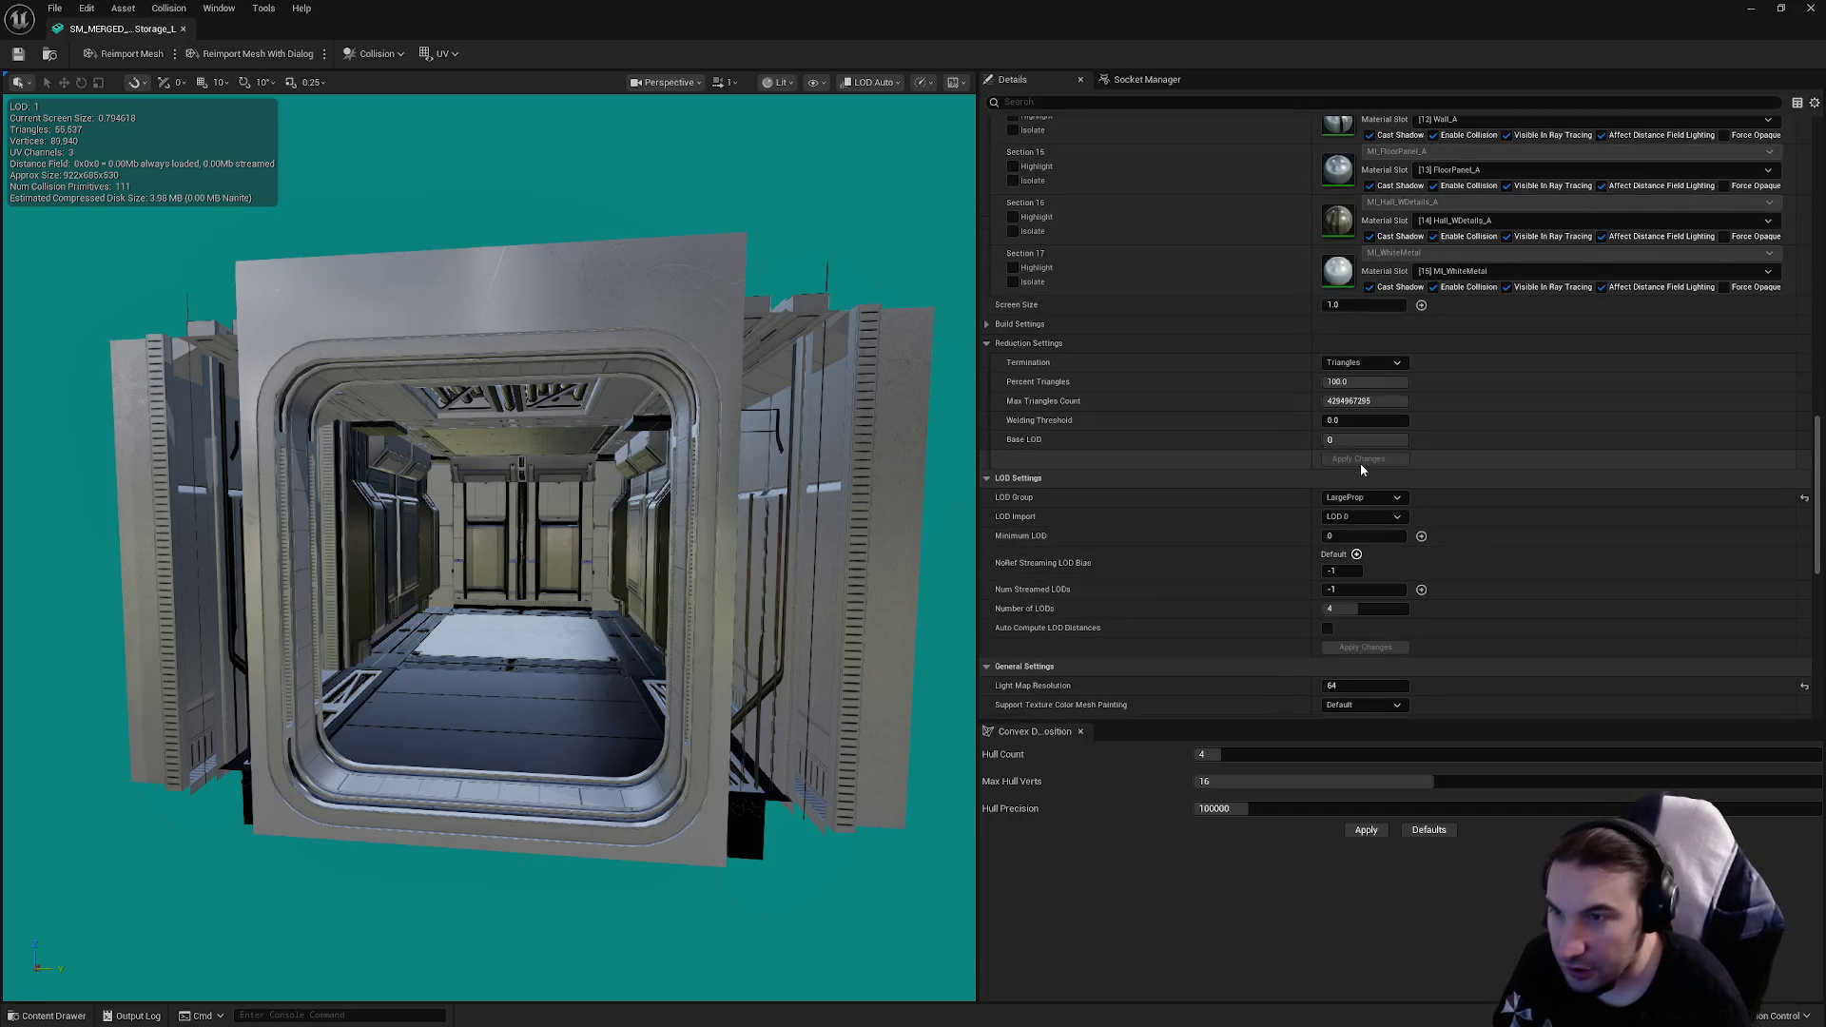
{"action": "scroll", "coordinate": [1360, 466], "scroll_direction": "up", "scroll_amount": 10}
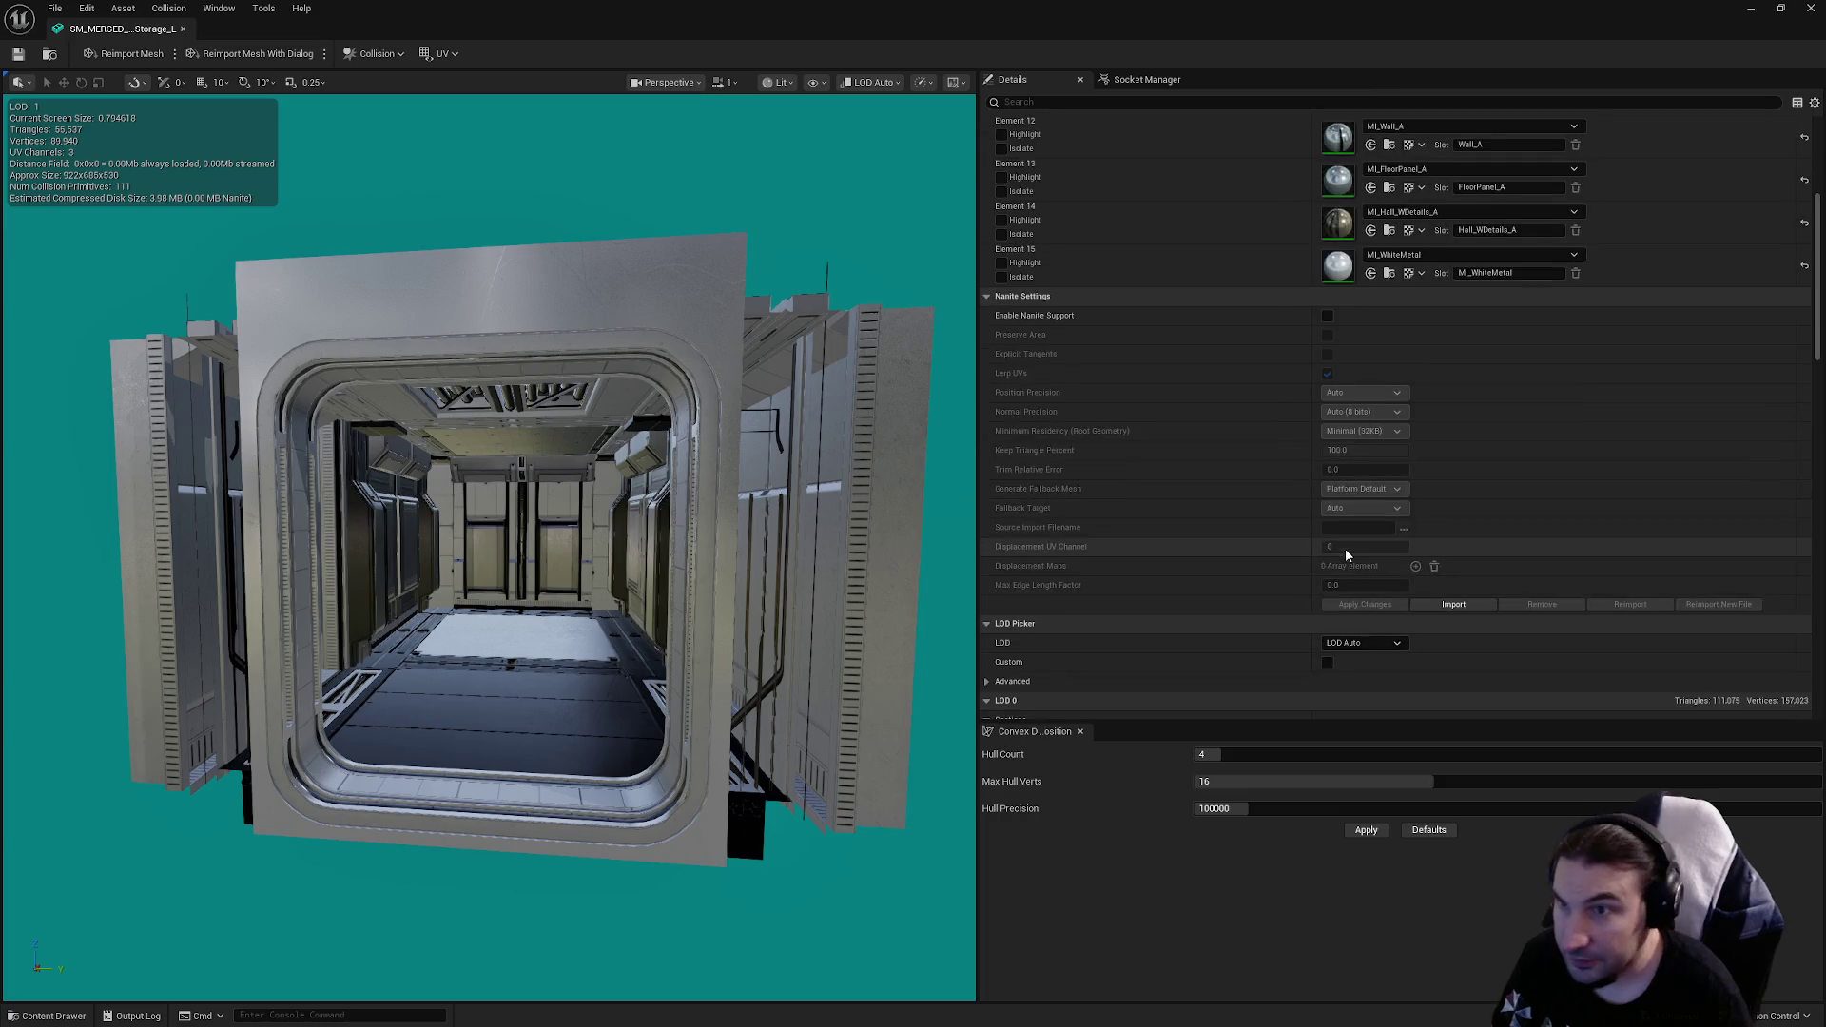
{"action": "scroll", "coordinate": [1264, 438], "scroll_direction": "down", "scroll_amount": 8}
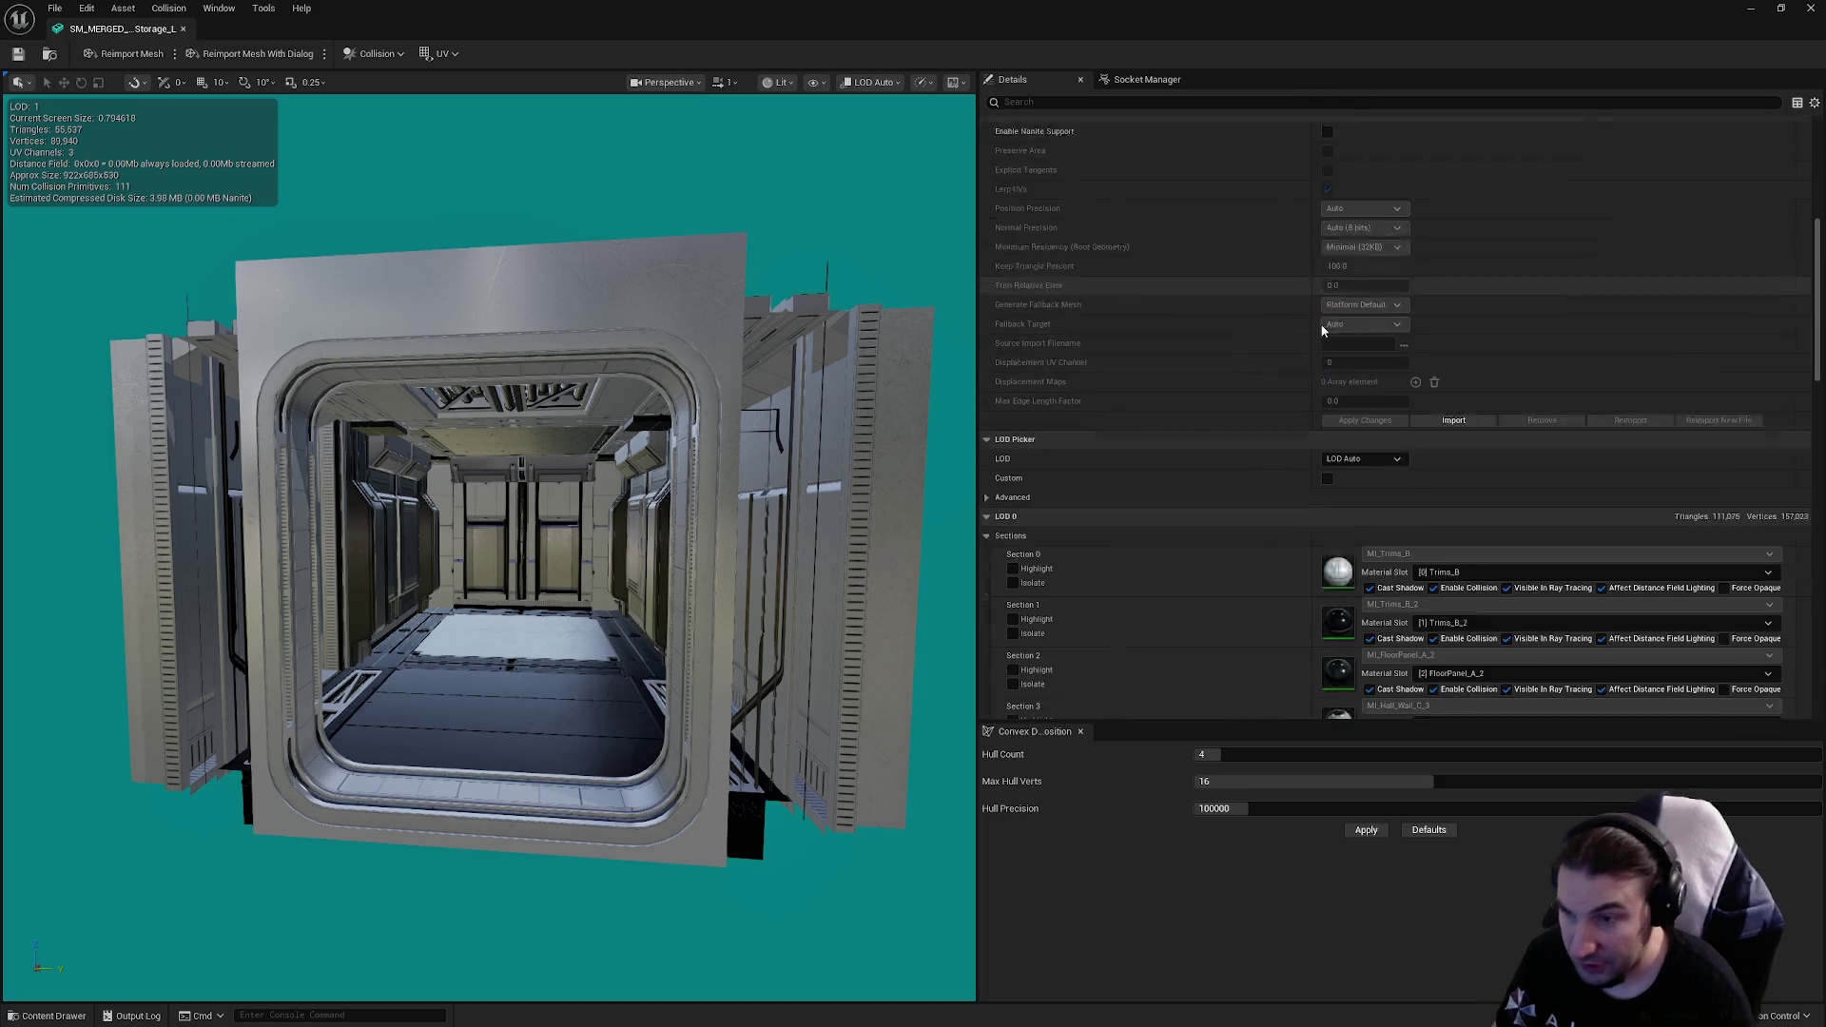
Step: Preview LOD 1 and set its screen size to 0.65
{"action": "left_click", "coordinate": [1363, 253]}
{"action": "left_click", "coordinate": [1341, 296]}
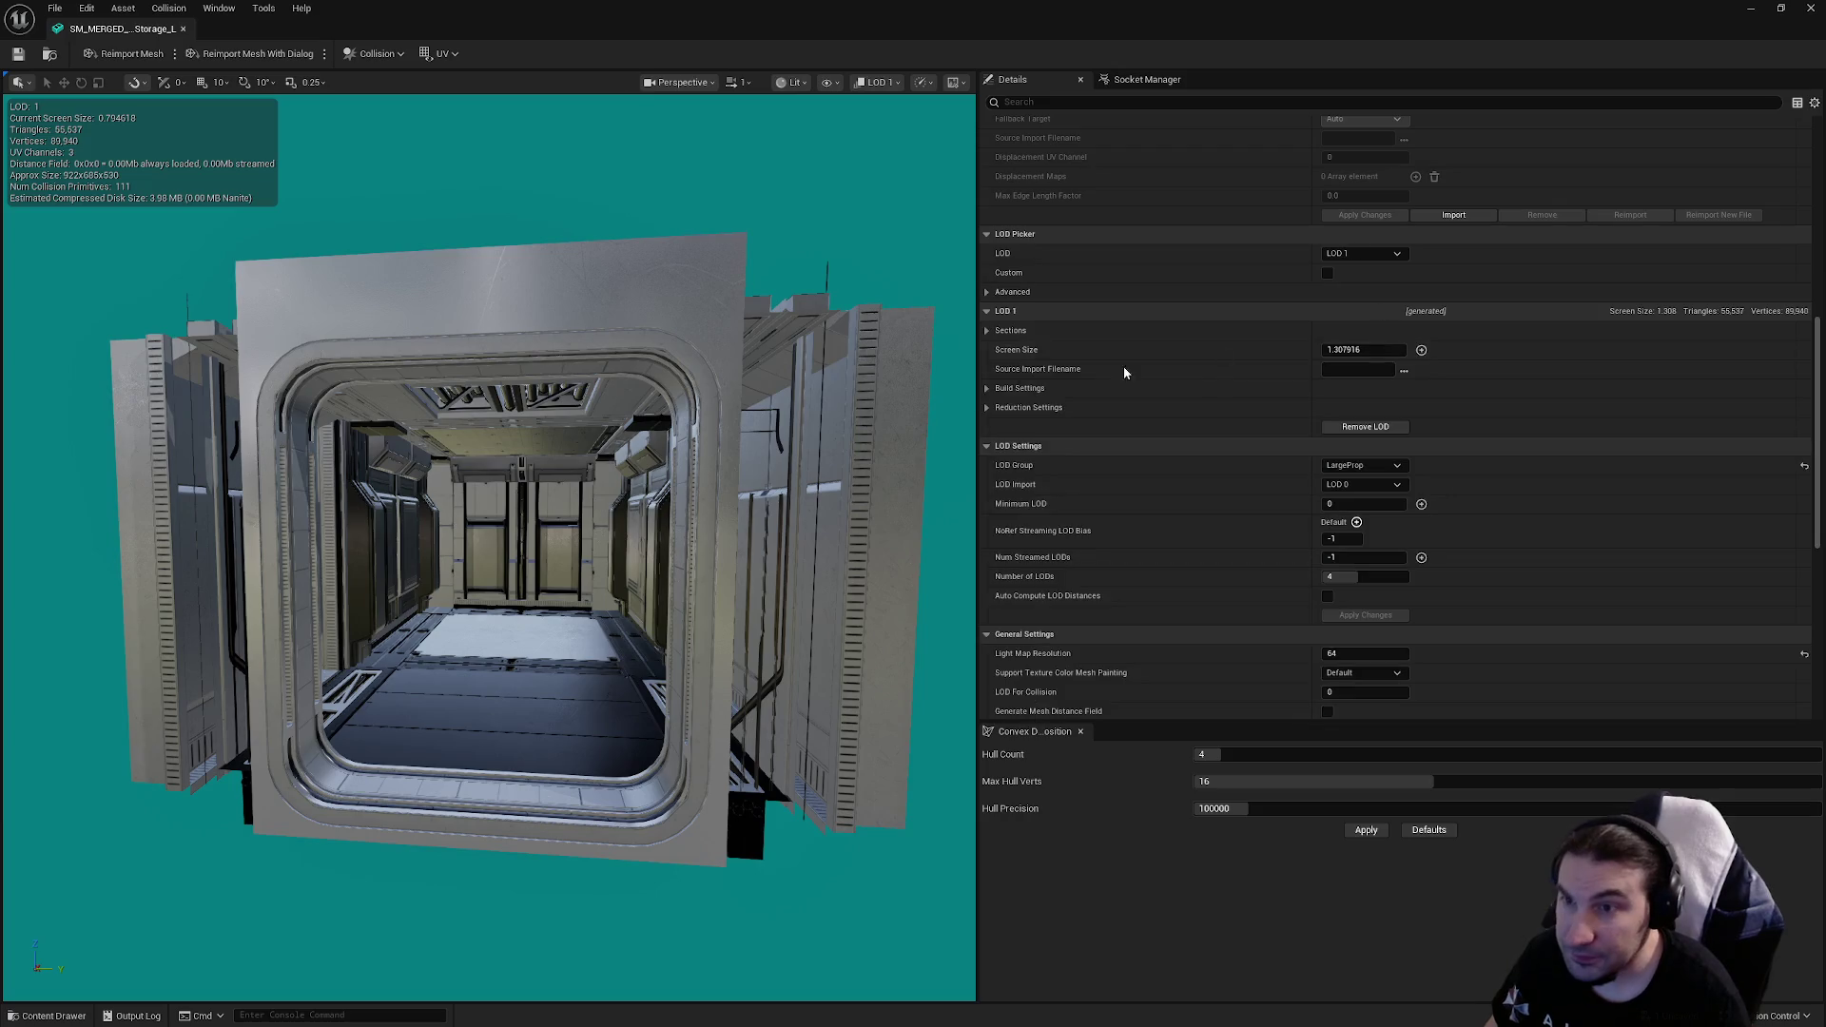
{"action": "mouse_move", "coordinate": [570, 475]}
{"action": "left_mouse_down"}
{"action": "mouse_move", "coordinate": [571, 381]}
{"action": "mouse_move", "coordinate": [580, 561]}
{"action": "left_mouse_up"}
{"action": "left_click", "coordinate": [1361, 349]}
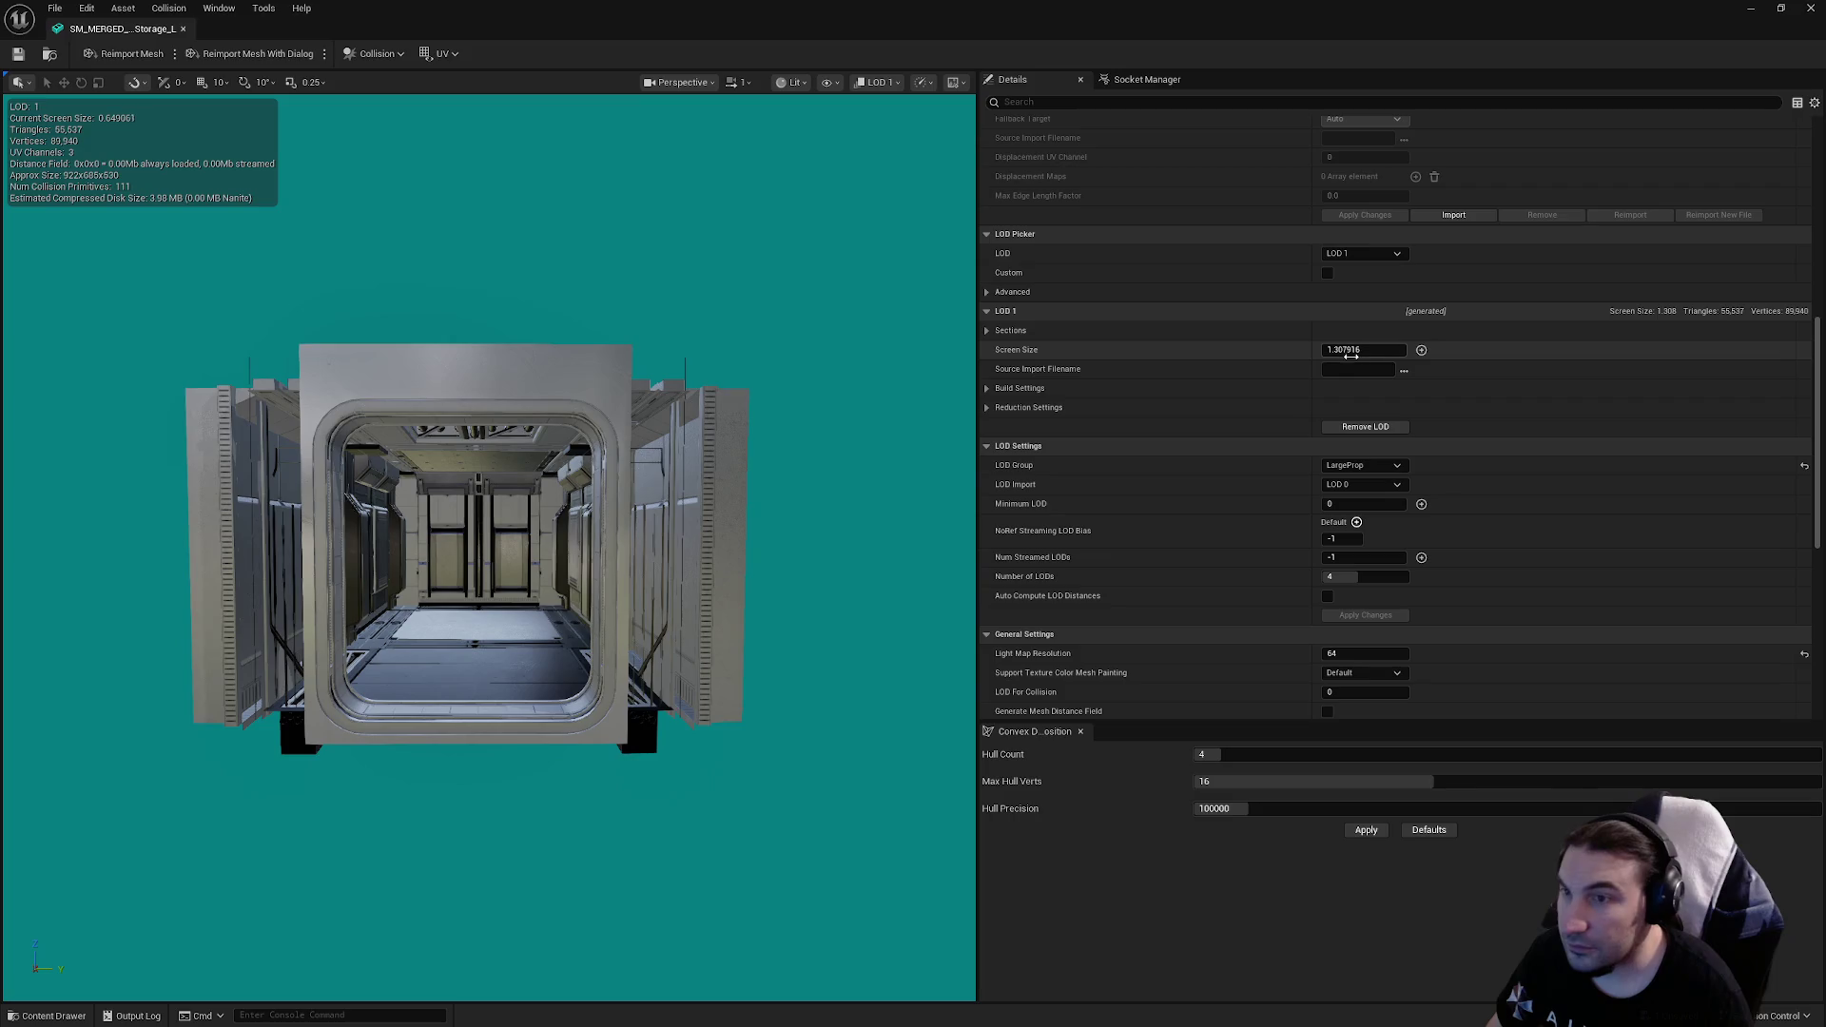
{"action": "type", "text": "0.9999"}
{"action": "key", "text": "Return"}
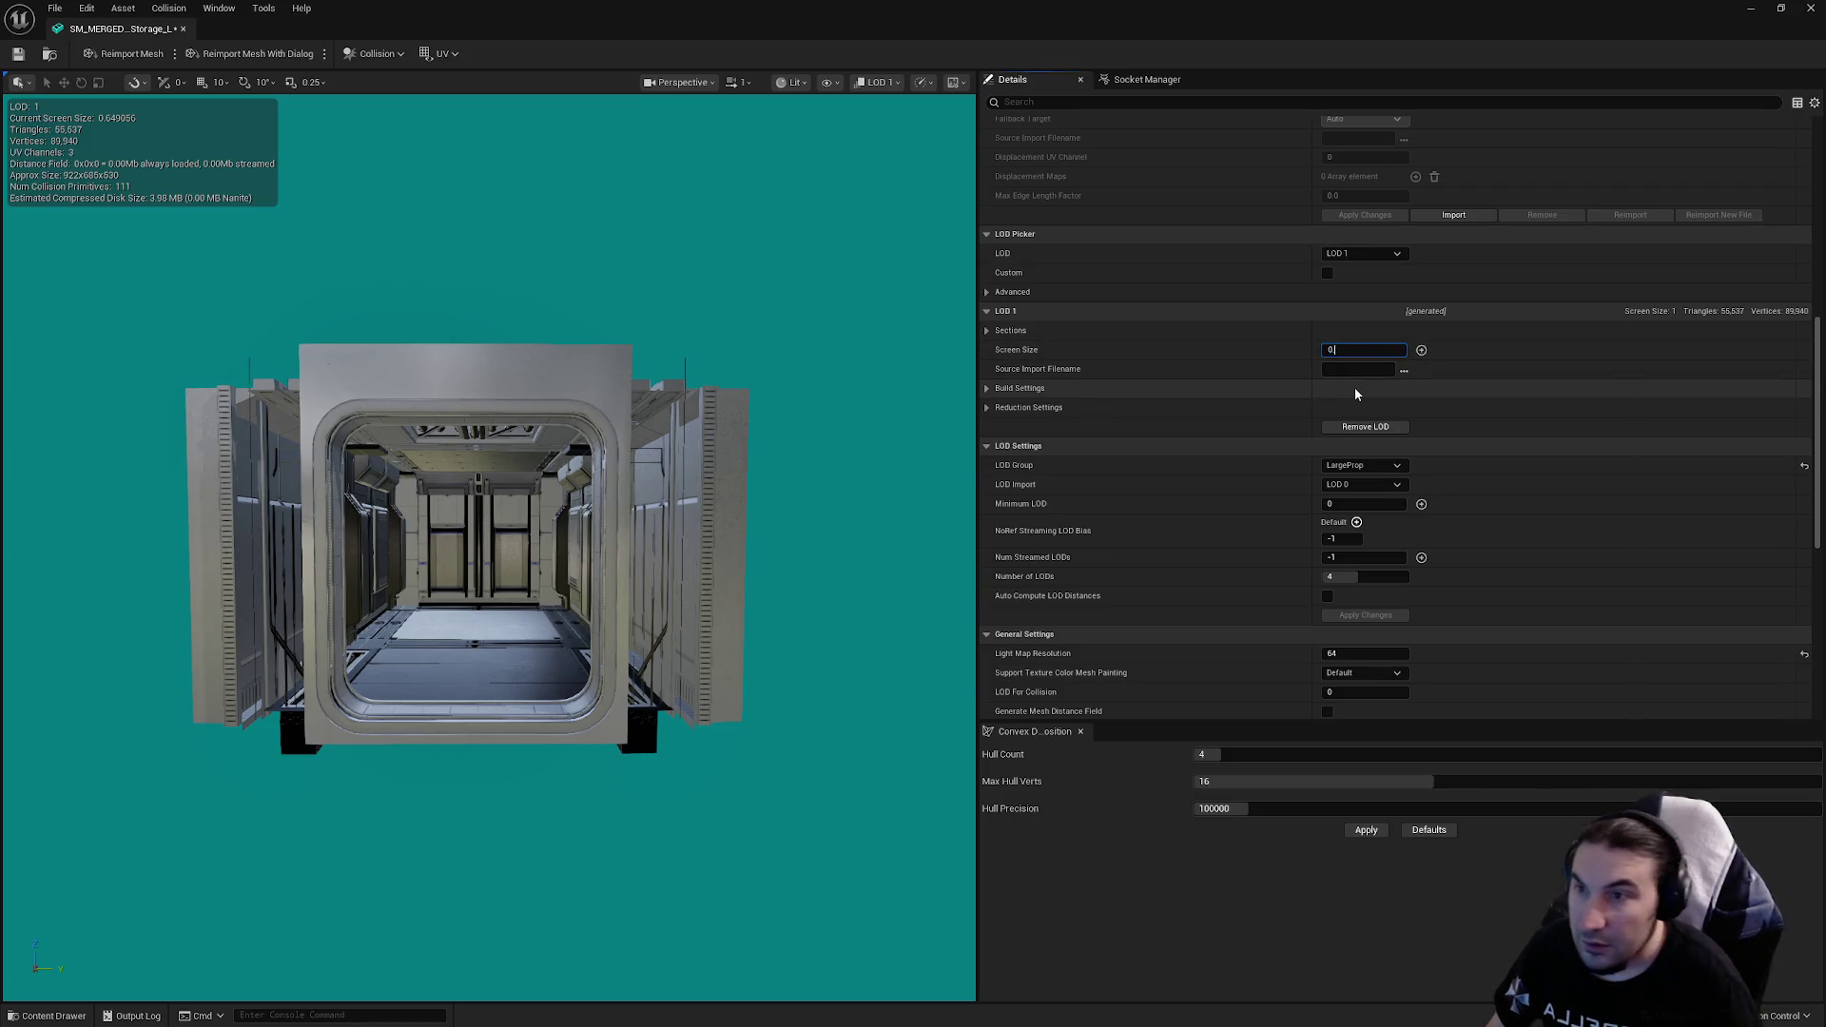
{"action": "type", "text": ".65"}
{"action": "key", "text": "Return"}
{"action": "left_click_drag", "start_coordinate": [709, 334], "coordinate": [709, 476]}
Step: Switch the preview to LOD 2 and set its screen size to 0.25
{"action": "left_click", "coordinate": [1355, 250]}
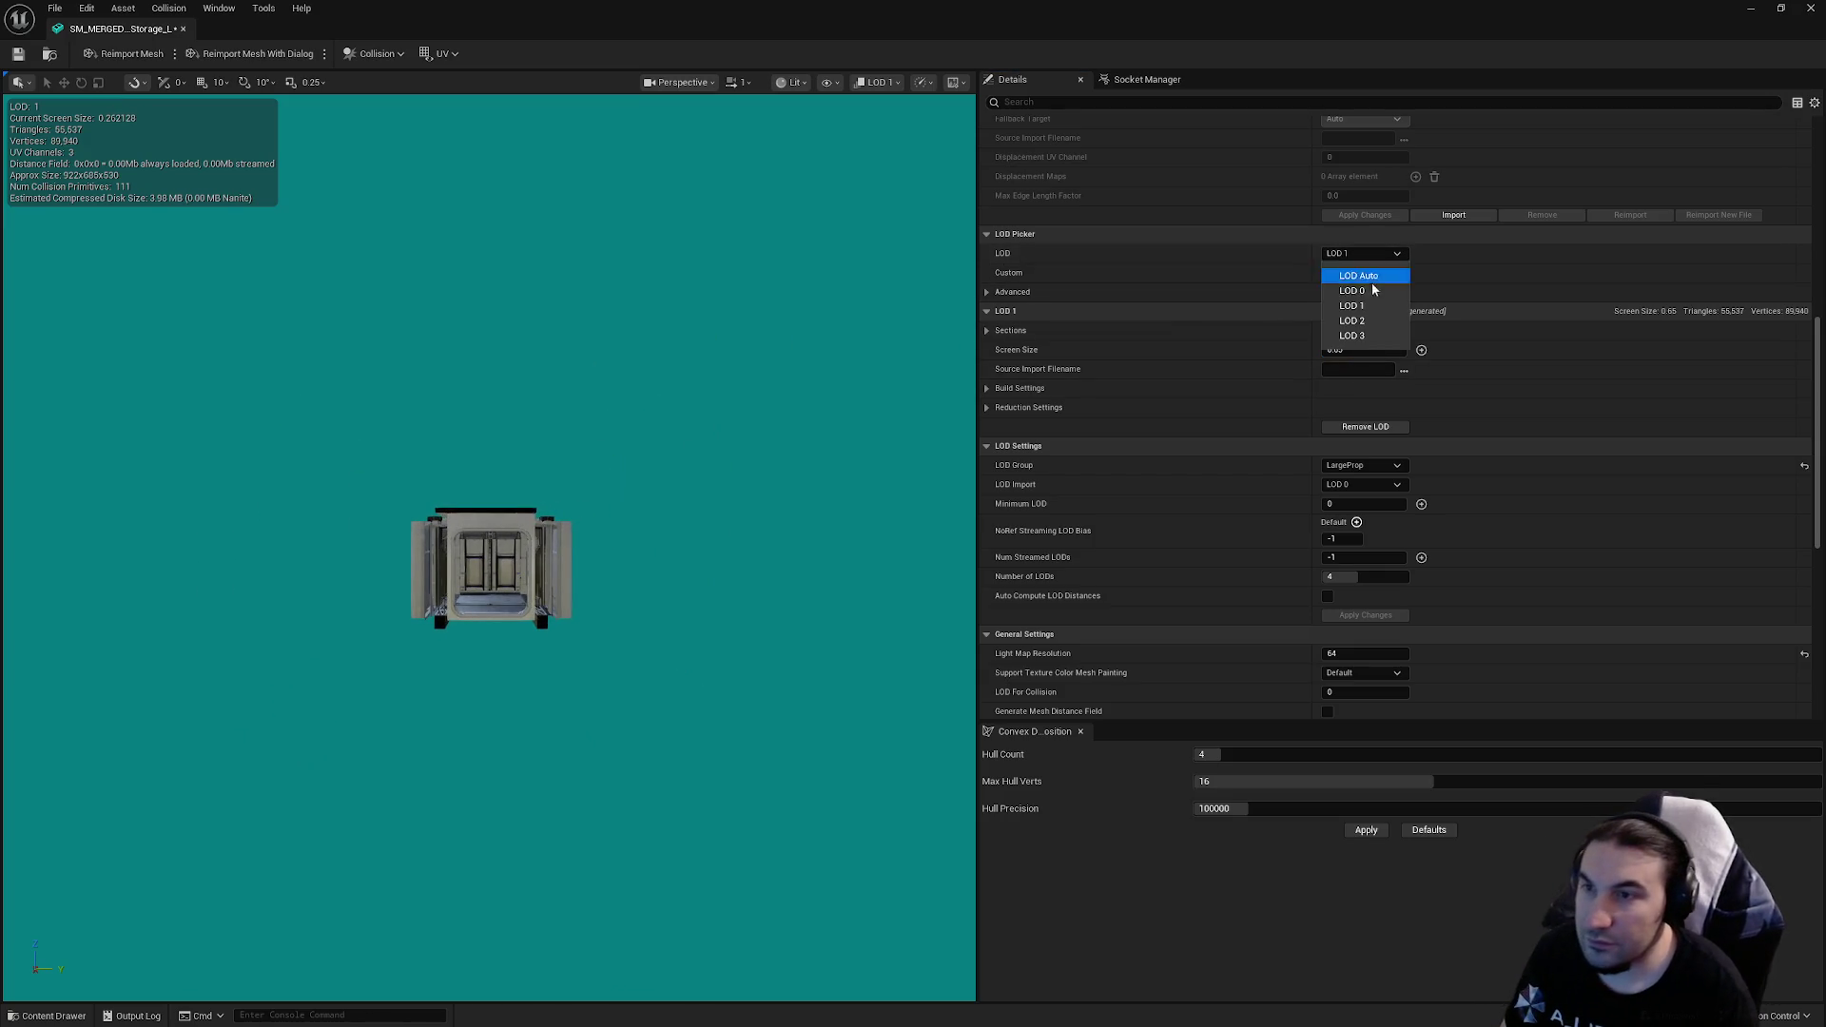
{"action": "left_click", "coordinate": [1343, 318]}
{"action": "type", "text": "0."}
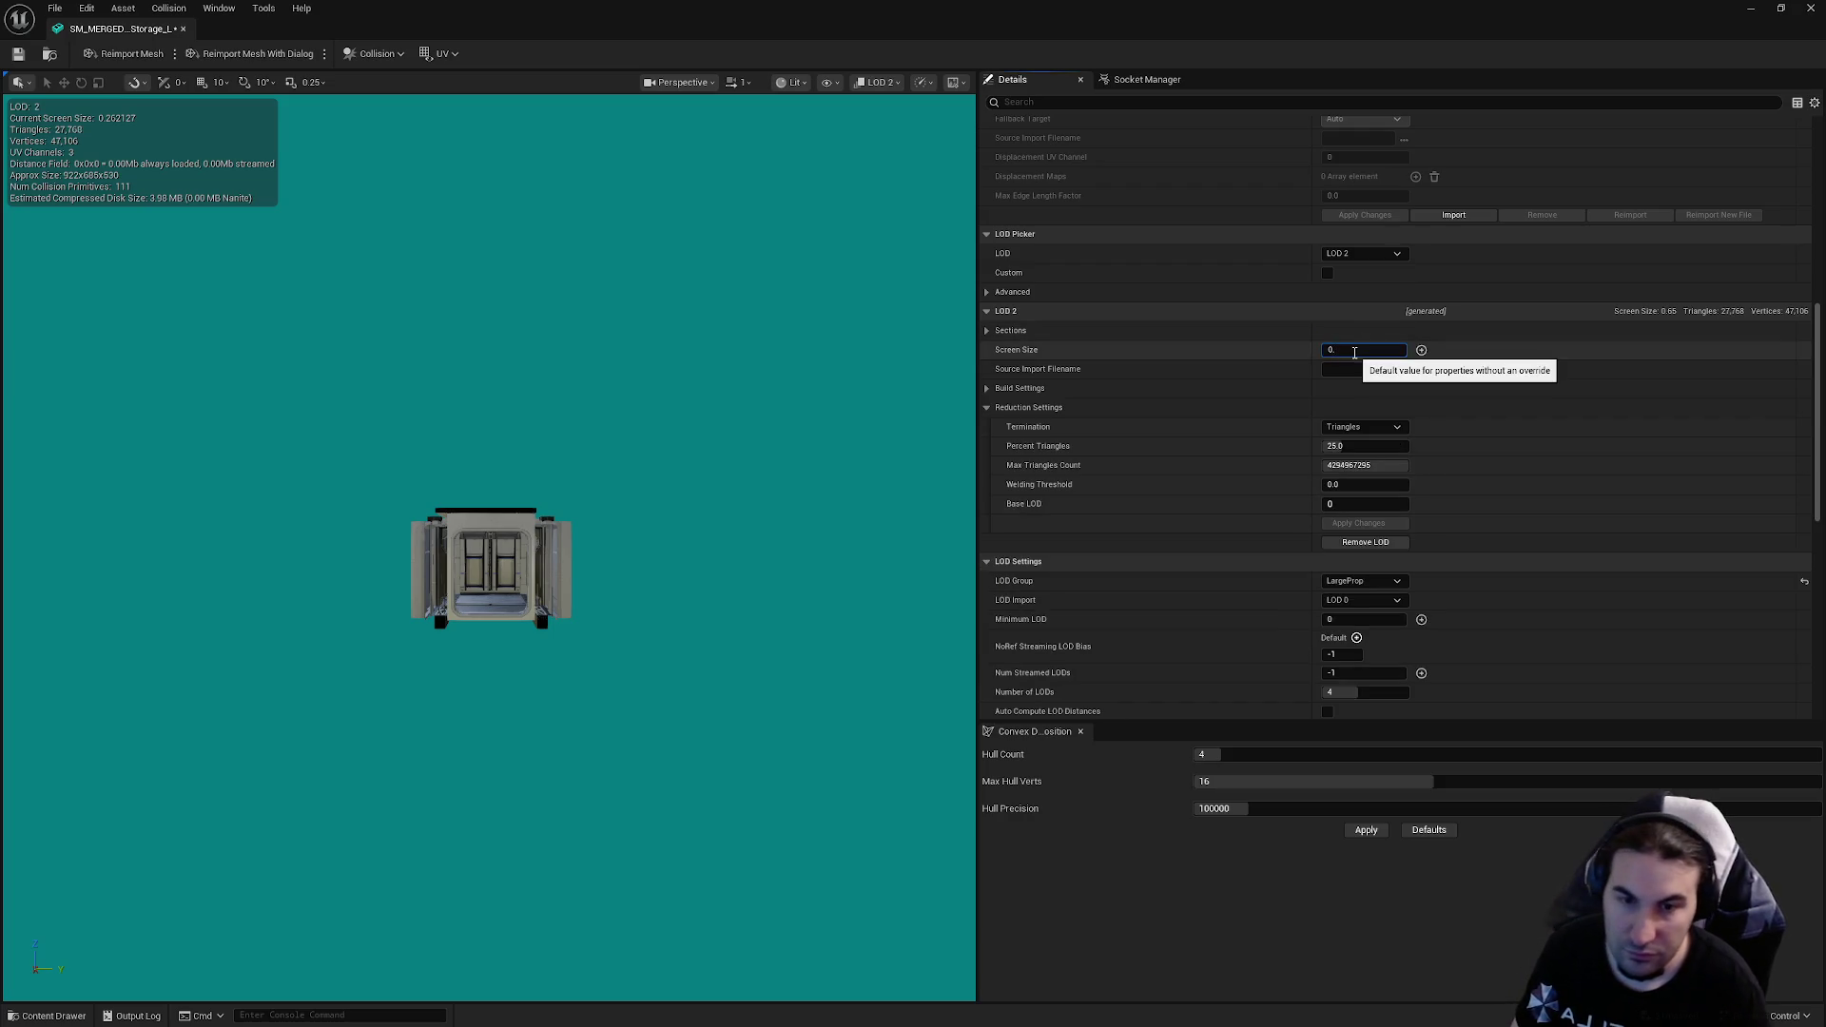
{"action": "key", "text": "Return"}
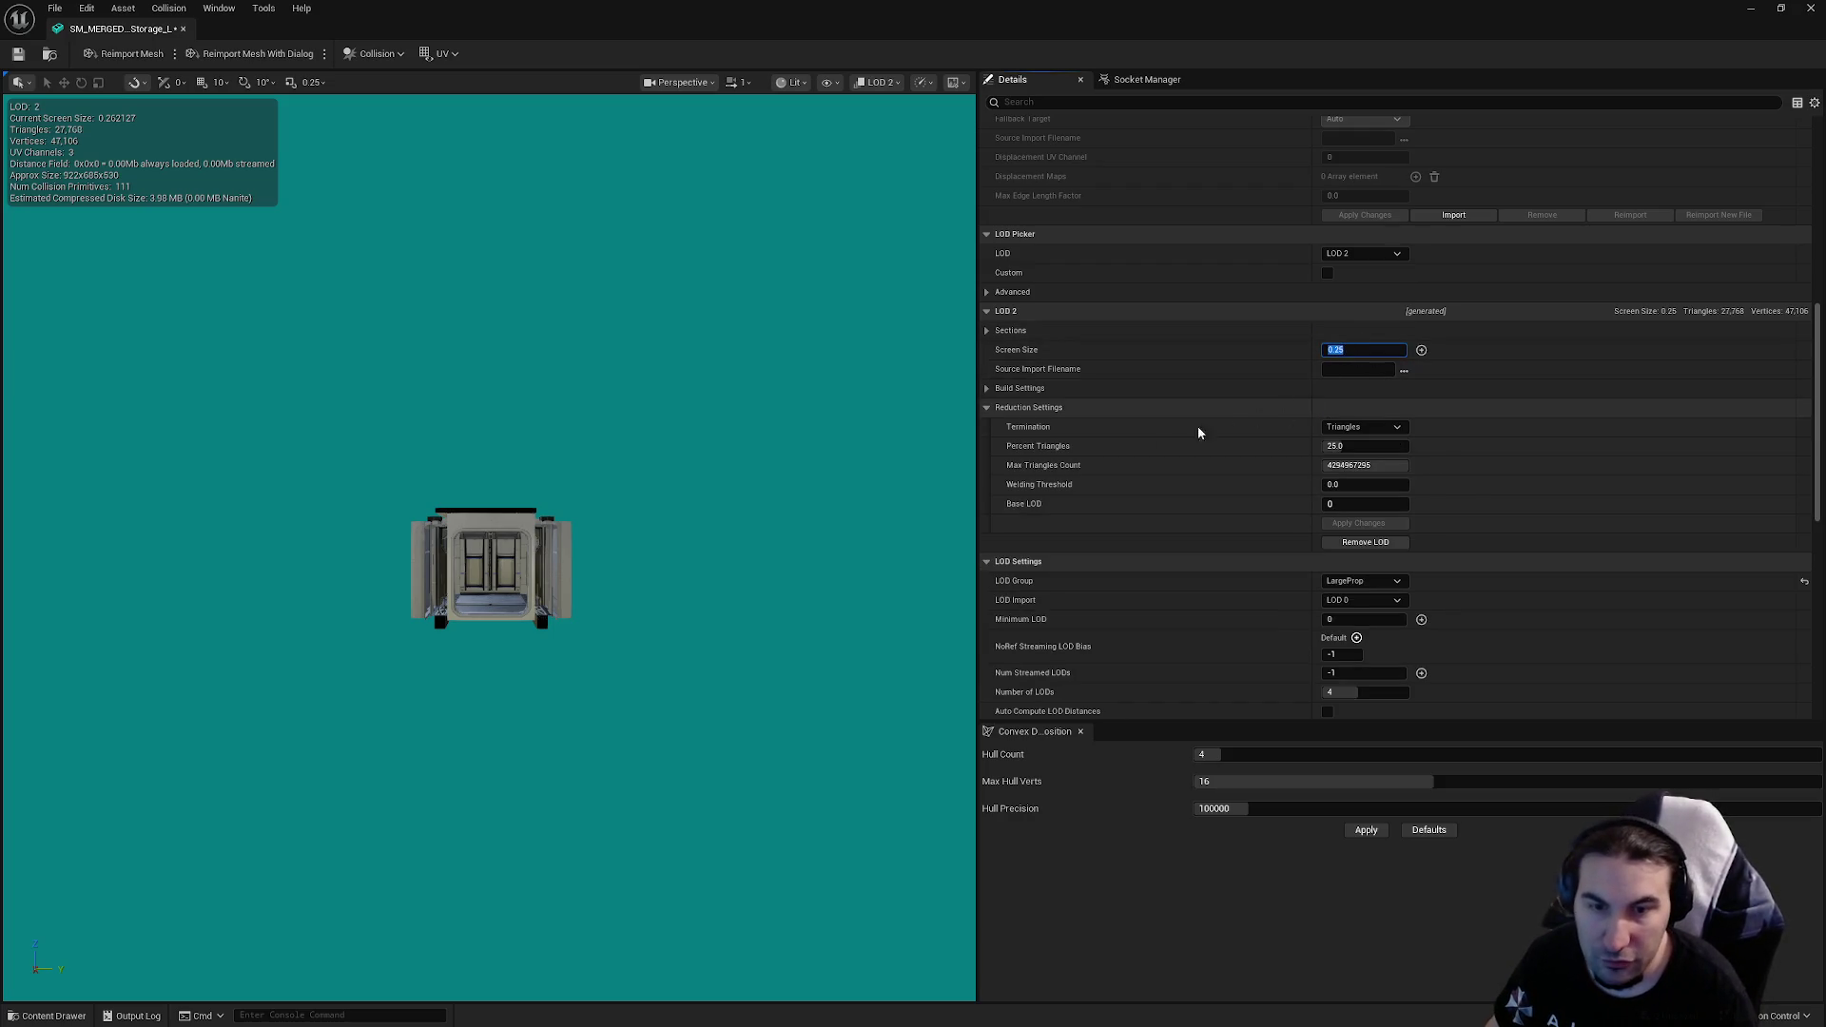
{"action": "scroll", "coordinate": [663, 457], "scroll_direction": "down", "scroll_amount": 5}
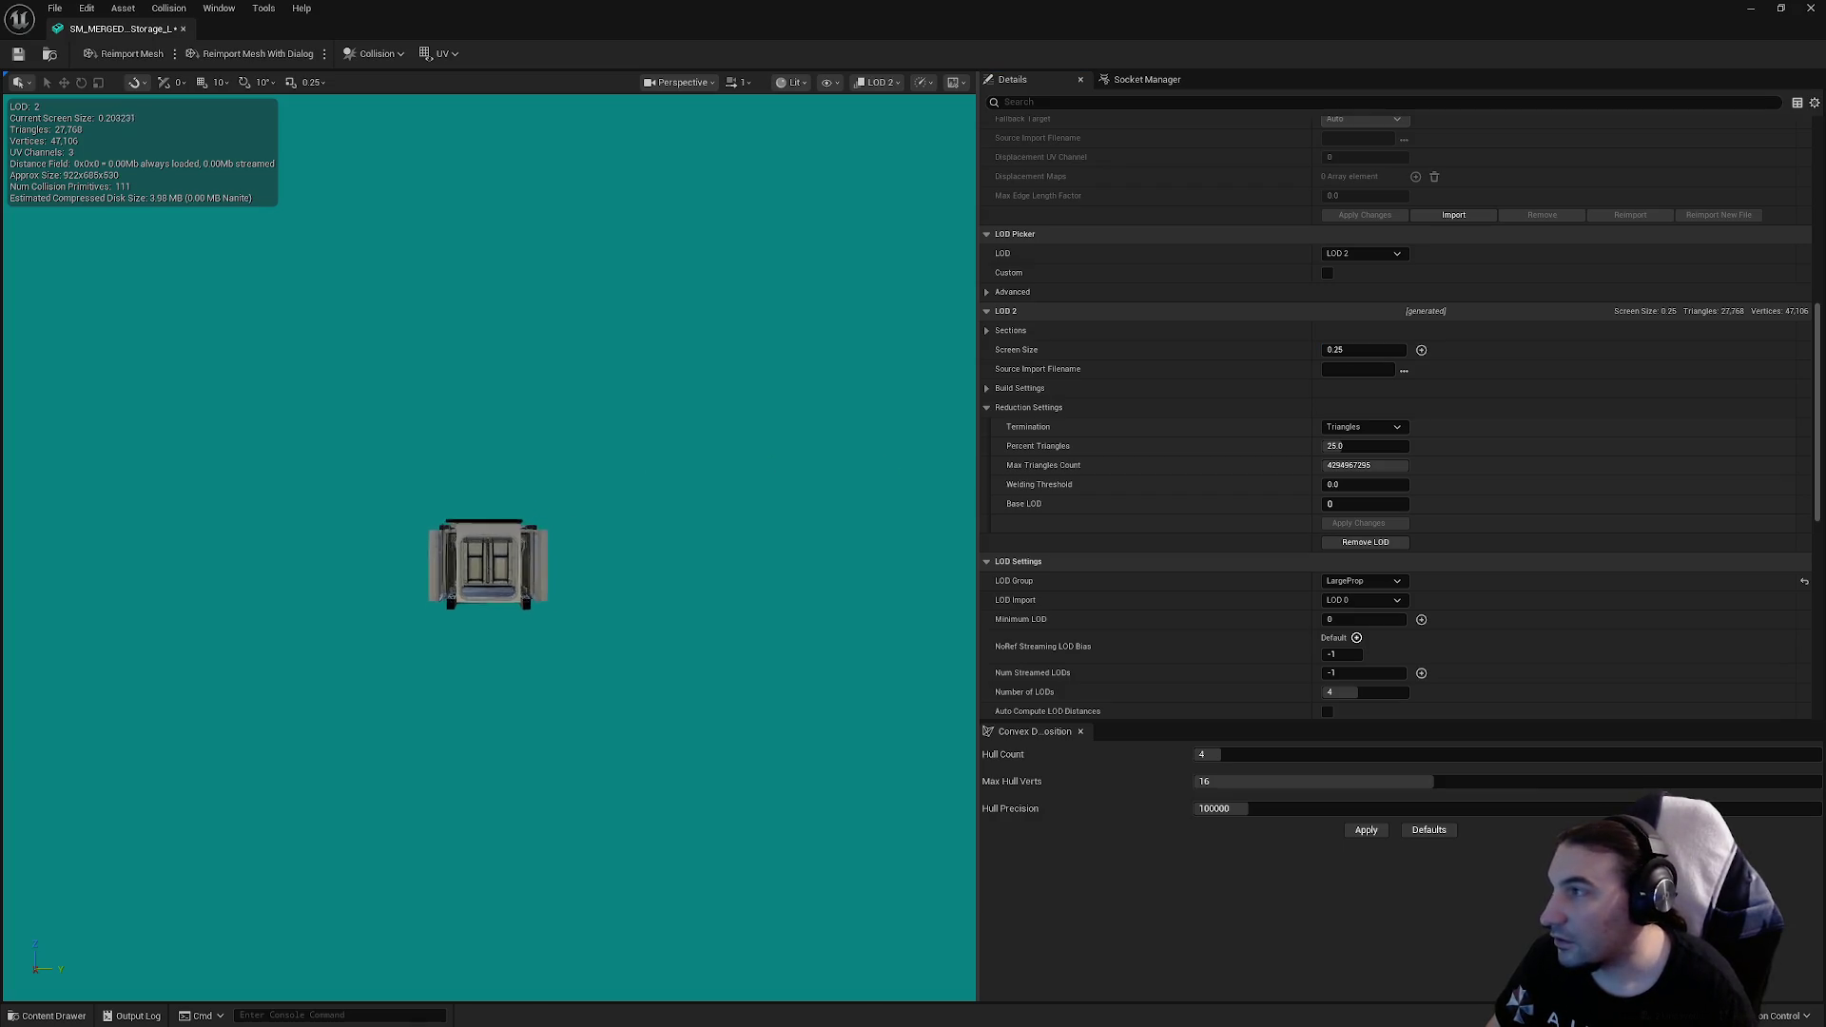
{"action": "scroll", "coordinate": [663, 457], "scroll_direction": "down", "scroll_amount": 3}
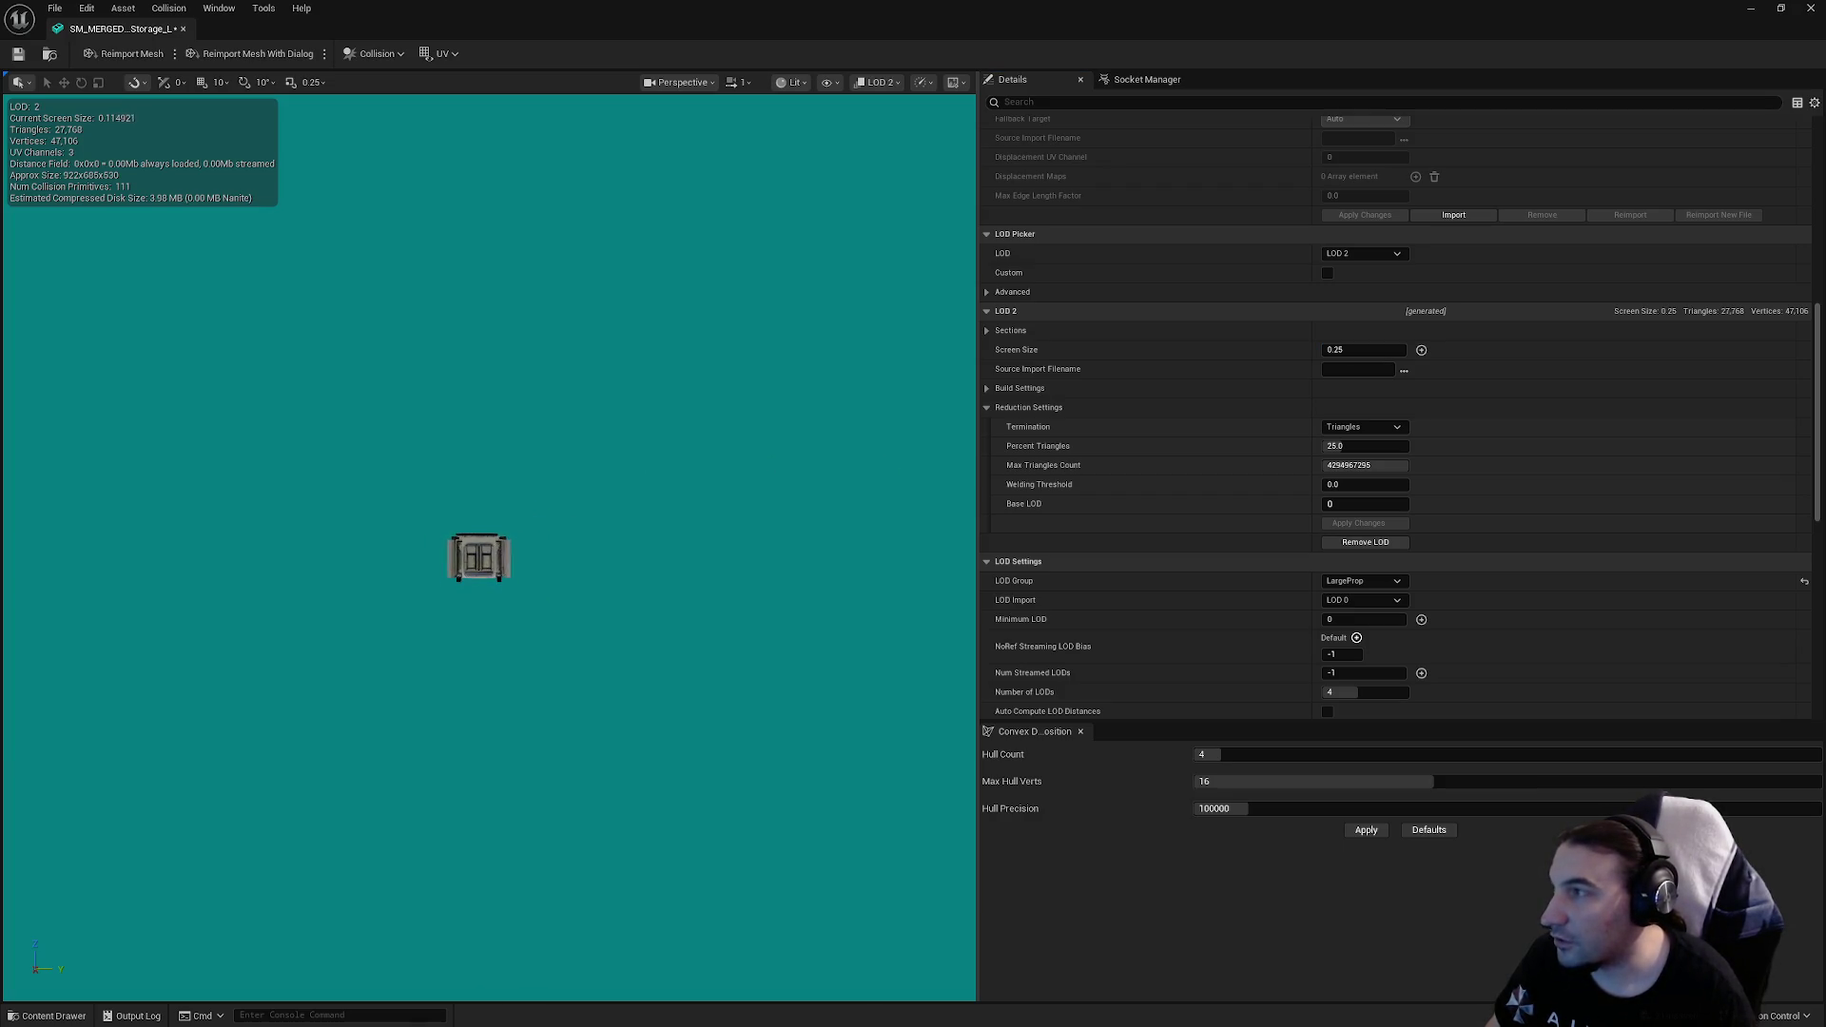
Step: Preview LOD 3, set its screen size to 0.1 and save the mesh asset
{"action": "left_click", "coordinate": [1340, 255]}
{"action": "left_click", "coordinate": [1360, 333]}
{"action": "left_click", "coordinate": [1351, 354]}
{"action": "type", "text": "0.1"}
{"action": "key", "text": "Return"}
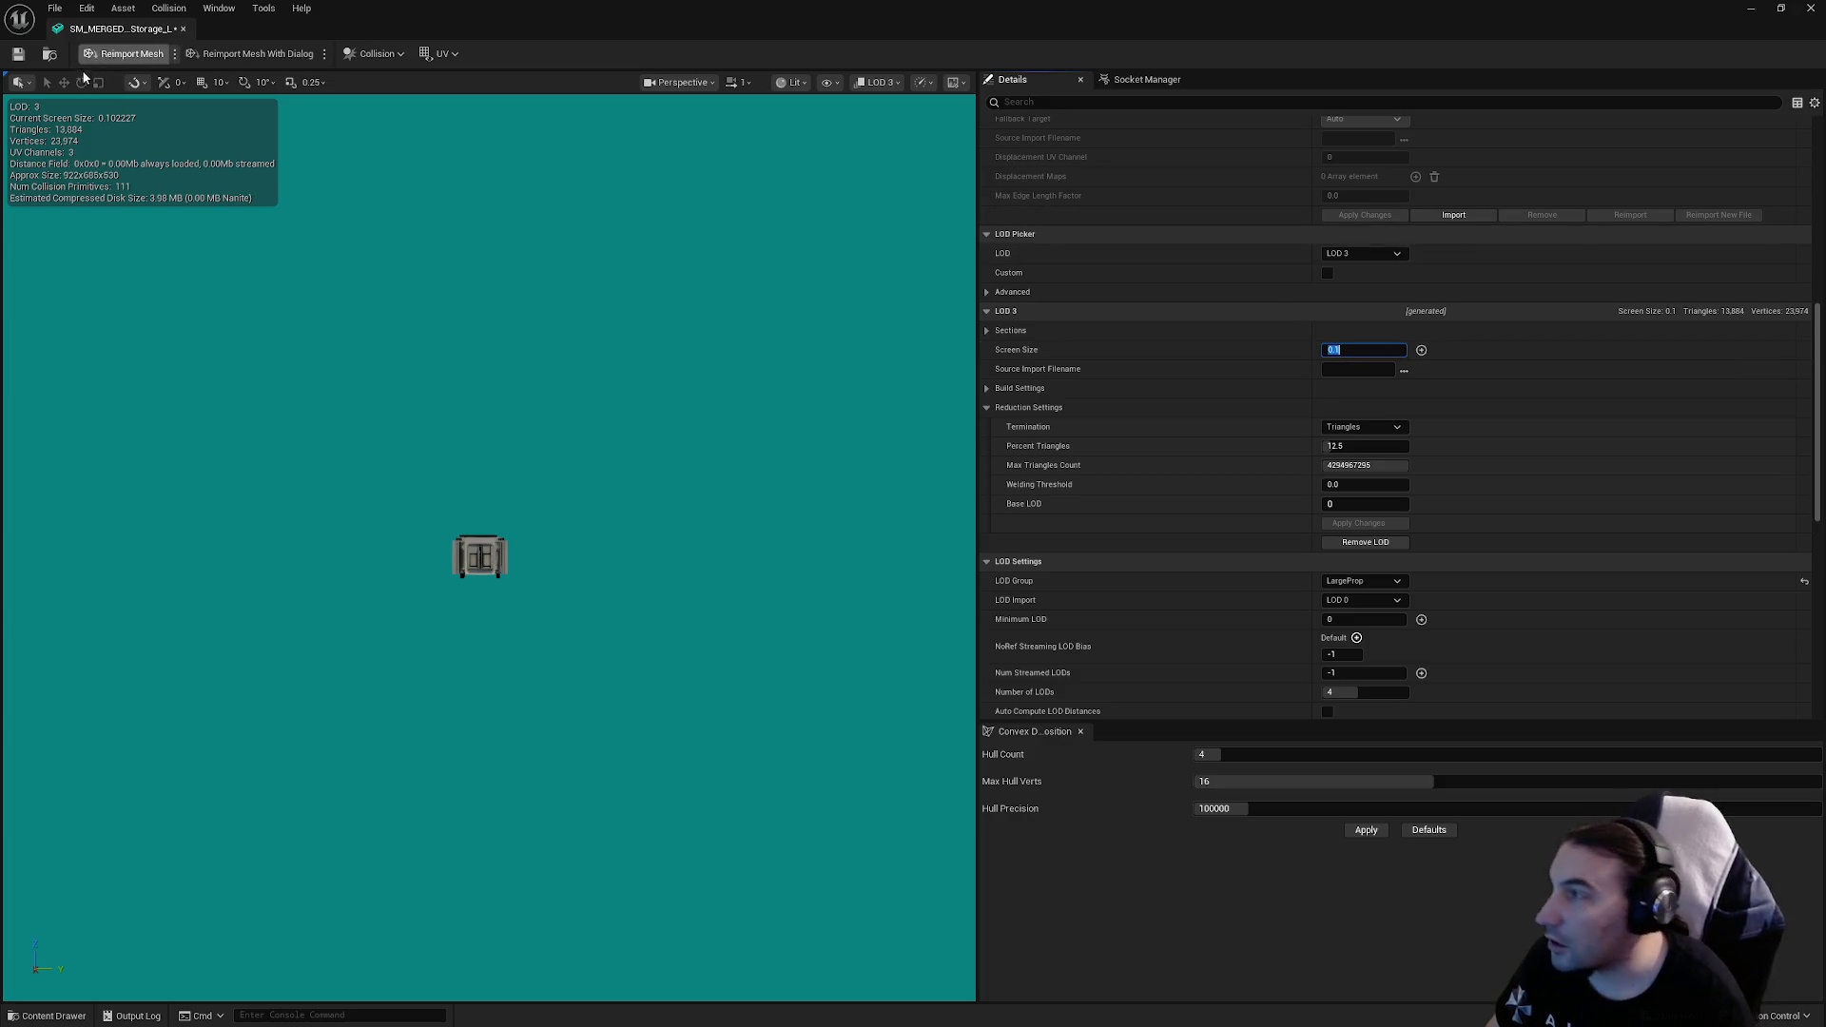
{"action": "left_click", "coordinate": [108, 108]}
{"action": "left_click", "coordinate": [18, 53]}
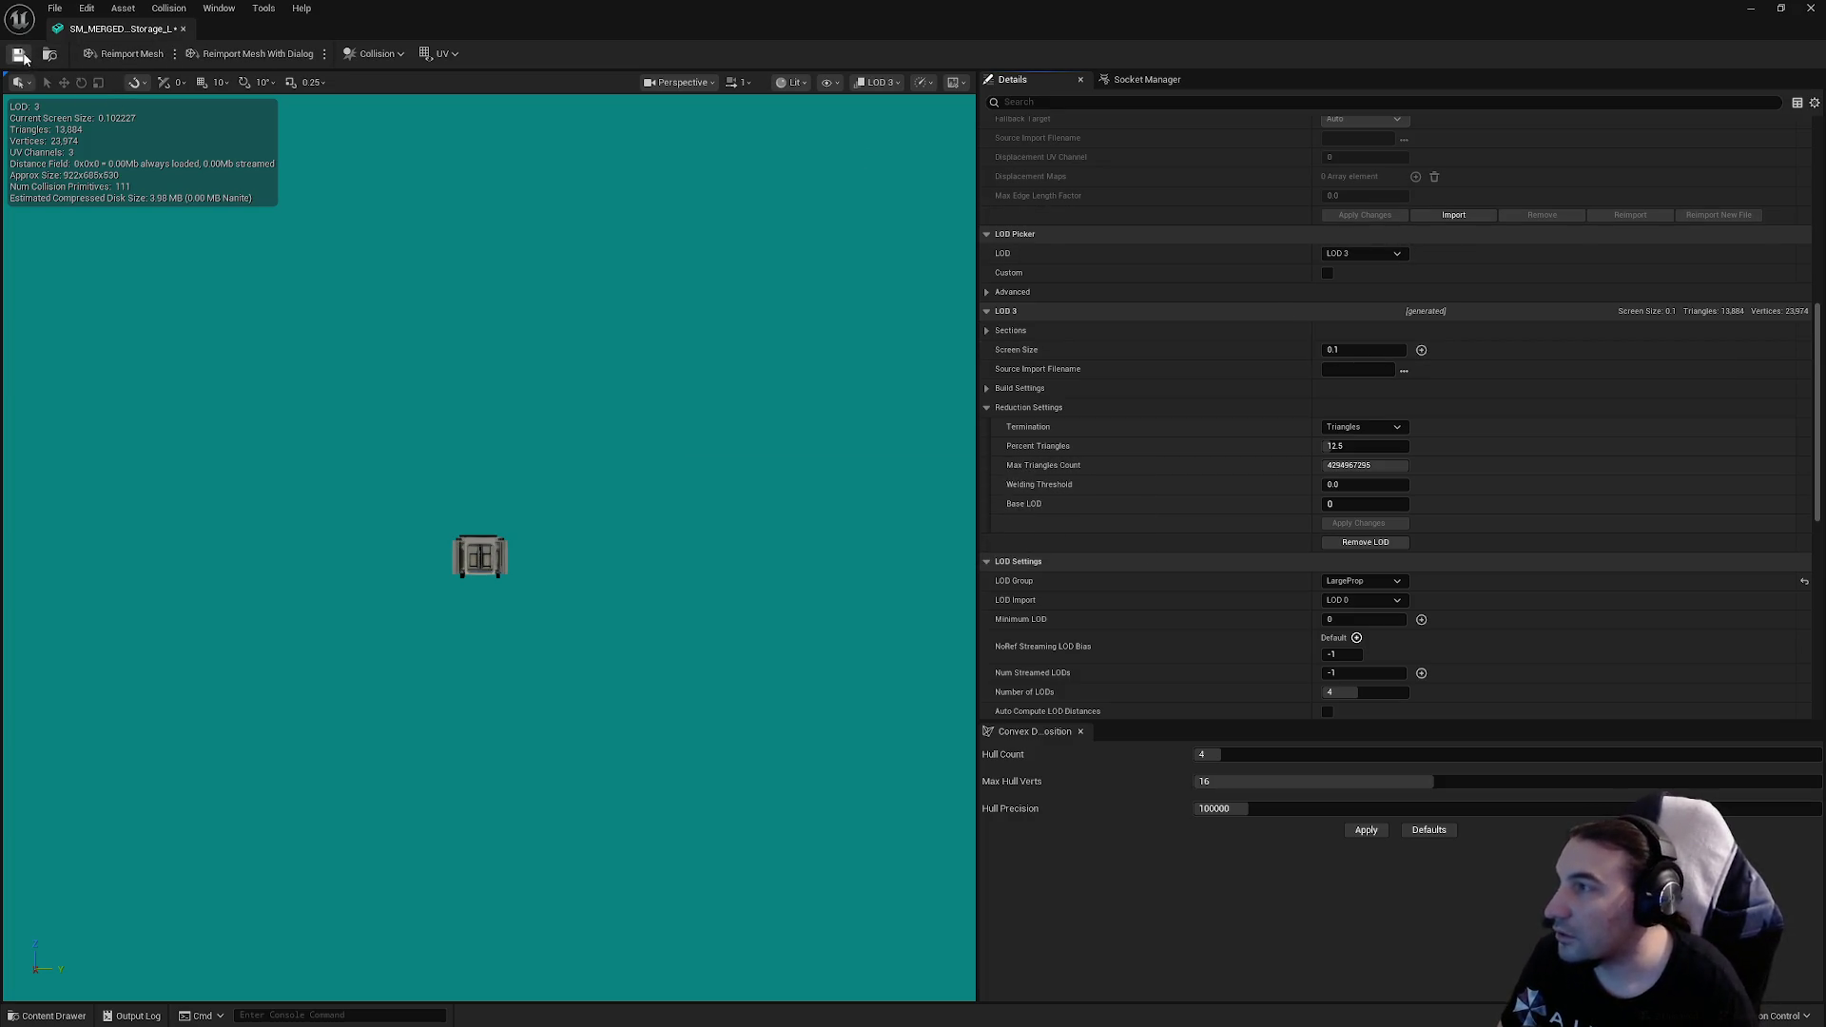
Step: Reduce LOD 3 to 1 percent triangles, apply the change and save the mesh
{"action": "left_click", "coordinate": [1341, 445]}
{"action": "type", "text": "1"}
{"action": "key", "text": "Return"}
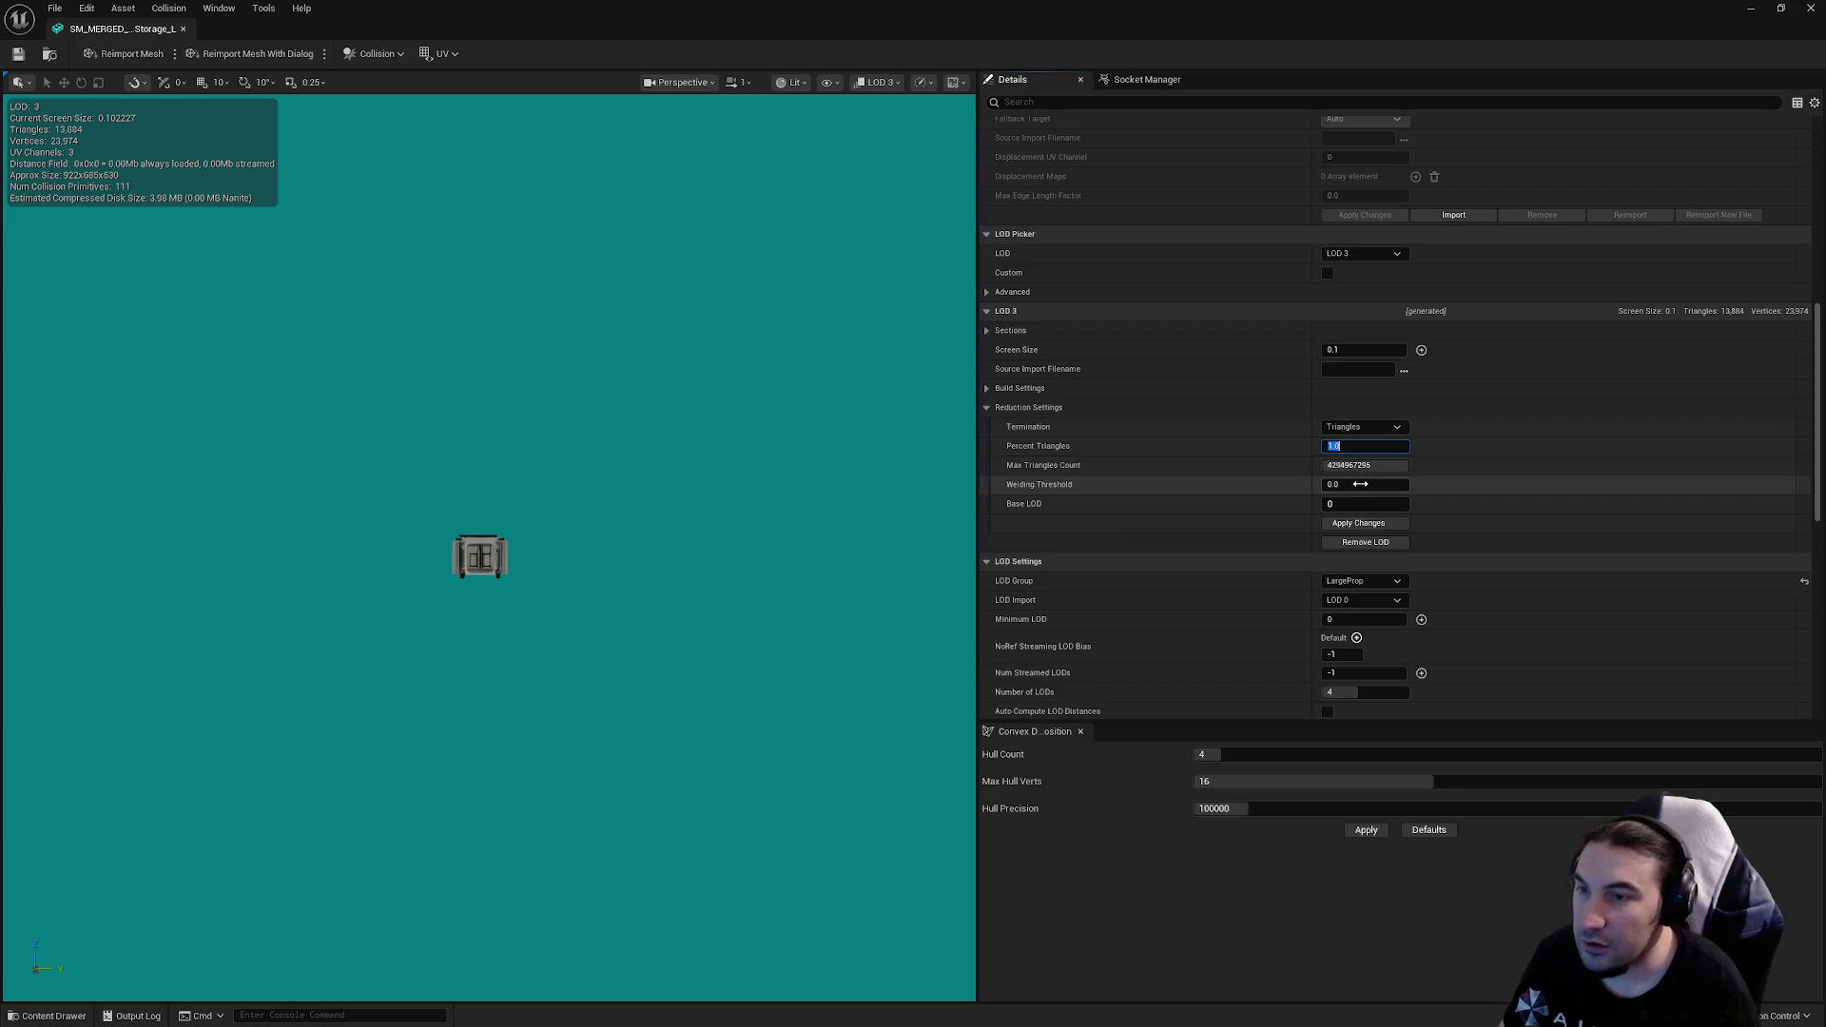
{"action": "left_click", "coordinate": [1374, 525]}
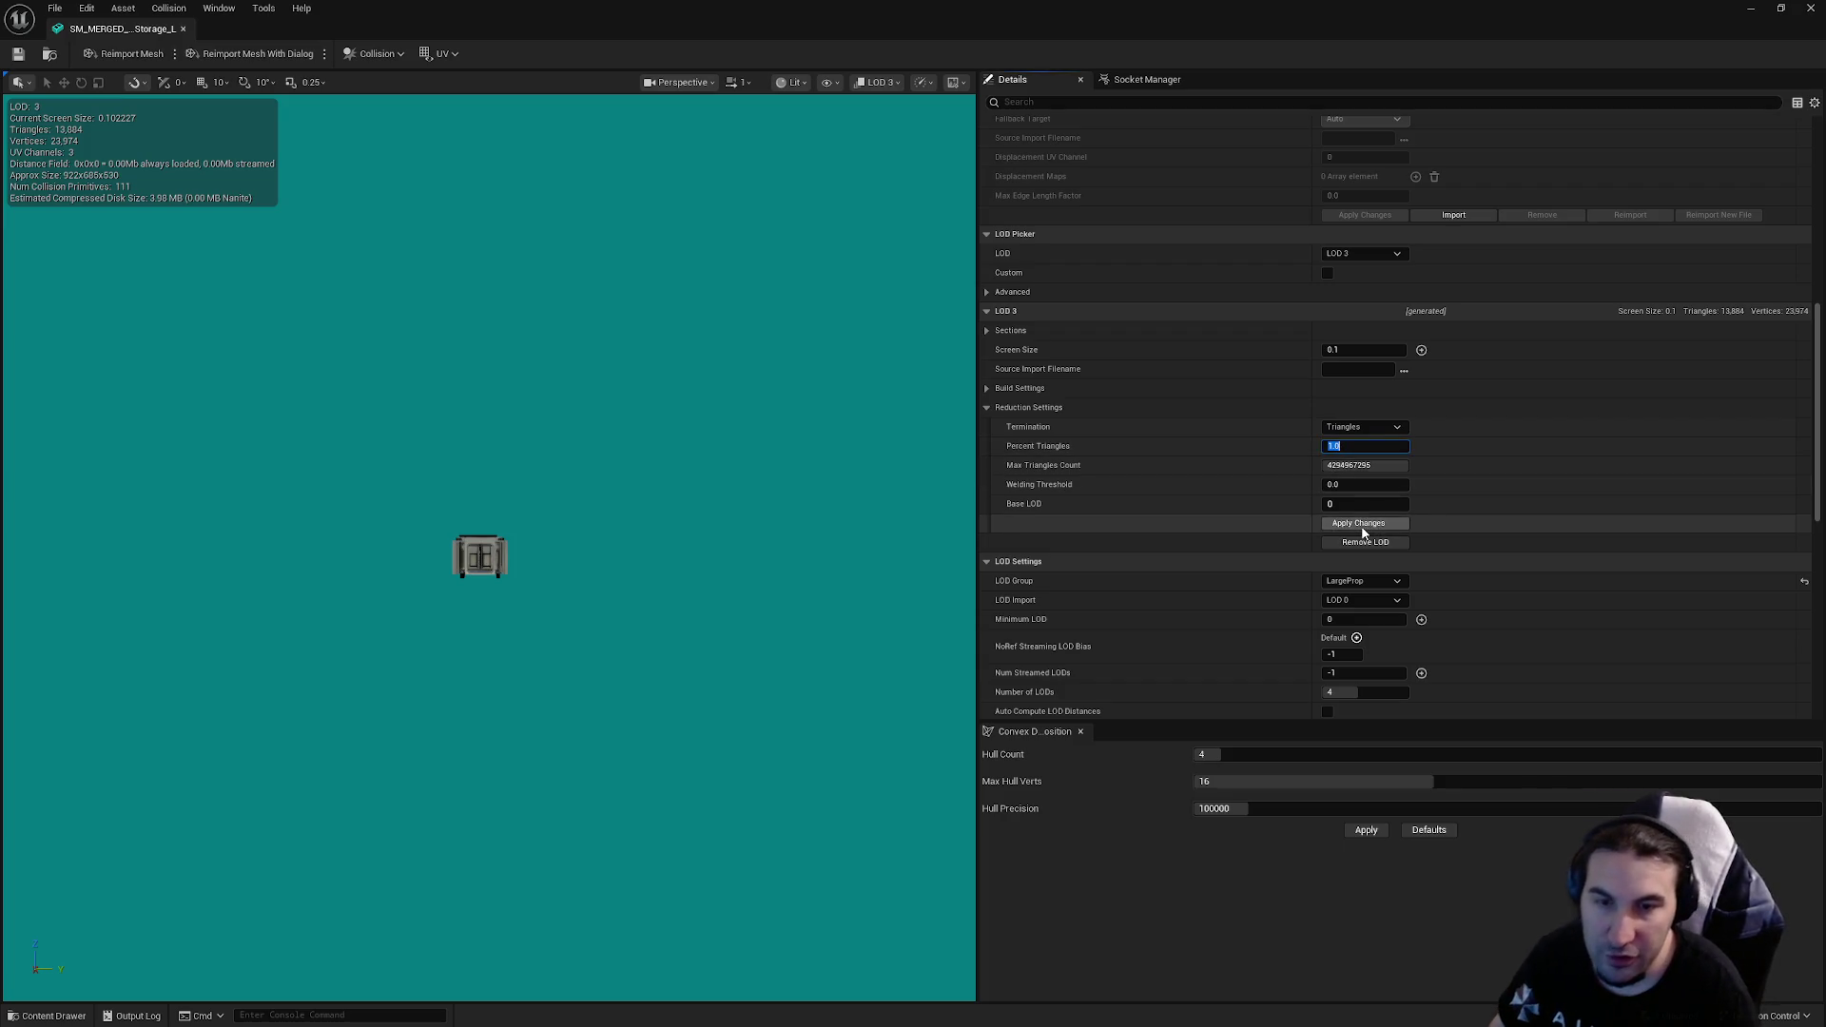
{"action": "left_click", "coordinate": [1360, 526]}
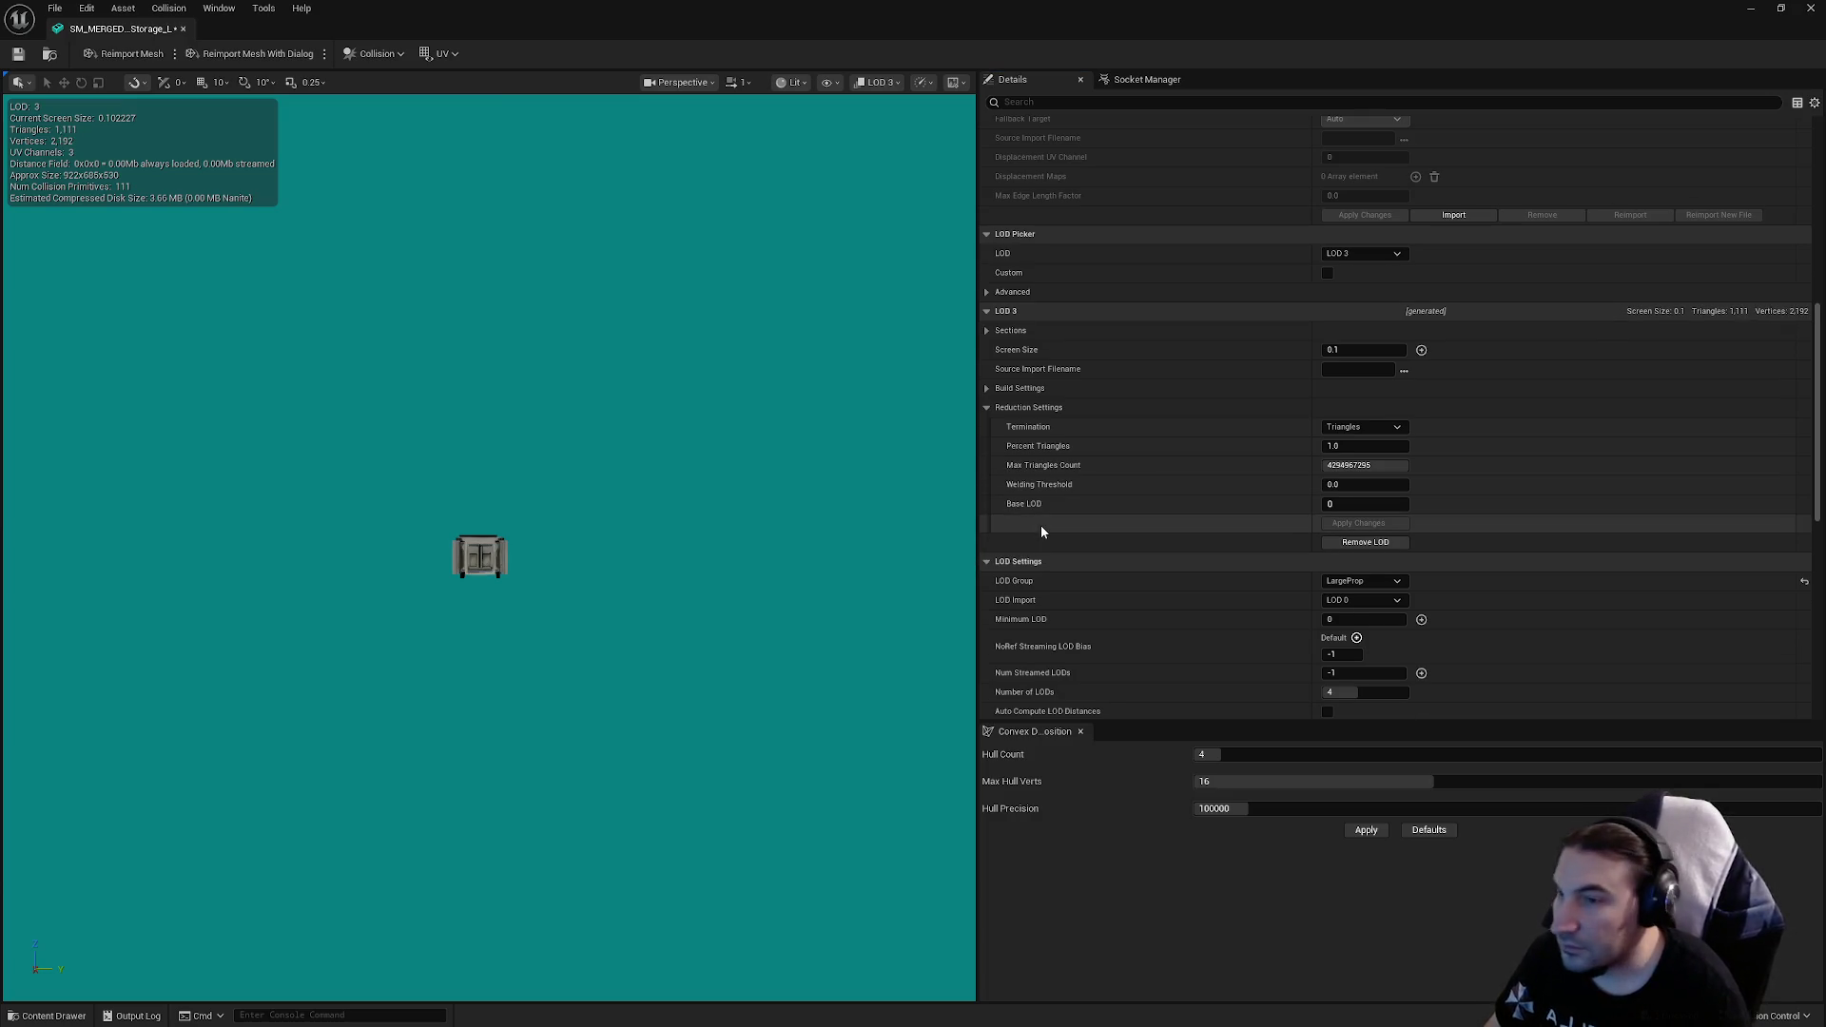
{"action": "left_click", "coordinate": [18, 54]}
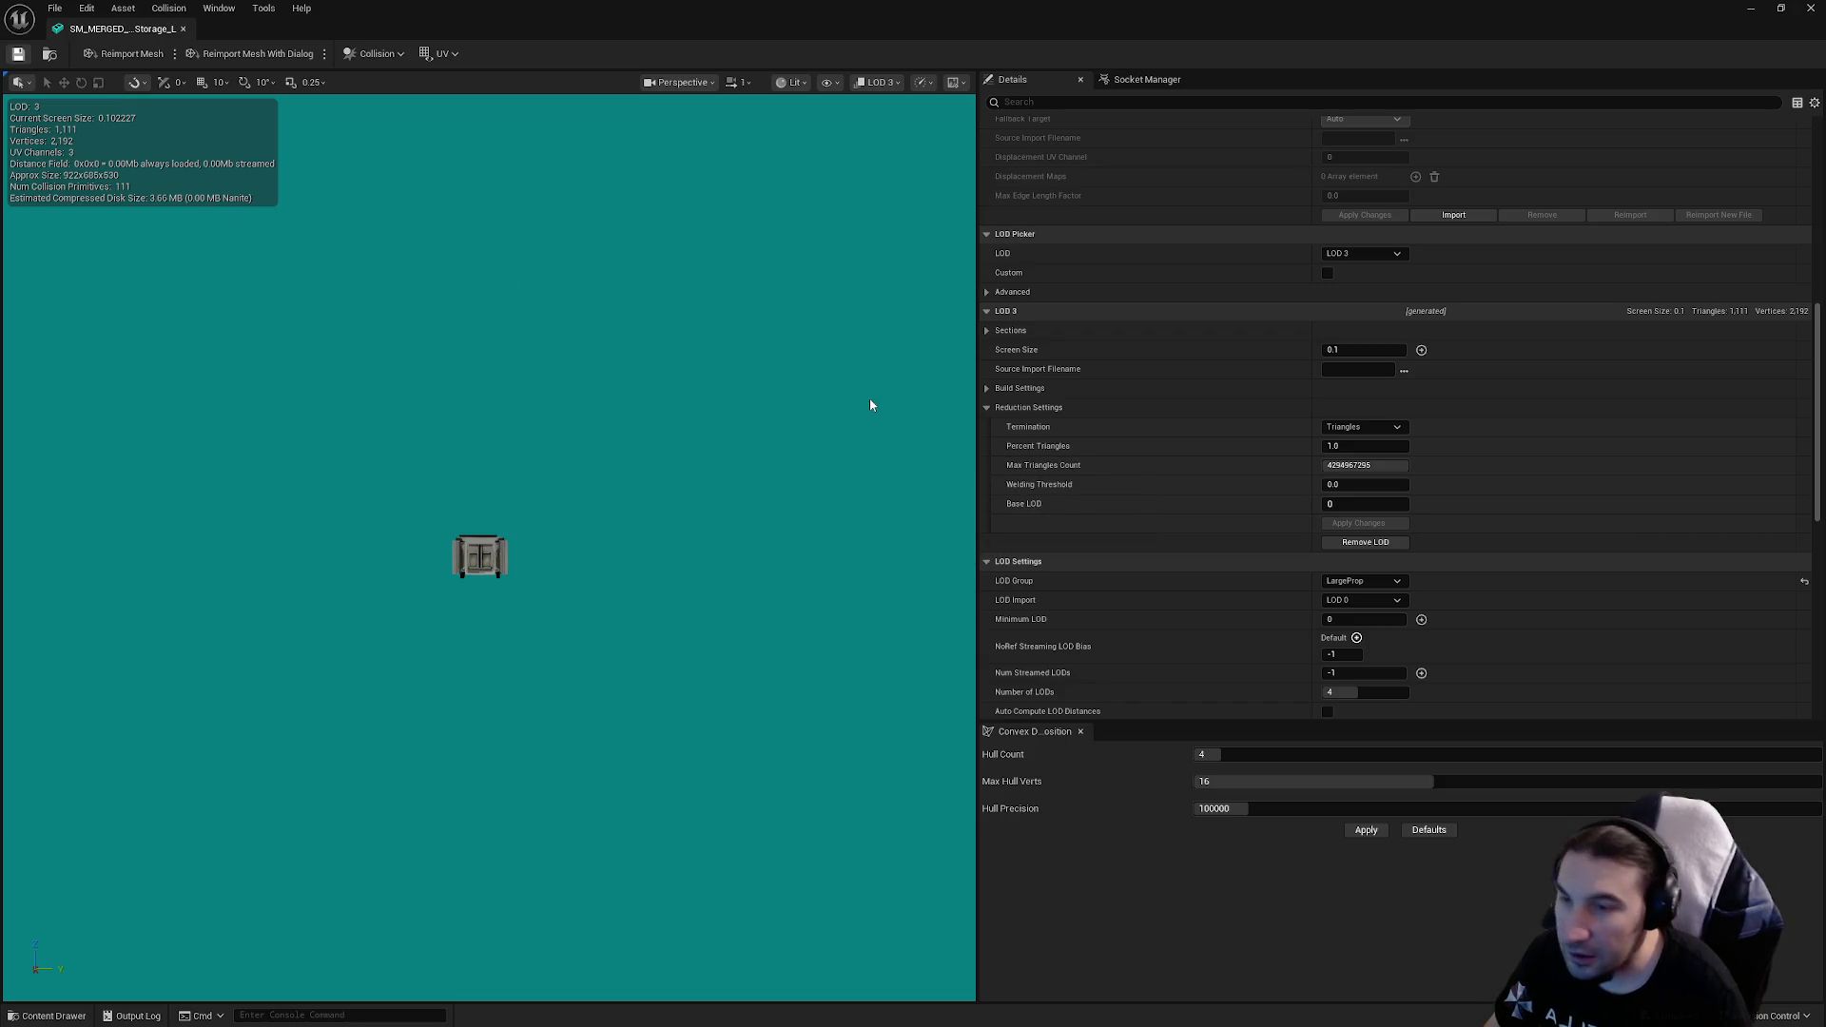
Step: Enlarge the LOD 3 mesh in the viewport, then close the static mesh editor
{"action": "left_click_drag", "start_coordinate": [596, 451], "coordinate": [596, 451]}
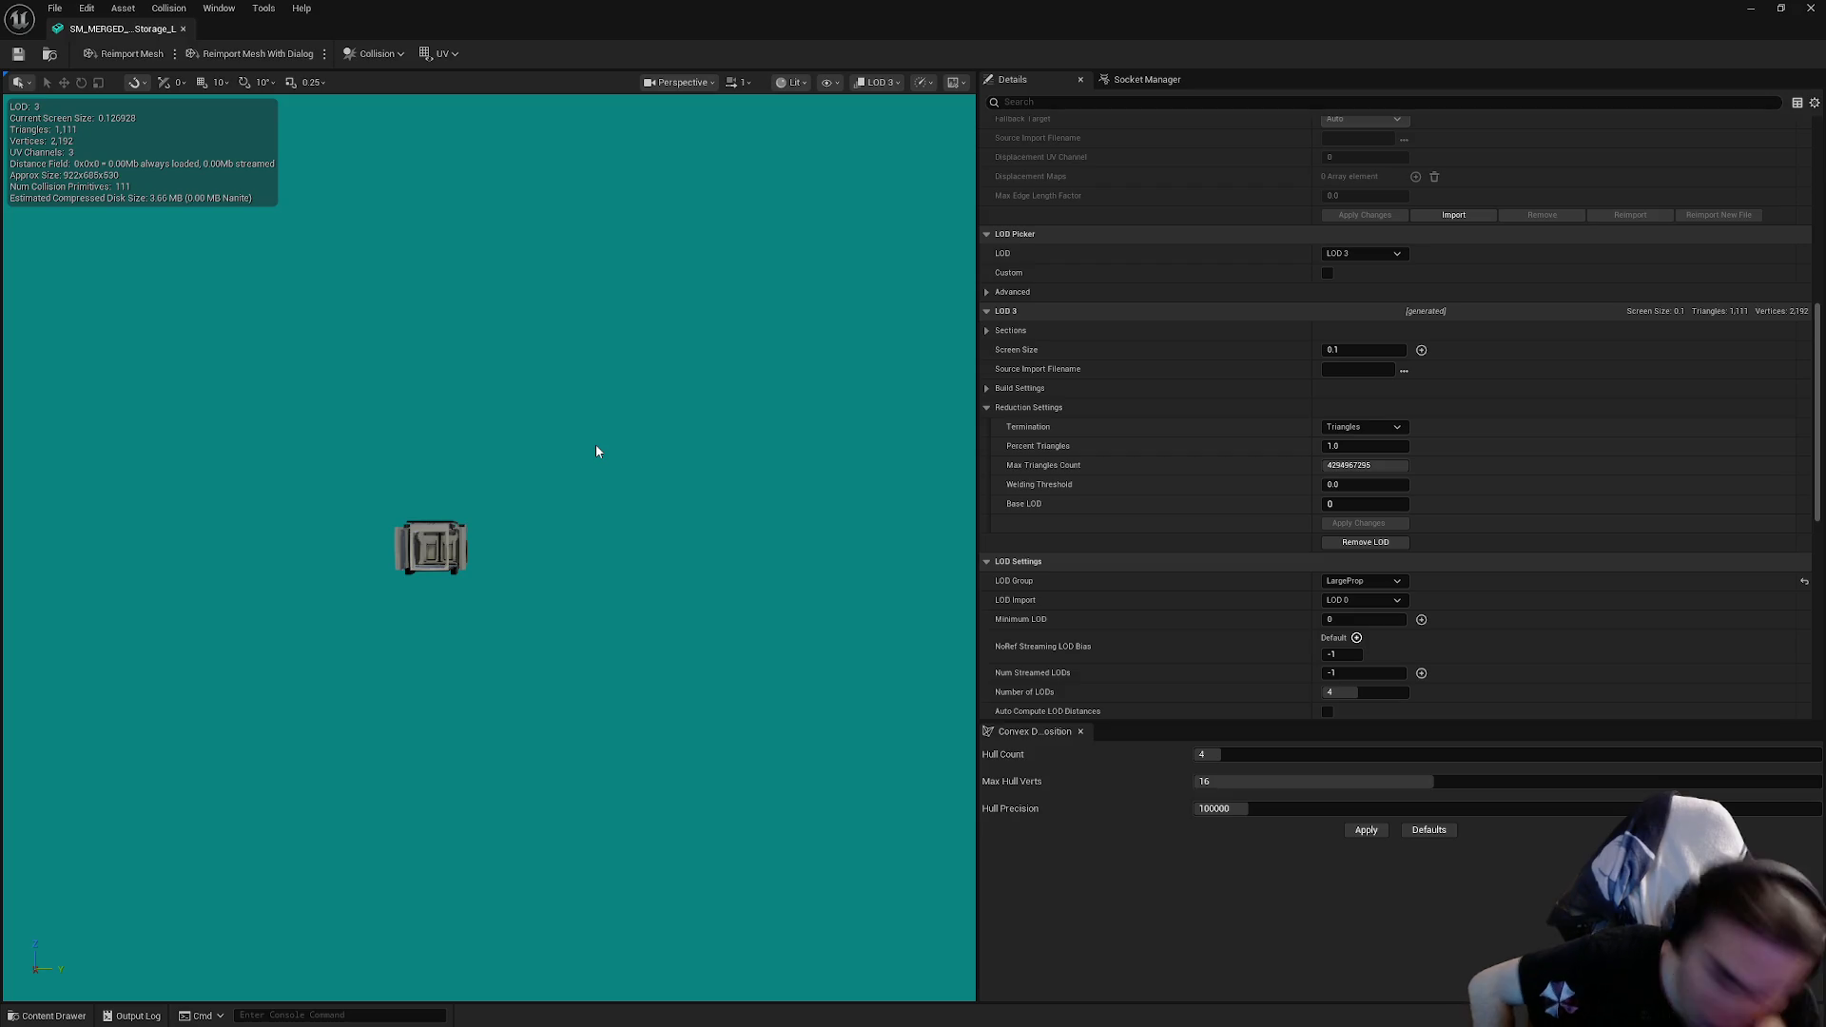
{"action": "left_click_drag", "start_coordinate": [530, 257], "coordinate": [678, 390]}
{"action": "left_click", "coordinate": [1811, 8]}
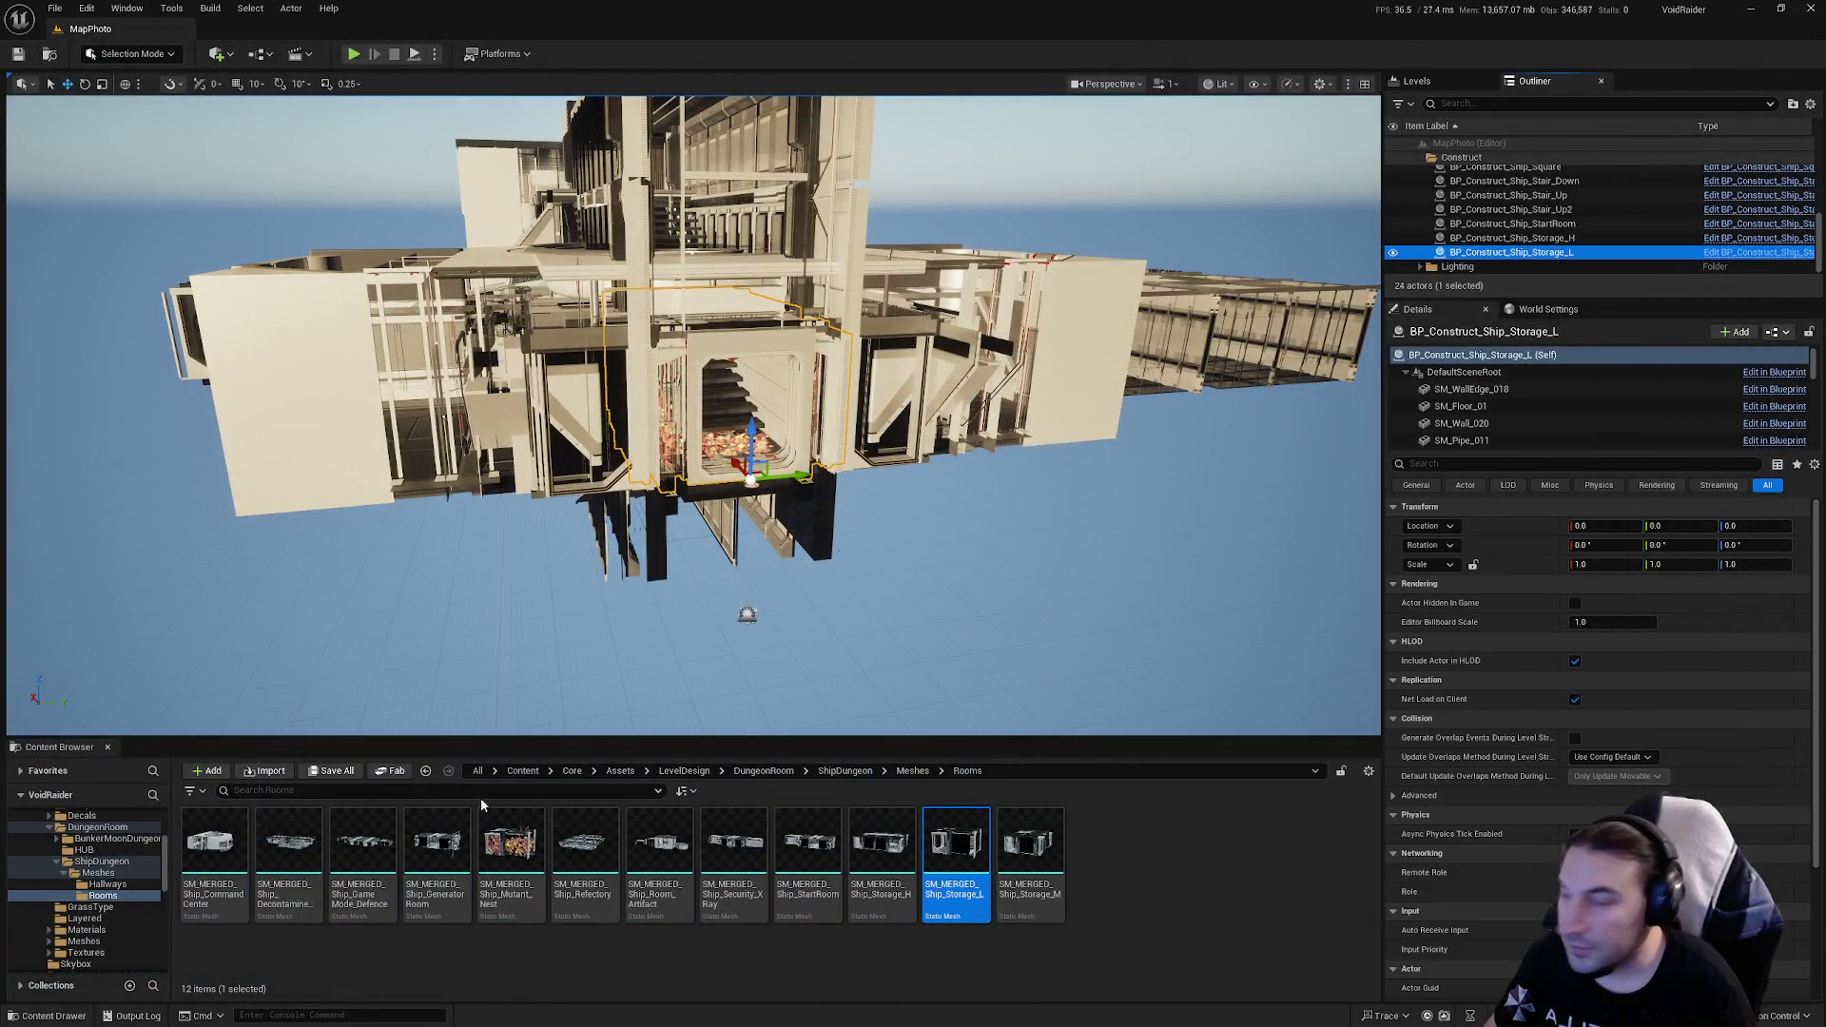
Step: Browse to the ModularsRoom Rooms folder and open BP_Construct_Ship_Storage_M
{"action": "scroll", "coordinate": [86, 894], "scroll_direction": "up", "scroll_amount": 3}
{"action": "left_click", "coordinate": [49, 887], "text": "ctrl"}
{"action": "scroll", "coordinate": [57, 884], "scroll_direction": "up", "scroll_amount": 2}
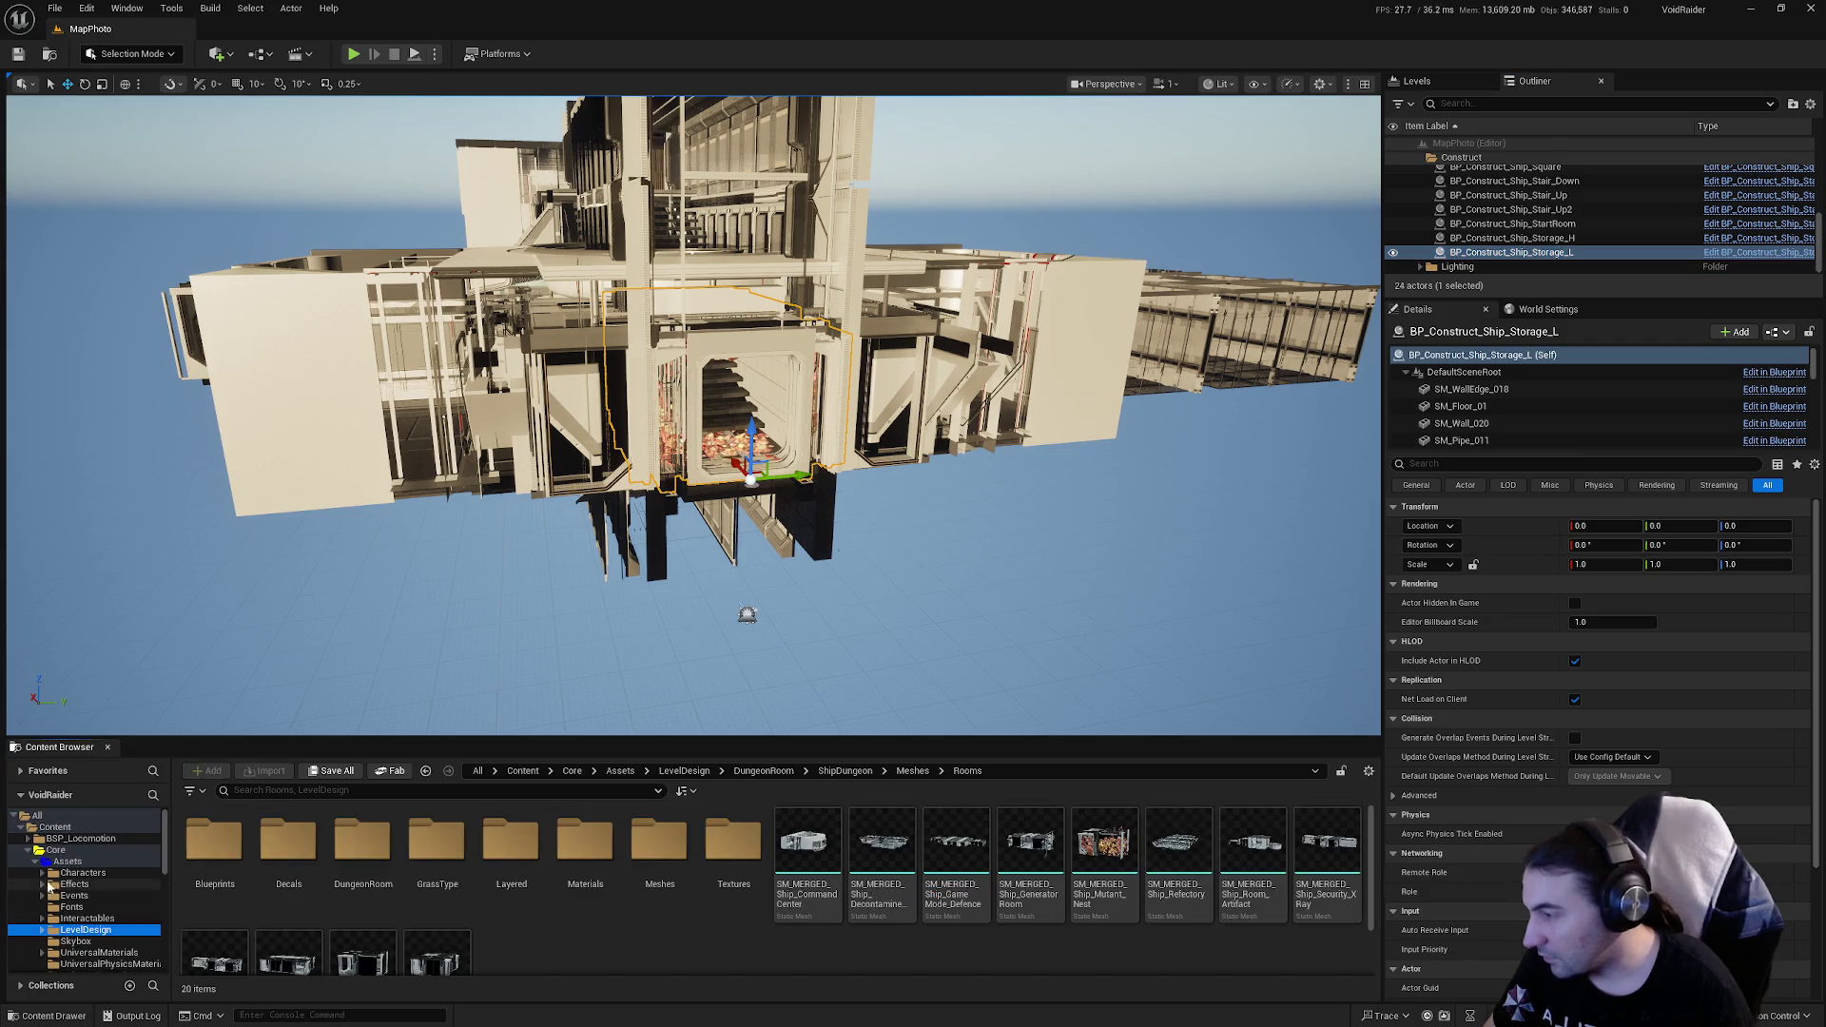
{"action": "left_click", "coordinate": [67, 885], "text": "ctrl"}
{"action": "scroll", "coordinate": [105, 904], "scroll_direction": "down", "scroll_amount": 5}
{"action": "scroll", "coordinate": [110, 919], "scroll_direction": "down", "scroll_amount": 2}
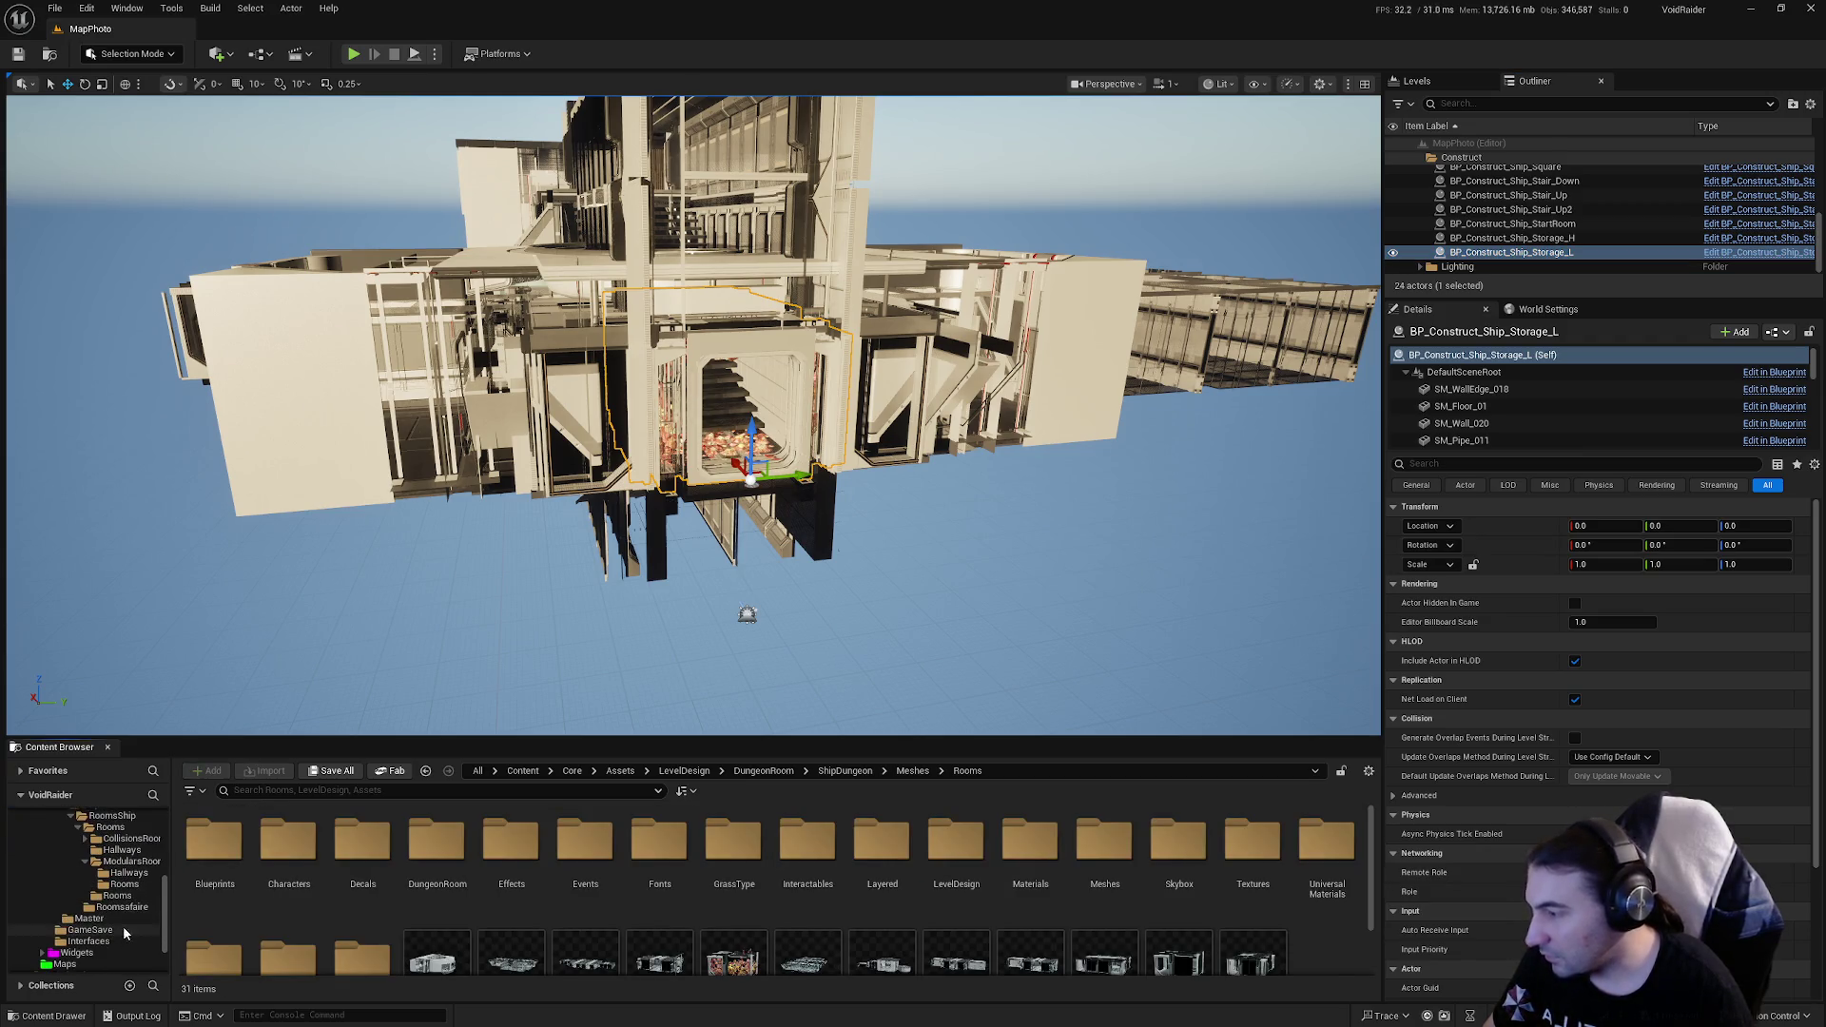
{"action": "left_click", "coordinate": [125, 885]}
{"action": "double_click", "coordinate": [1103, 845]}
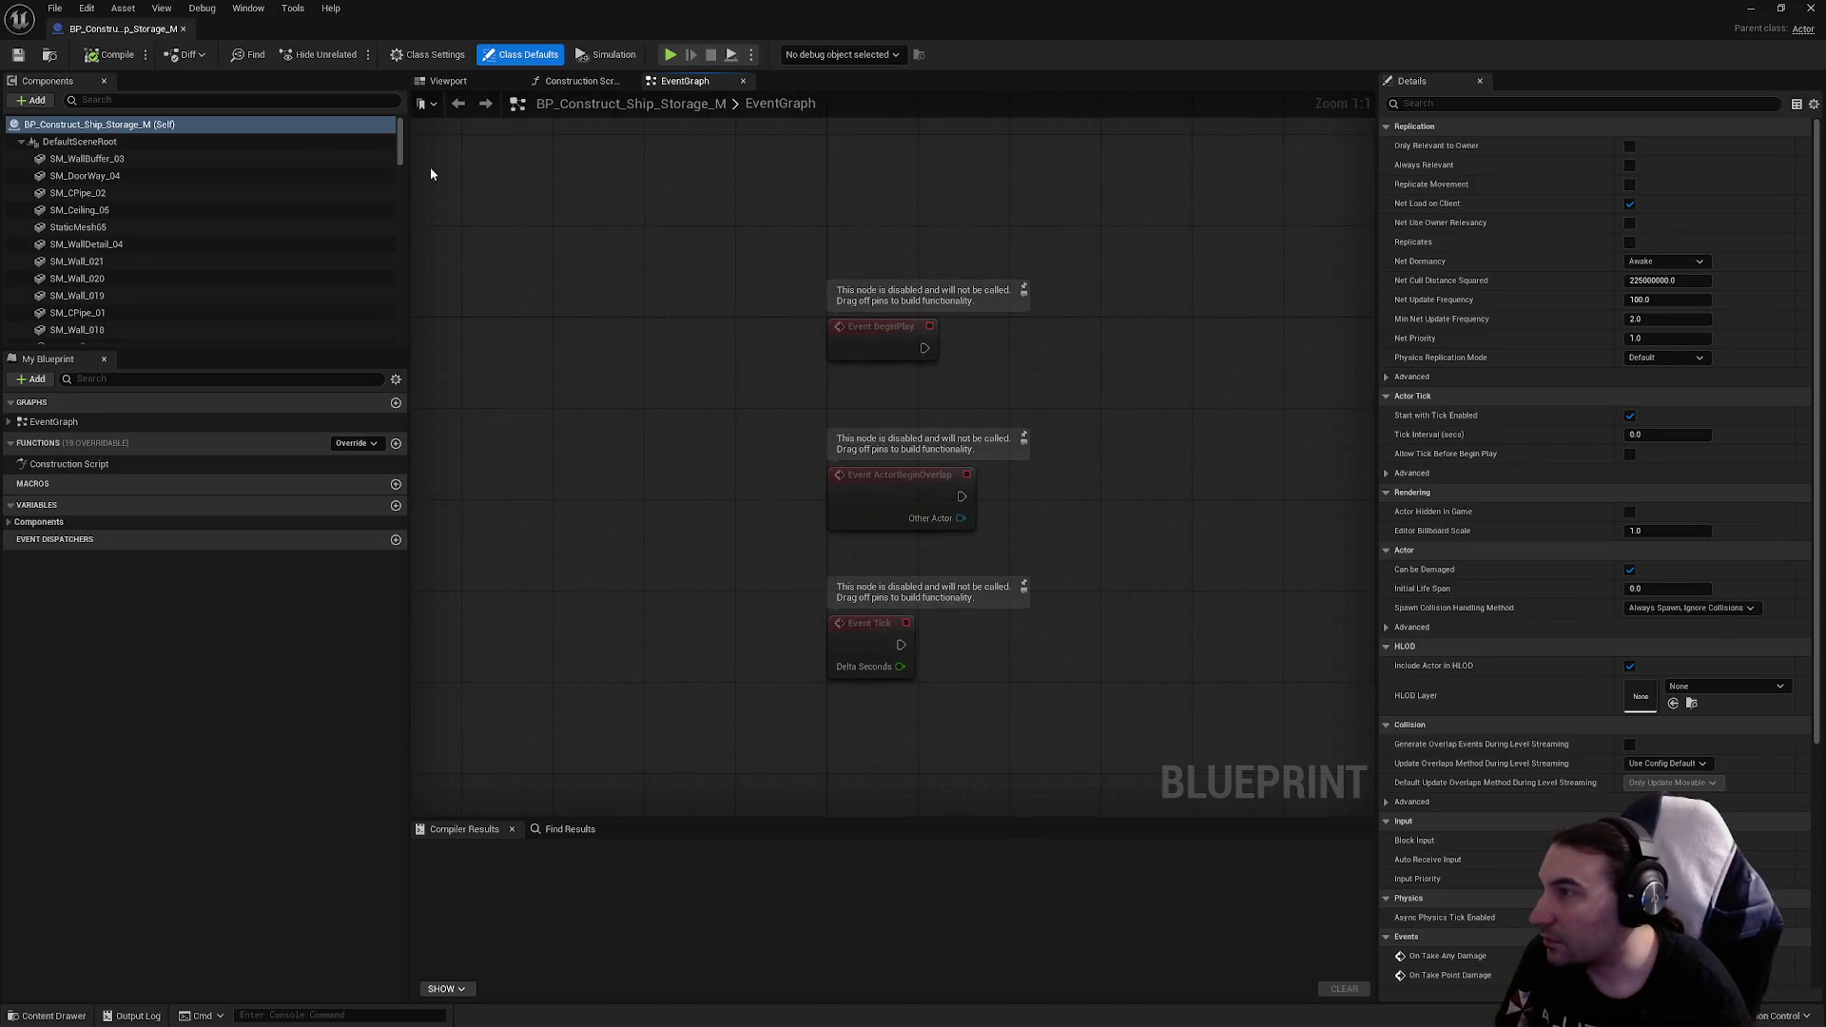
Step: Check the blueprint's class settings, then show the room module in the 3D Viewport
{"action": "left_click", "coordinate": [427, 54]}
{"action": "left_click", "coordinate": [521, 54]}
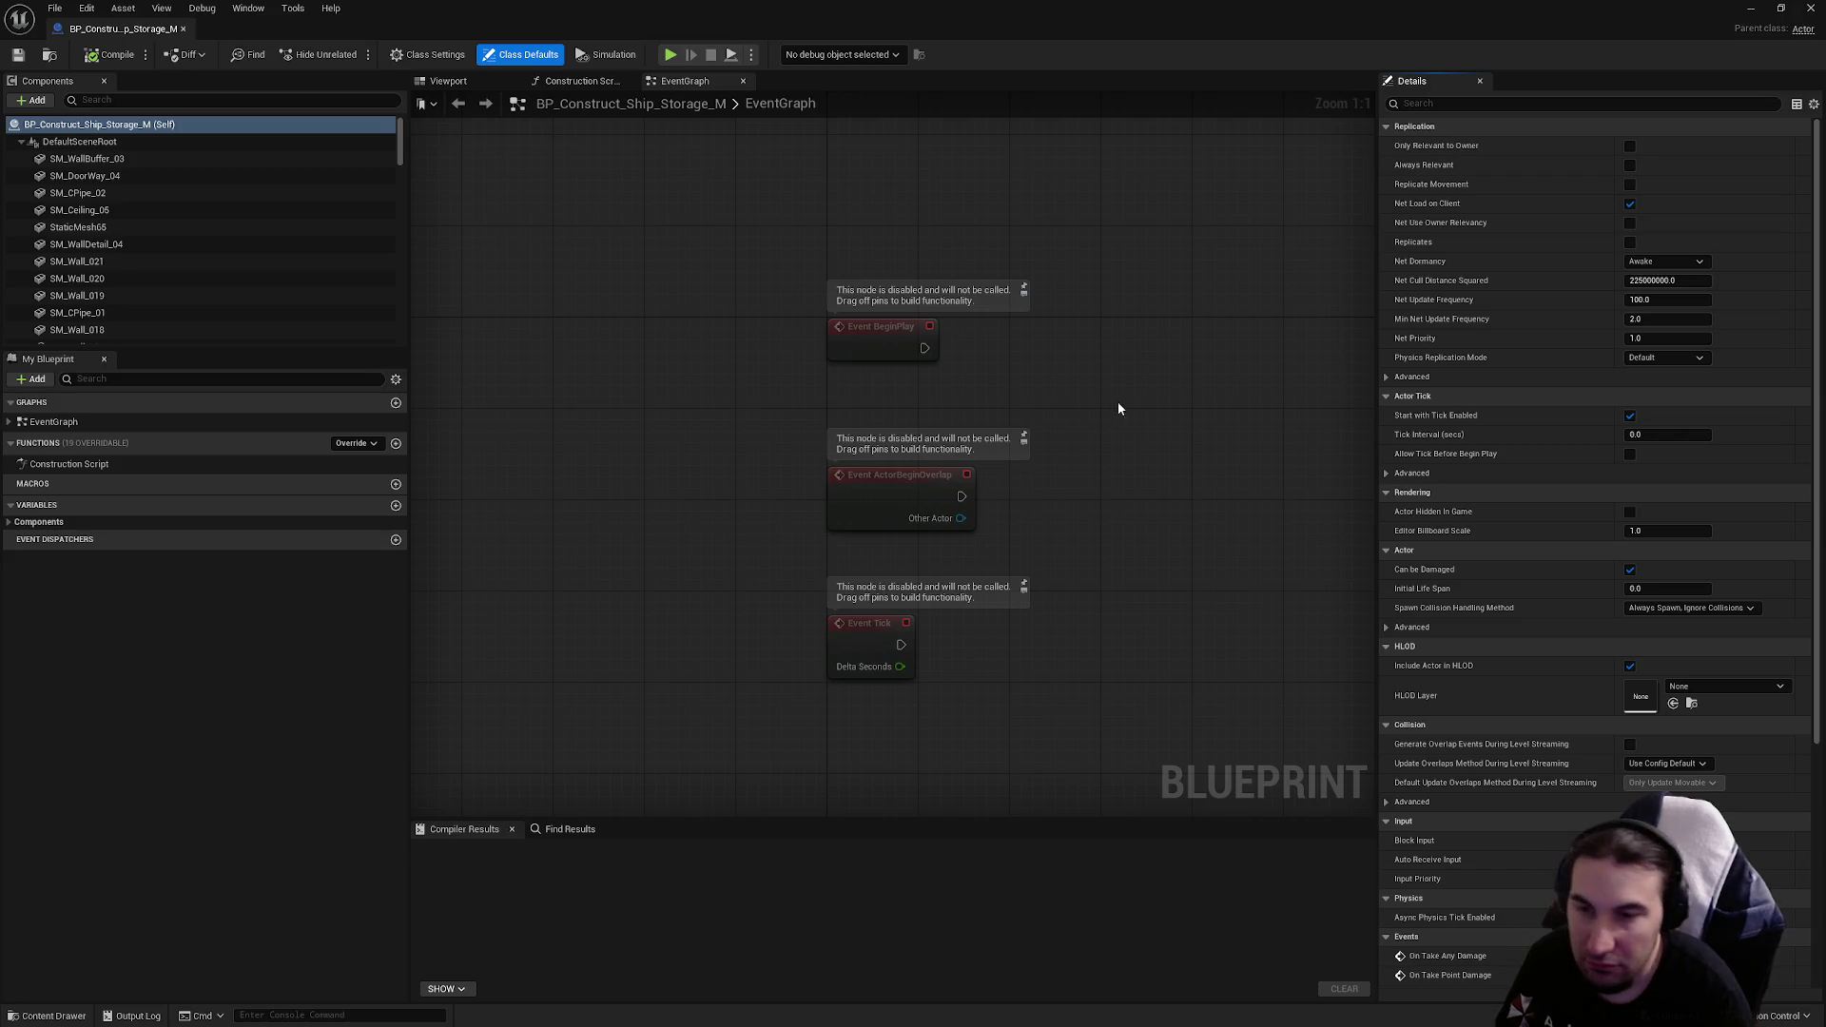
{"action": "left_click", "coordinate": [454, 55]}
{"action": "left_click", "coordinate": [514, 57]}
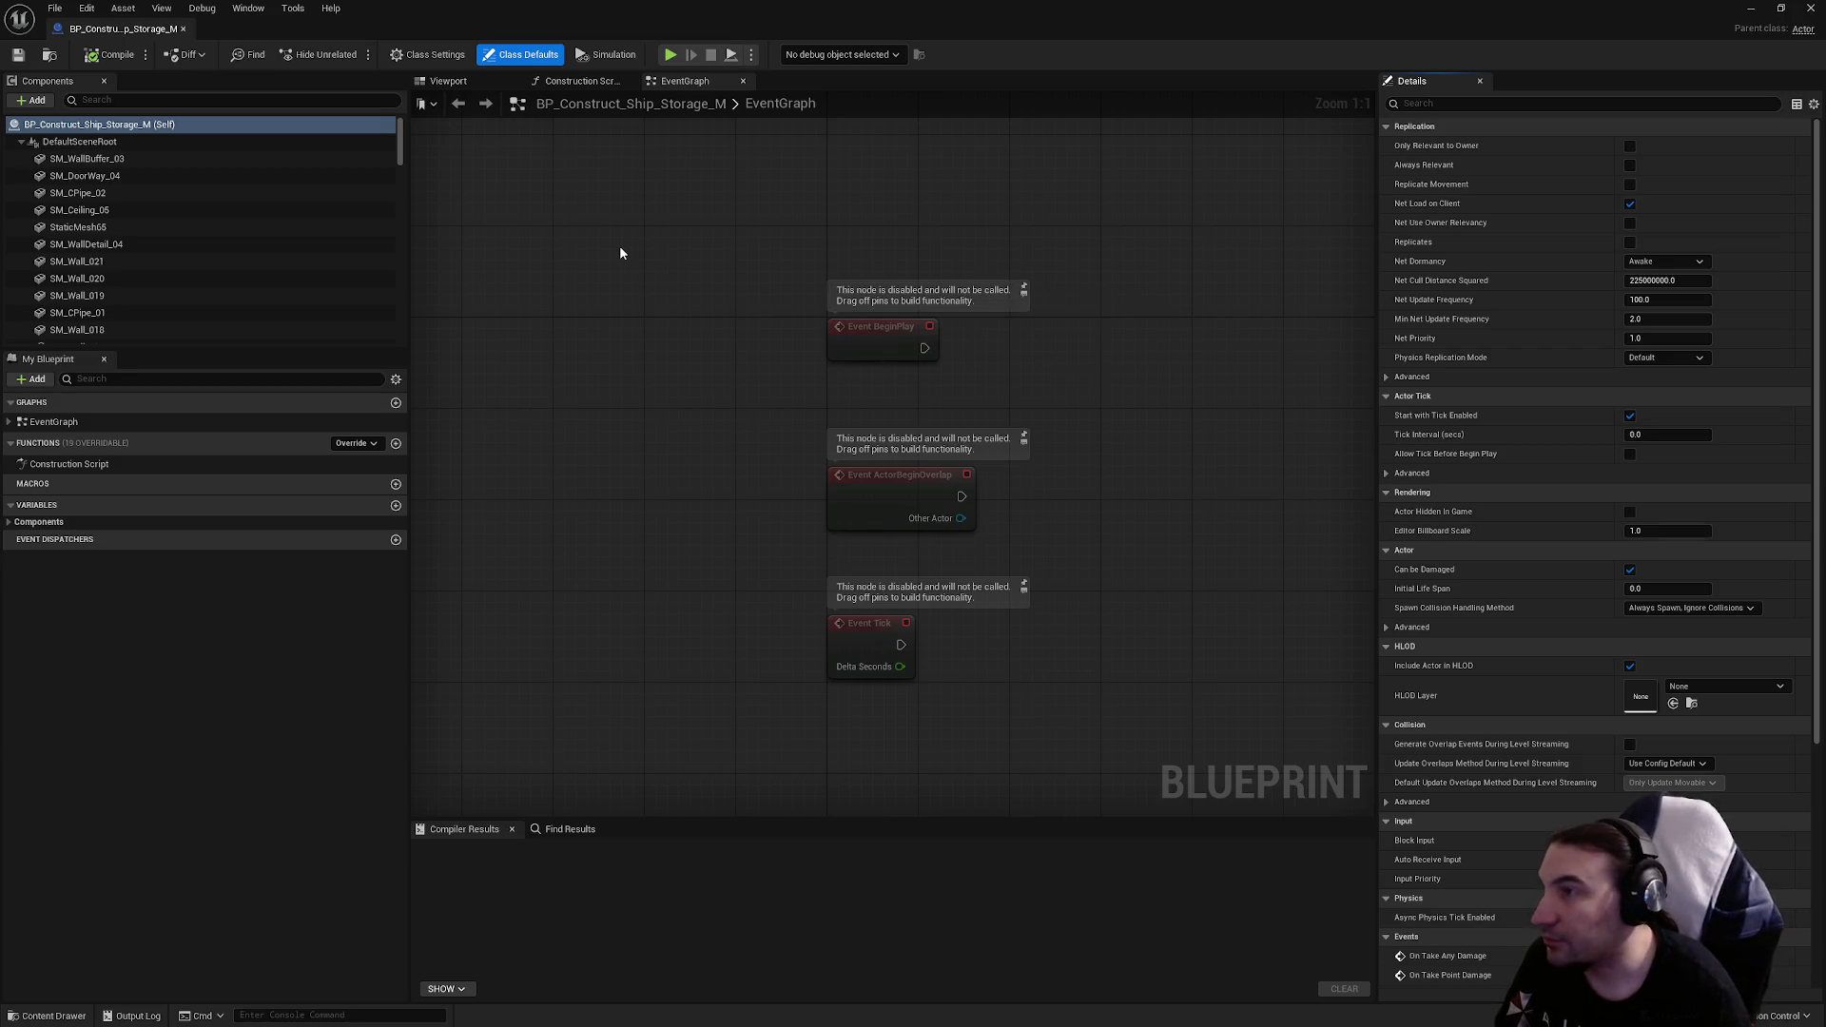
{"action": "scroll", "coordinate": [1456, 575], "scroll_direction": "down", "scroll_amount": 5}
{"action": "scroll", "coordinate": [1453, 575], "scroll_direction": "up", "scroll_amount": 4}
{"action": "left_click", "coordinate": [448, 80]}
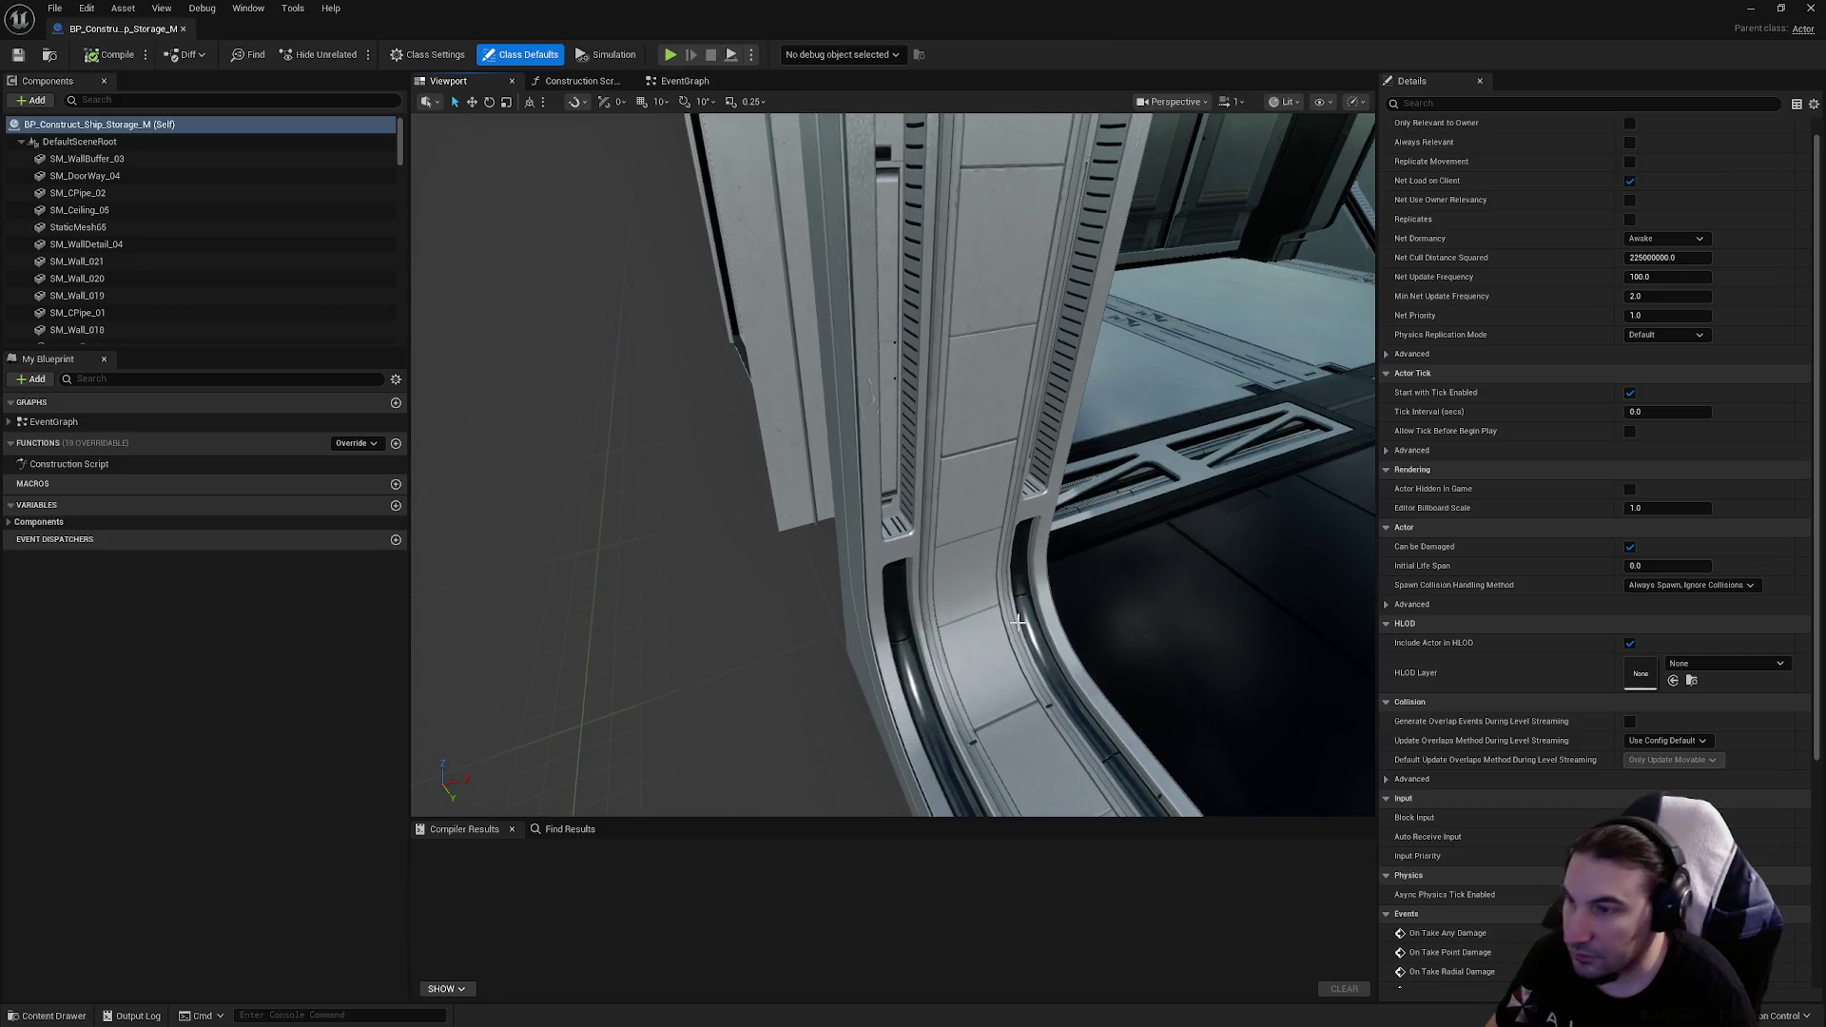
Step: Frame the whole blueprint structure, then compile and save the blueprint
{"action": "left_click", "coordinate": [971, 582]}
{"action": "key", "text": "Escape"}
{"action": "key", "text": "f"}
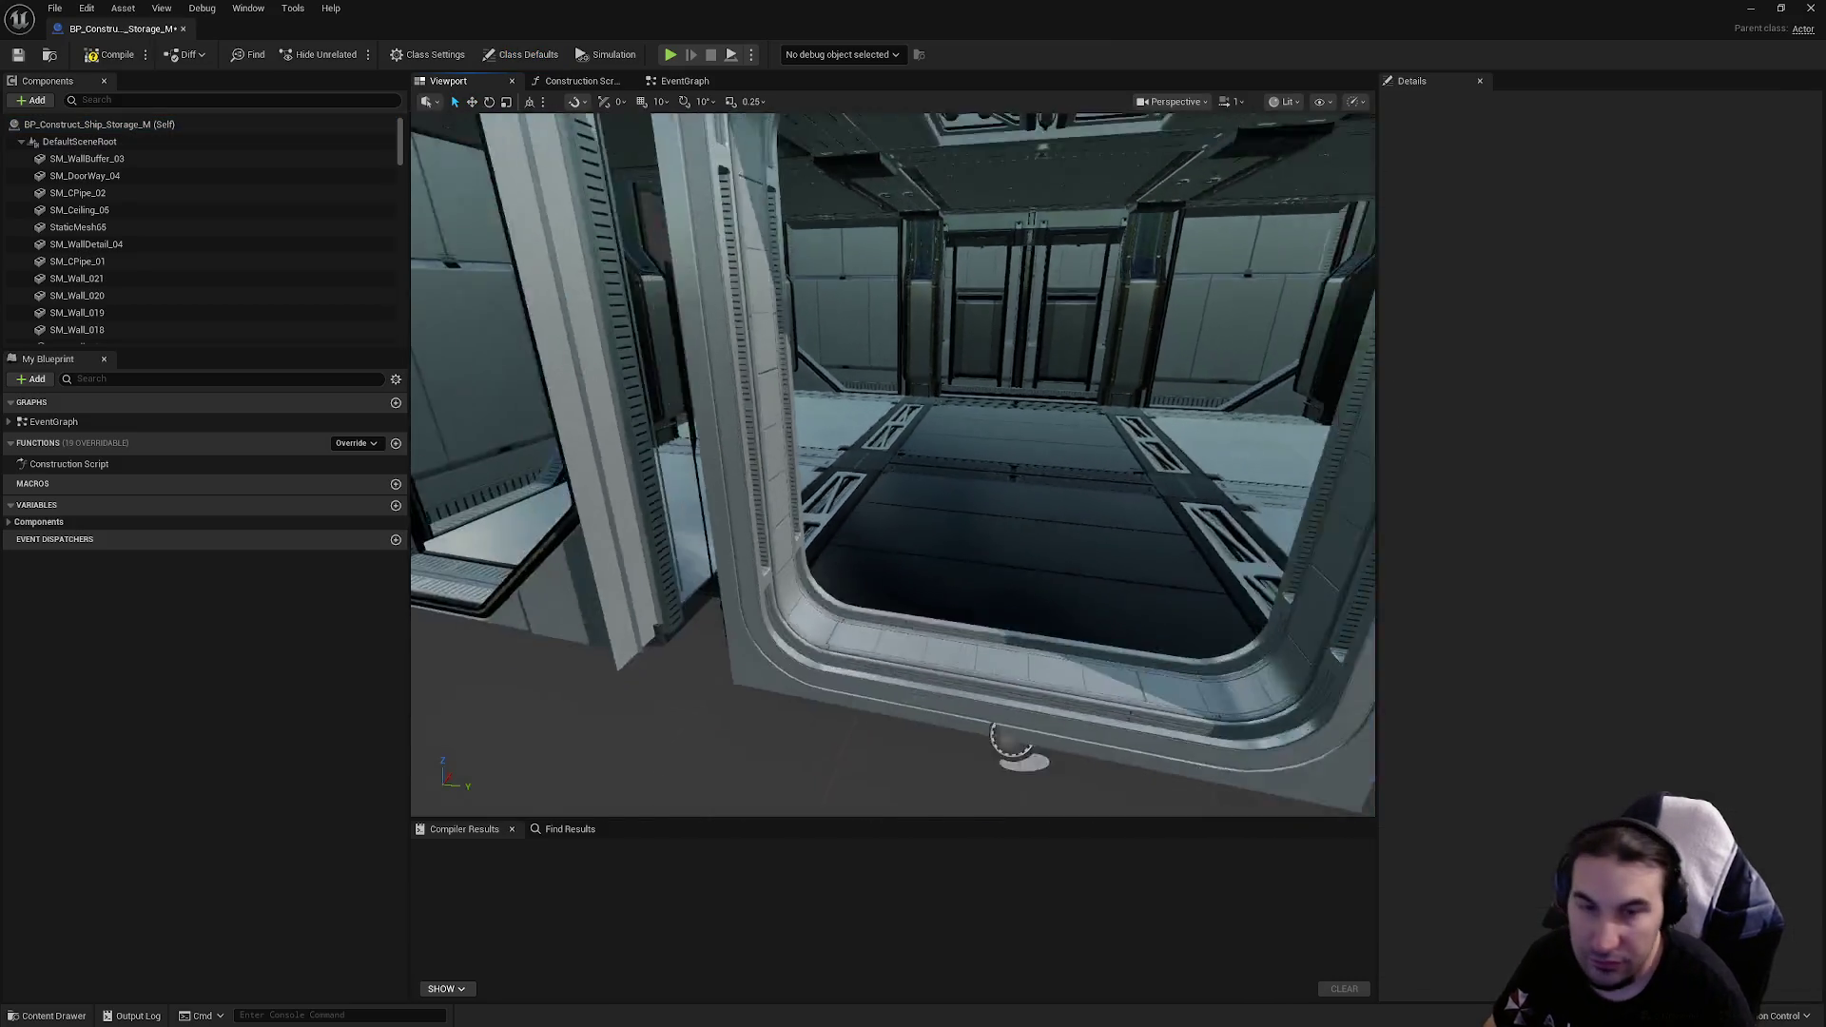
{"action": "left_click", "coordinate": [110, 54]}
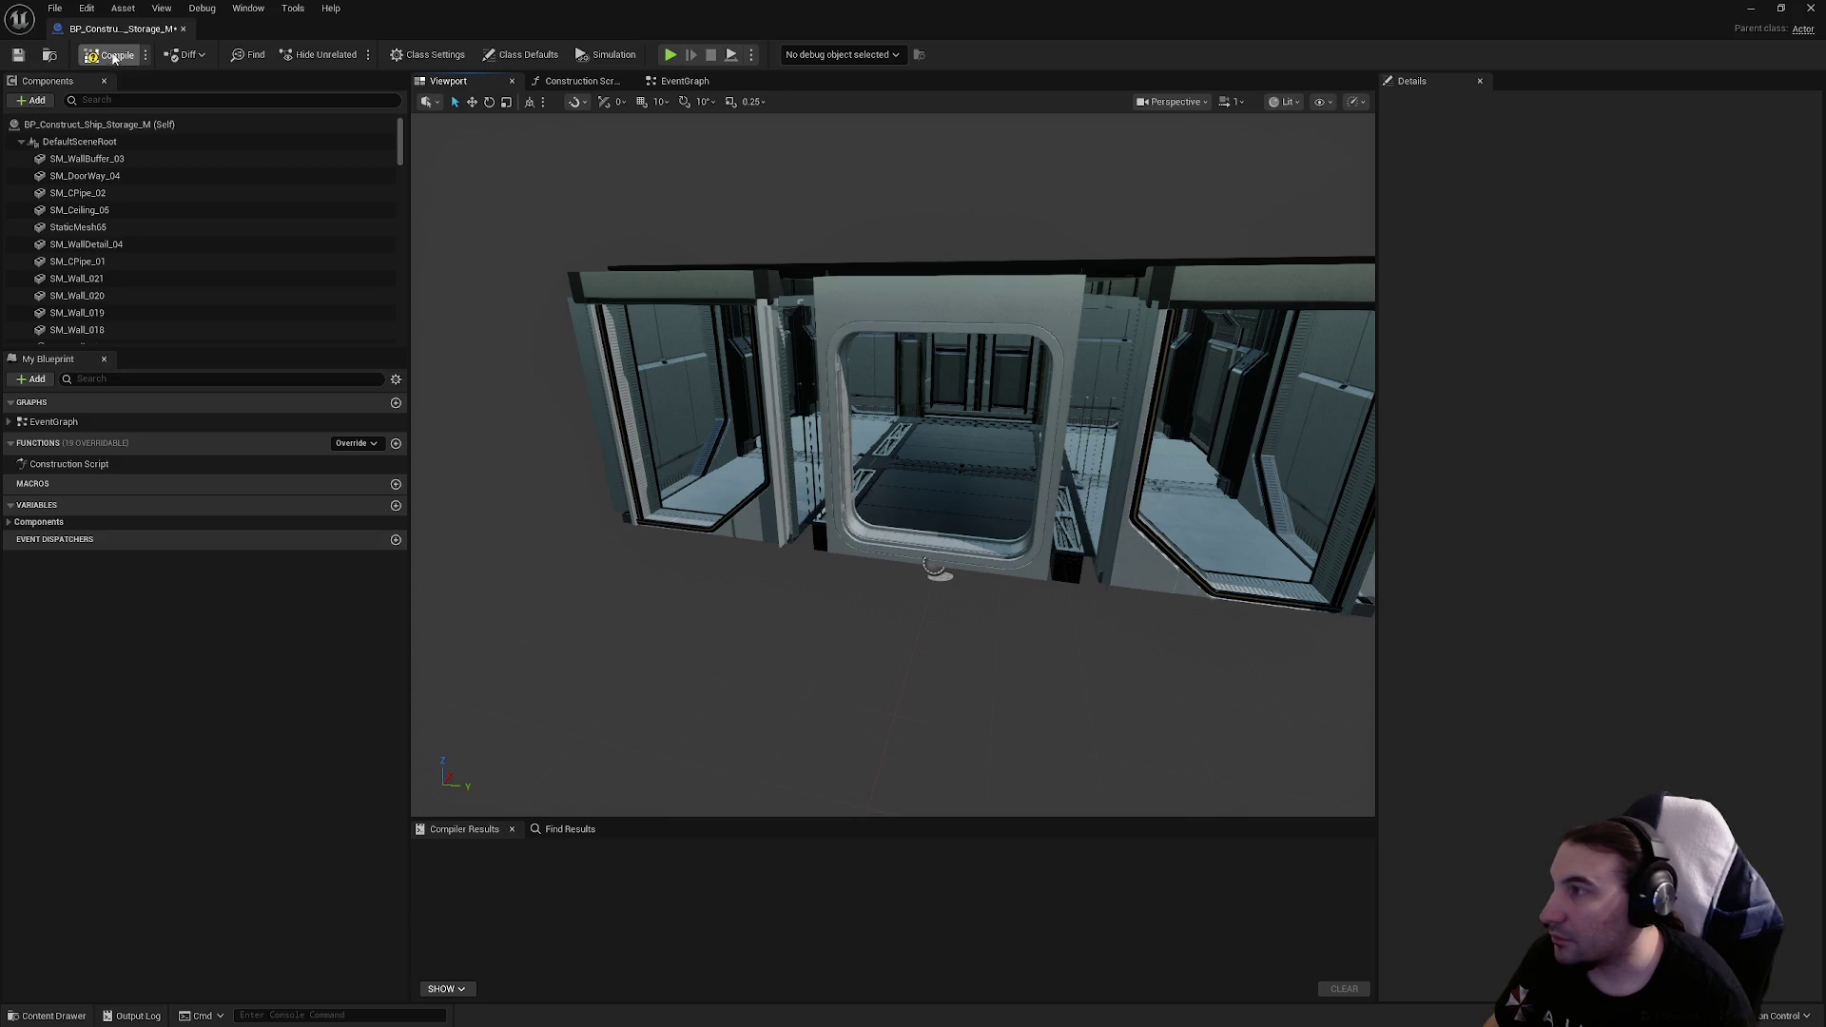
{"action": "left_click", "coordinate": [17, 55]}
Step: Change SM_DoorWay_04's static mesh to SM_Doorway_S_C_Complete, then compile and save
{"action": "scroll", "coordinate": [872, 431], "scroll_direction": "up", "scroll_amount": 6}
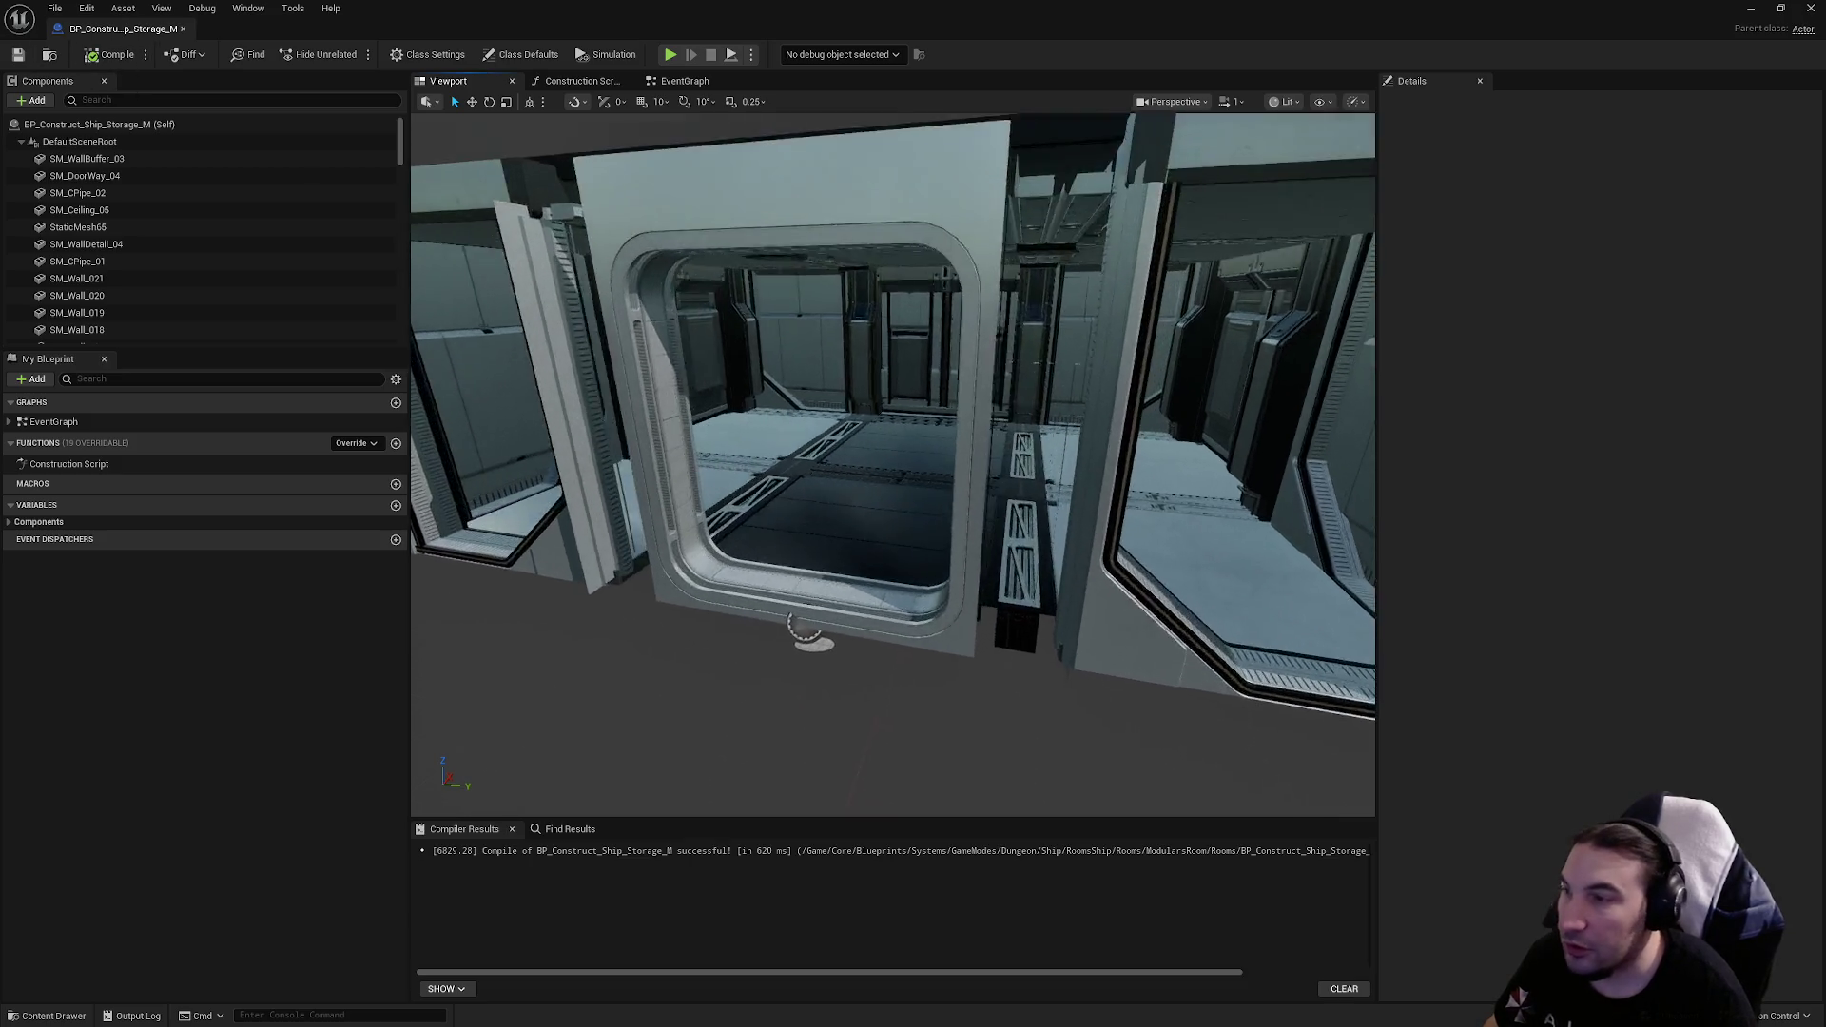
{"action": "left_click", "coordinate": [872, 431]}
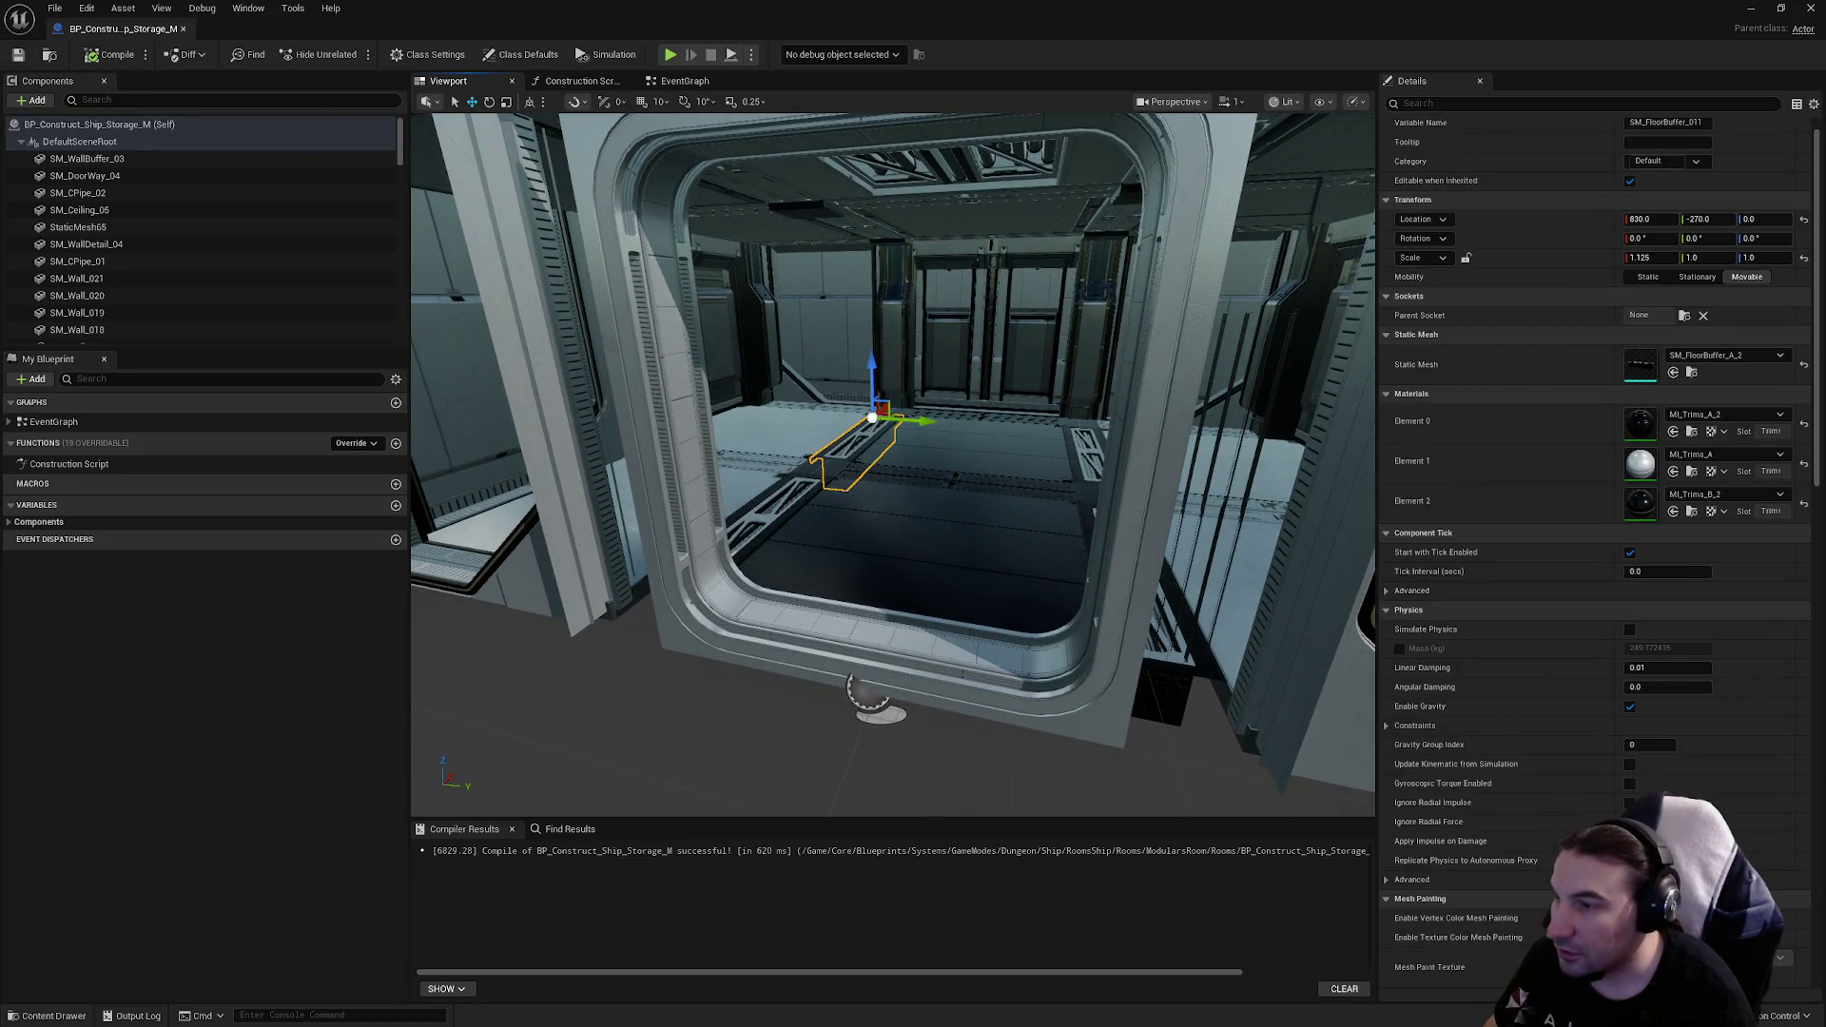
{"action": "left_click", "coordinate": [1180, 381]}
{"action": "left_click", "coordinate": [1715, 356]}
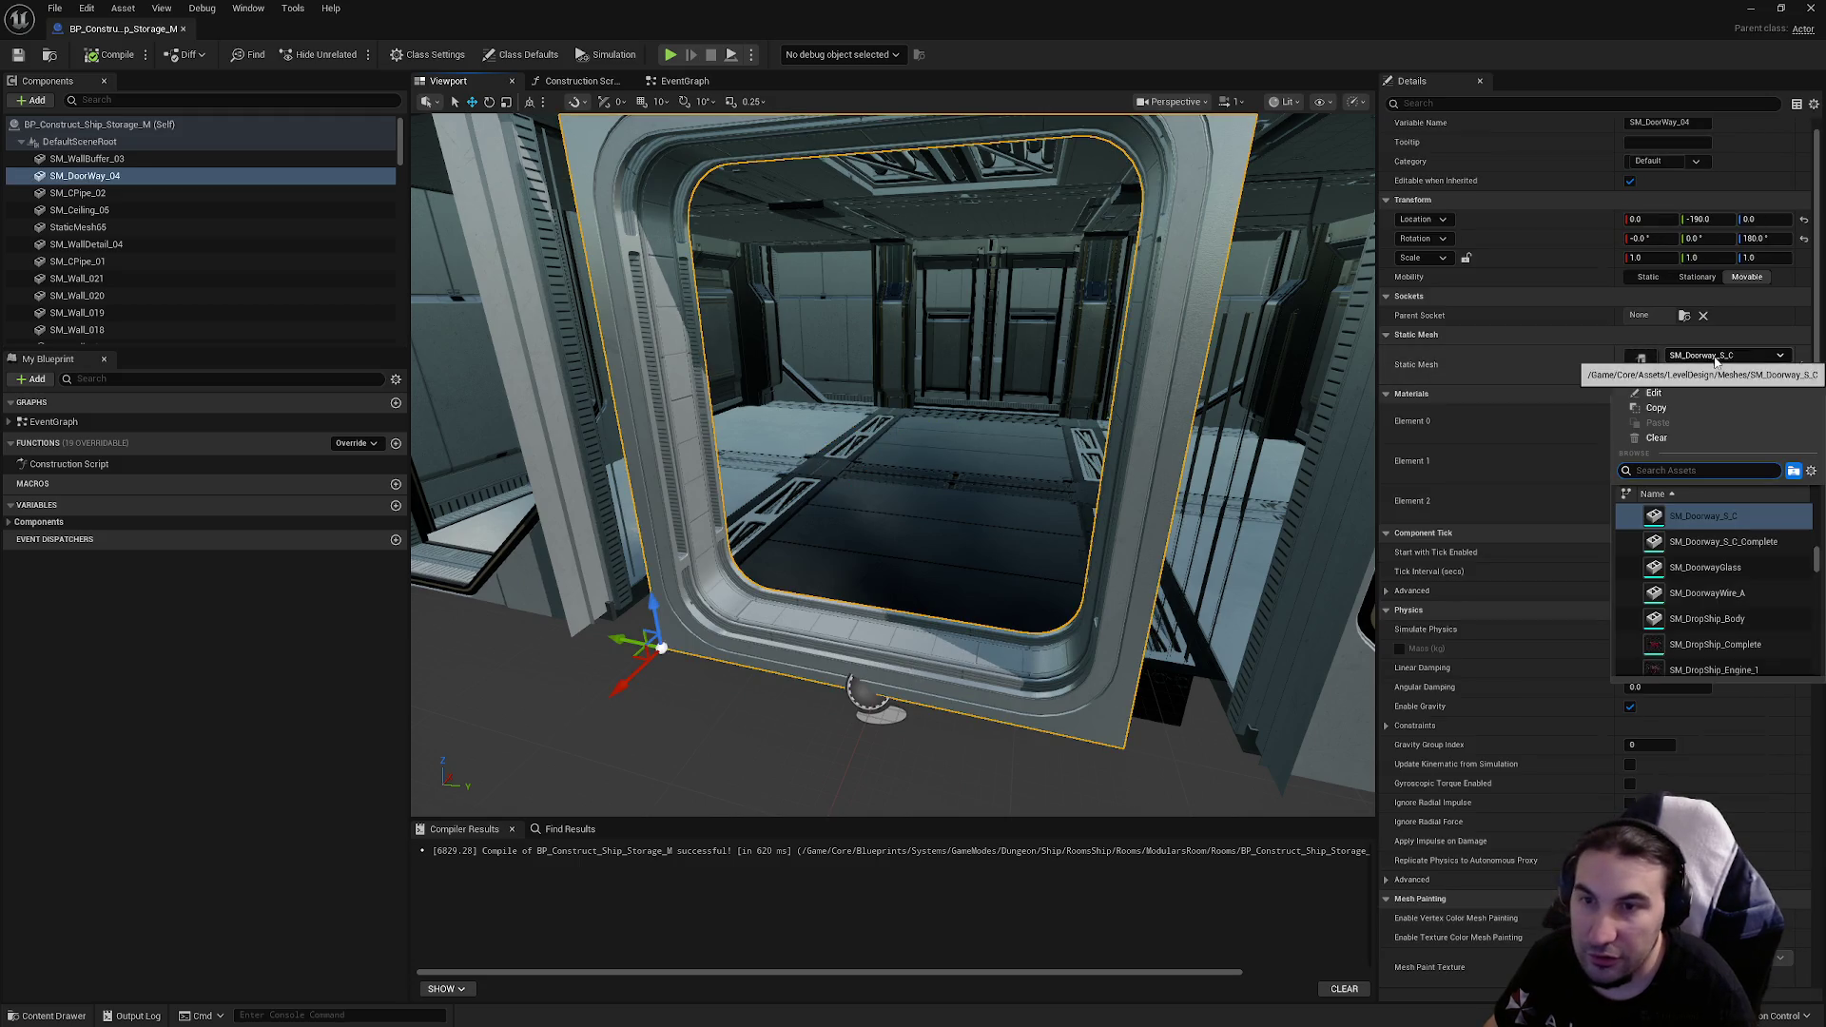
{"action": "left_click", "coordinate": [1729, 545]}
{"action": "left_click", "coordinate": [95, 57]}
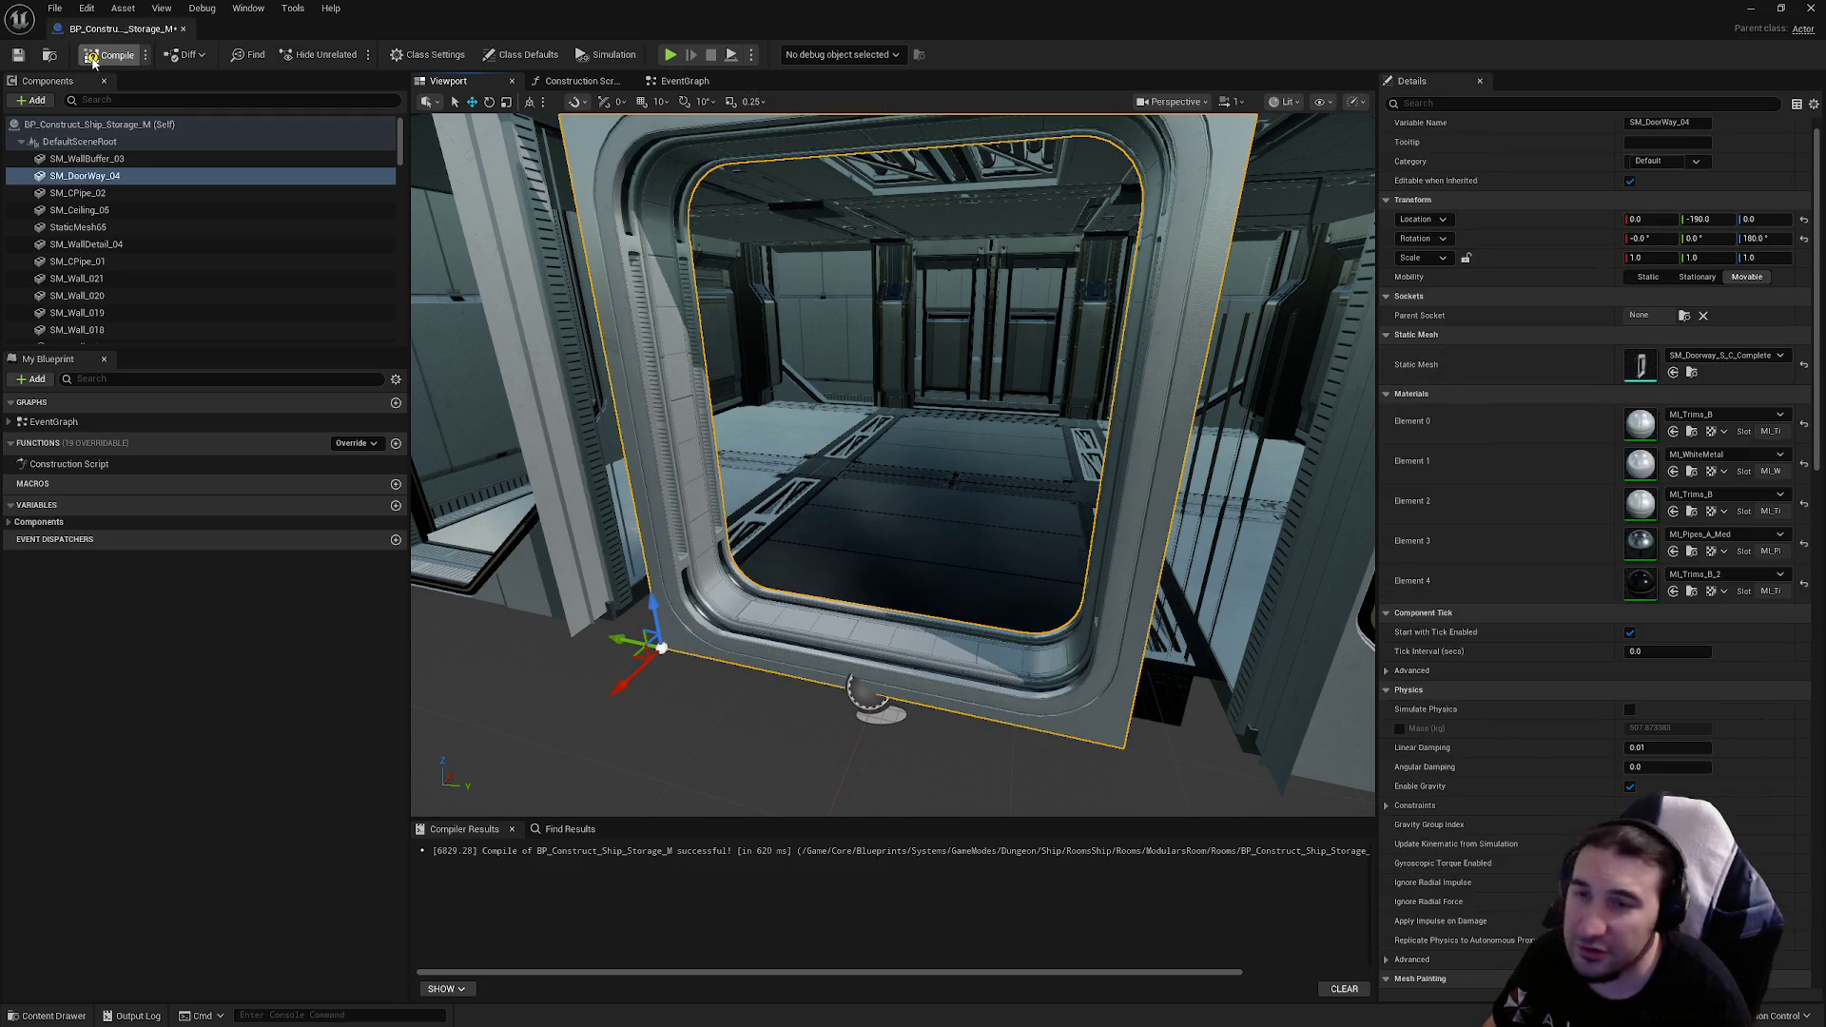
{"action": "left_click", "coordinate": [17, 59]}
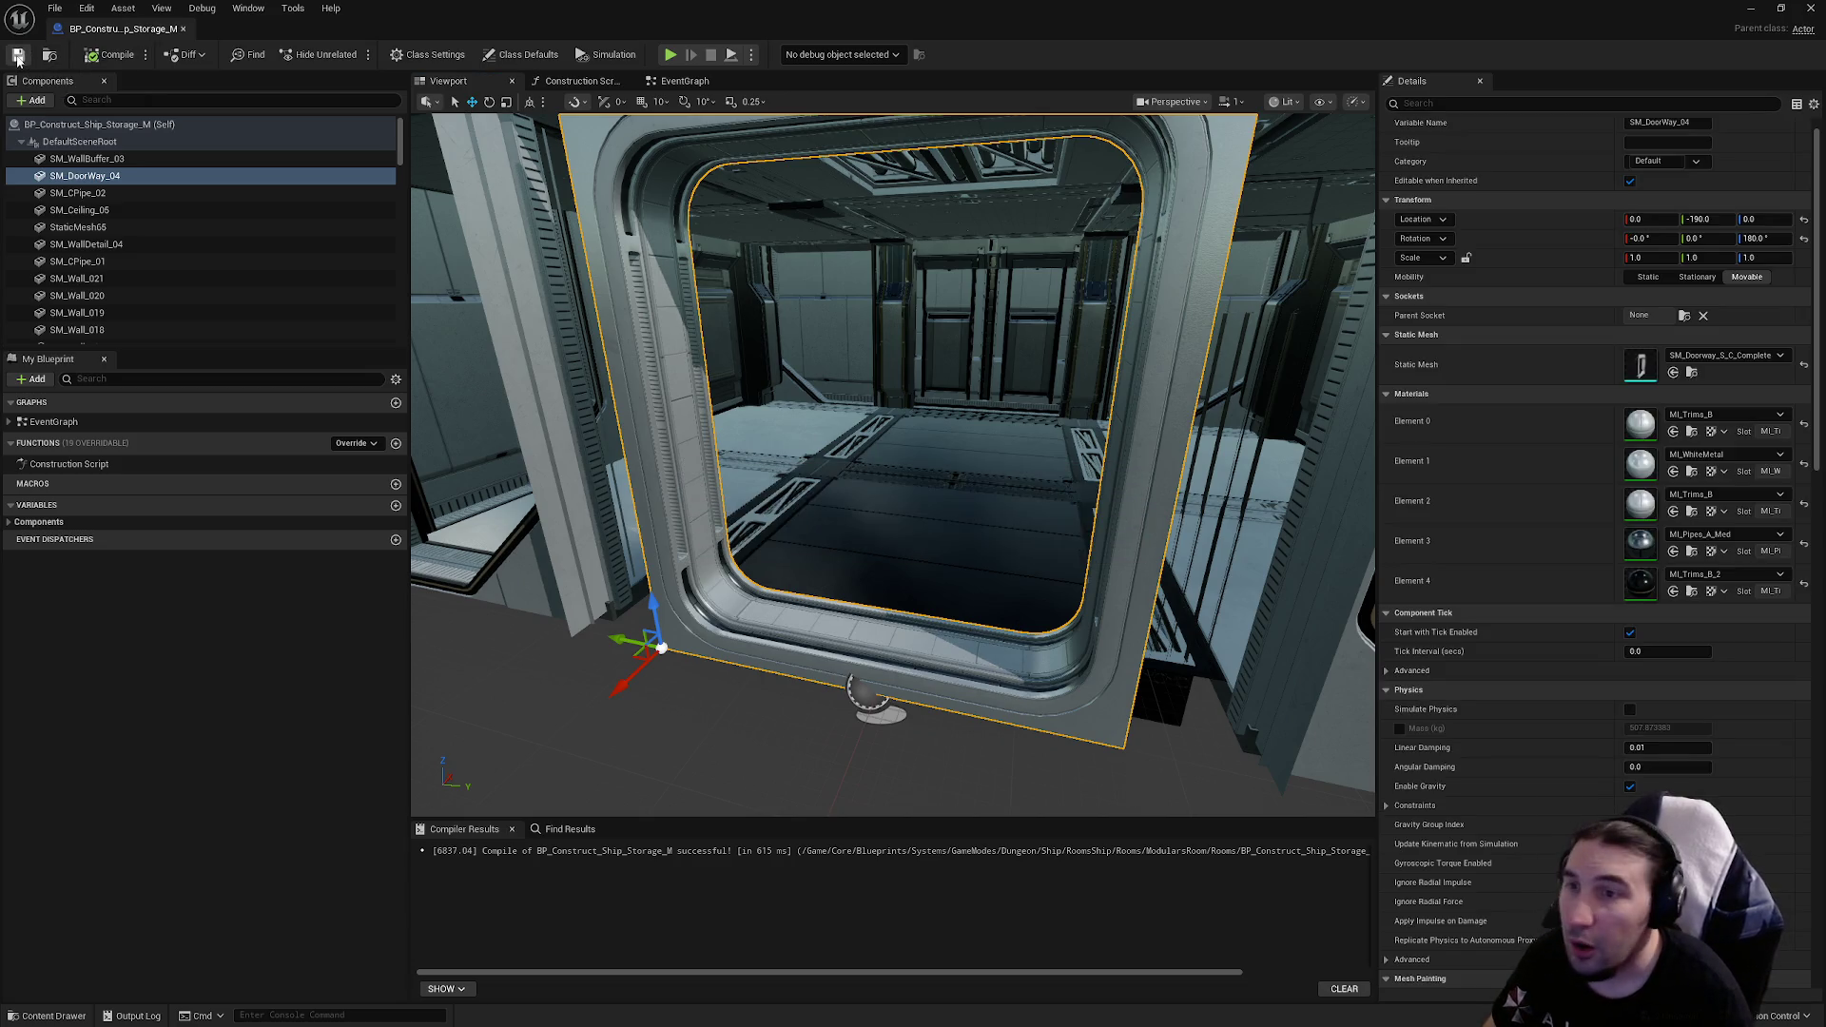
Step: Fly through and frame the new doorway to inspect it, saving the blueprint again
{"action": "mouse_move", "coordinate": [827, 314]}
{"action": "left_mouse_down"}
{"action": "mouse_move", "coordinate": [828, 276]}
{"action": "mouse_move", "coordinate": [837, 333]}
{"action": "mouse_move", "coordinate": [812, 311]}
{"action": "left_mouse_up"}
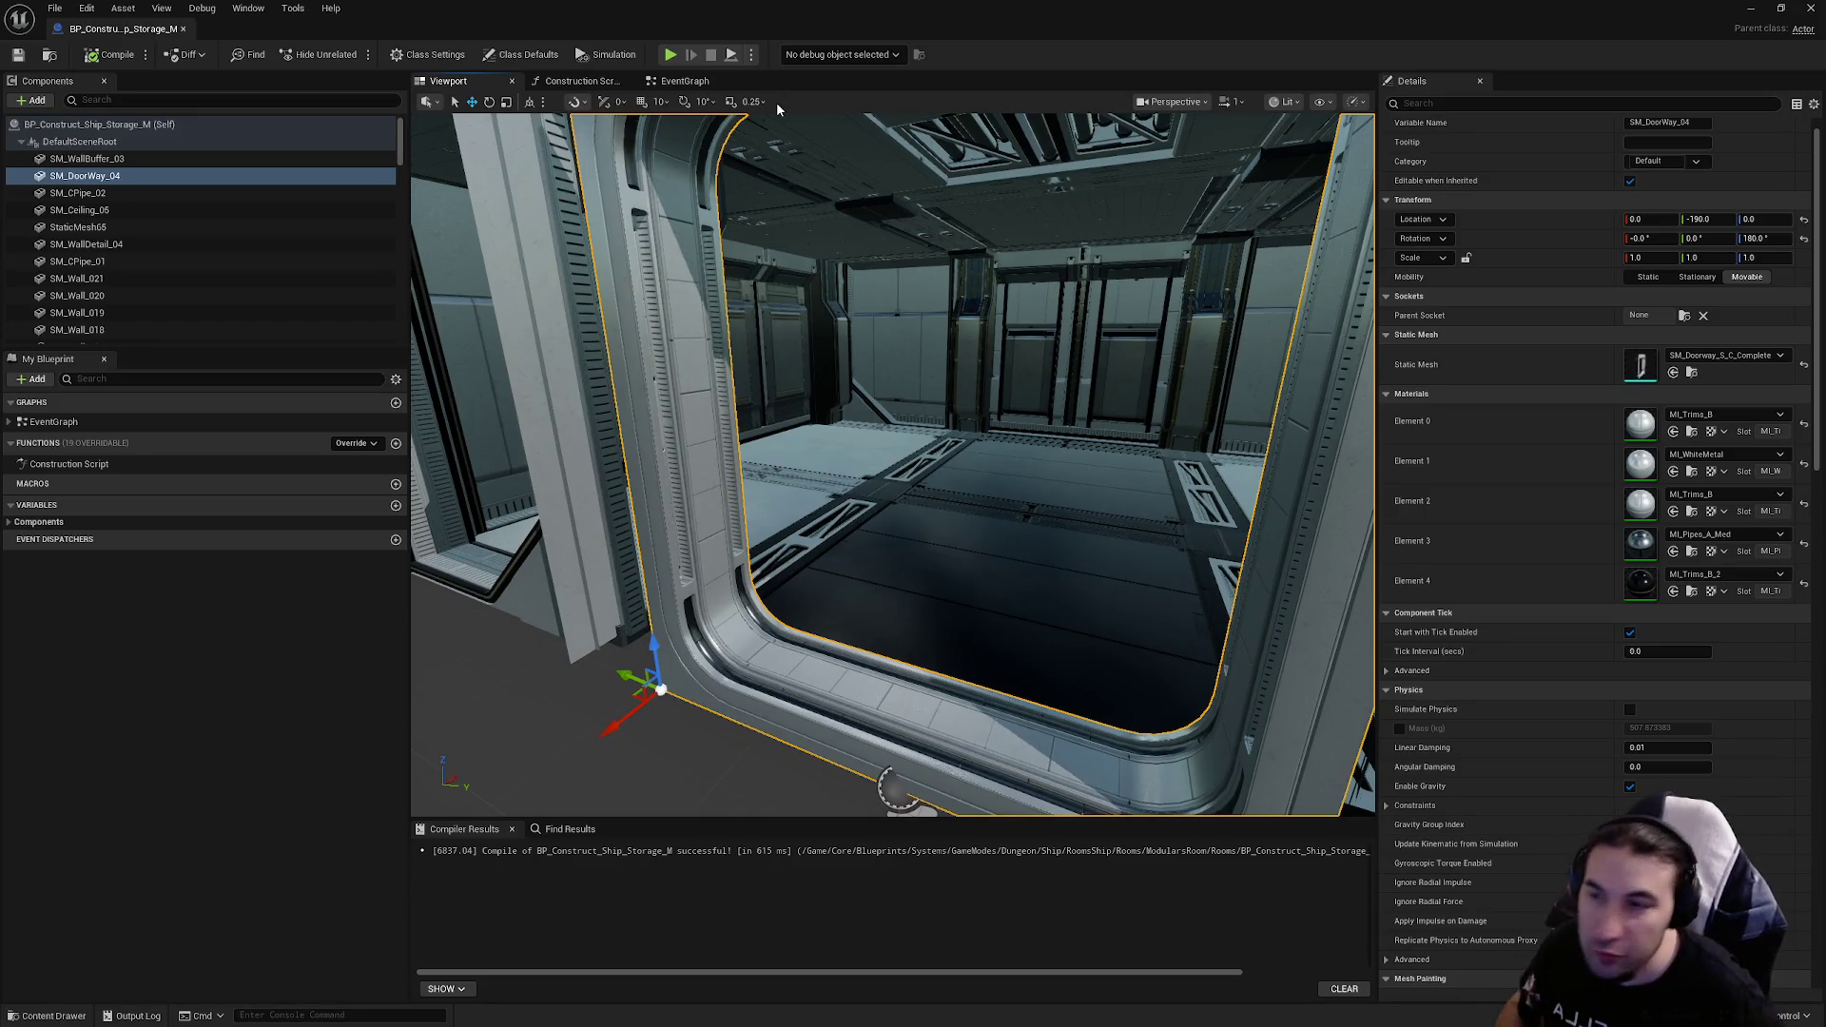
{"action": "left_click_drag", "start_coordinate": [771, 286], "coordinate": [761, 200]}
{"action": "key", "text": "f"}
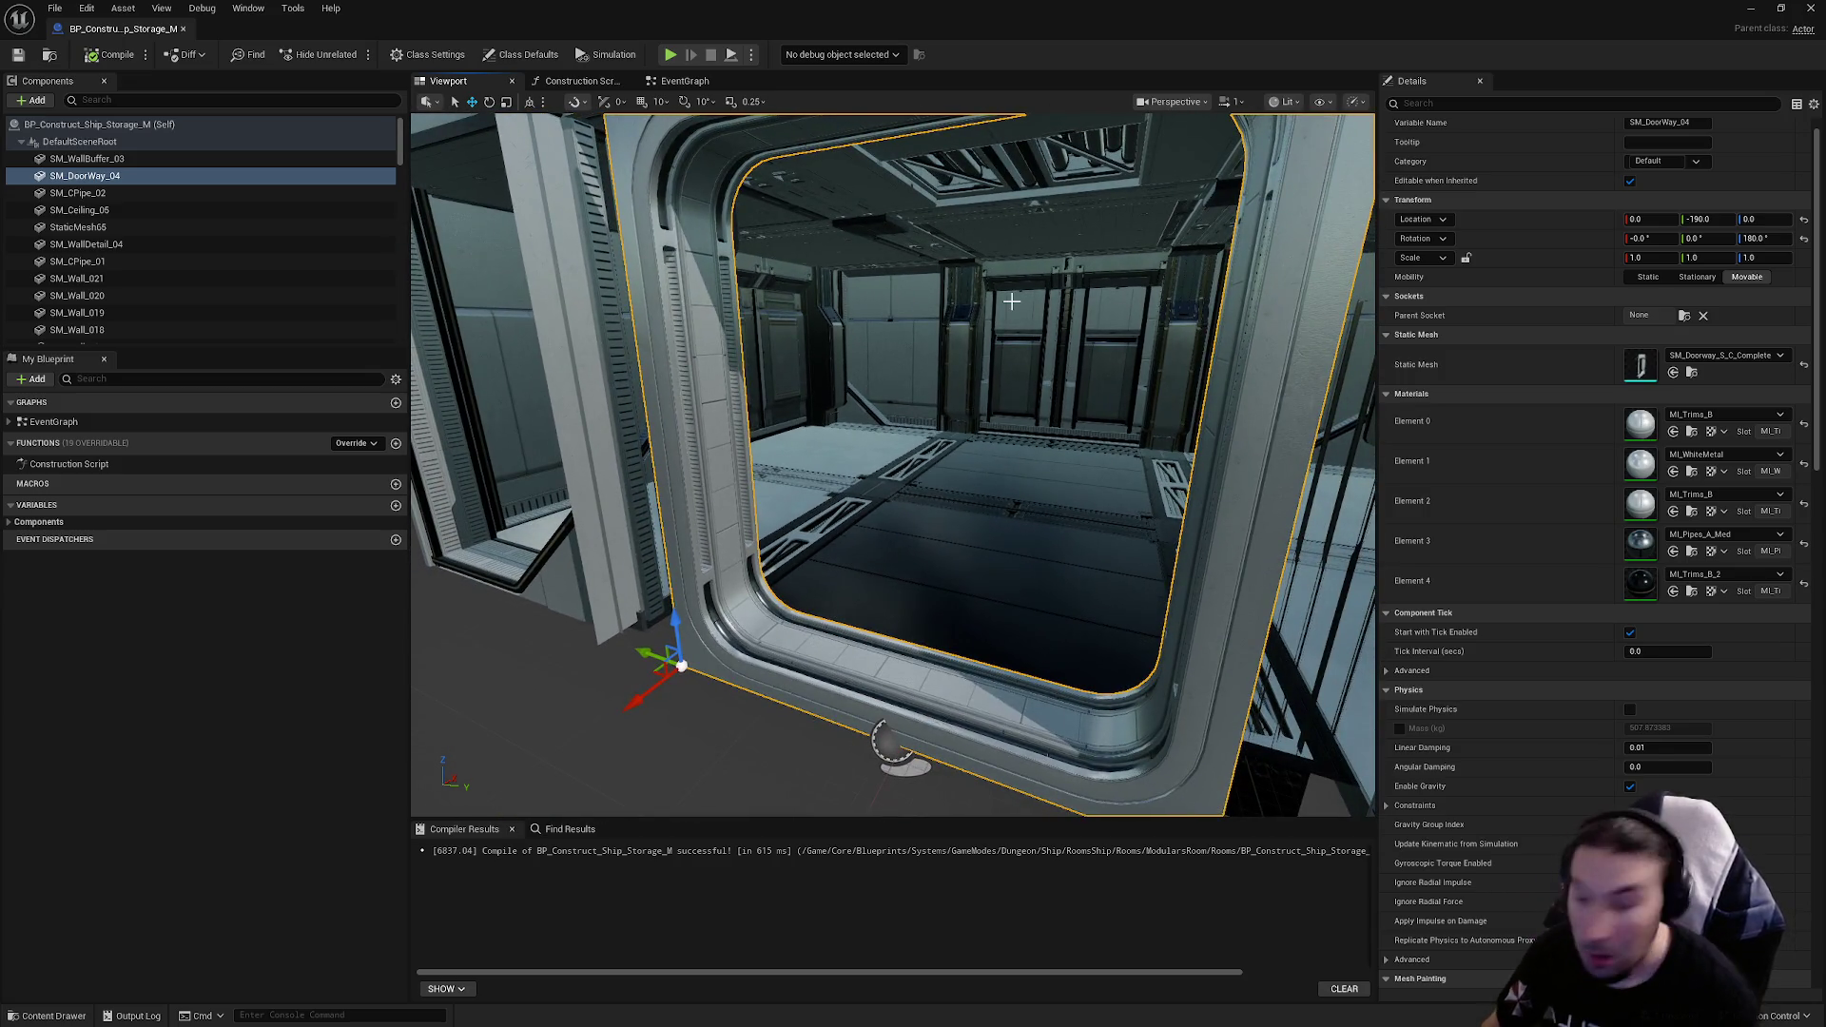
{"action": "left_click", "coordinate": [18, 54]}
{"action": "mouse_move", "coordinate": [1028, 300]}
{"action": "left_mouse_down"}
{"action": "mouse_move", "coordinate": [1018, 328]}
{"action": "mouse_move", "coordinate": [1029, 300]}
{"action": "left_mouse_up"}
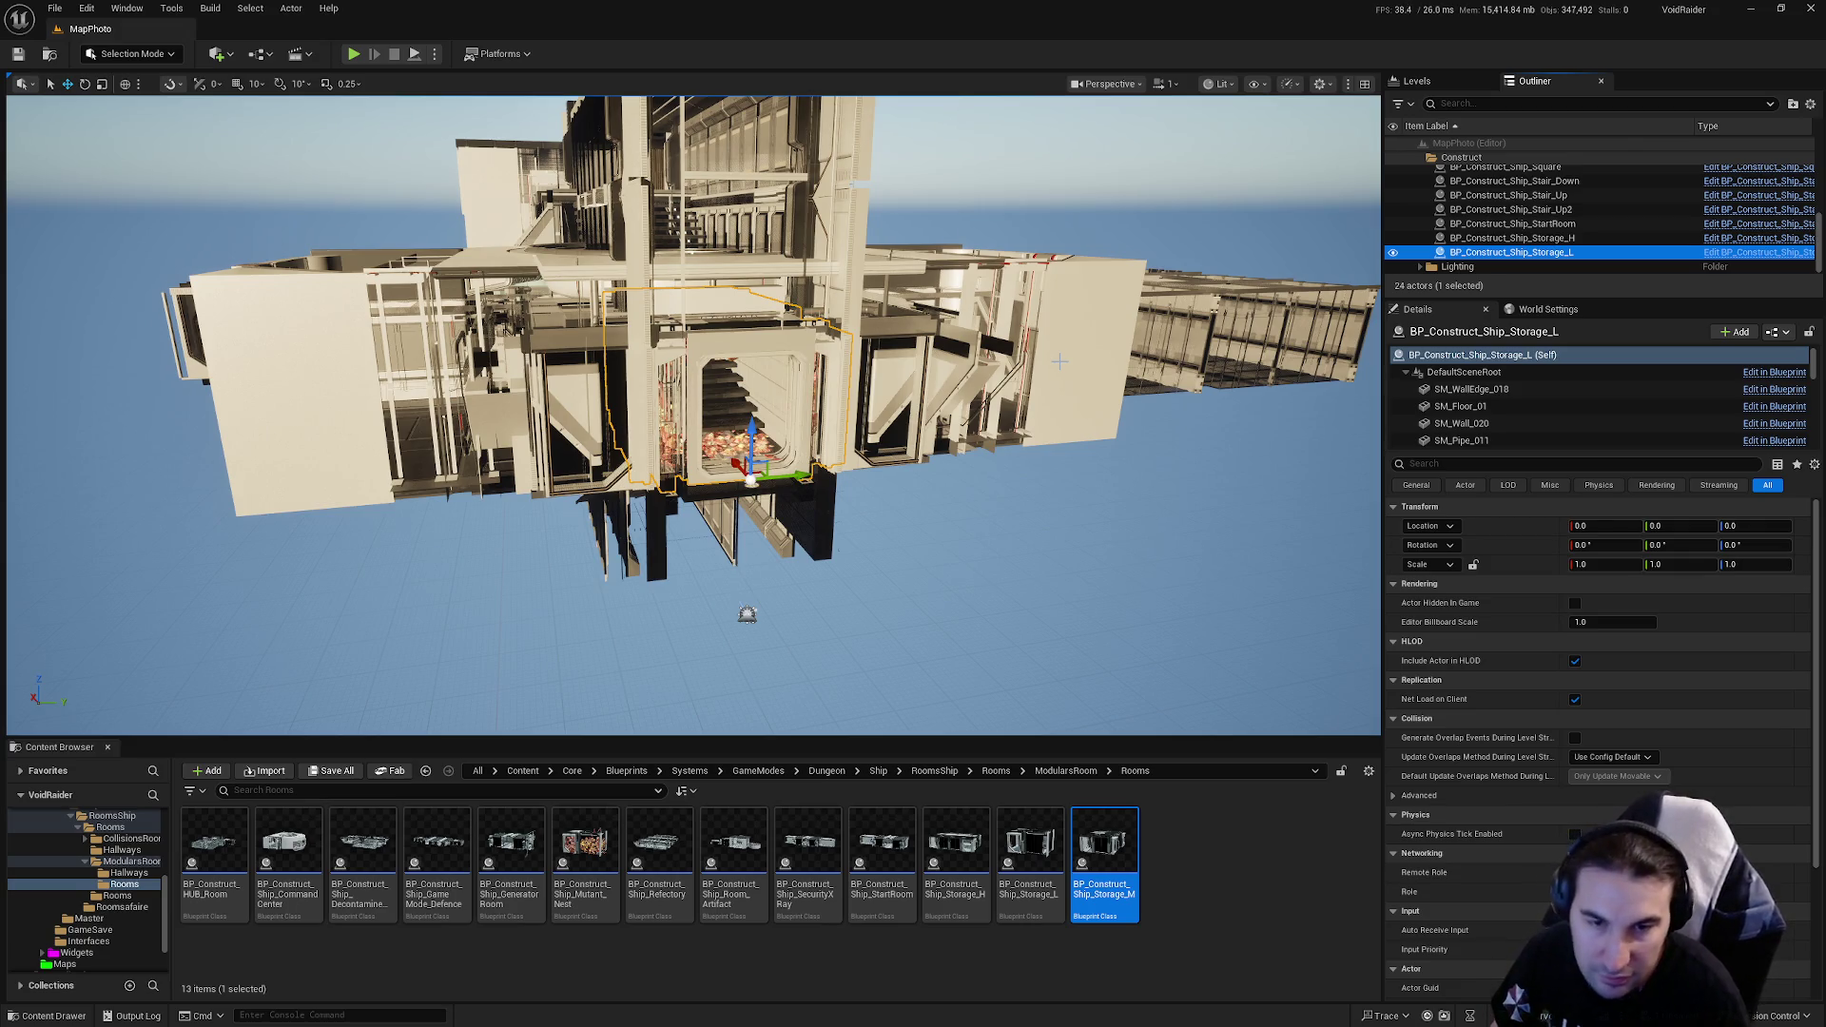
Step: Save the Storage_M blueprint once more before returning to the MapPhoto level
{"action": "left_click", "coordinate": [19, 54]}
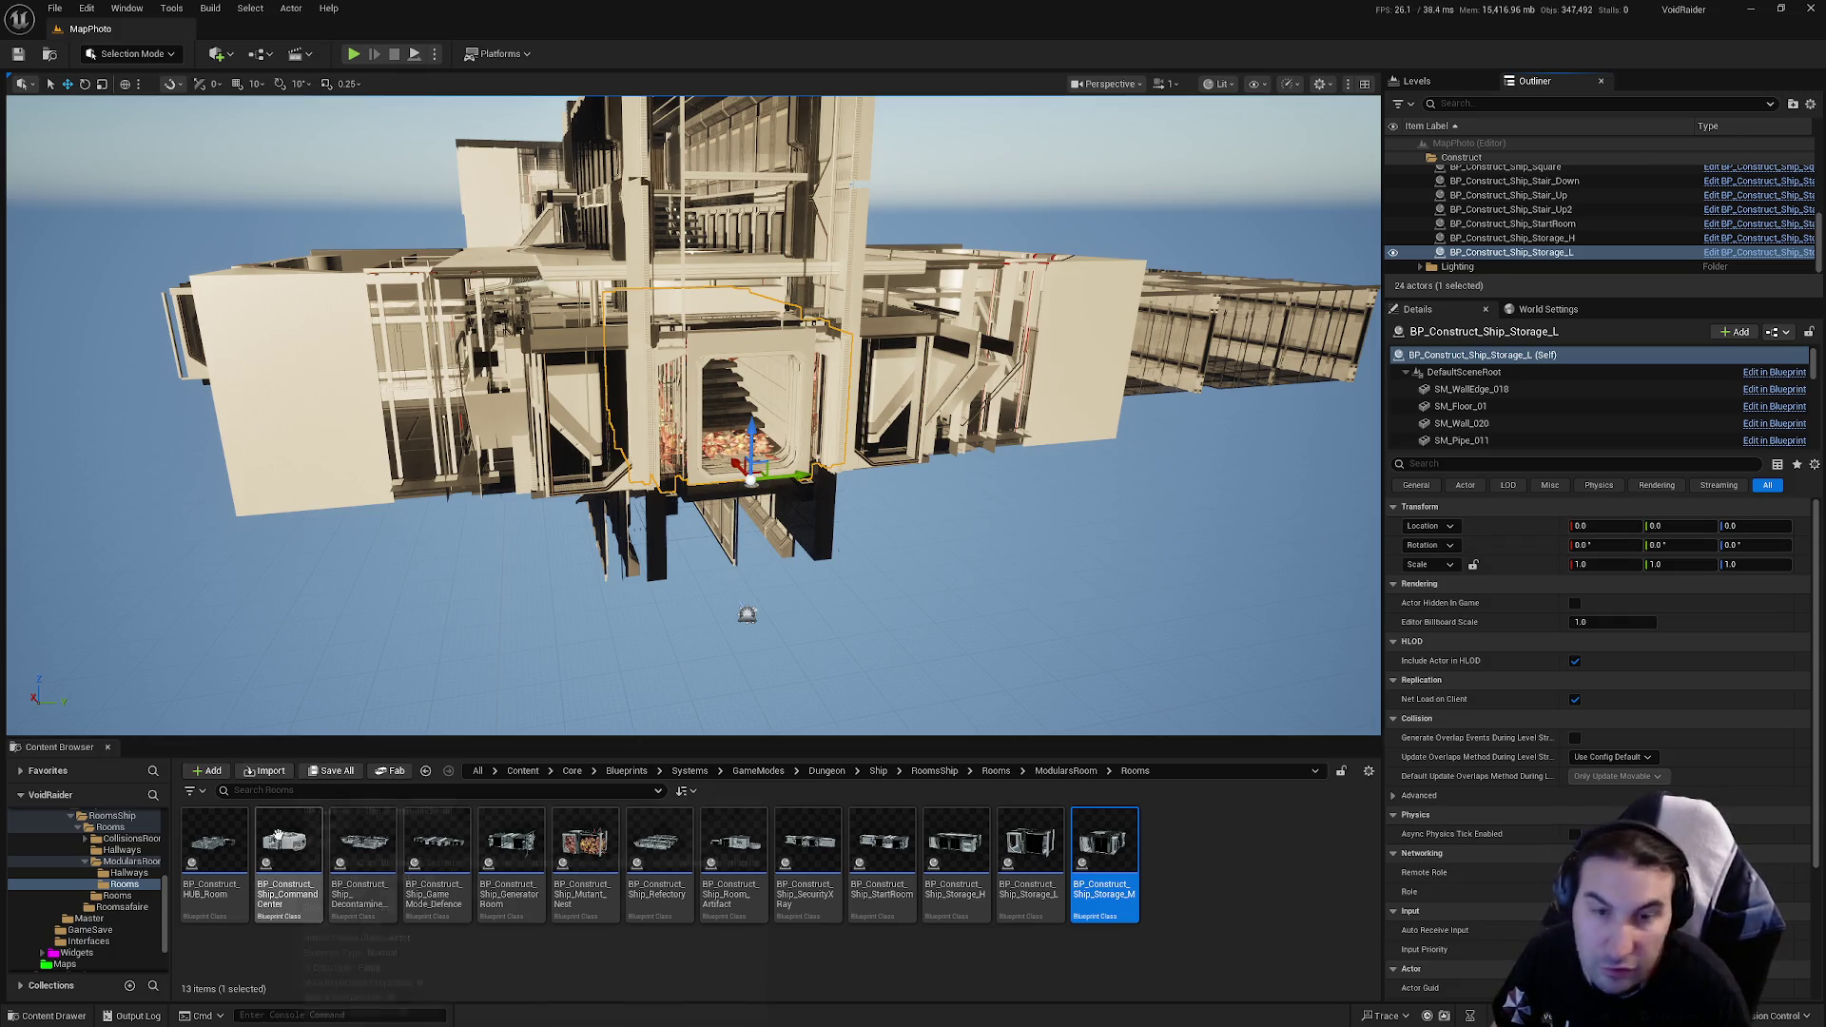
Step: Save all modified assets and frame the viewport on the Storage_L room
{"action": "left_click", "coordinate": [318, 775]}
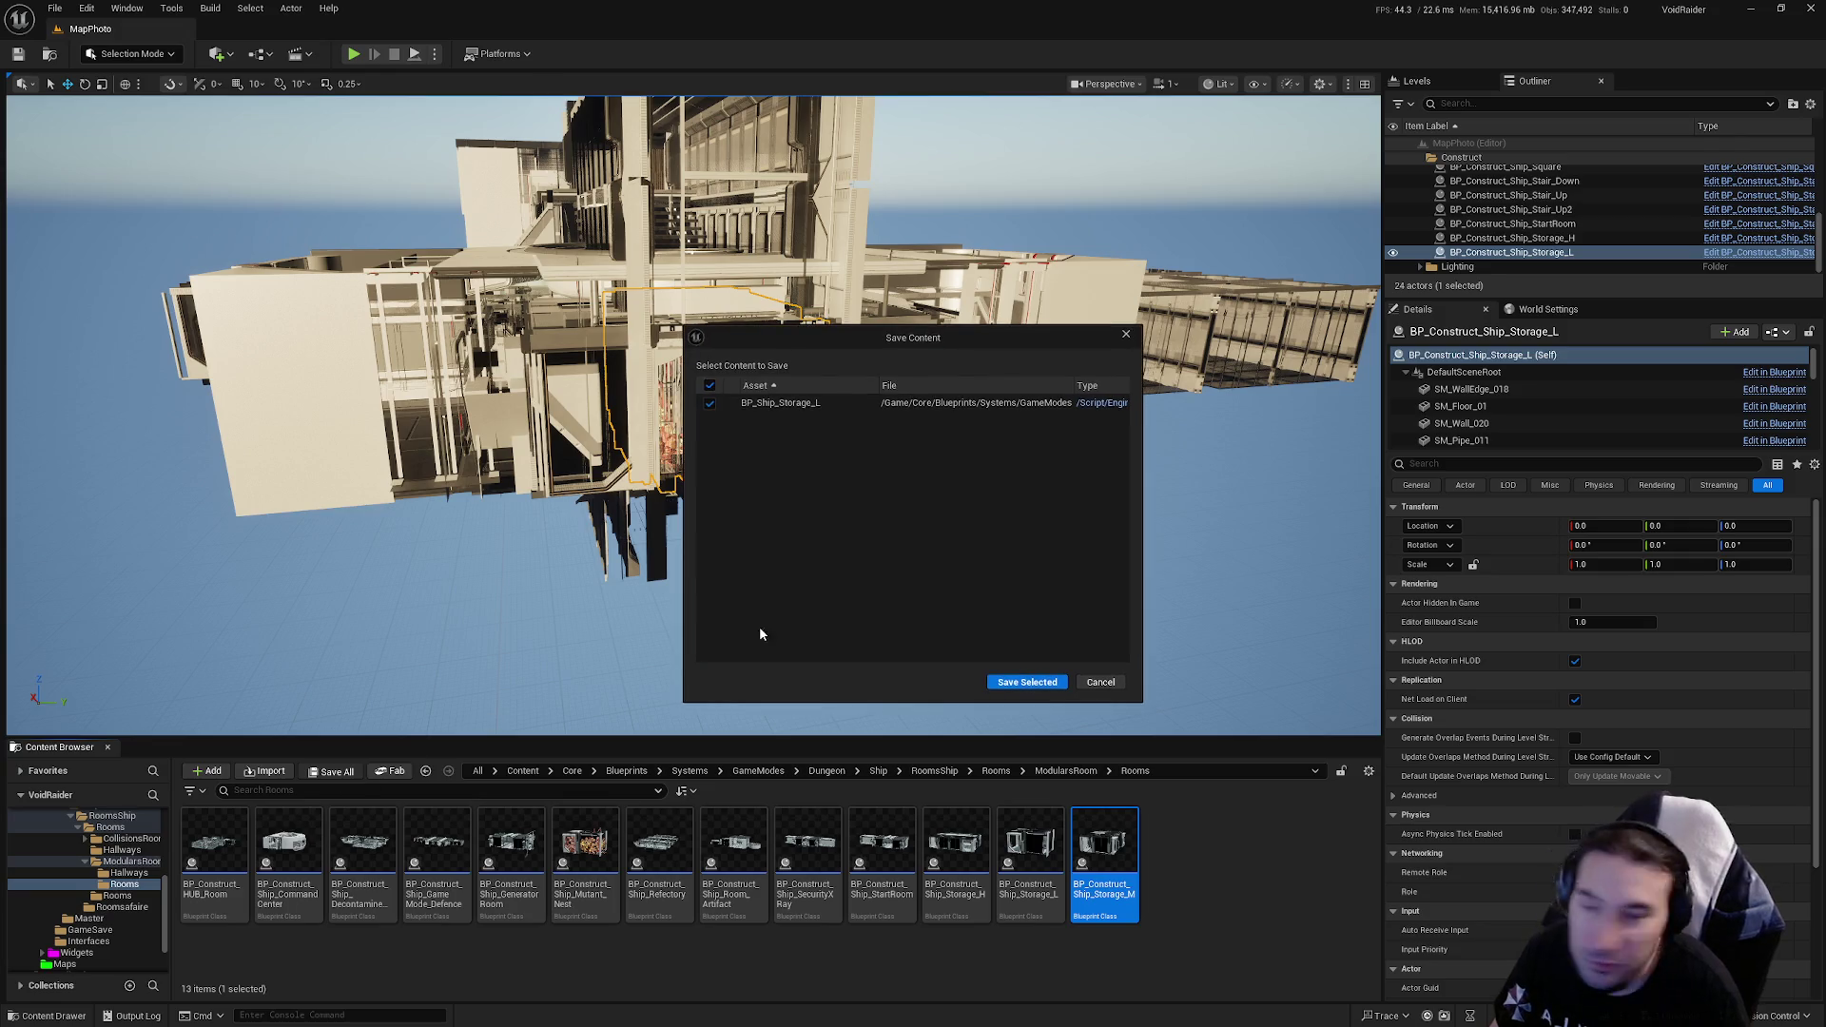
{"action": "left_click", "coordinate": [994, 683]}
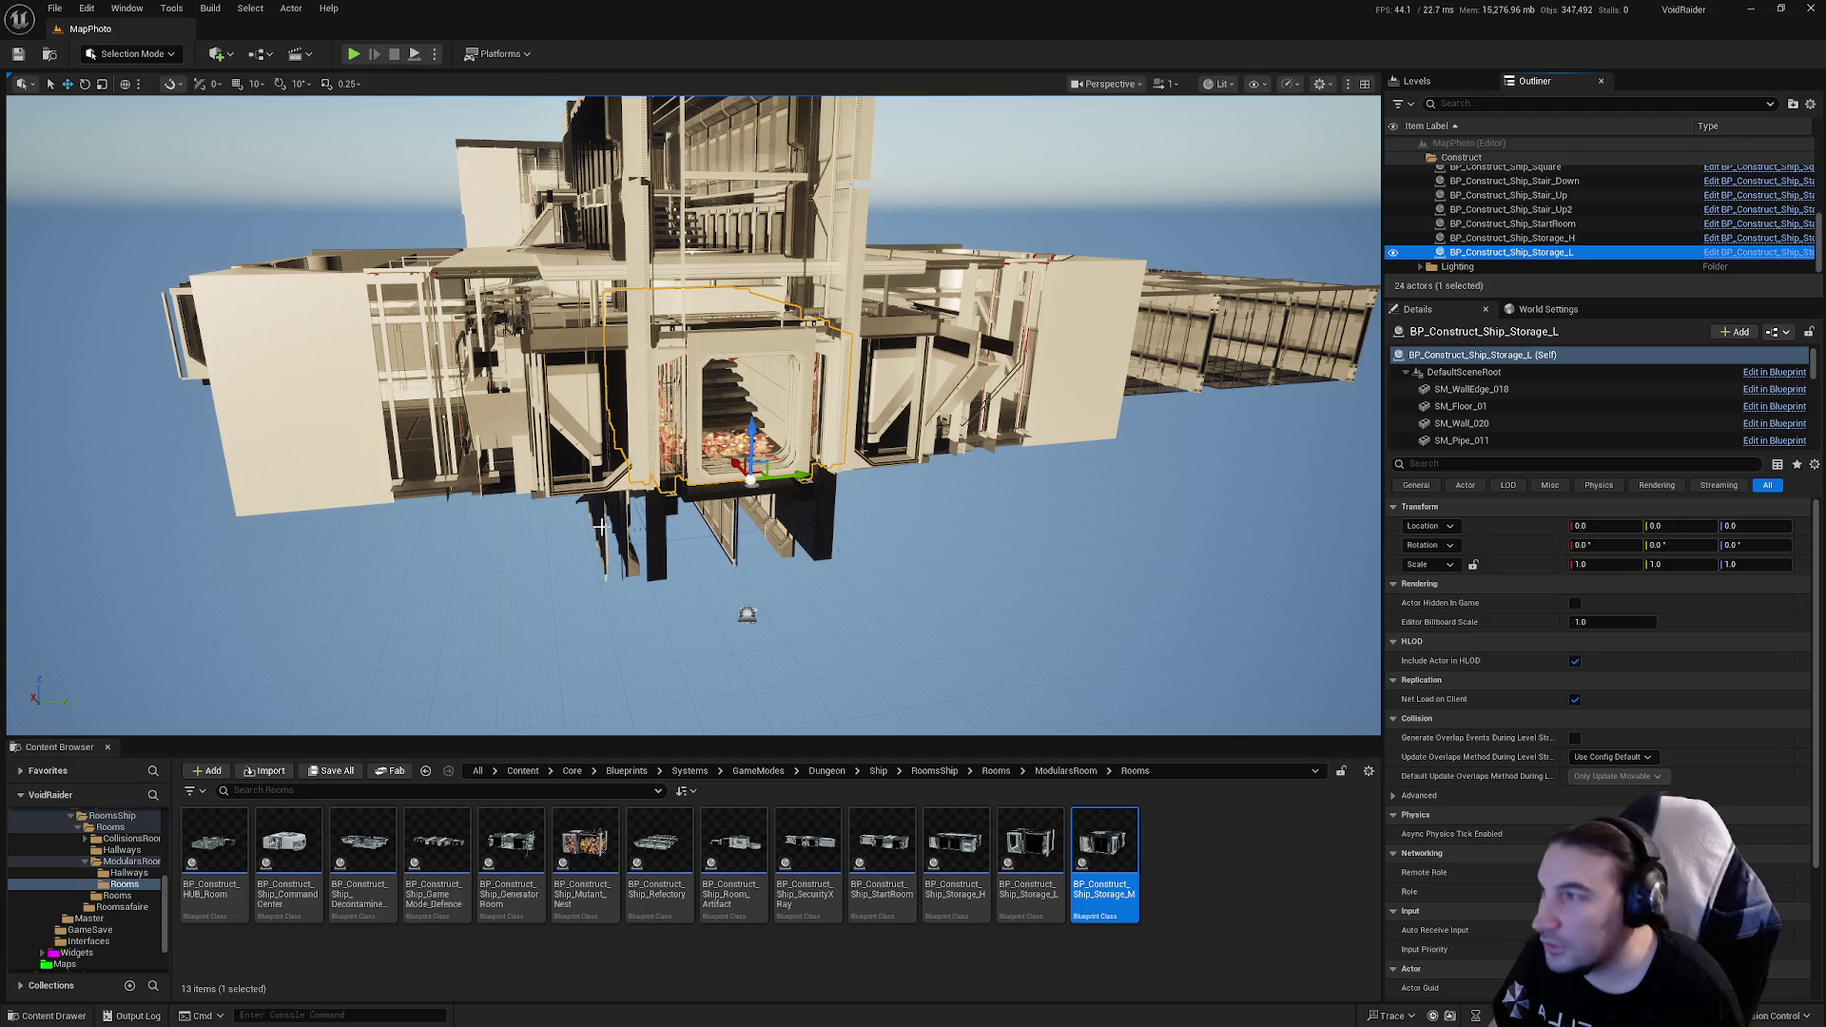
{"action": "left_click_drag", "start_coordinate": [608, 528], "coordinate": [666, 457]}
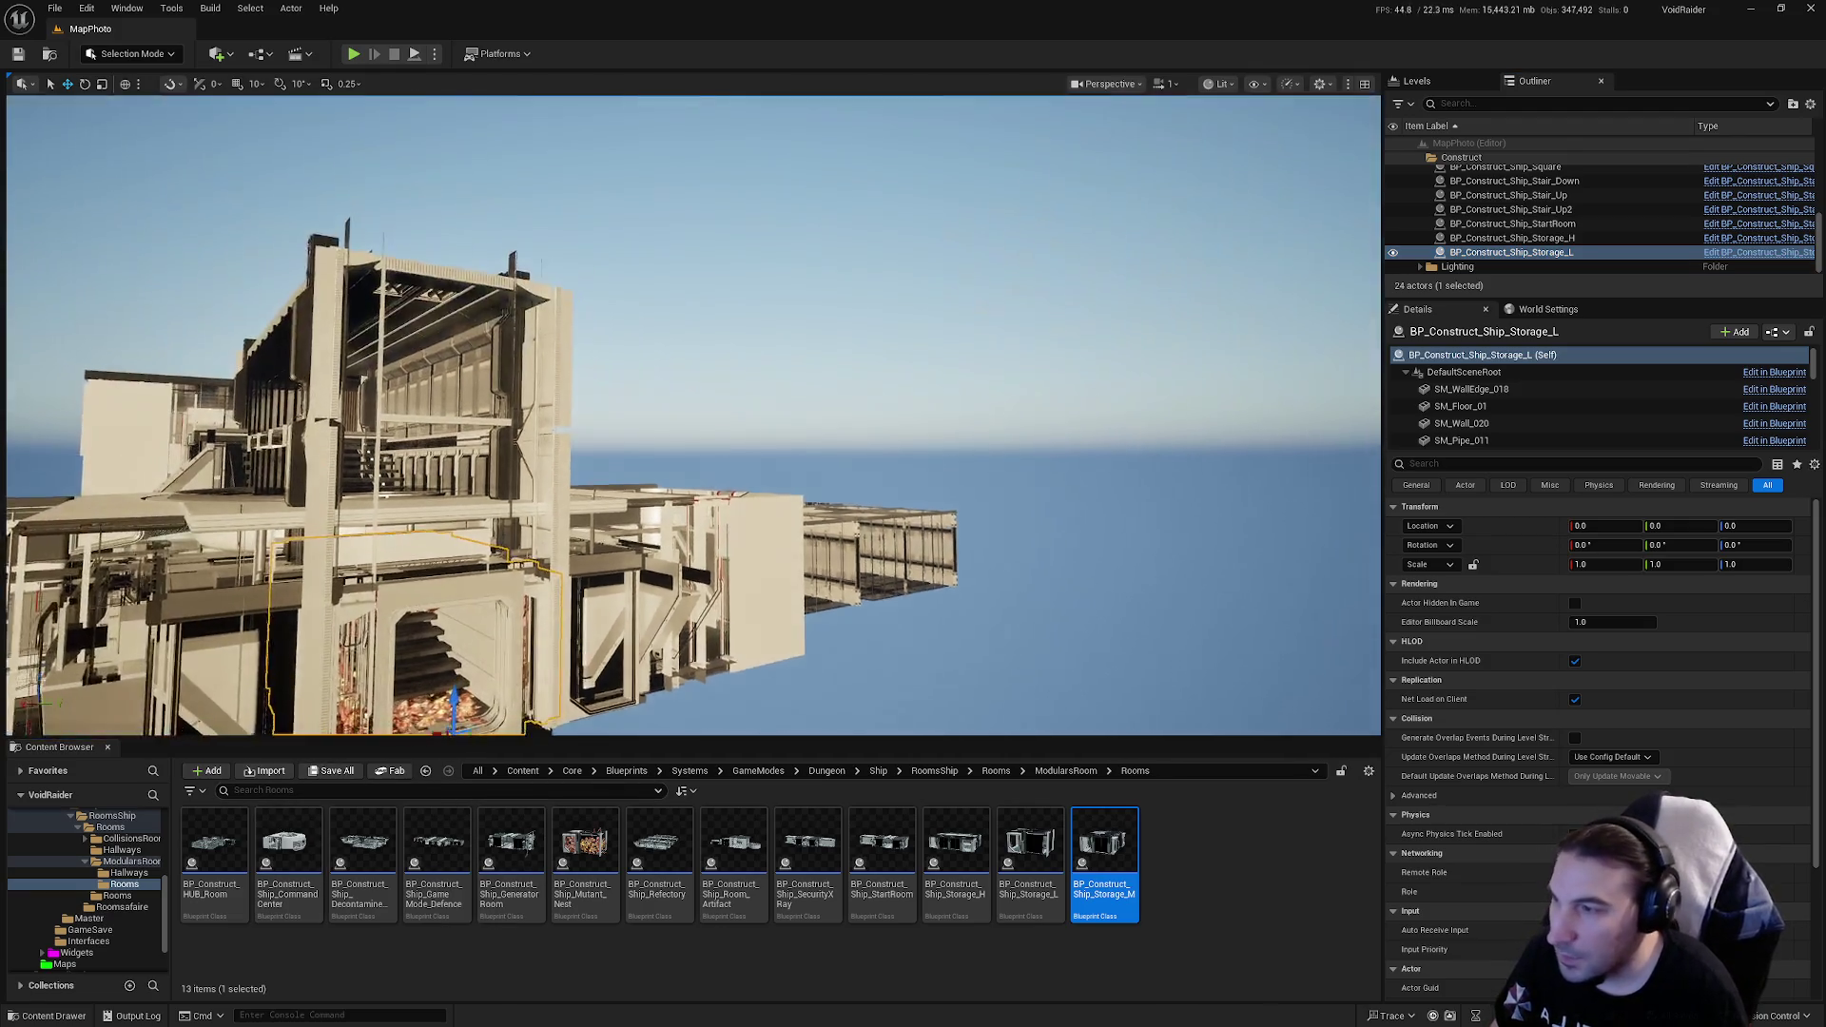
{"action": "key", "text": "f"}
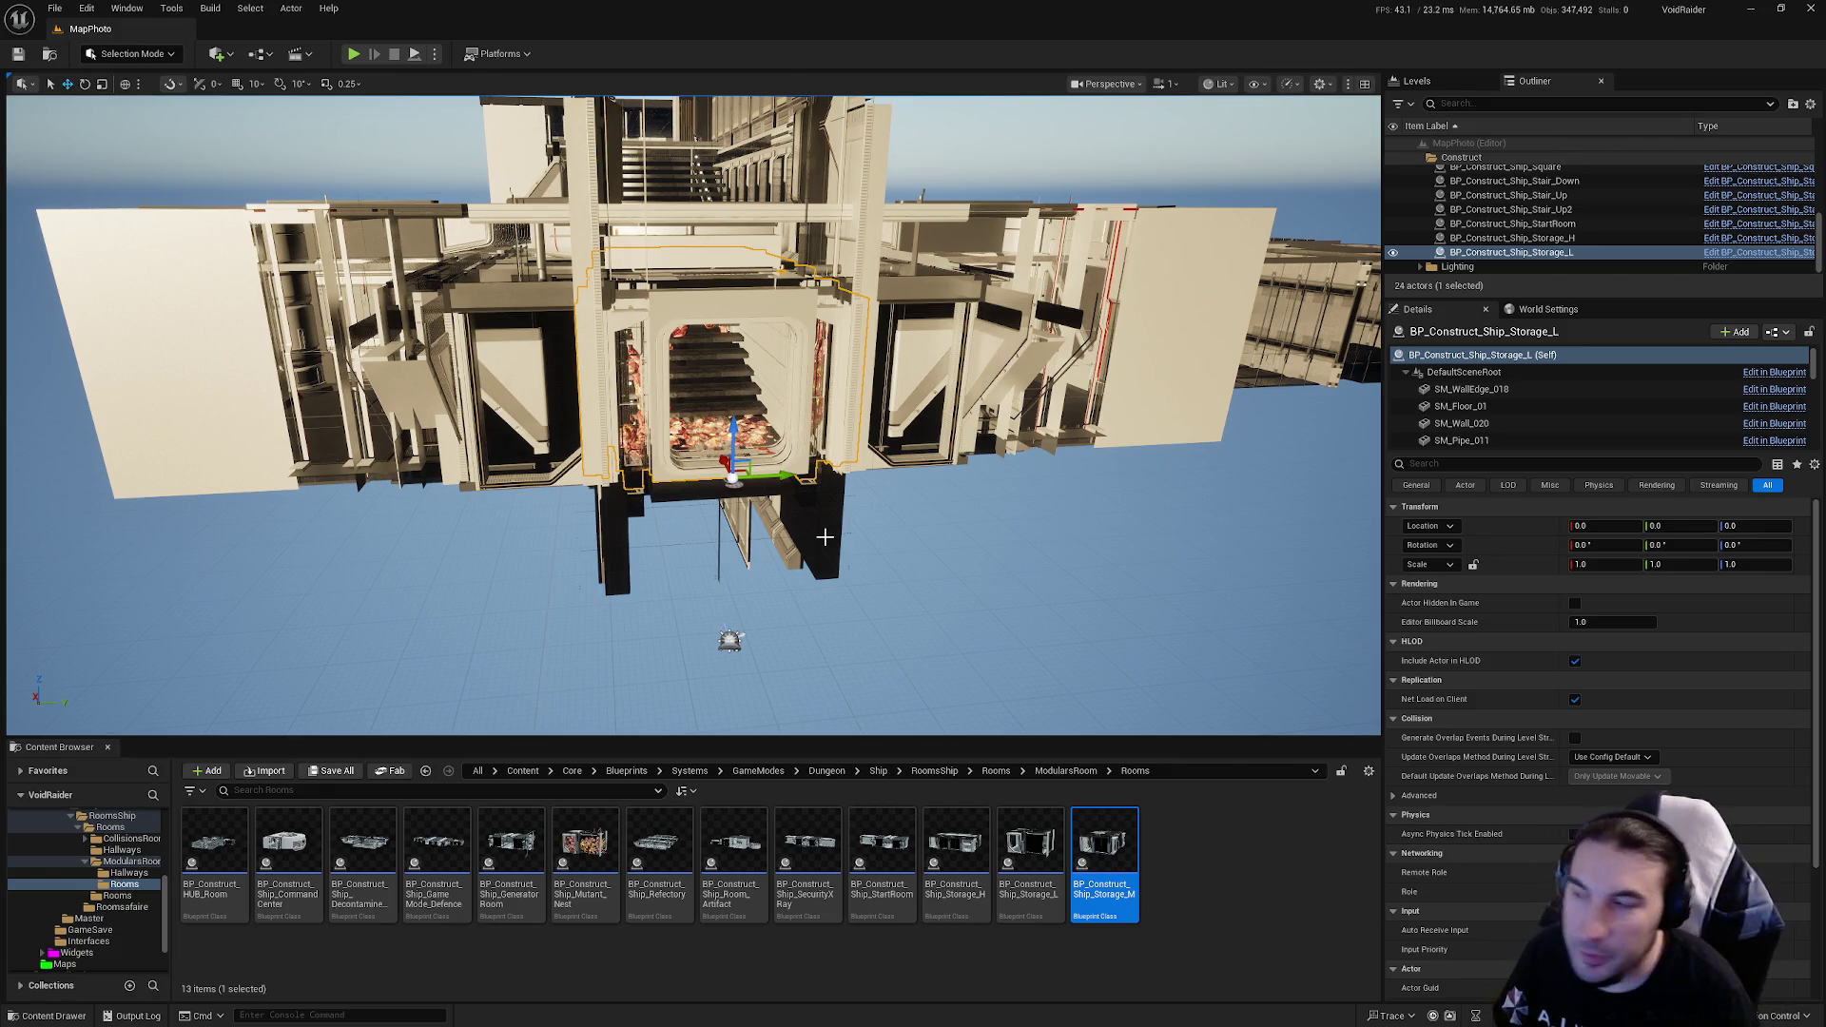
{"action": "mouse_move", "coordinate": [552, 333]}
{"action": "left_mouse_down"}
{"action": "mouse_move", "coordinate": [609, 314]}
{"action": "mouse_move", "coordinate": [552, 332]}
{"action": "mouse_move", "coordinate": [535, 289]}
{"action": "mouse_move", "coordinate": [530, 335]}
{"action": "left_mouse_up"}
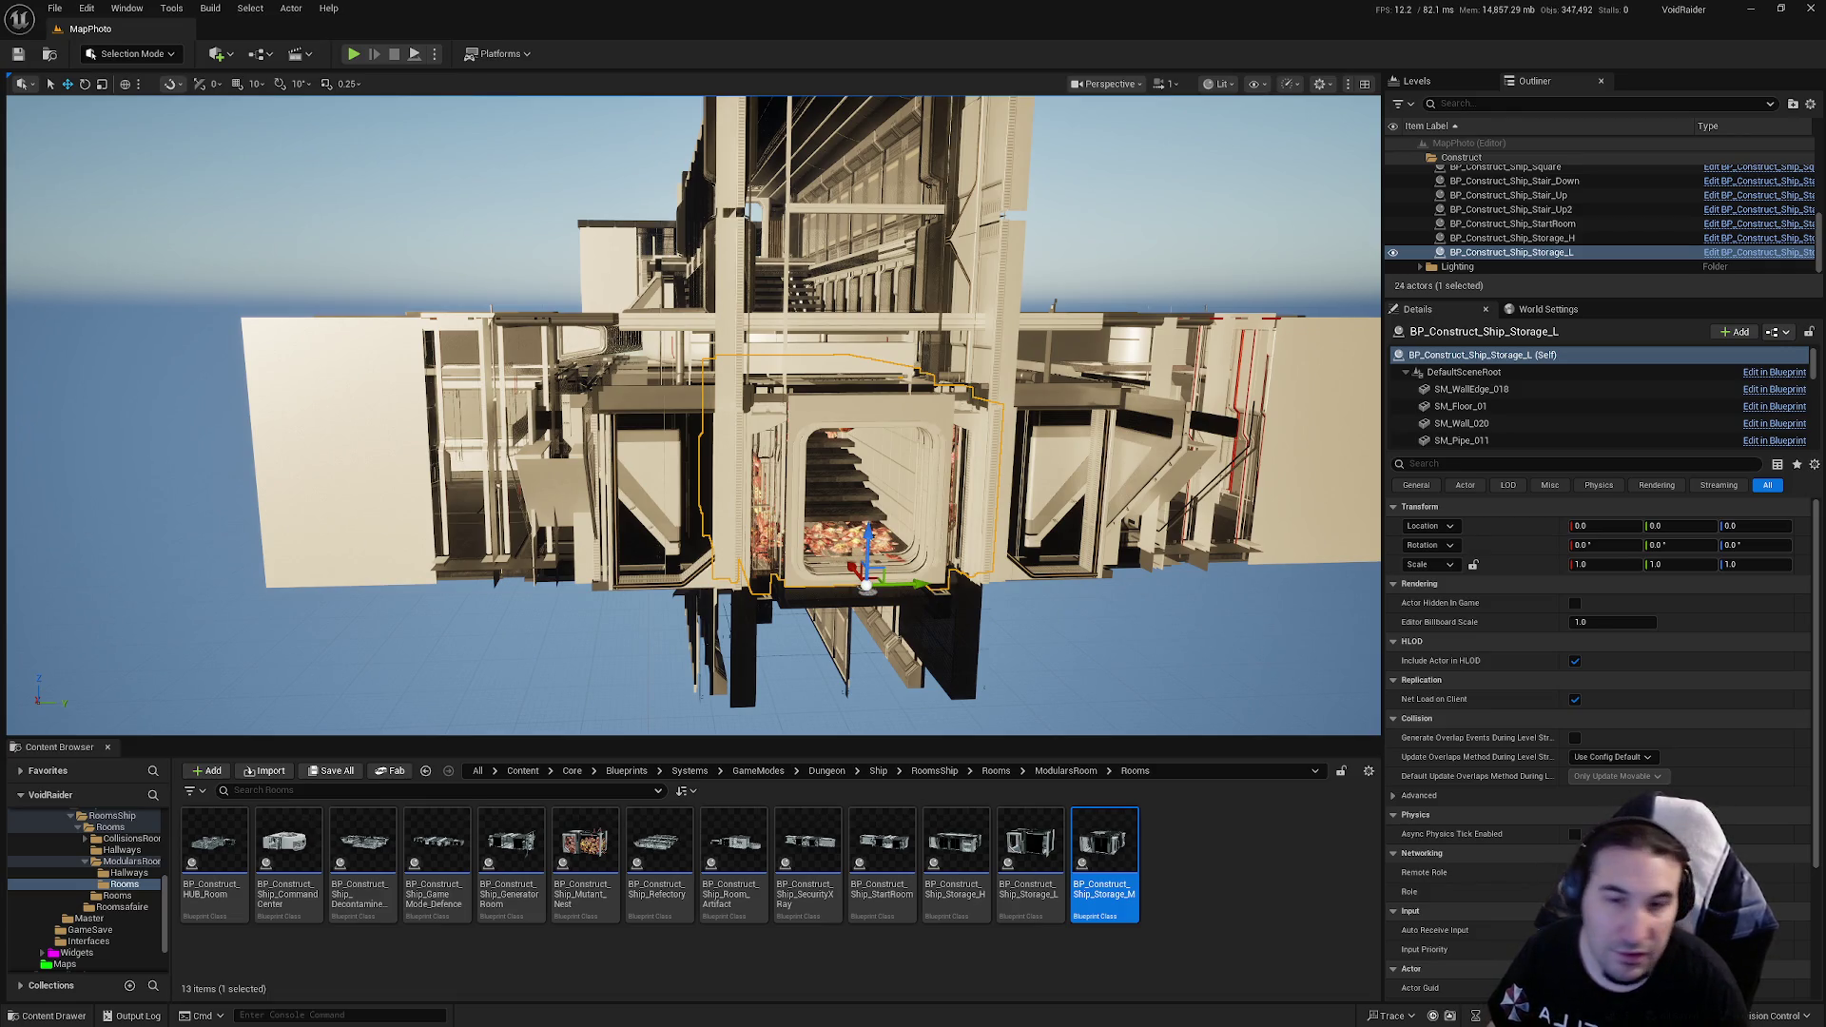
{"action": "key", "text": "super"}
{"action": "key", "text": "super"}
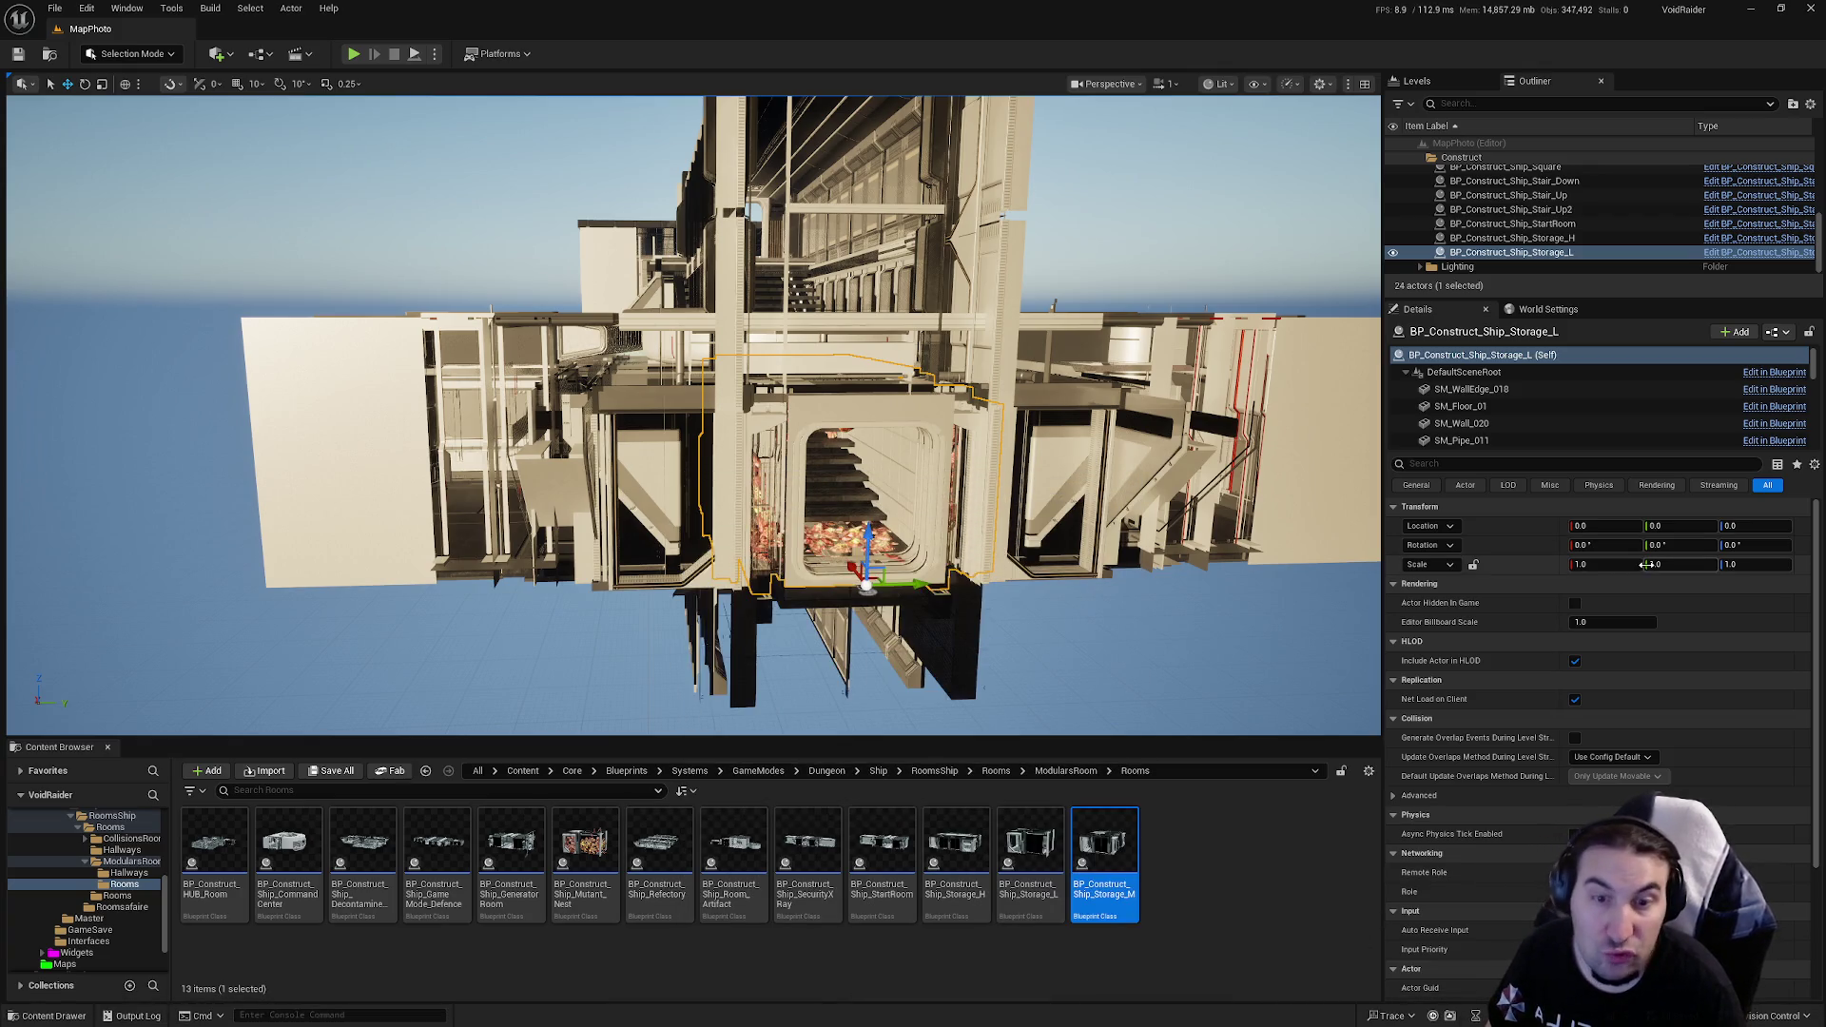
{"action": "key", "text": "w"}
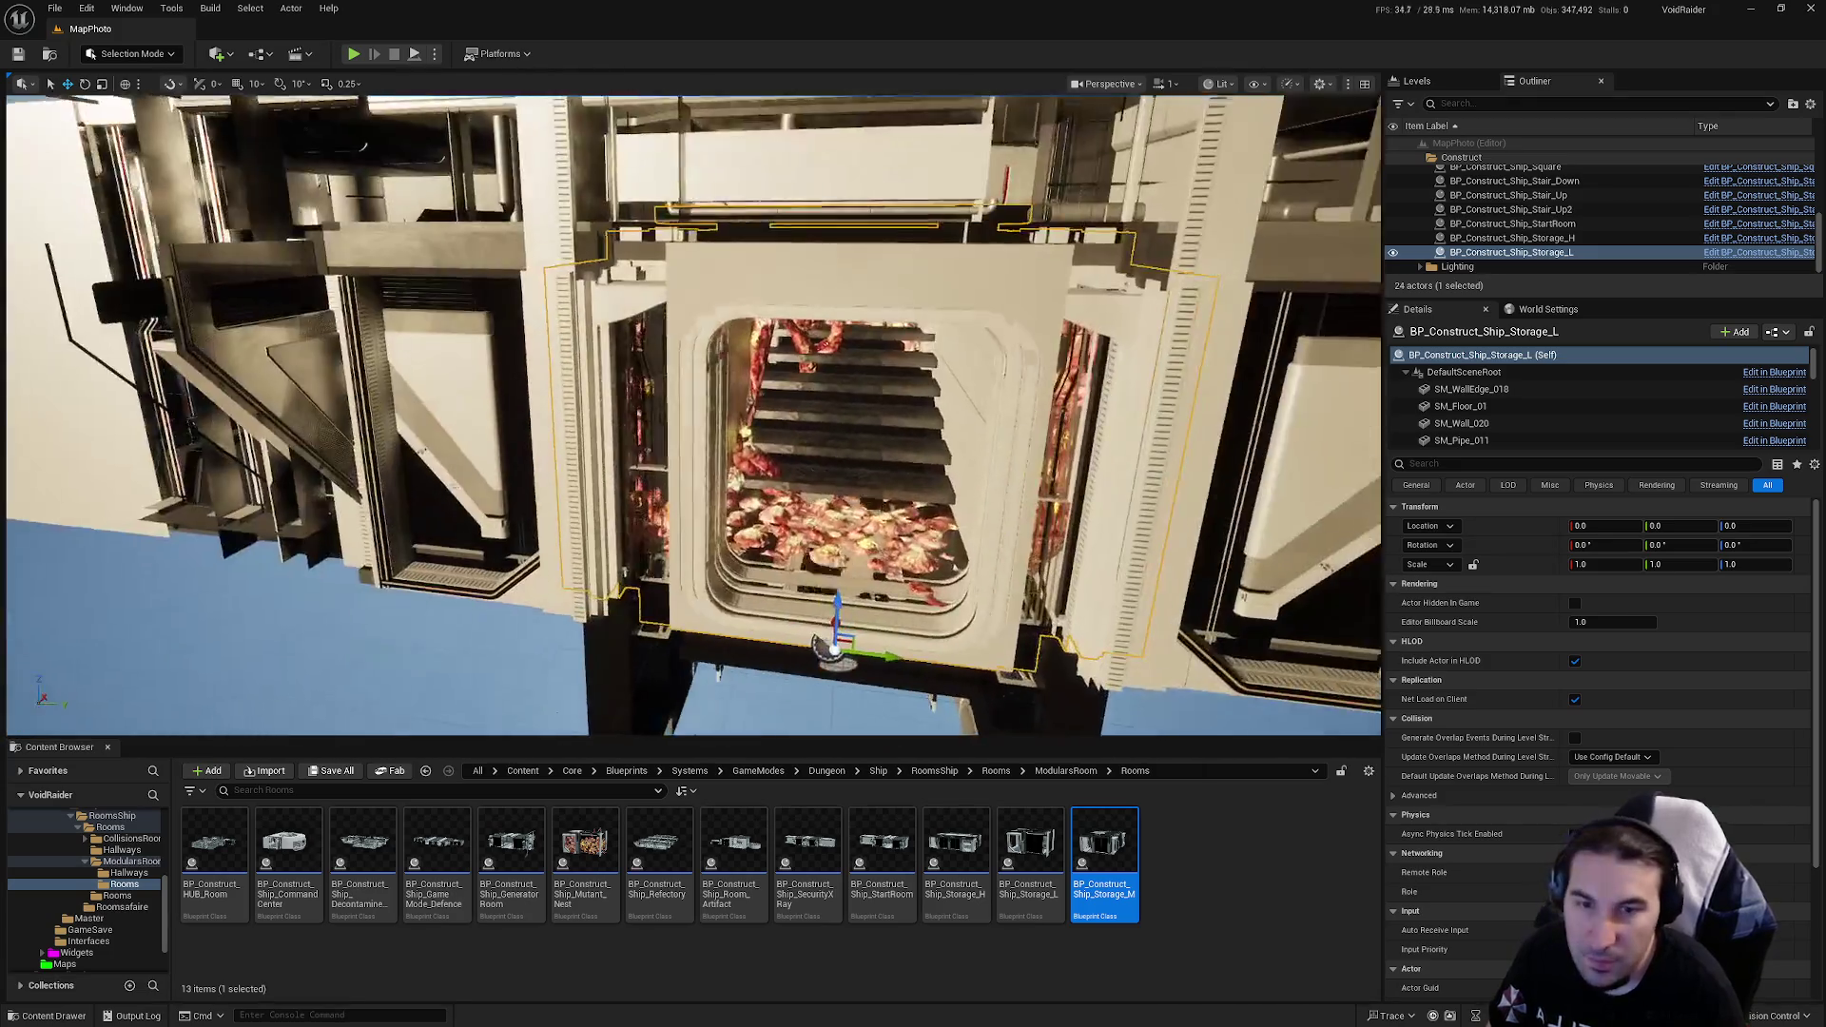
{"action": "key", "text": "s"}
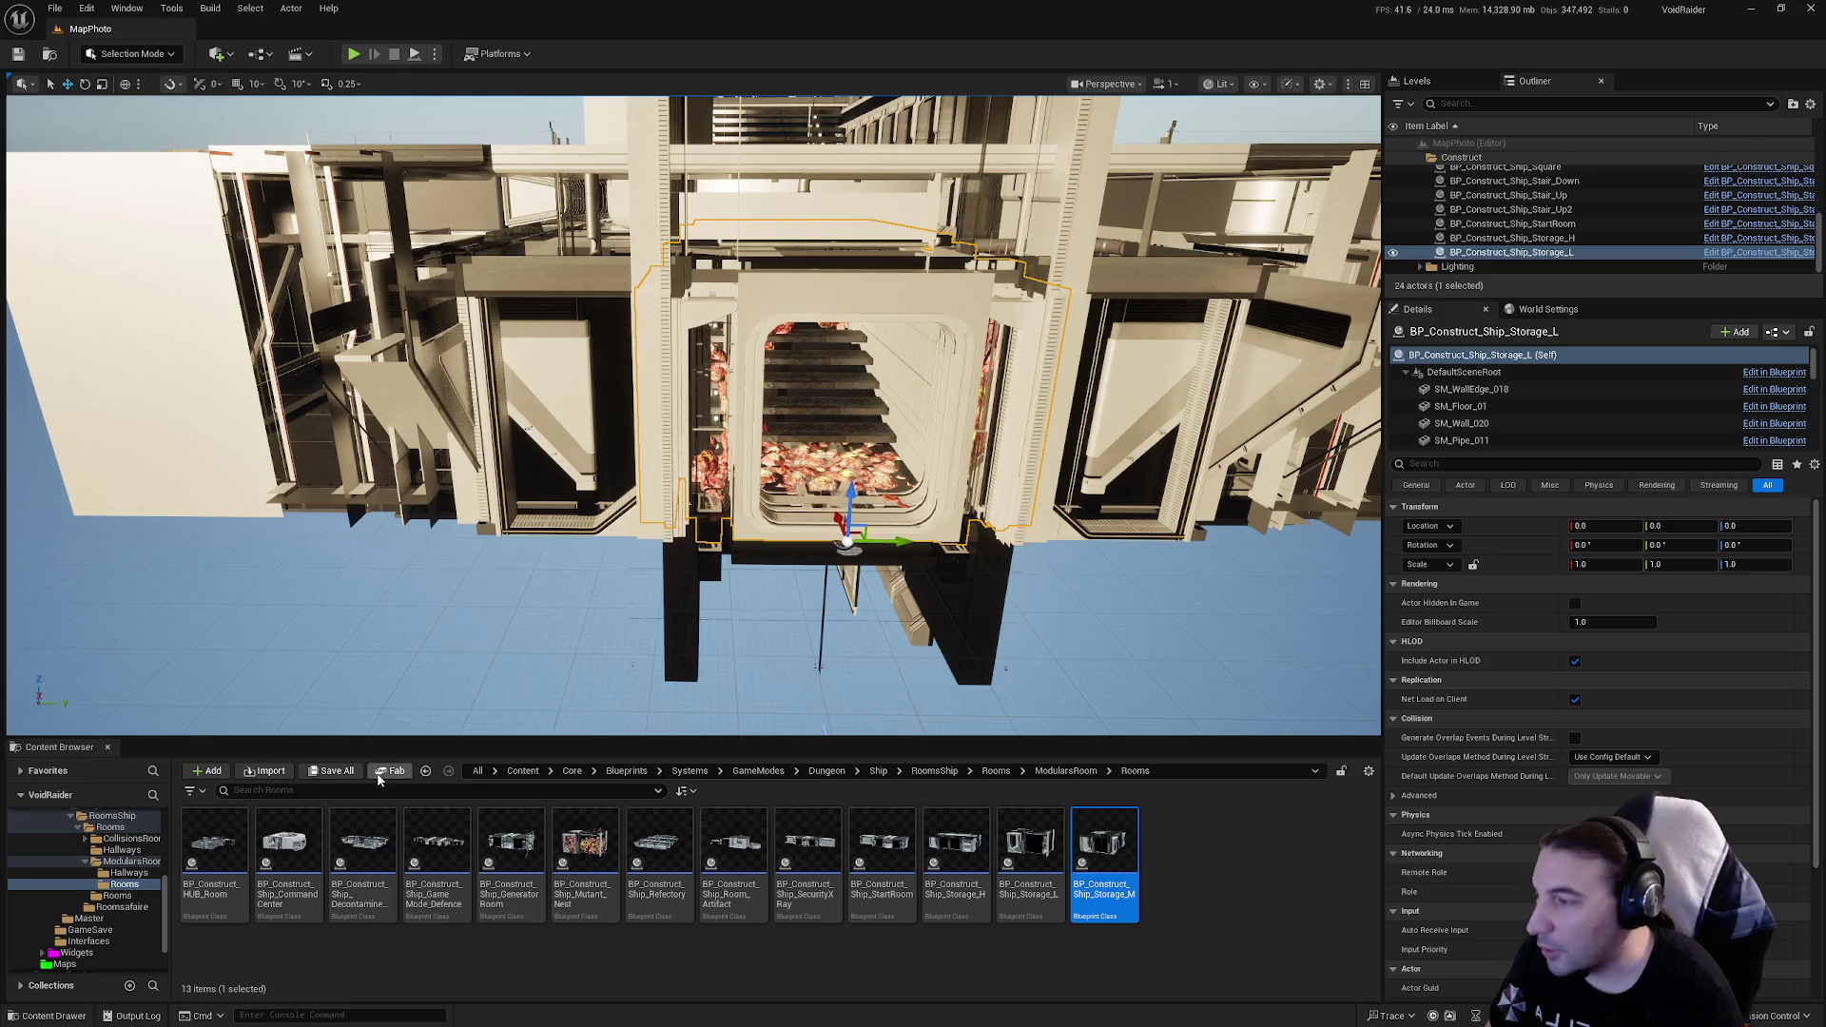
Step: Browse Core Assets and Projectiles in the Content Browser, ending on the Blueprints folder
{"action": "scroll", "coordinate": [143, 866], "scroll_direction": "up", "scroll_amount": 5}
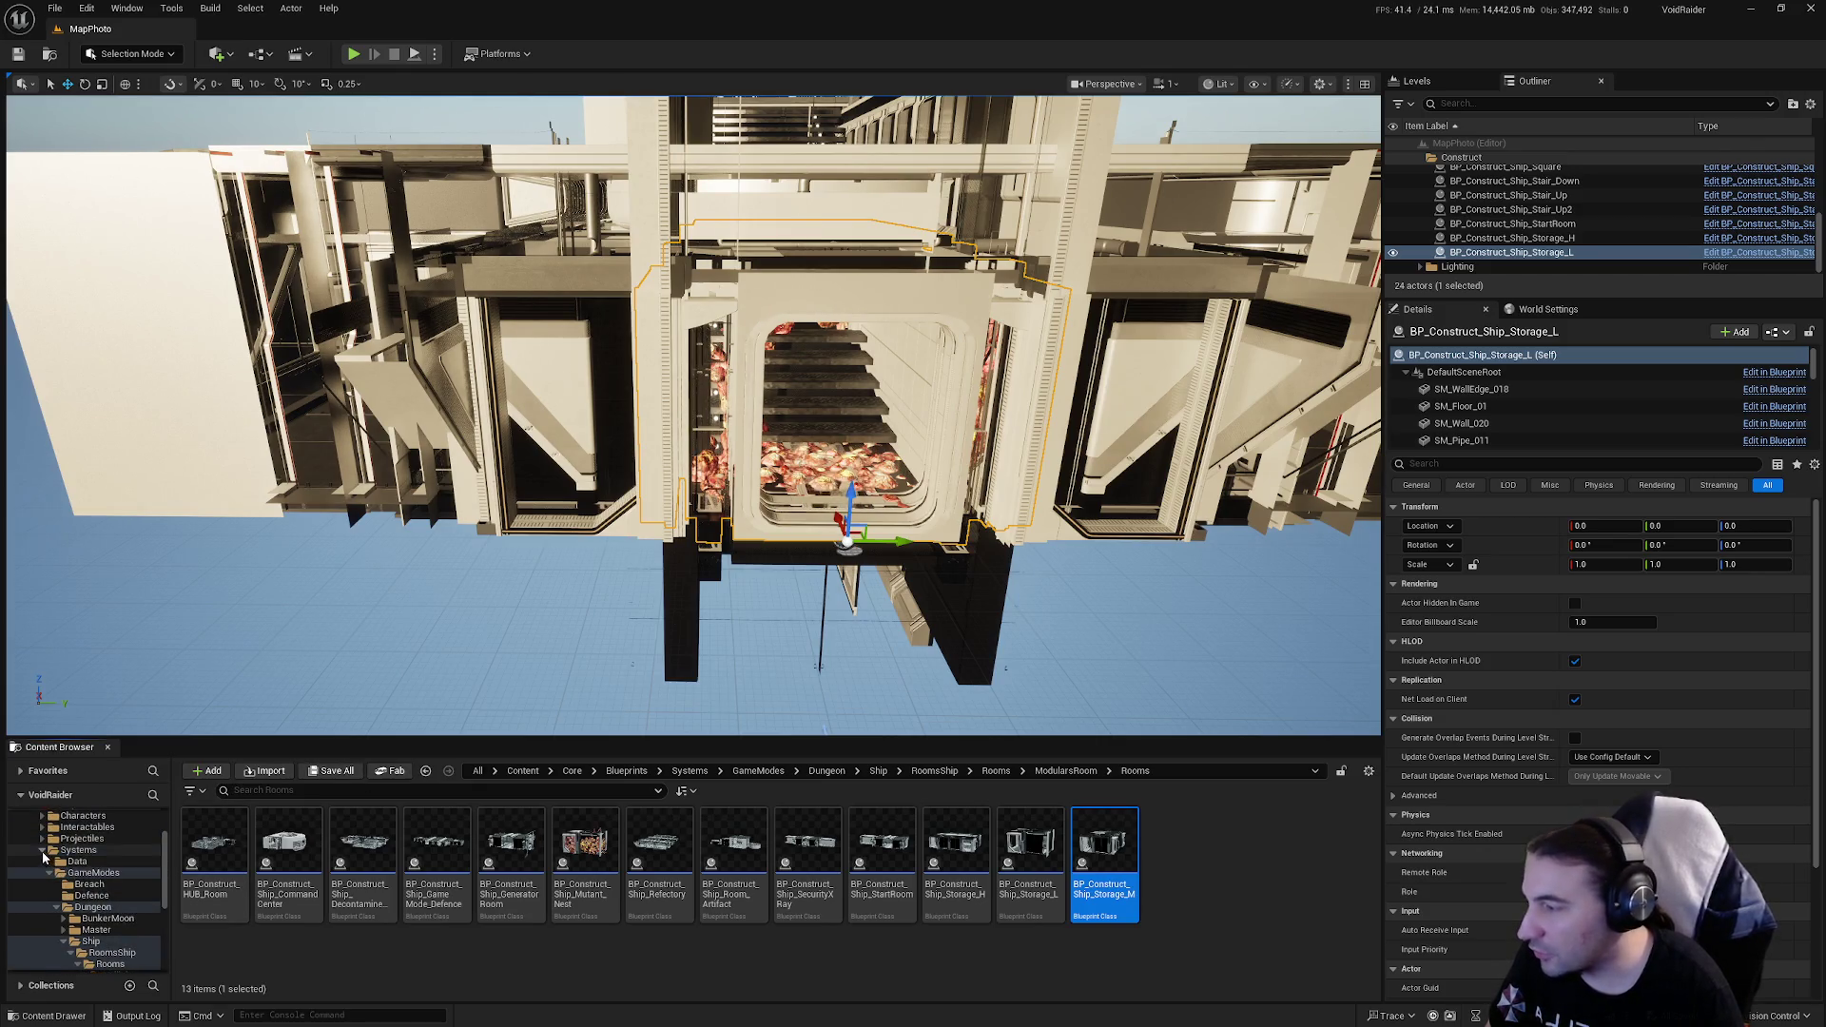
{"action": "left_click", "coordinate": [78, 886], "text": "ctrl"}
{"action": "scroll", "coordinate": [65, 871], "scroll_direction": "up", "scroll_amount": 3}
{"action": "left_click", "coordinate": [67, 861]}
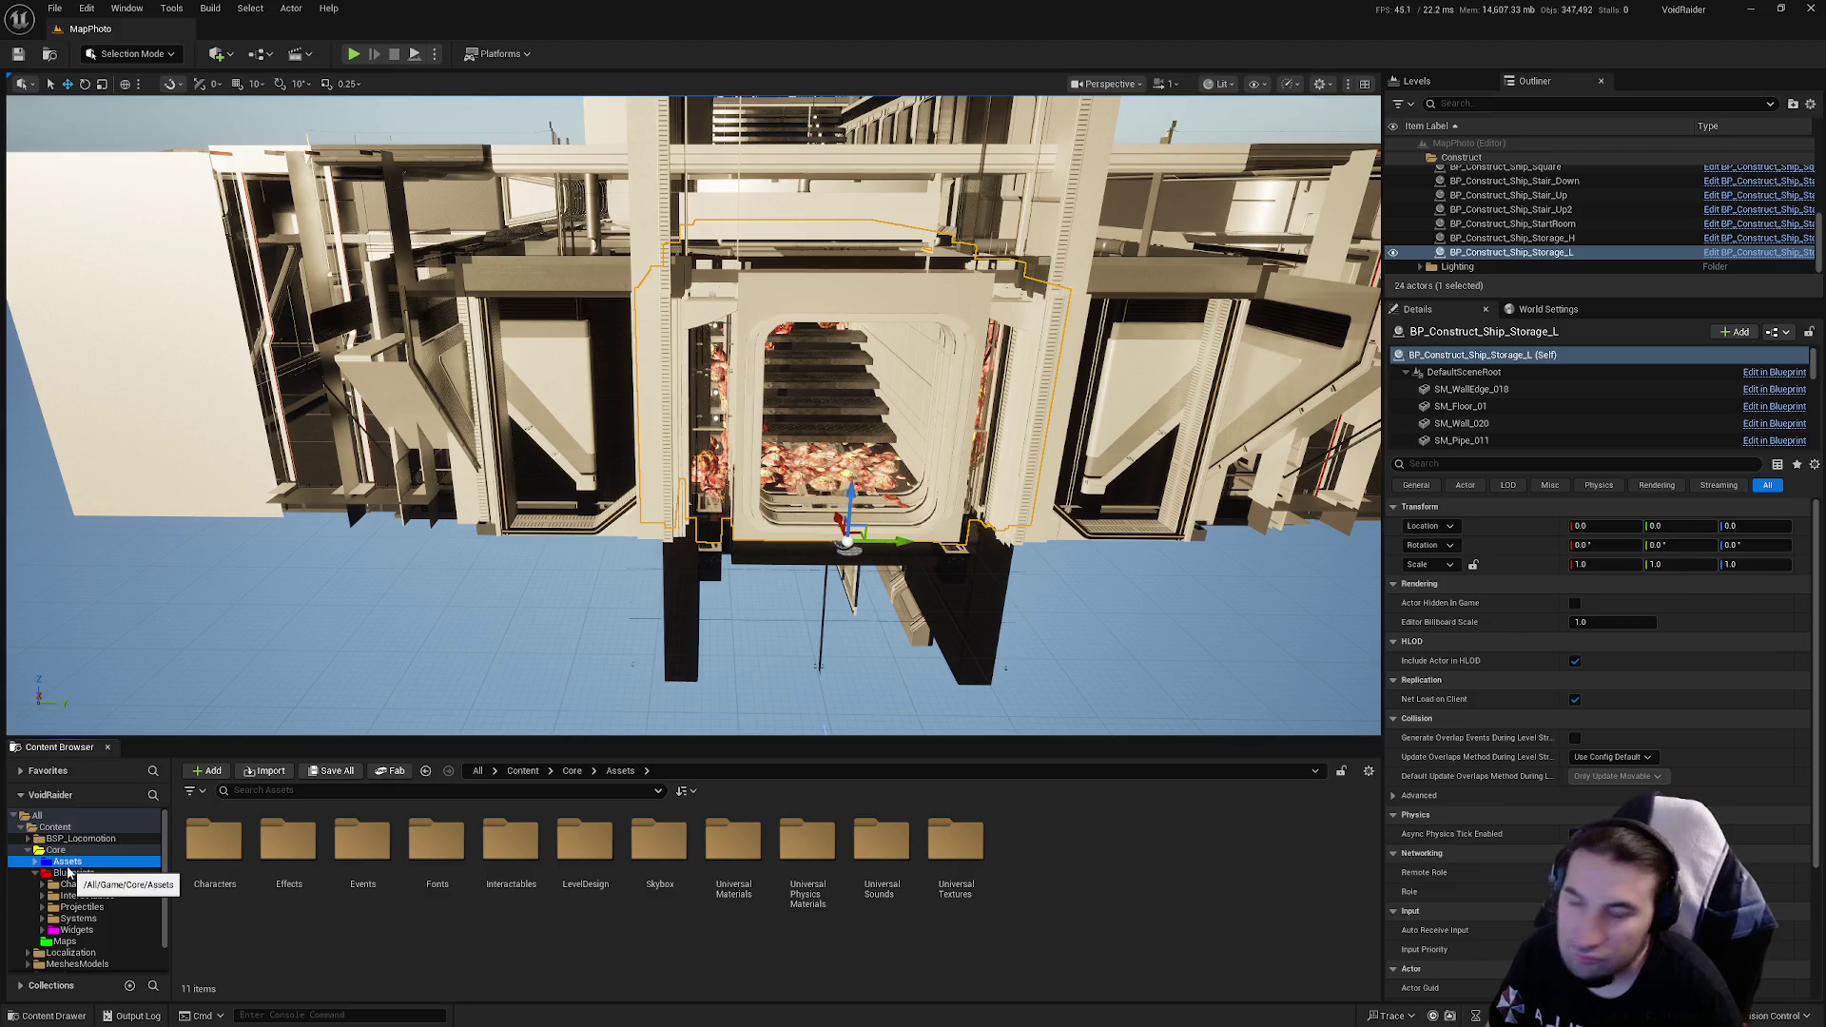
{"action": "left_click", "coordinate": [81, 907]}
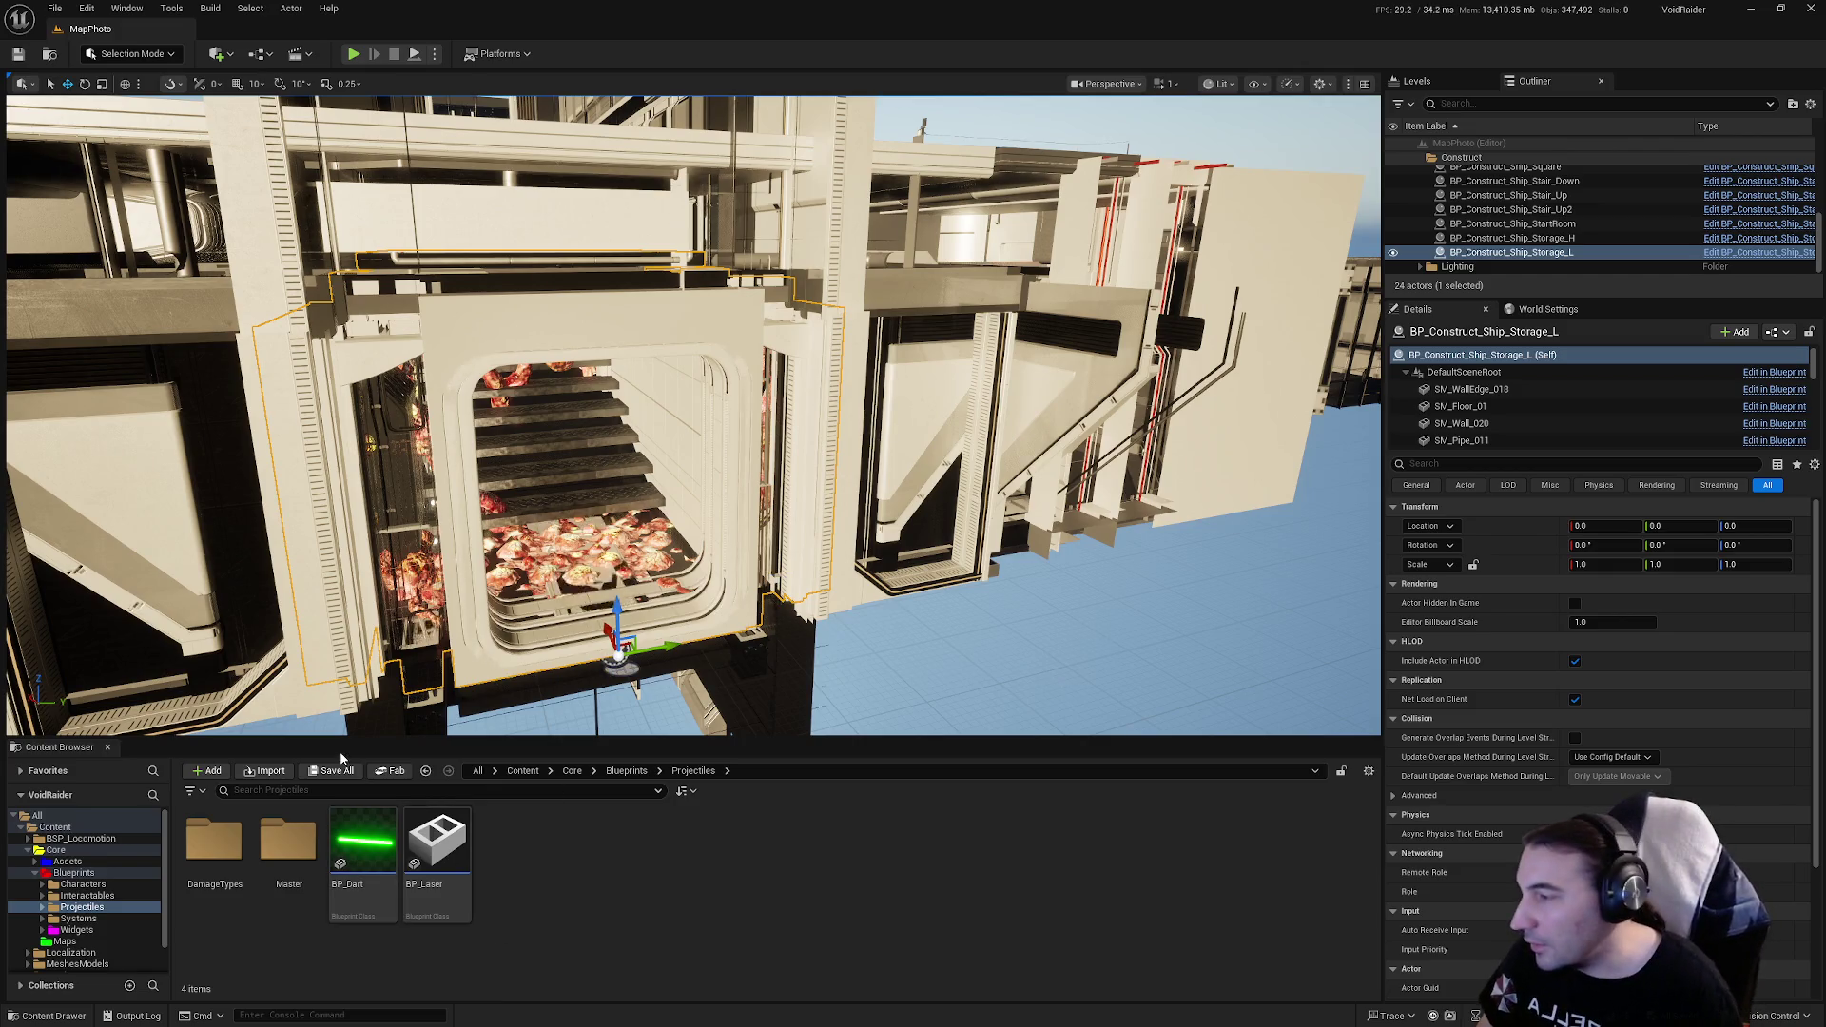
{"action": "left_click", "coordinate": [36, 872]}
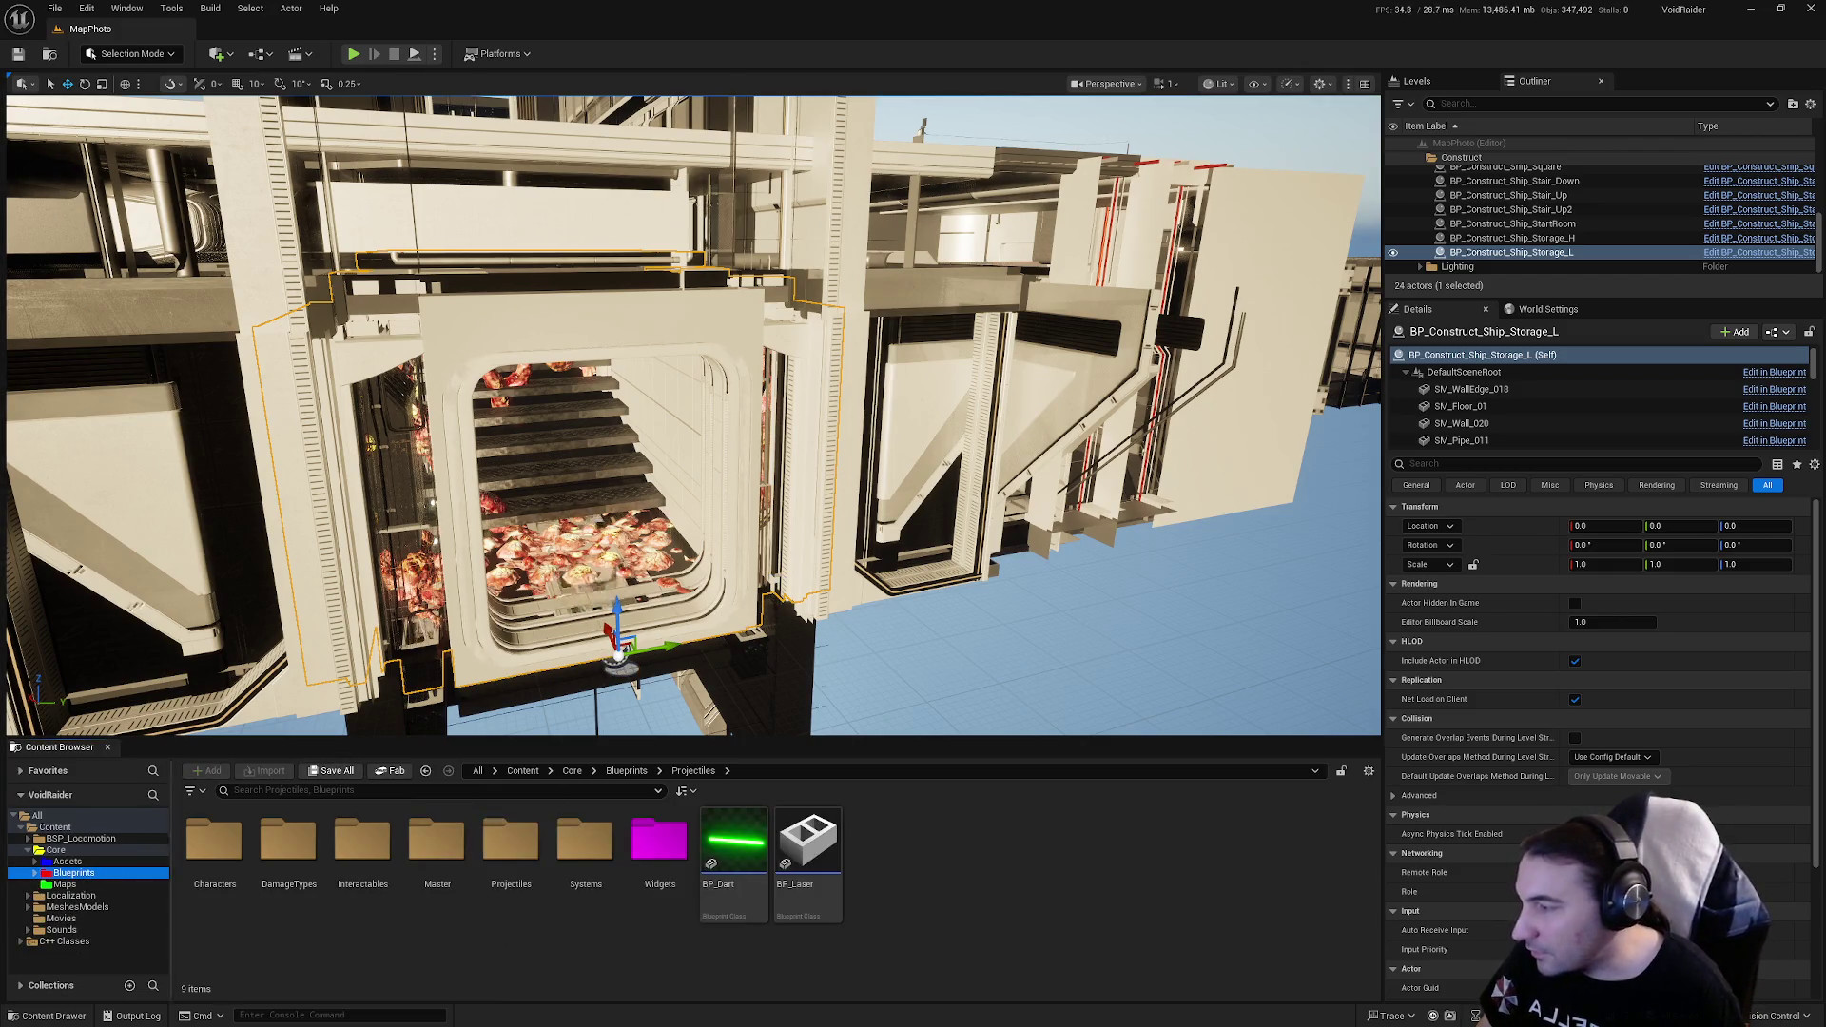
Step: Orbit the camera around the Storage_L room, then bring up the Windows Start menu
{"action": "left_click_drag", "start_coordinate": [692, 415], "coordinate": [991, 437]}
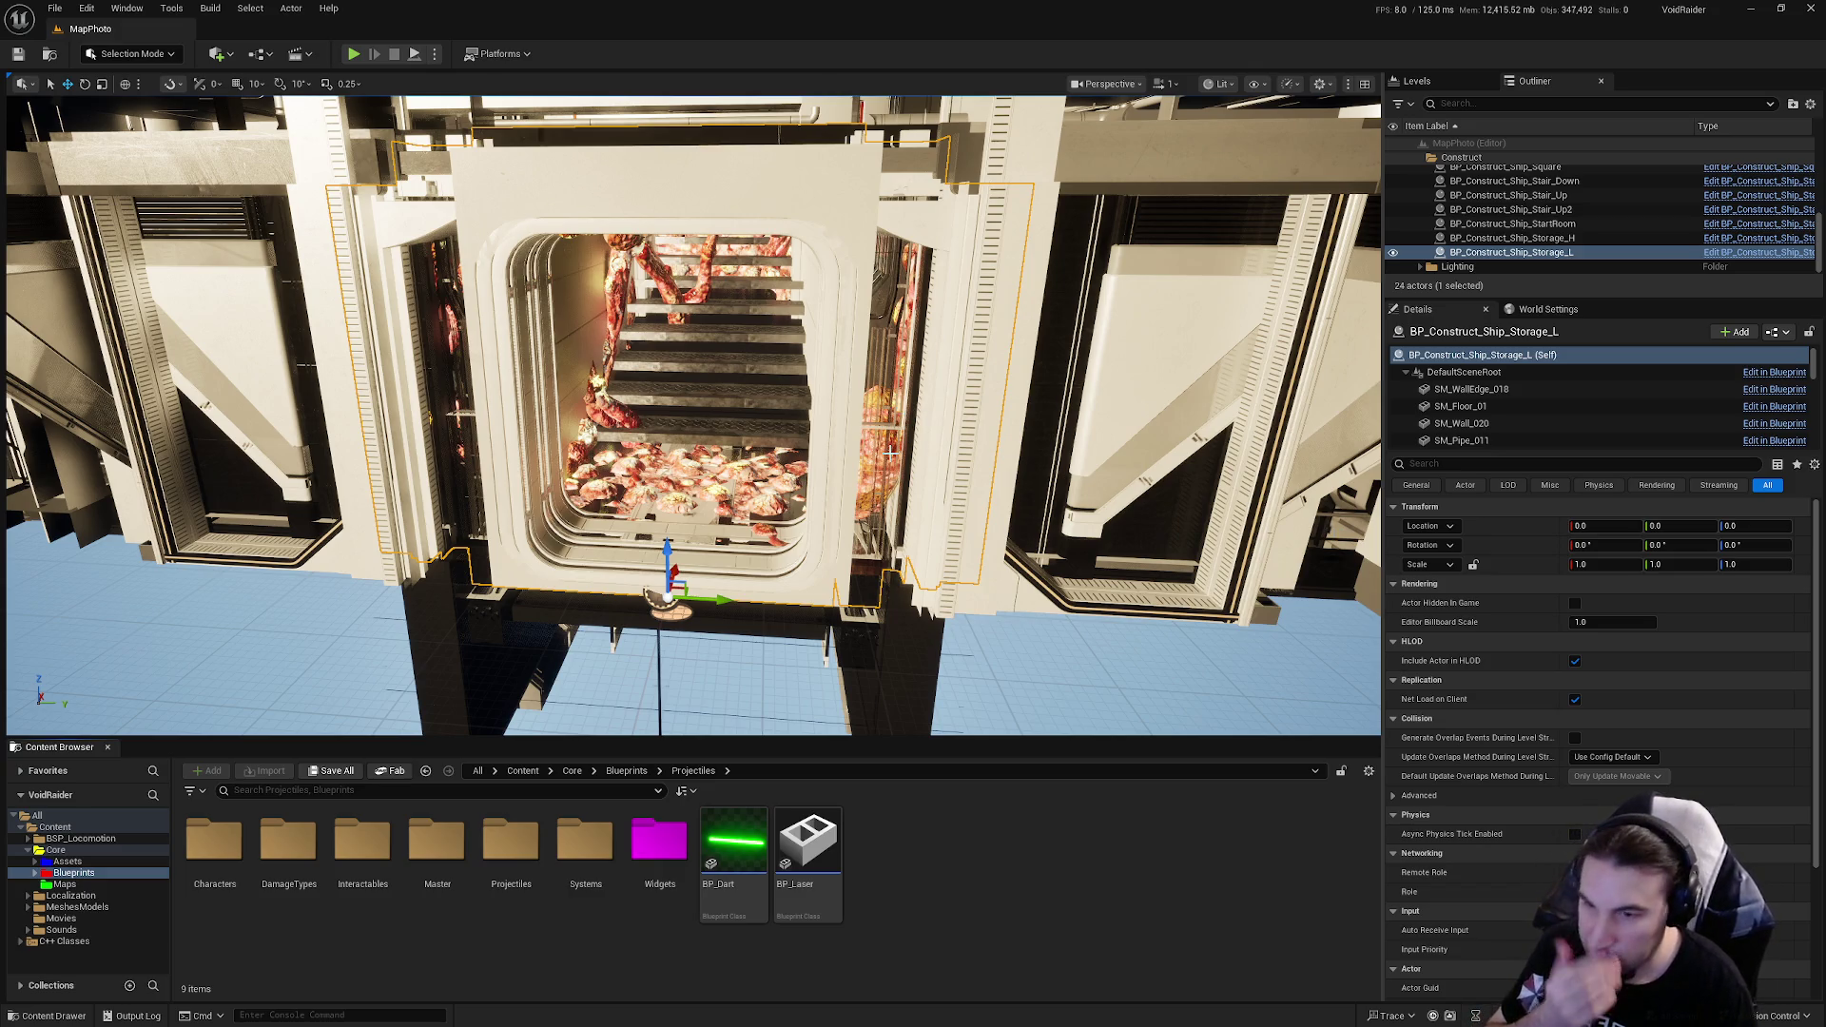
{"action": "key", "text": "super"}
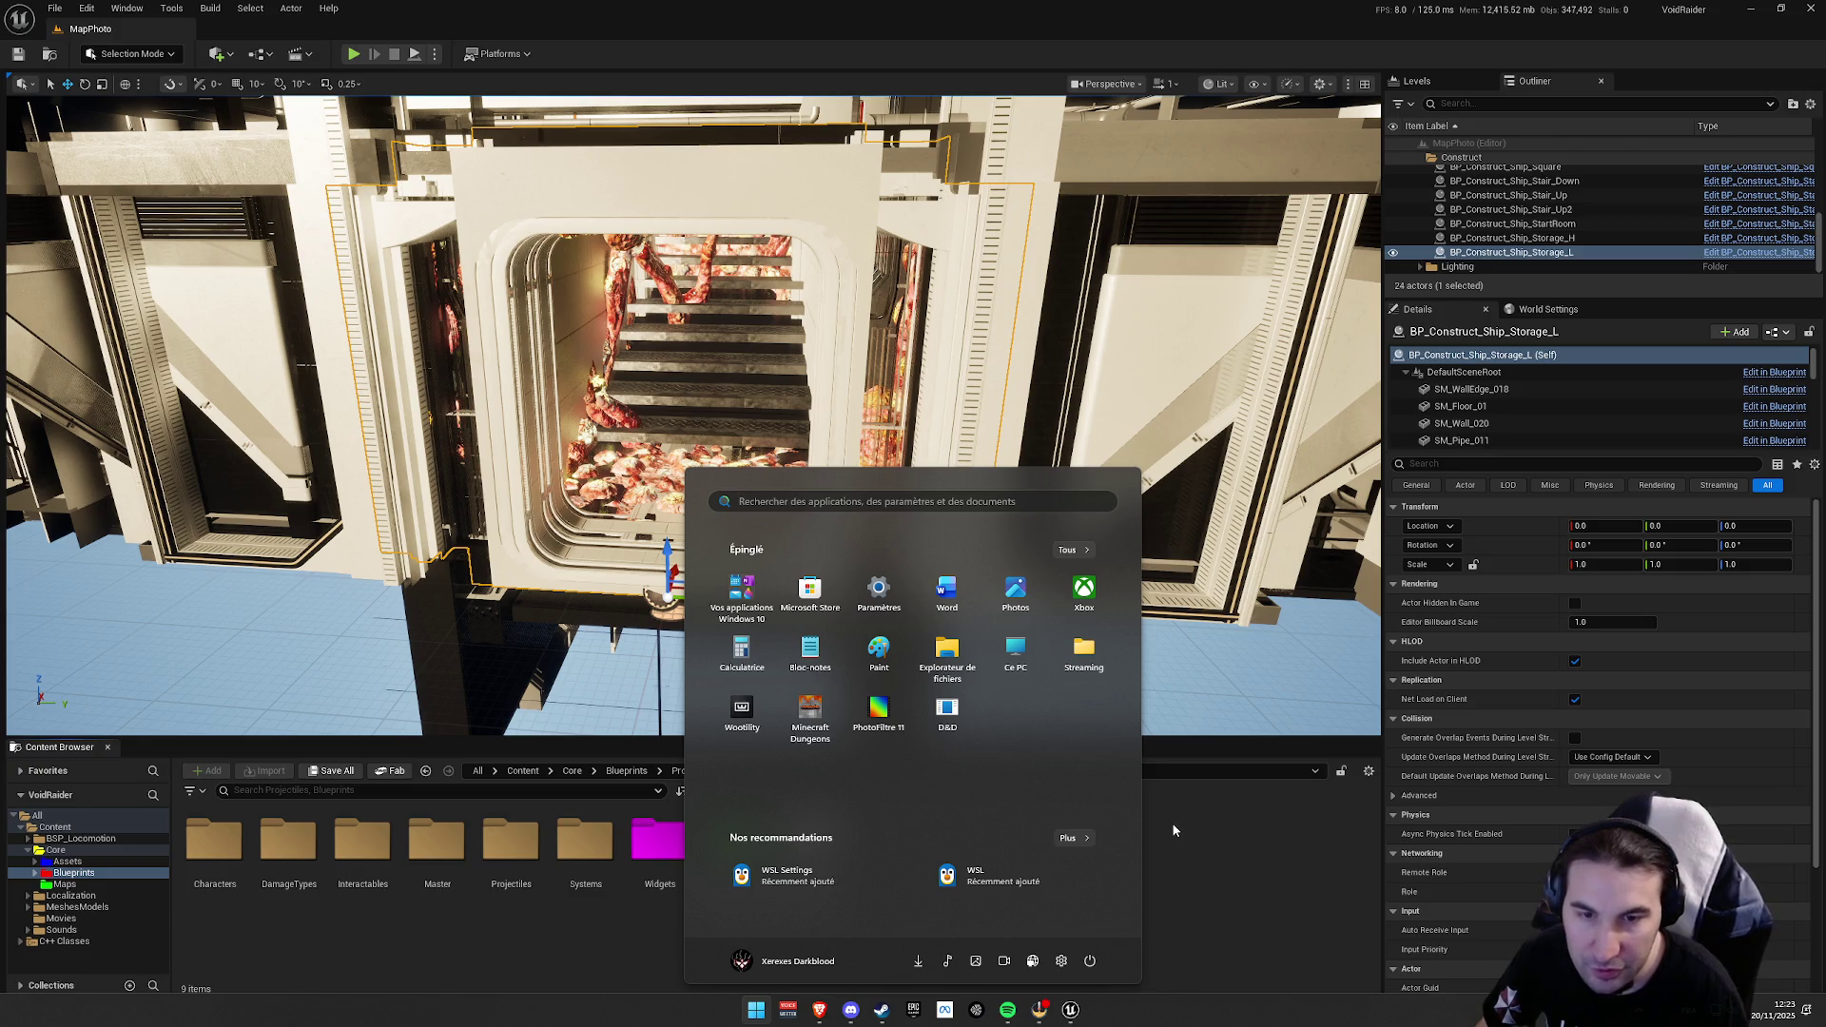
{"action": "key", "text": "super"}
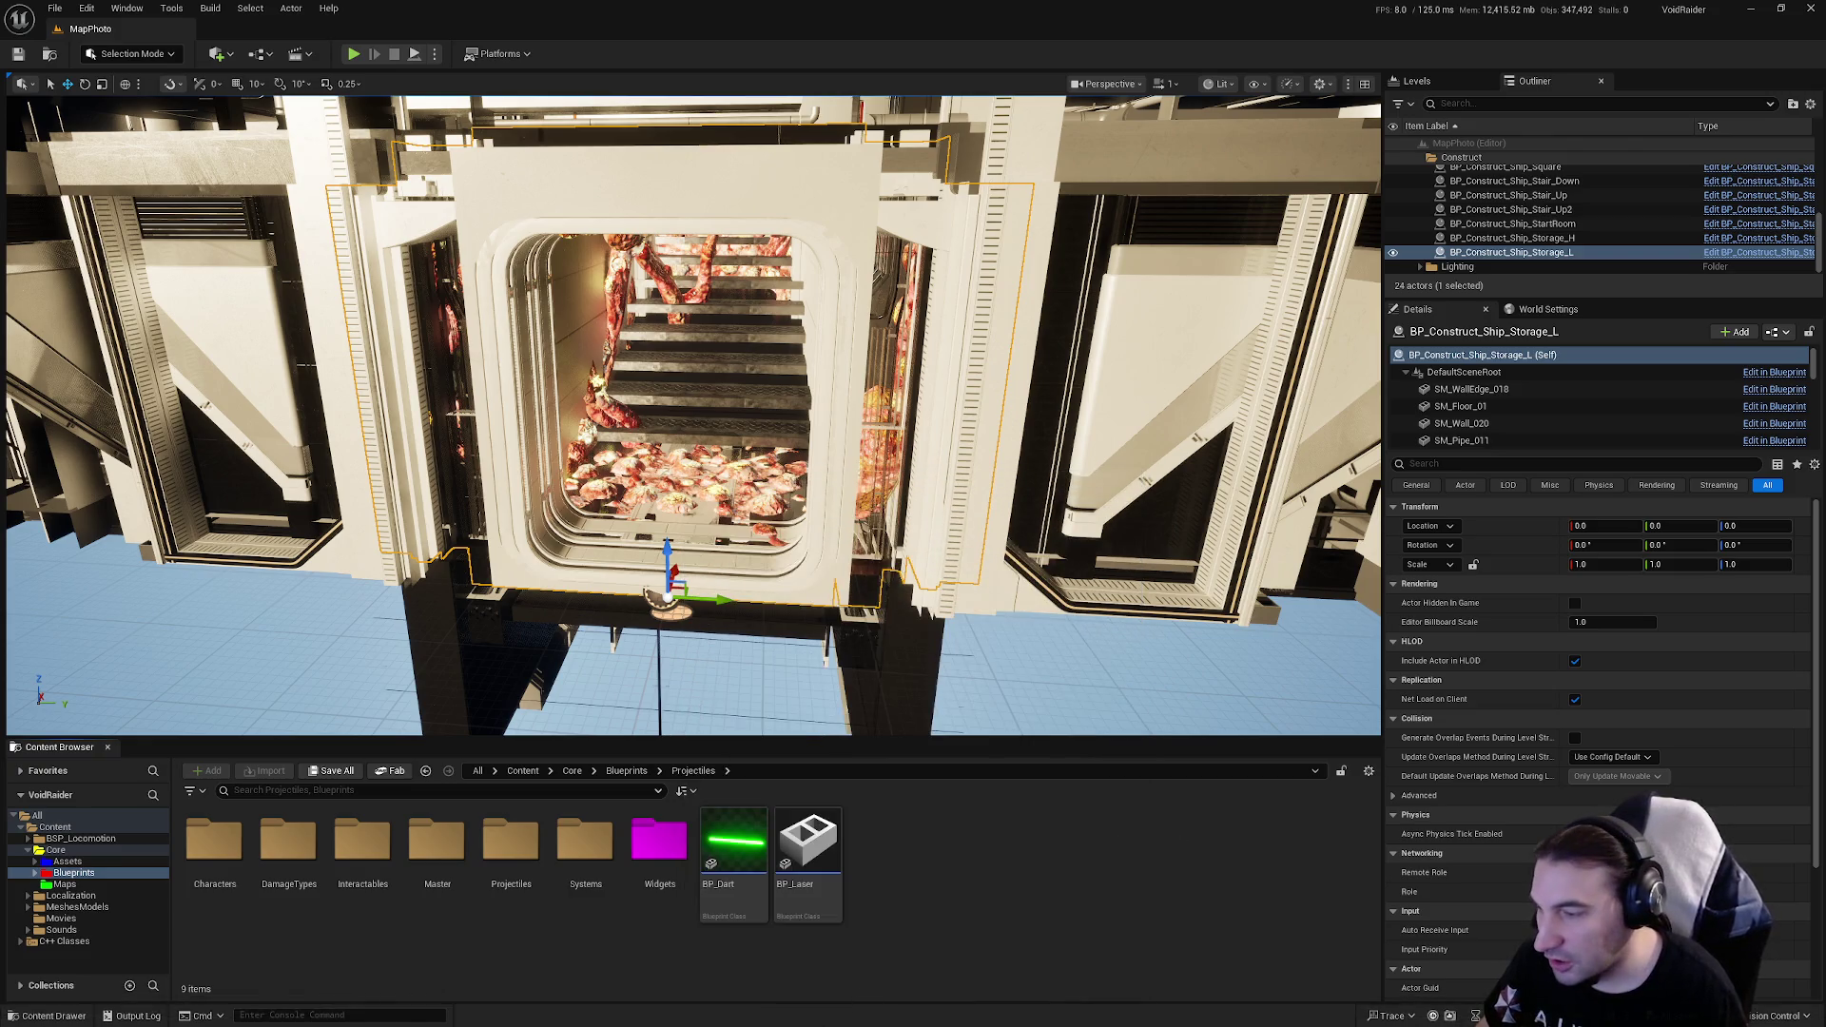
{"action": "key", "text": "super"}
{"action": "key", "text": "super"}
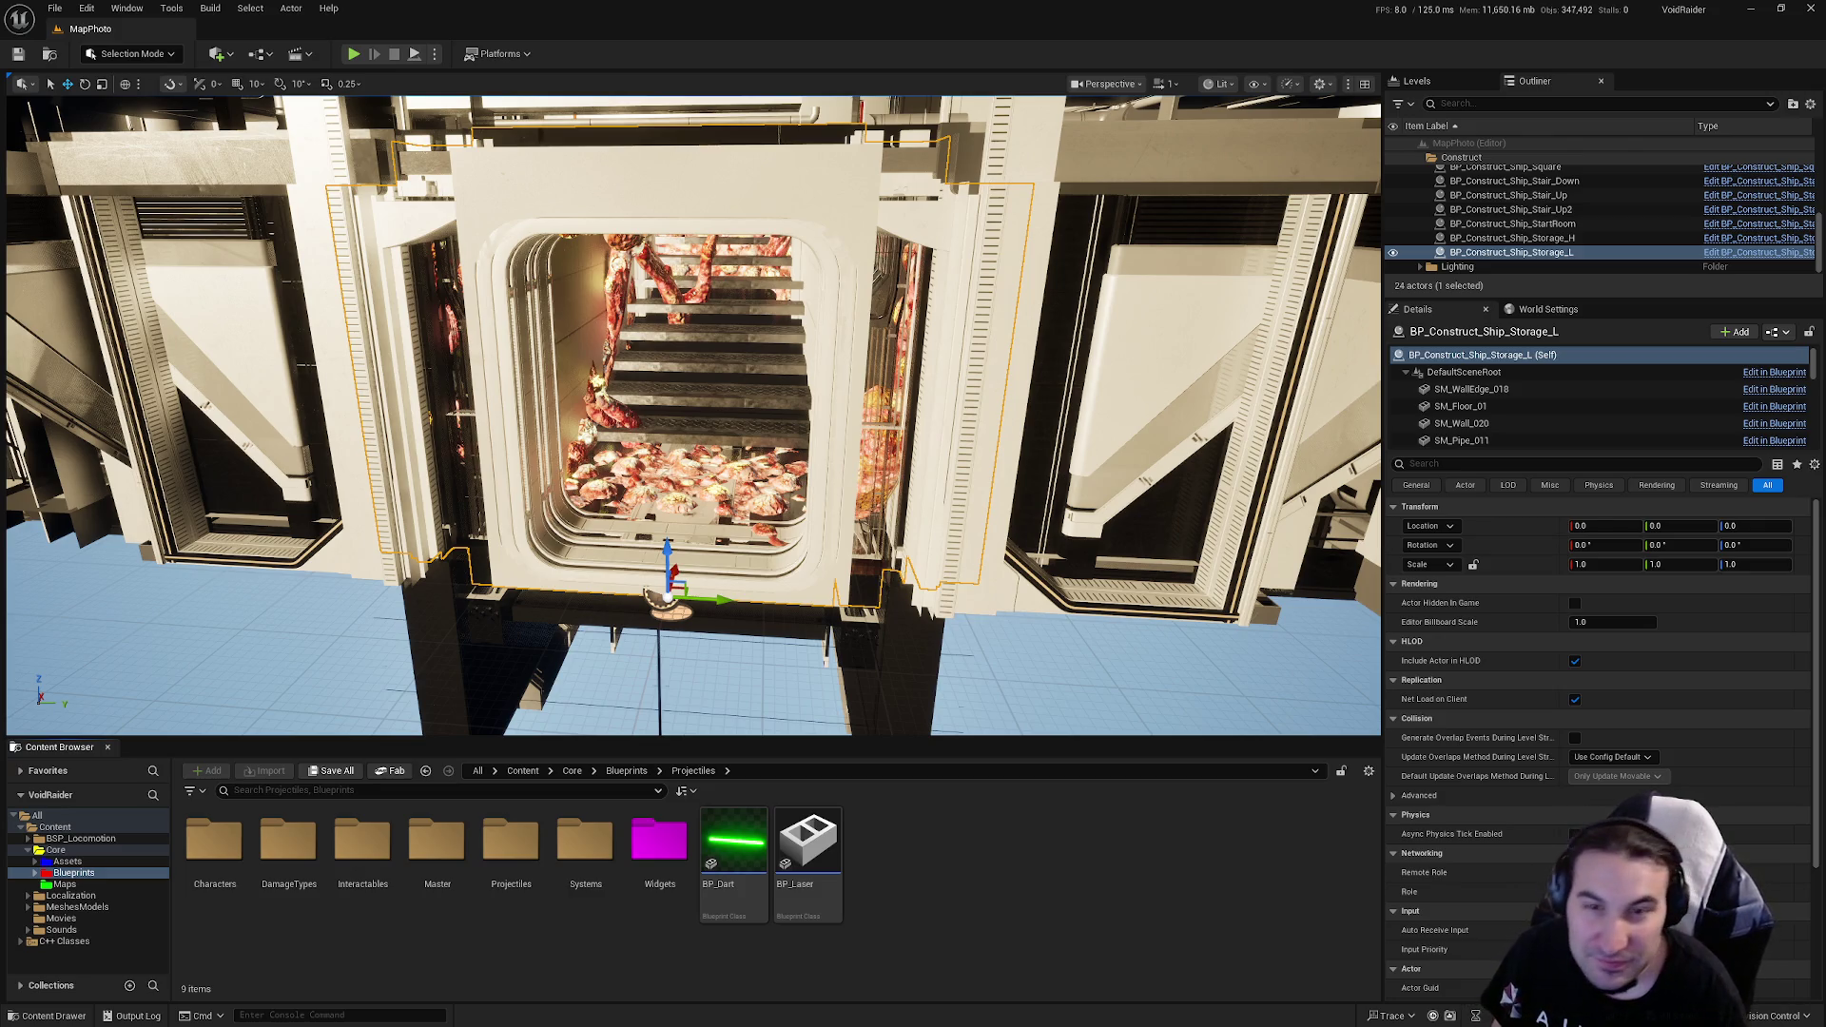
{"action": "key", "text": "super"}
Step: Close the Start menu and browse Core Assets into the LevelDesign folder
{"action": "left_click", "coordinate": [791, 1014]}
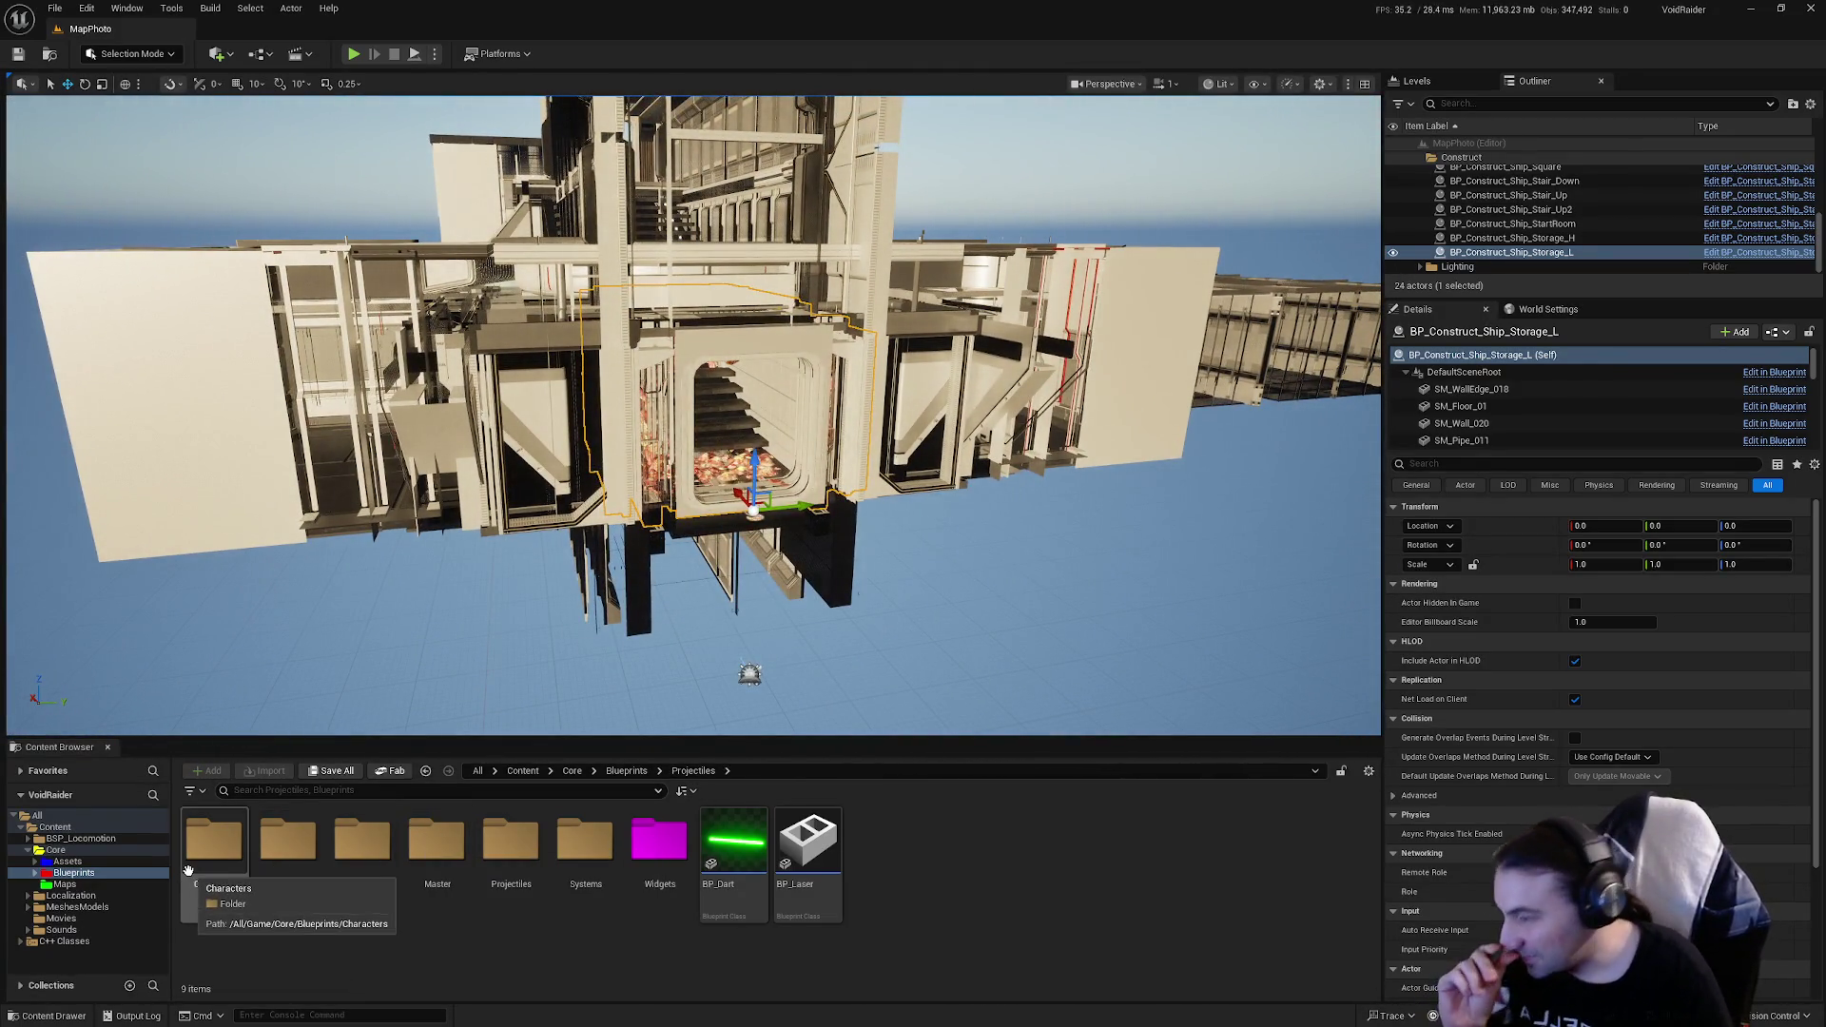
{"action": "left_click", "coordinate": [67, 861]}
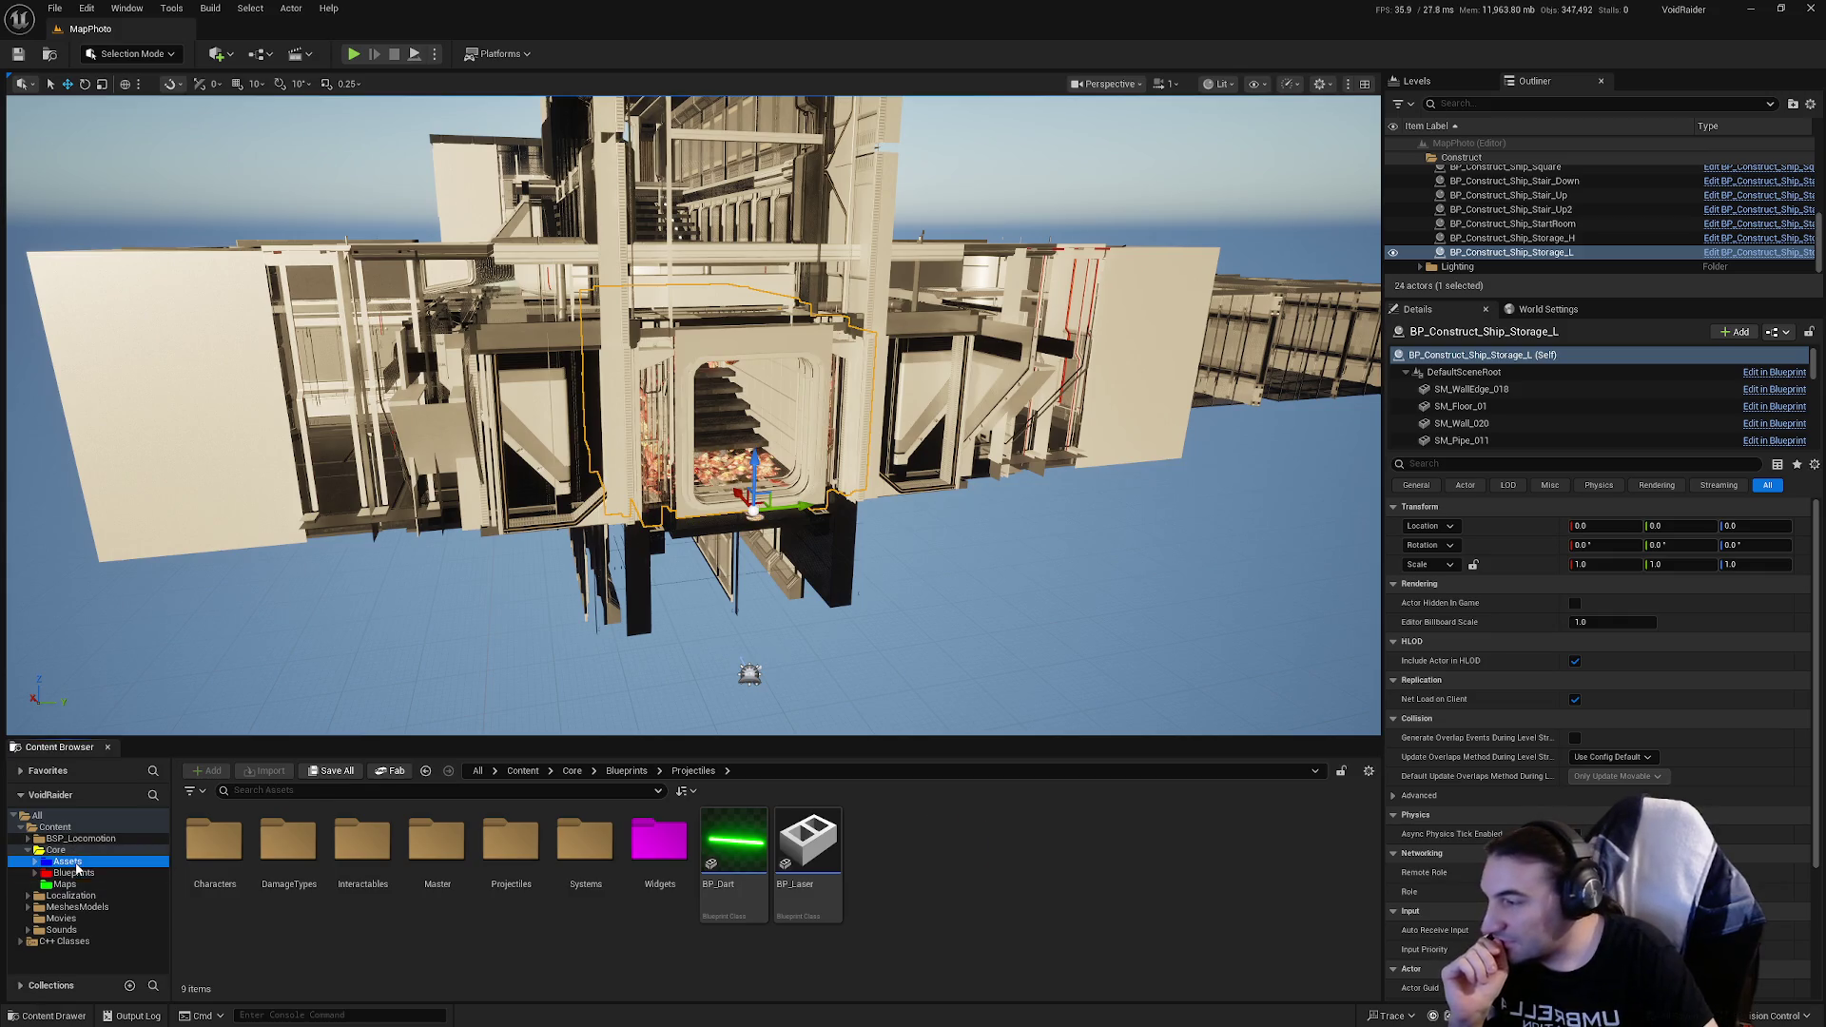
{"action": "double_click", "coordinate": [599, 871]}
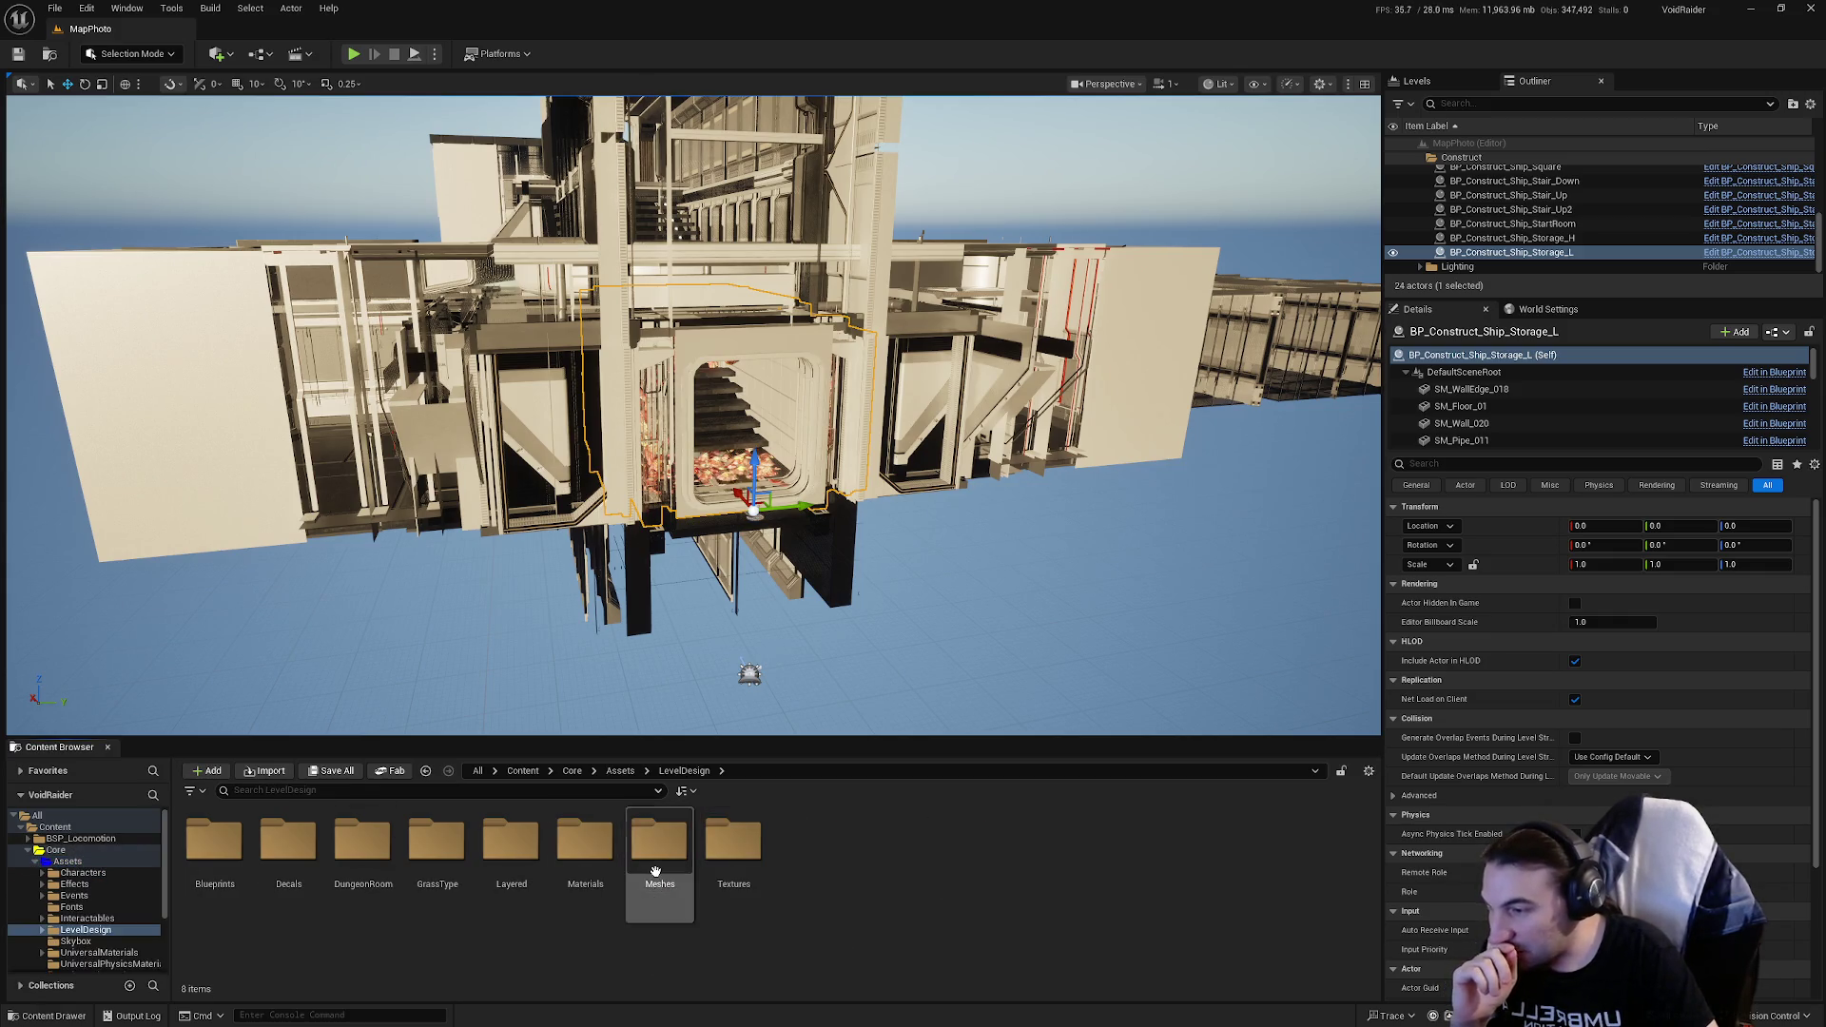
{"action": "double_click", "coordinate": [660, 842]}
{"action": "scroll", "coordinate": [205, 874], "scroll_direction": "down", "scroll_amount": 2}
{"action": "scroll", "coordinate": [205, 873], "scroll_direction": "up", "scroll_amount": 2}
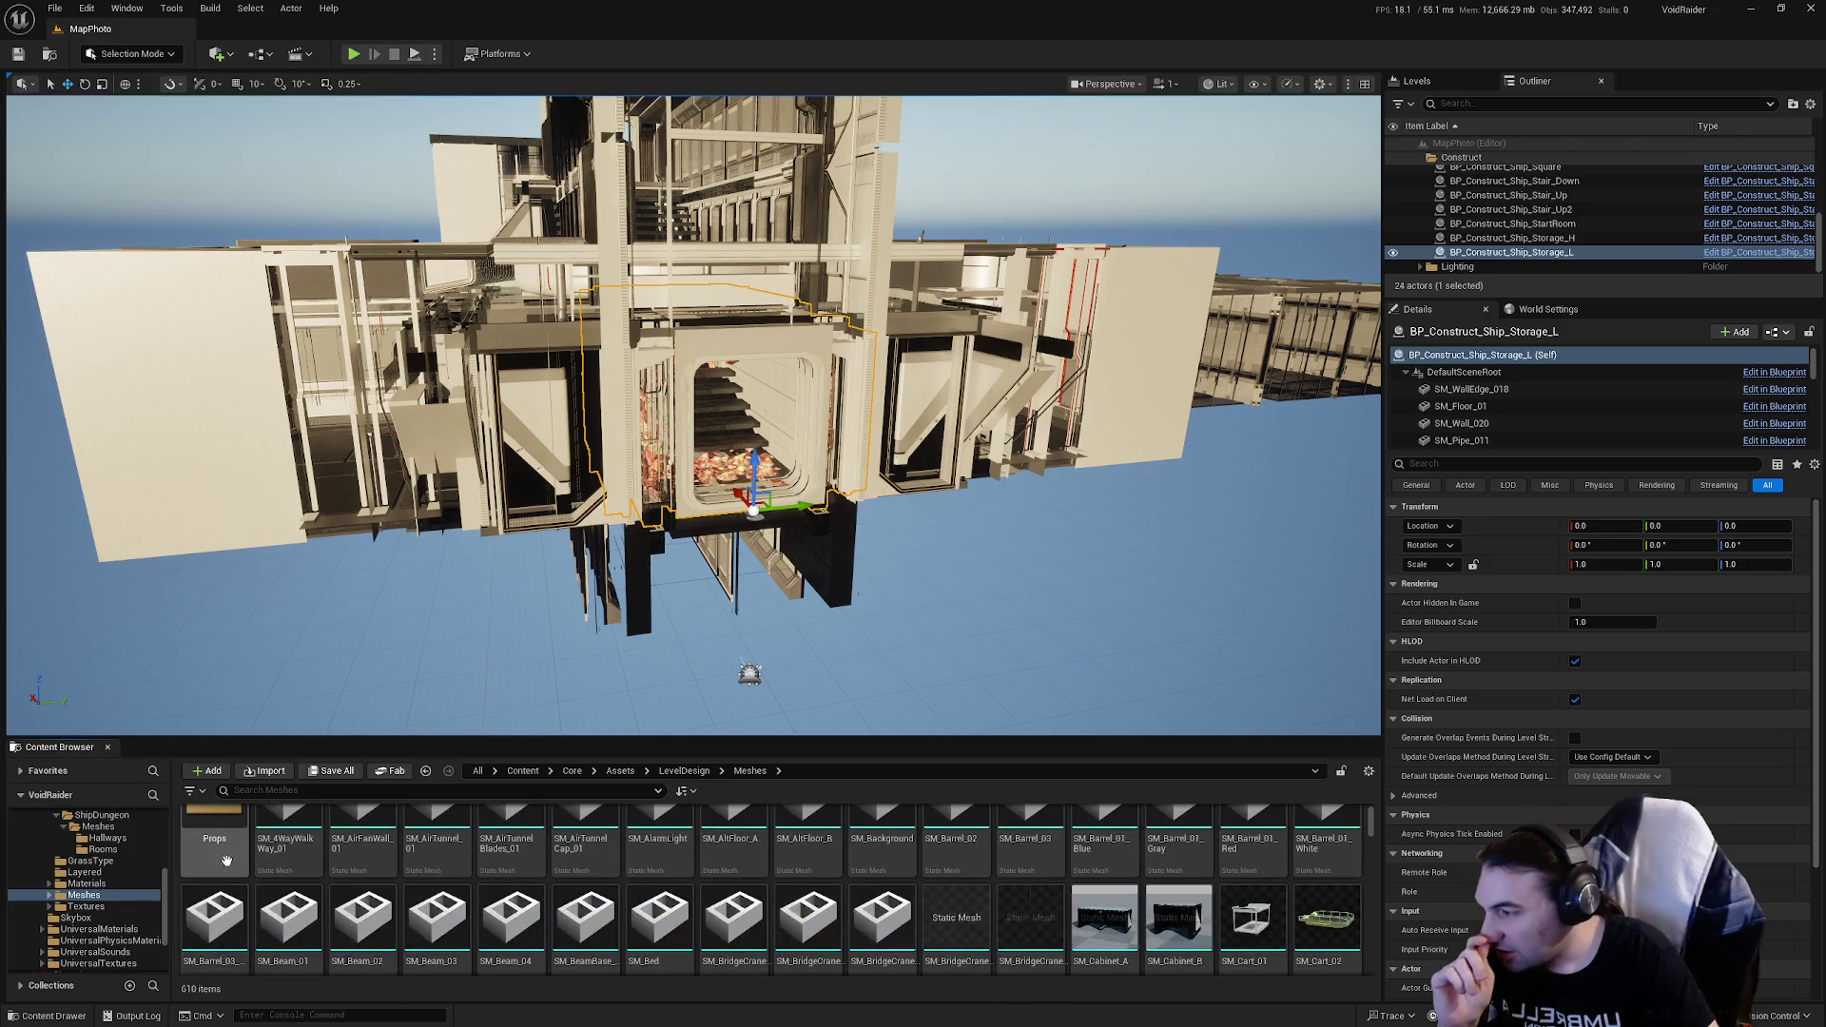
{"action": "key", "text": "alt+Left"}
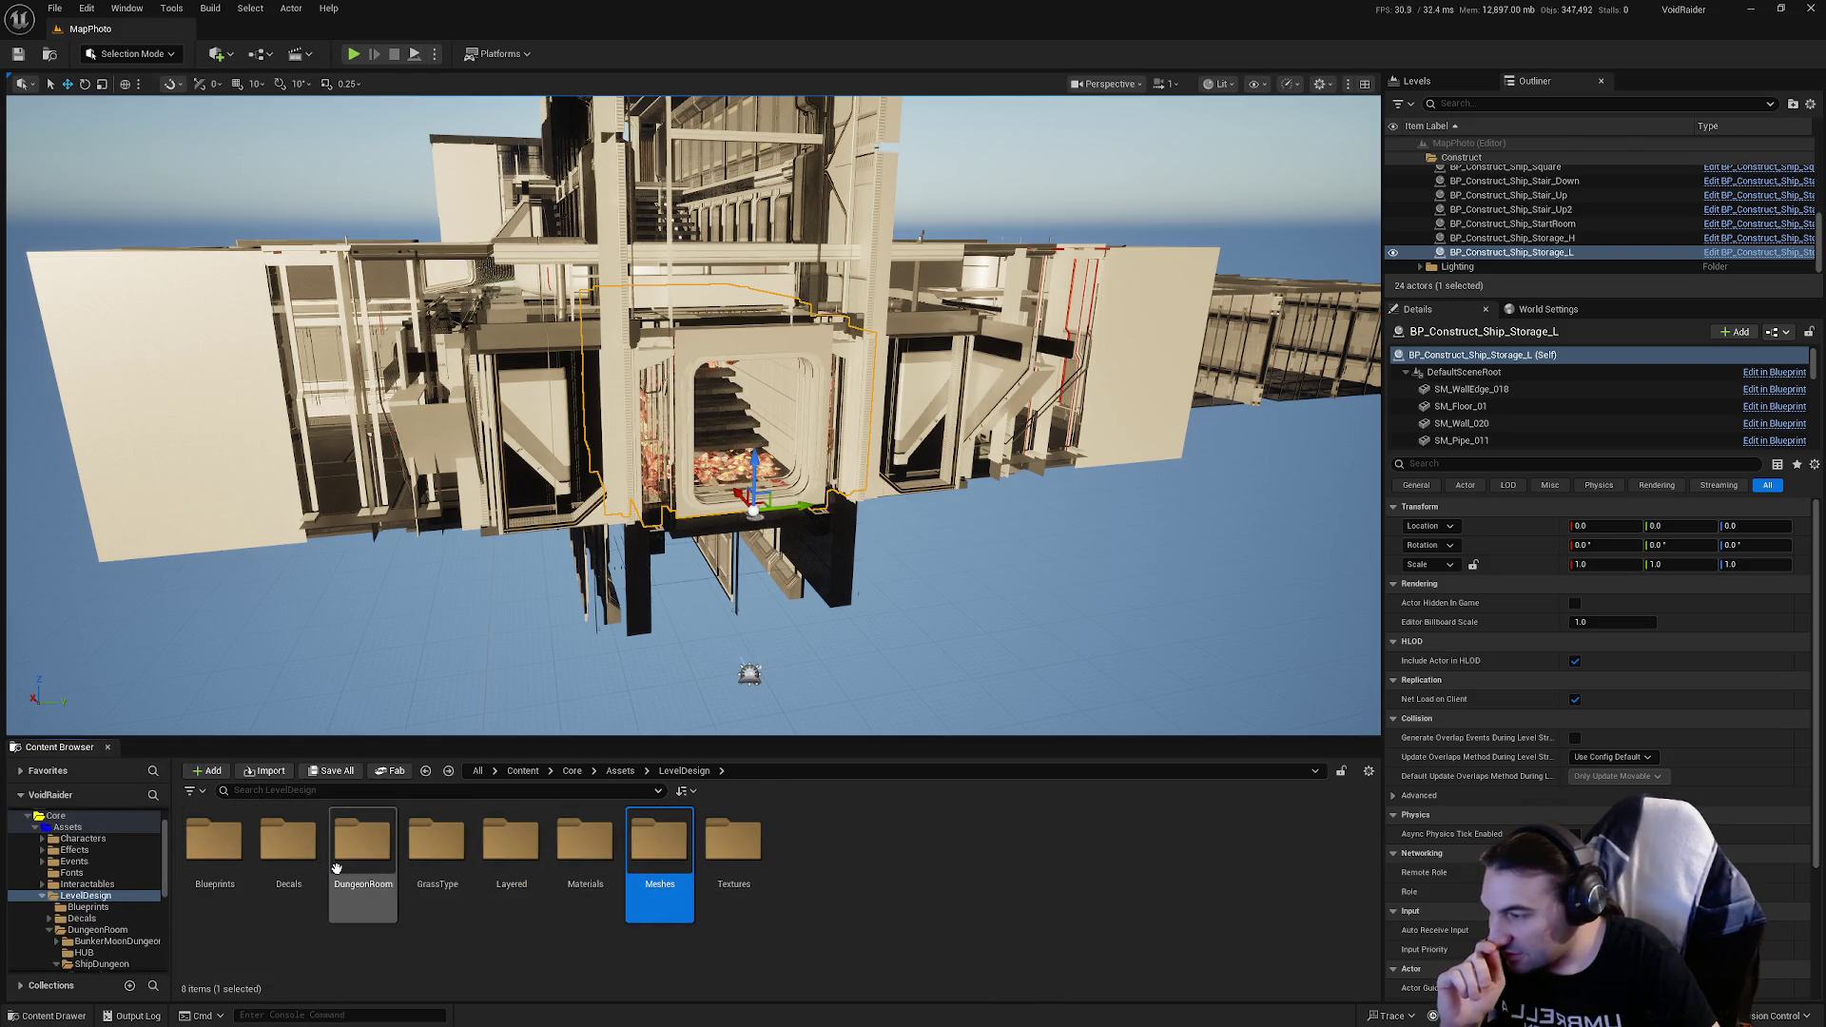
Step: Go through DungeonRoom > ShipDungeon > Meshes > Rooms and open SM_MERGED_Ship_Storage_L
{"action": "double_click", "coordinate": [362, 841]}
{"action": "double_click", "coordinate": [362, 841]}
{"action": "double_click", "coordinate": [242, 856]}
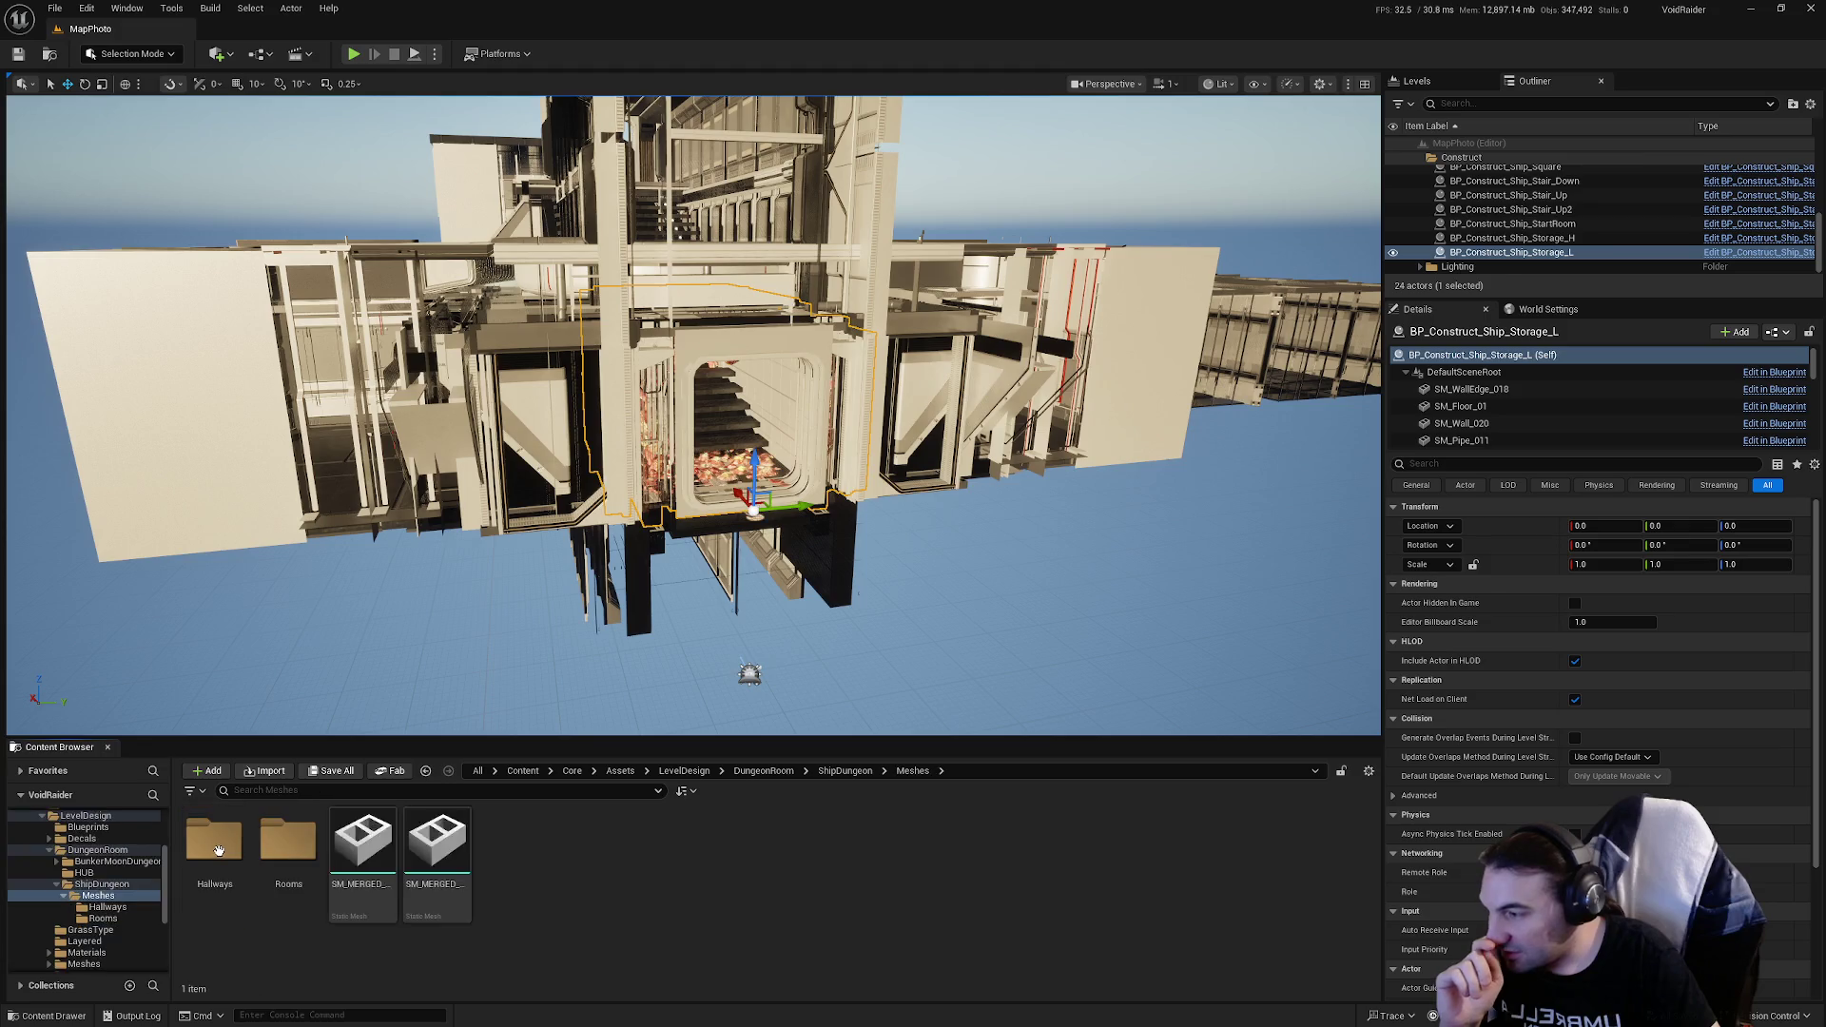
{"action": "double_click", "coordinate": [285, 846]}
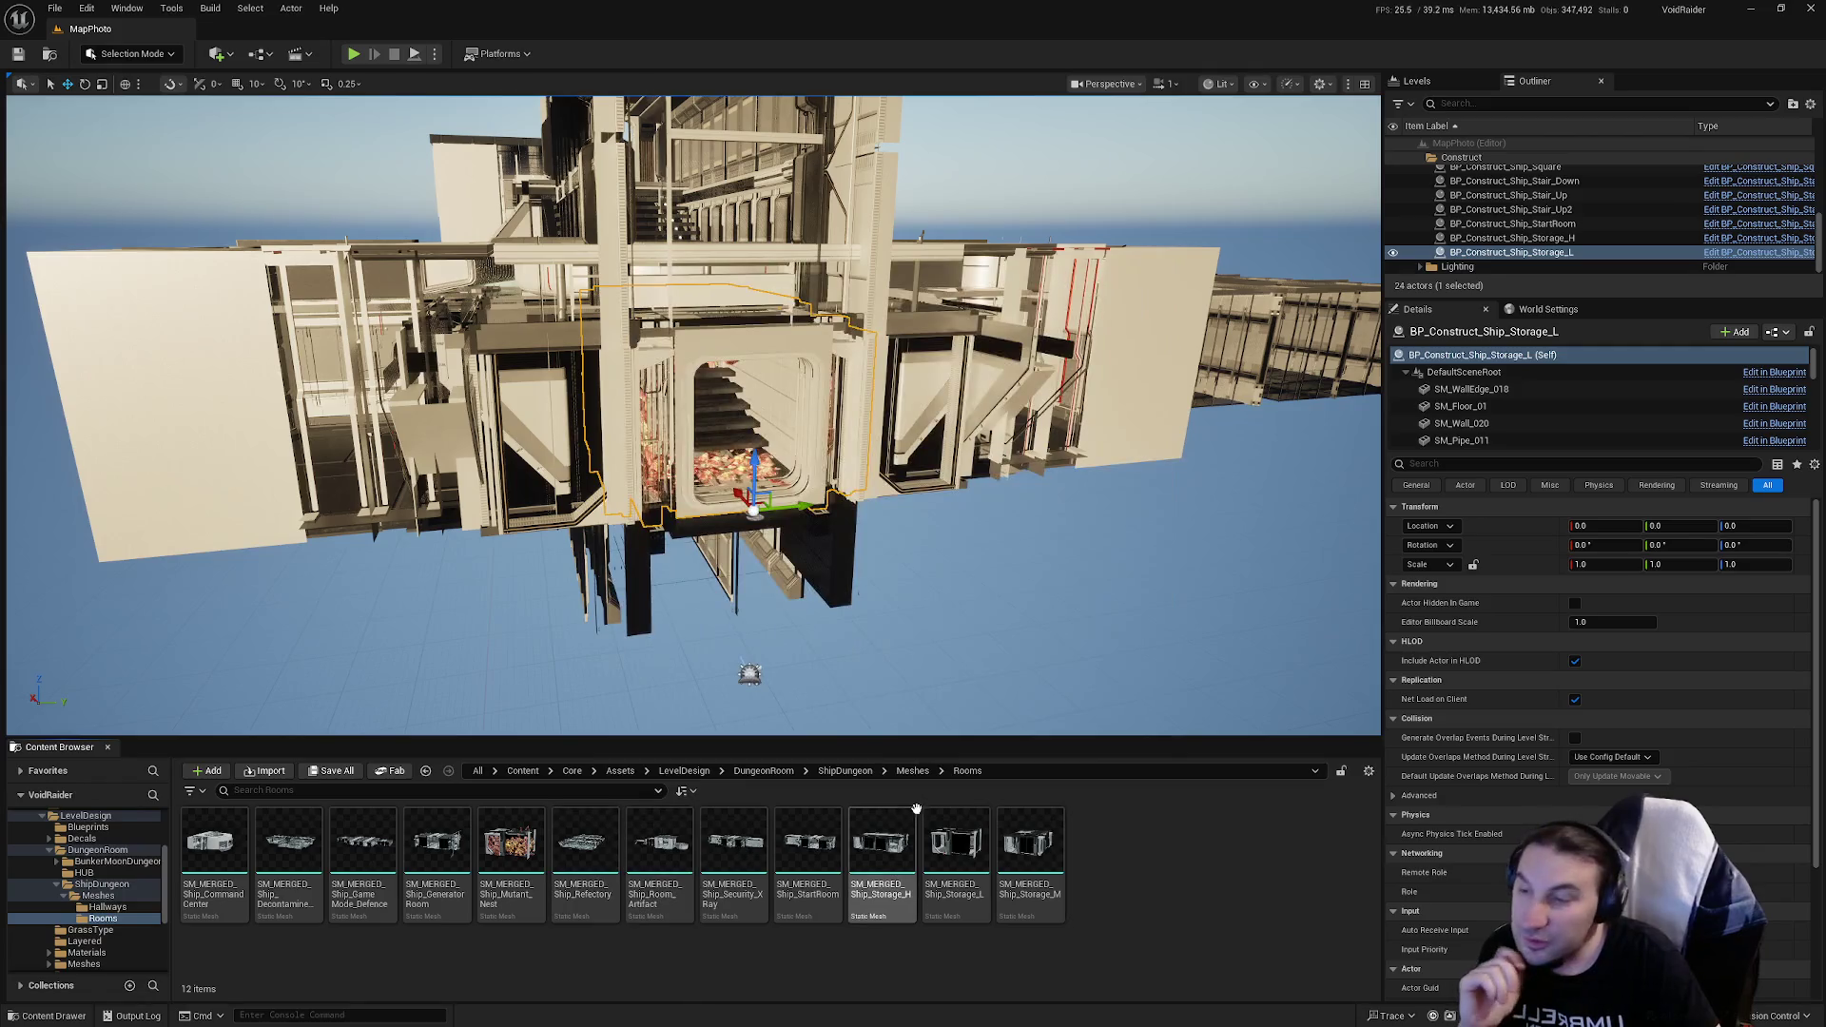
{"action": "mouse_move", "coordinate": [954, 858]}
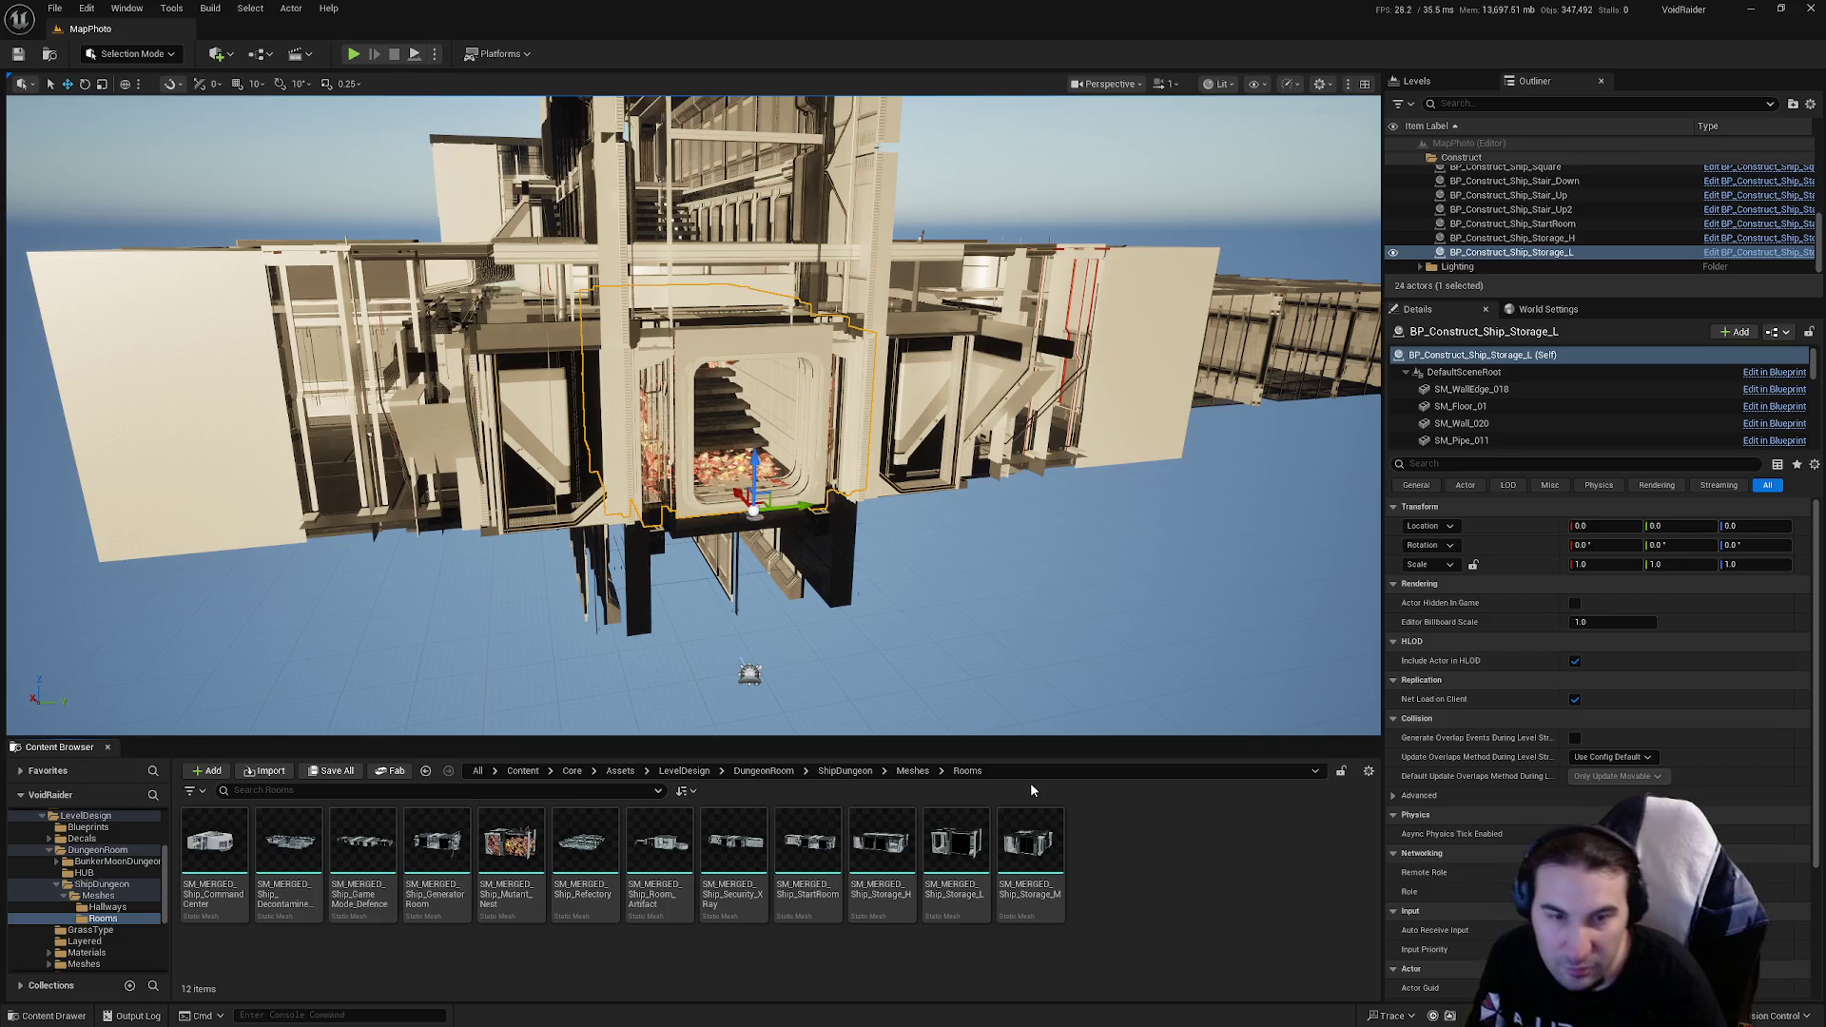
{"action": "mouse_move", "coordinate": [990, 806]}
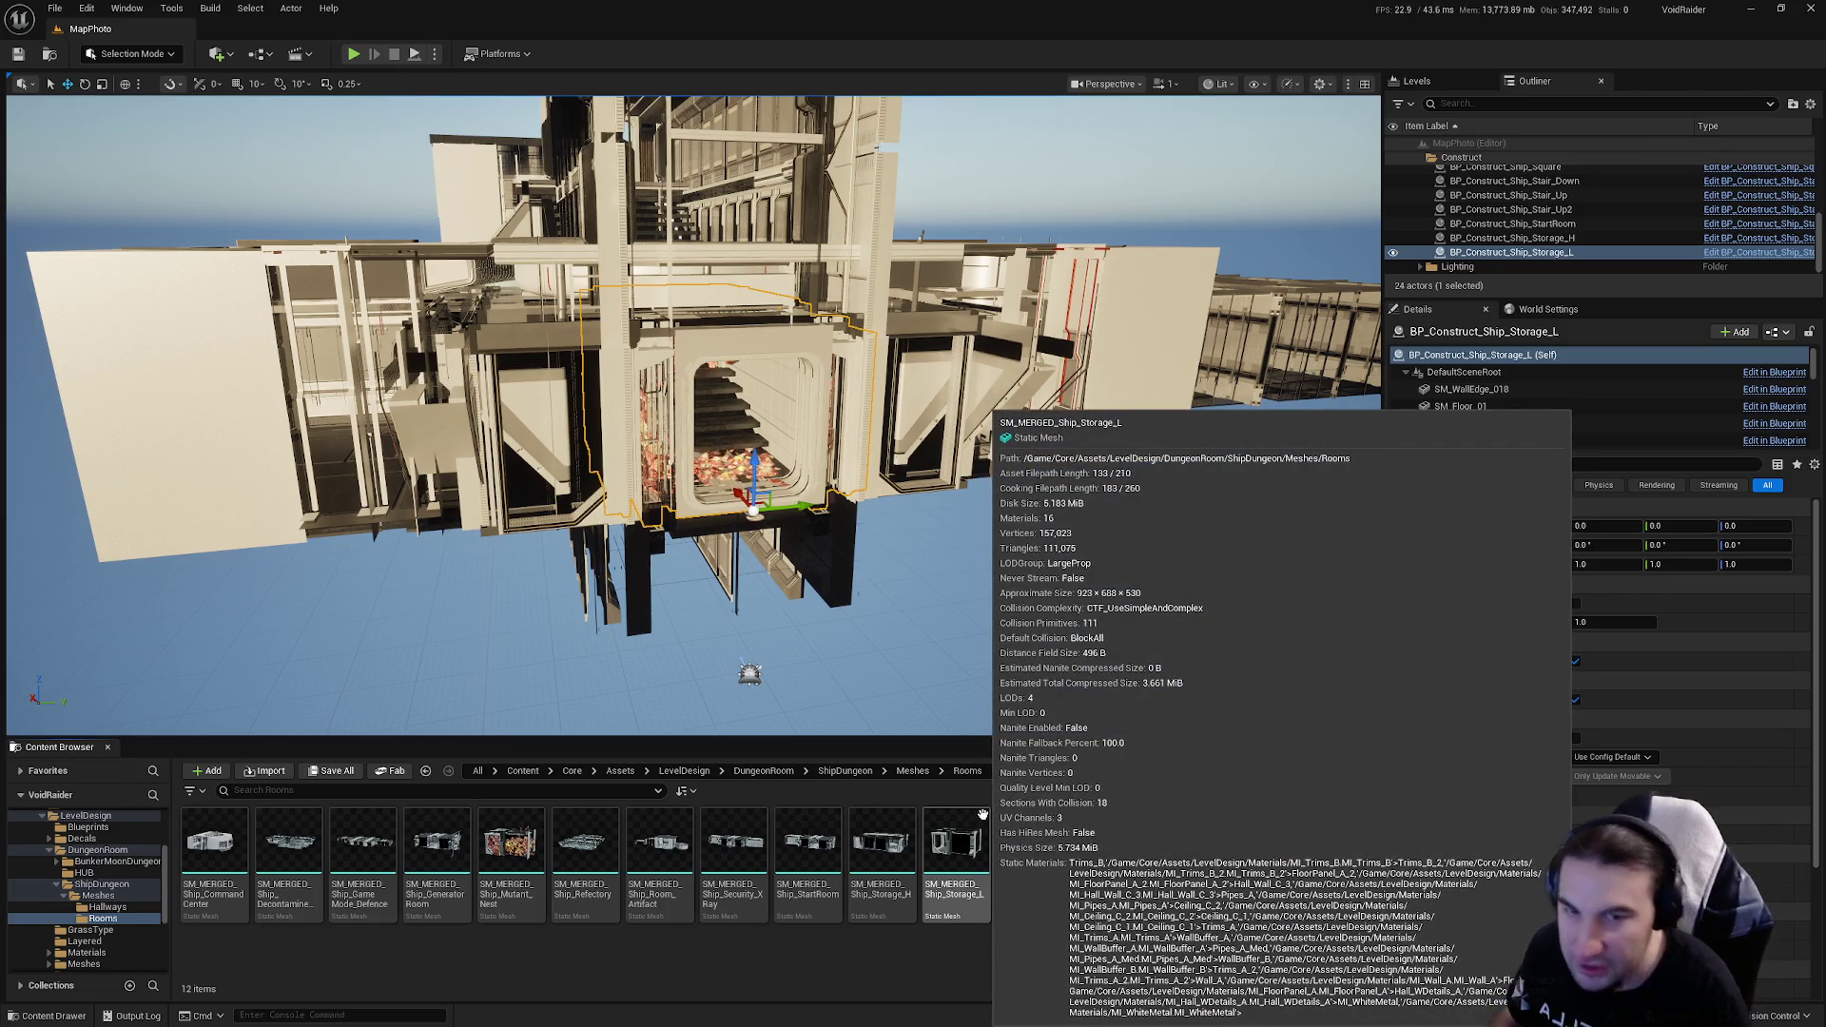
{"action": "double_click", "coordinate": [956, 843]}
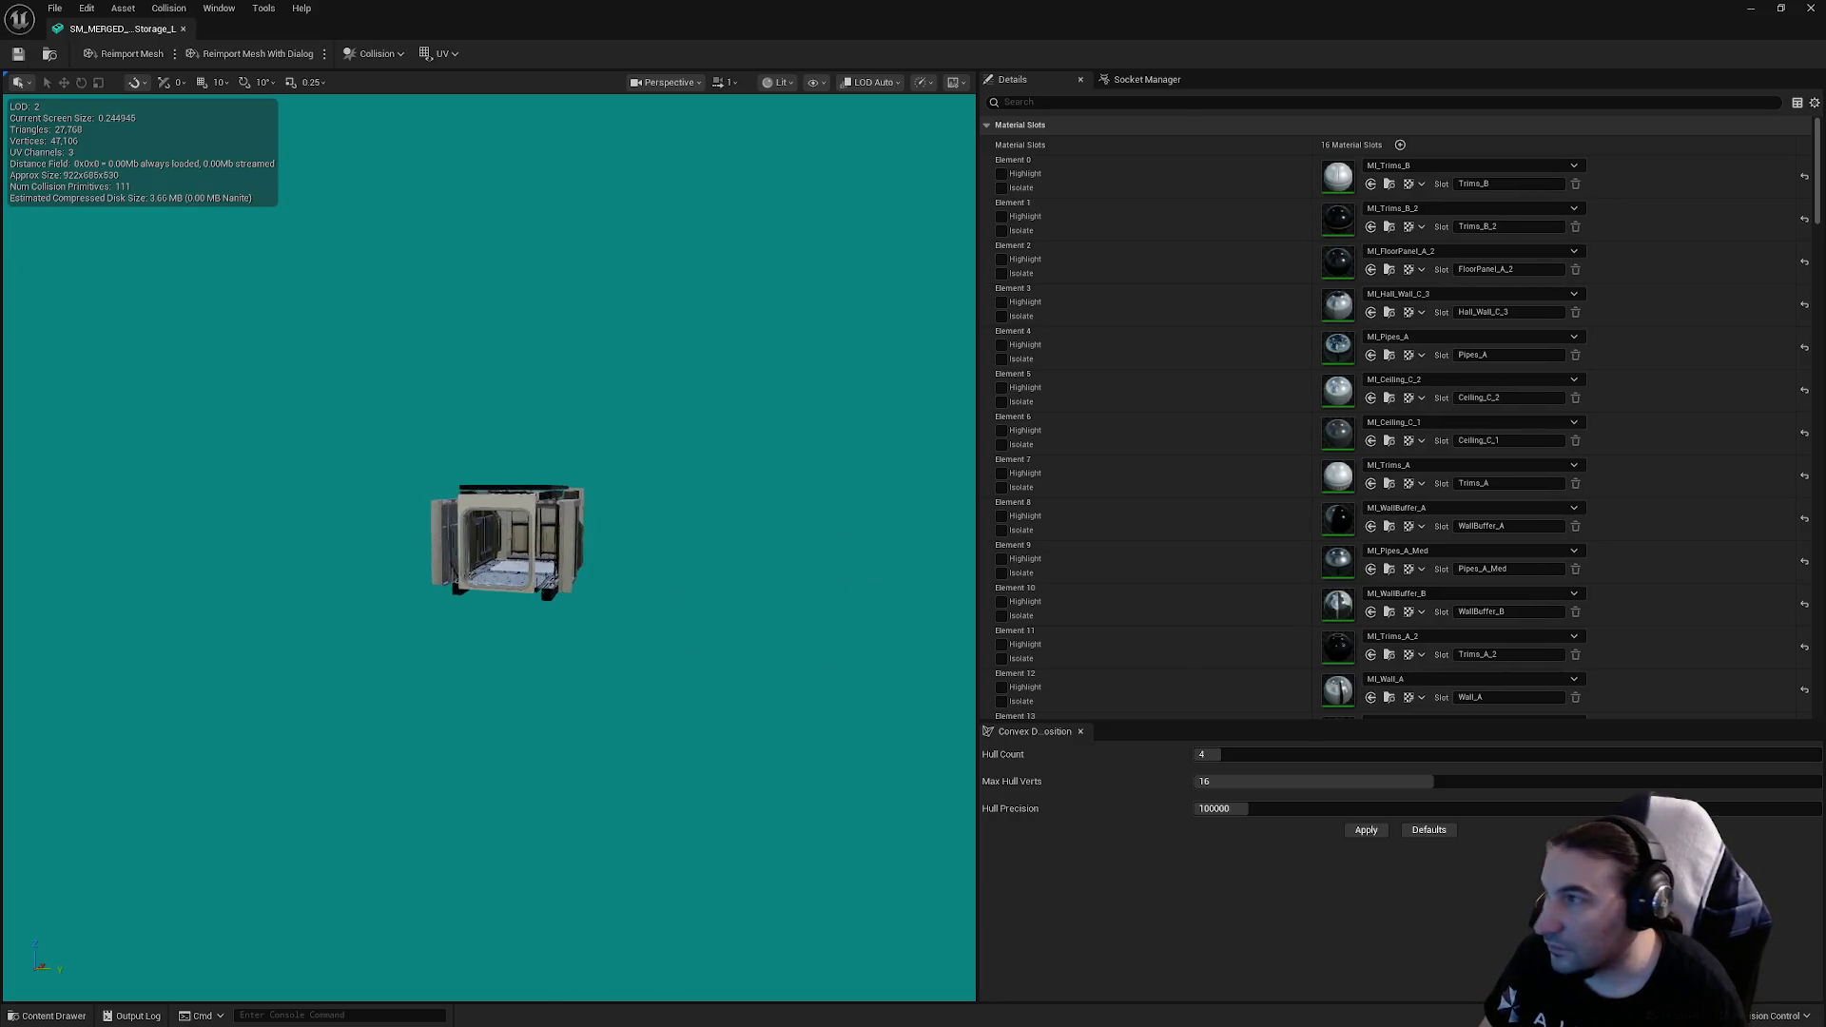
{"action": "scroll", "coordinate": [1290, 448], "scroll_direction": "down", "scroll_amount": 10}
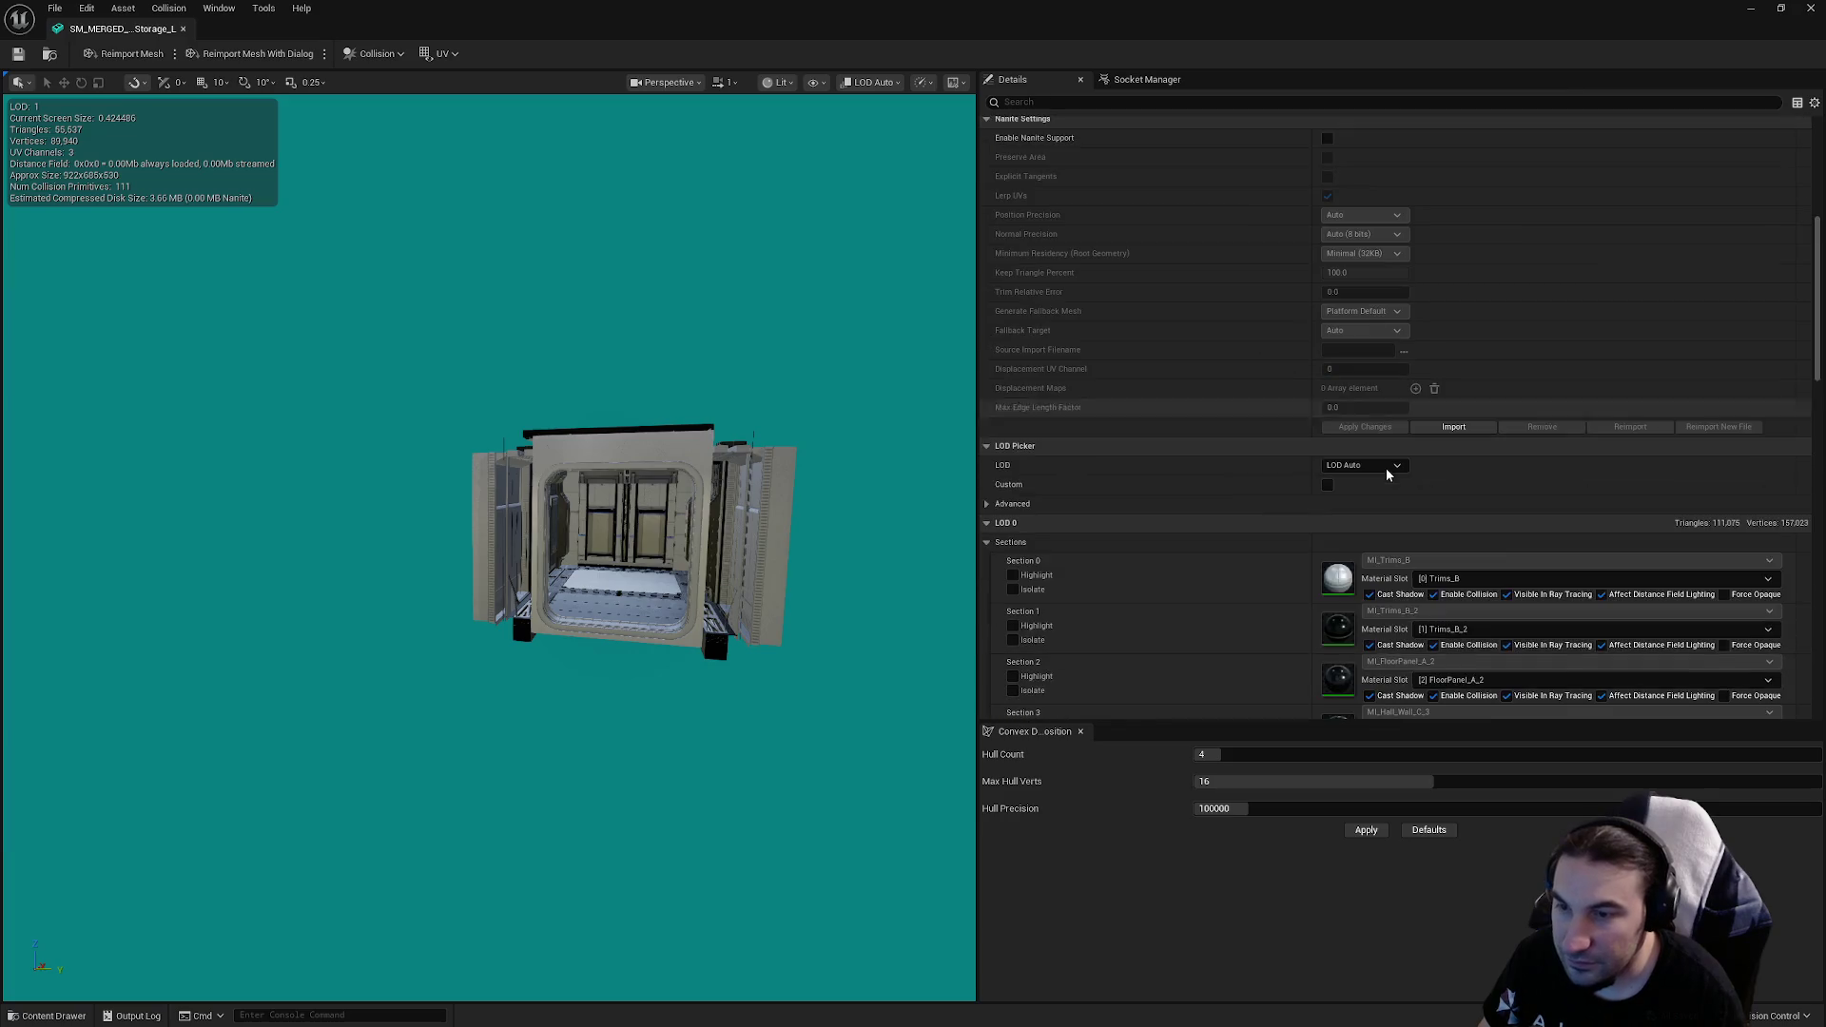
{"action": "scroll", "coordinate": [1387, 450], "scroll_direction": "down", "scroll_amount": 15}
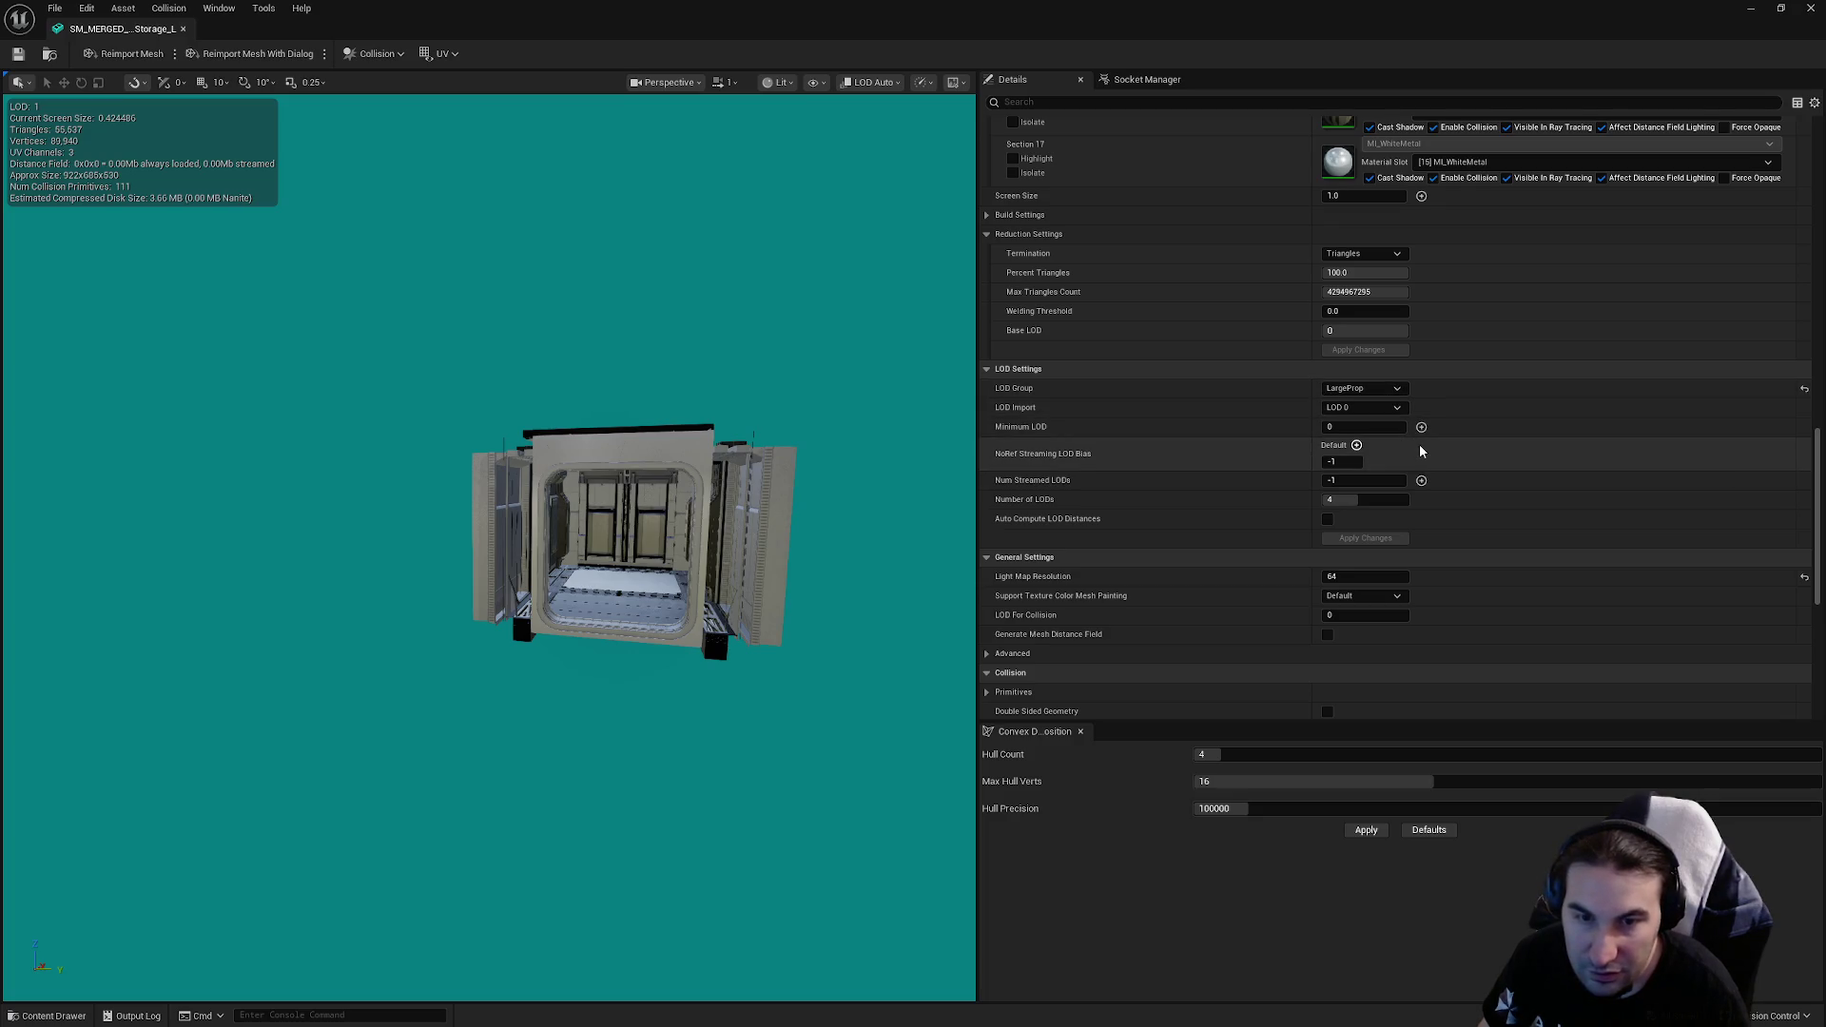
{"action": "left_click_drag", "start_coordinate": [838, 413], "coordinate": [837, 413]}
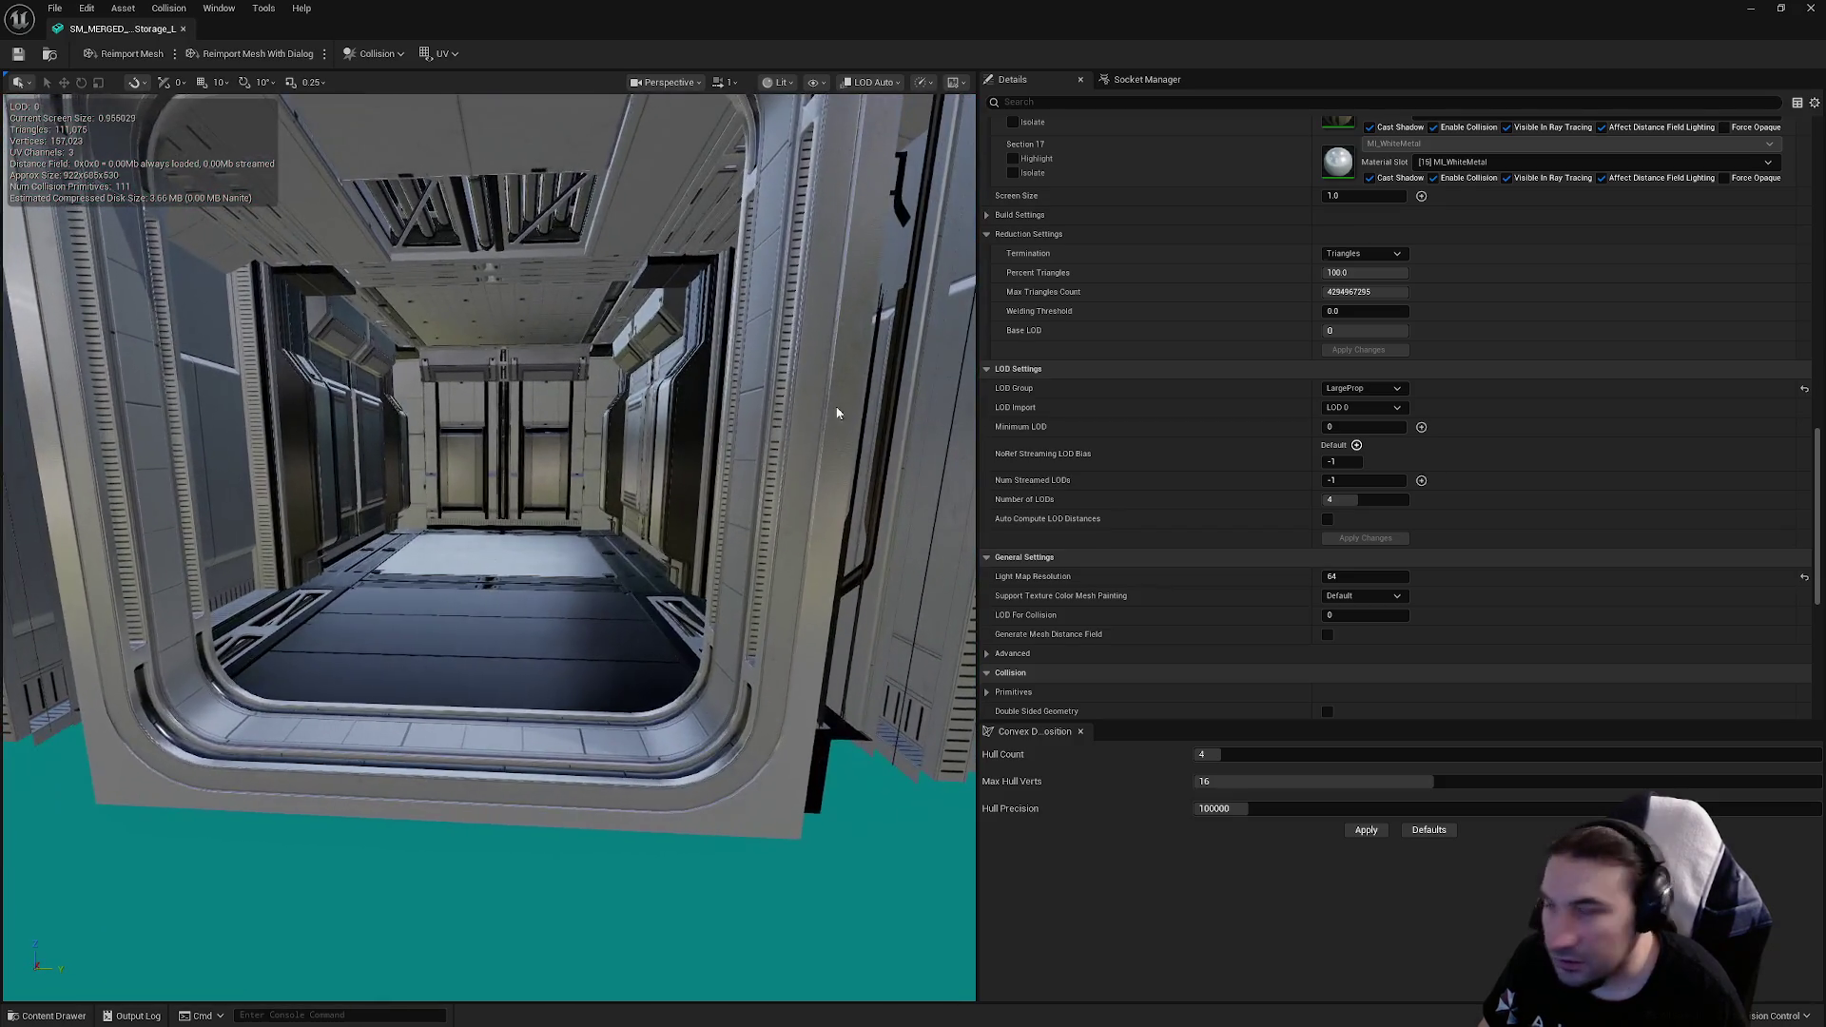
{"action": "scroll", "coordinate": [1407, 369], "scroll_direction": "up", "scroll_amount": 4}
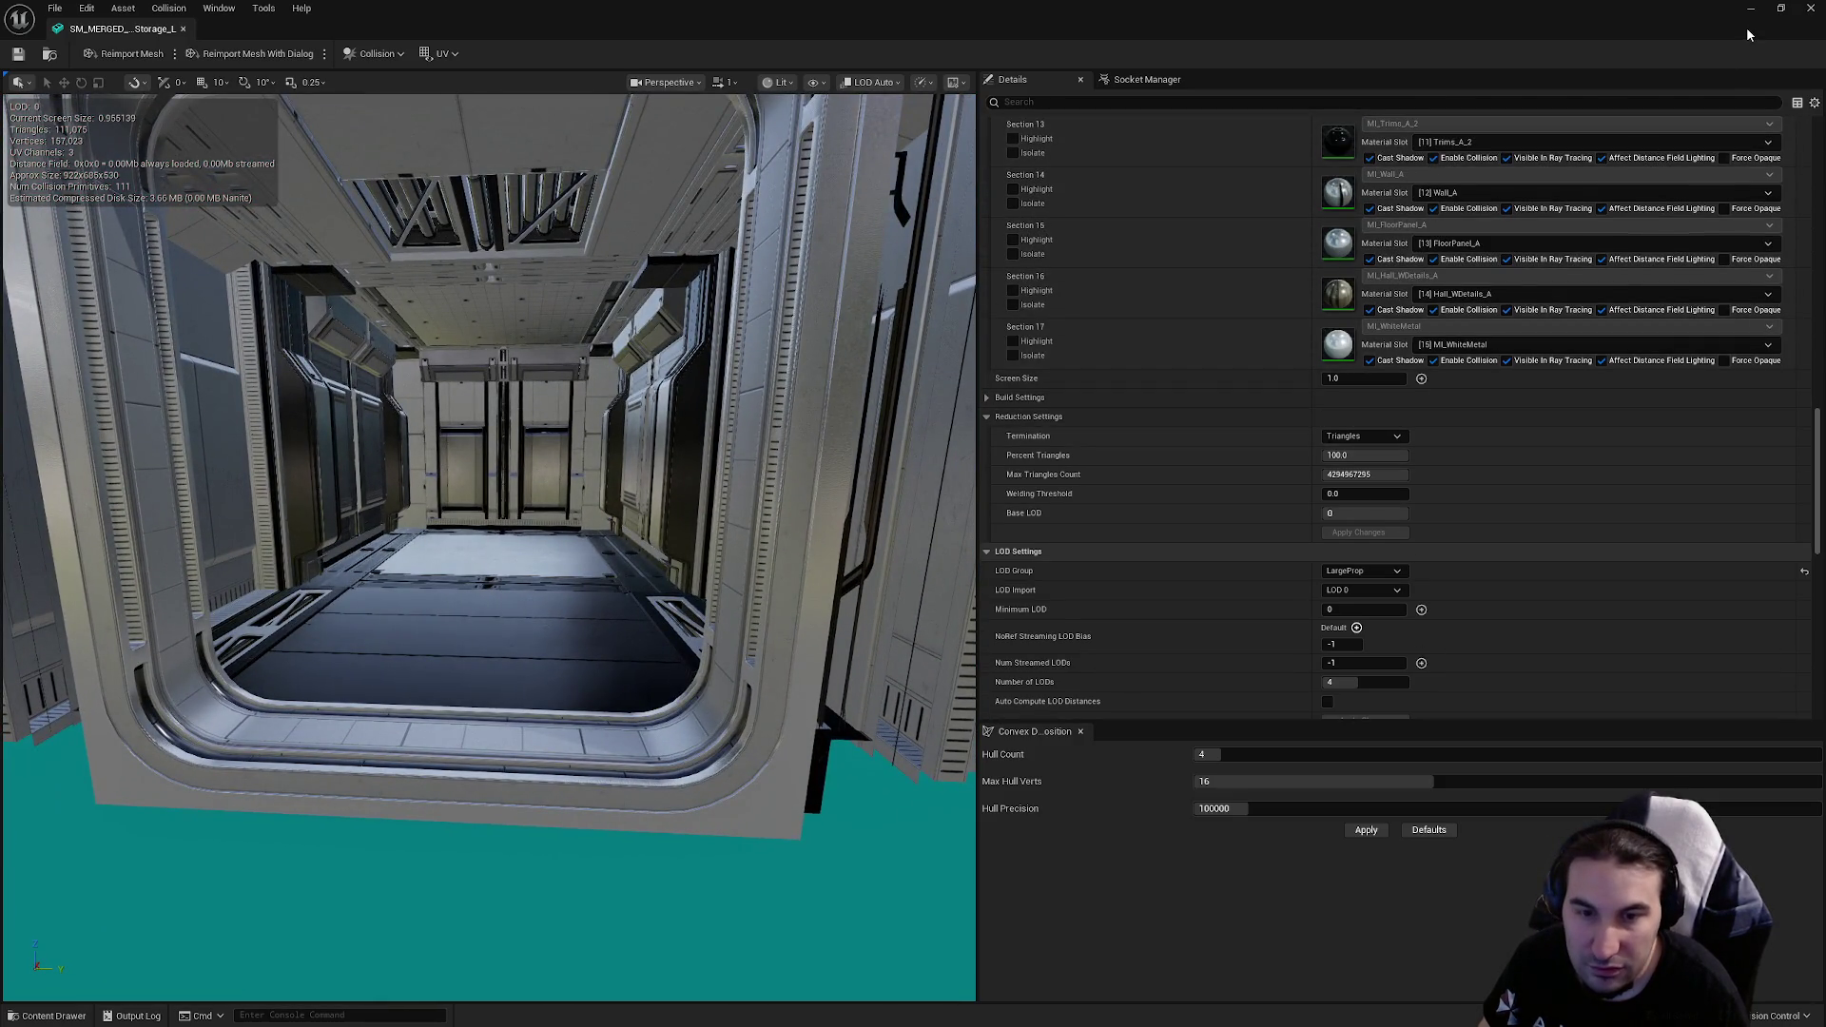
{"action": "left_click", "coordinate": [1810, 7]}
{"action": "double_click", "coordinate": [1051, 867]}
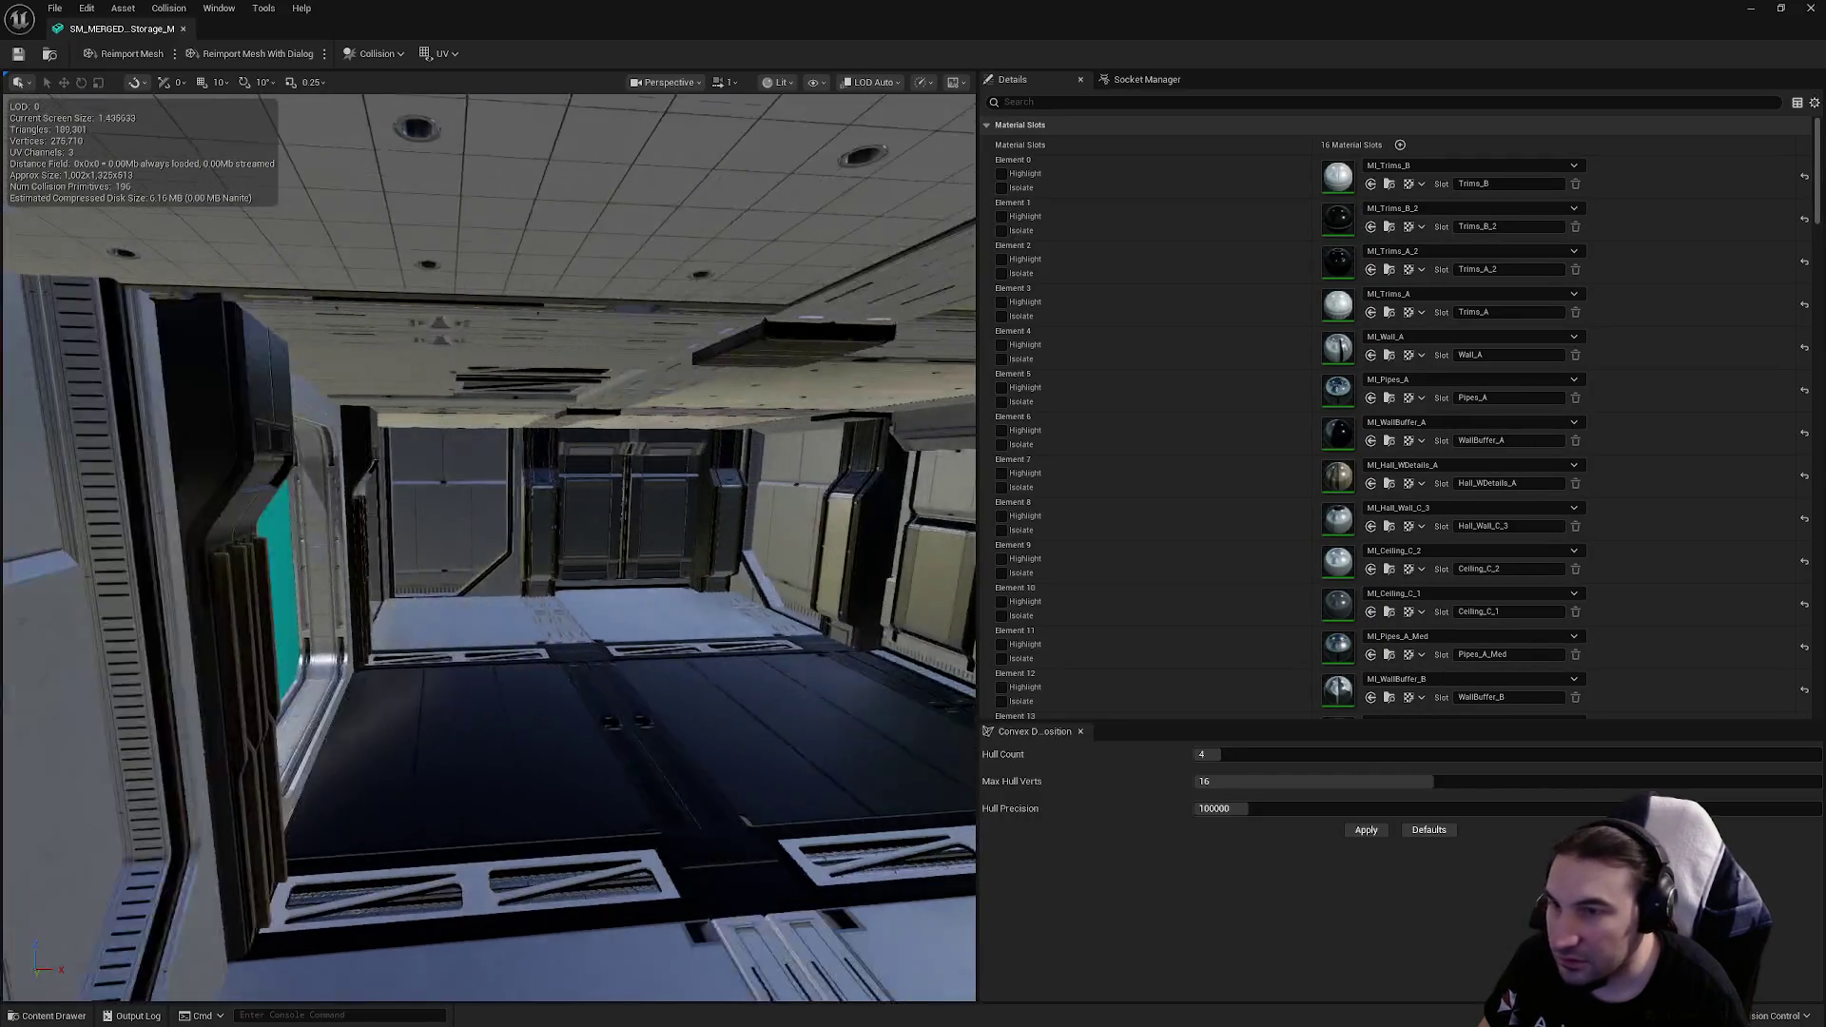
{"action": "left_click", "coordinate": [1810, 8]}
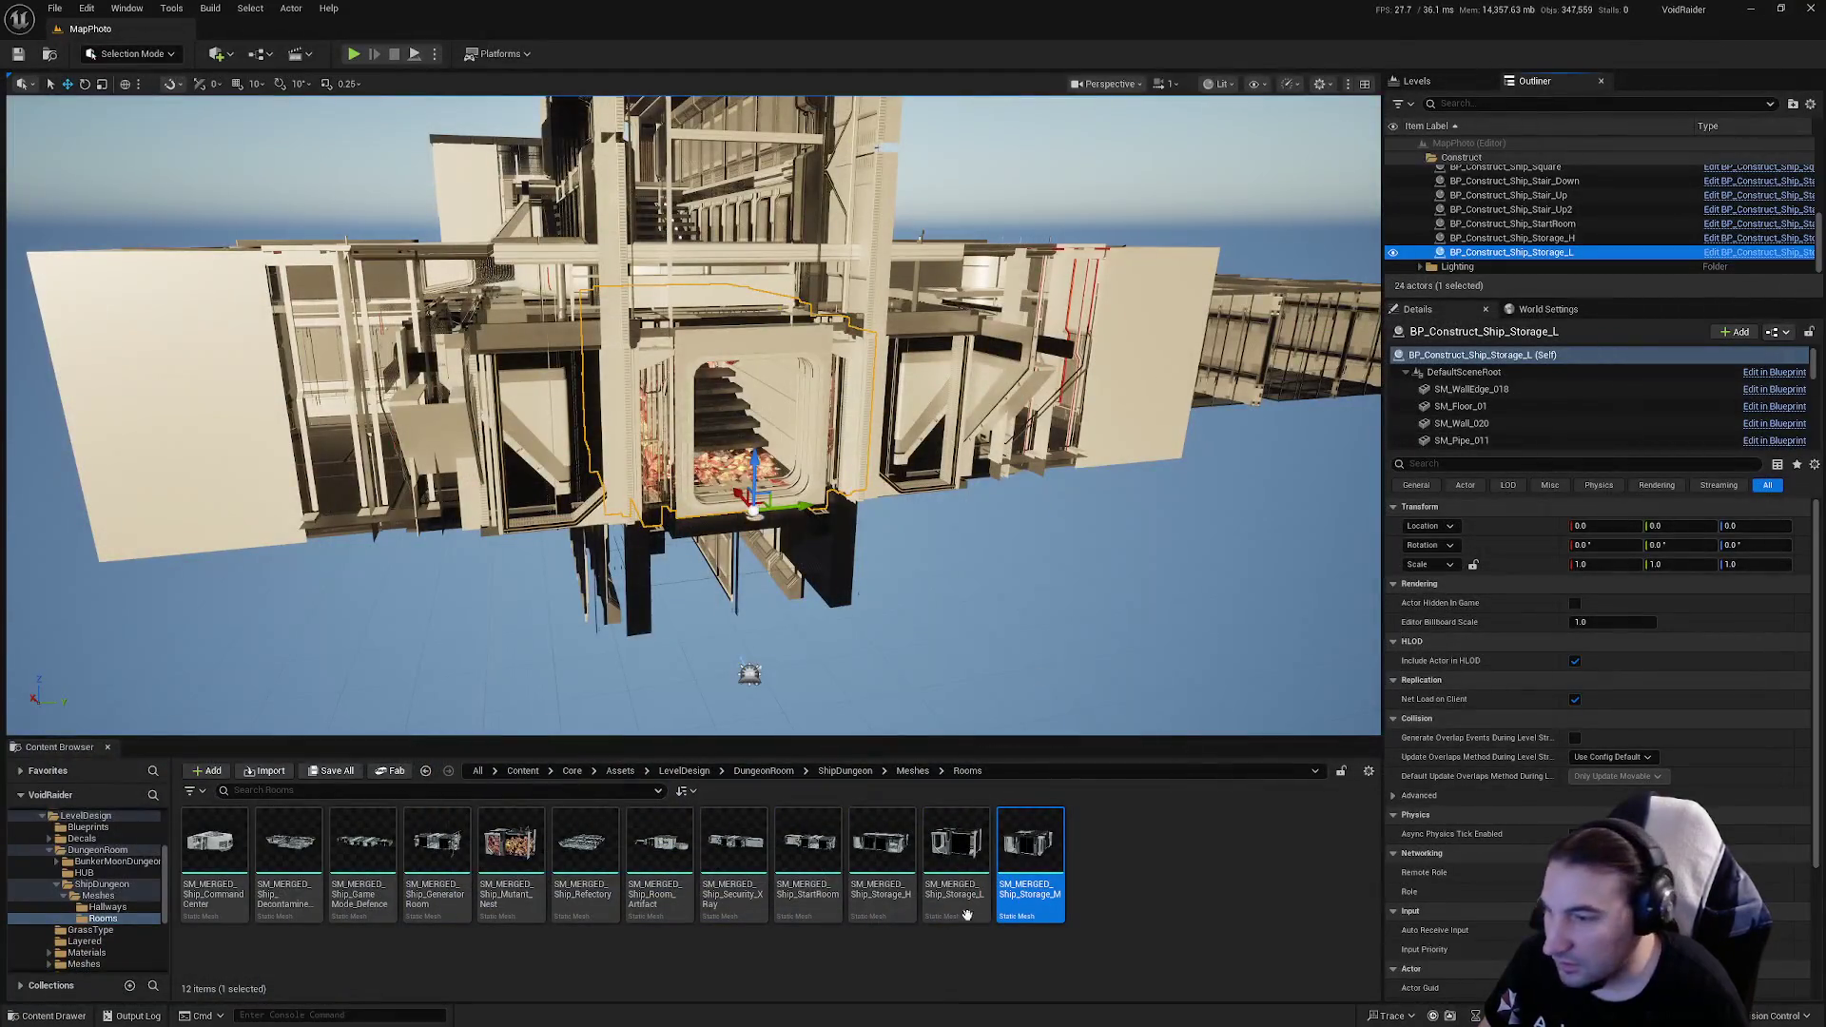
Step: Navigate from Core Blueprints into Systems > GameModes > Dungeon
{"action": "scroll", "coordinate": [95, 900], "scroll_direction": "down", "scroll_amount": 5}
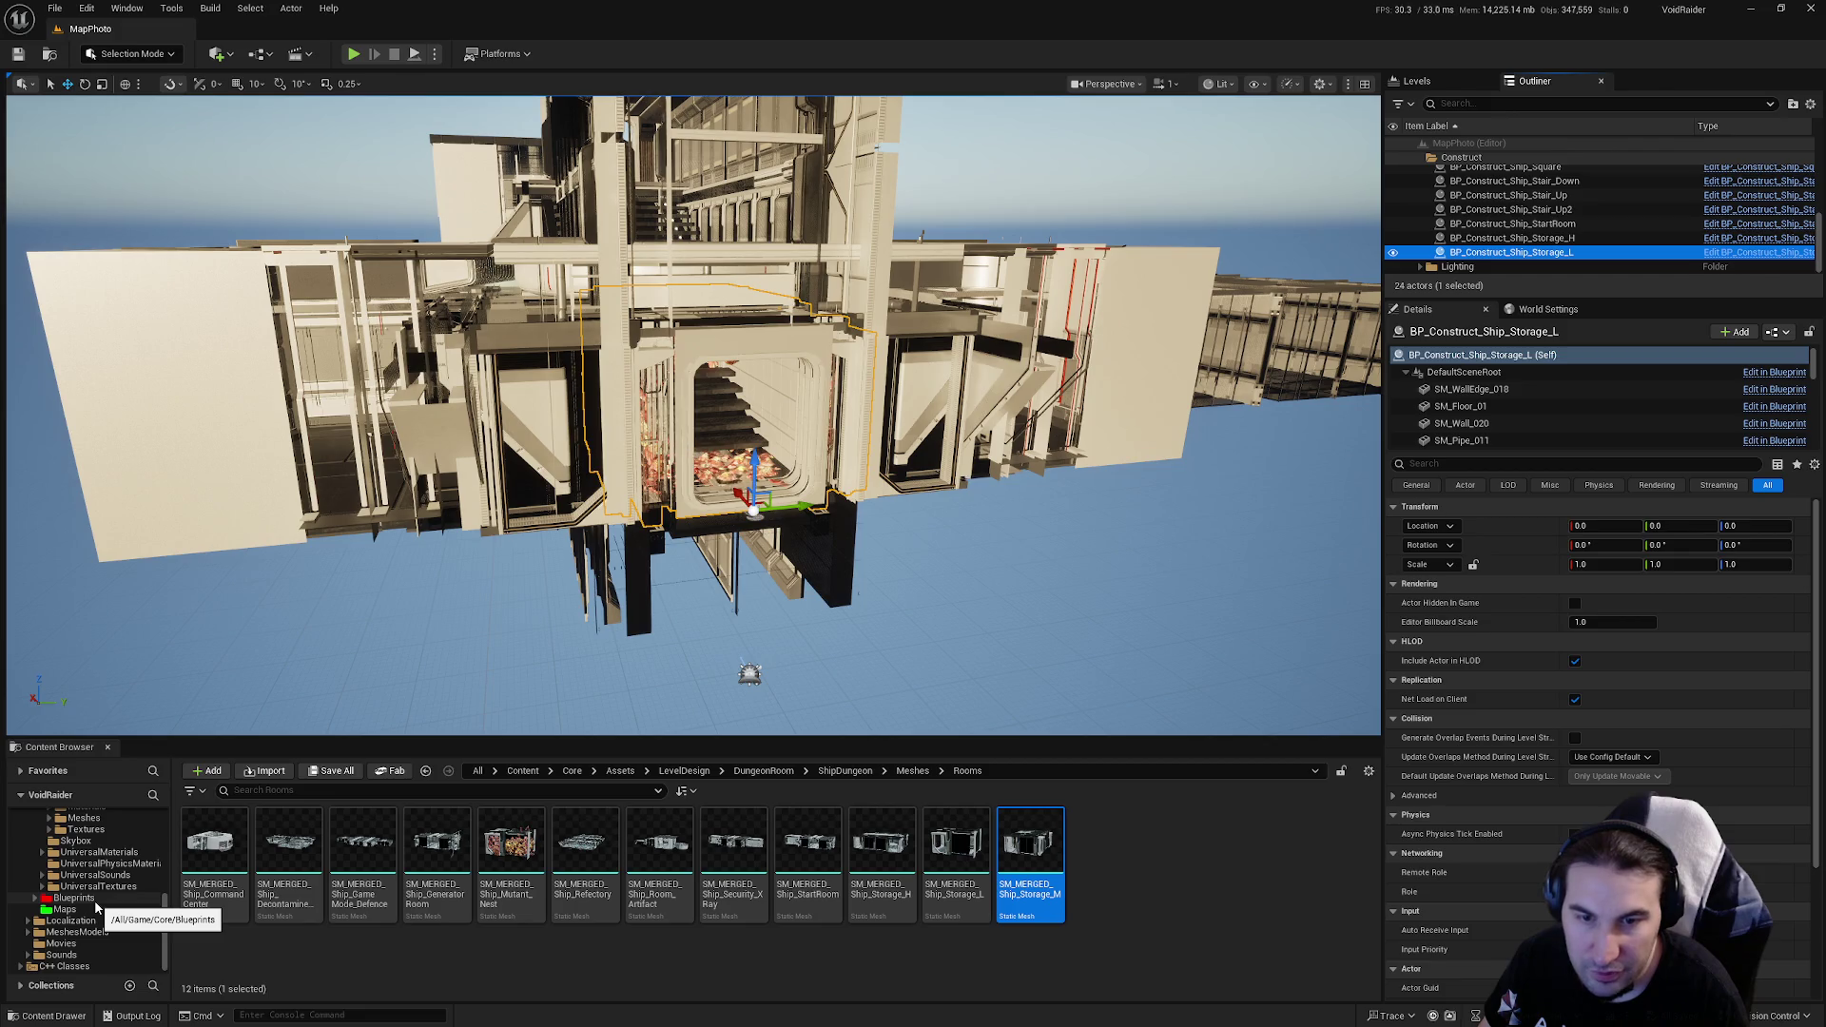
{"action": "left_click", "coordinate": [95, 900]}
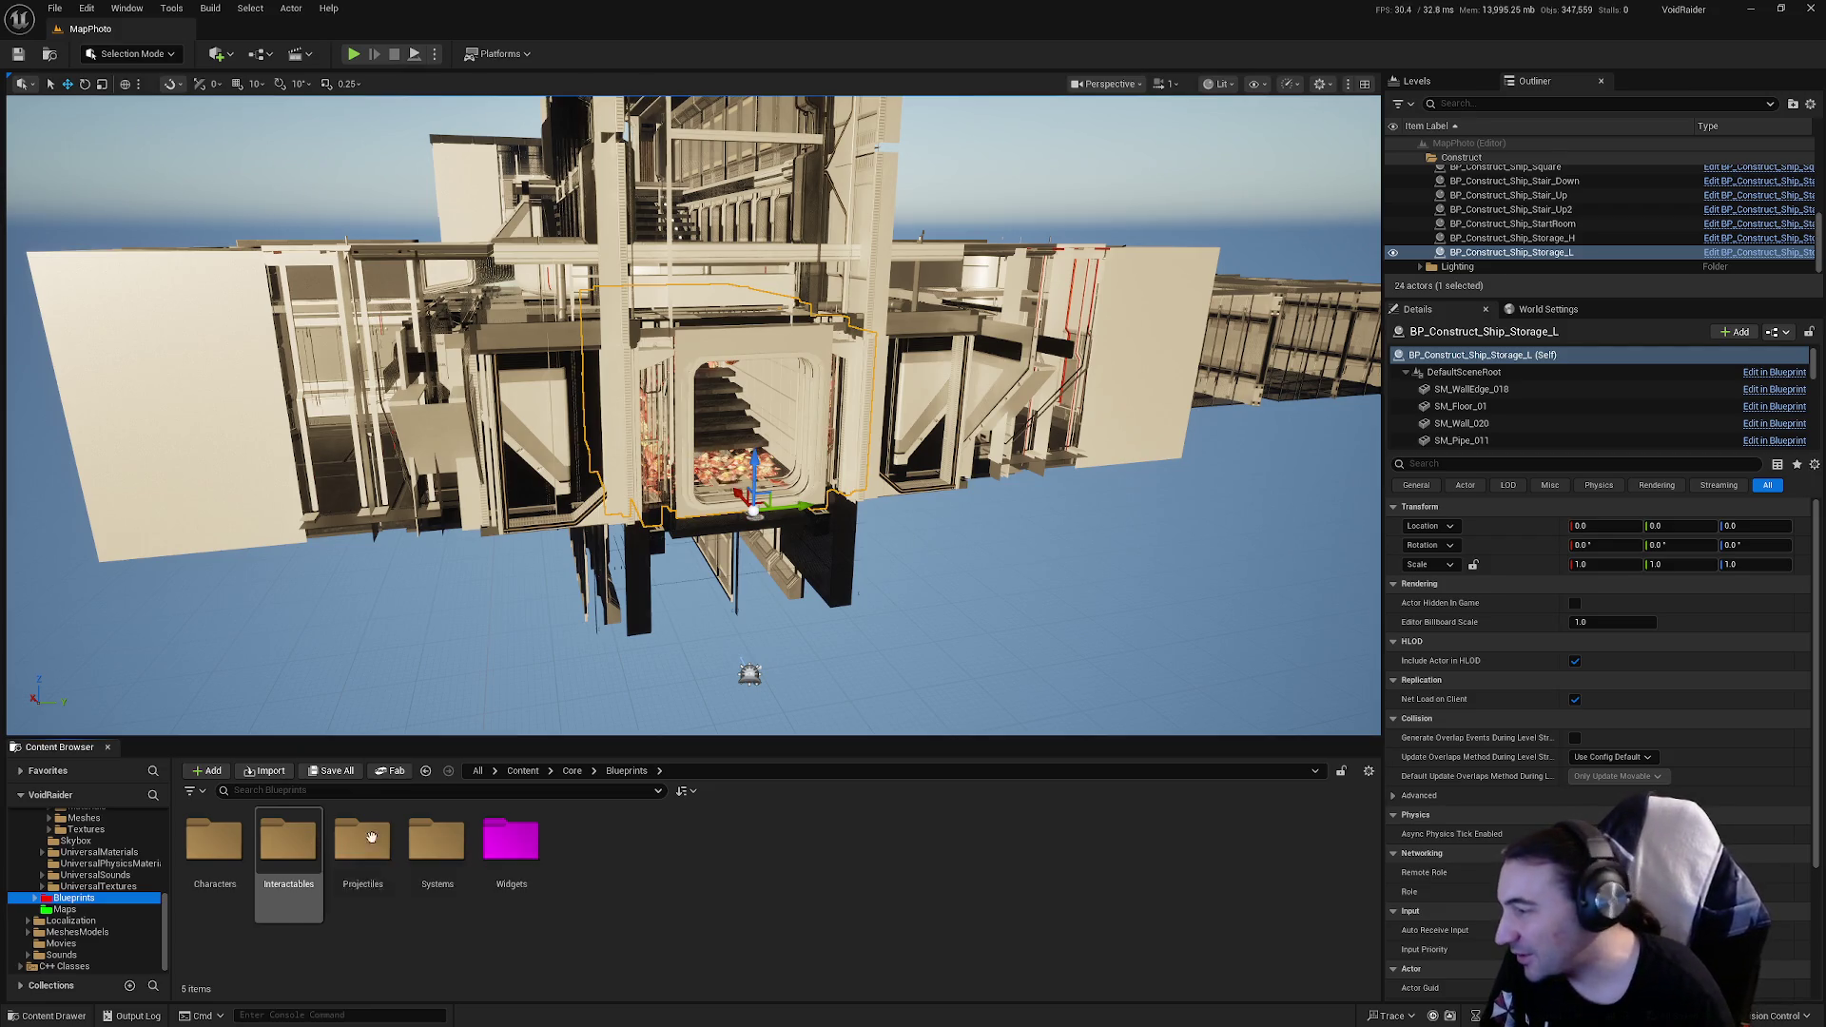
{"action": "left_click", "coordinate": [426, 857]}
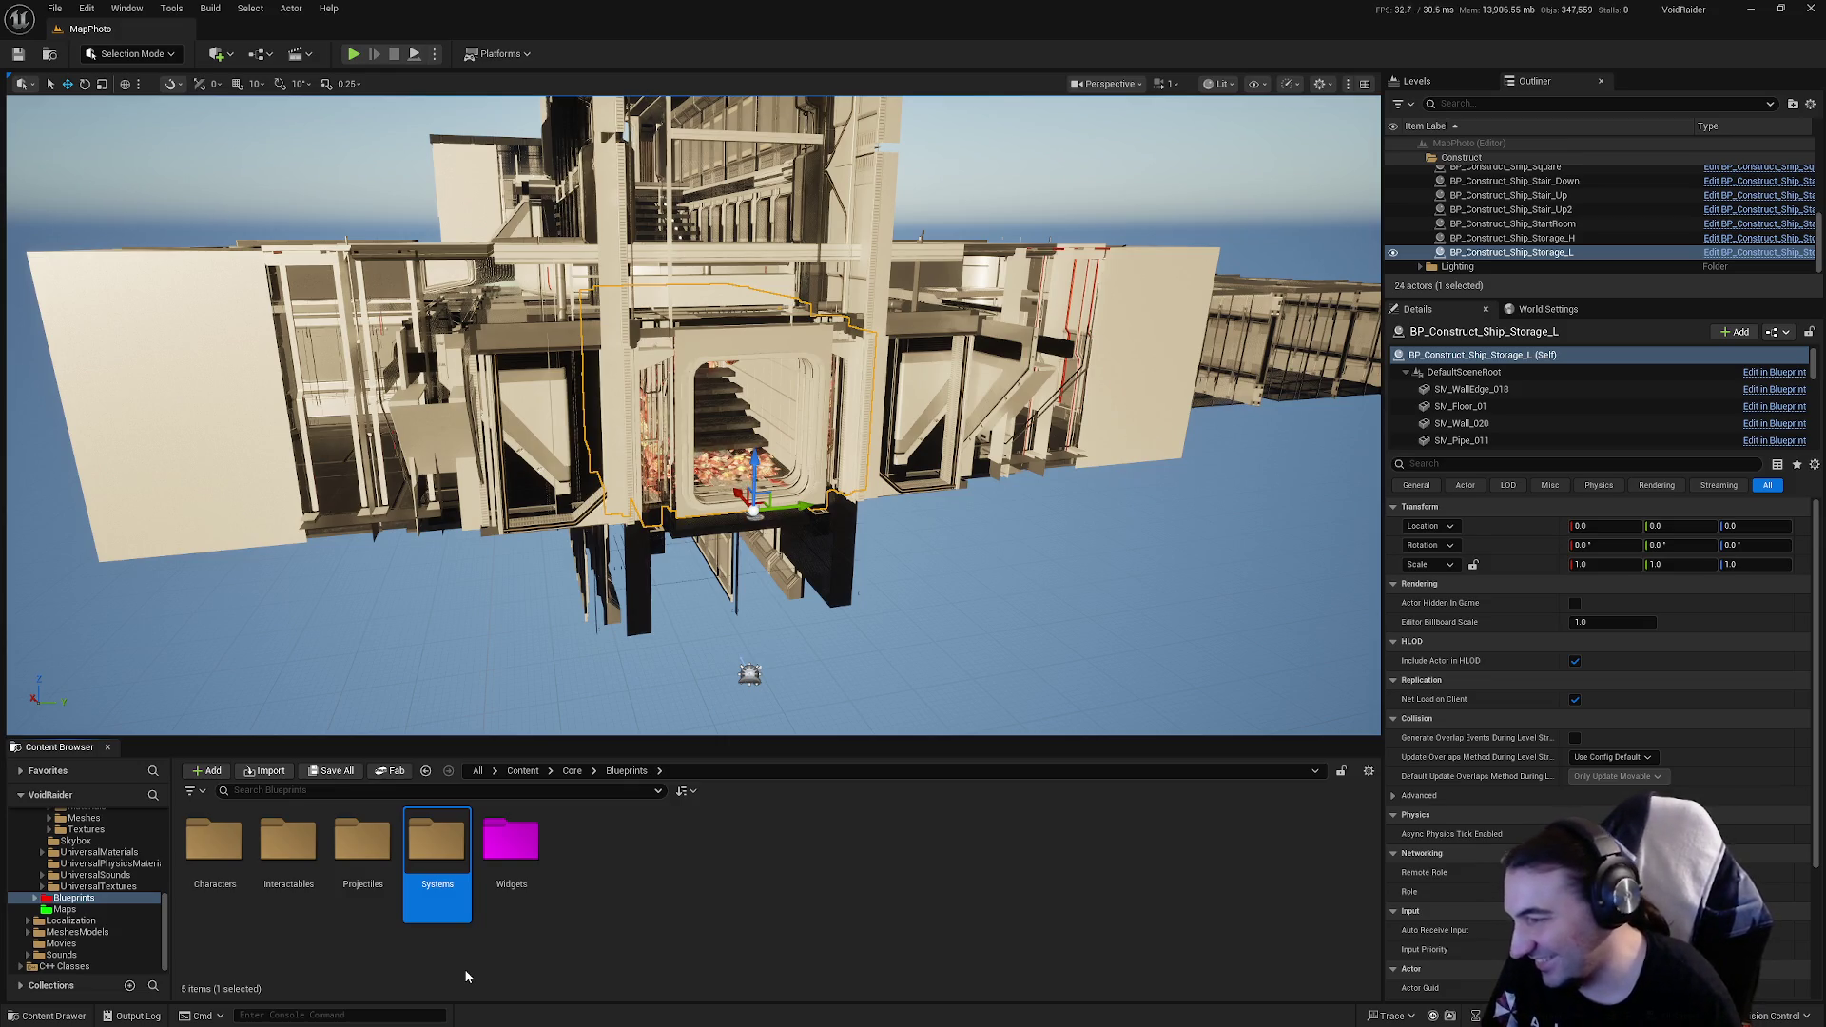
{"action": "key", "text": "Return"}
{"action": "left_click", "coordinate": [312, 859]}
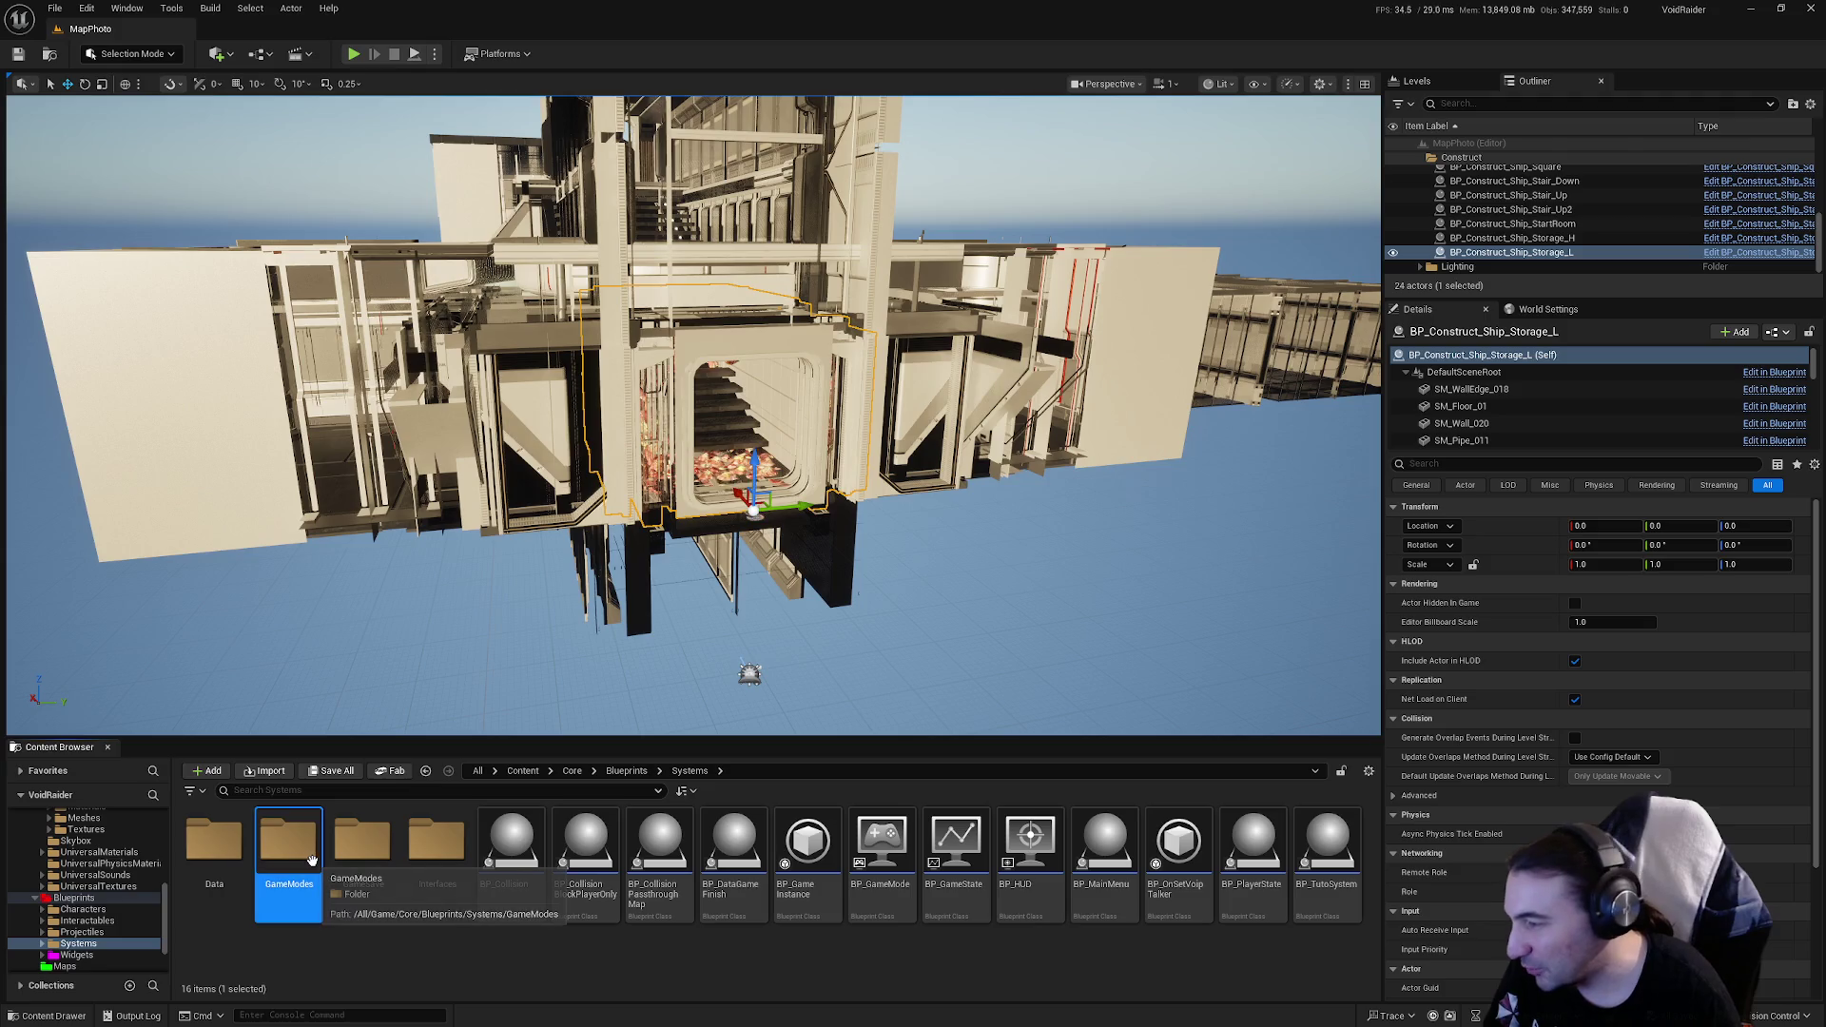
{"action": "key", "text": "Return"}
{"action": "key", "text": "Right"}
{"action": "key", "text": "Right"}
Step: Continue through Ship > RoomsShip > Rooms > Rooms and open BP_Ship_Storage_M
{"action": "key", "text": "Right"}
{"action": "key", "text": "Return"}
{"action": "key", "text": "Right"}
{"action": "key", "text": "Right"}
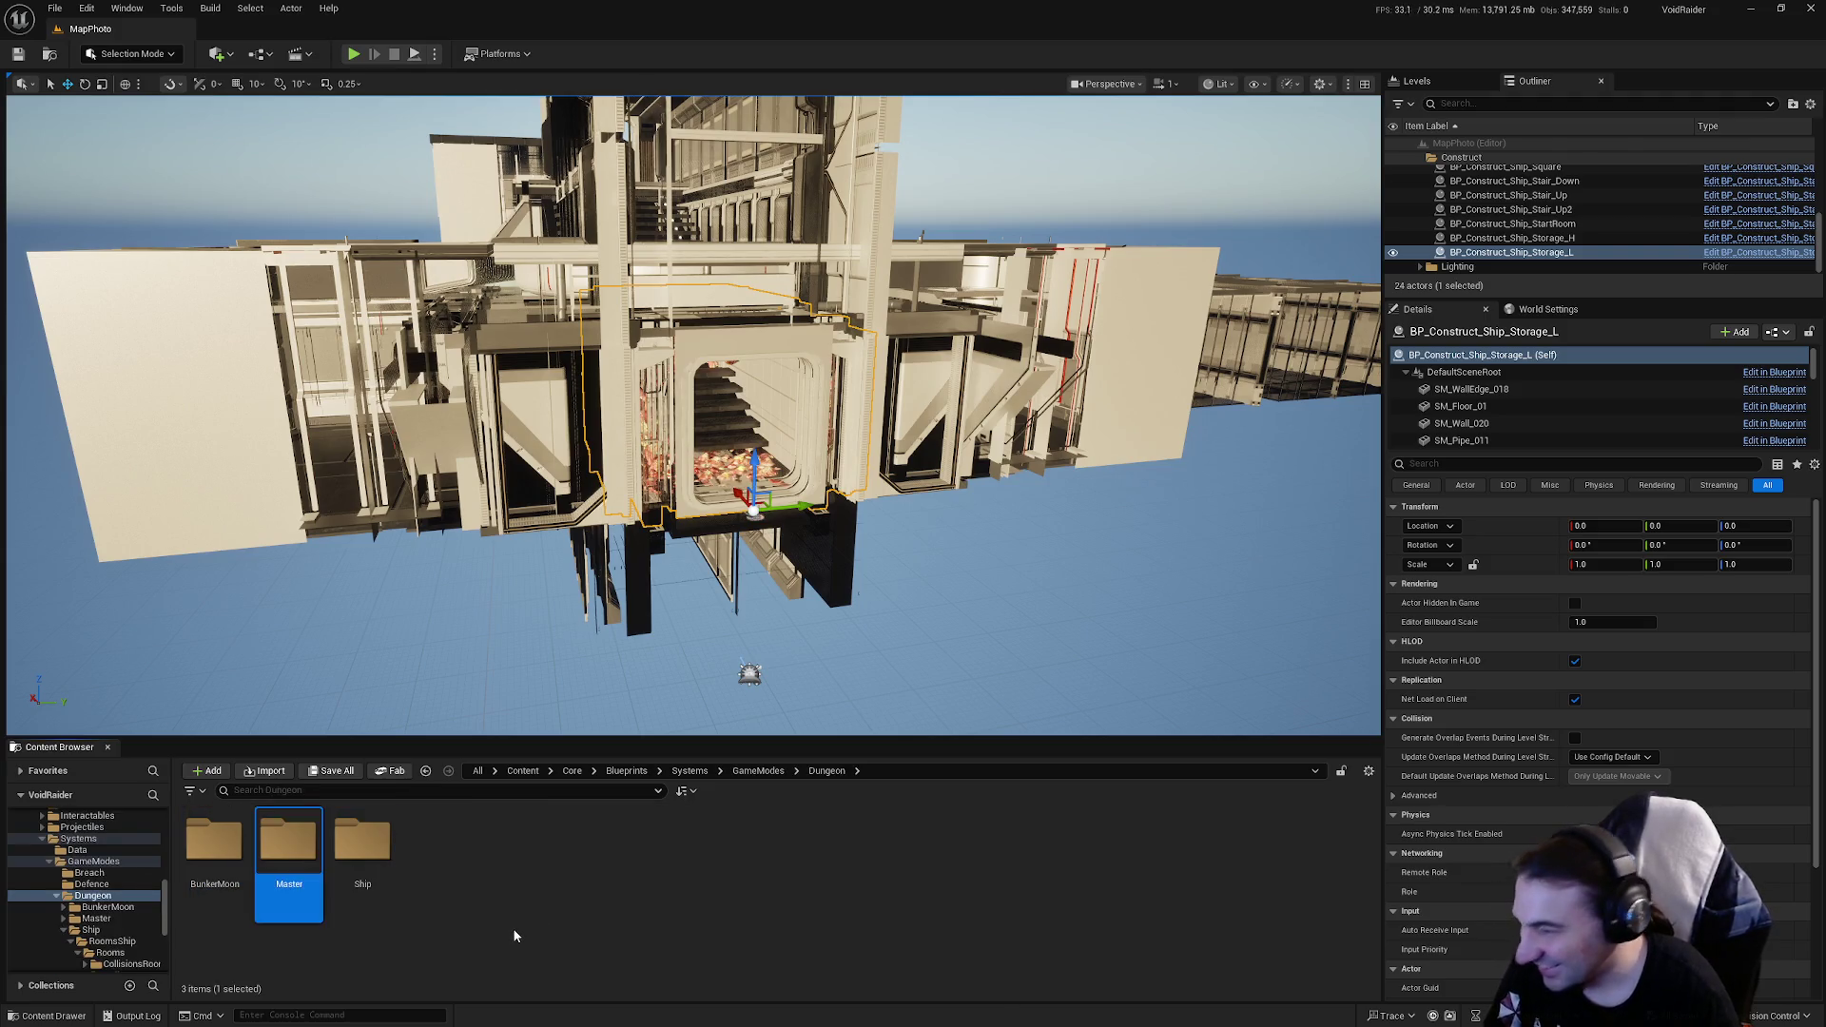
{"action": "key", "text": "Right"}
{"action": "key", "text": "Return"}
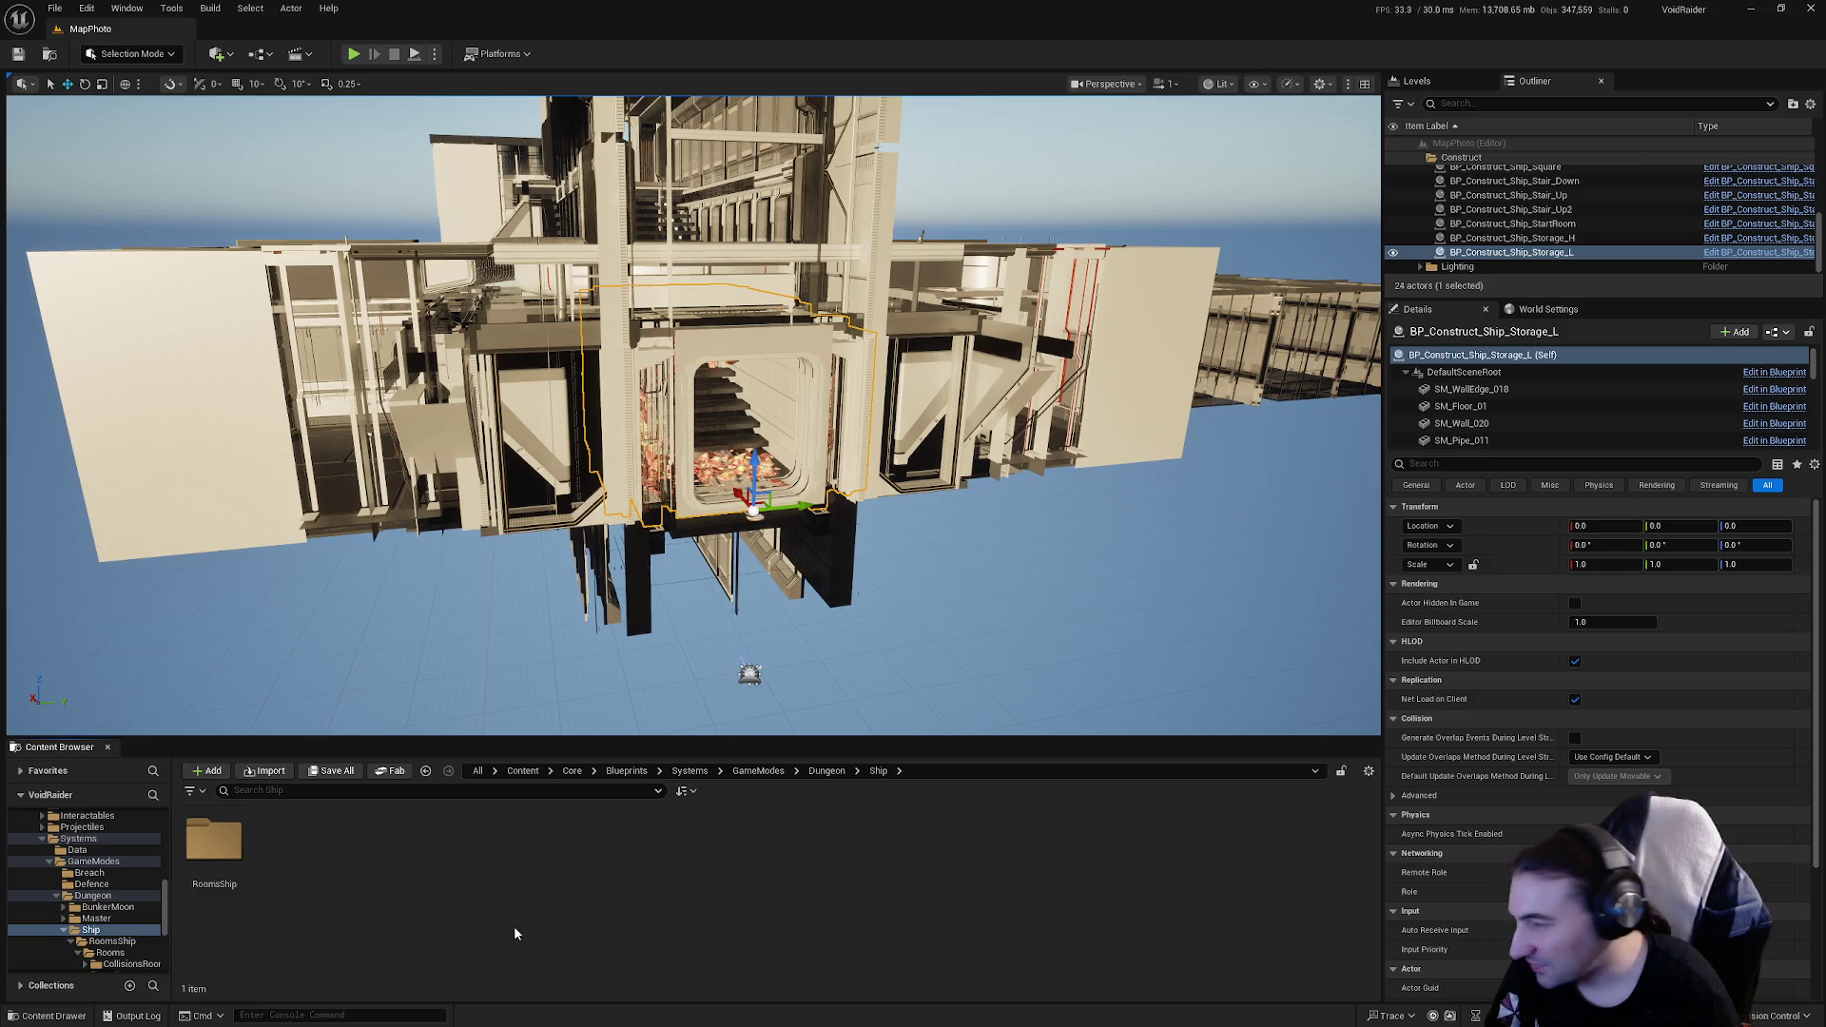
{"action": "key", "text": "Right"}
{"action": "key", "text": "Return"}
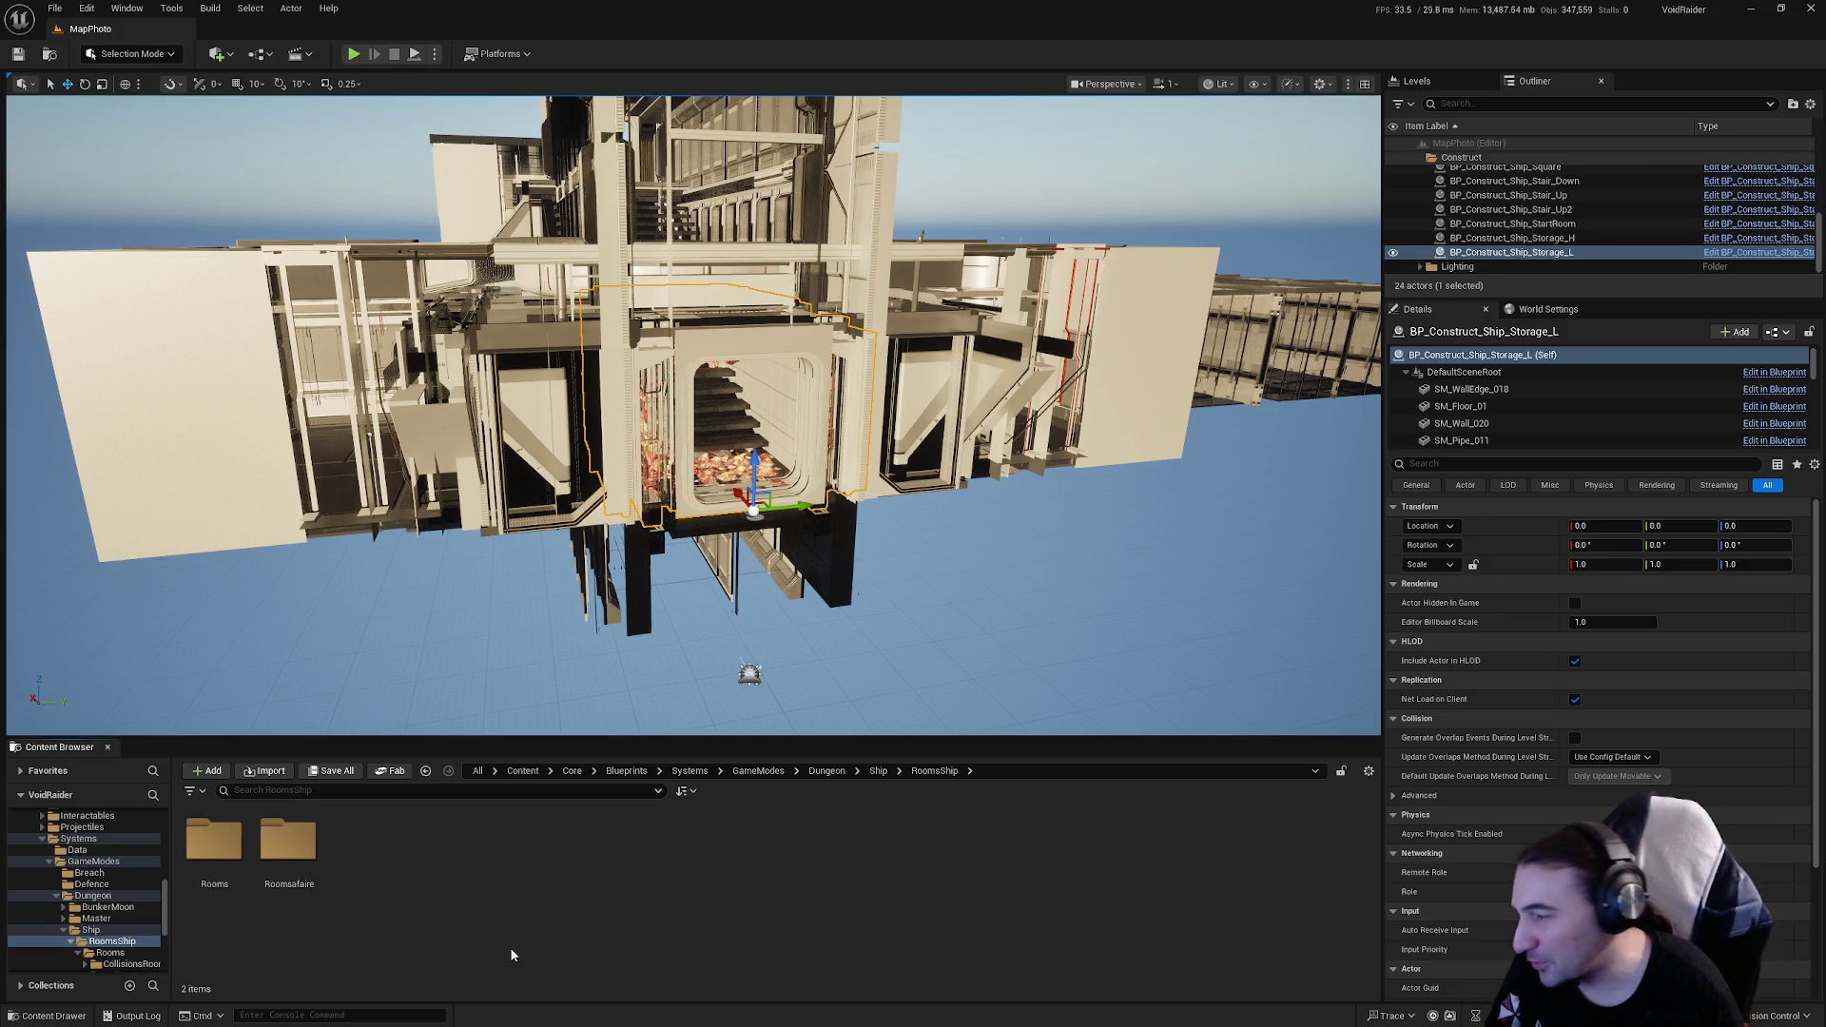
{"action": "double_click", "coordinate": [233, 842]}
{"action": "key", "text": "Right"}
{"action": "key", "text": "Right"}
{"action": "key", "text": "Right"}
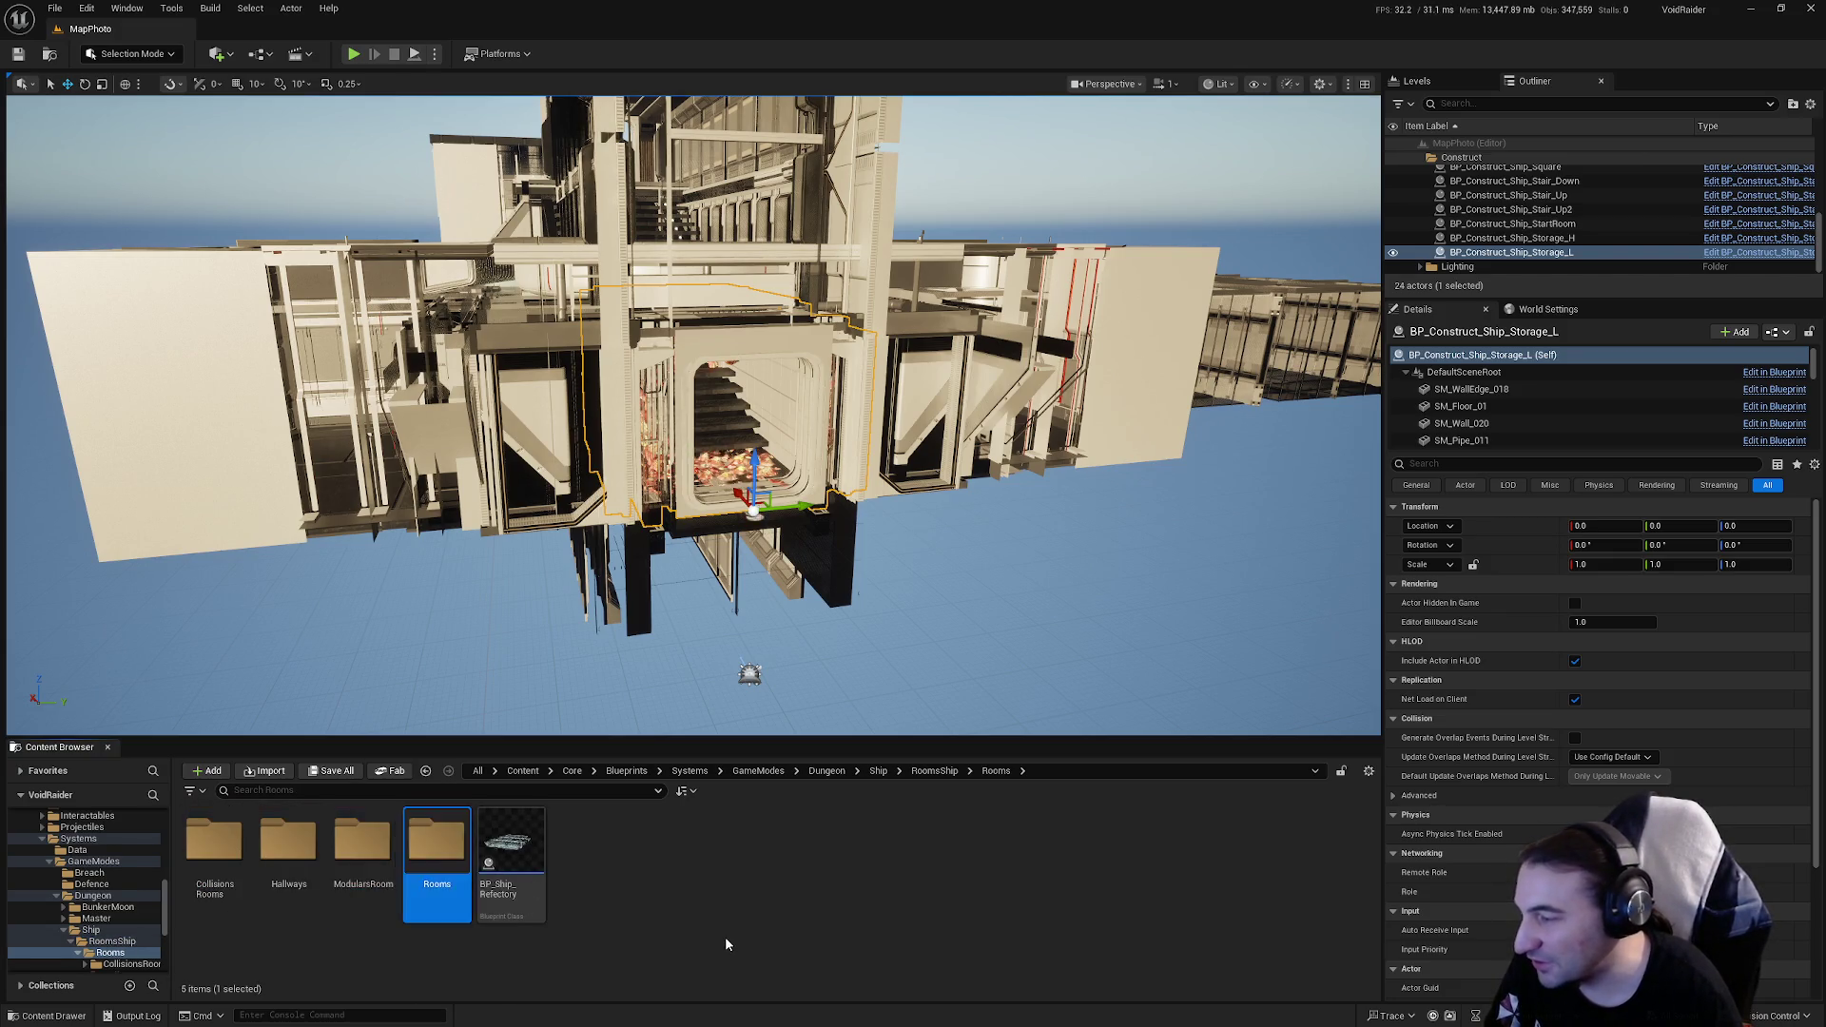
{"action": "key", "text": "Return"}
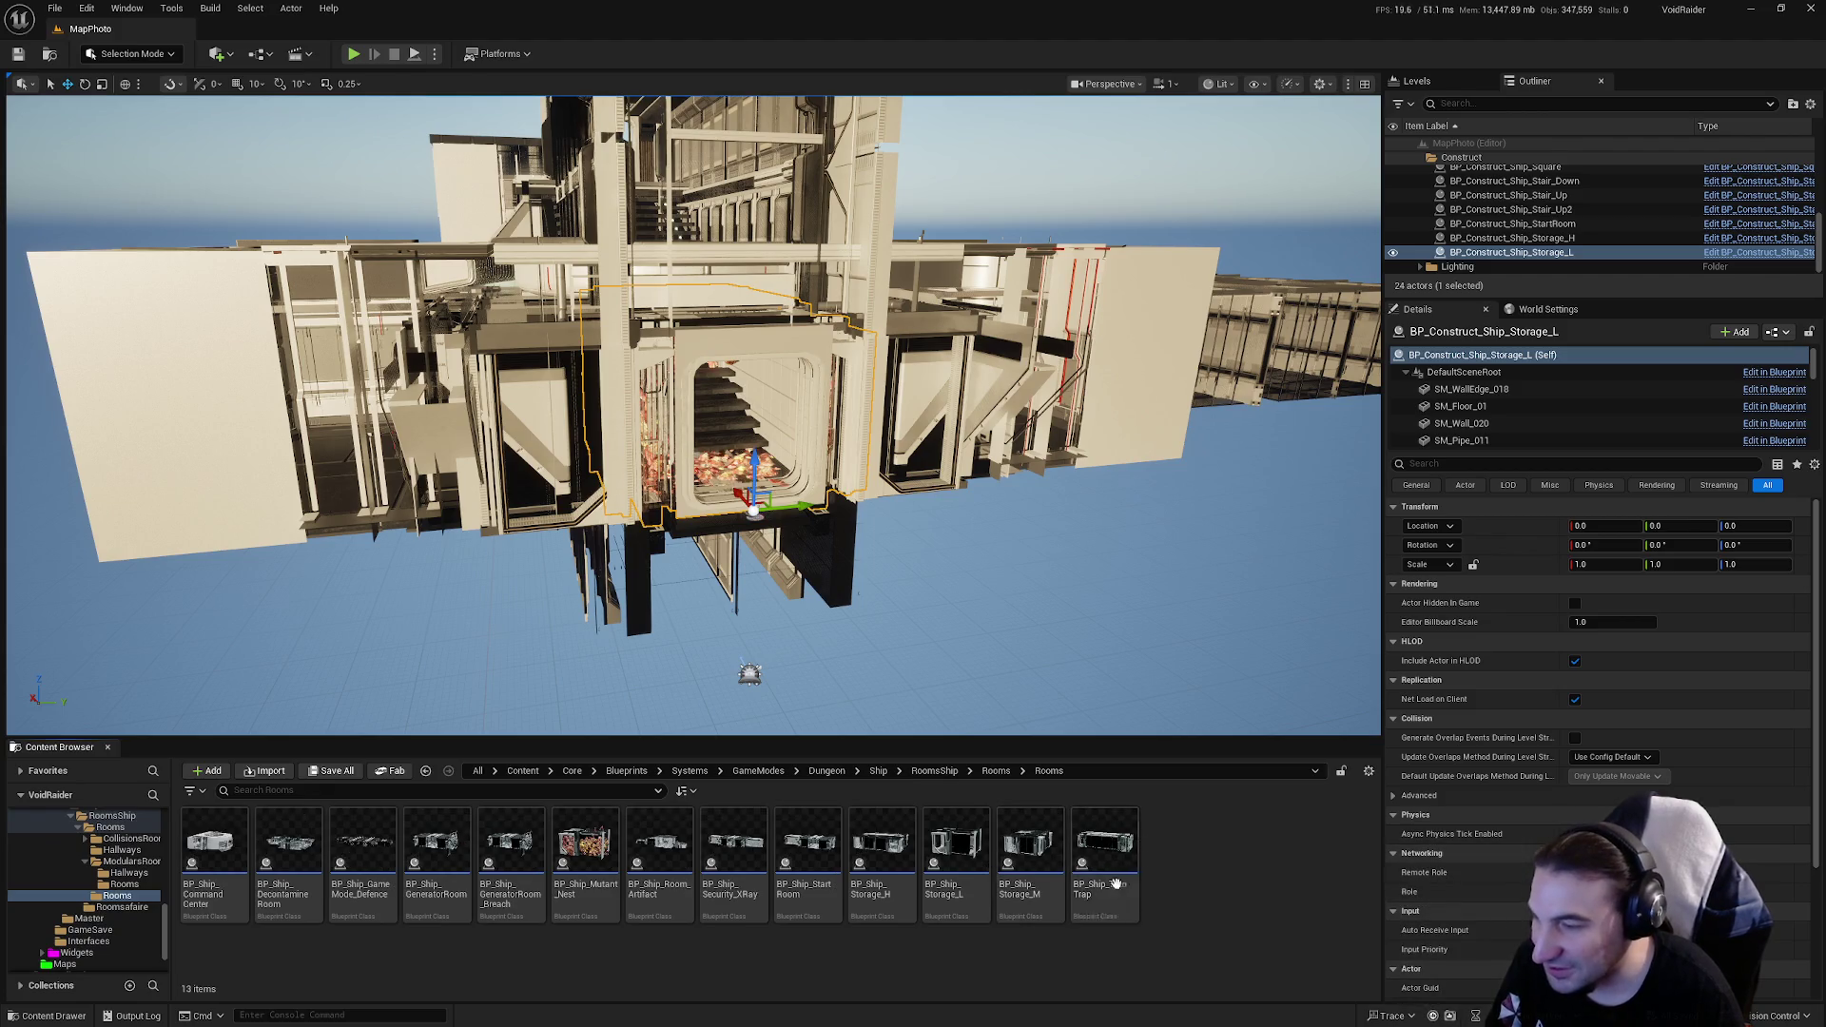
{"action": "mouse_move", "coordinate": [1041, 867]}
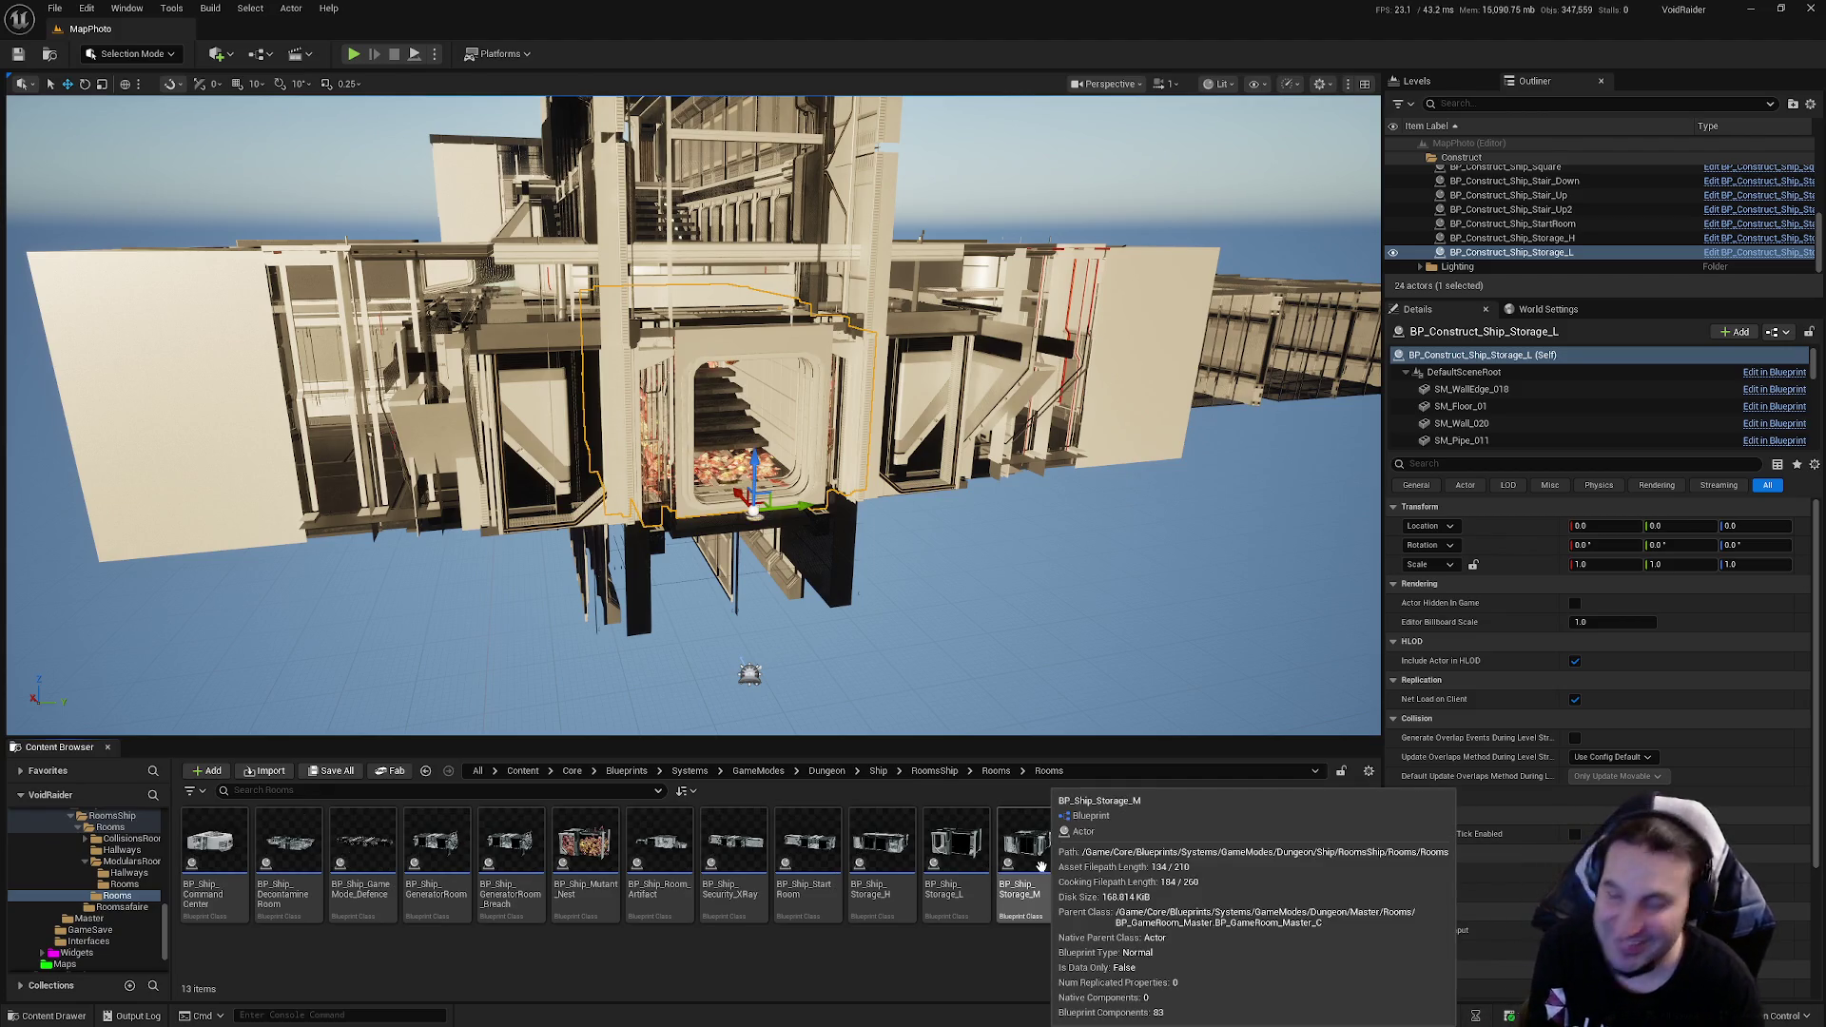
{"action": "double_click", "coordinate": [1042, 868]}
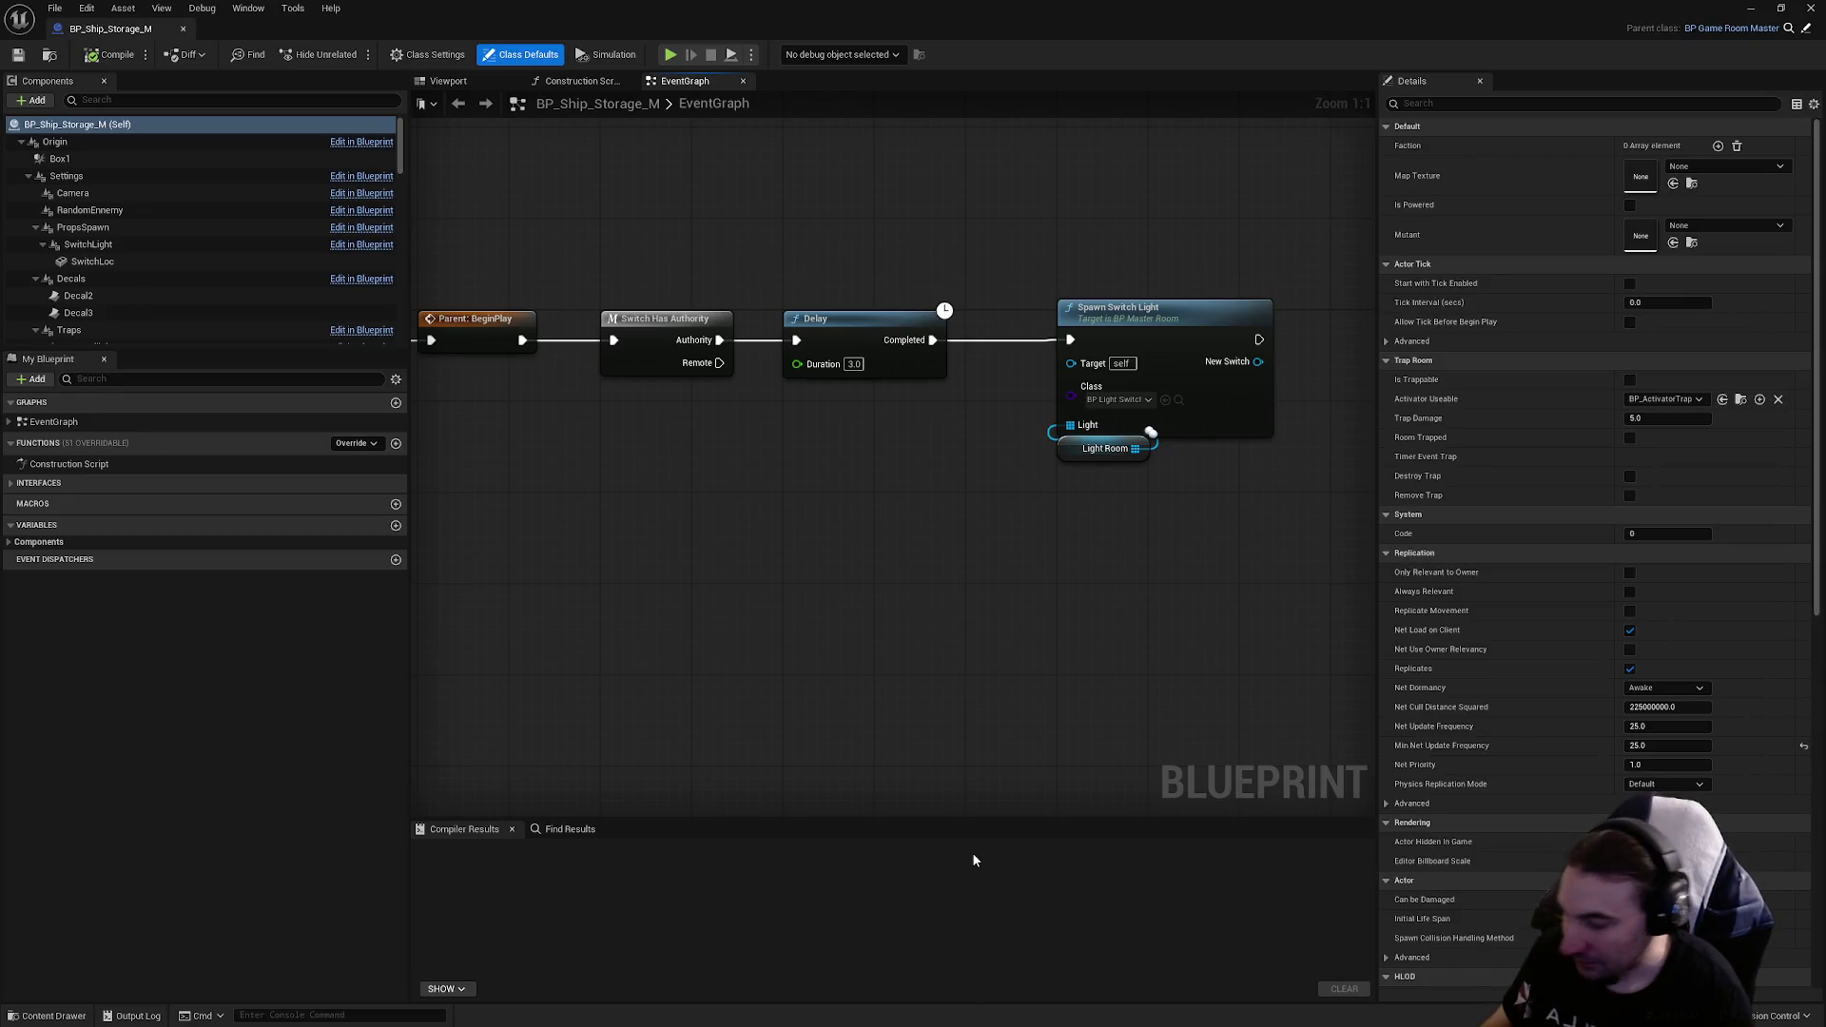
Step: View BP_Ship_Storage_M in its 3D Viewport and select a door piece
{"action": "key", "text": "super"}
{"action": "key", "text": "Escape"}
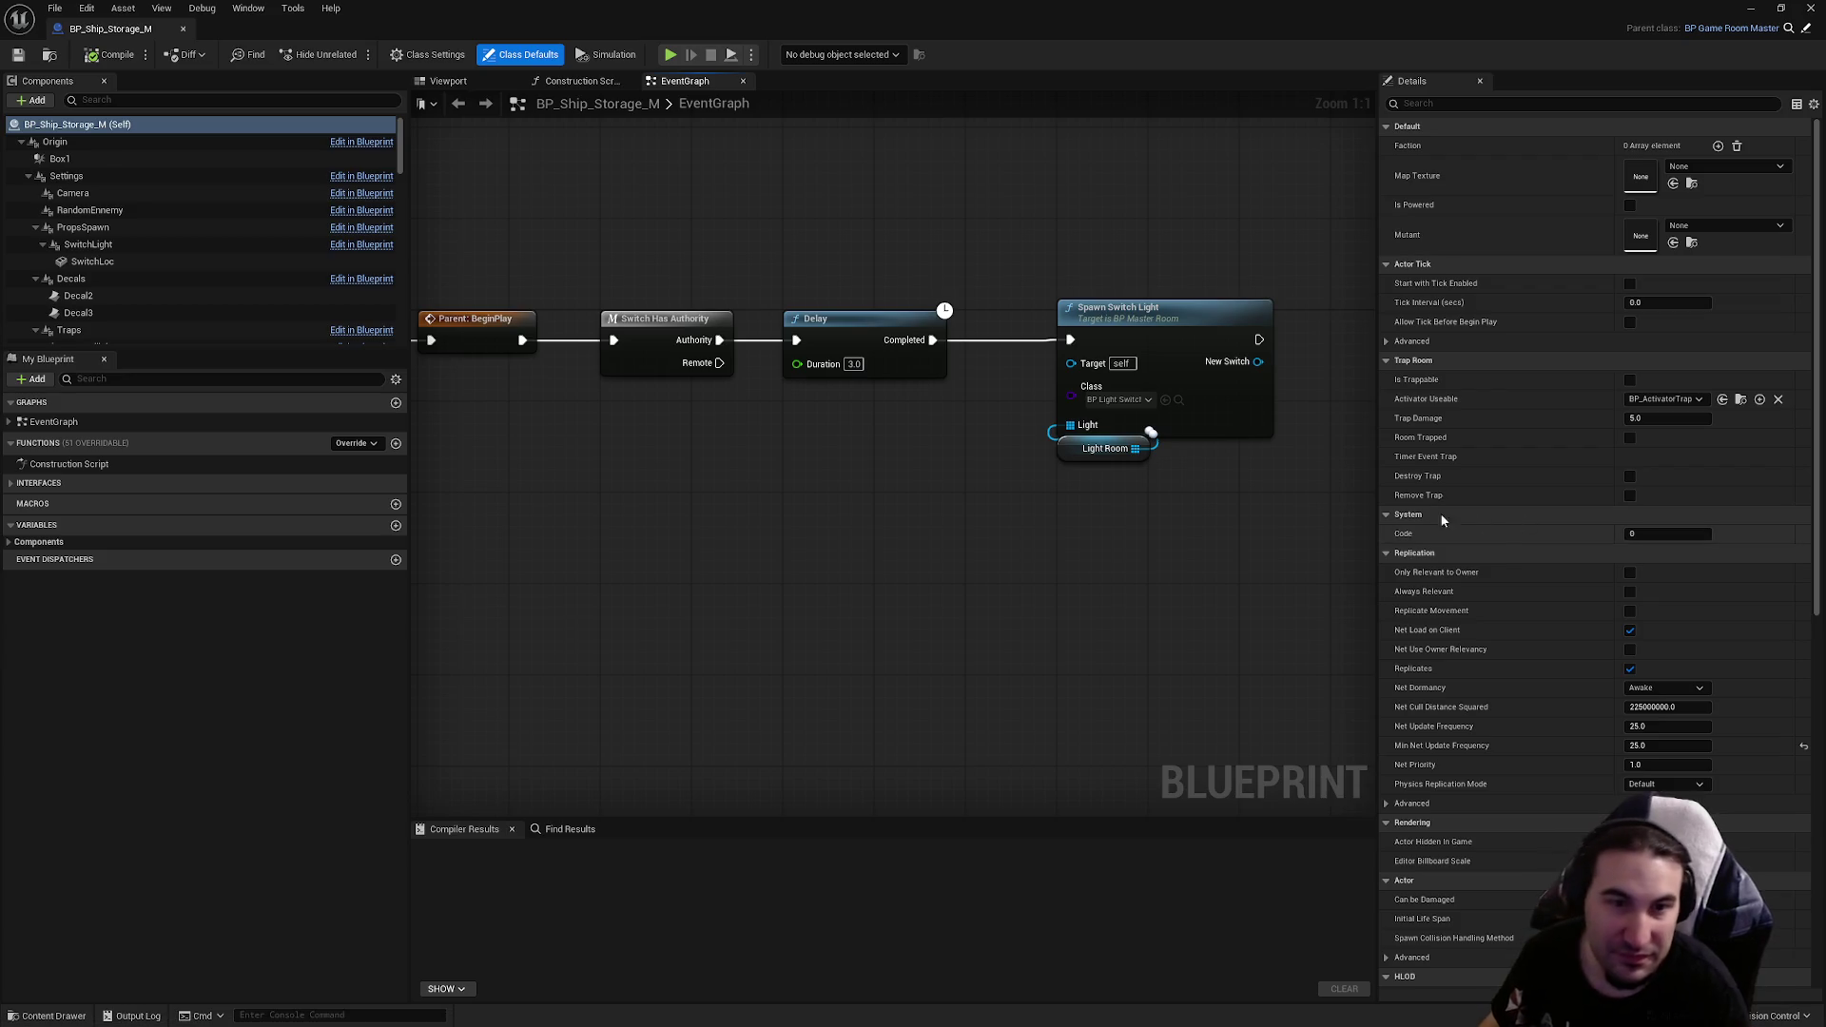
{"action": "scroll", "coordinate": [793, 280], "scroll_direction": "down", "scroll_amount": 5}
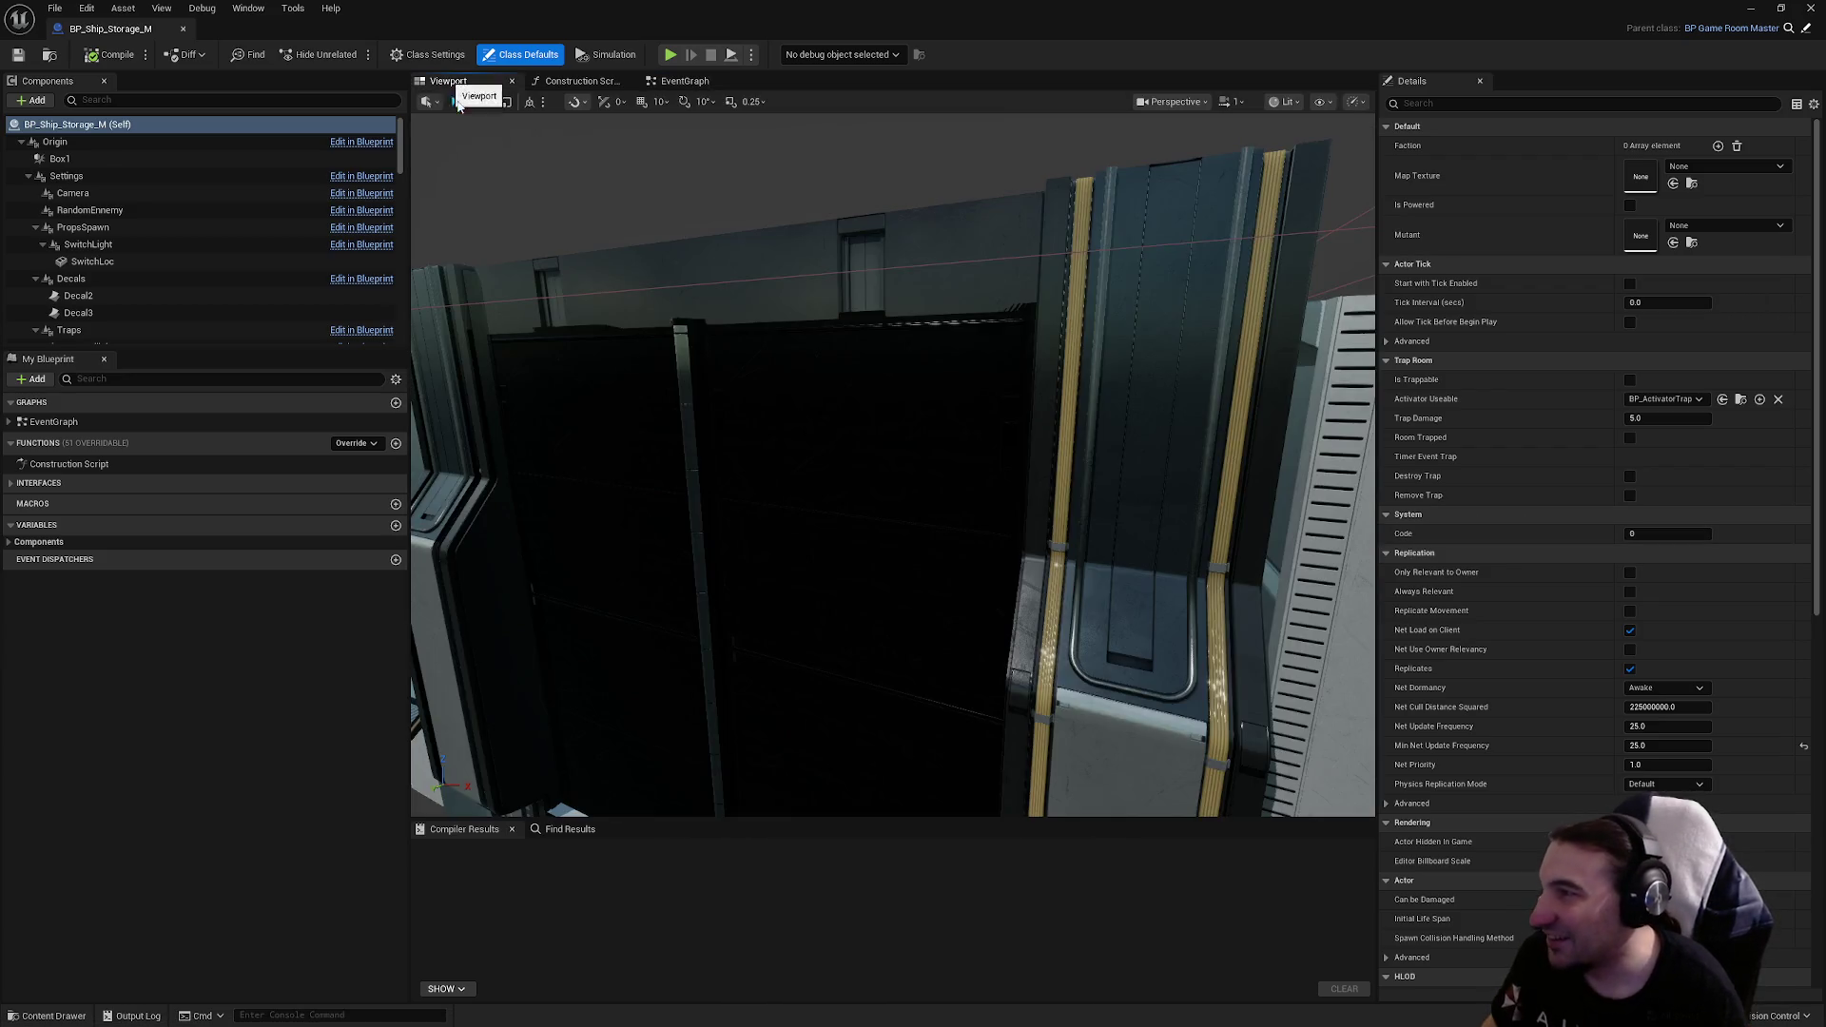
{"action": "left_click", "coordinate": [448, 81]}
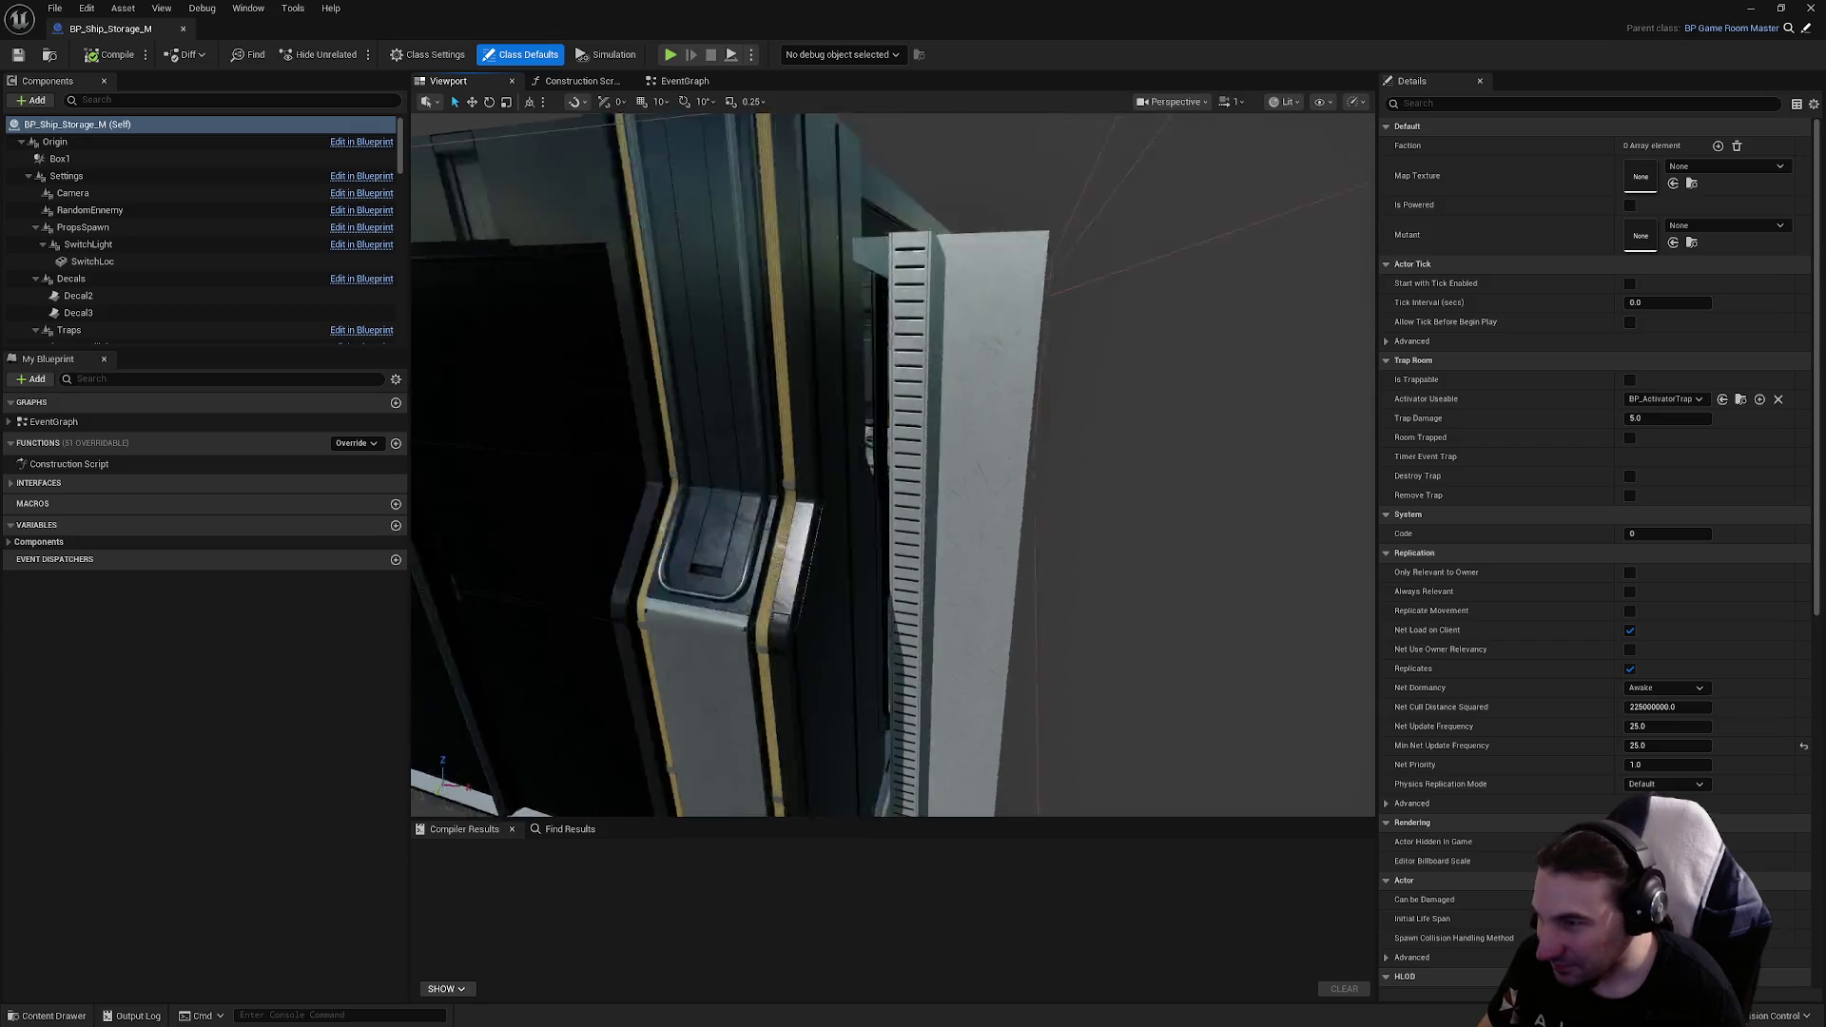
{"action": "scroll", "coordinate": [839, 413], "scroll_direction": "up", "scroll_amount": 3}
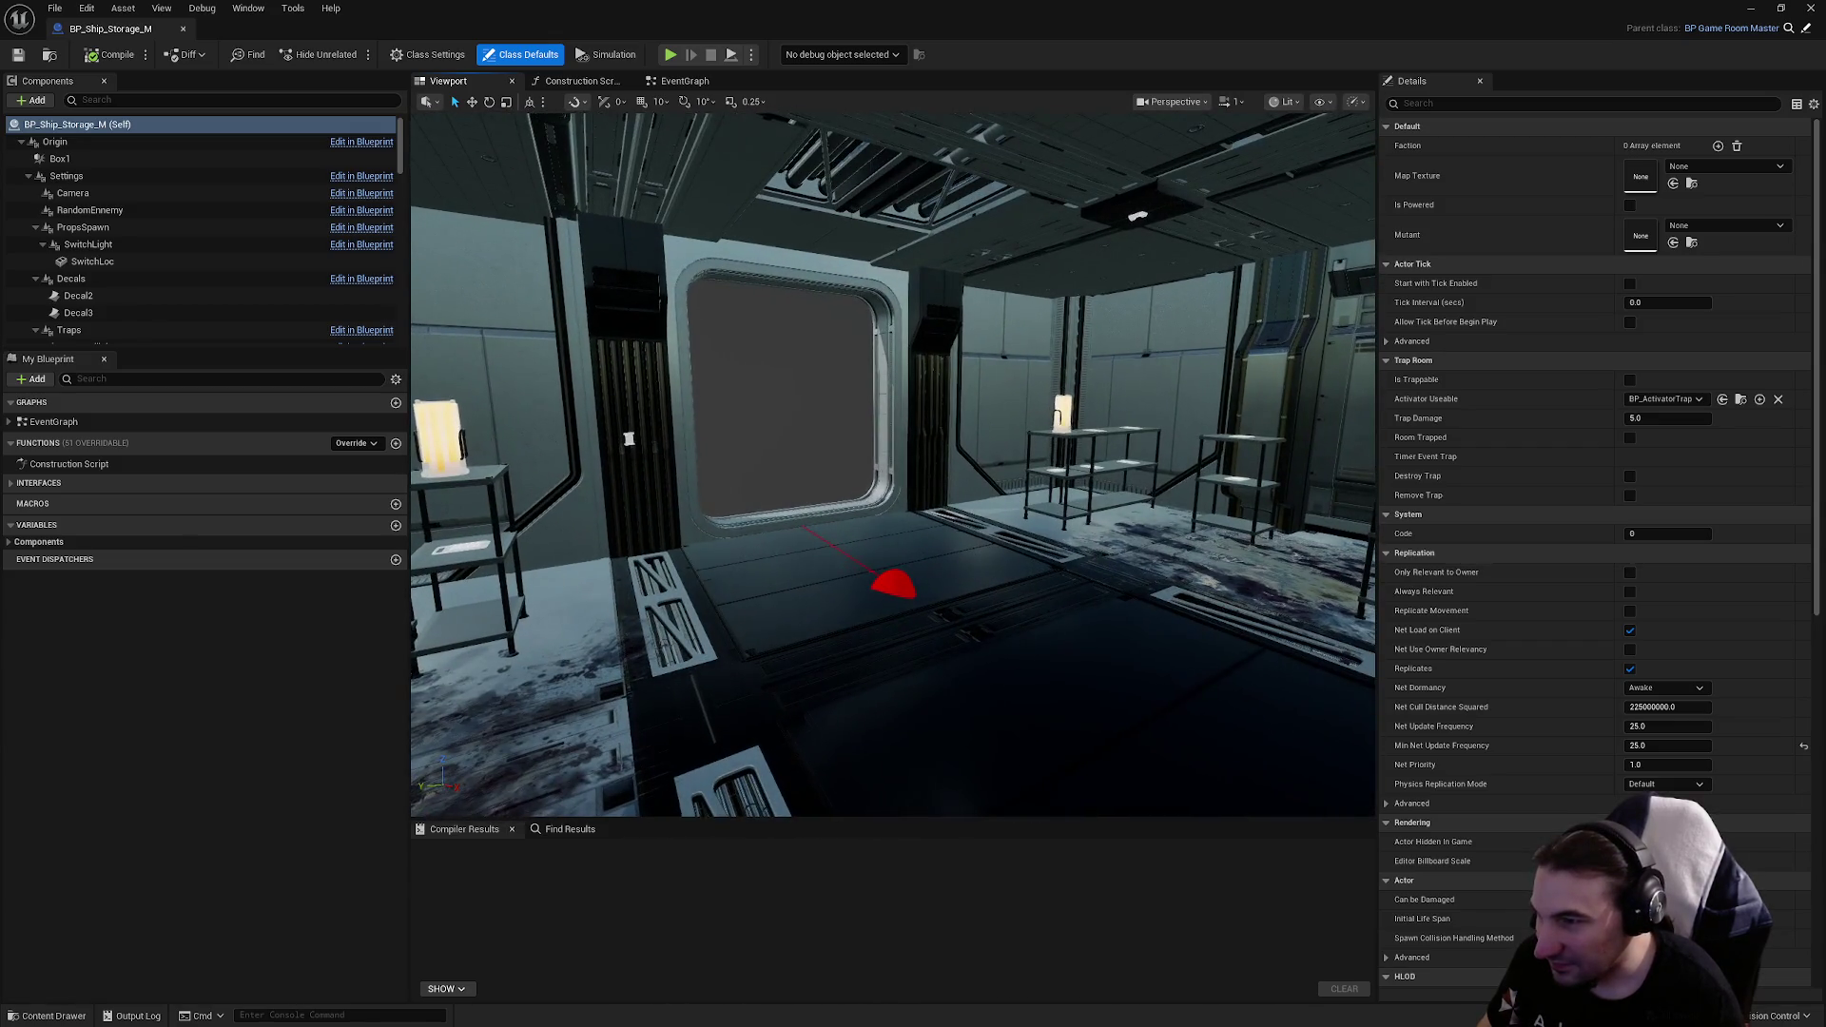
{"action": "left_click", "coordinate": [909, 354]}
Step: Return to the MapPhoto level and open BP_Construct_Ship_Storage_M from ModularsRoom Rooms
{"action": "key", "text": "alt+Tab"}
{"action": "left_click", "coordinate": [124, 883]}
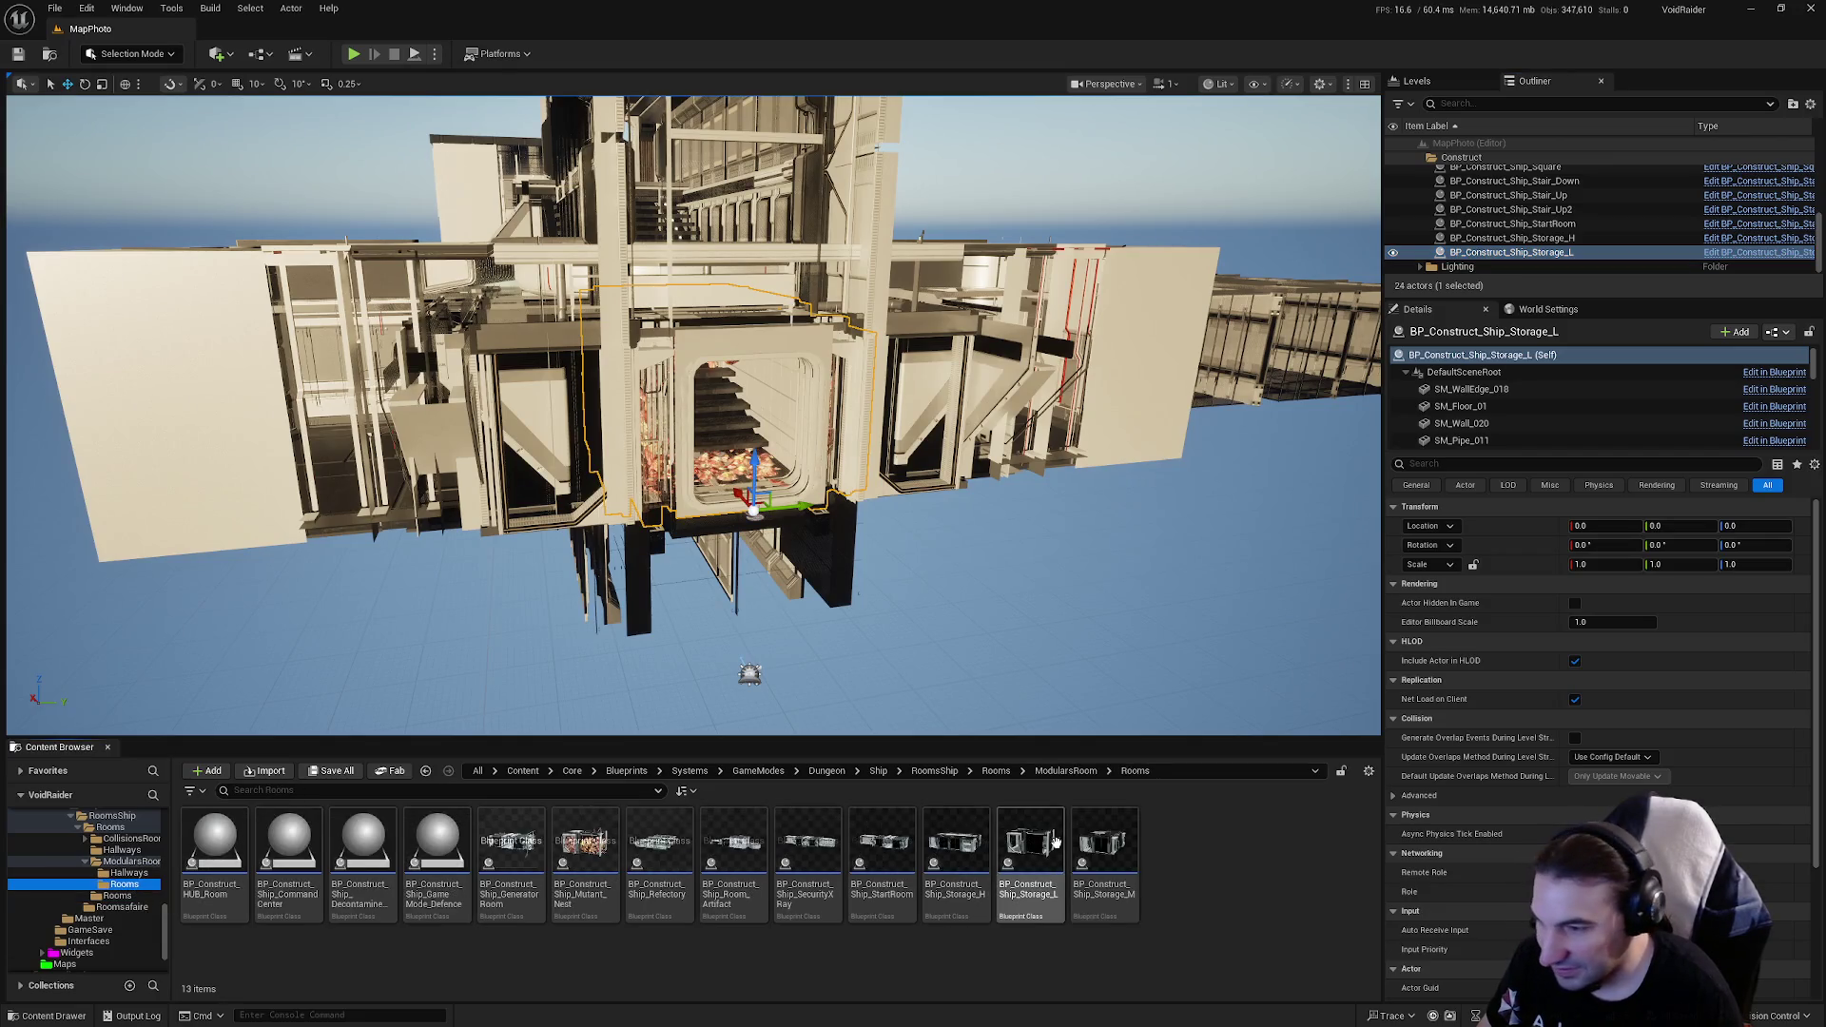
{"action": "double_click", "coordinate": [1115, 830]}
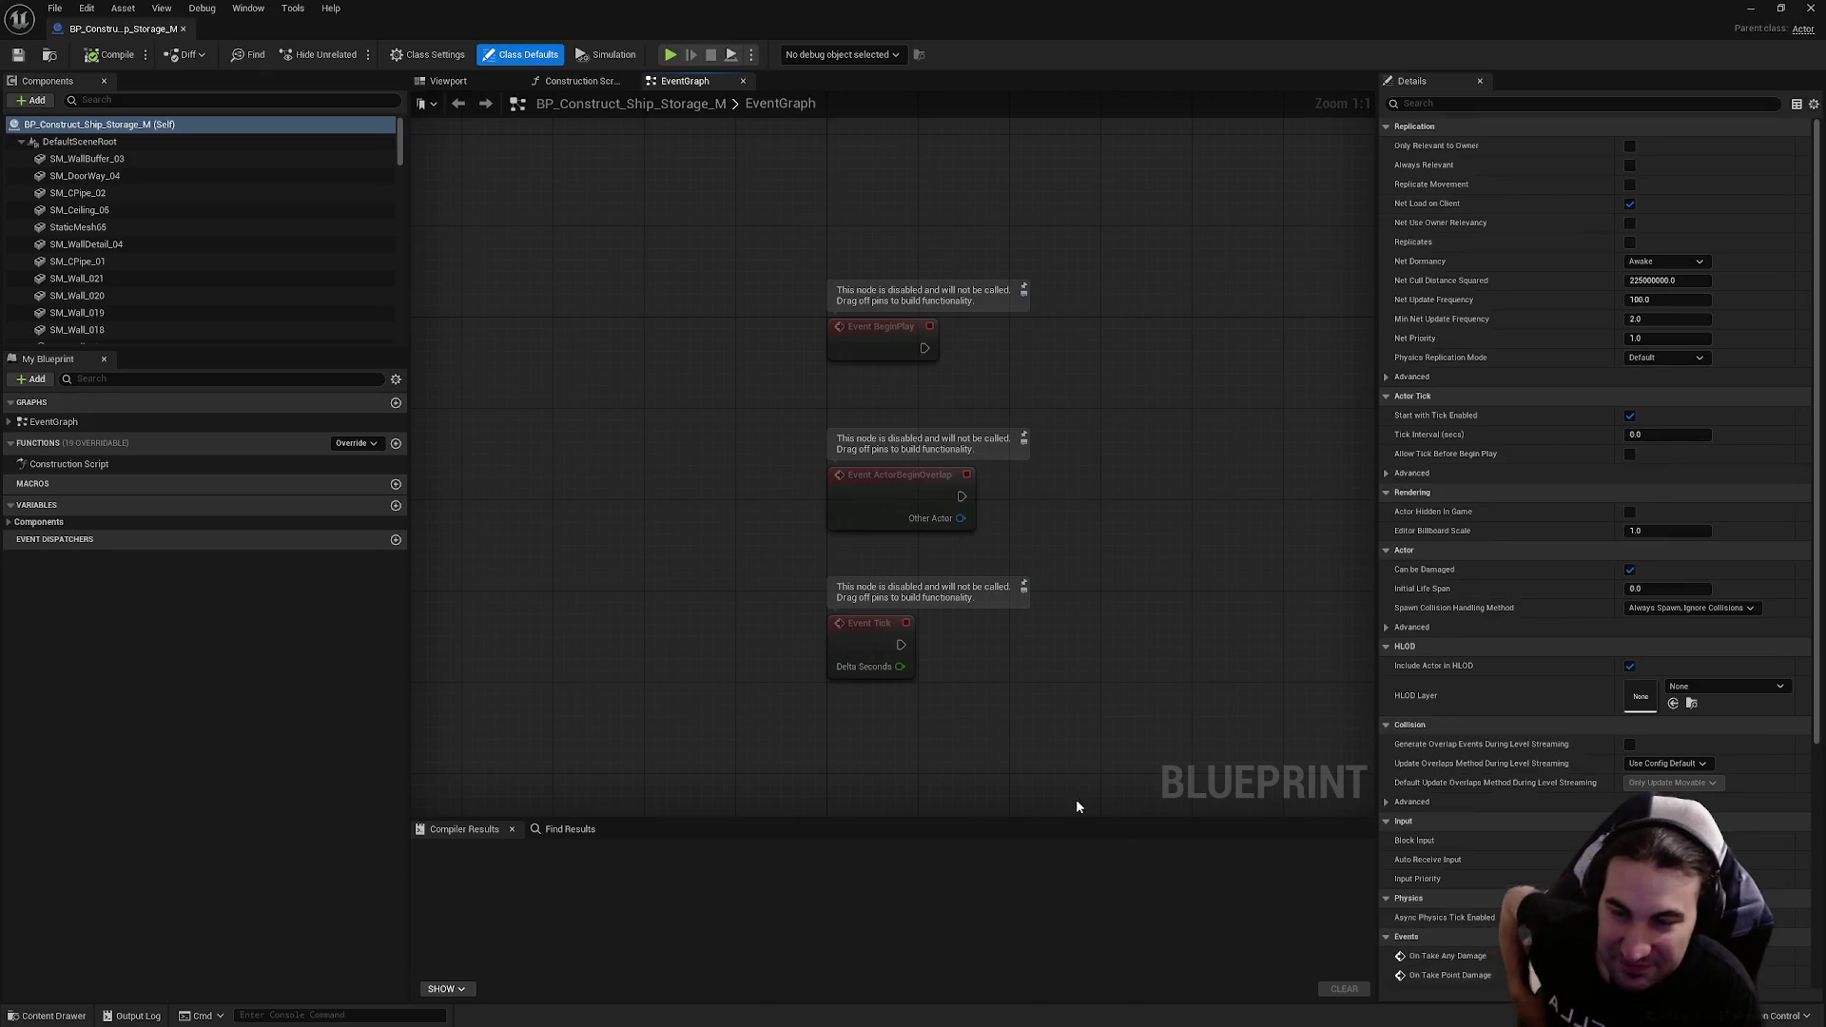
{"action": "left_click", "coordinate": [448, 80]}
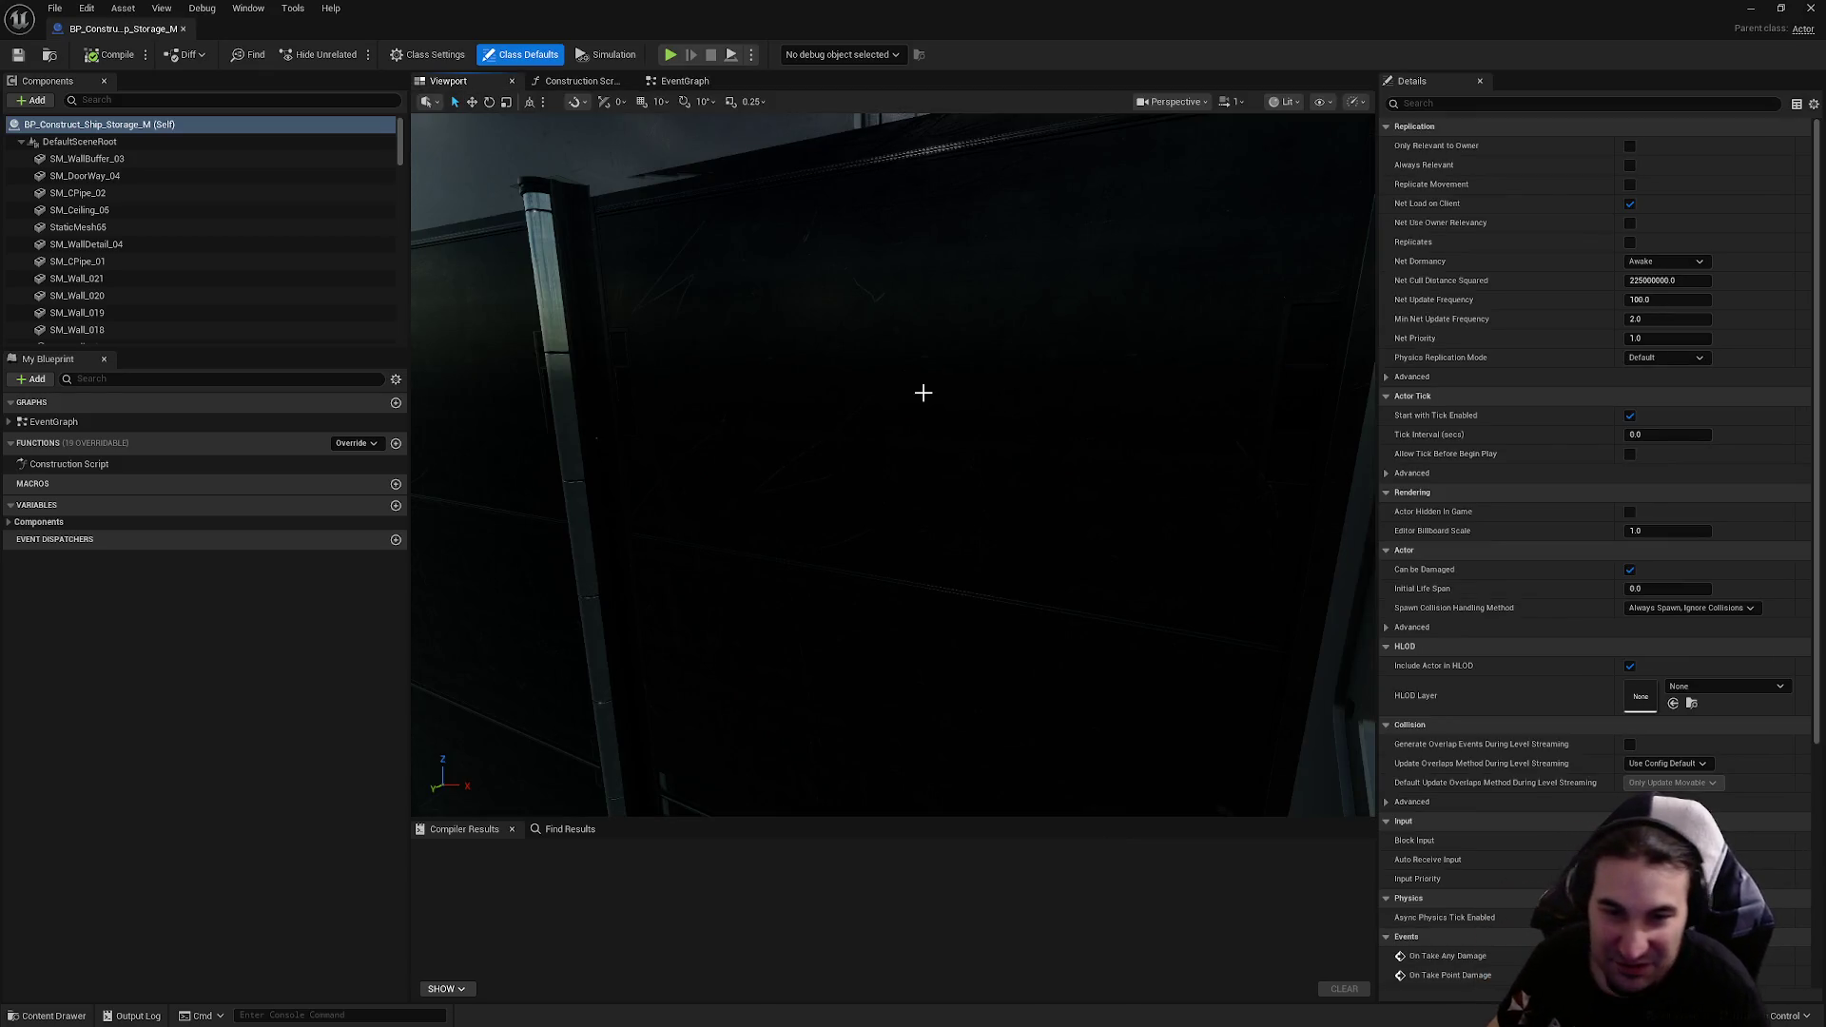
{"action": "key", "text": "f"}
{"action": "scroll", "coordinate": [894, 467], "scroll_direction": "up", "scroll_amount": 10}
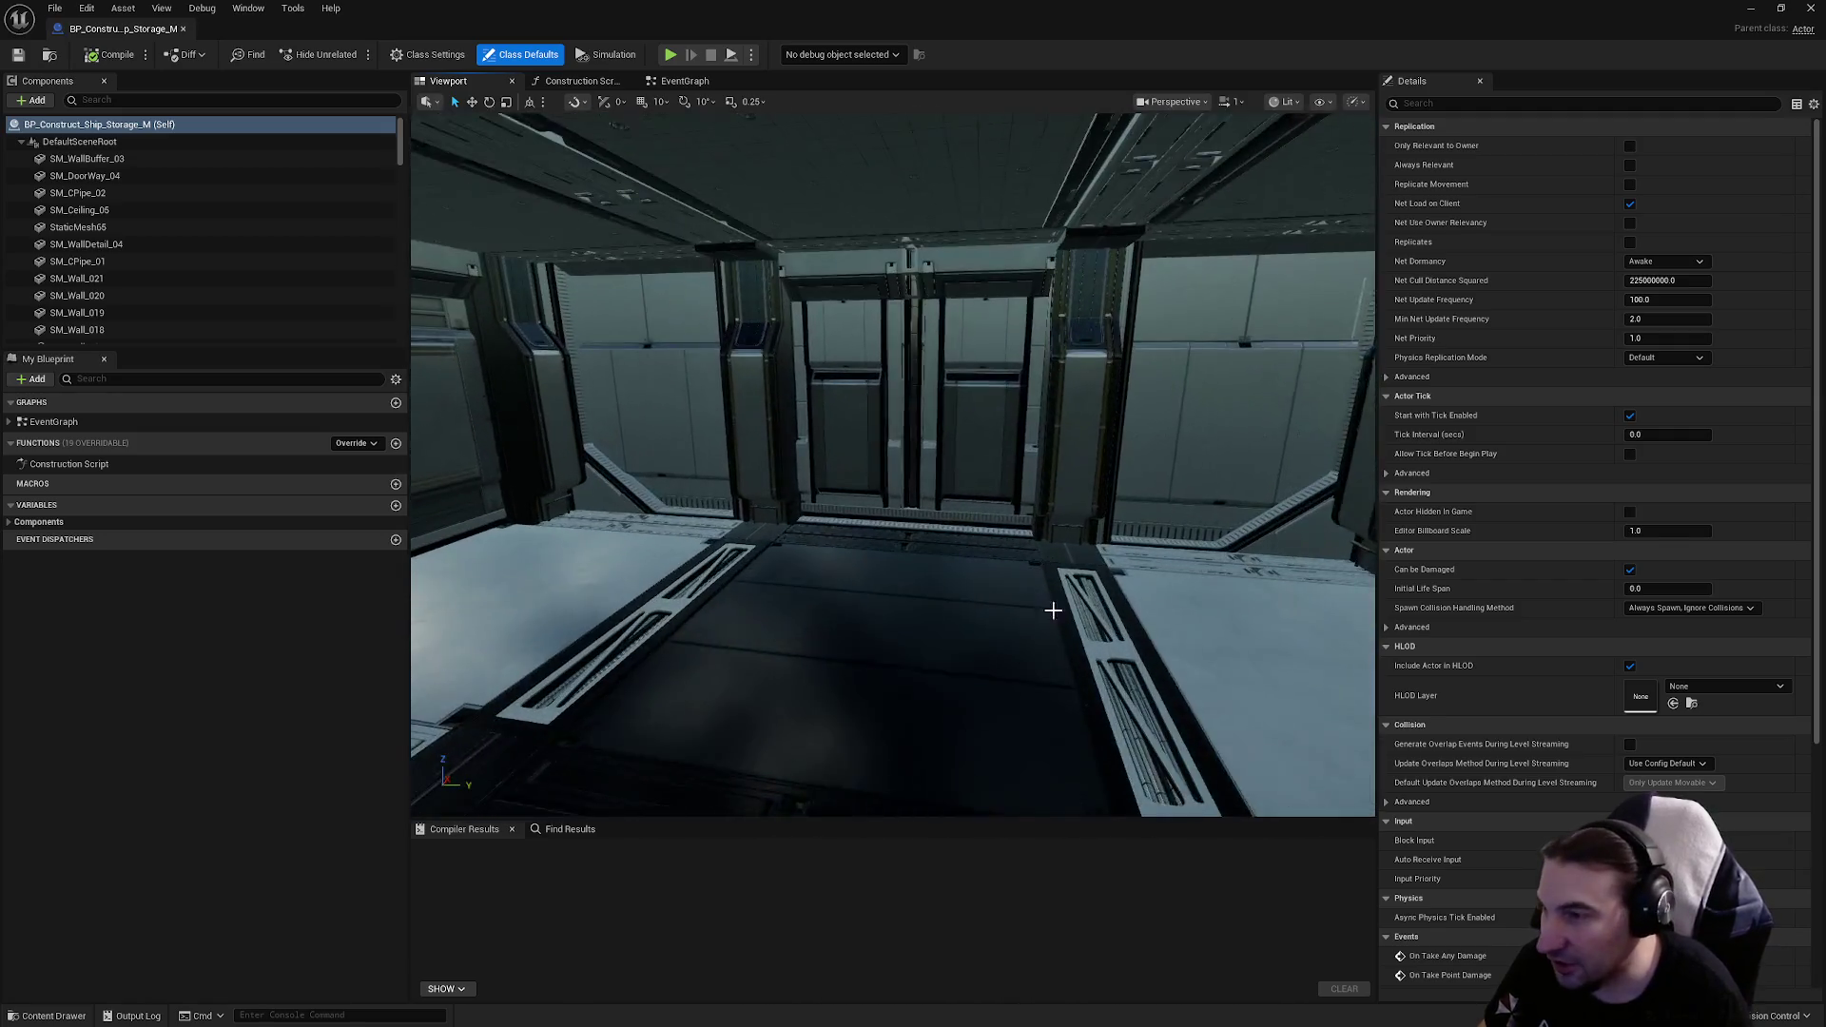
{"action": "left_click", "coordinate": [1019, 673]}
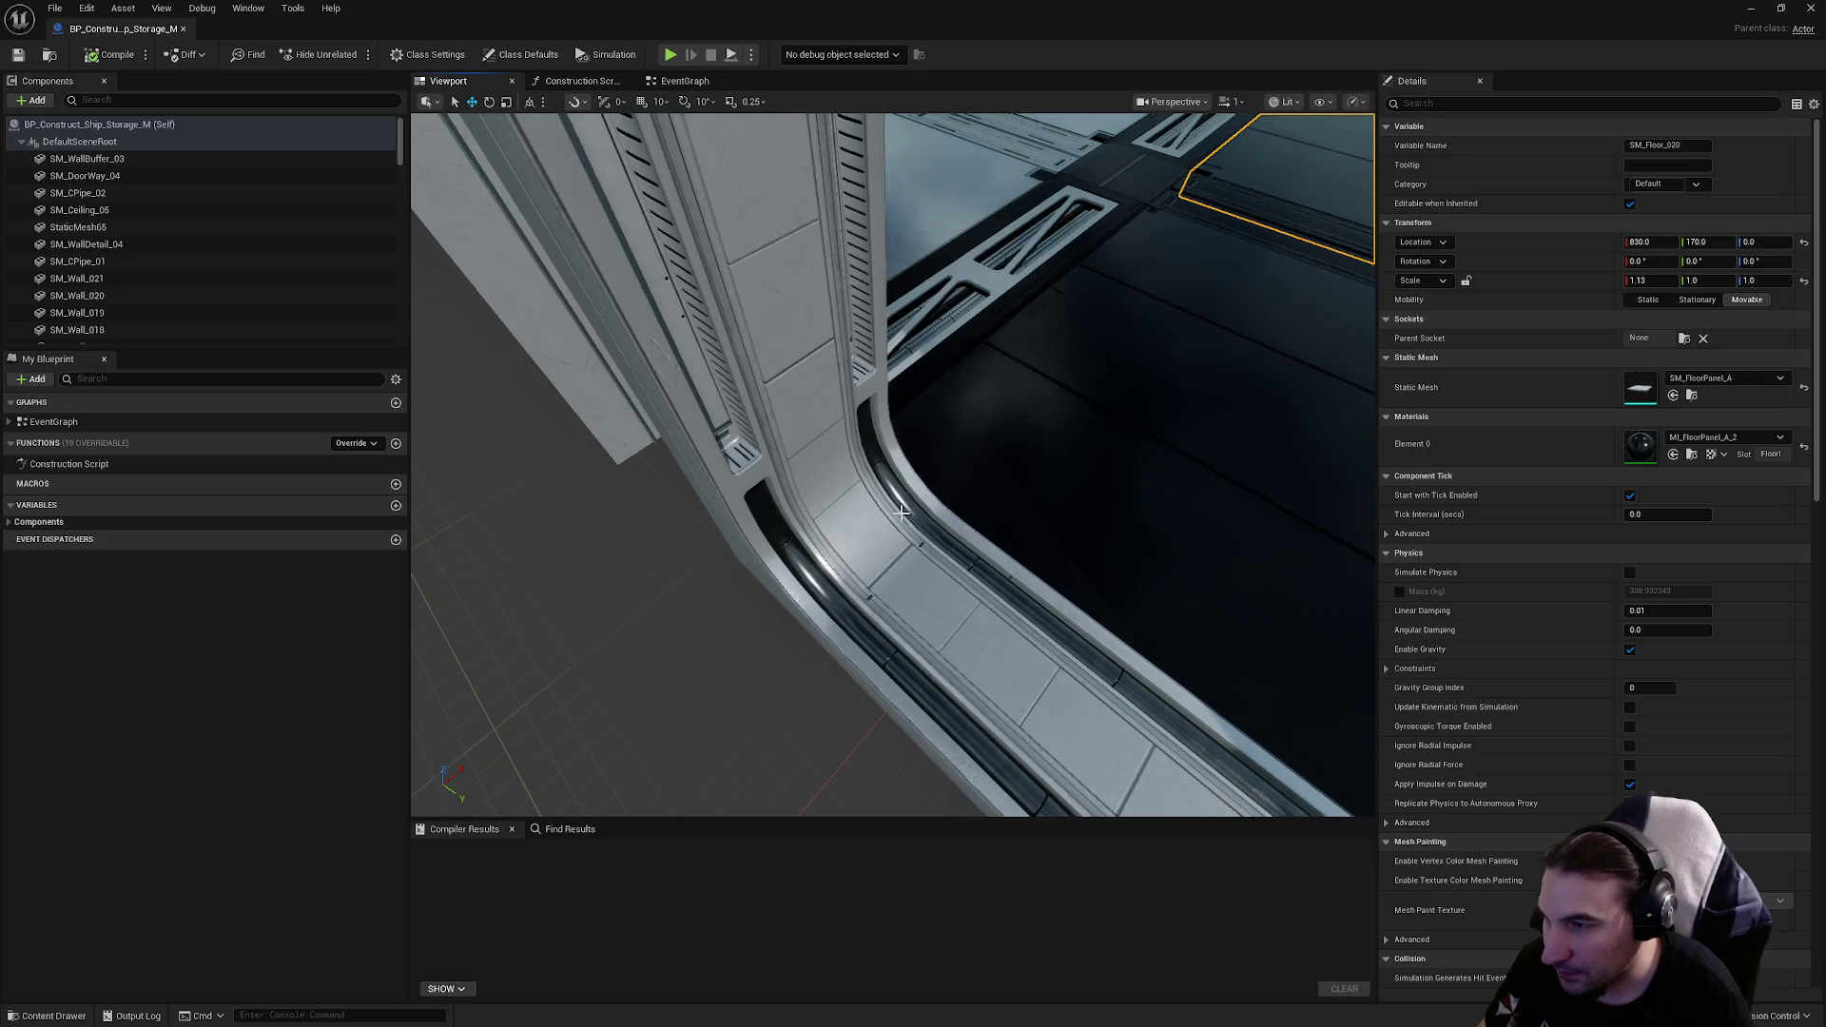
{"action": "left_click", "coordinate": [902, 501]}
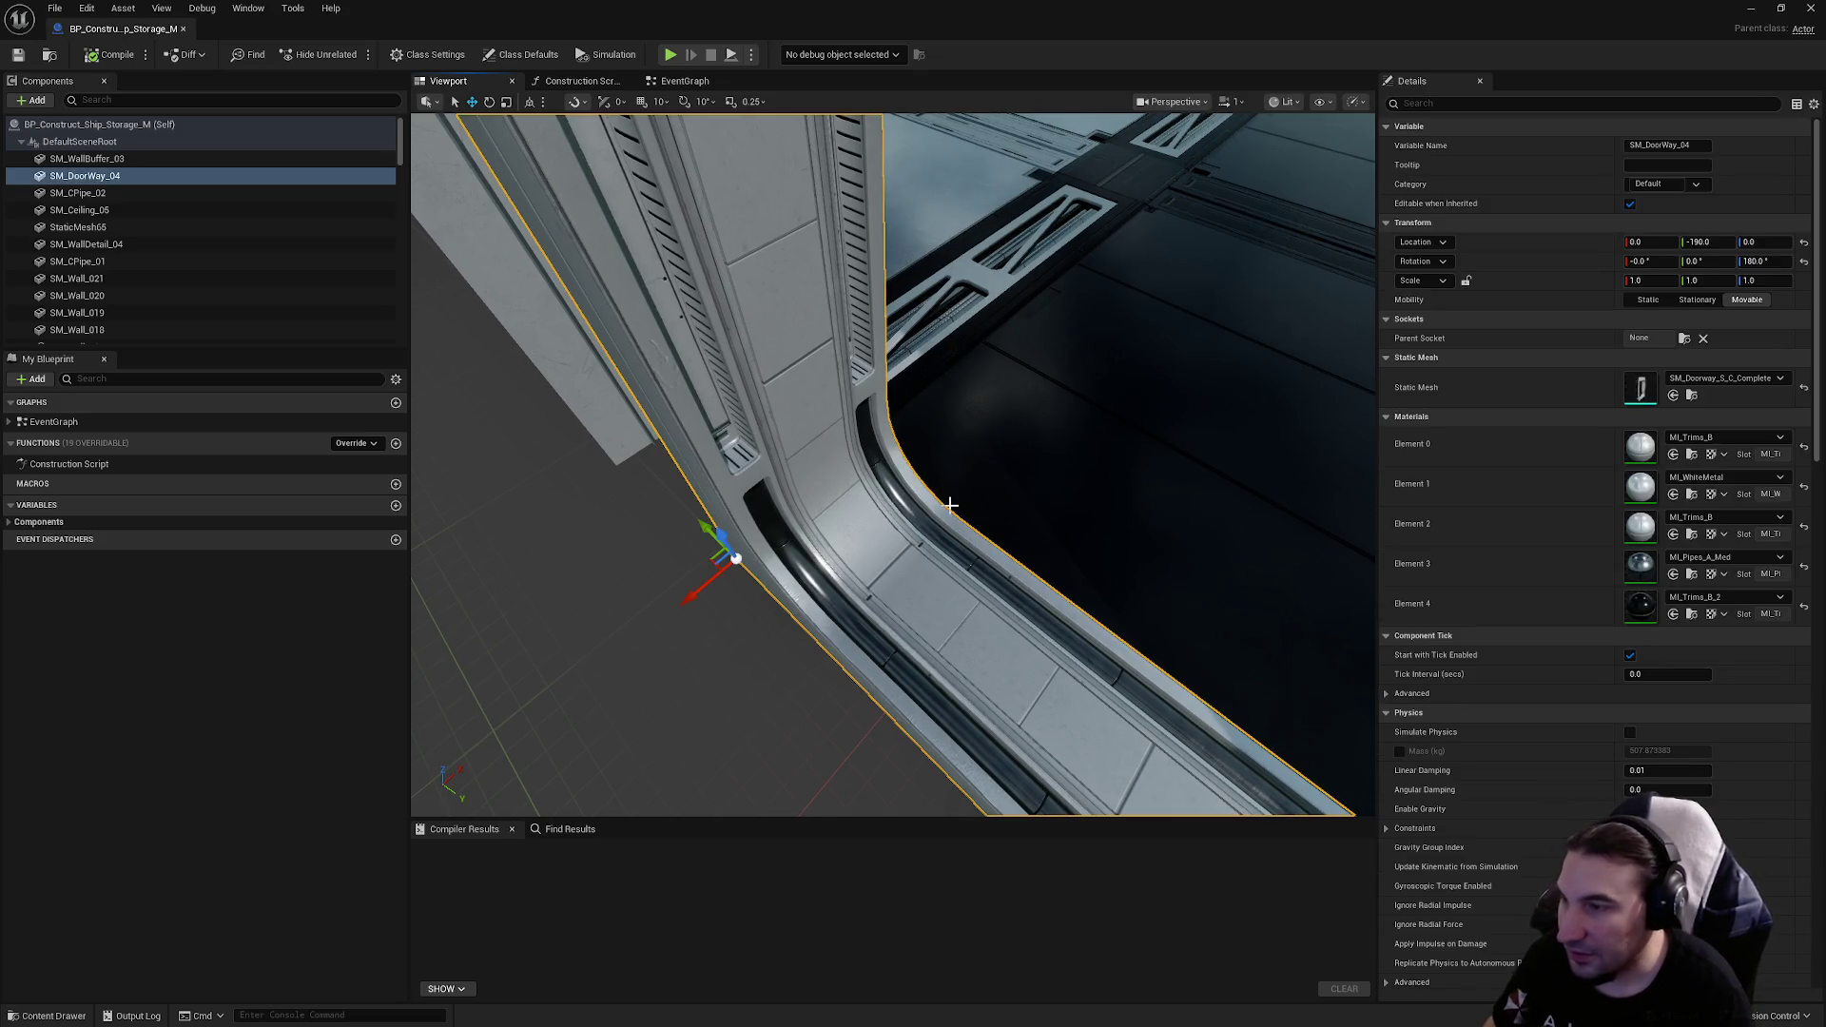
{"action": "left_click_drag", "start_coordinate": [922, 480], "coordinate": [937, 533]}
{"action": "key", "text": "f"}
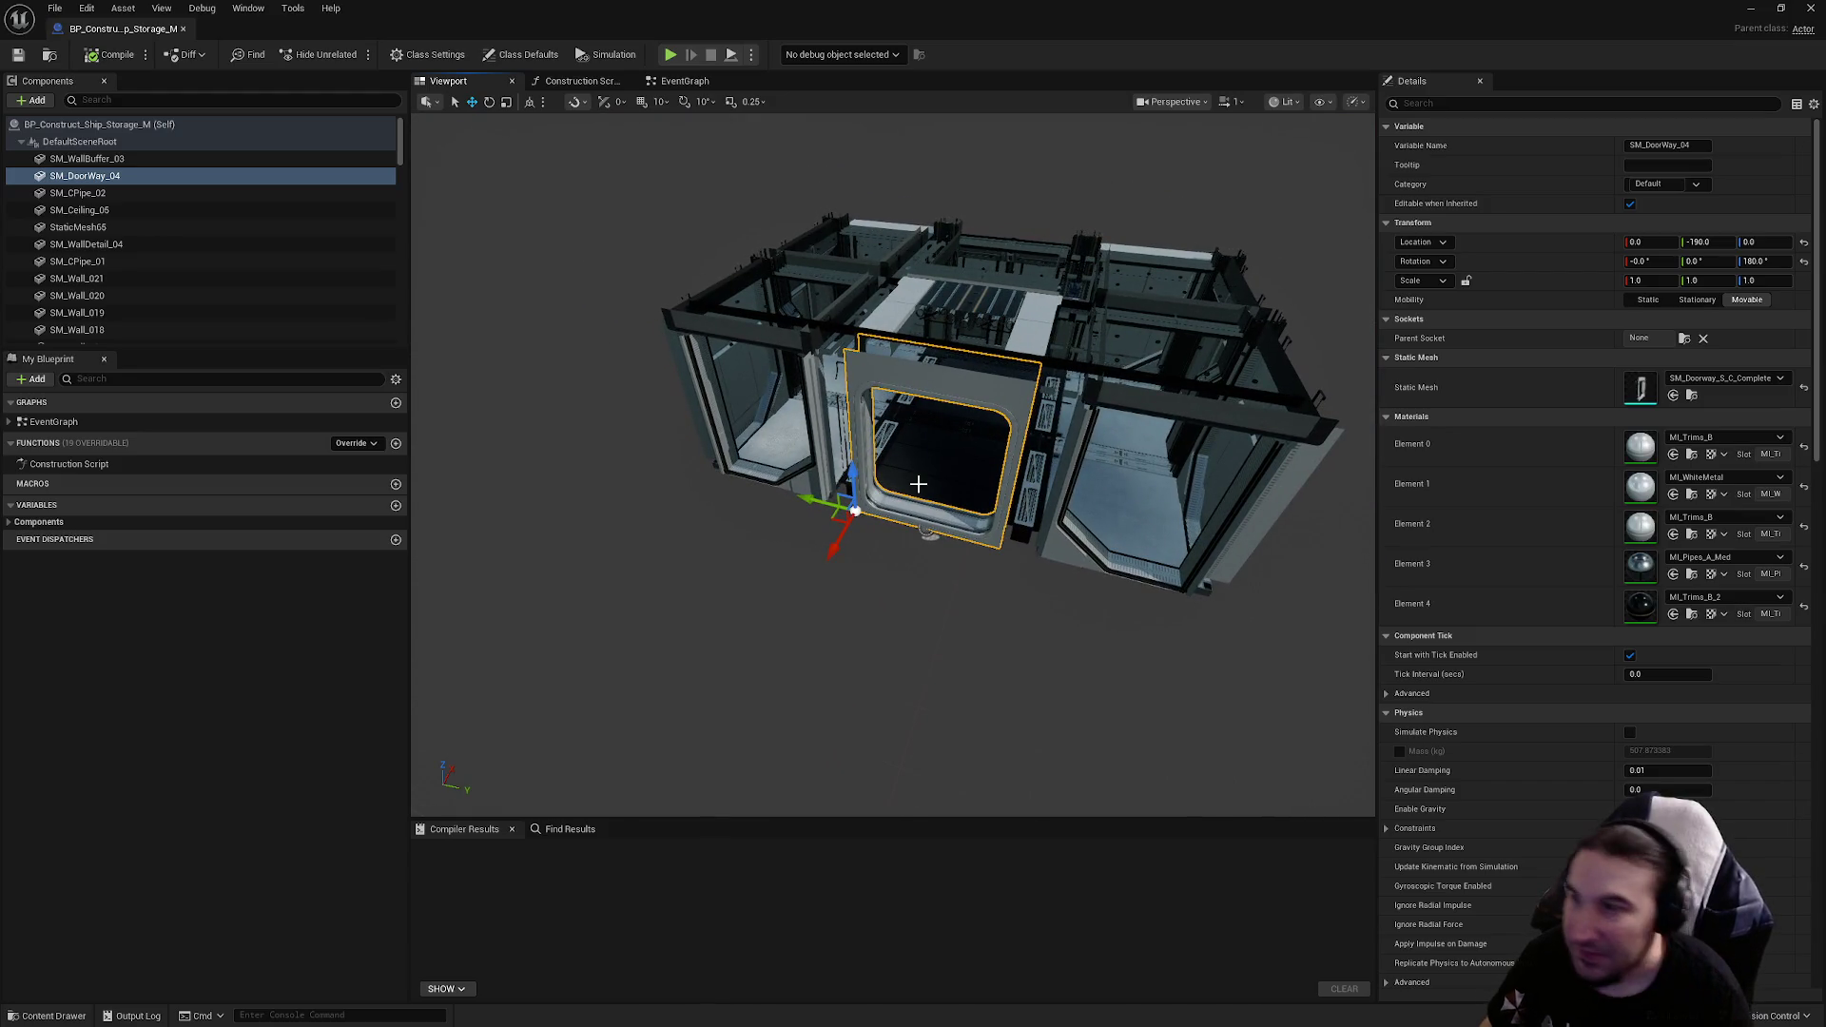
{"action": "left_click", "coordinate": [1810, 8]}
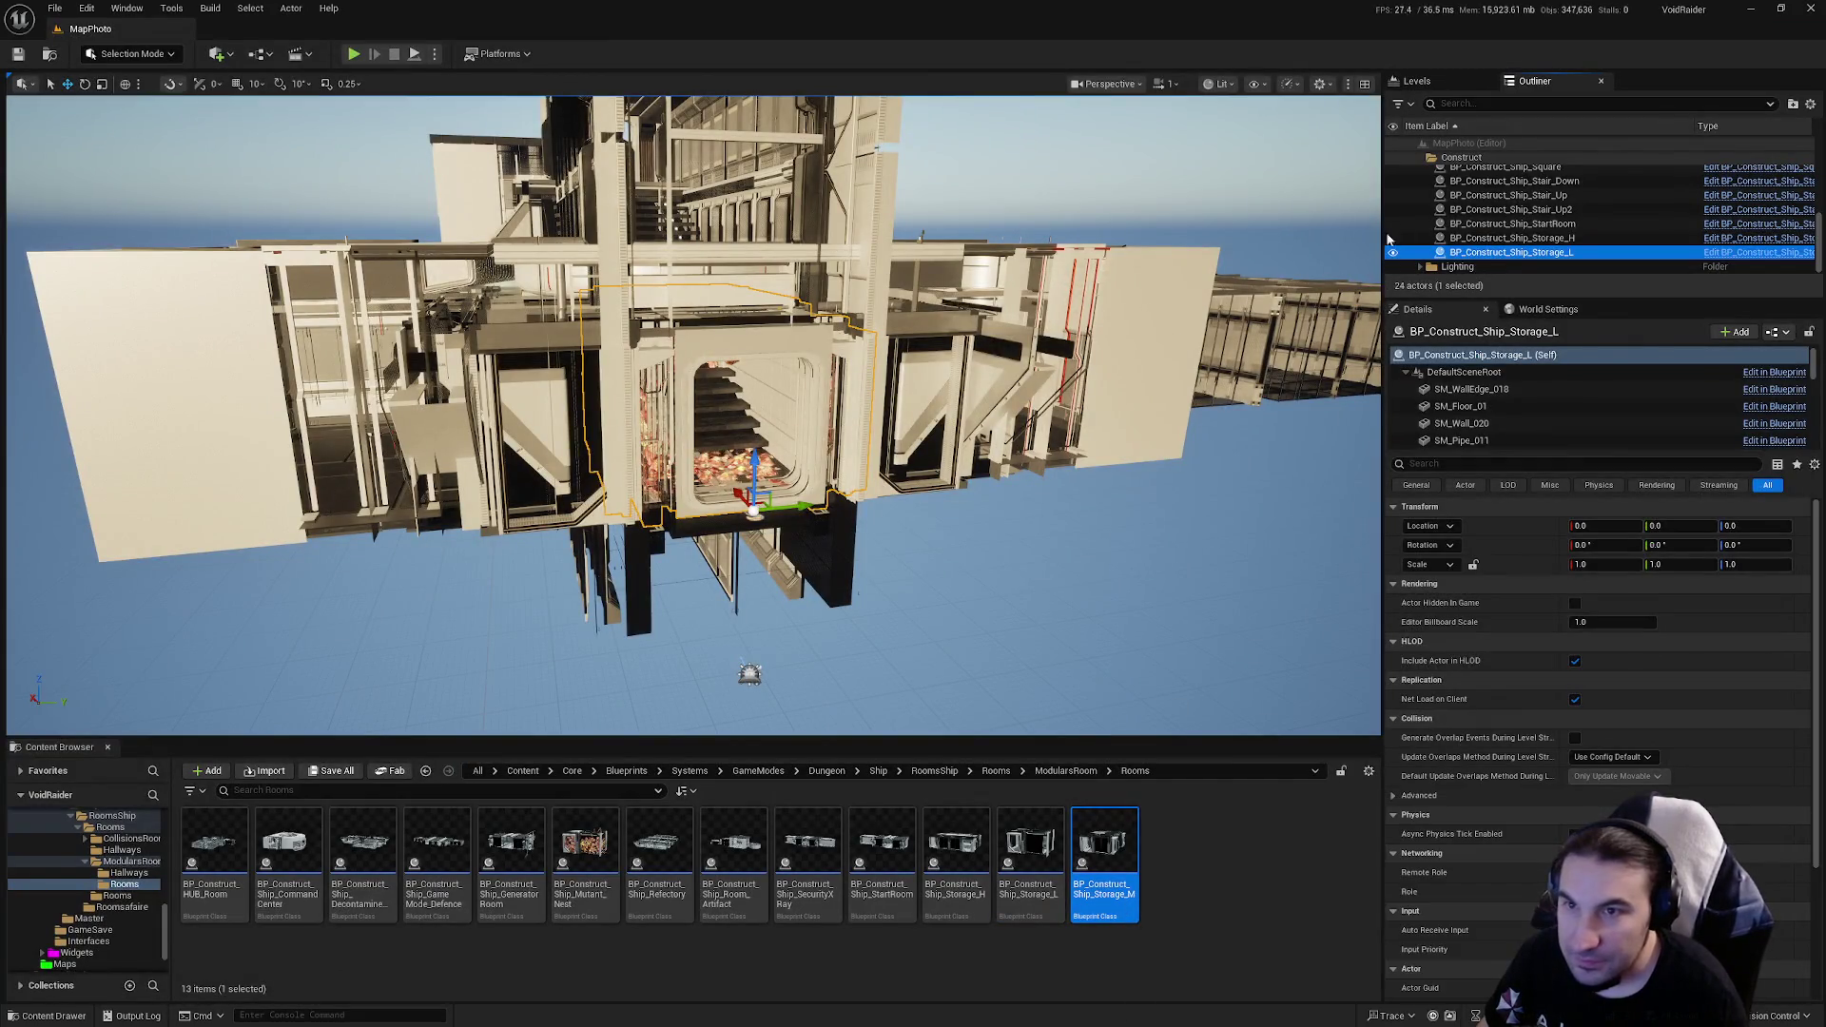
Step: Place BP_Construct_Ship_Storage_M into the level at location 0, 0, 0
{"action": "scroll", "coordinate": [1506, 238], "scroll_direction": "up", "scroll_amount": 4}
{"action": "scroll", "coordinate": [1506, 238], "scroll_direction": "down", "scroll_amount": 4}
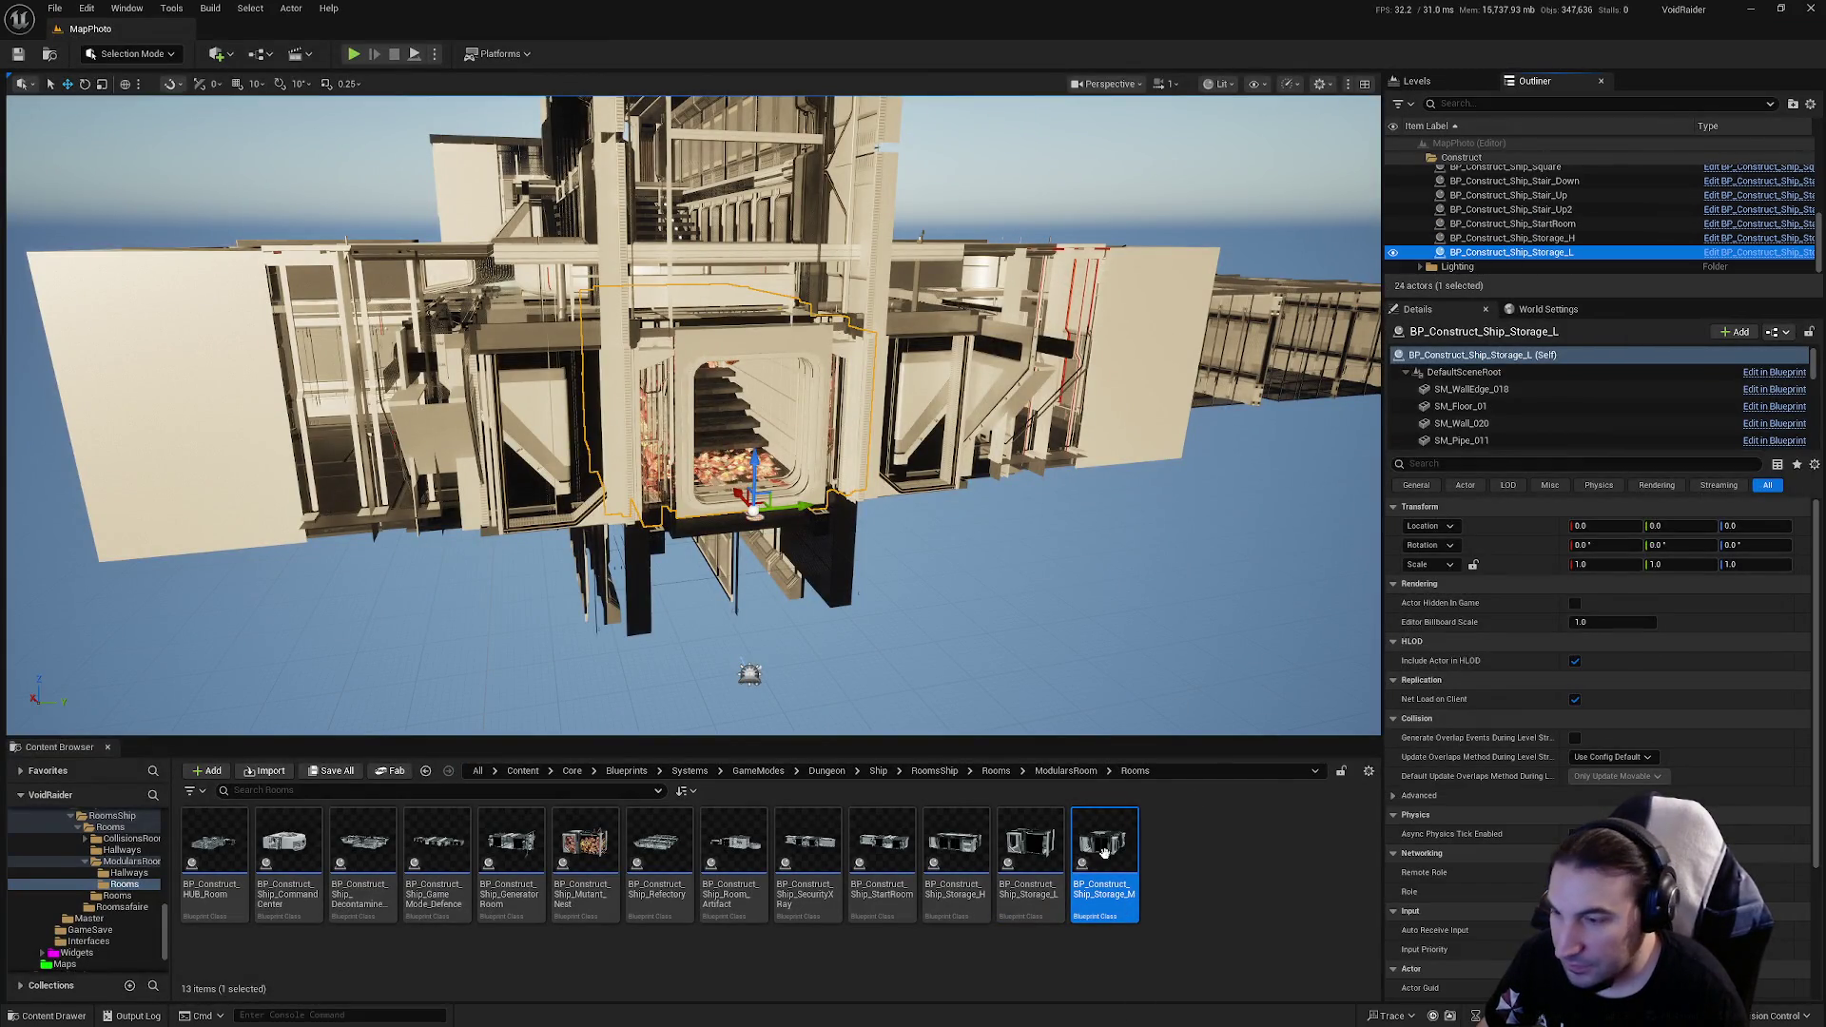
{"action": "left_click_drag", "start_coordinate": [1095, 569], "coordinate": [1095, 571]}
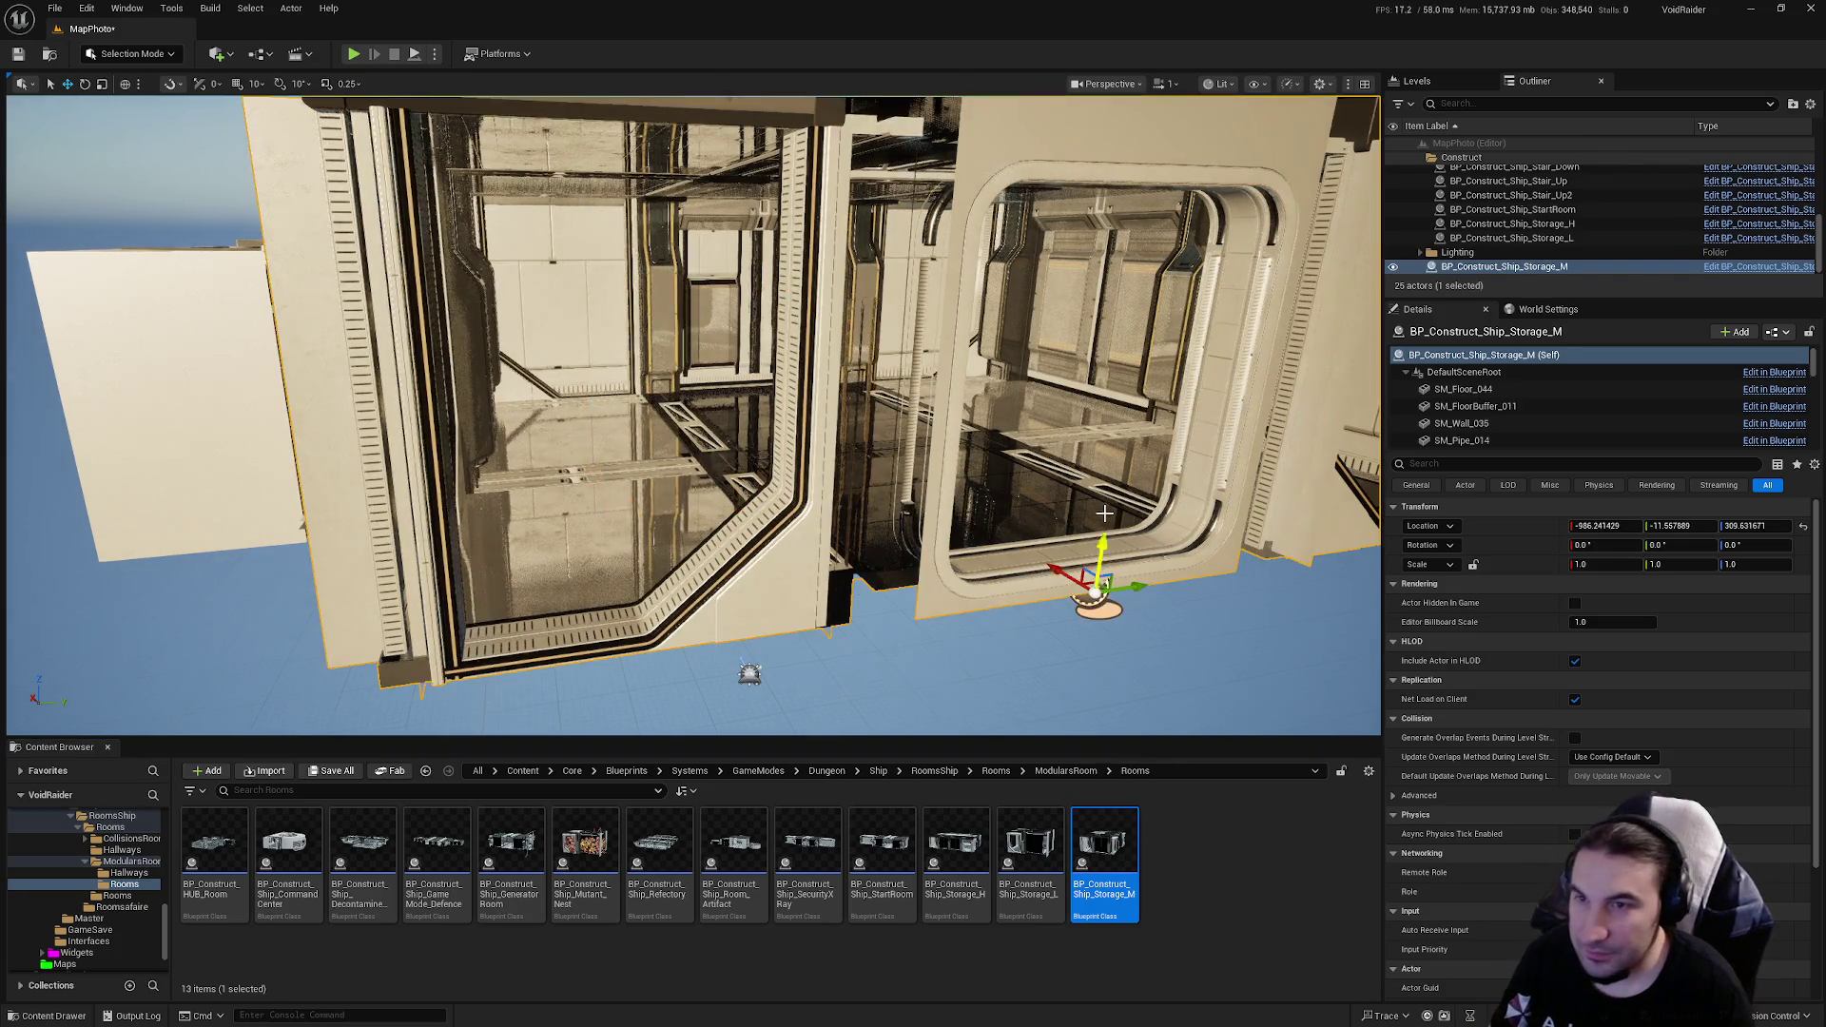
{"action": "left_click", "coordinate": [1608, 526]}
{"action": "type", "text": "0"}
{"action": "key", "text": "Tab"}
{"action": "type", "text": "0"}
{"action": "key", "text": "Tab"}
{"action": "type", "text": "0"}
{"action": "key", "text": "Return"}
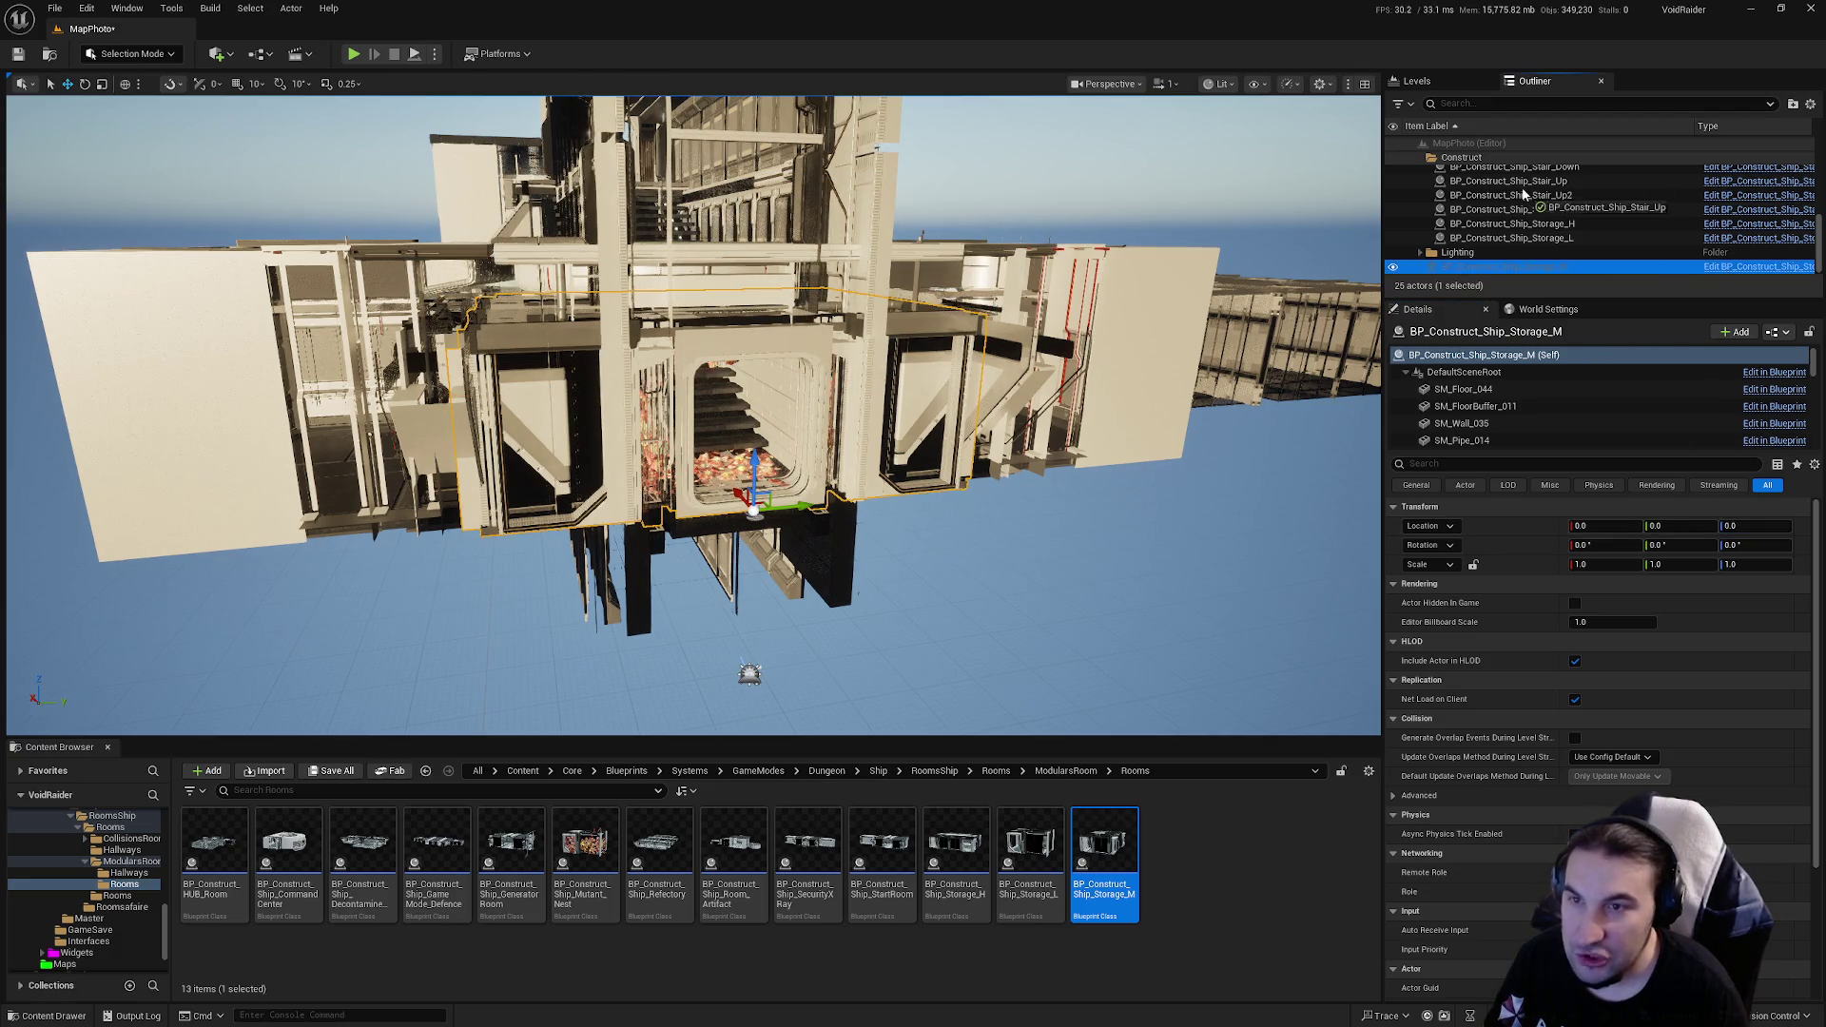
Step: Frame the storage room in the viewport and move the view closer to the building
{"action": "scroll", "coordinate": [1503, 210], "scroll_direction": "up", "scroll_amount": 6}
{"action": "left_click_drag", "start_coordinate": [1499, 172], "coordinate": [1479, 160]}
{"action": "scroll", "coordinate": [1539, 187], "scroll_direction": "down", "scroll_amount": 5}
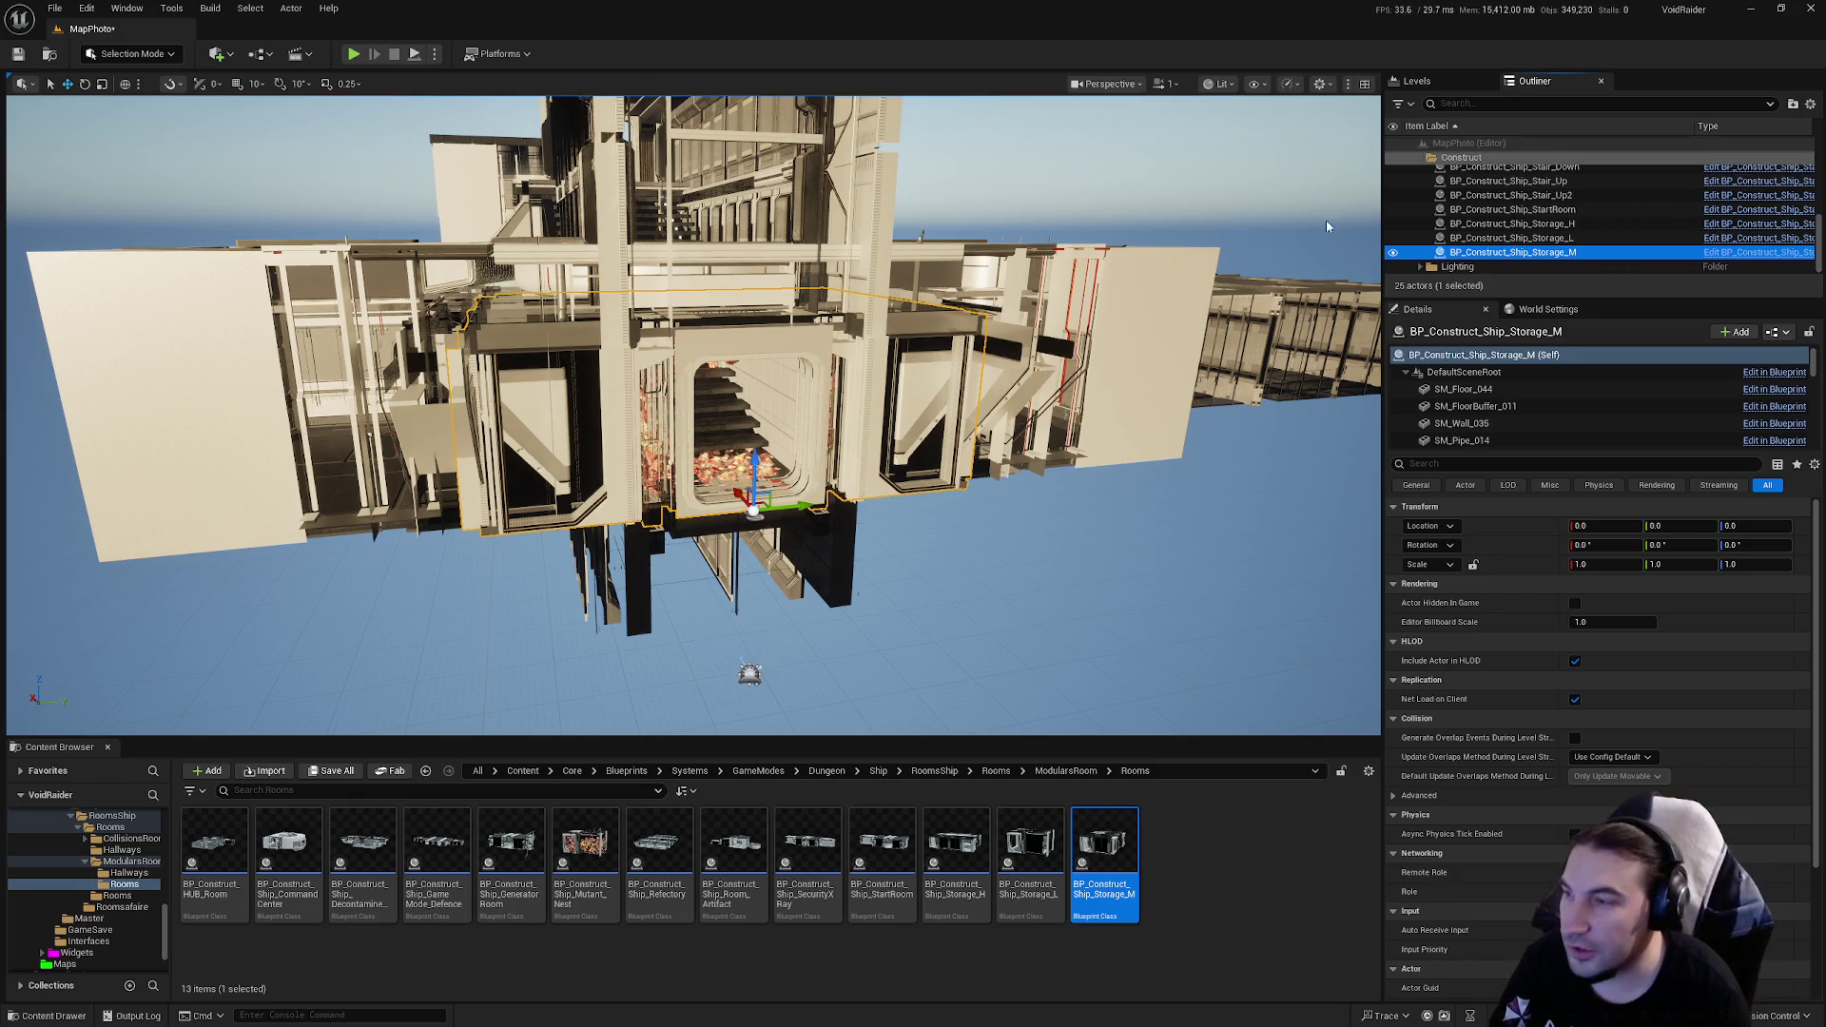
{"action": "scroll", "coordinate": [752, 428], "scroll_direction": "up", "scroll_amount": 10}
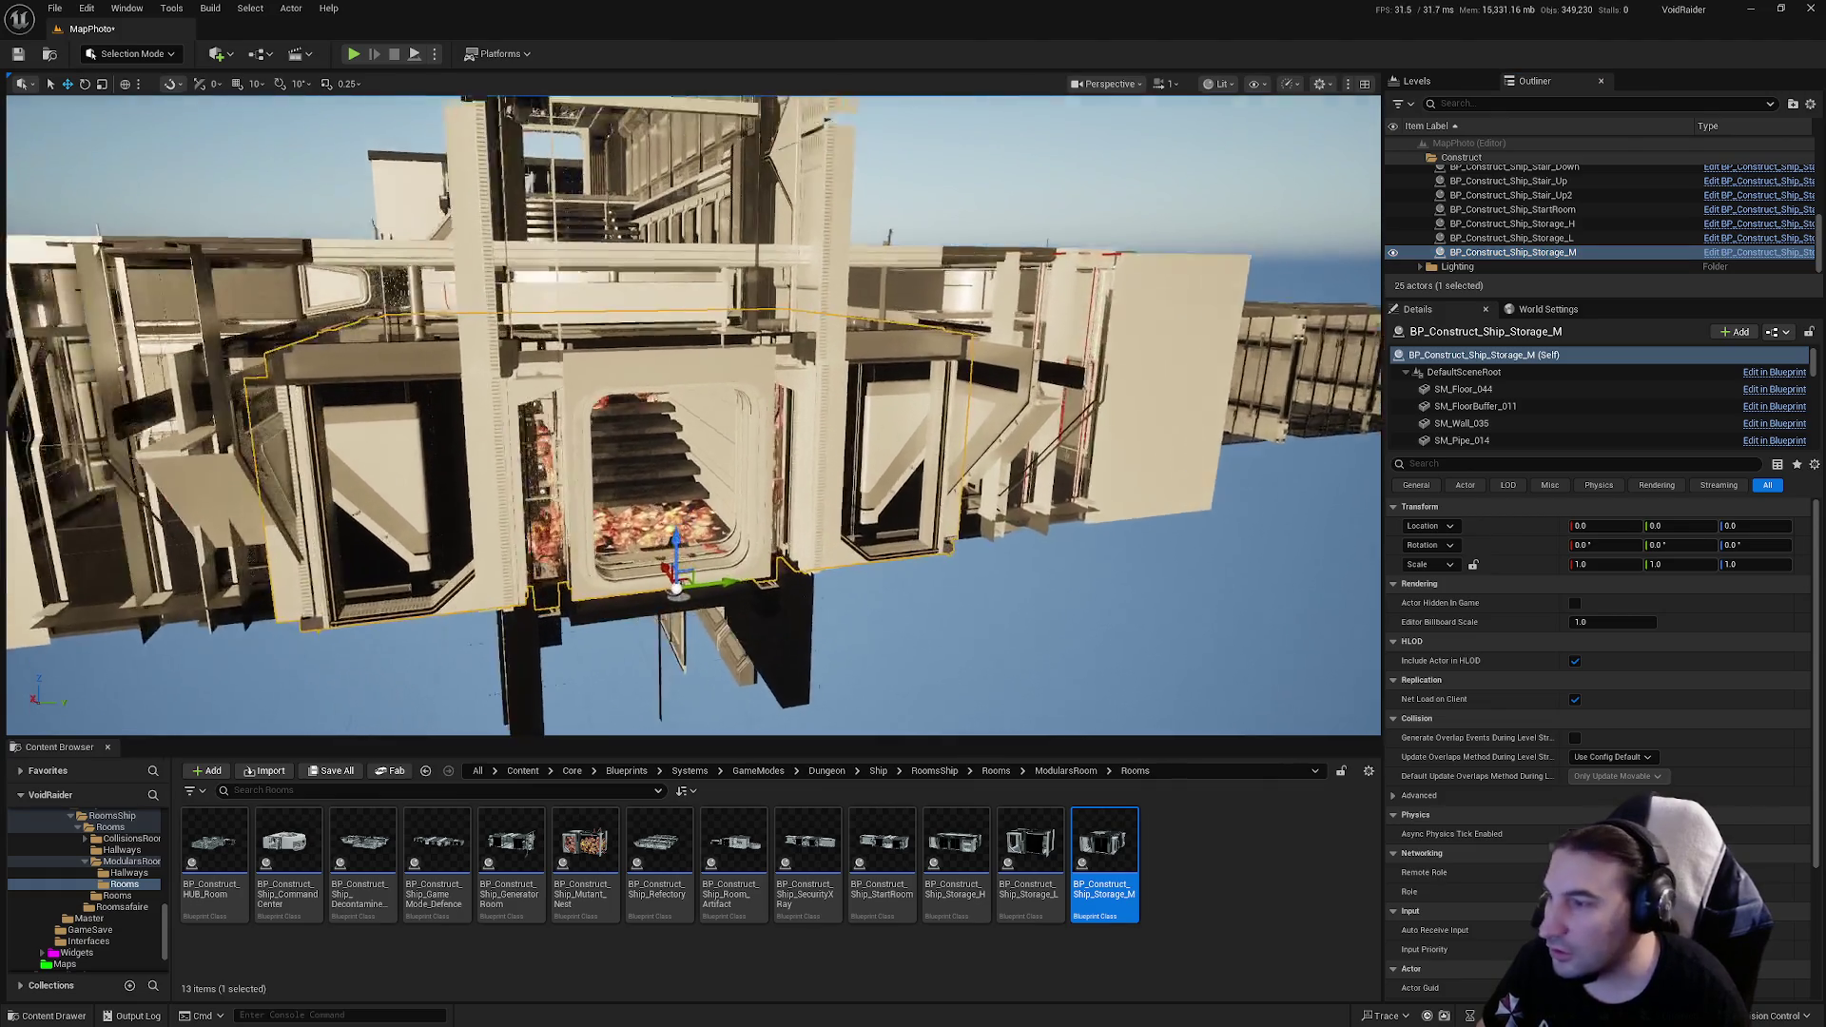
{"action": "key", "text": "f"}
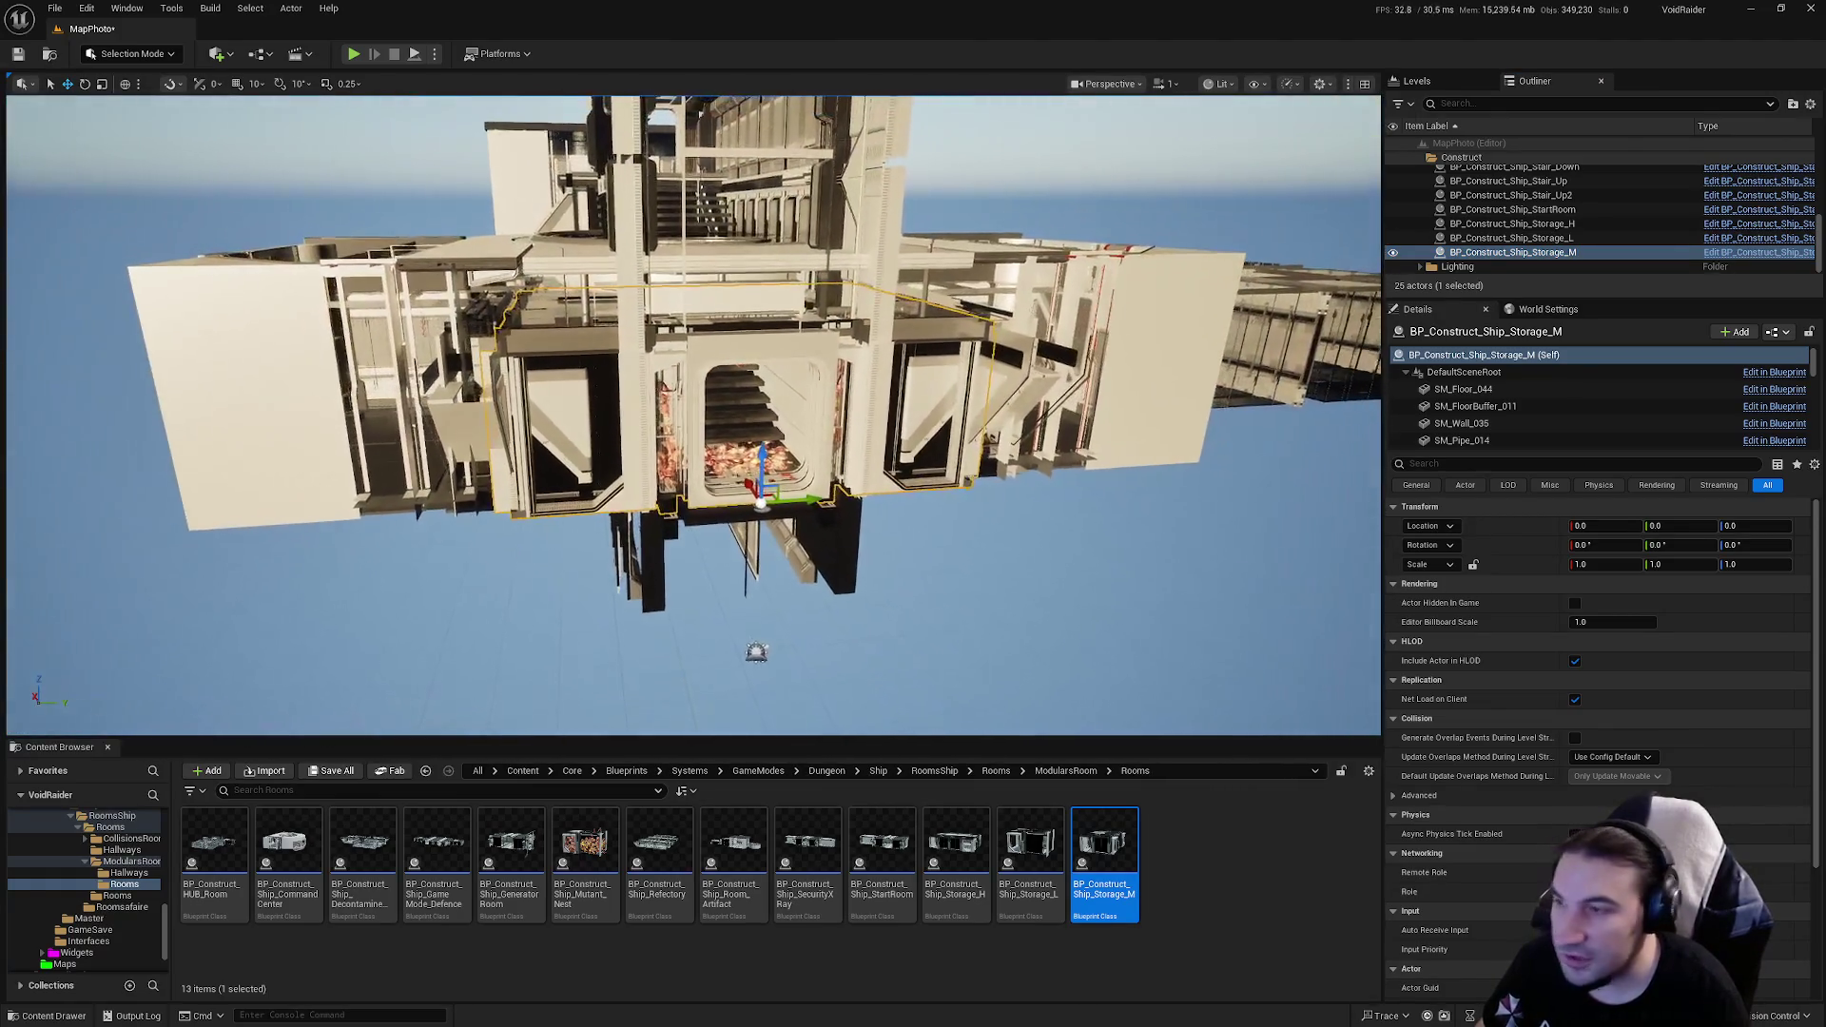
{"action": "scroll", "coordinate": [752, 429], "scroll_direction": "up", "scroll_amount": 2}
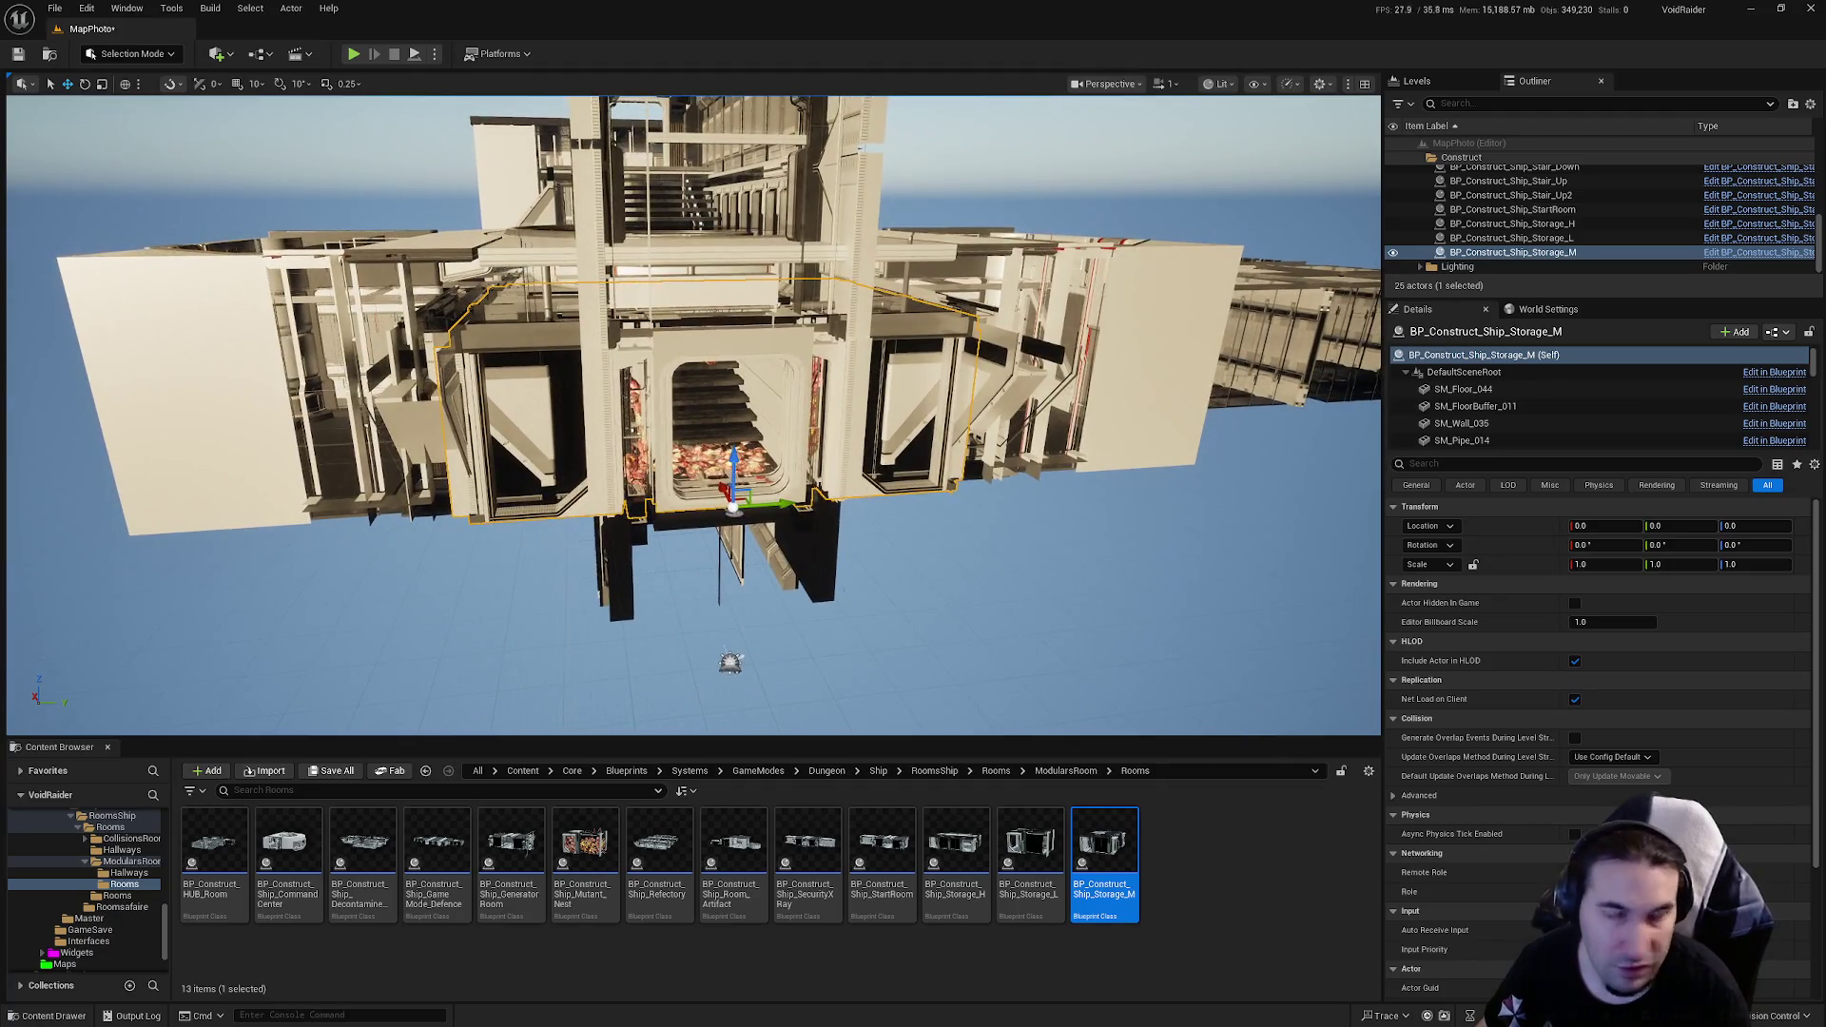
{"action": "scroll", "coordinate": [752, 428], "scroll_direction": "up", "scroll_amount": 5}
{"action": "scroll", "coordinate": [695, 415], "scroll_direction": "down", "scroll_amount": 8}
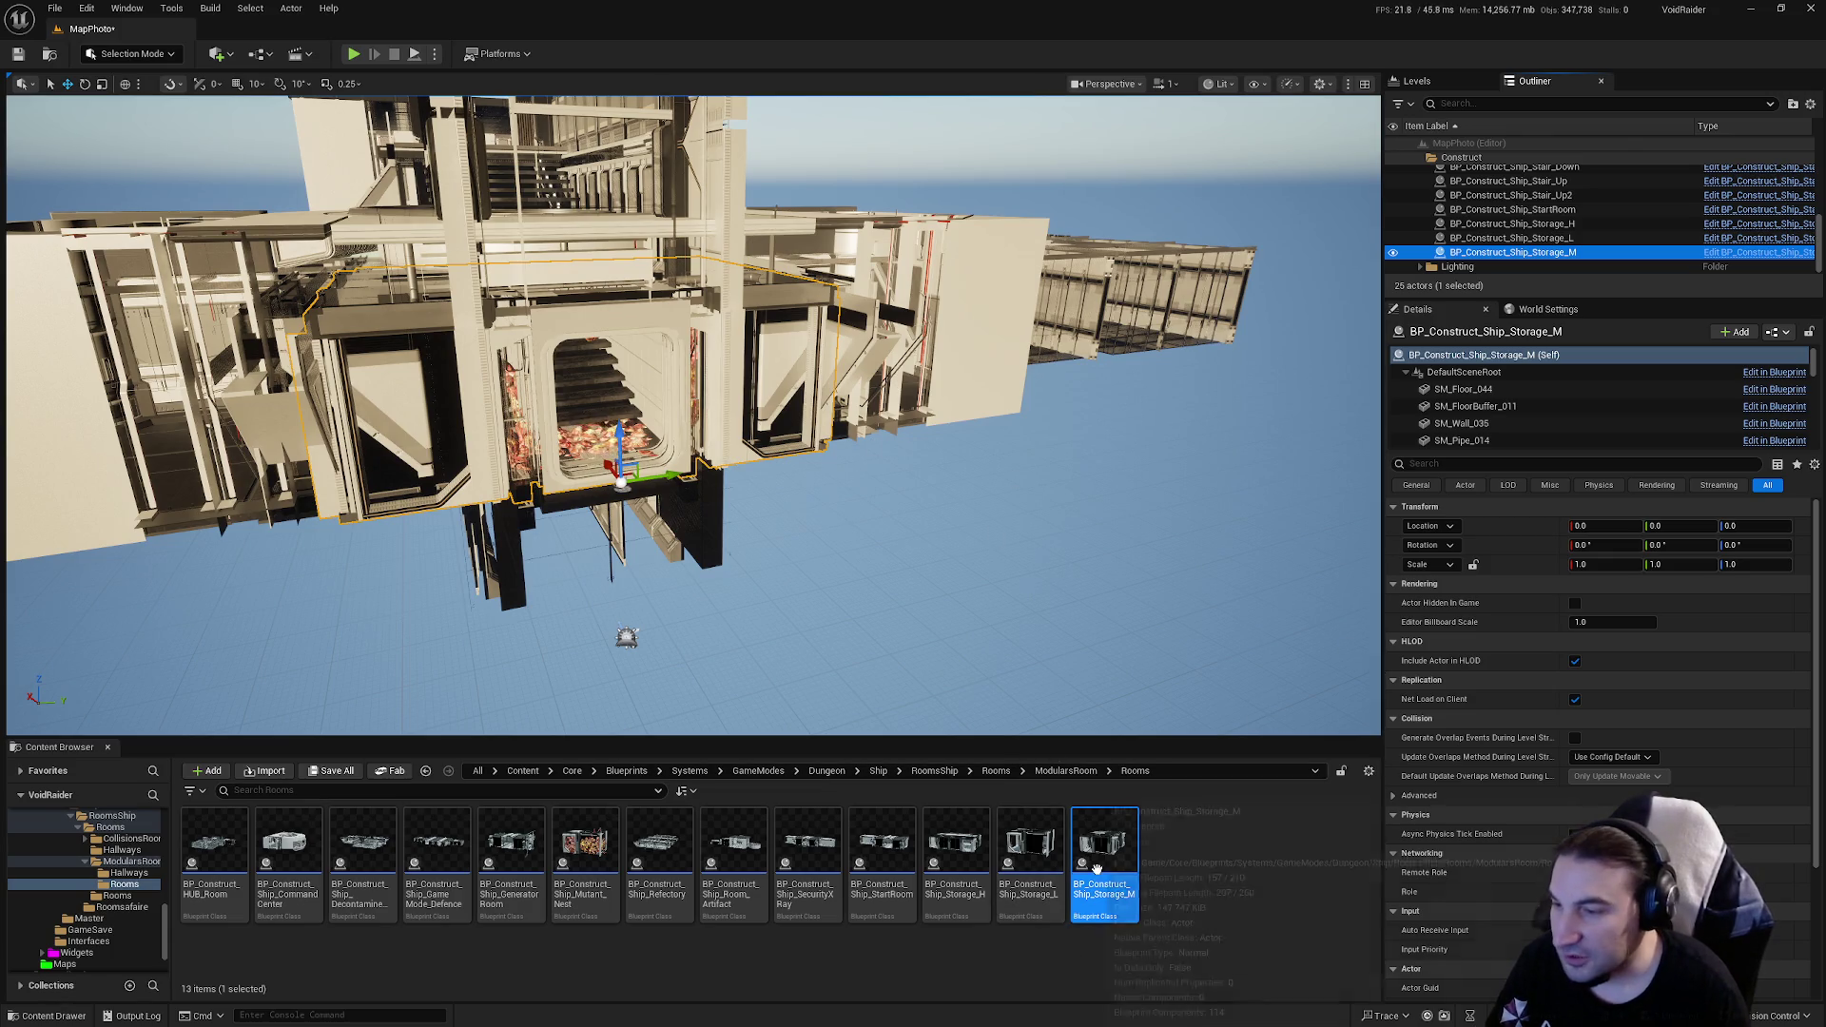
{"action": "mouse_move", "coordinate": [1003, 609]}
{"action": "left_mouse_down"}
{"action": "mouse_move", "coordinate": [989, 581]}
{"action": "mouse_move", "coordinate": [1002, 608]}
{"action": "left_mouse_up"}
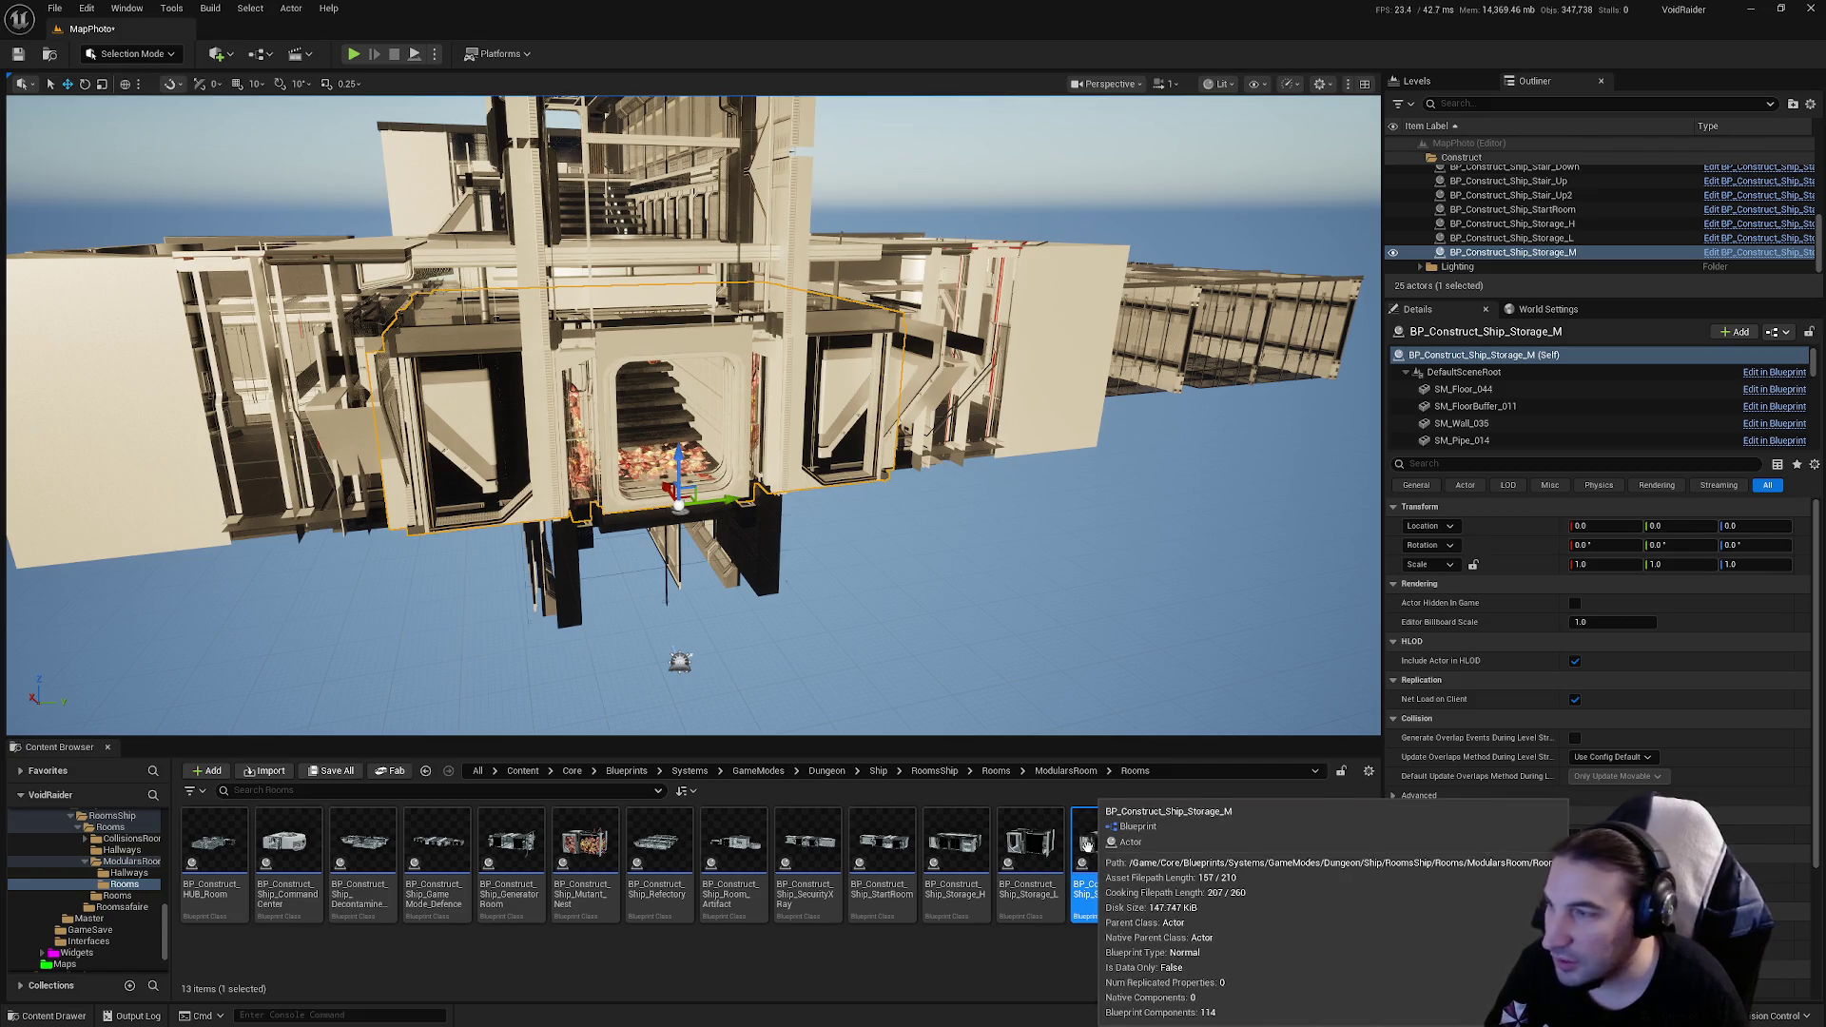
{"action": "left_click", "coordinate": [172, 7]}
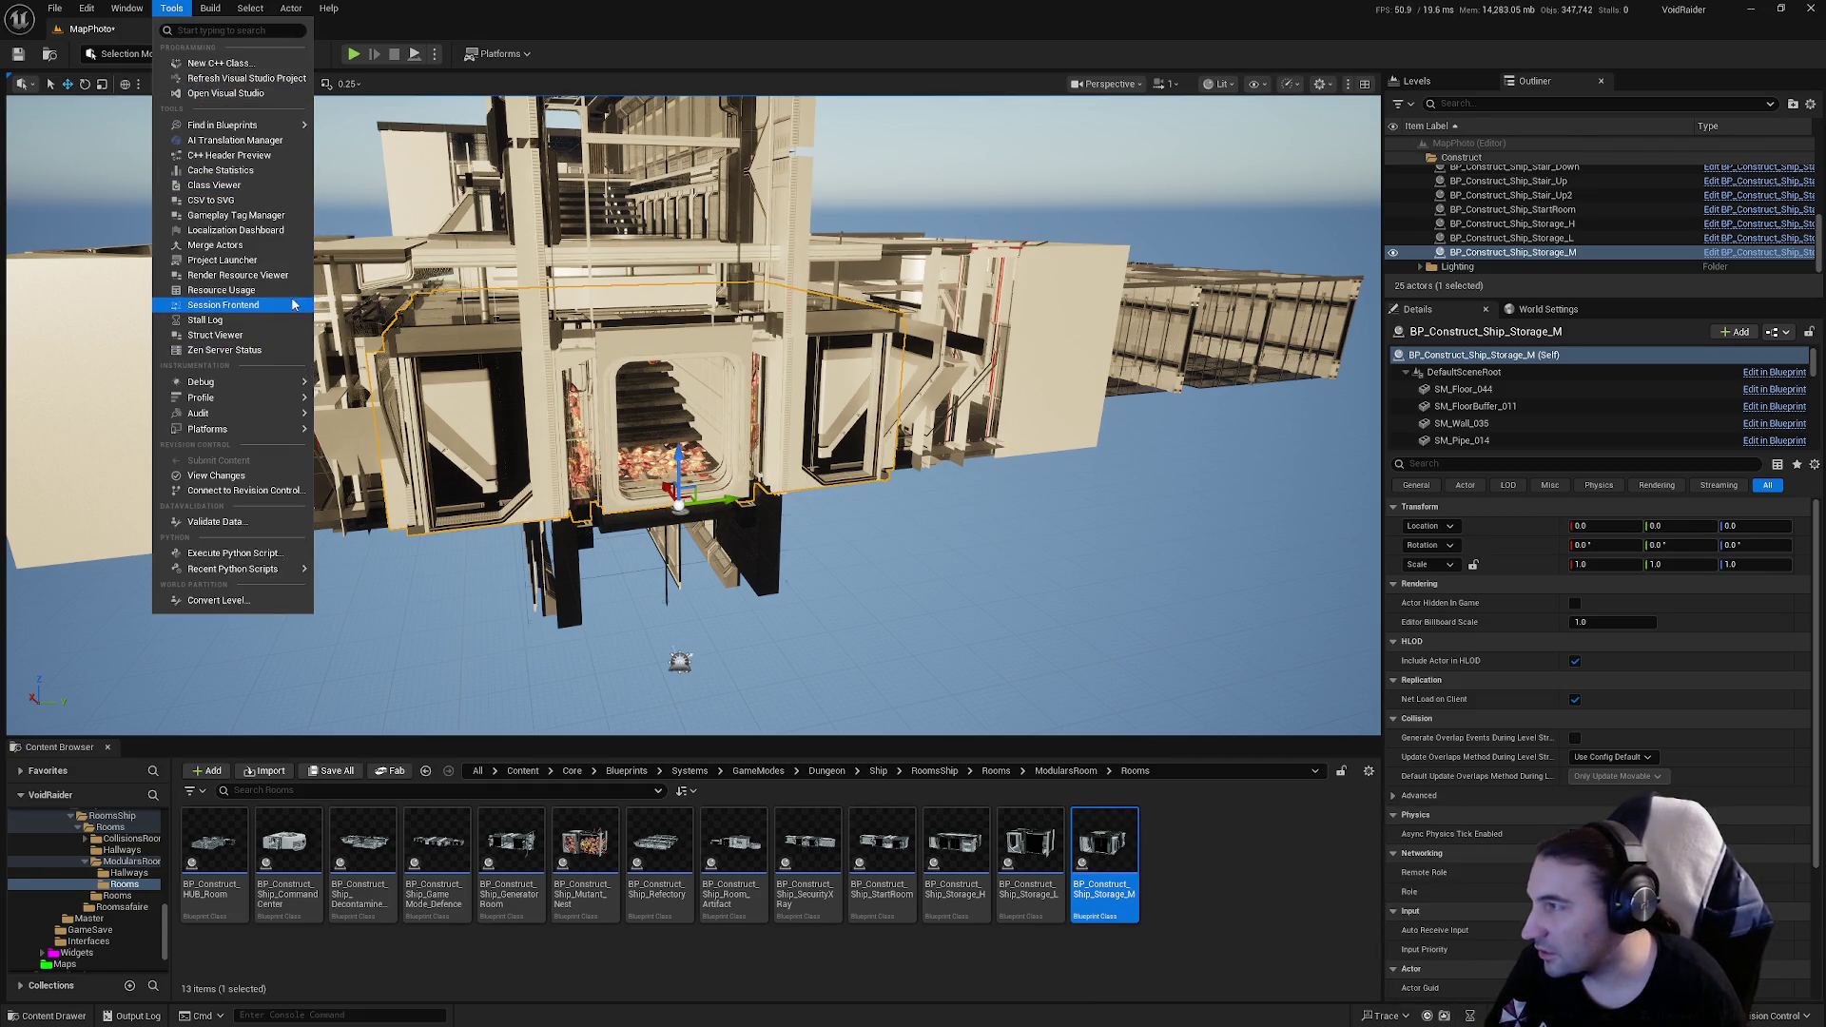
Step: Start a Merge Actors merge of the storage room and browse into the Core/Assets folder
{"action": "left_click", "coordinate": [215, 244]}
{"action": "left_click", "coordinate": [1321, 825]}
{"action": "left_click", "coordinate": [877, 374]}
{"action": "double_click", "coordinate": [877, 375]}
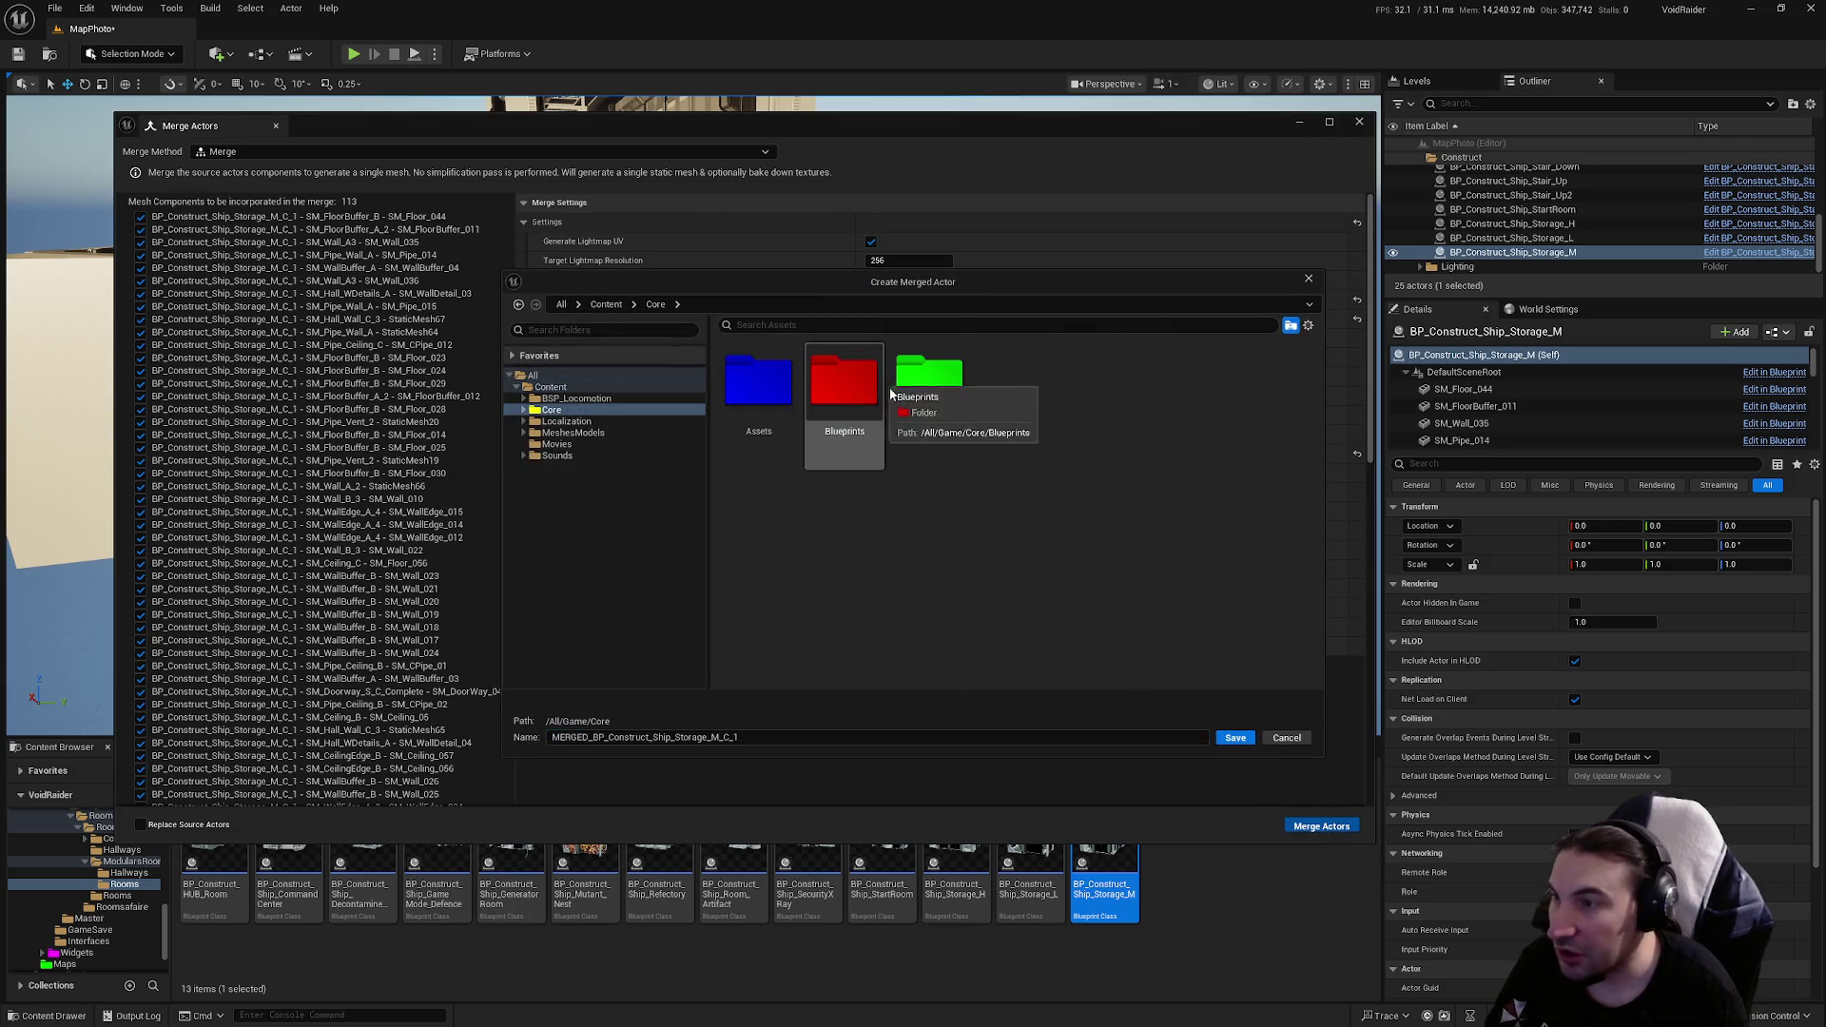
{"action": "double_click", "coordinate": [918, 407]}
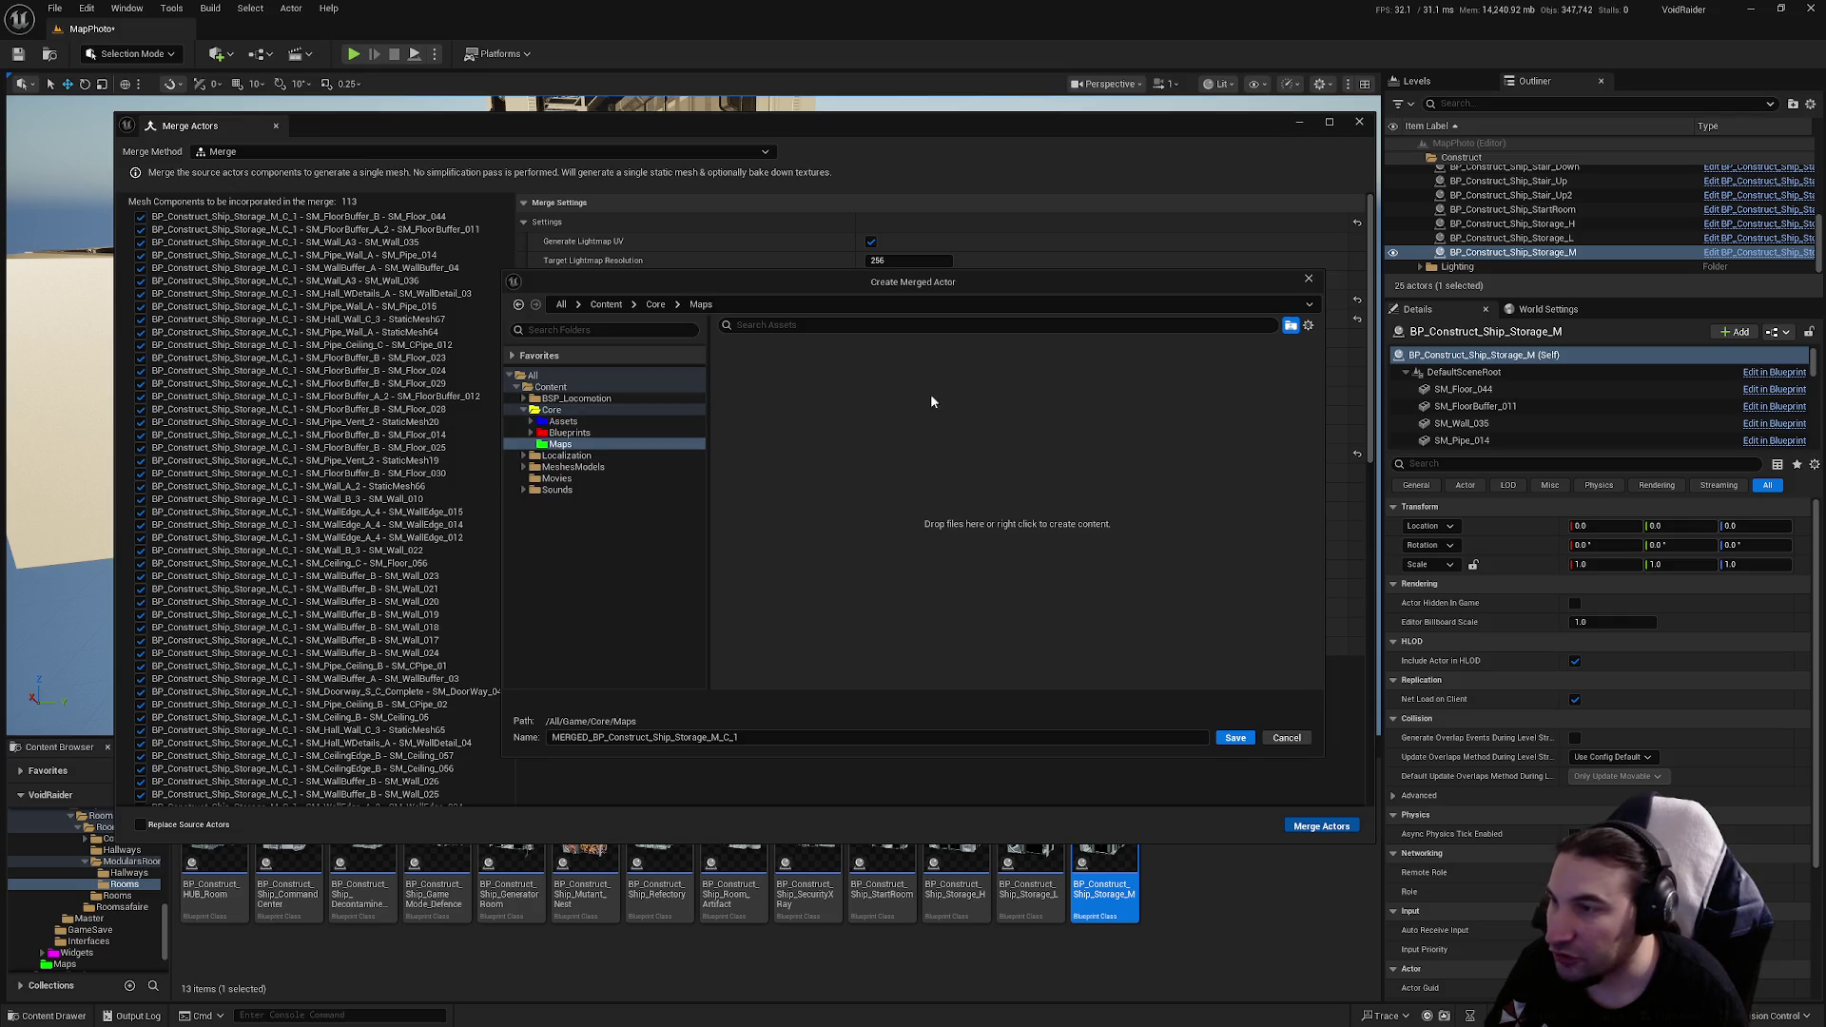
{"action": "key", "text": "alt+Left"}
{"action": "left_click", "coordinate": [844, 390]}
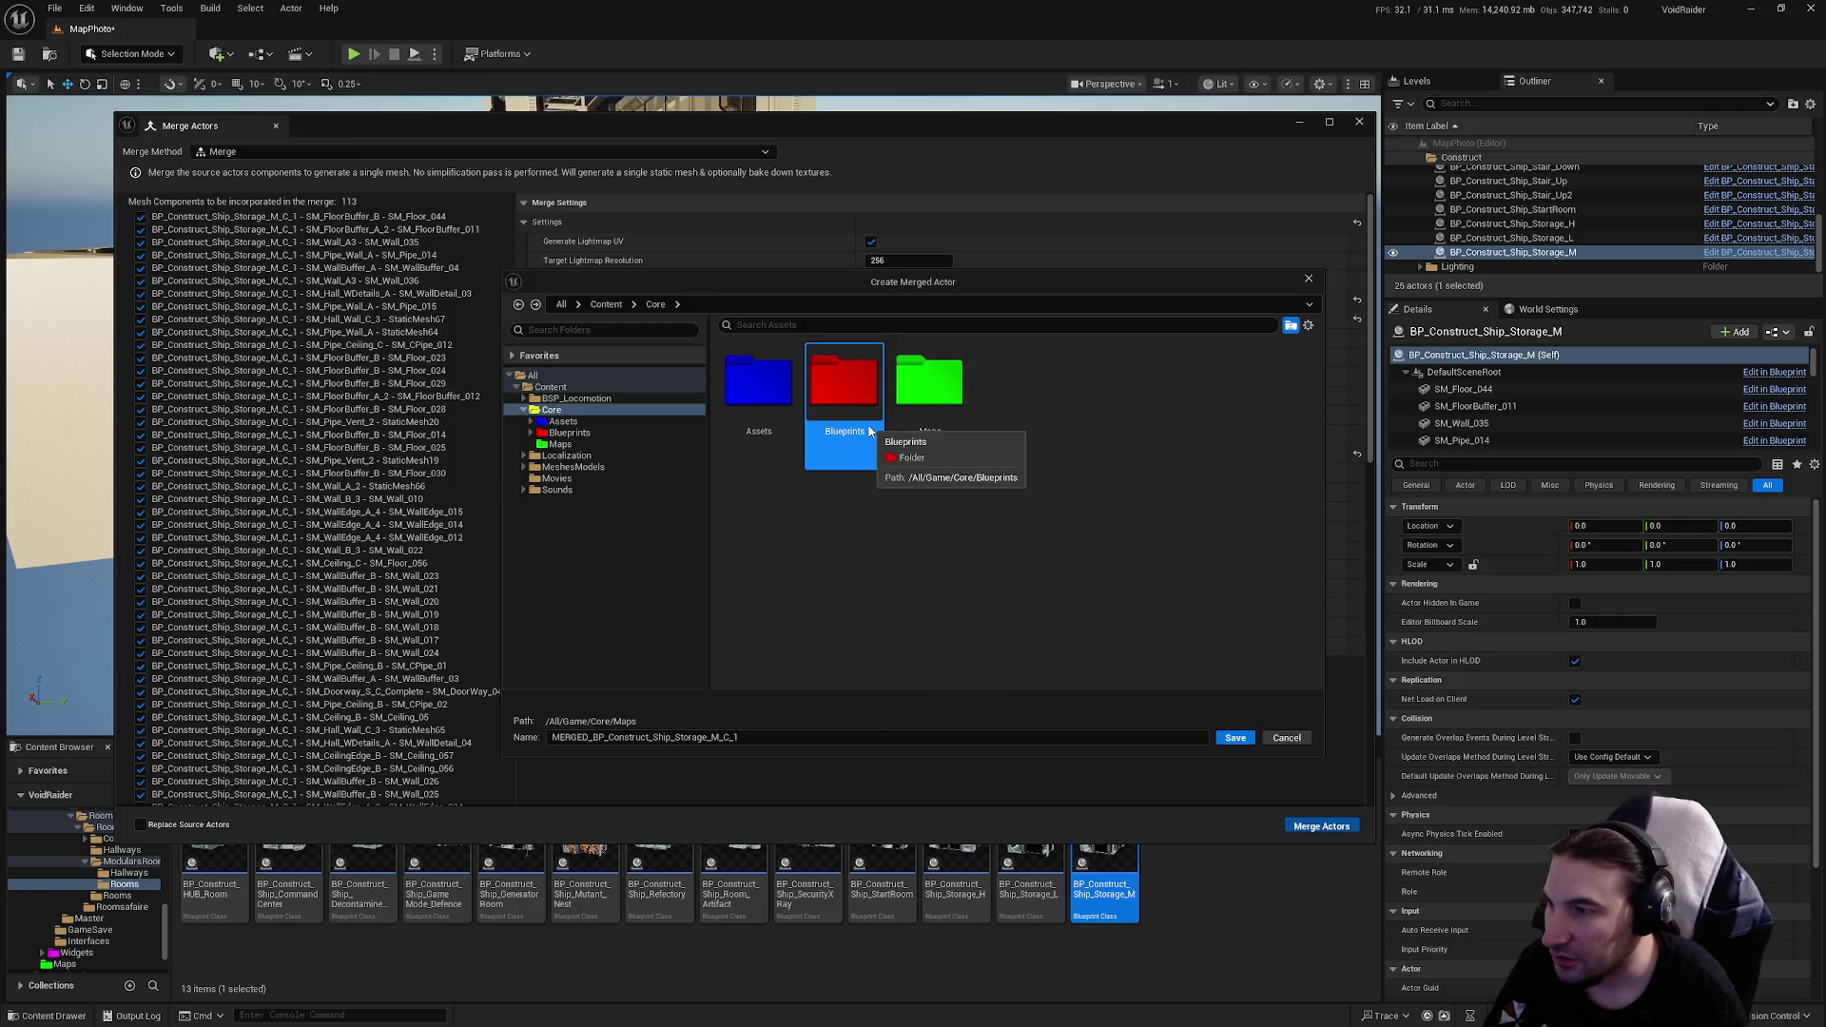
{"action": "double_click", "coordinate": [867, 424]}
{"action": "key", "text": "alt+Left"}
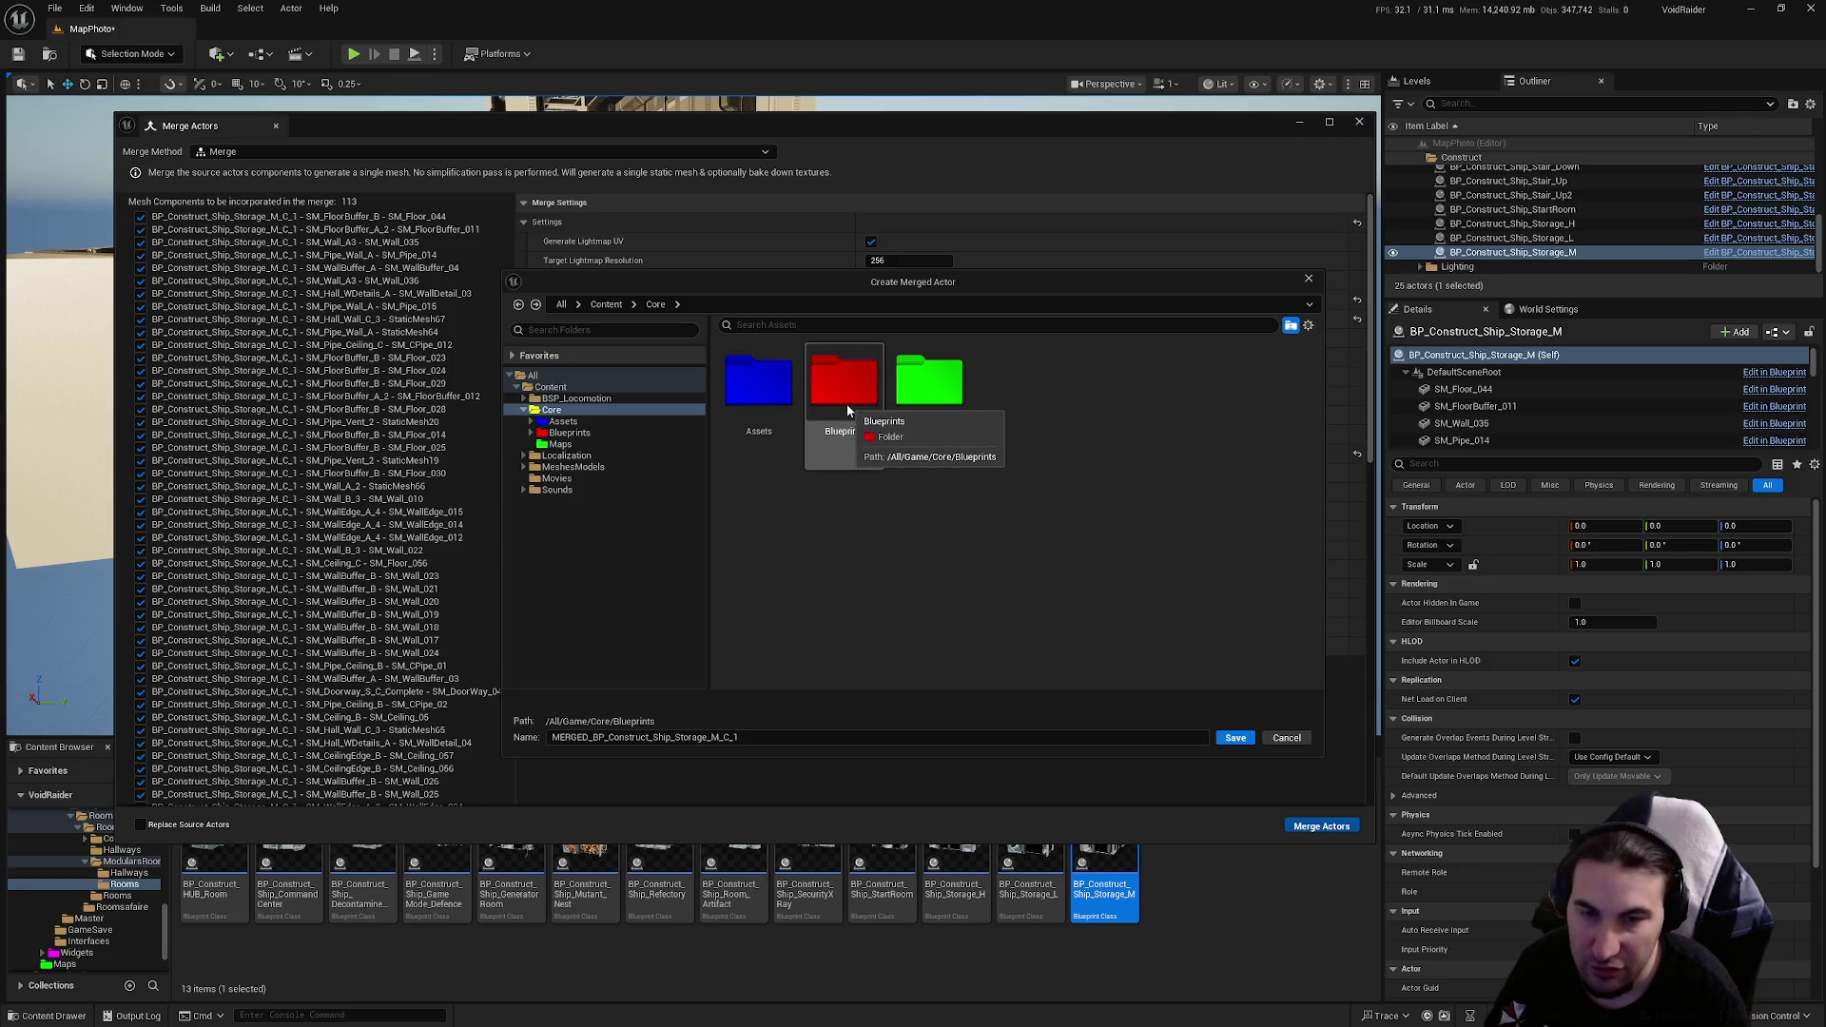
{"action": "double_click", "coordinate": [773, 427]}
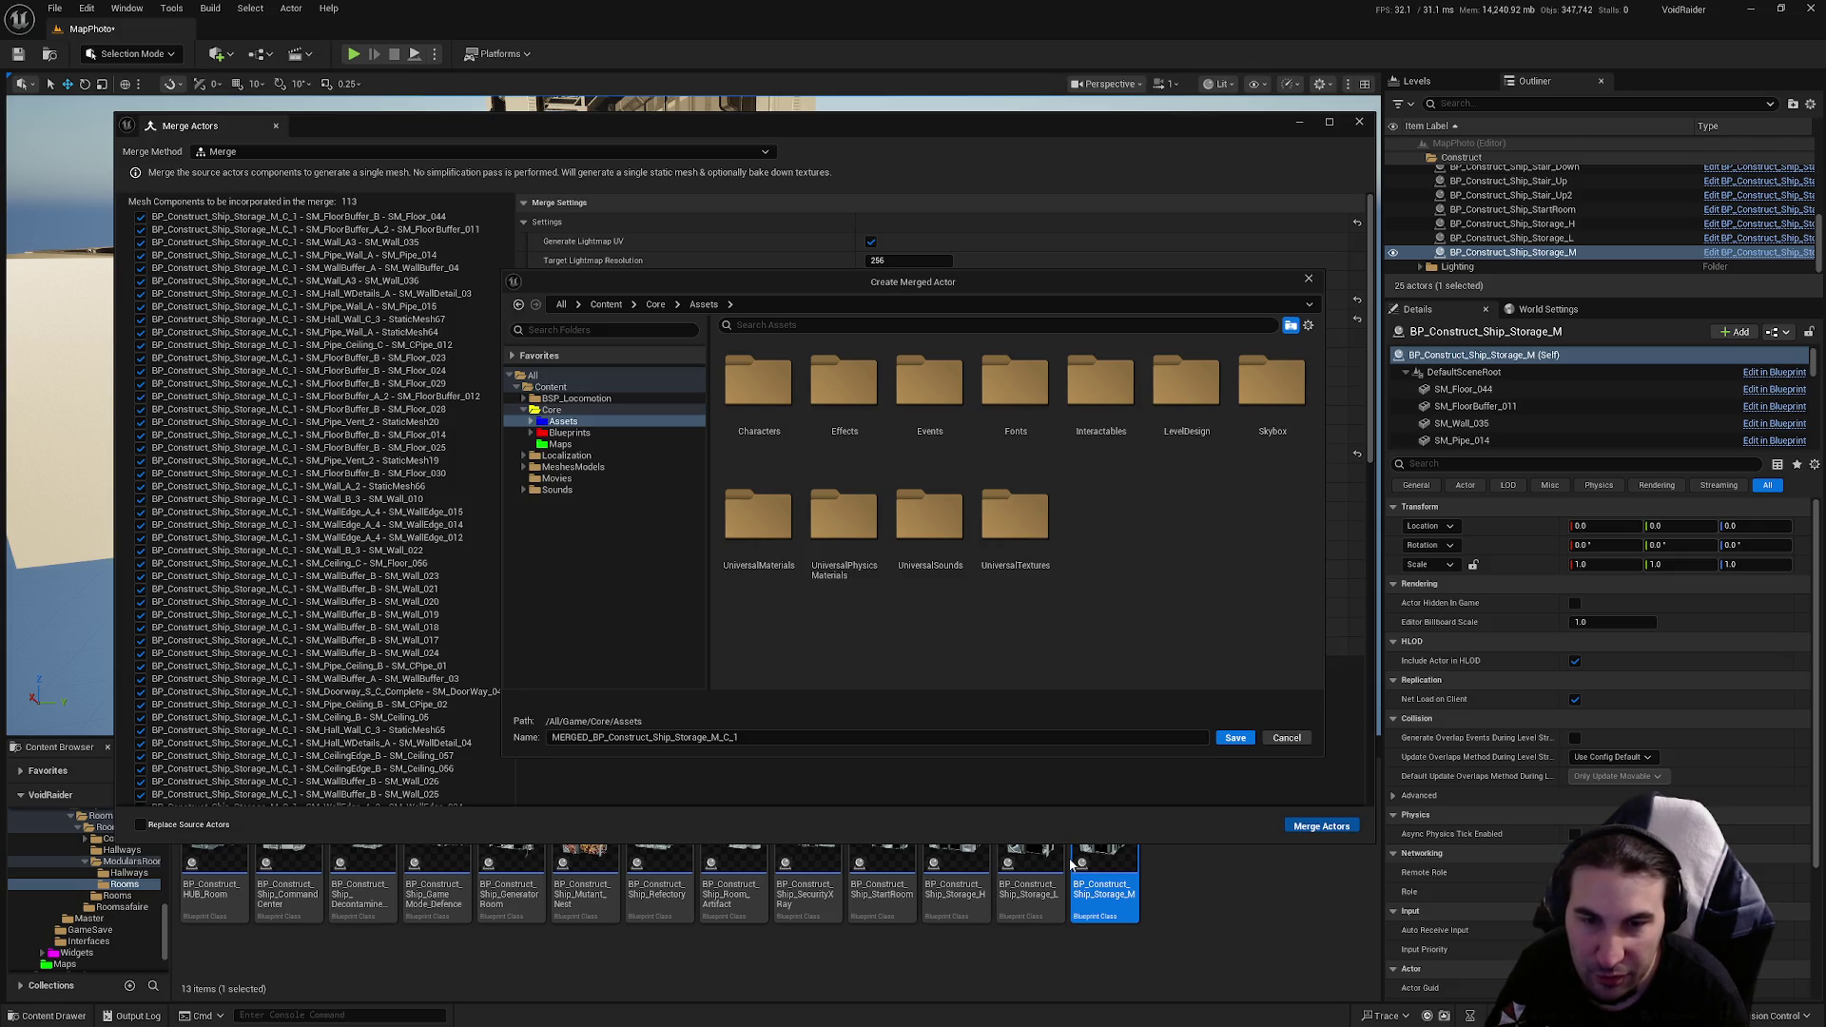
Step: Navigate to DungeonRoom/ShipDungeon/Meshes/Rooms and reuse the SM_MERGED_Ship_Storage_M name
{"action": "left_click", "coordinate": [1117, 426]}
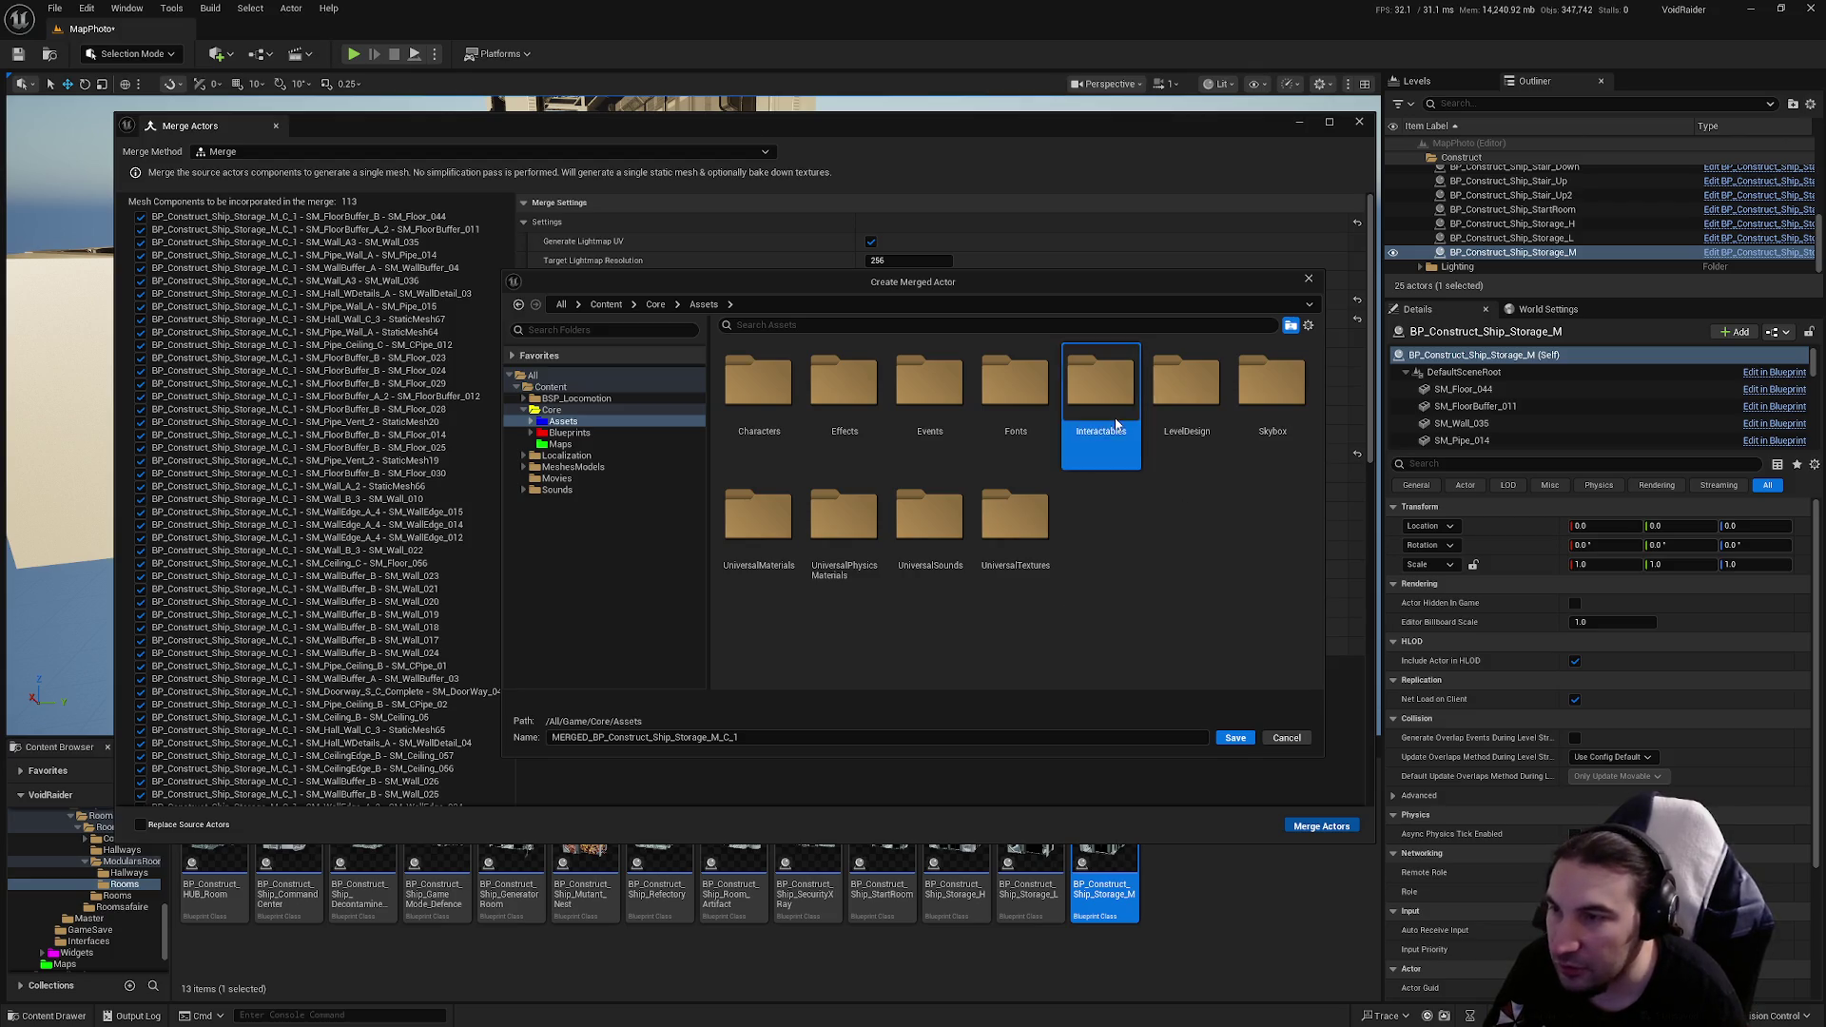
{"action": "double_click", "coordinate": [1118, 425]}
{"action": "double_click", "coordinate": [1109, 466]}
{"action": "key", "text": "alt+Left"}
{"action": "key", "text": "alt+Left"}
{"action": "key", "text": "alt+Left"}
{"action": "double_click", "coordinate": [922, 403]}
{"action": "double_click", "coordinate": [927, 408]}
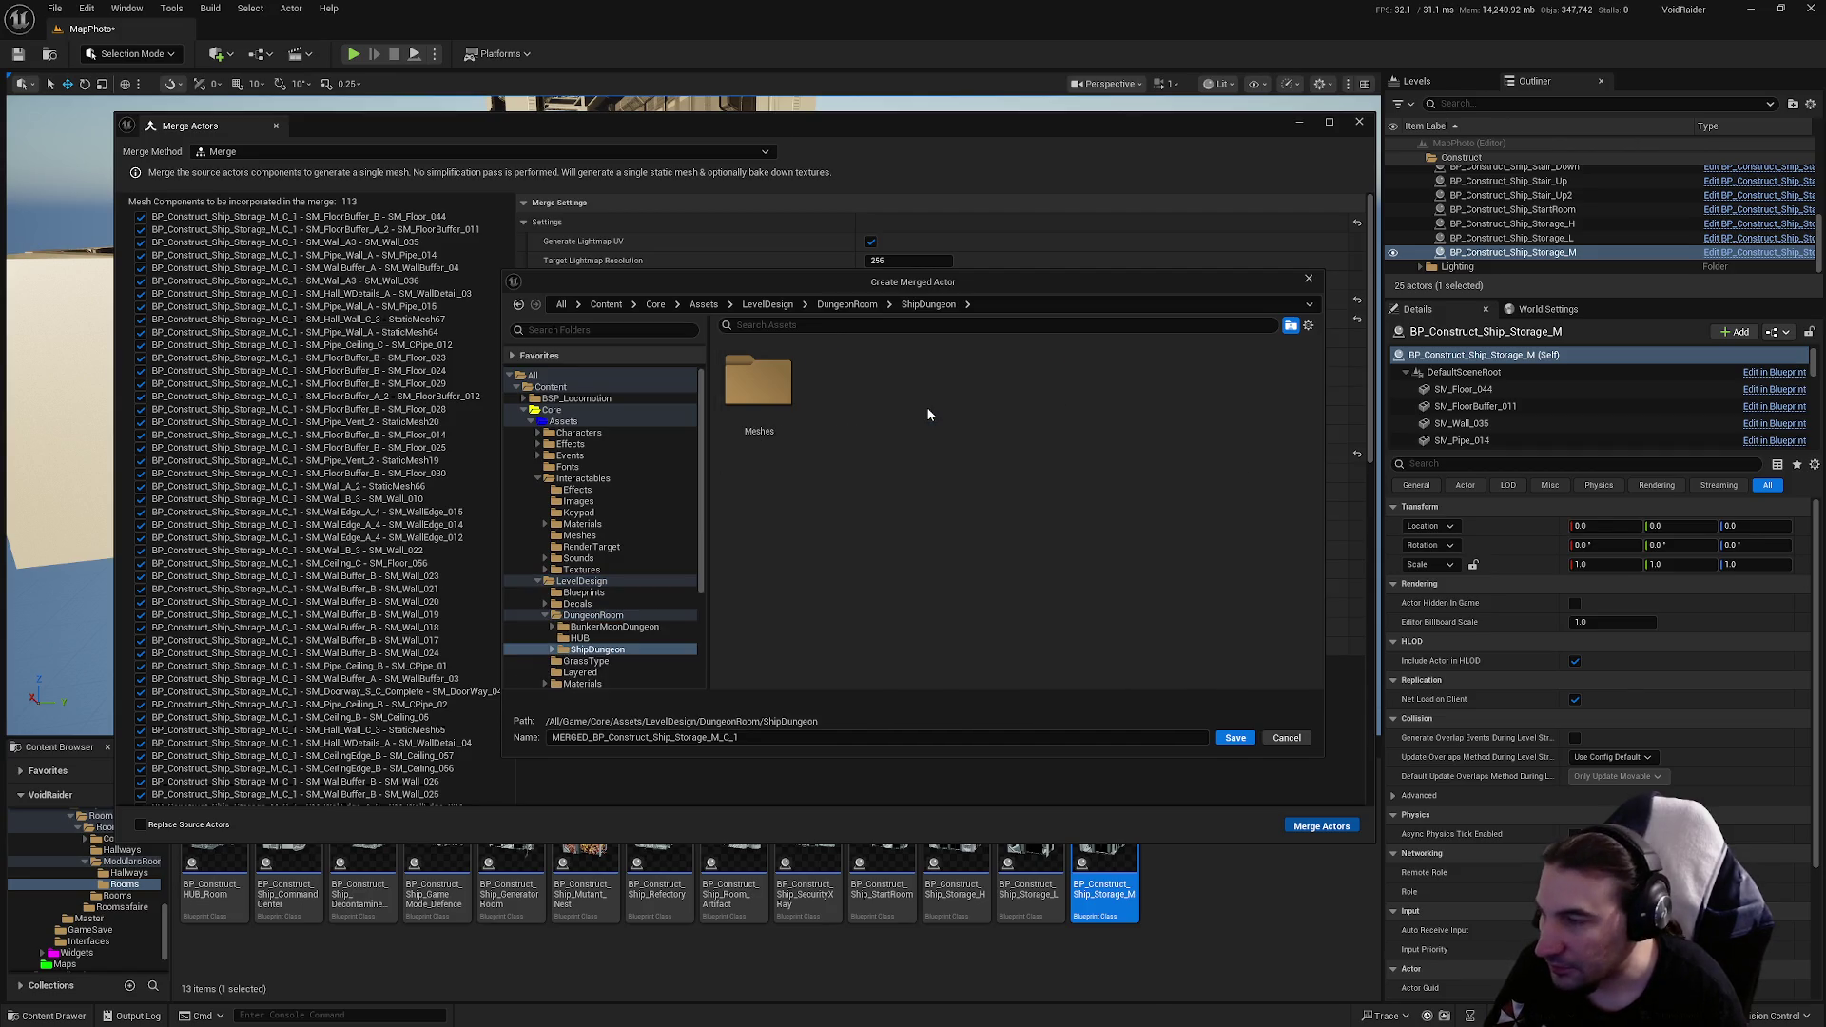
{"action": "double_click", "coordinate": [796, 411]}
{"action": "double_click", "coordinate": [796, 397]}
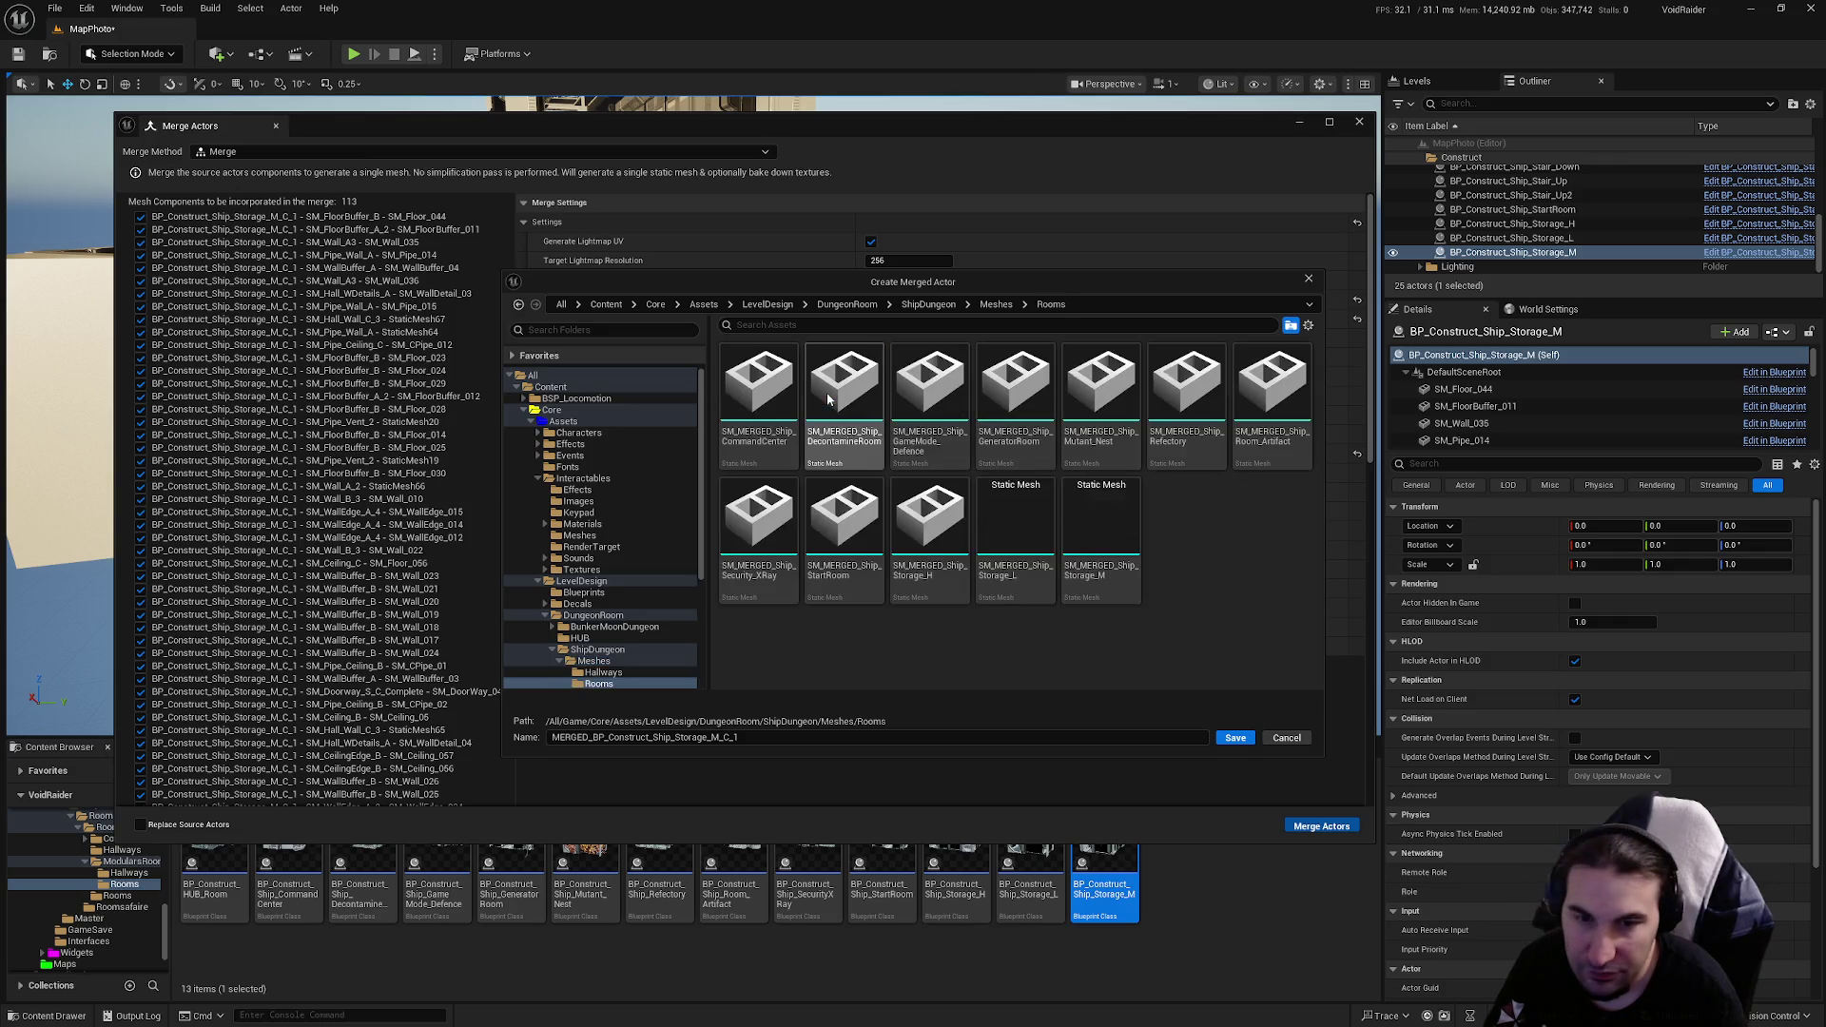
{"action": "left_click", "coordinate": [1102, 561]}
Step: Rename the merged mesh to MERGED_Ship_Storage_M and save it to run the merge
{"action": "left_click", "coordinate": [569, 742]}
{"action": "key", "text": "BackSpace"}
{"action": "key", "text": "BackSpace"}
{"action": "key", "text": "BackSpace"}
{"action": "key", "text": "super"}
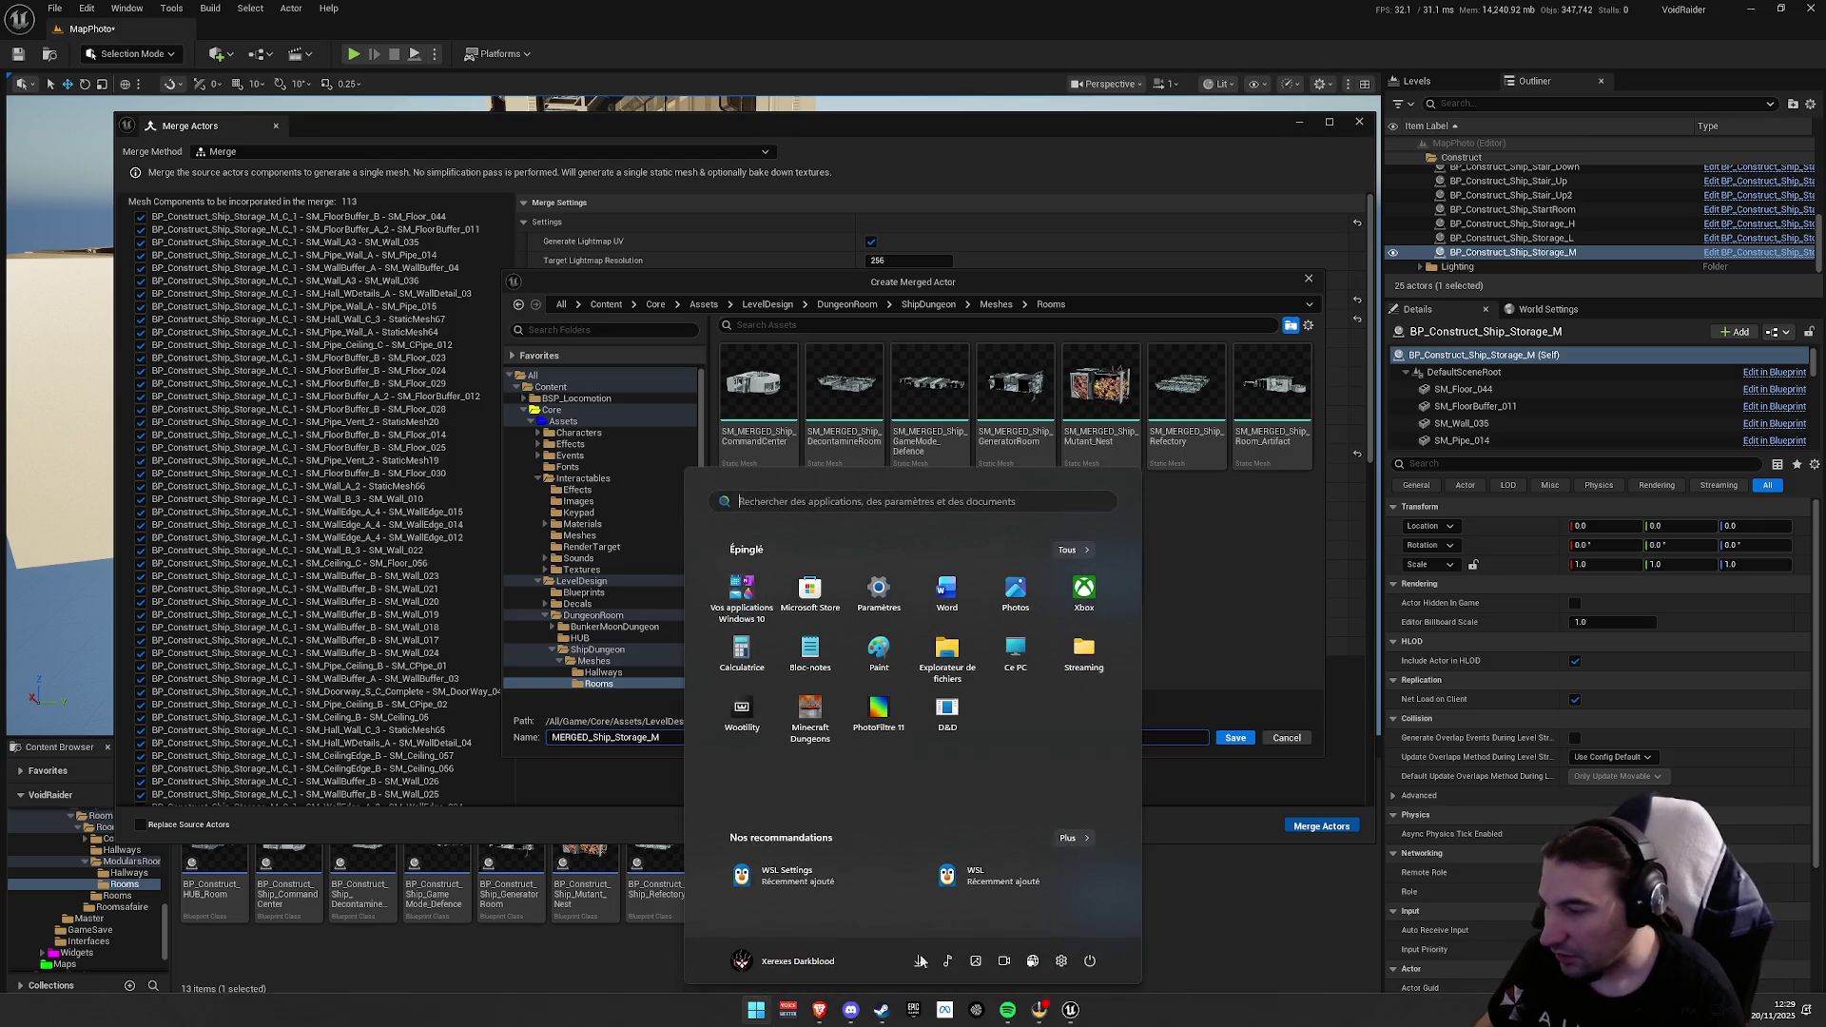
{"action": "key", "text": "Escape"}
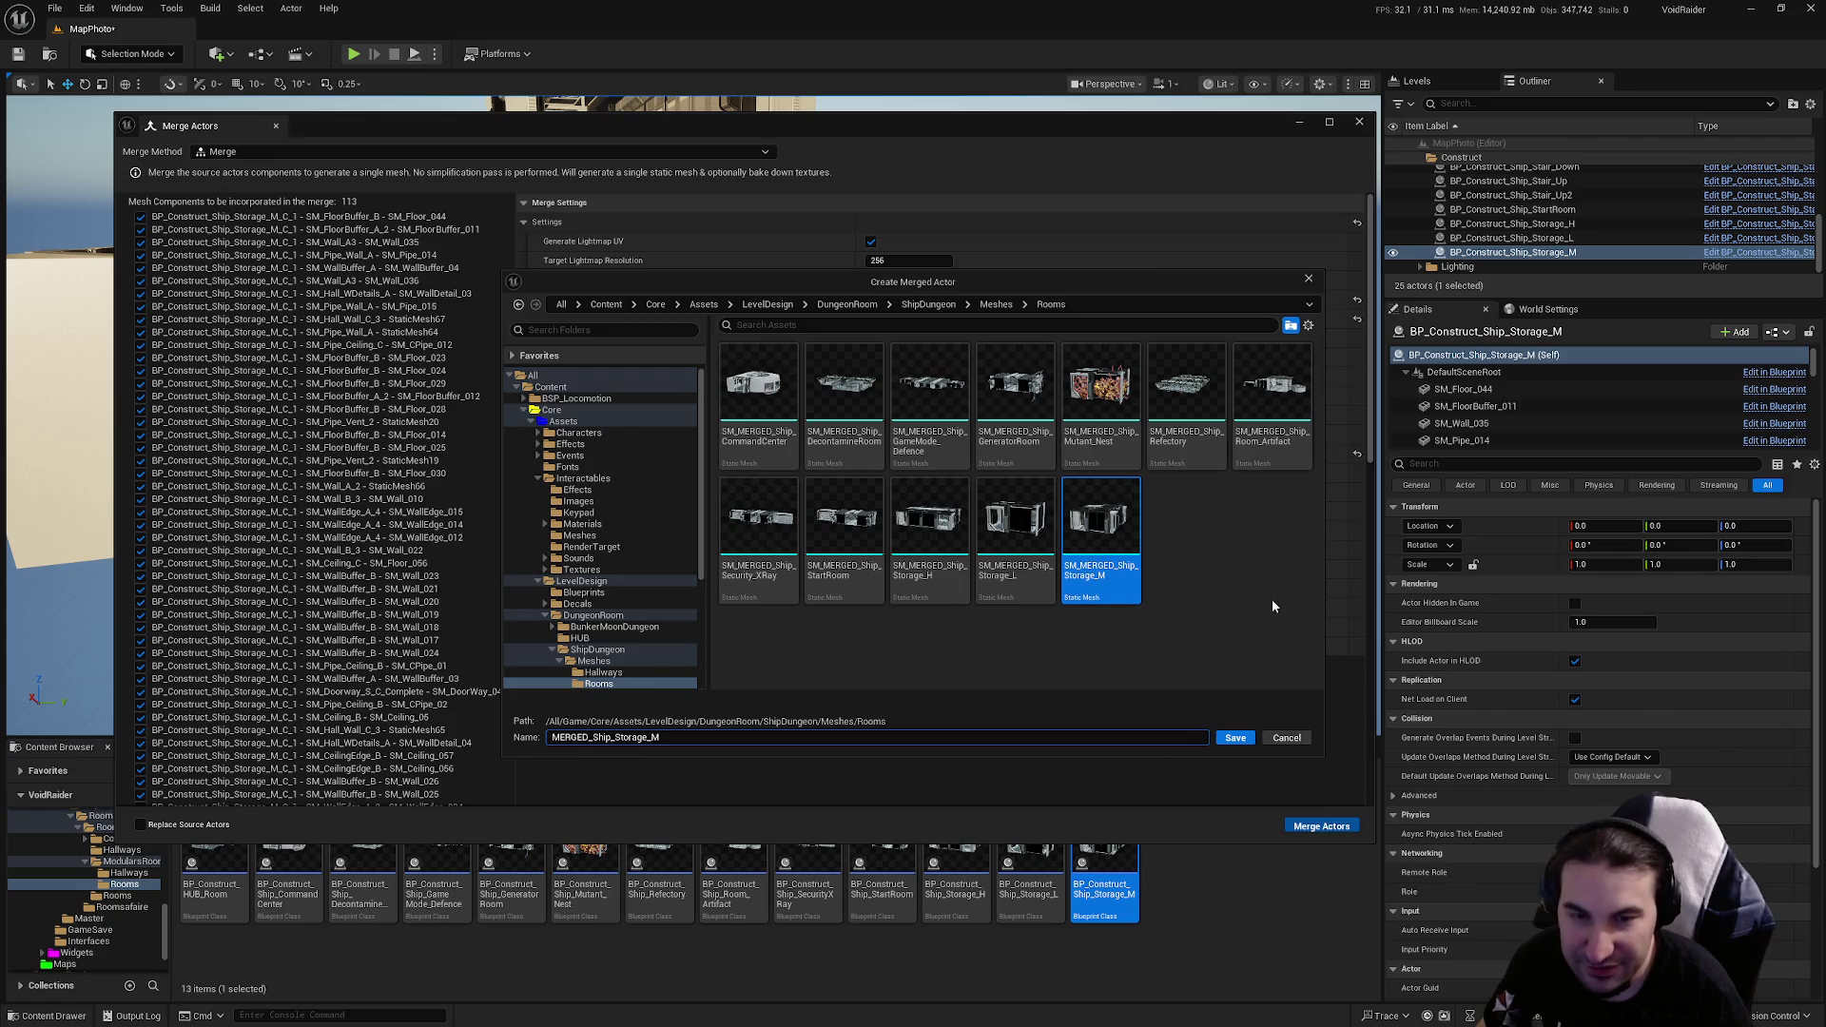
{"action": "left_click", "coordinate": [1238, 739]}
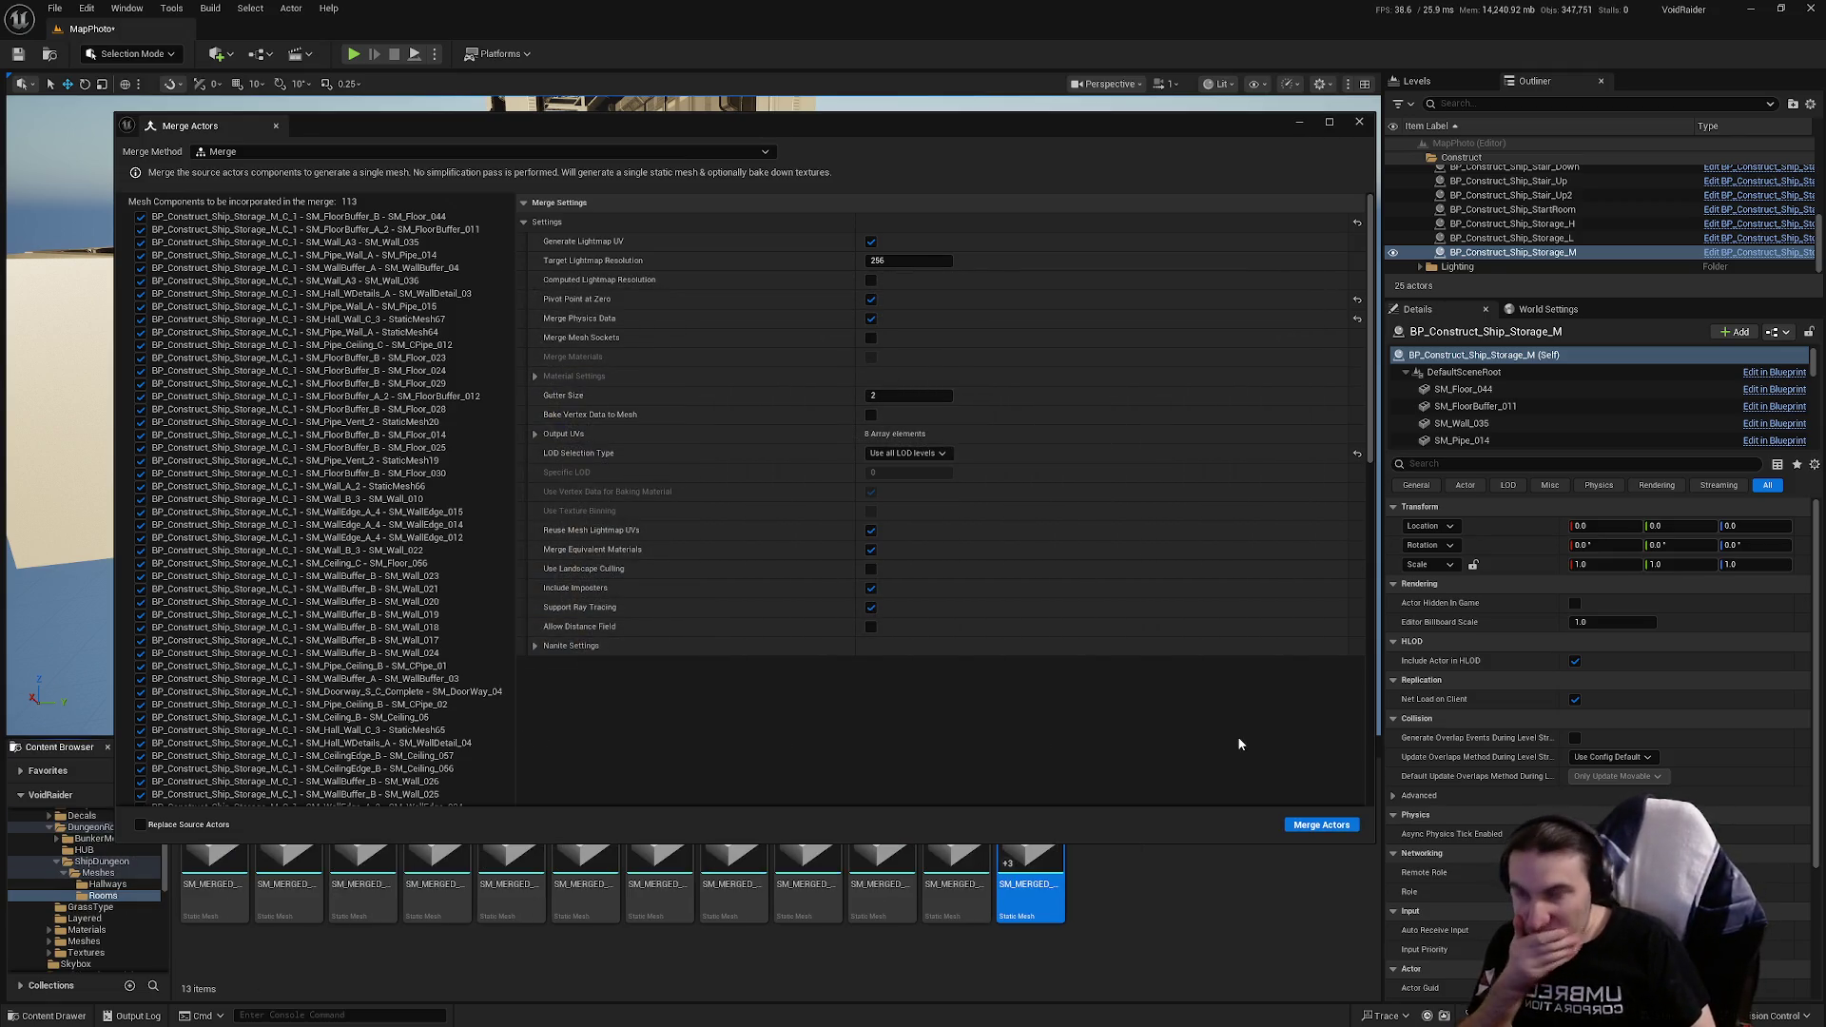
Step: Close Merge Actors, save the level and new mesh, and open SM_MERGED_Ship_Storage_M
{"action": "left_click", "coordinate": [1360, 122]}
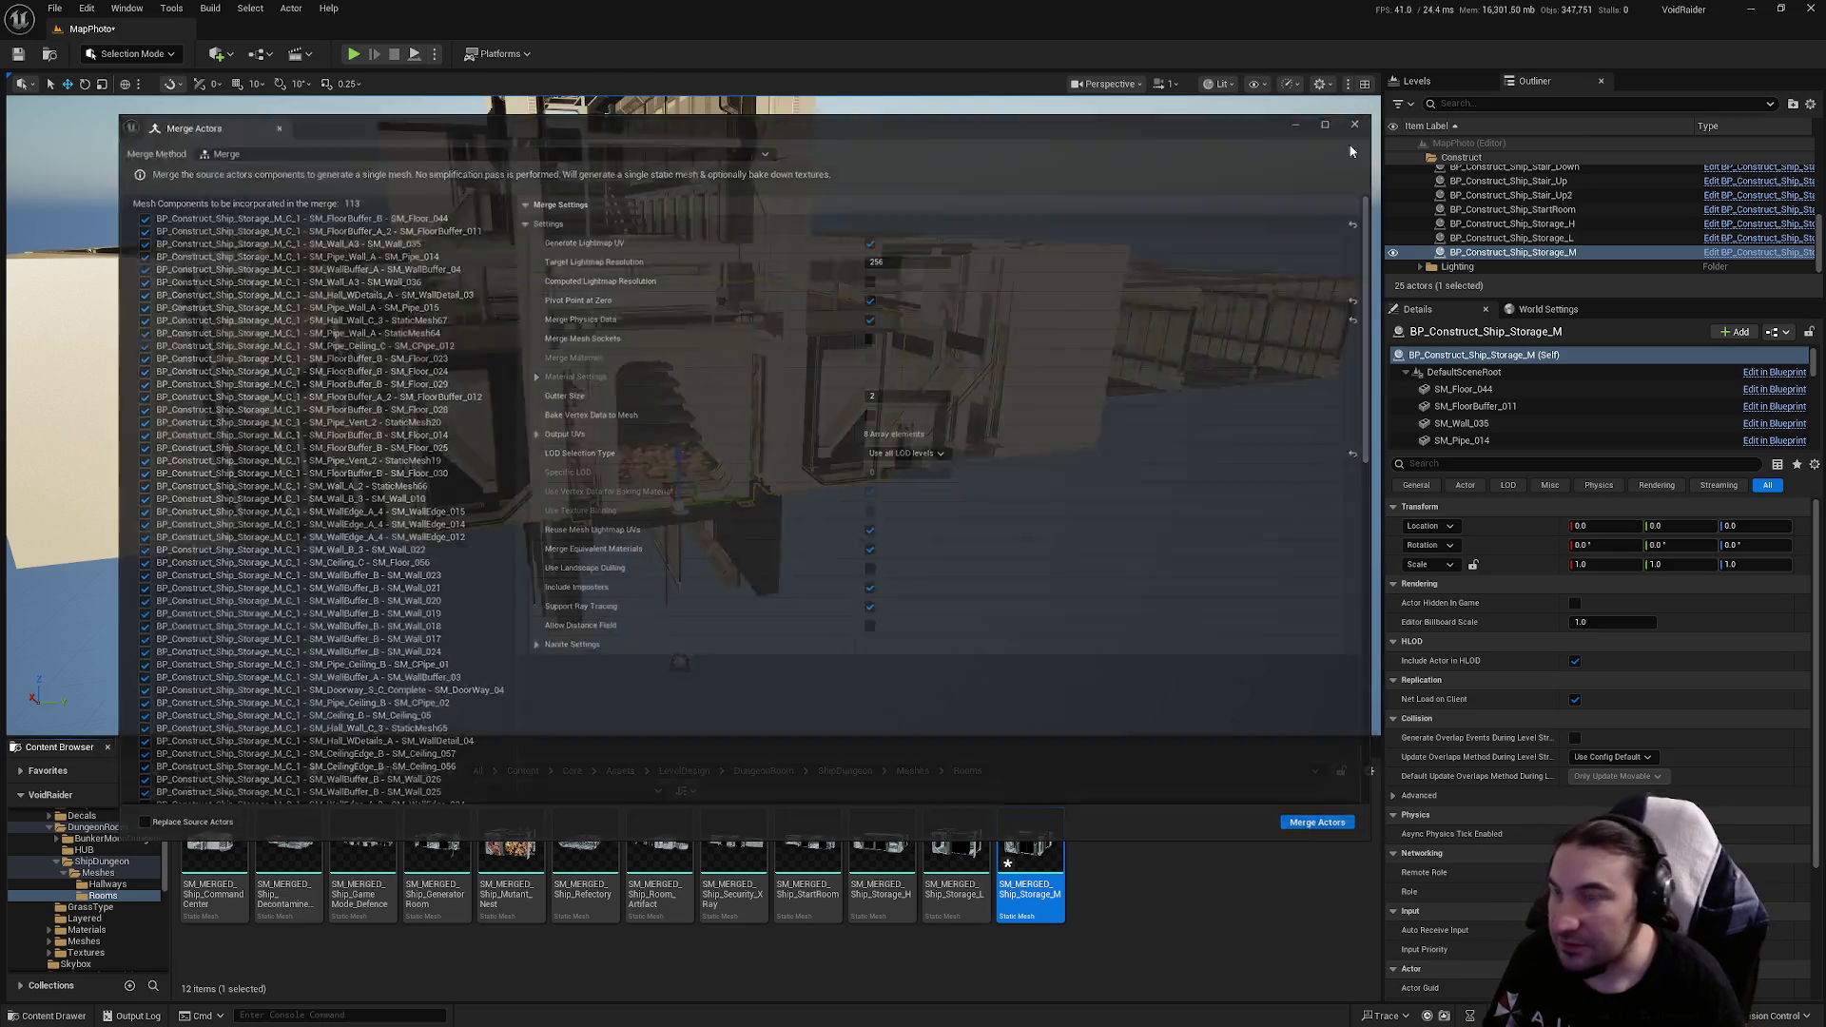
{"action": "left_click", "coordinate": [330, 772]}
{"action": "left_click", "coordinate": [1052, 682]}
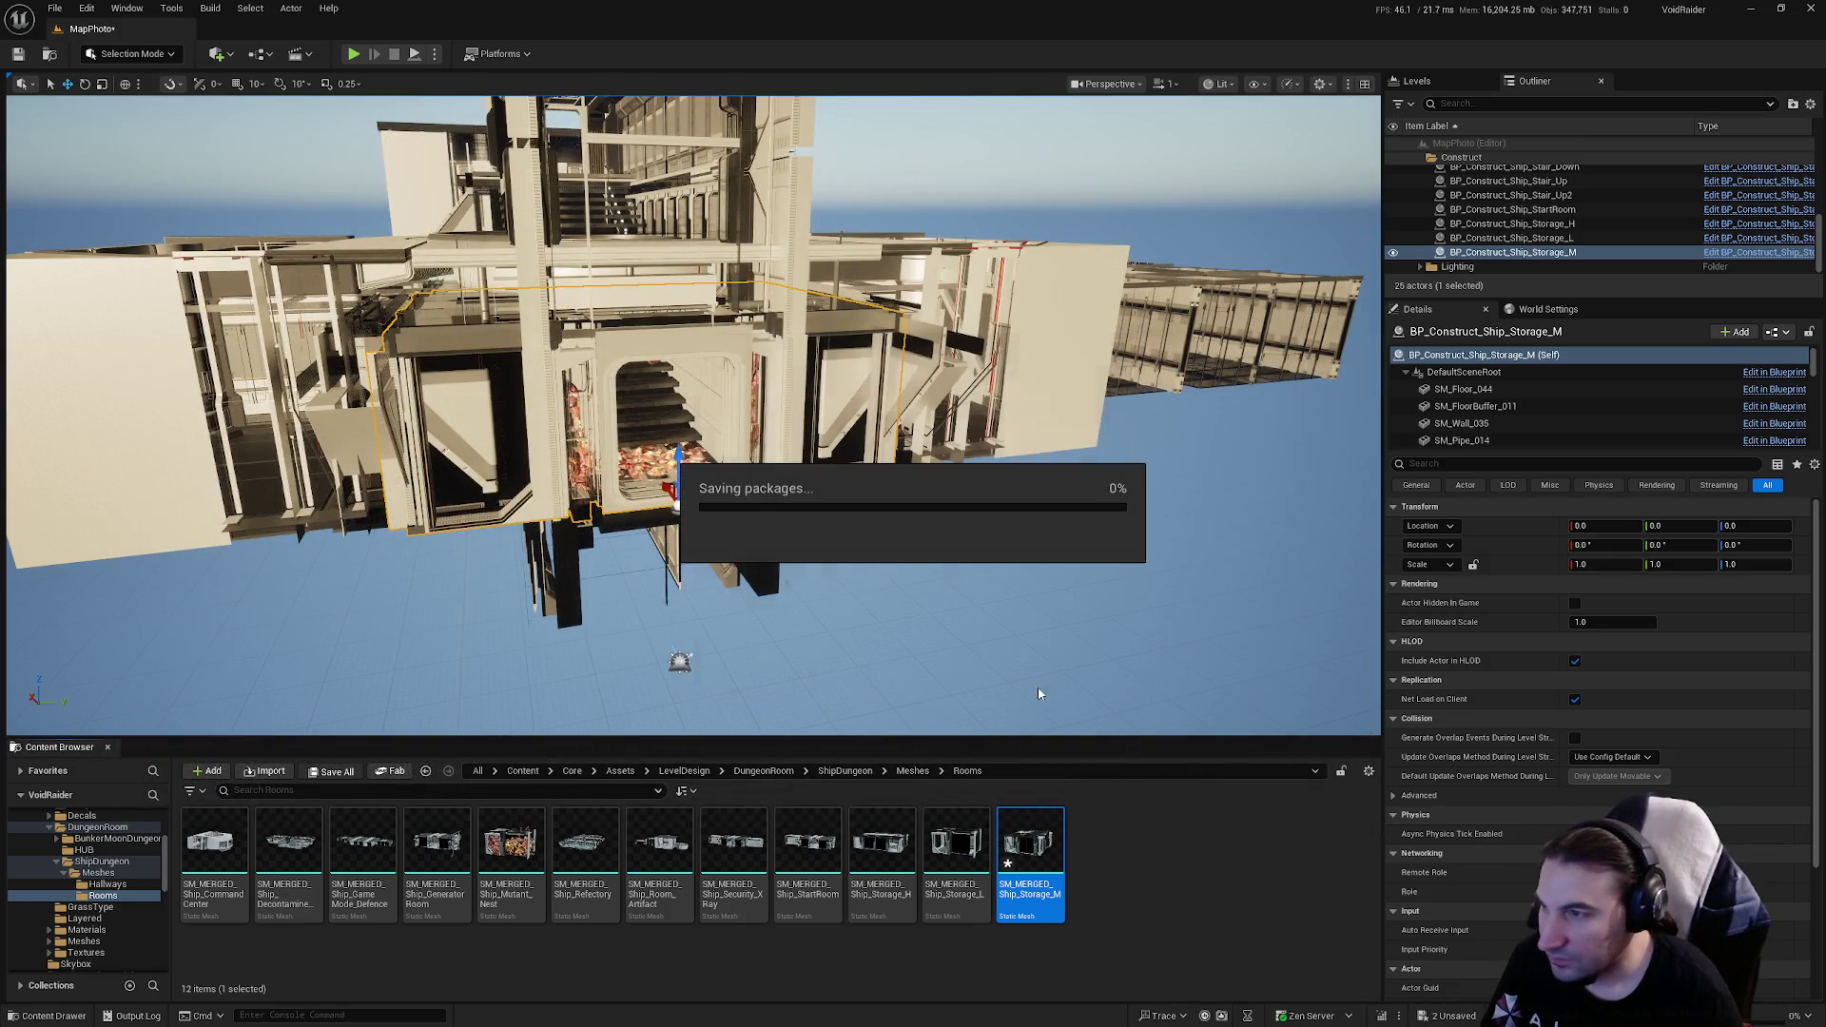
{"action": "double_click", "coordinate": [1034, 863]}
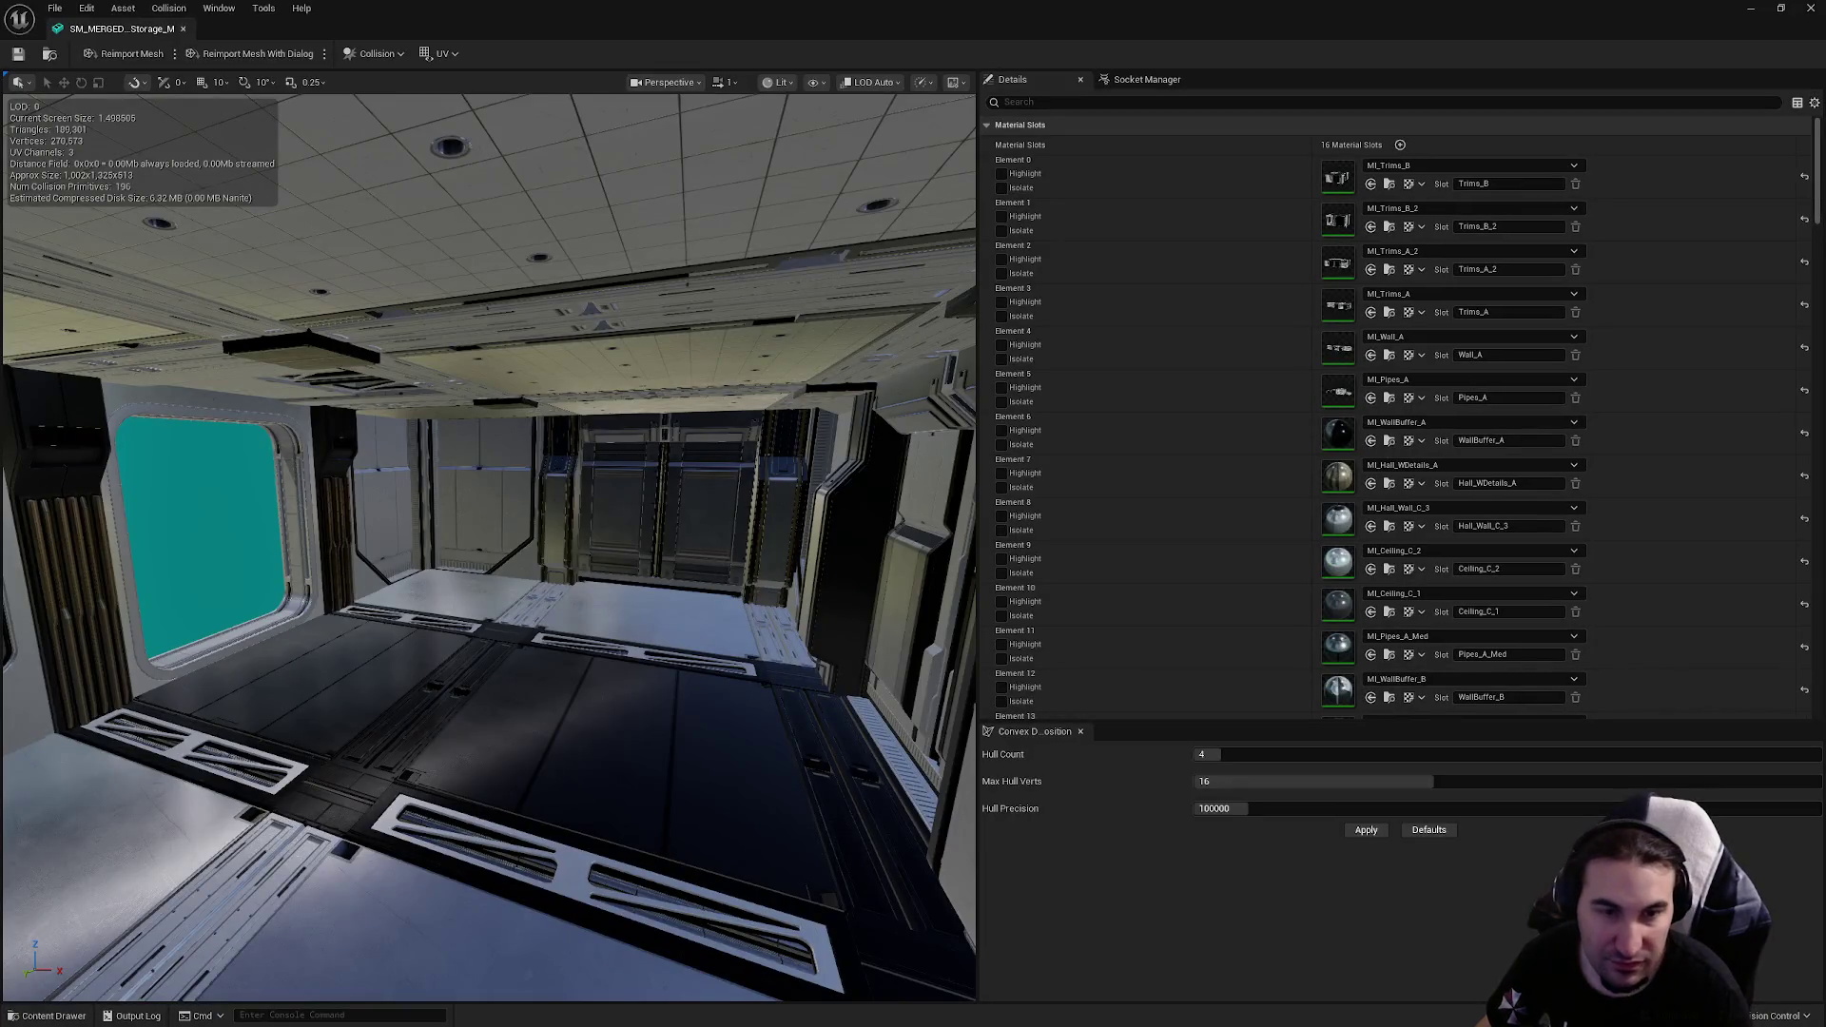
Step: Toggle the Windows Start menu, then switch to Spotify and hide it to return to the mesh editor
{"action": "key", "text": "super"}
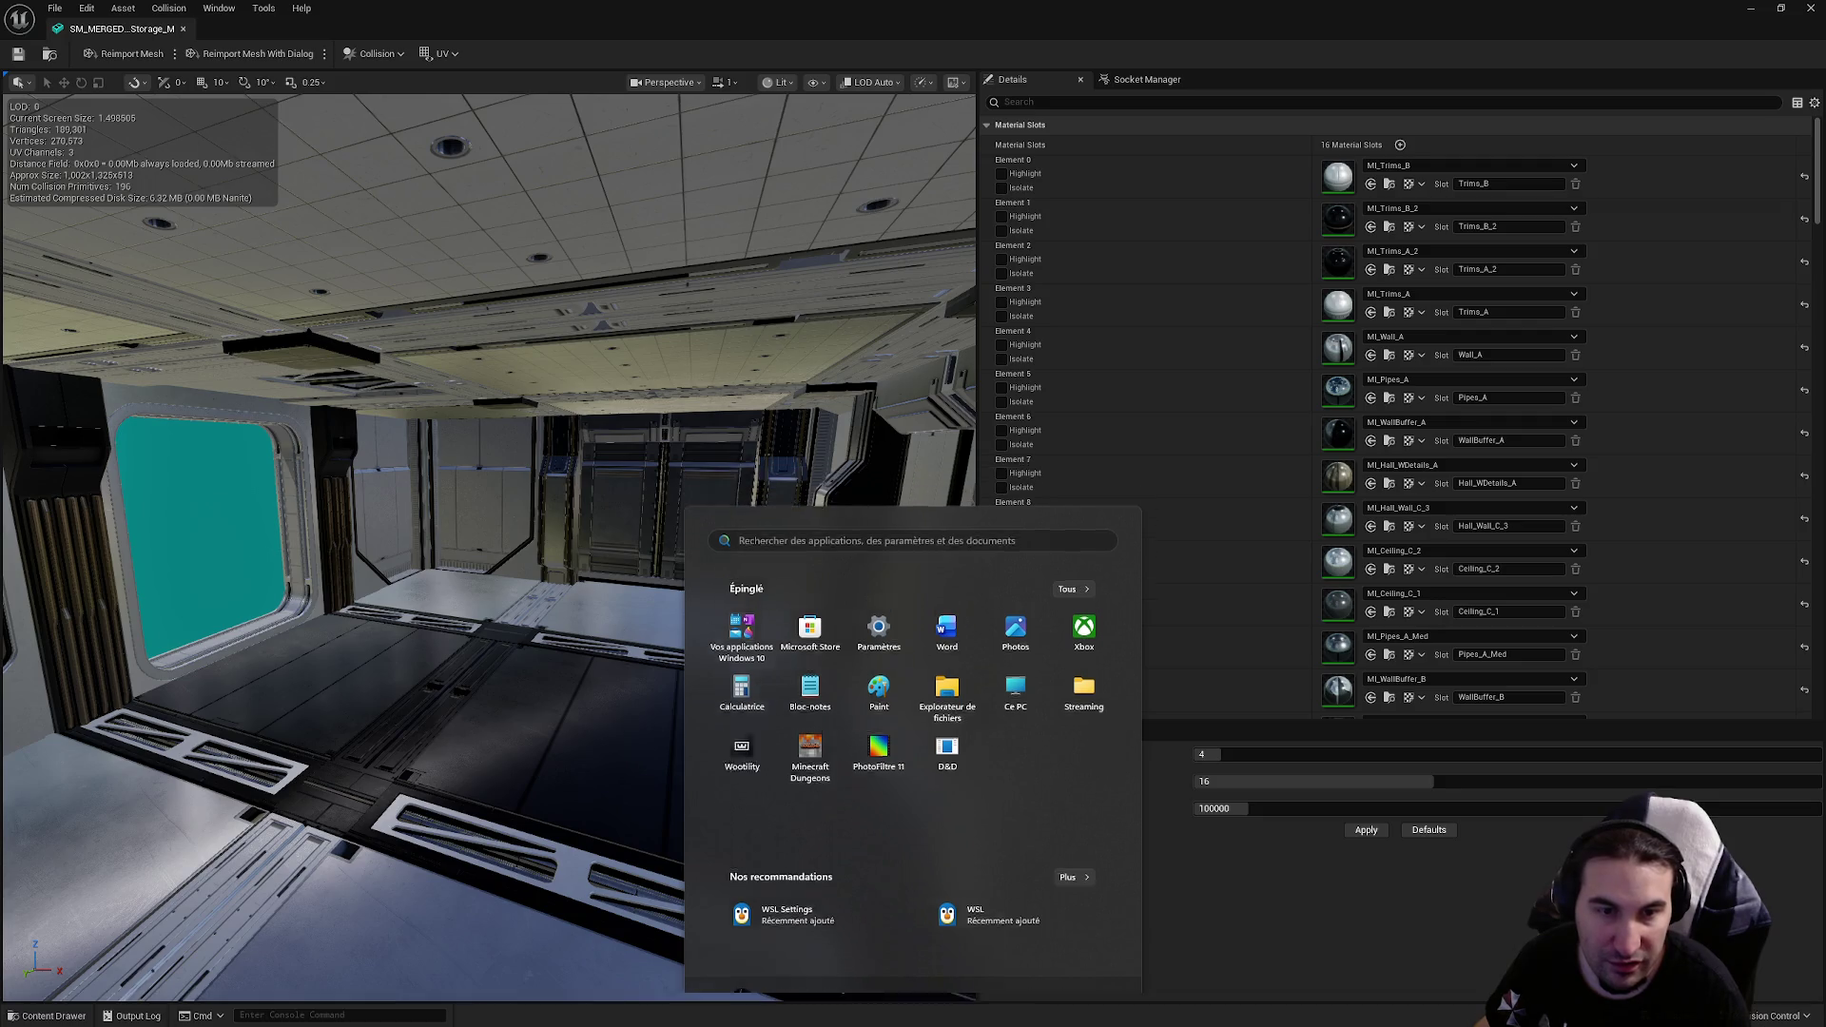
{"action": "key", "text": "super"}
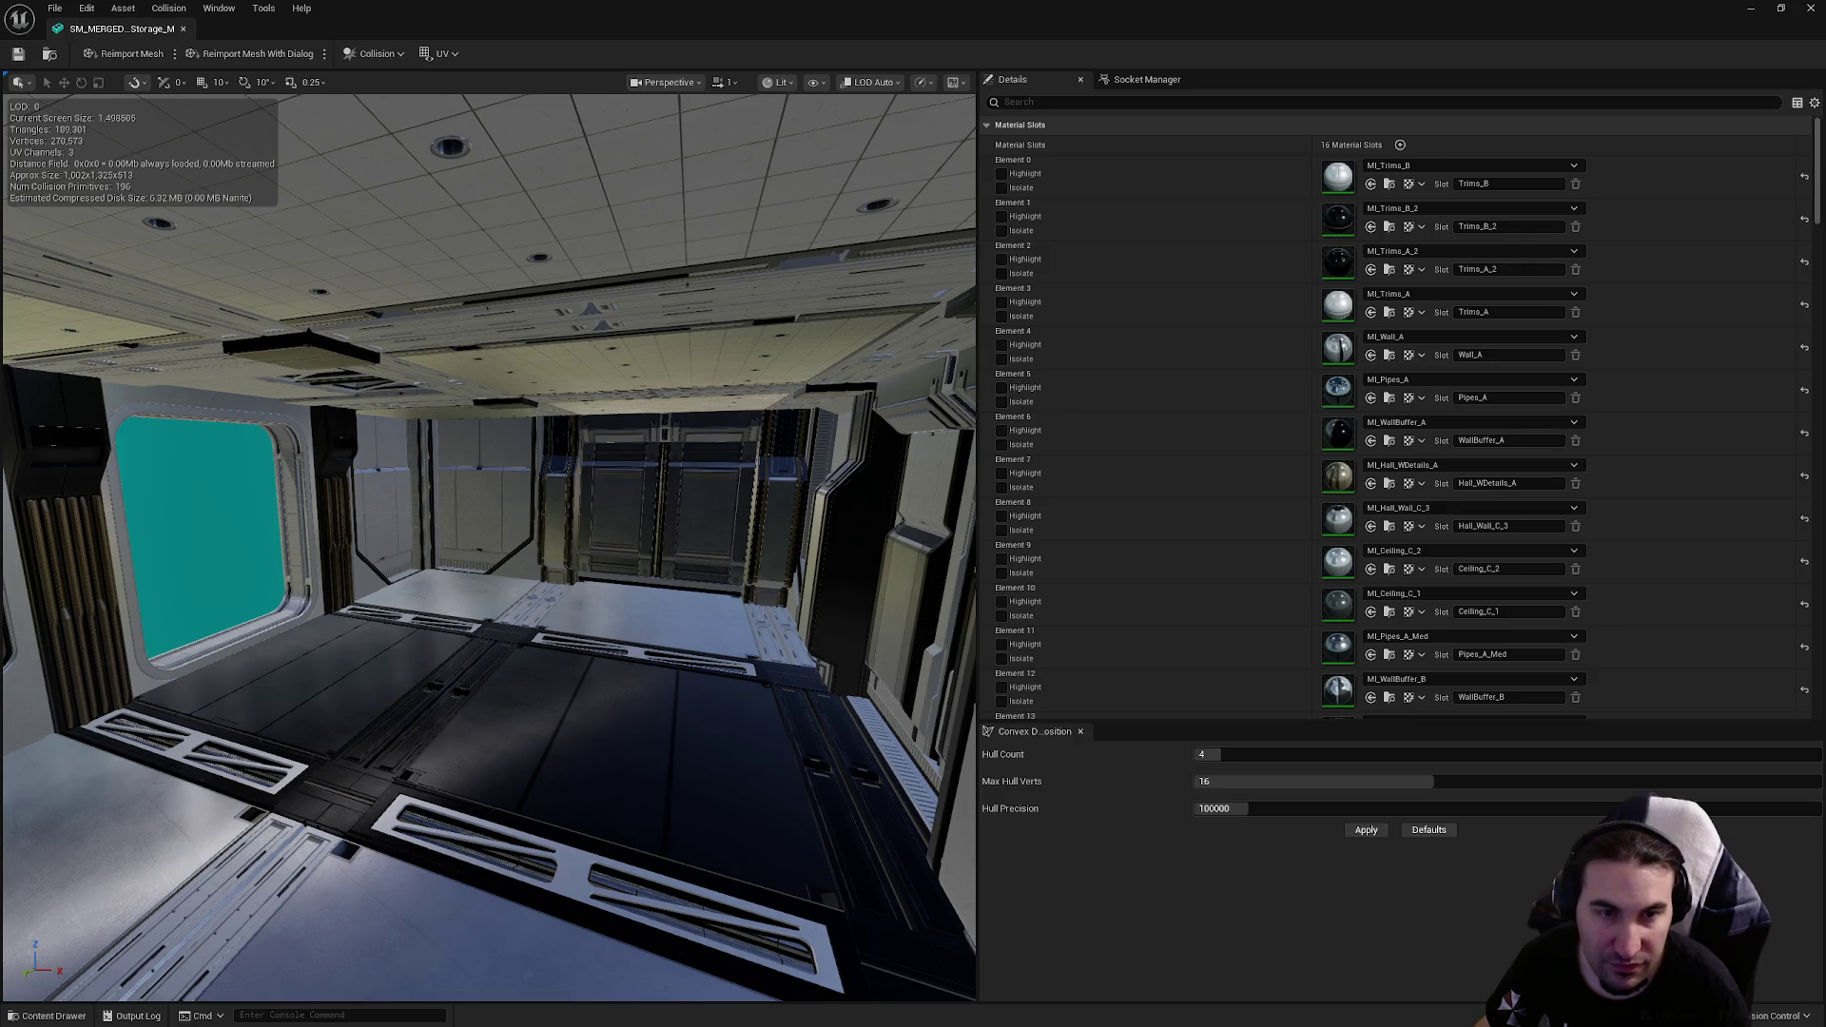
{"action": "left_click", "coordinate": [756, 1010]}
{"action": "left_click", "coordinate": [805, 1001]}
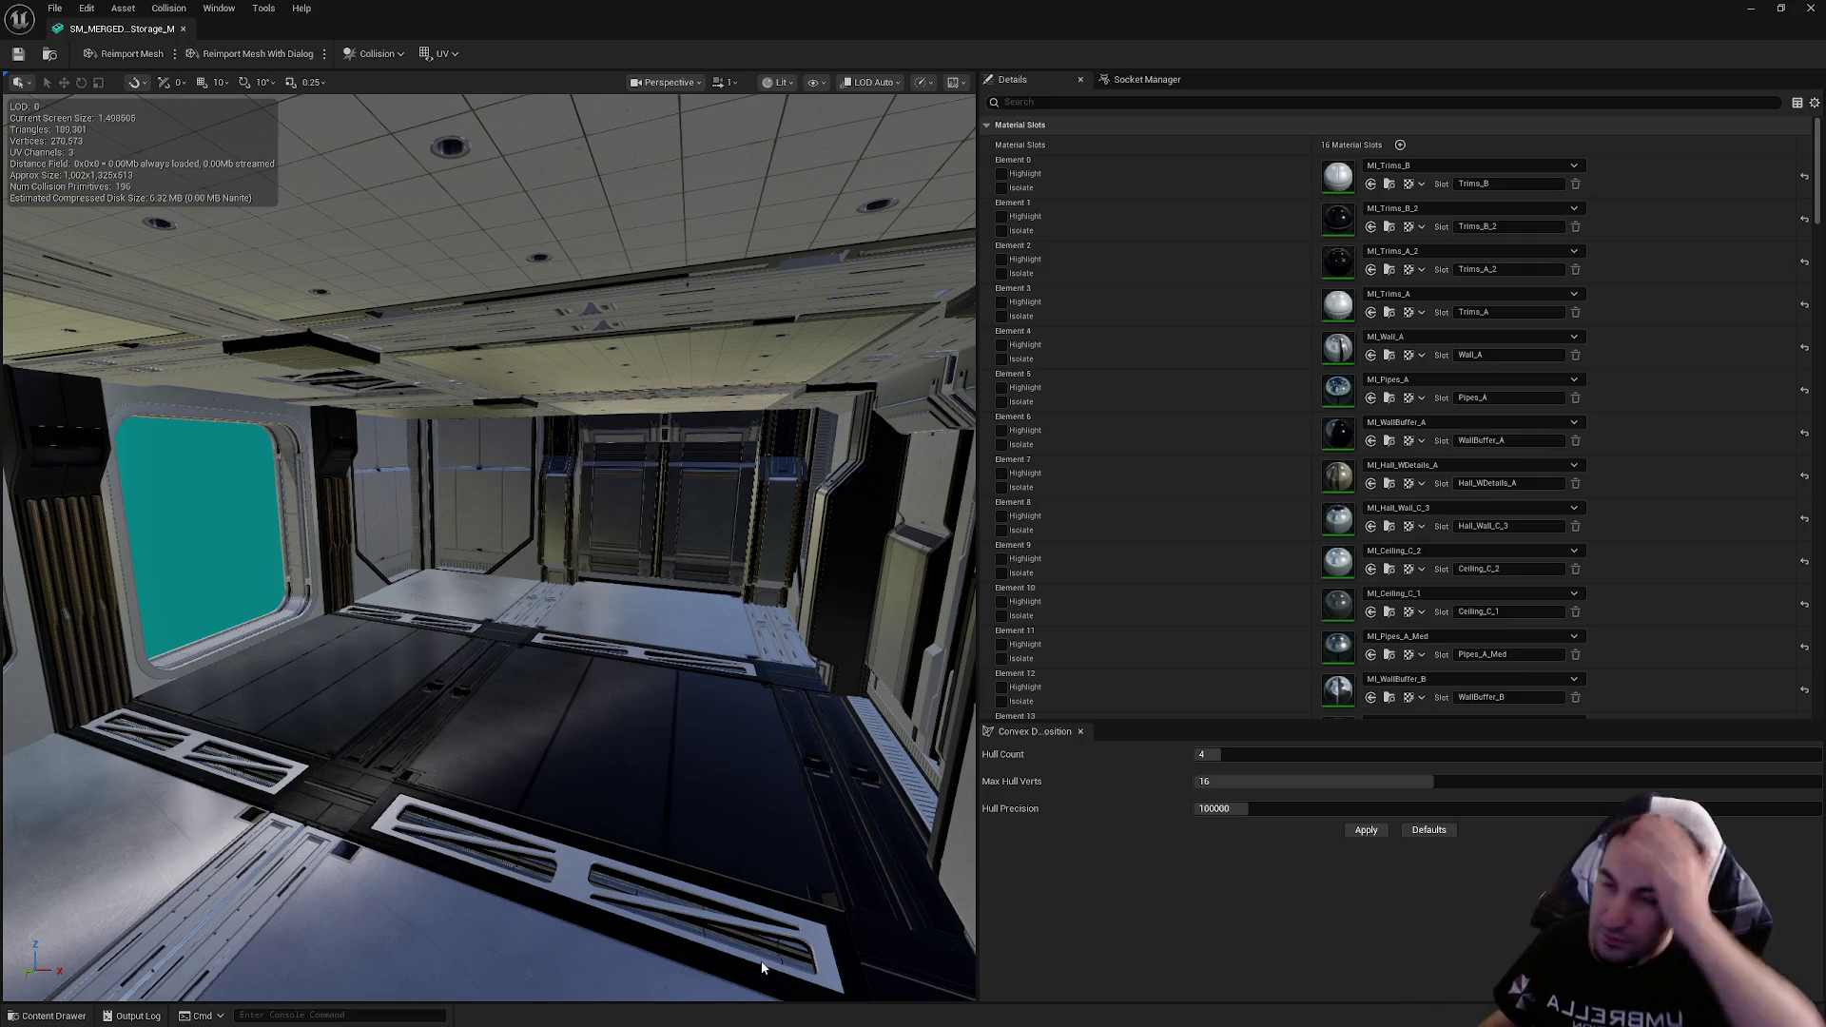
{"action": "left_click", "coordinate": [756, 1017]}
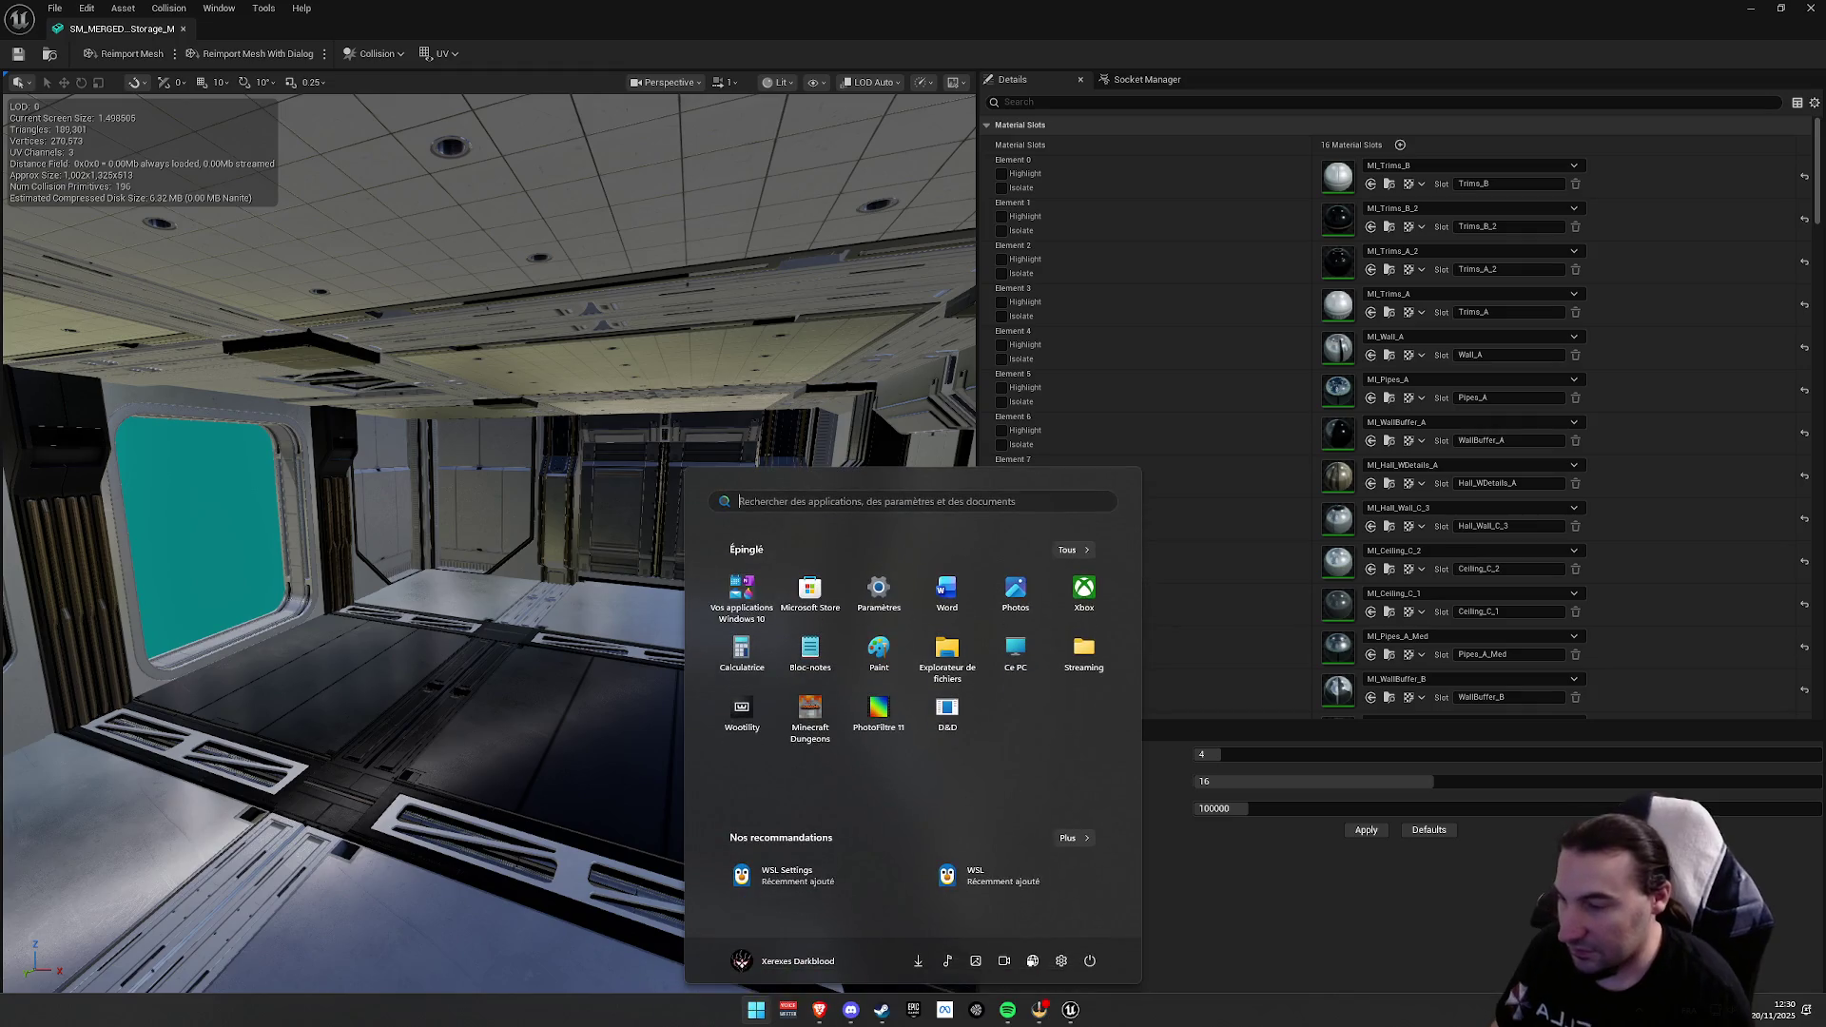
{"action": "left_click", "coordinate": [1007, 1023]}
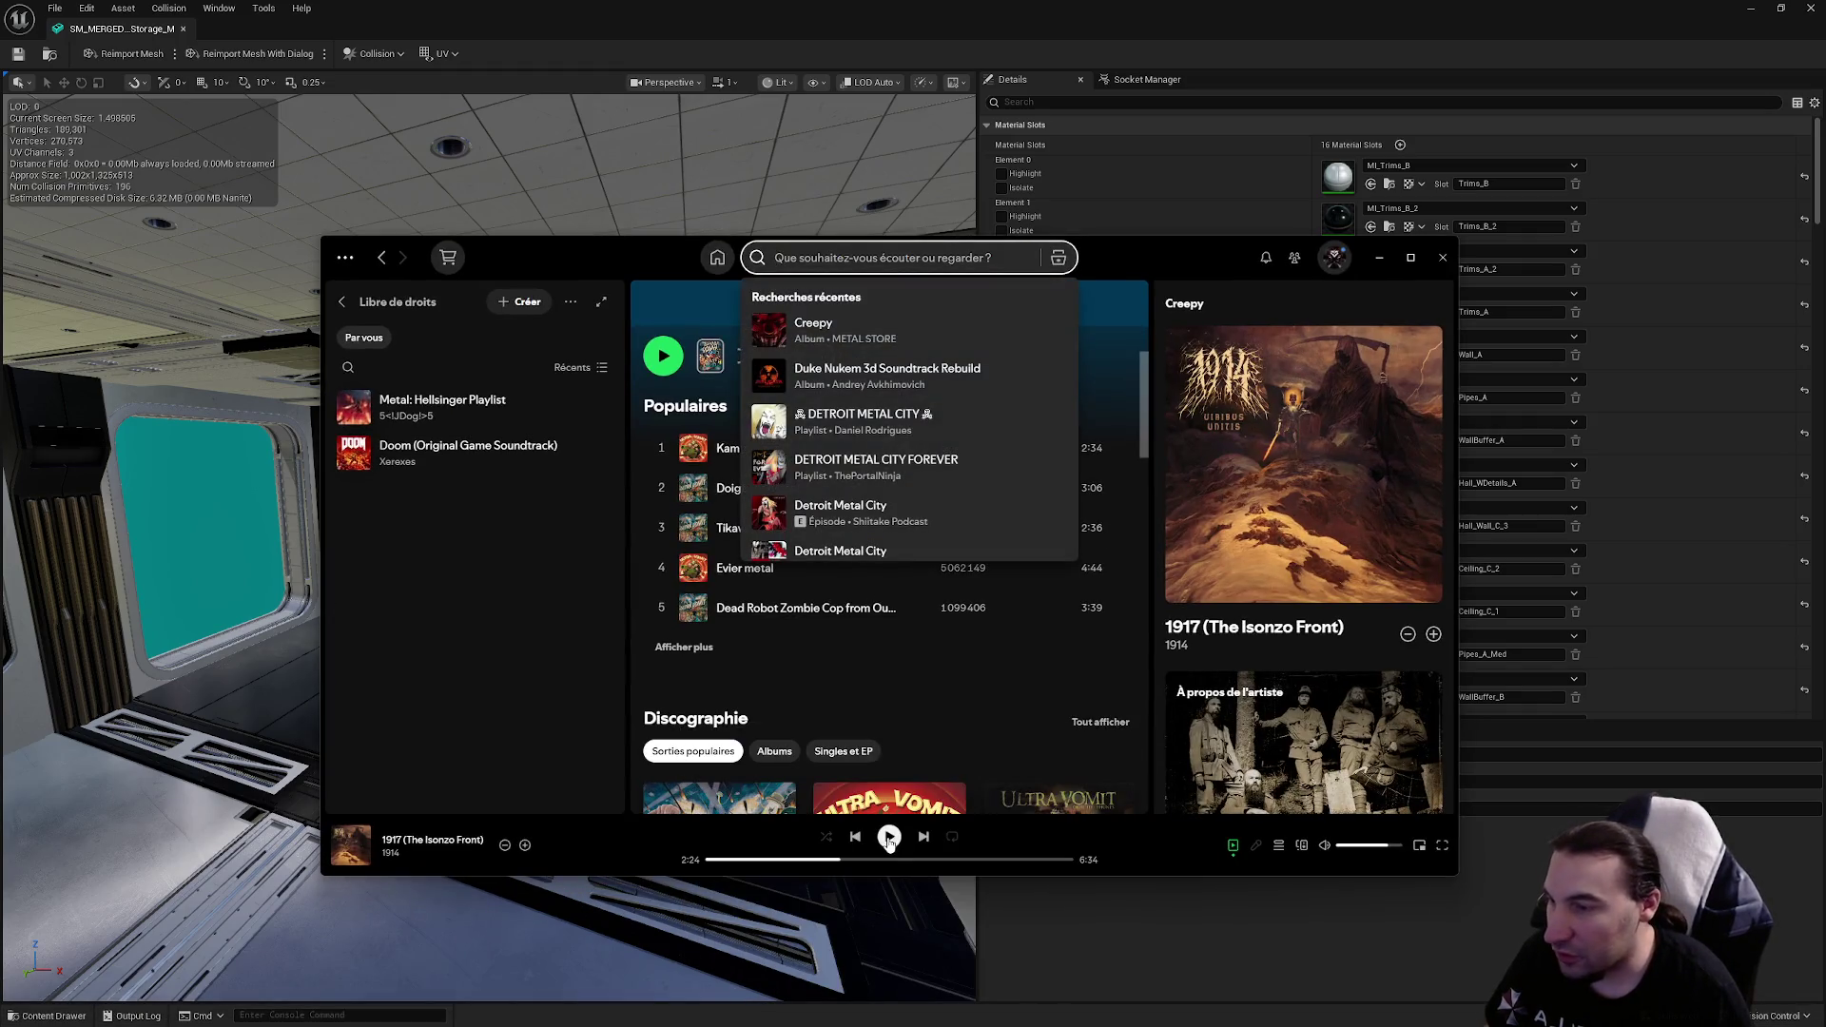
{"action": "left_click", "coordinate": [1379, 258]}
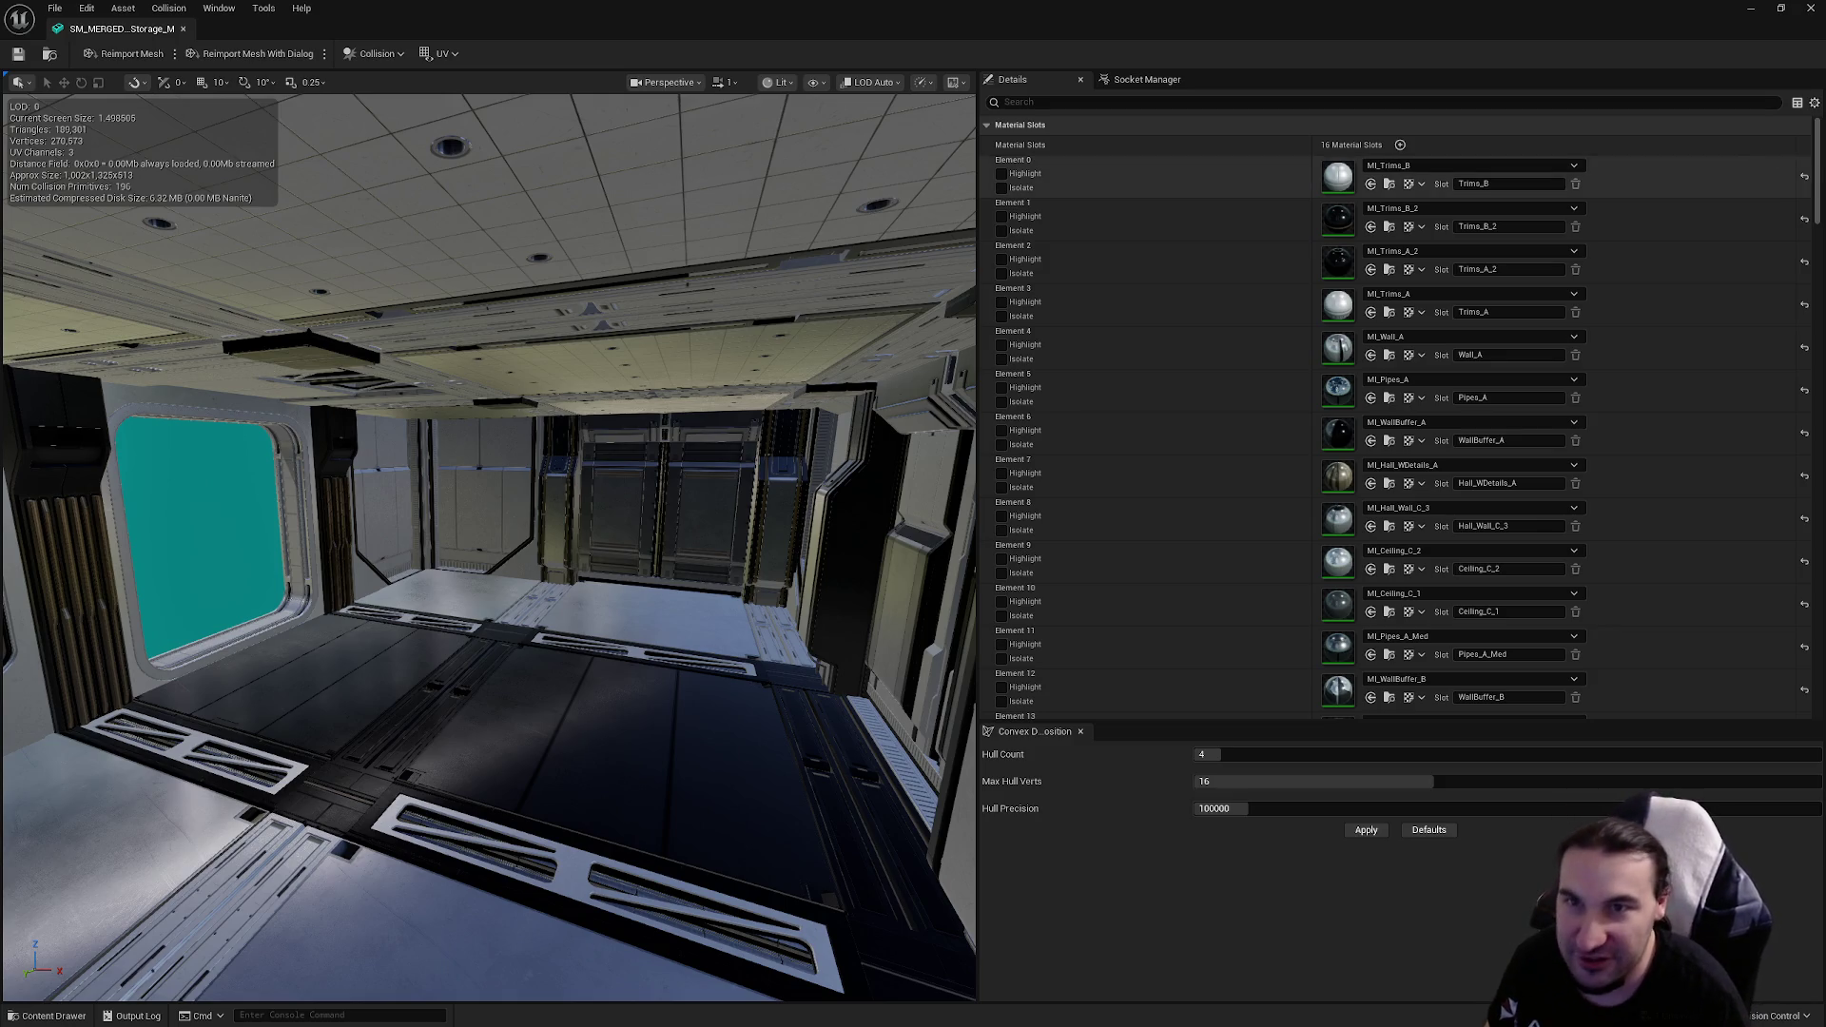
Step: Enable collision on mesh sections 6 and 13 (Pipes_A_Med)
{"action": "scroll", "coordinate": [1810, 213], "scroll_direction": "down", "scroll_amount": 5}
{"action": "scroll", "coordinate": [1811, 213], "scroll_direction": "down", "scroll_amount": 6}
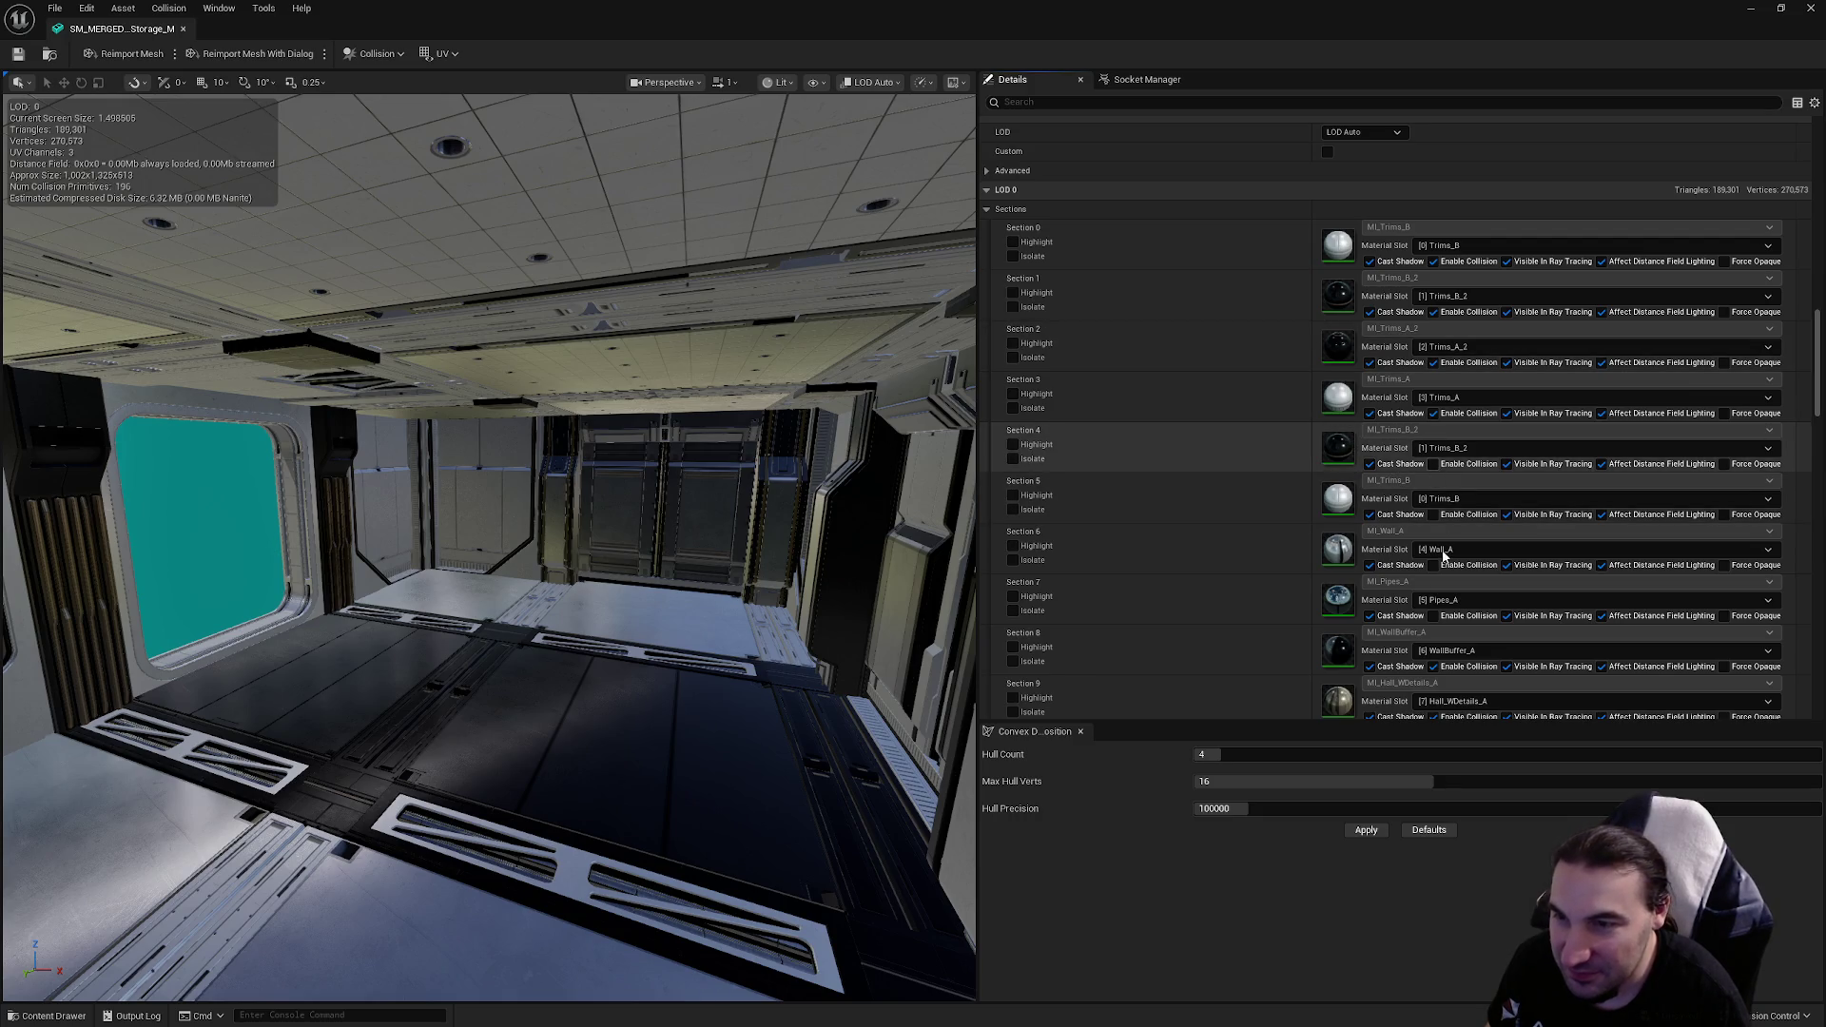
{"action": "left_click", "coordinate": [1433, 565]}
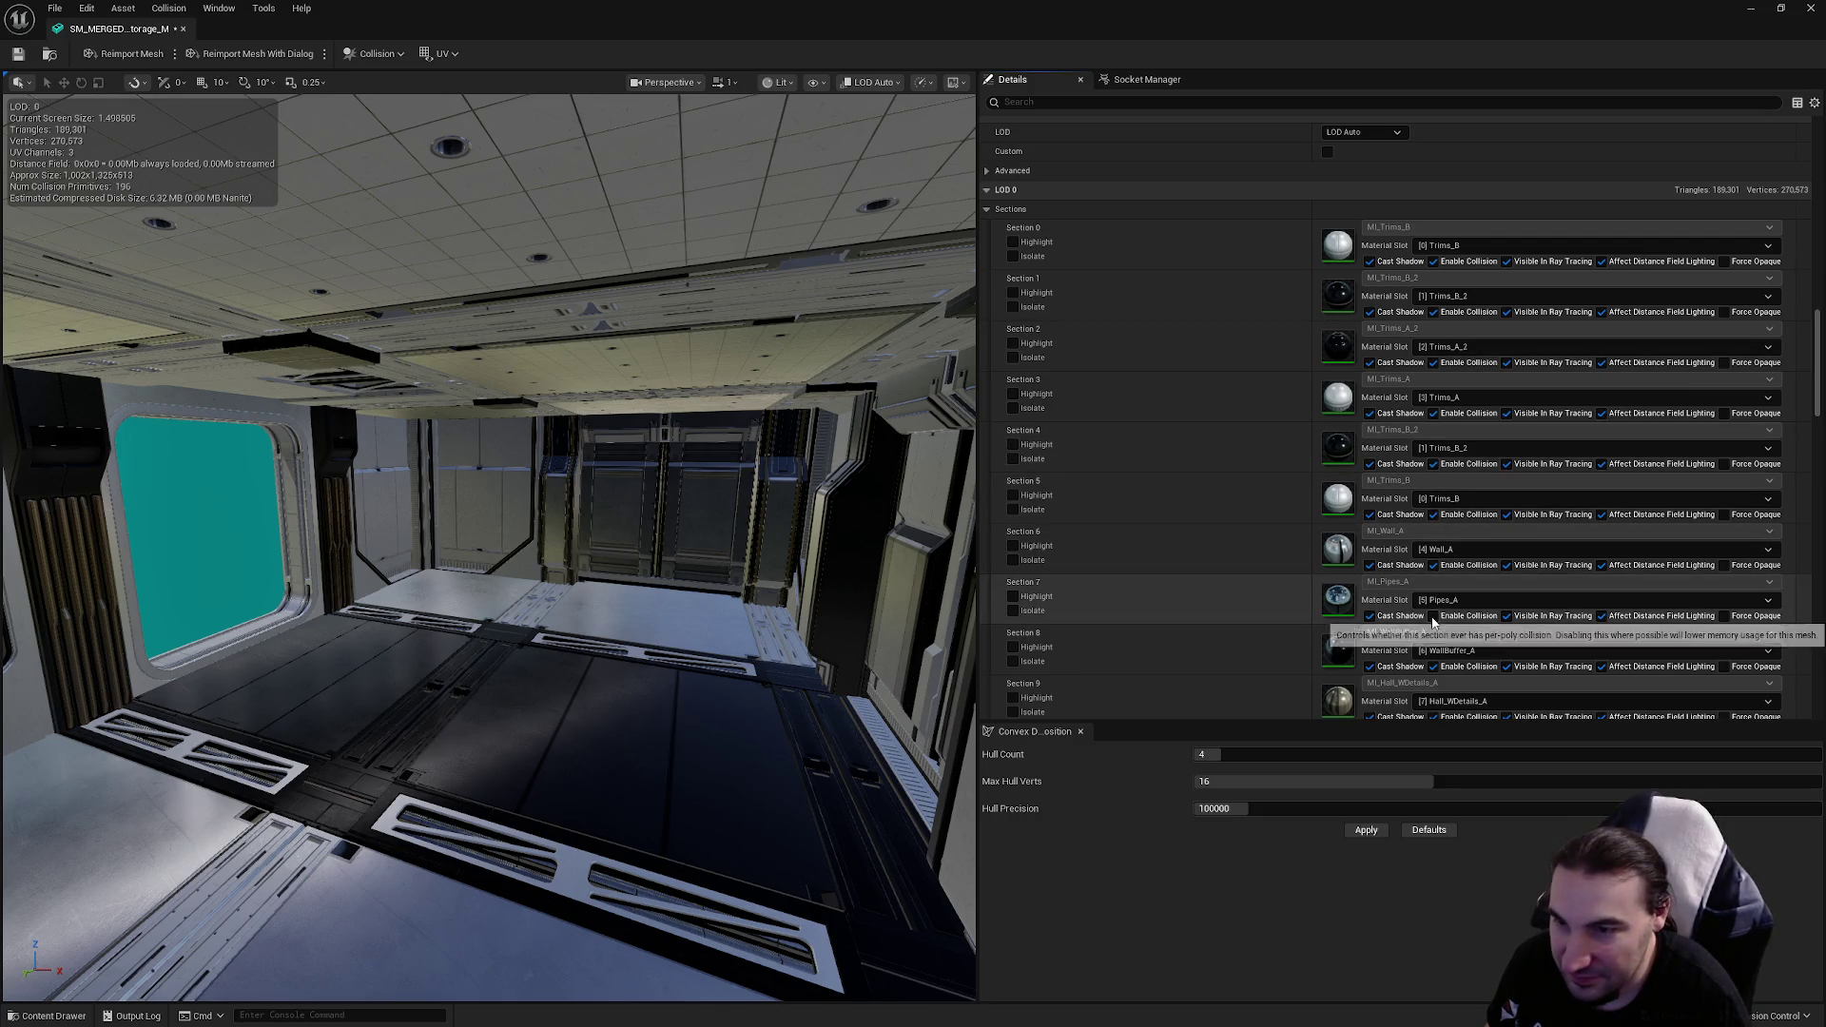
{"action": "scroll", "coordinate": [1513, 473], "scroll_direction": "down", "scroll_amount": 2}
{"action": "scroll", "coordinate": [1512, 472], "scroll_direction": "down", "scroll_amount": 3}
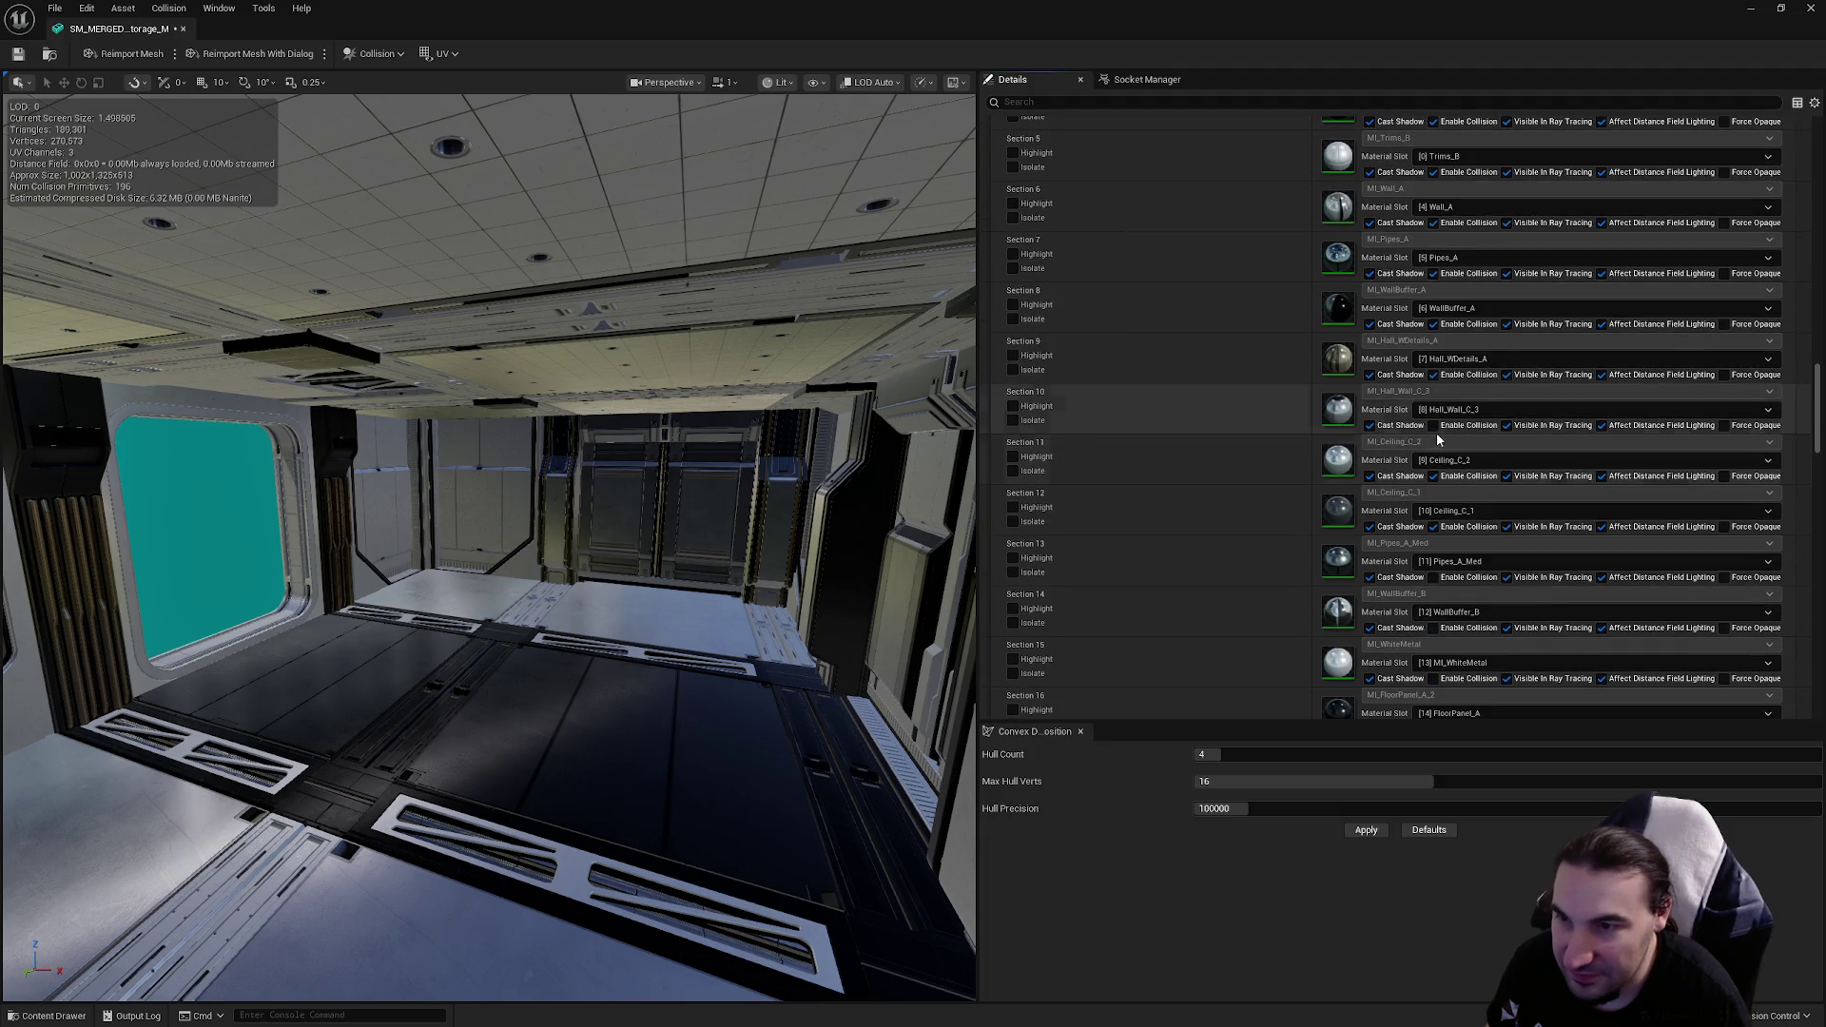
{"action": "left_click", "coordinate": [1434, 577]}
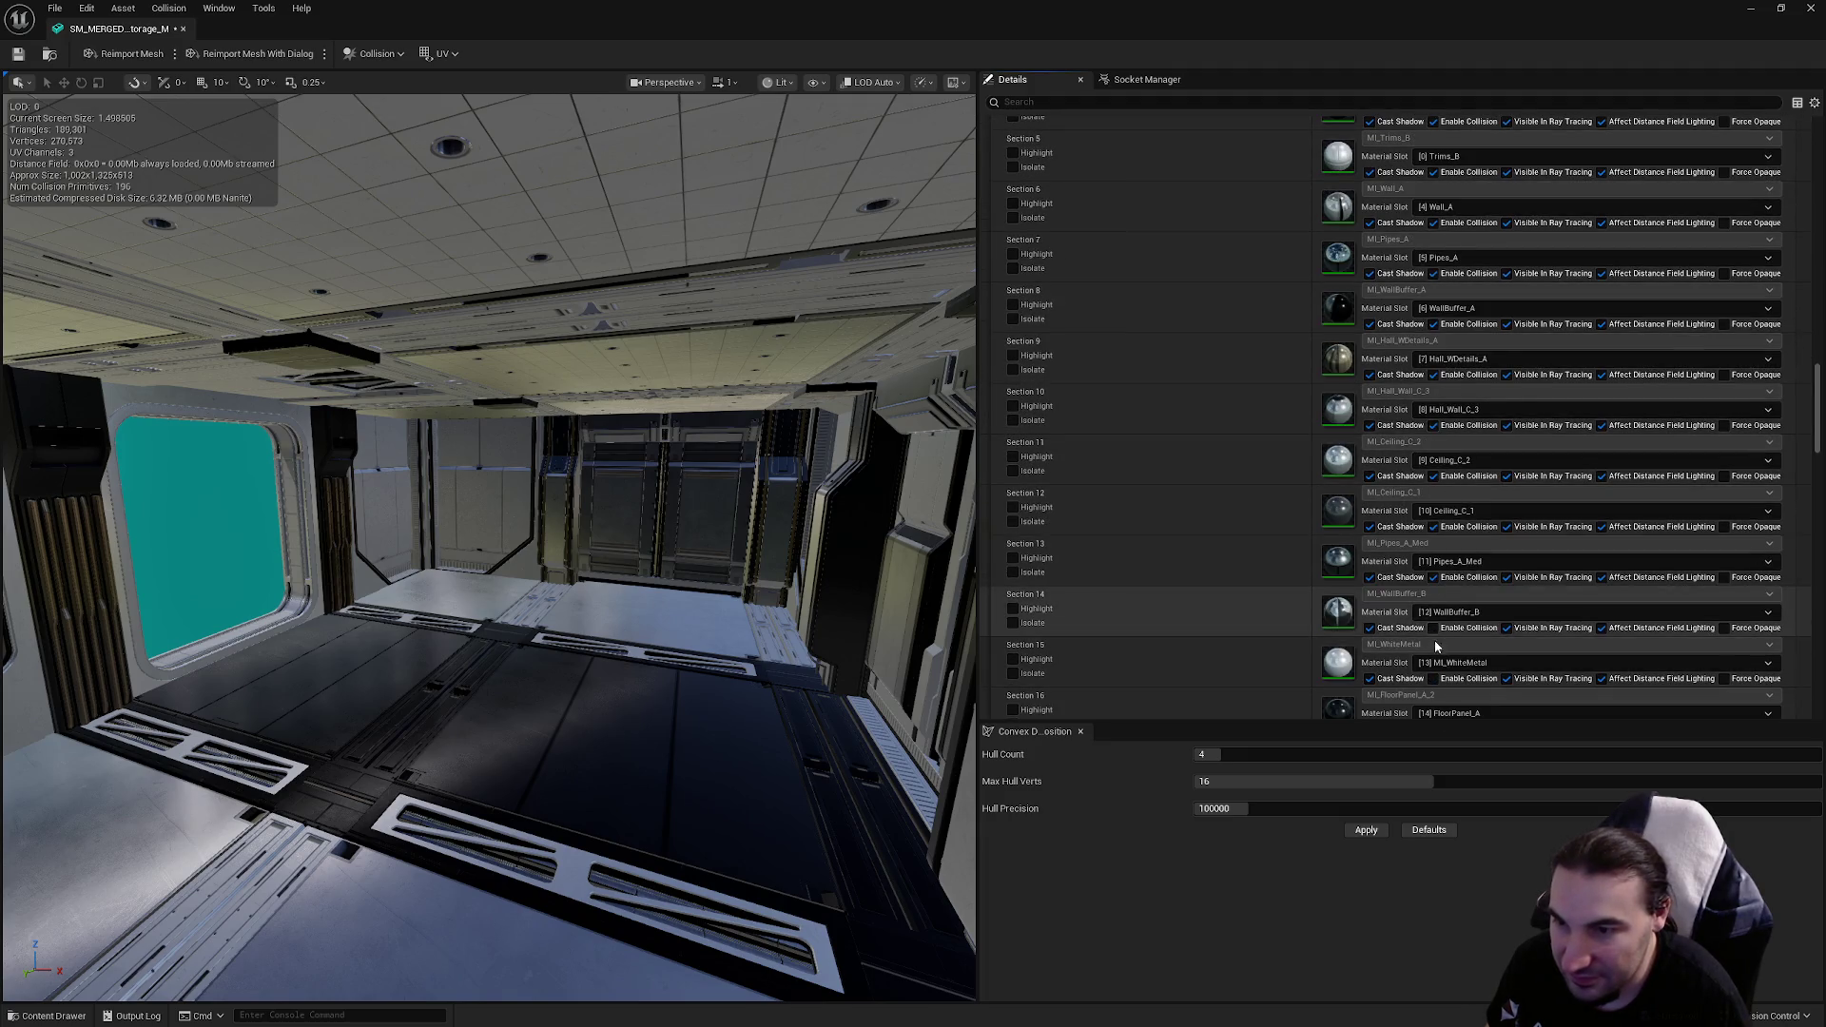
Step: Set the mesh's LOD Group to LargeProp
{"action": "scroll", "coordinate": [1522, 487], "scroll_direction": "down", "scroll_amount": 8}
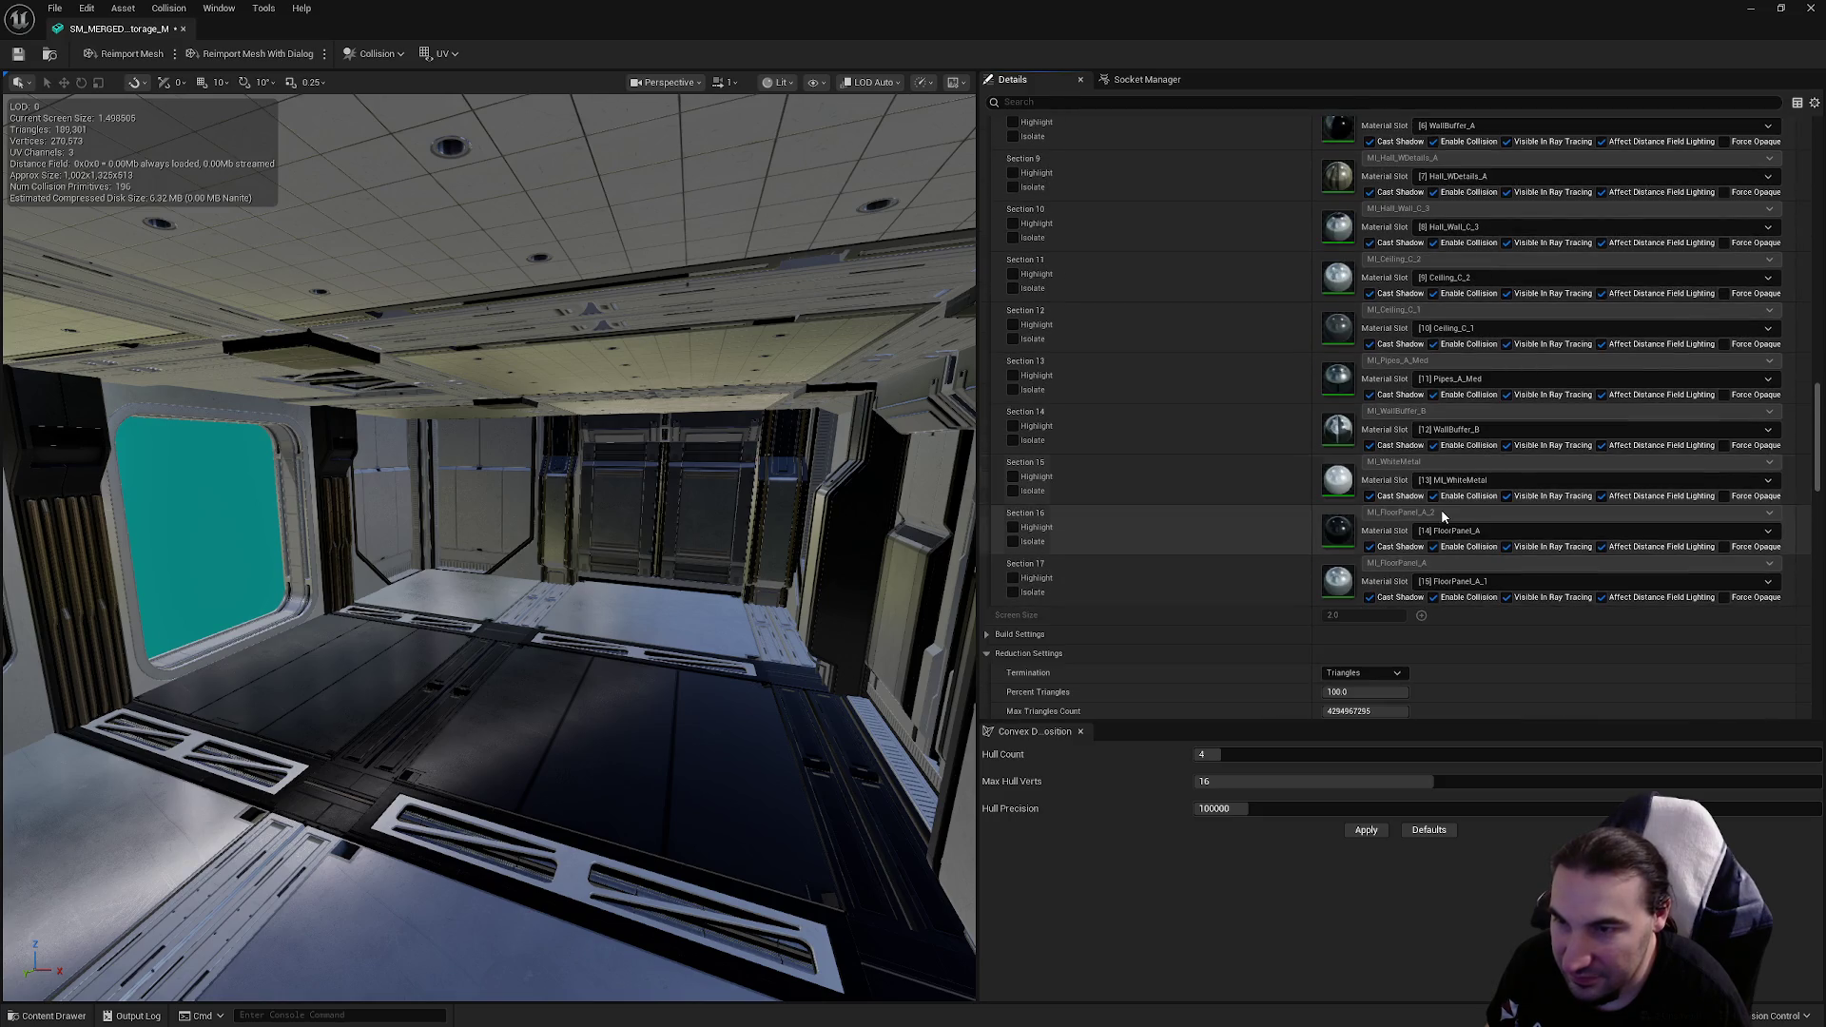
{"action": "left_click", "coordinate": [1379, 488]}
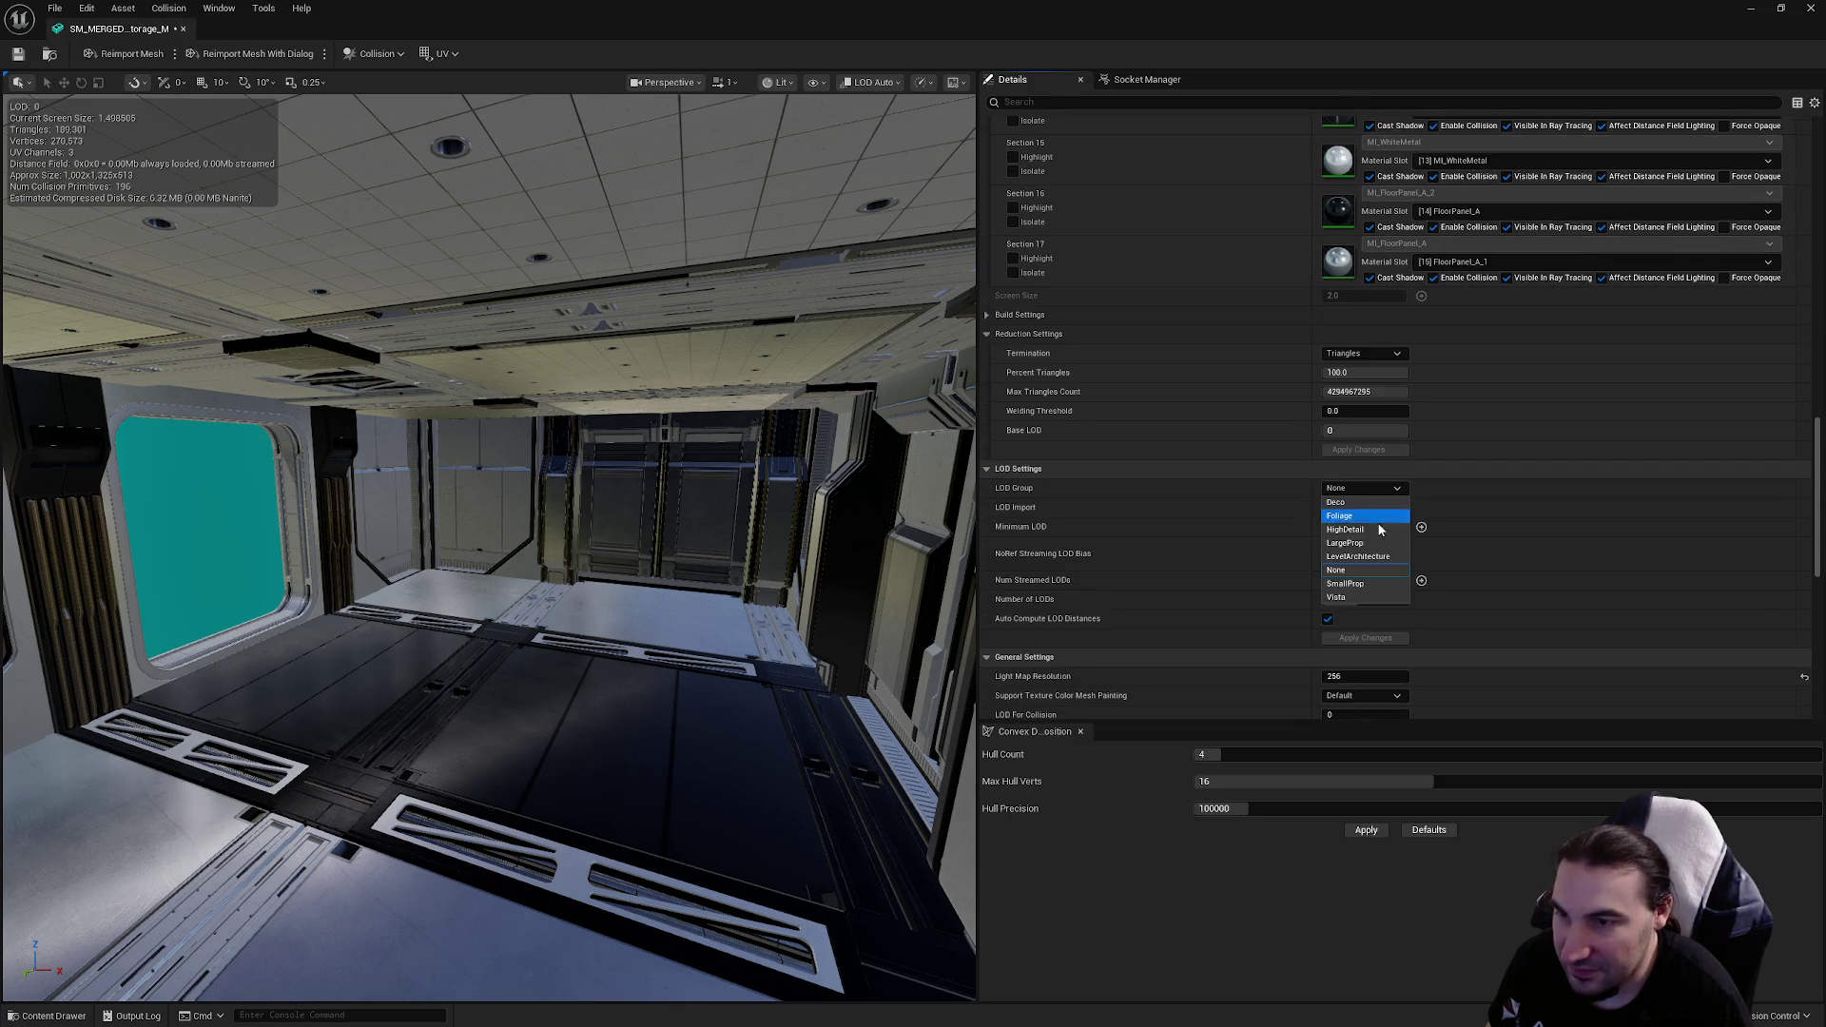
{"action": "left_click", "coordinate": [1341, 544]}
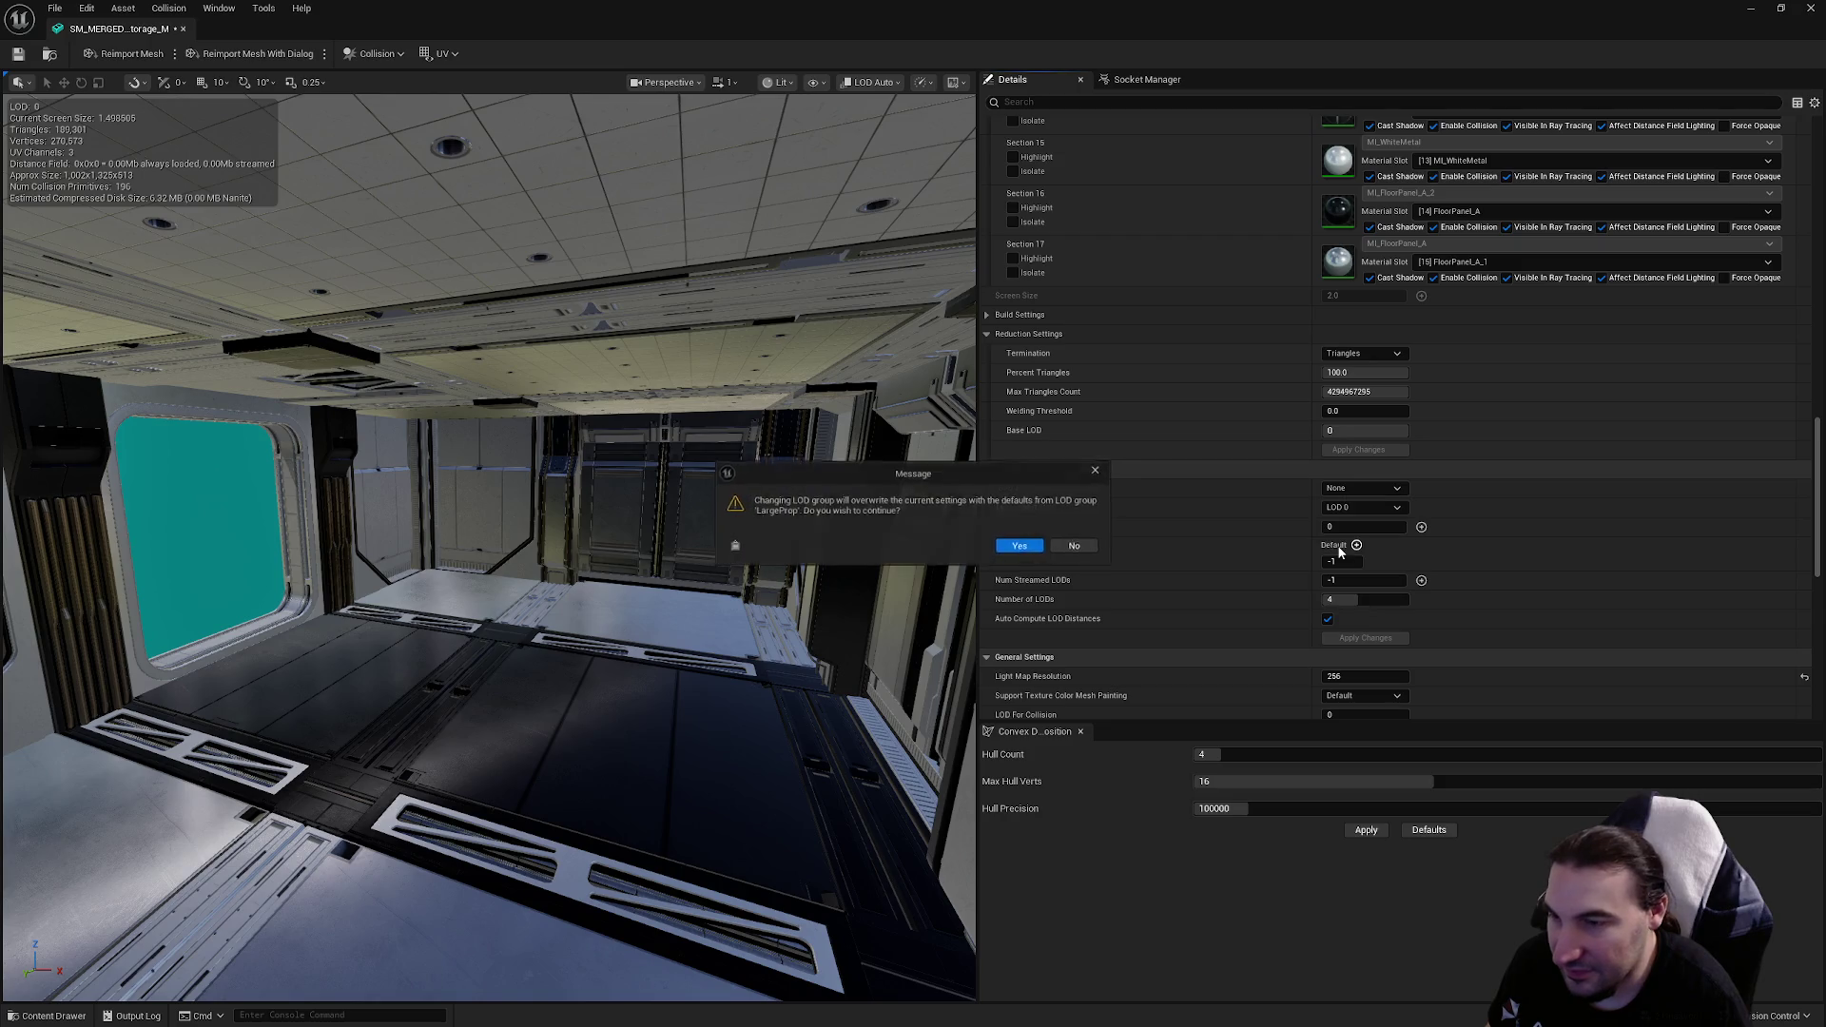
Step: Confirm the LargeProp LOD group overwrite, then dismiss the Windows Start menu
{"action": "left_click", "coordinate": [1039, 548]}
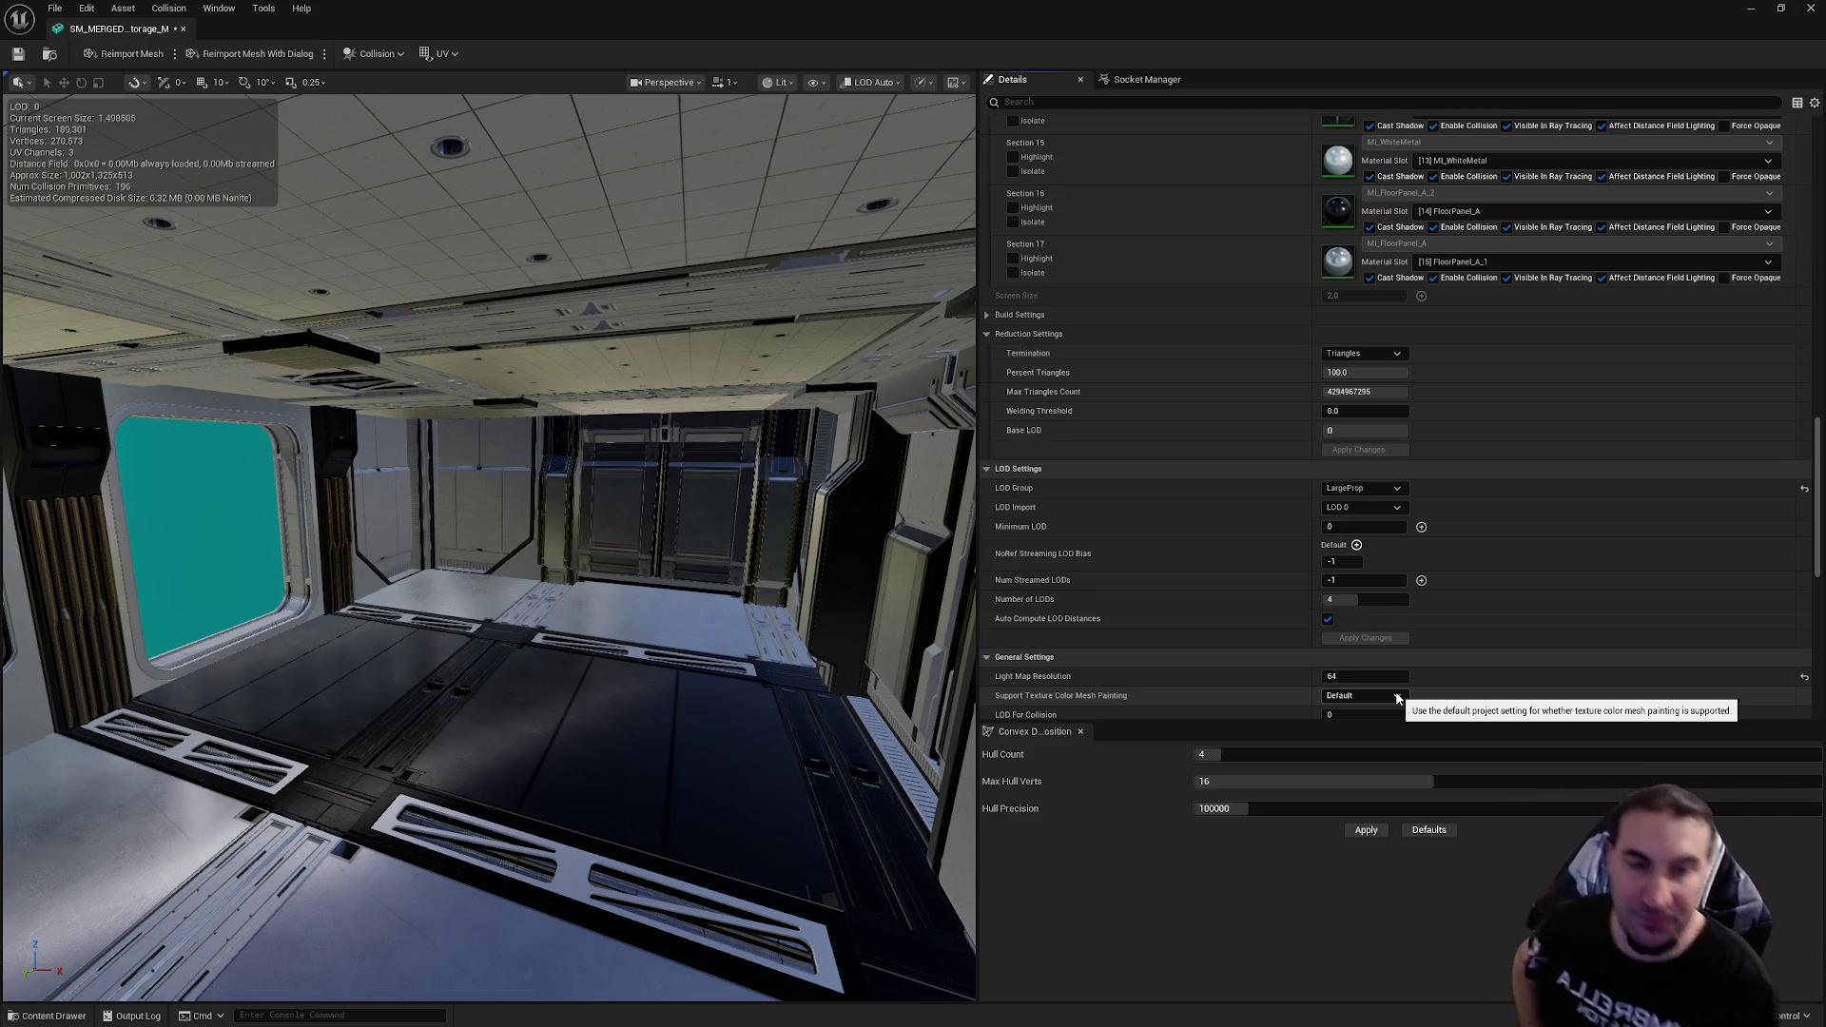
{"action": "left_click", "coordinate": [756, 1010]}
{"action": "mouse_move", "coordinate": [861, 1015]}
{"action": "key", "text": "Escape"}
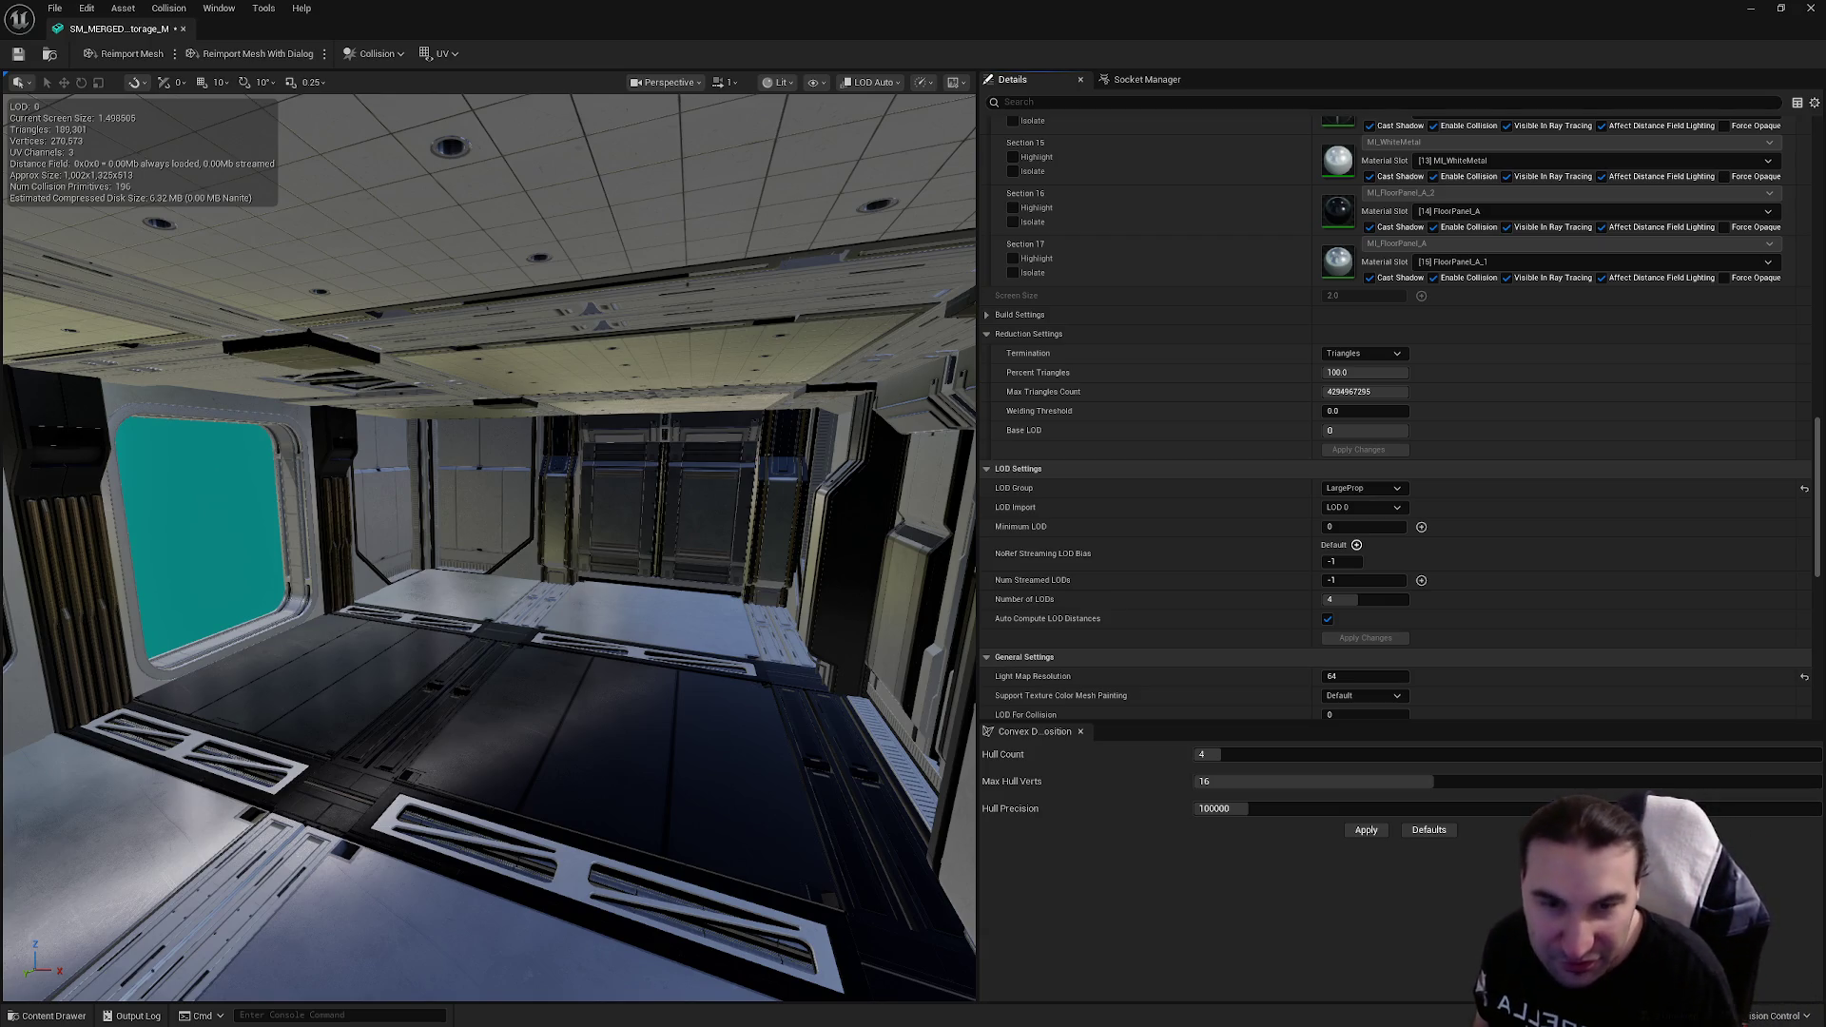
Step: Toggle the Windows Start menu repeatedly to reach Spotify
{"action": "key", "text": "super"}
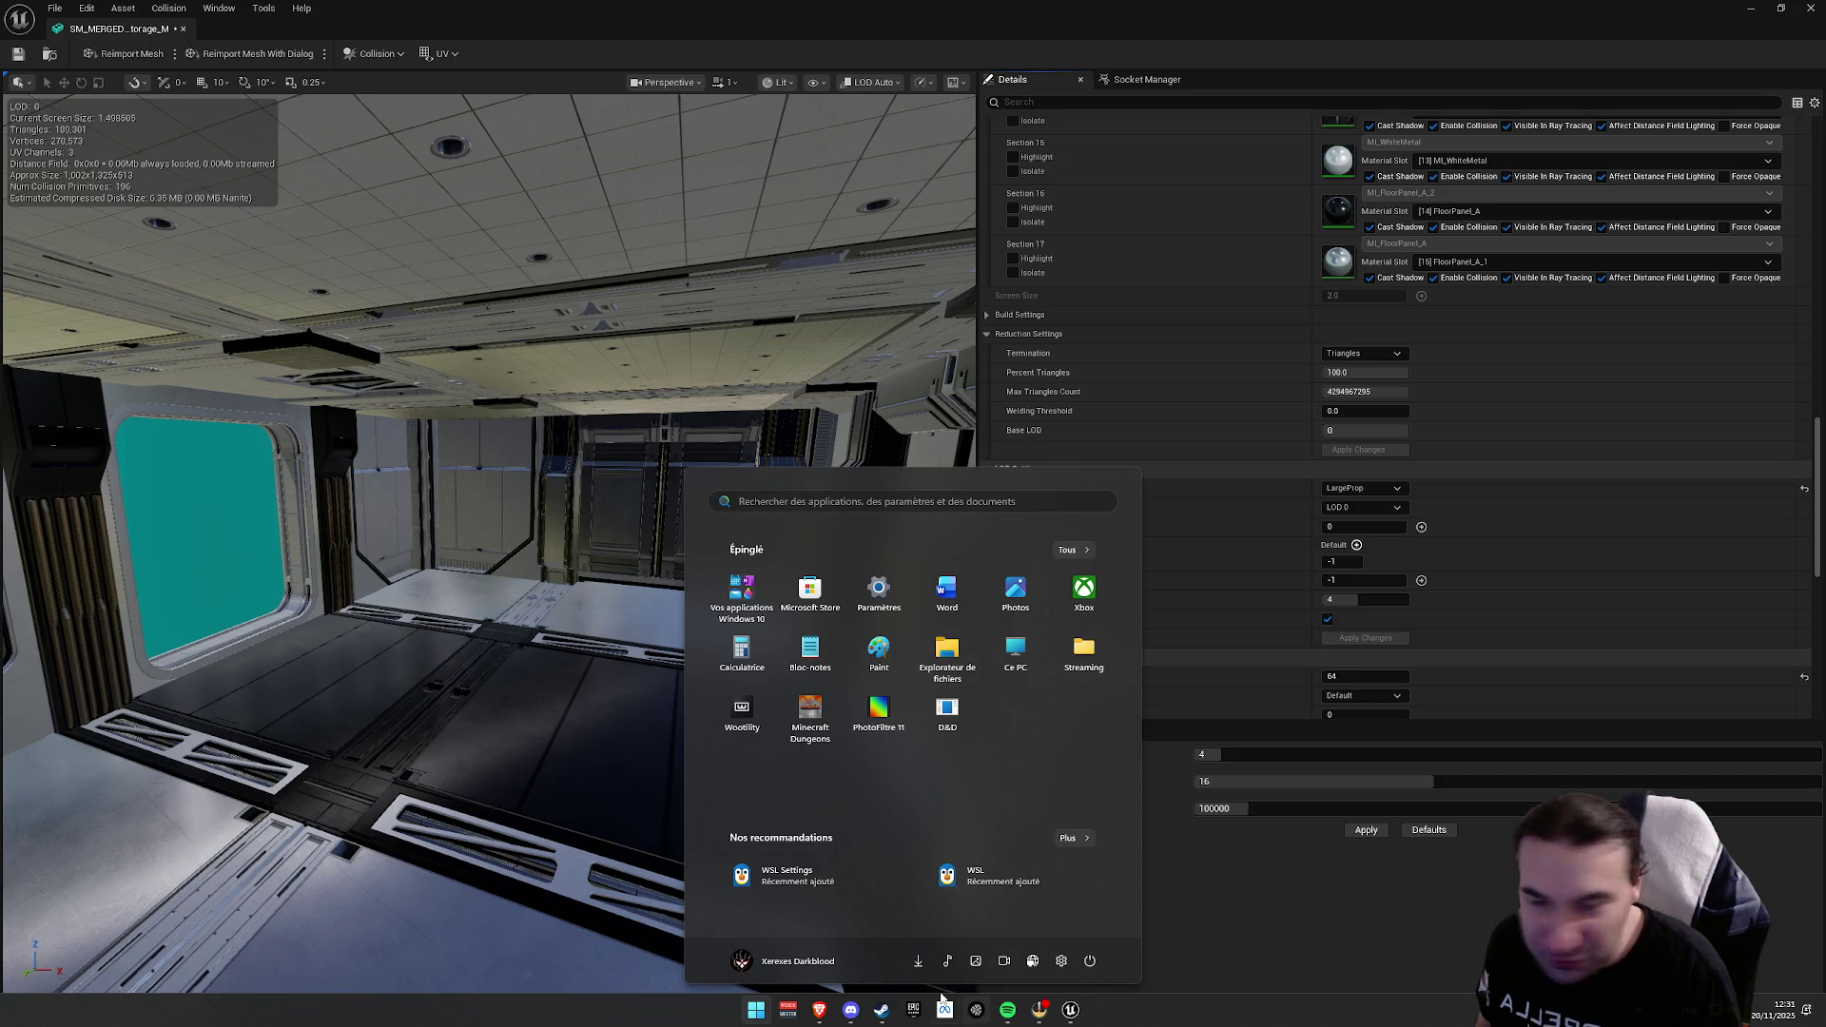
{"action": "key", "text": "super"}
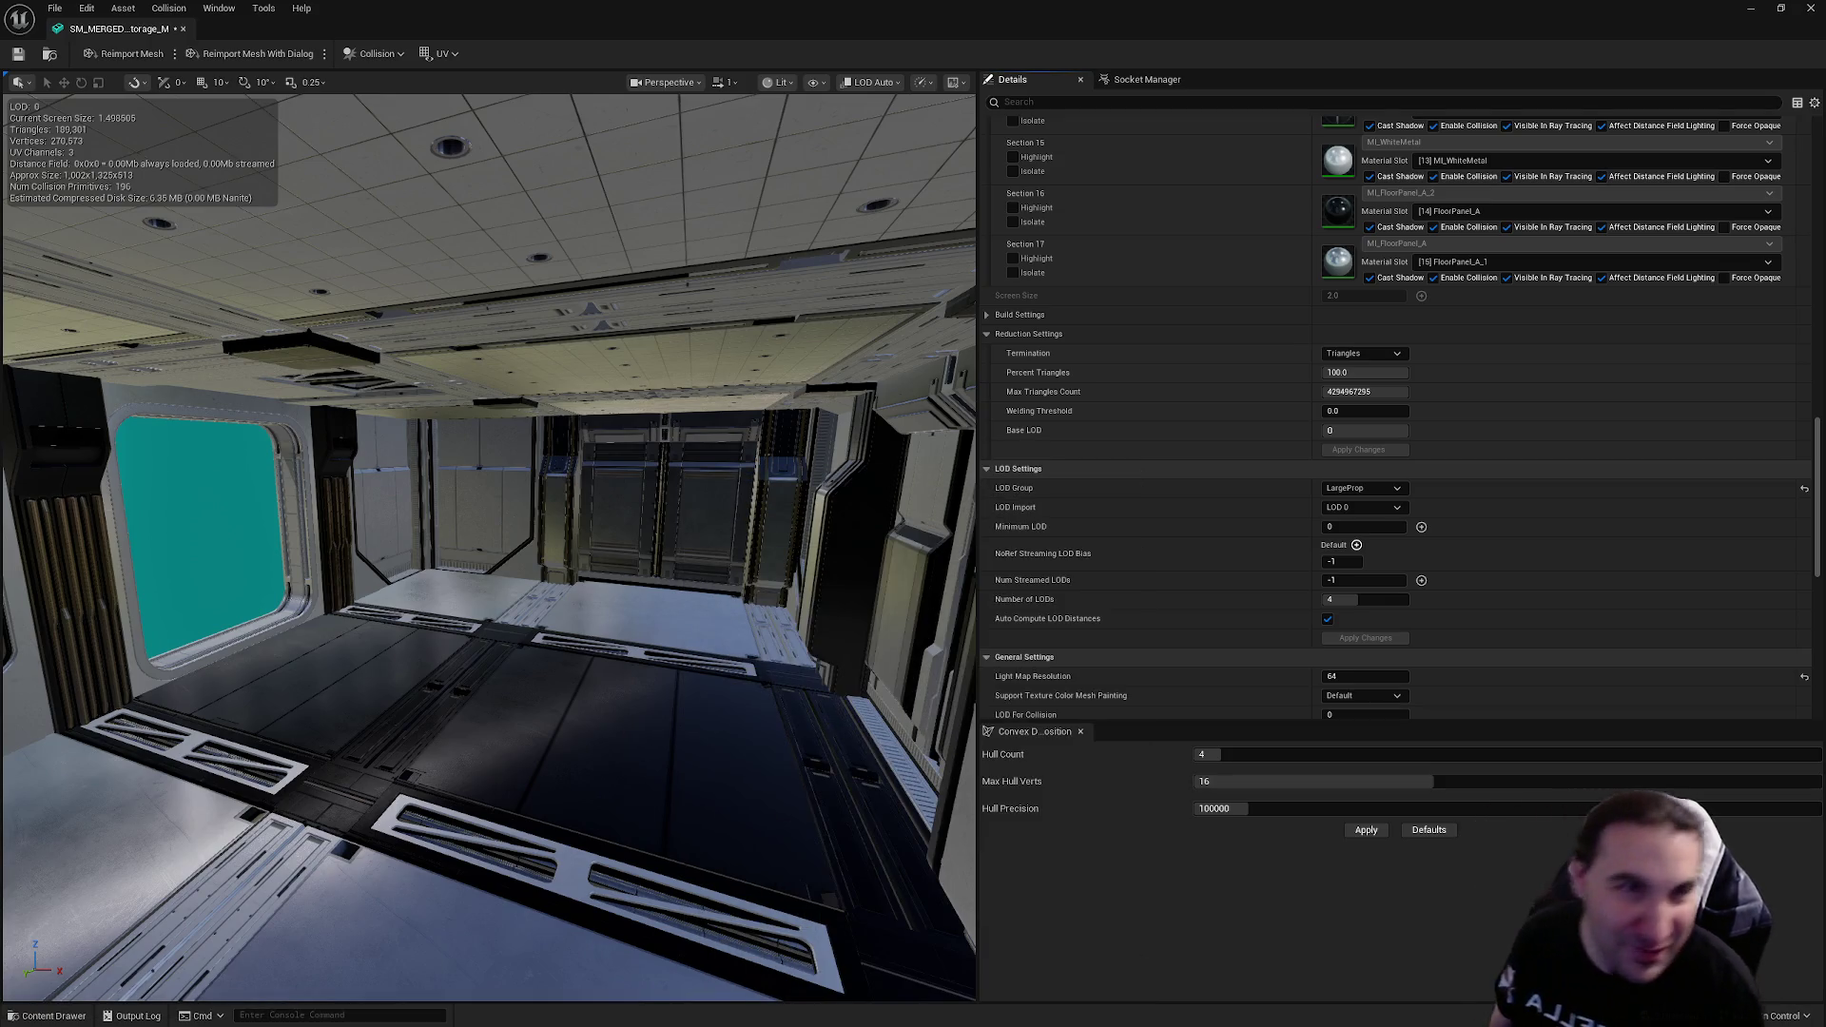
{"action": "key", "text": "super"}
{"action": "key", "text": "super"}
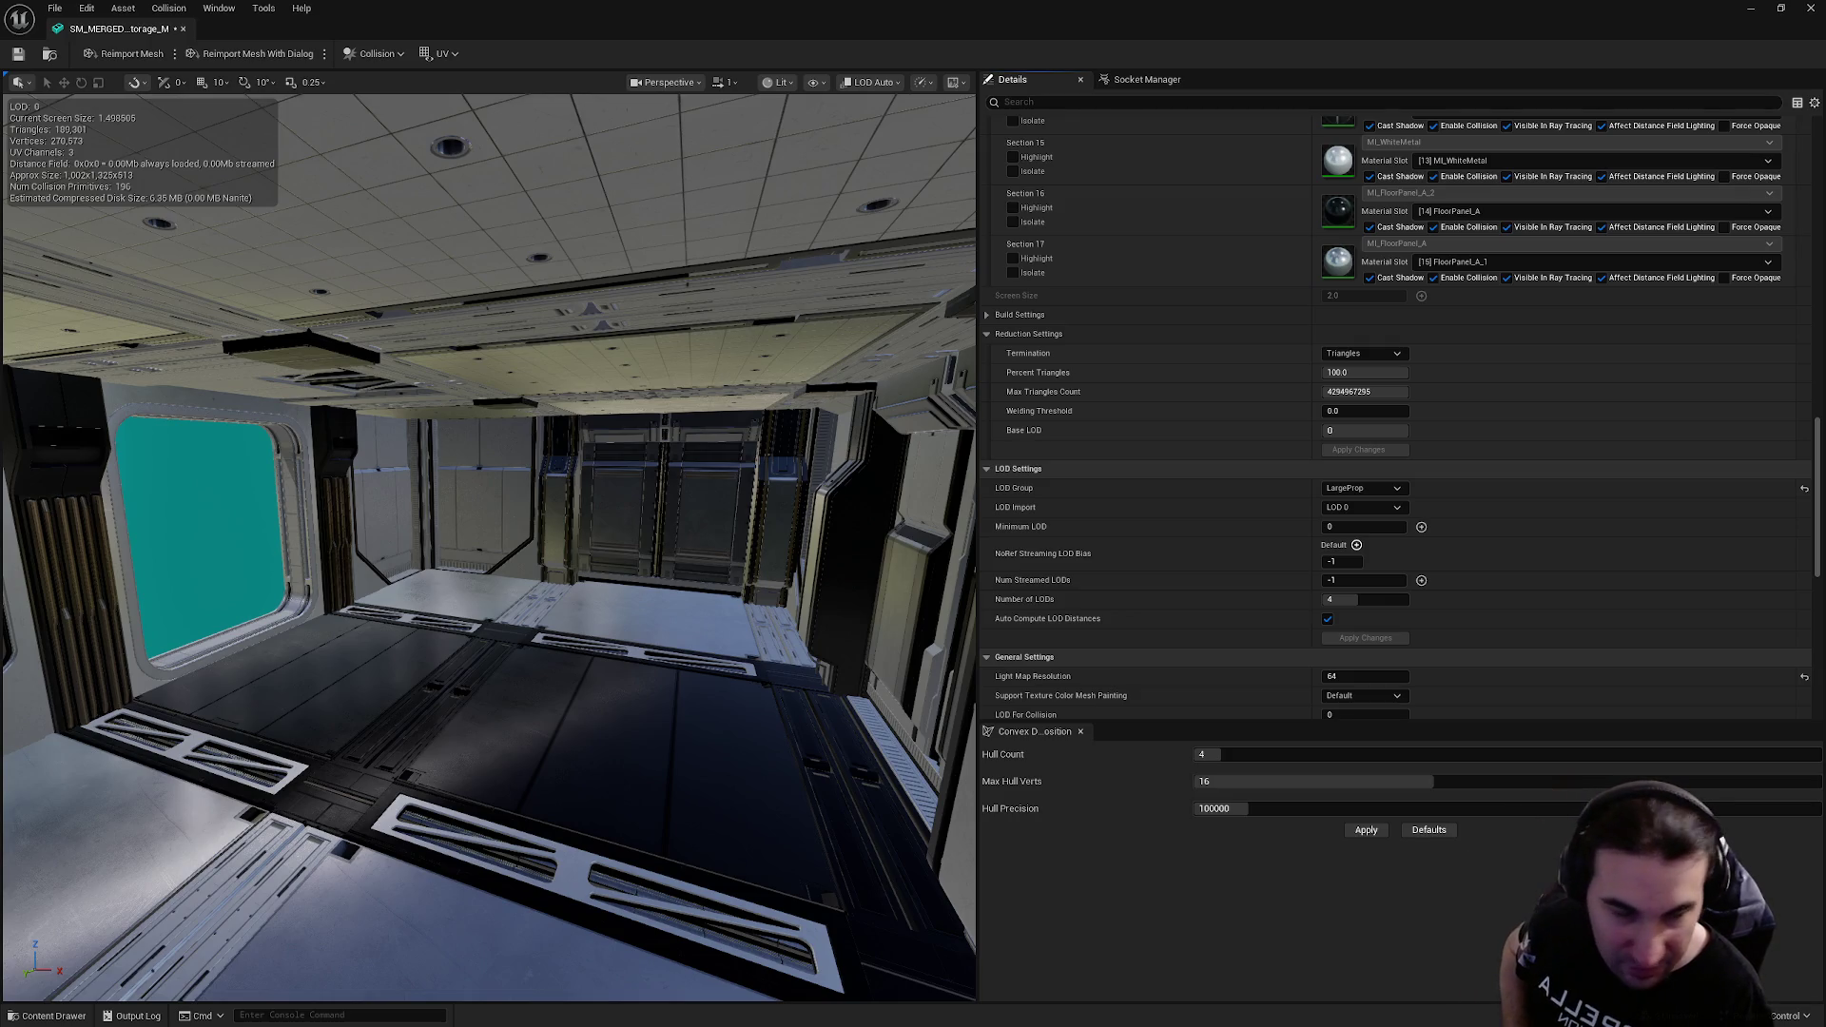
{"action": "key", "text": "super"}
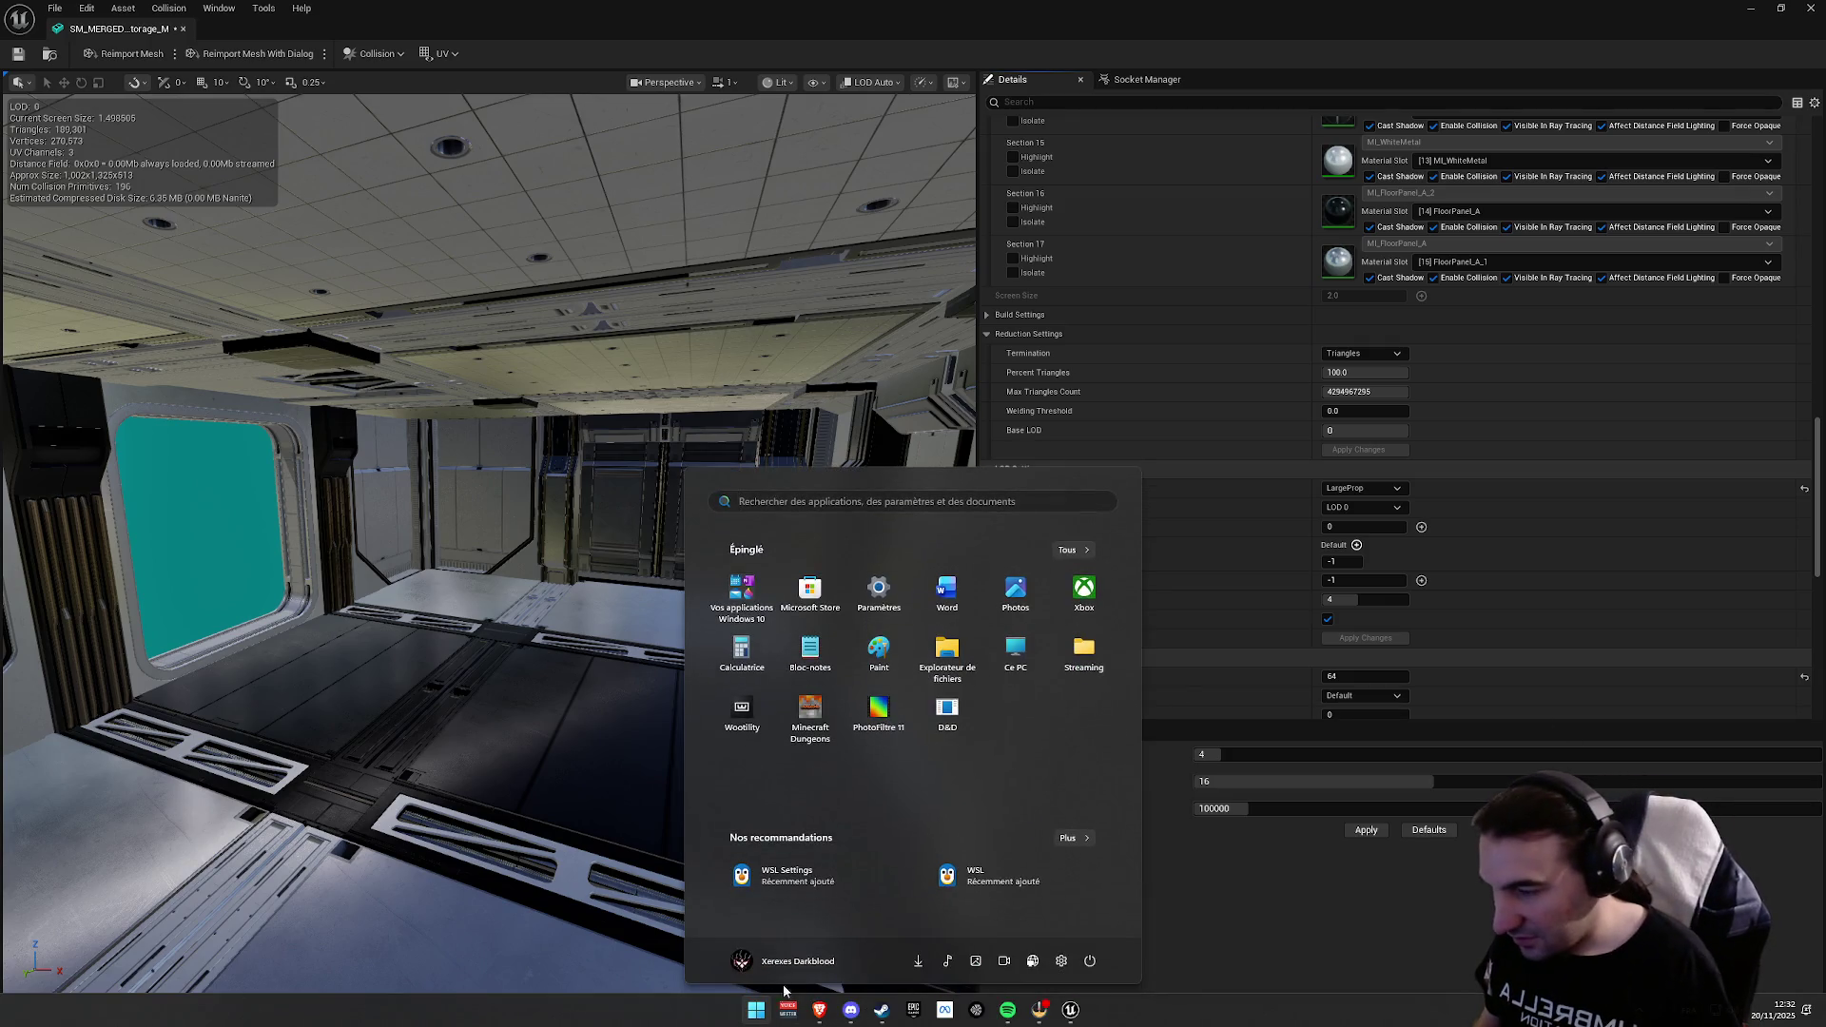
Step: Bring Spotify and the Voicemeeter audio mixer forward, then minimize both
{"action": "left_click", "coordinate": [1008, 1010]}
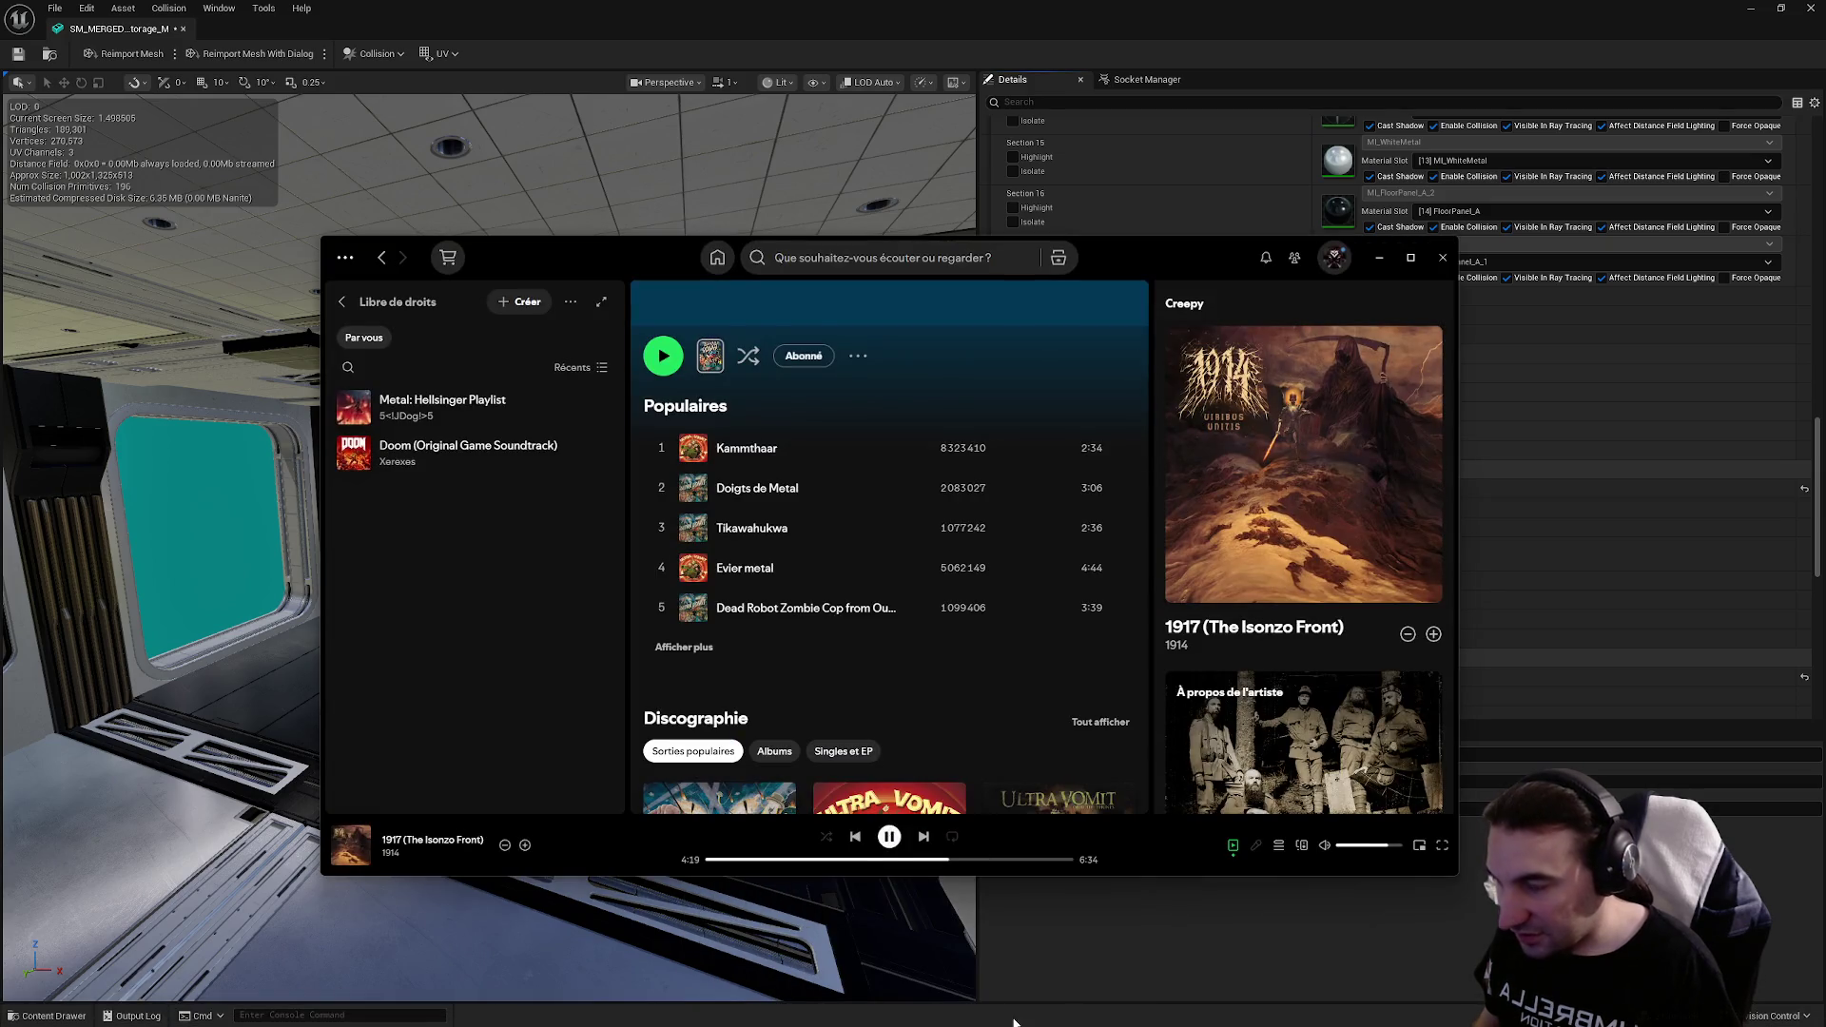
{"action": "key", "text": "super"}
{"action": "left_click", "coordinate": [790, 1014]}
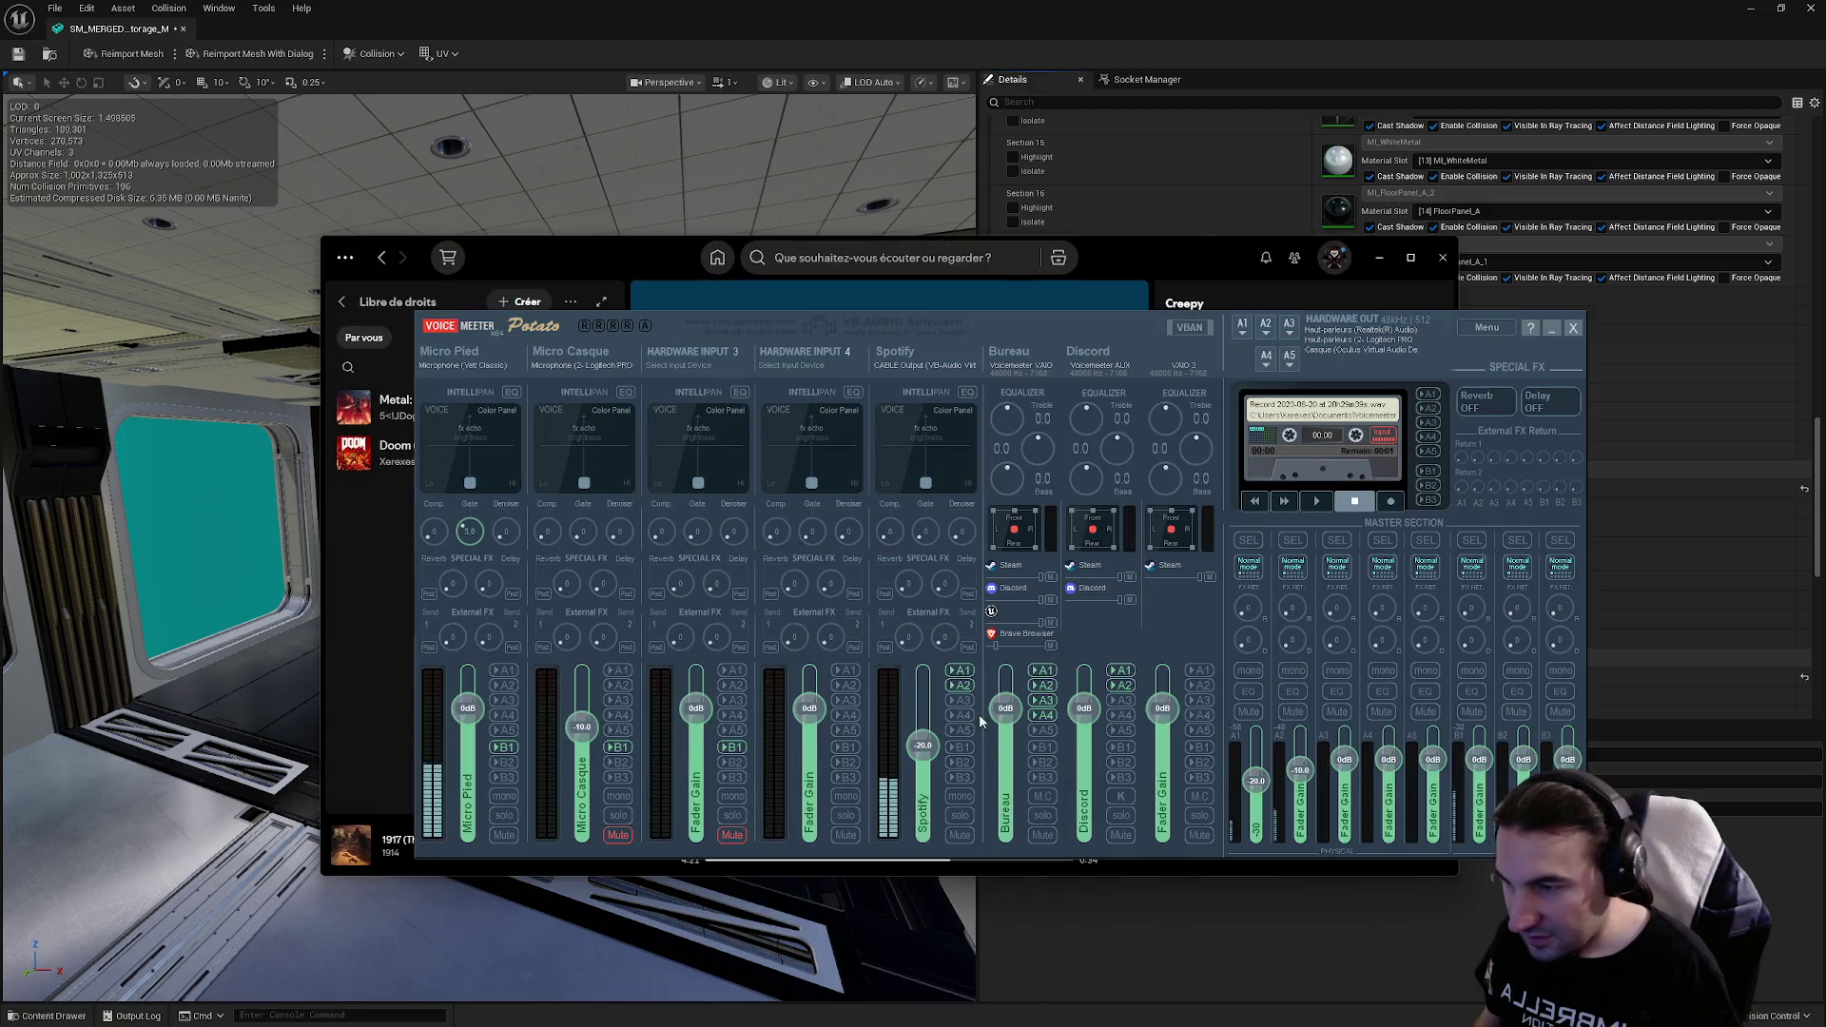
{"action": "left_click", "coordinate": [1551, 328]}
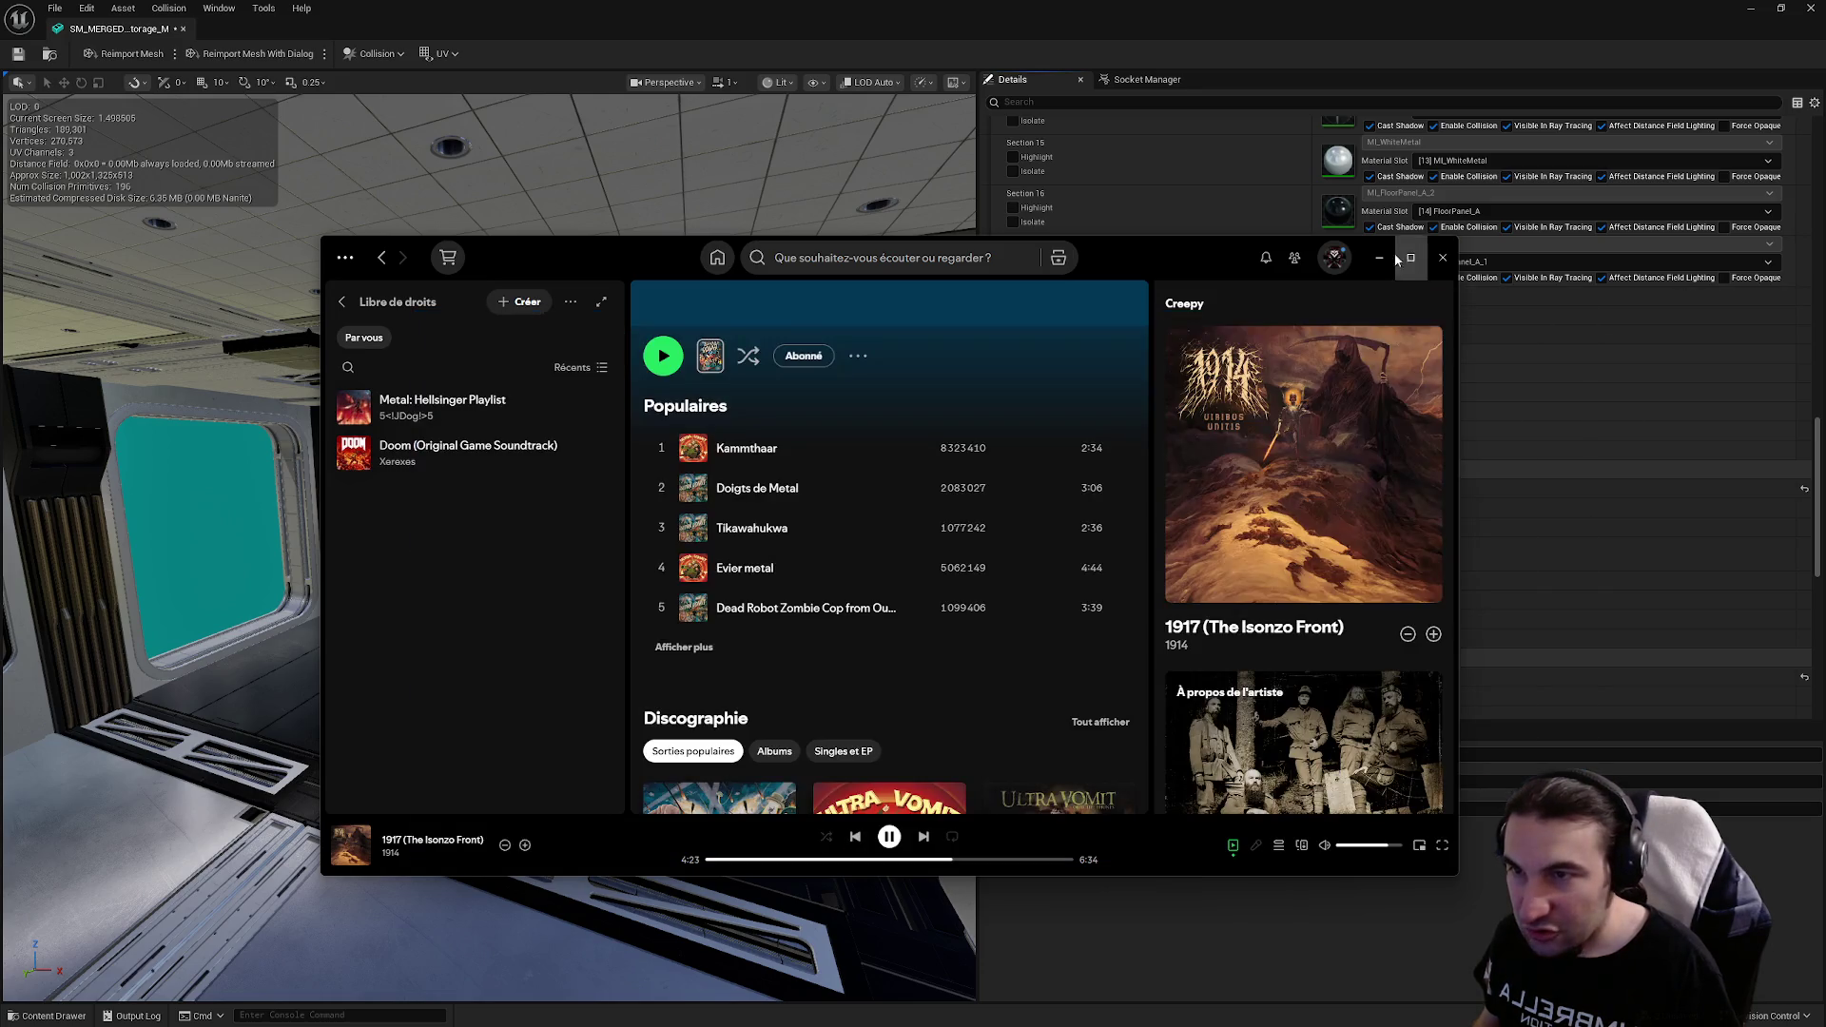
{"action": "left_click", "coordinate": [1380, 257]}
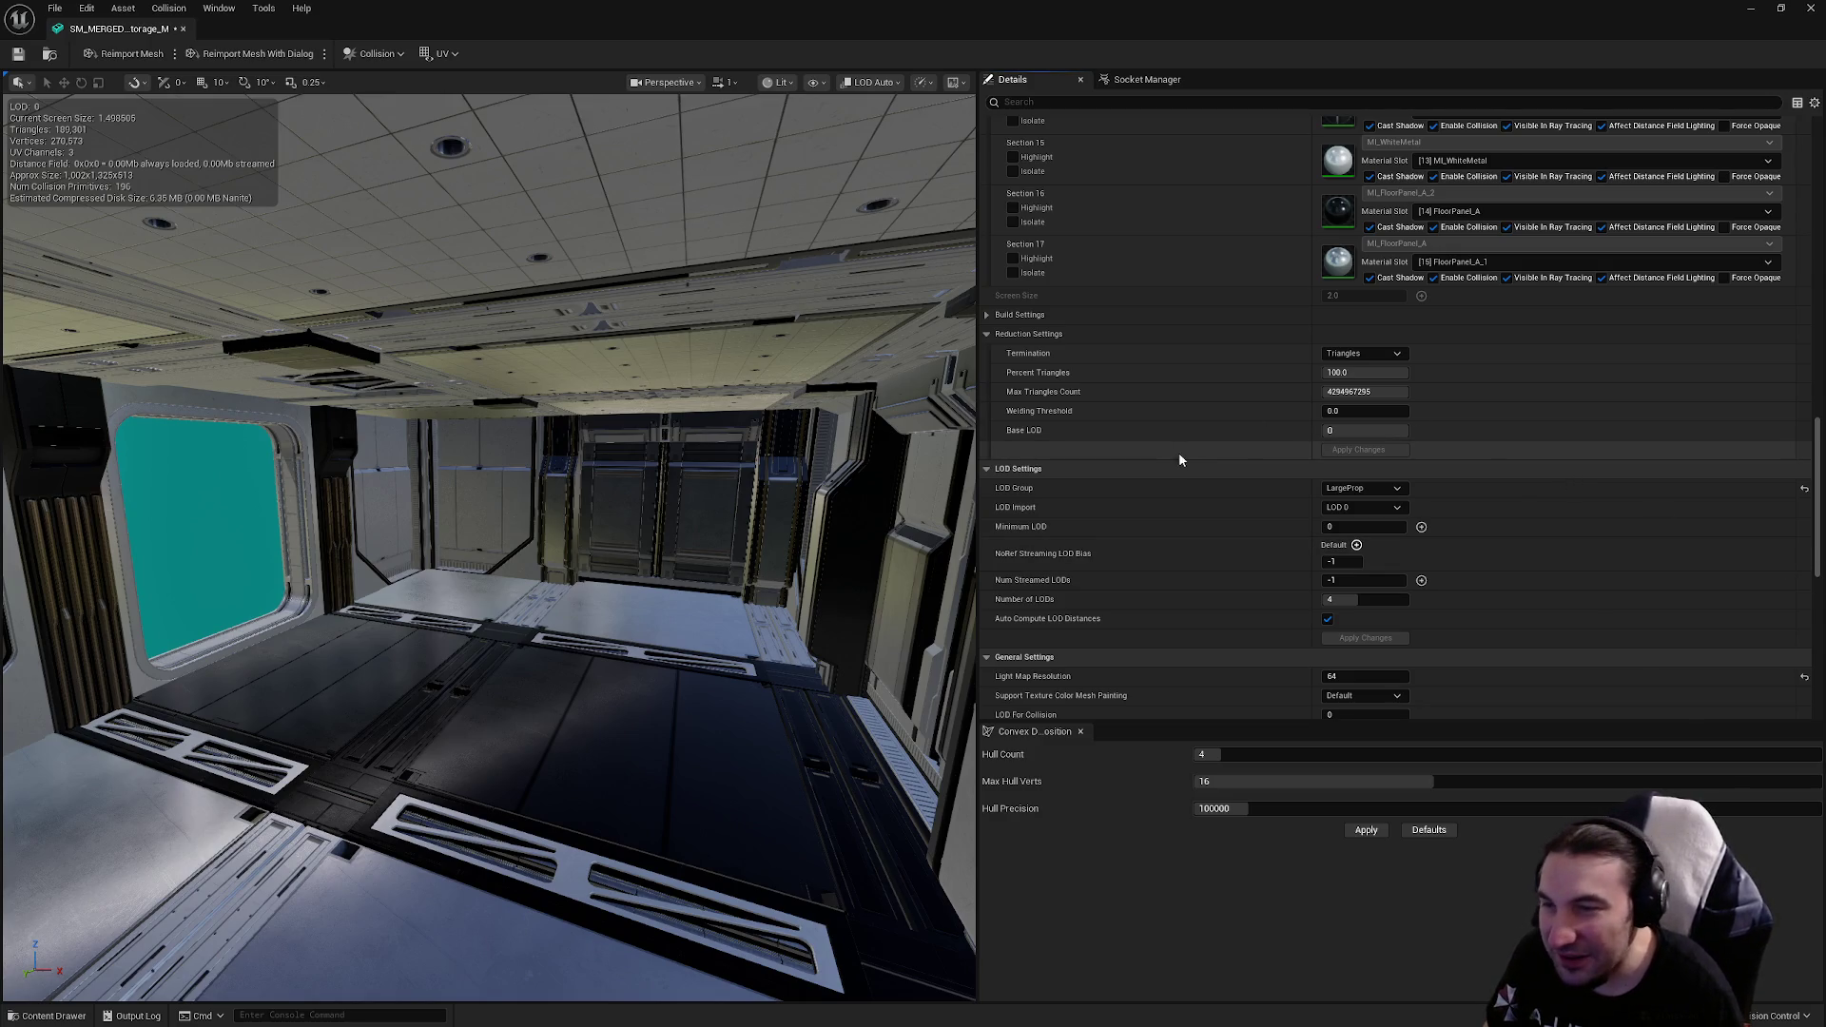
Step: Preview the merged mesh at LOD 1 and orbit out to see the whole mesh
{"action": "scroll", "coordinate": [1216, 558], "scroll_direction": "down", "scroll_amount": 3}
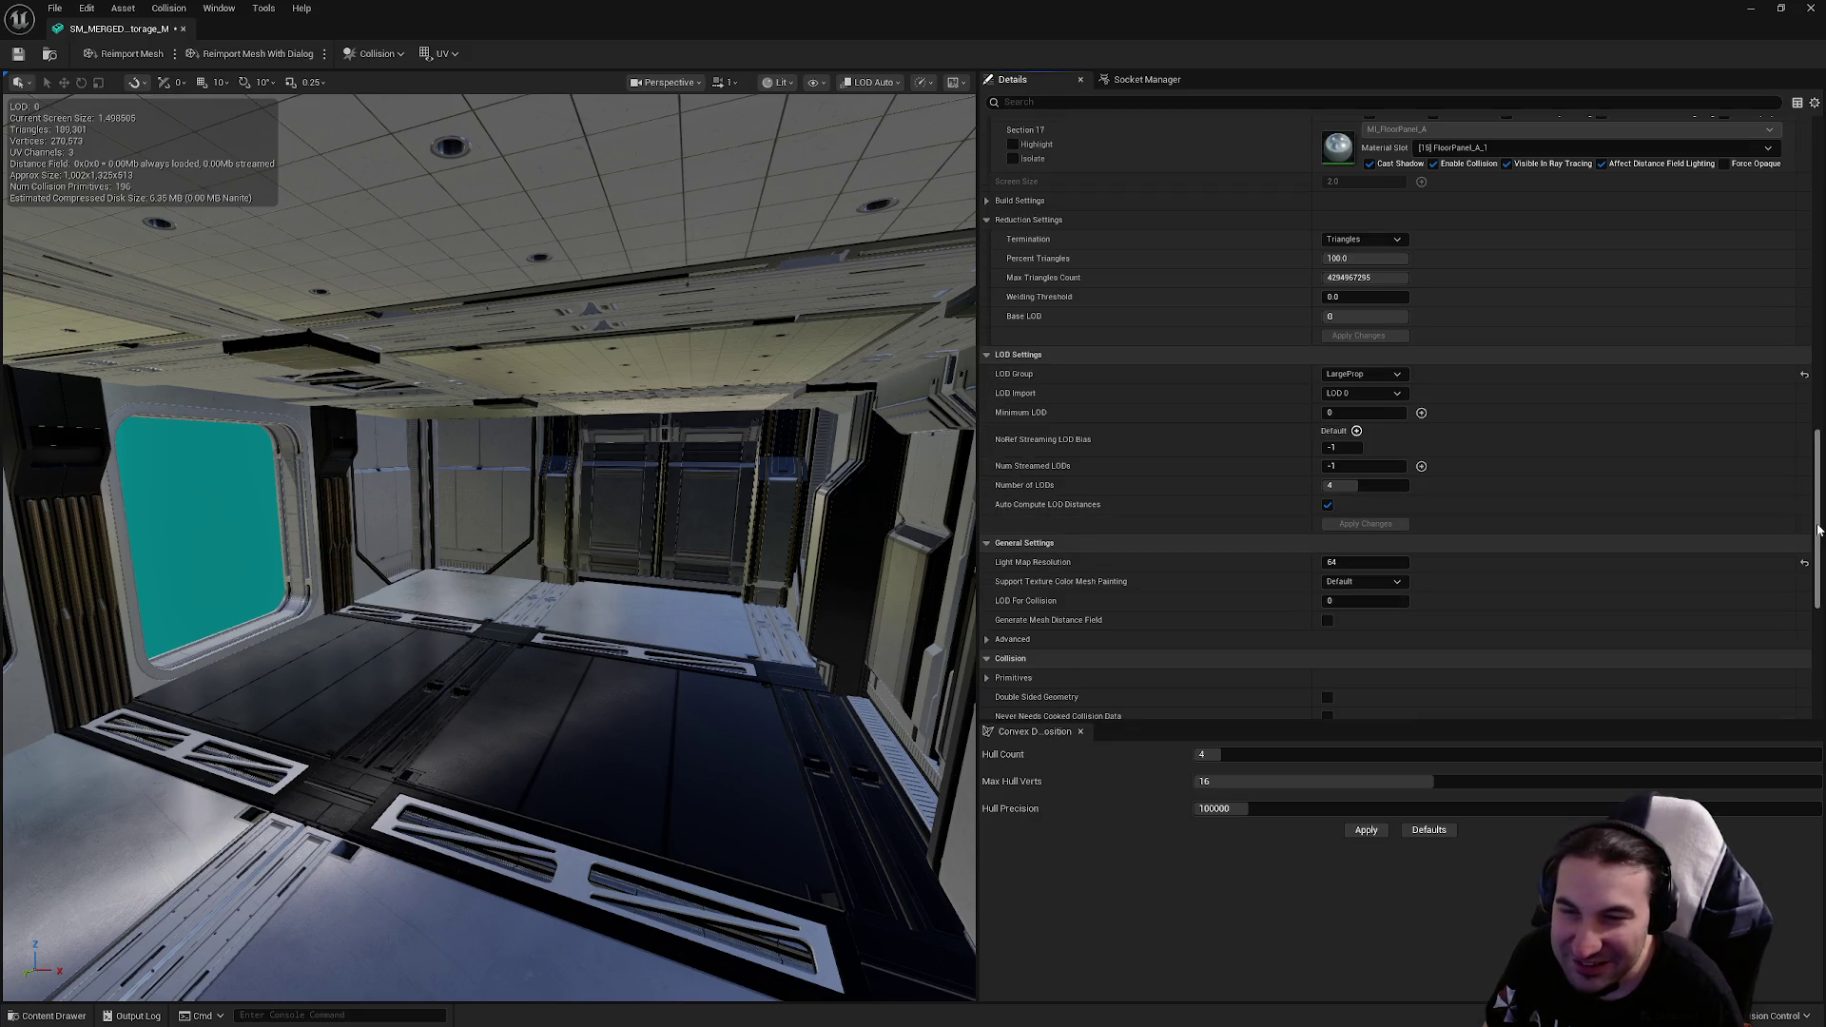
{"action": "scroll", "coordinate": [1590, 558], "scroll_direction": "down", "scroll_amount": 3}
{"action": "mouse_move", "coordinate": [1812, 578]}
{"action": "left_mouse_down"}
{"action": "mouse_move", "coordinate": [1798, 238]}
{"action": "mouse_move", "coordinate": [1772, 156]}
{"action": "left_mouse_up"}
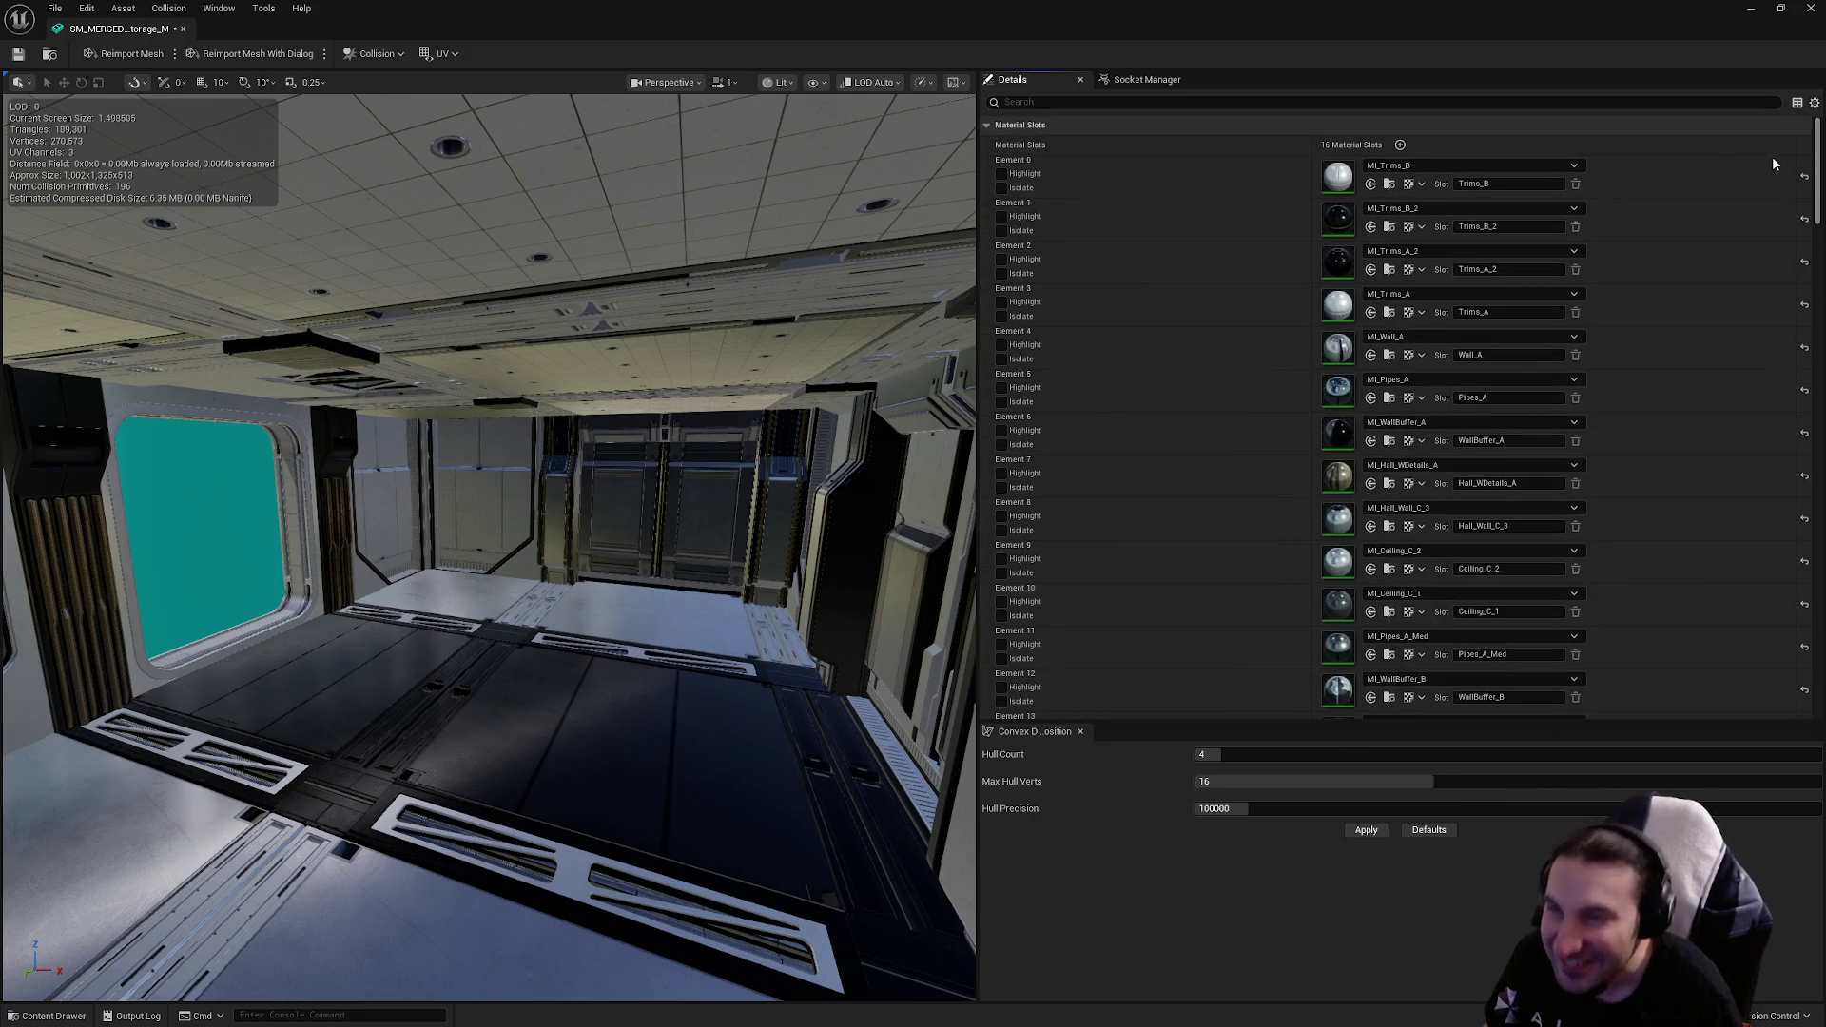
{"action": "scroll", "coordinate": [1442, 318], "scroll_direction": "down", "scroll_amount": 10}
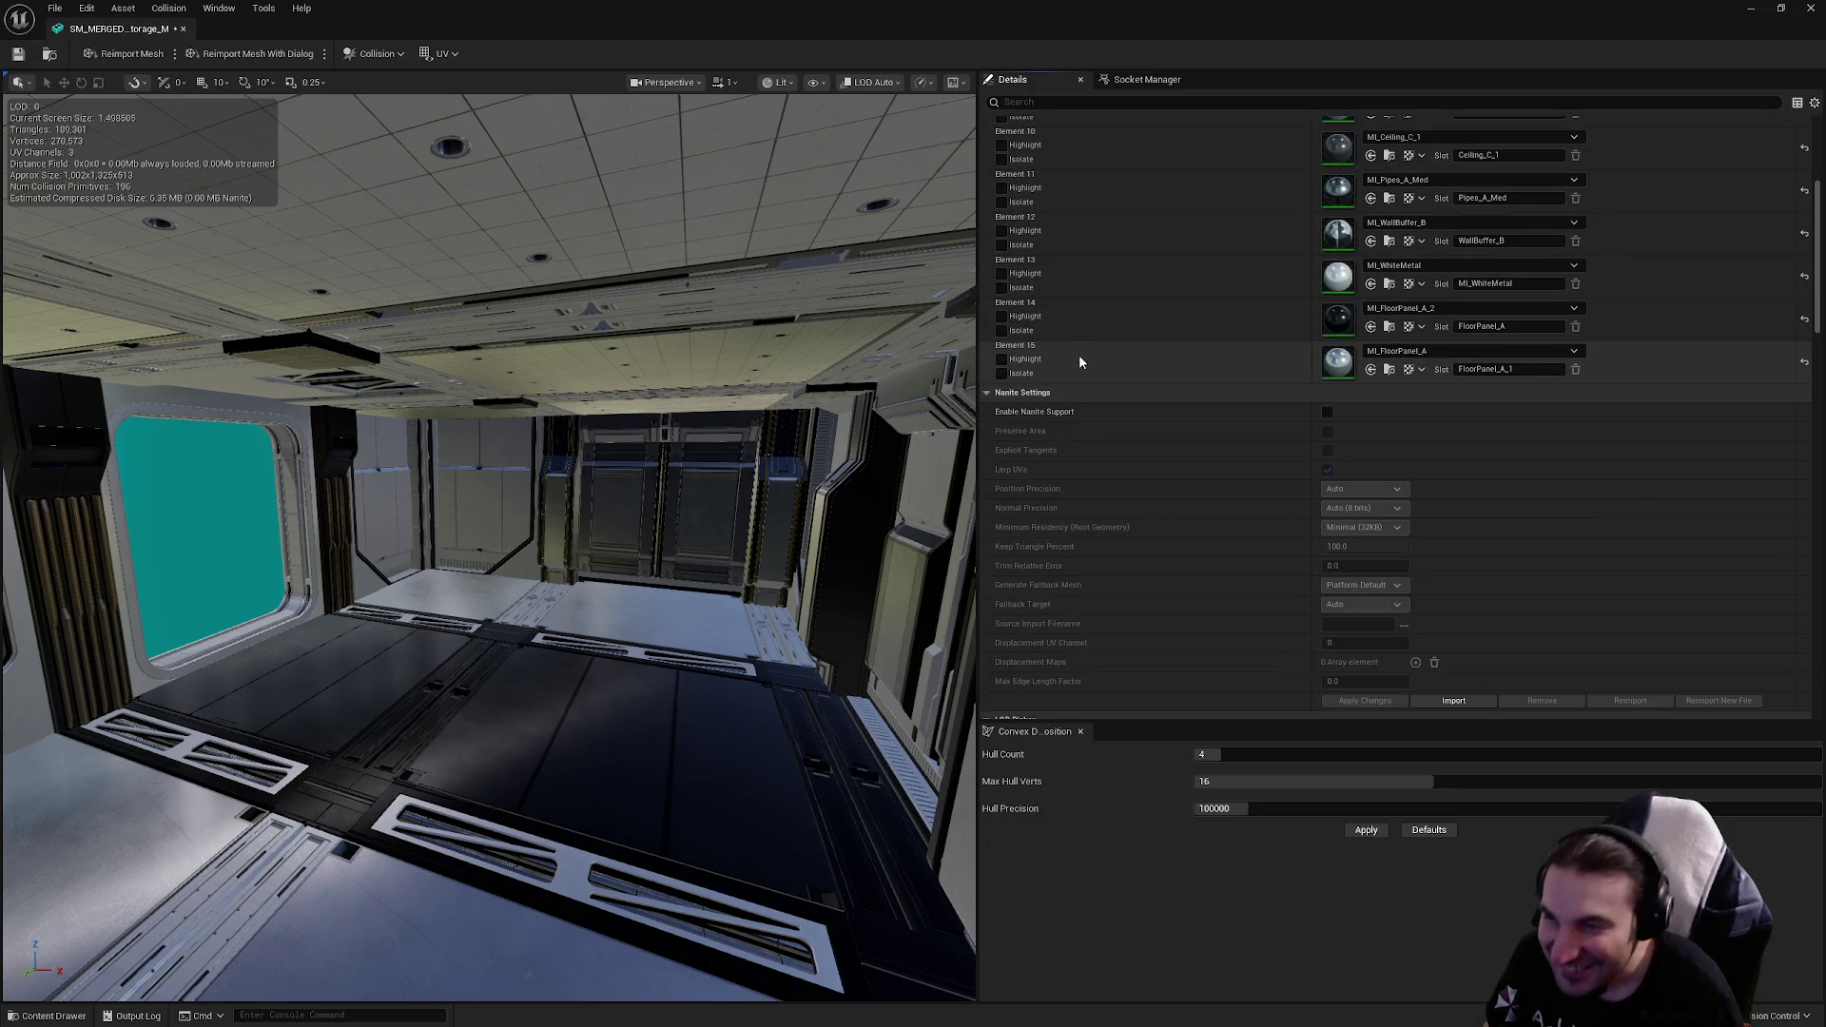
{"action": "scroll", "coordinate": [1275, 467], "scroll_direction": "down", "scroll_amount": 1}
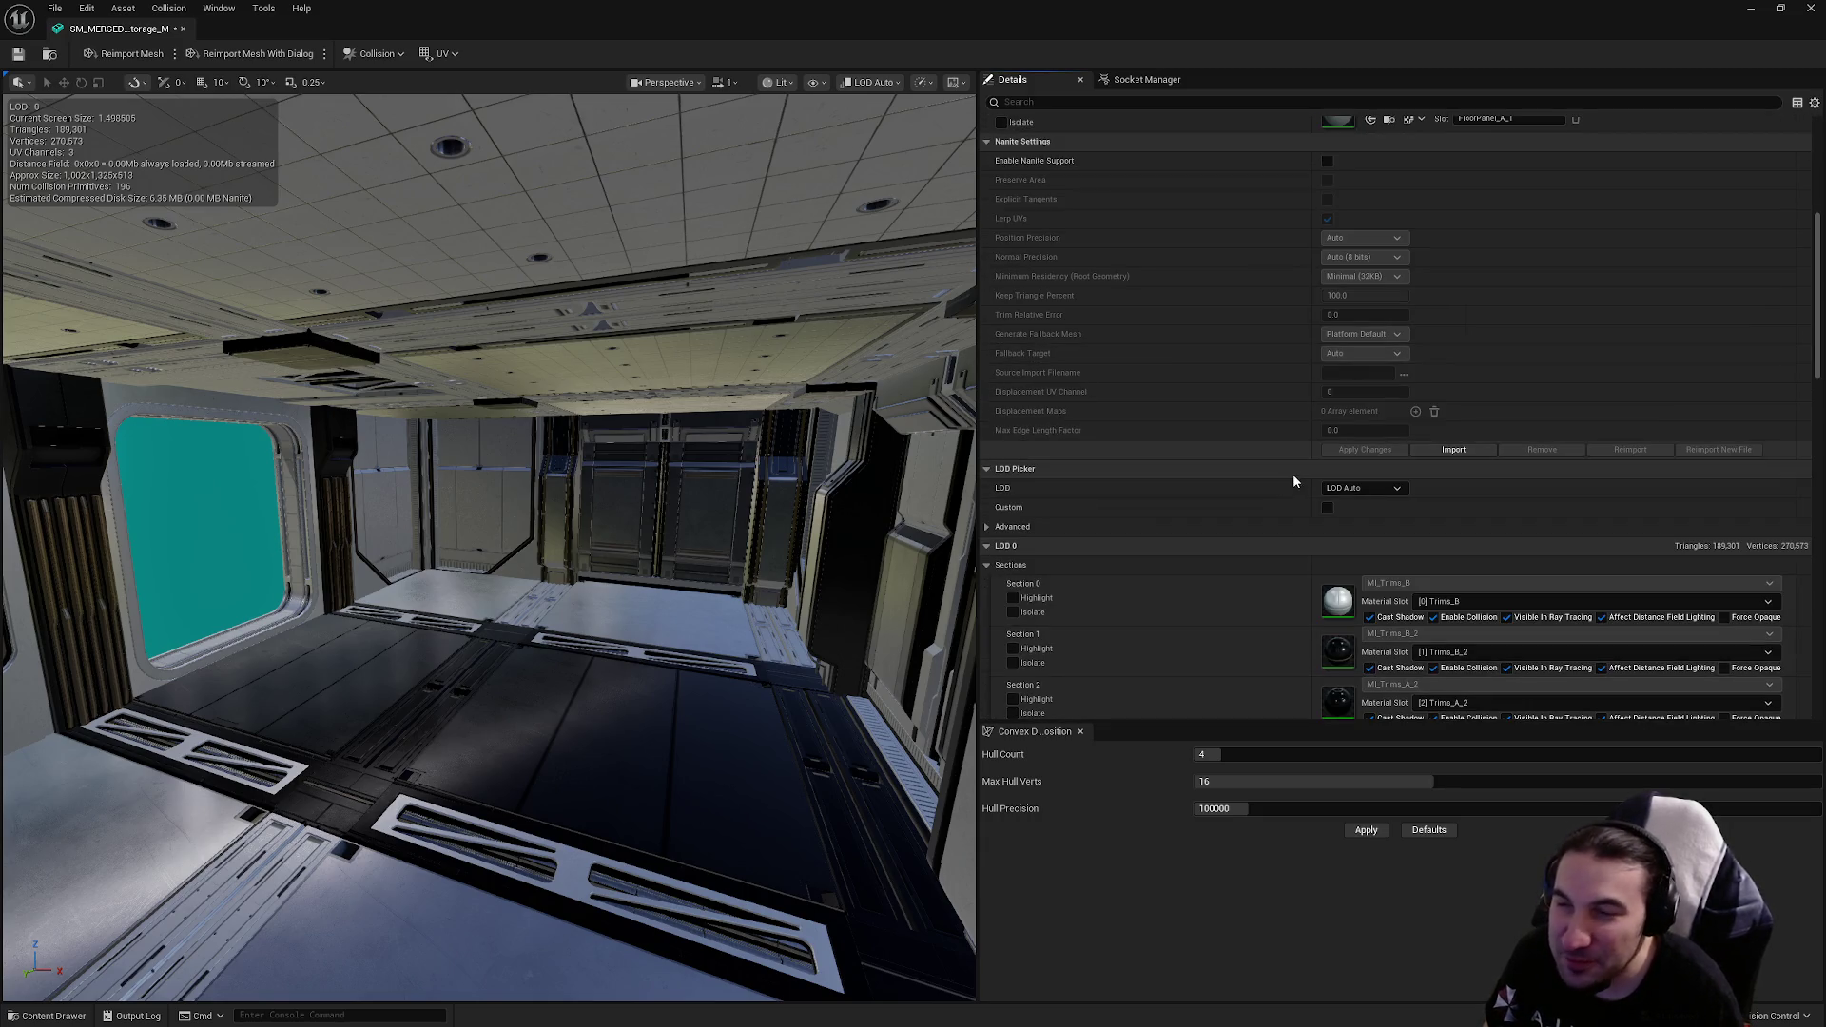
{"action": "left_click", "coordinate": [1351, 489]}
{"action": "left_click", "coordinate": [1351, 541]}
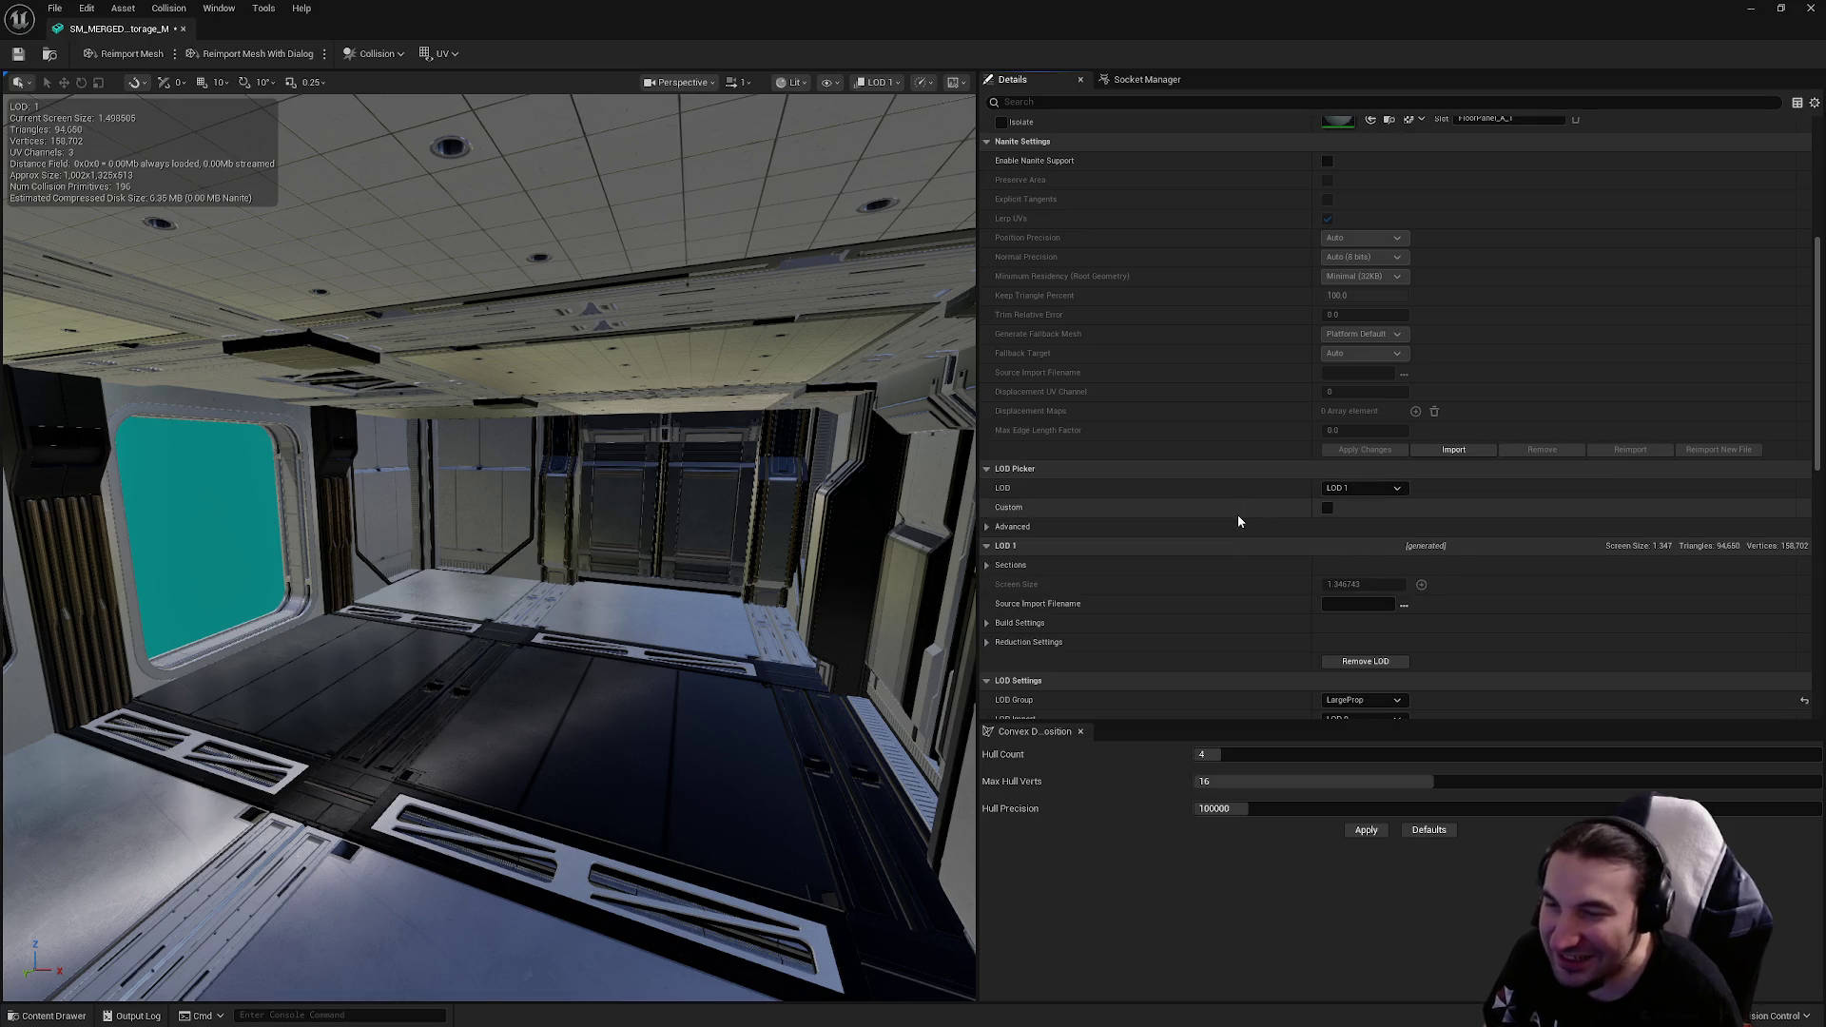
{"action": "scroll", "coordinate": [1238, 516], "scroll_direction": "down", "scroll_amount": 3}
{"action": "scroll", "coordinate": [1238, 516], "scroll_direction": "down", "scroll_amount": 1}
{"action": "mouse_move", "coordinate": [571, 523]}
{"action": "left_mouse_down"}
{"action": "mouse_move", "coordinate": [457, 437]}
{"action": "mouse_move", "coordinate": [476, 425]}
{"action": "mouse_move", "coordinate": [495, 533]}
{"action": "left_mouse_up"}
{"action": "mouse_move", "coordinate": [496, 446]}
{"action": "left_mouse_down"}
{"action": "mouse_move", "coordinate": [476, 437]}
{"action": "mouse_move", "coordinate": [513, 447]}
{"action": "mouse_move", "coordinate": [496, 446]}
{"action": "left_mouse_up"}
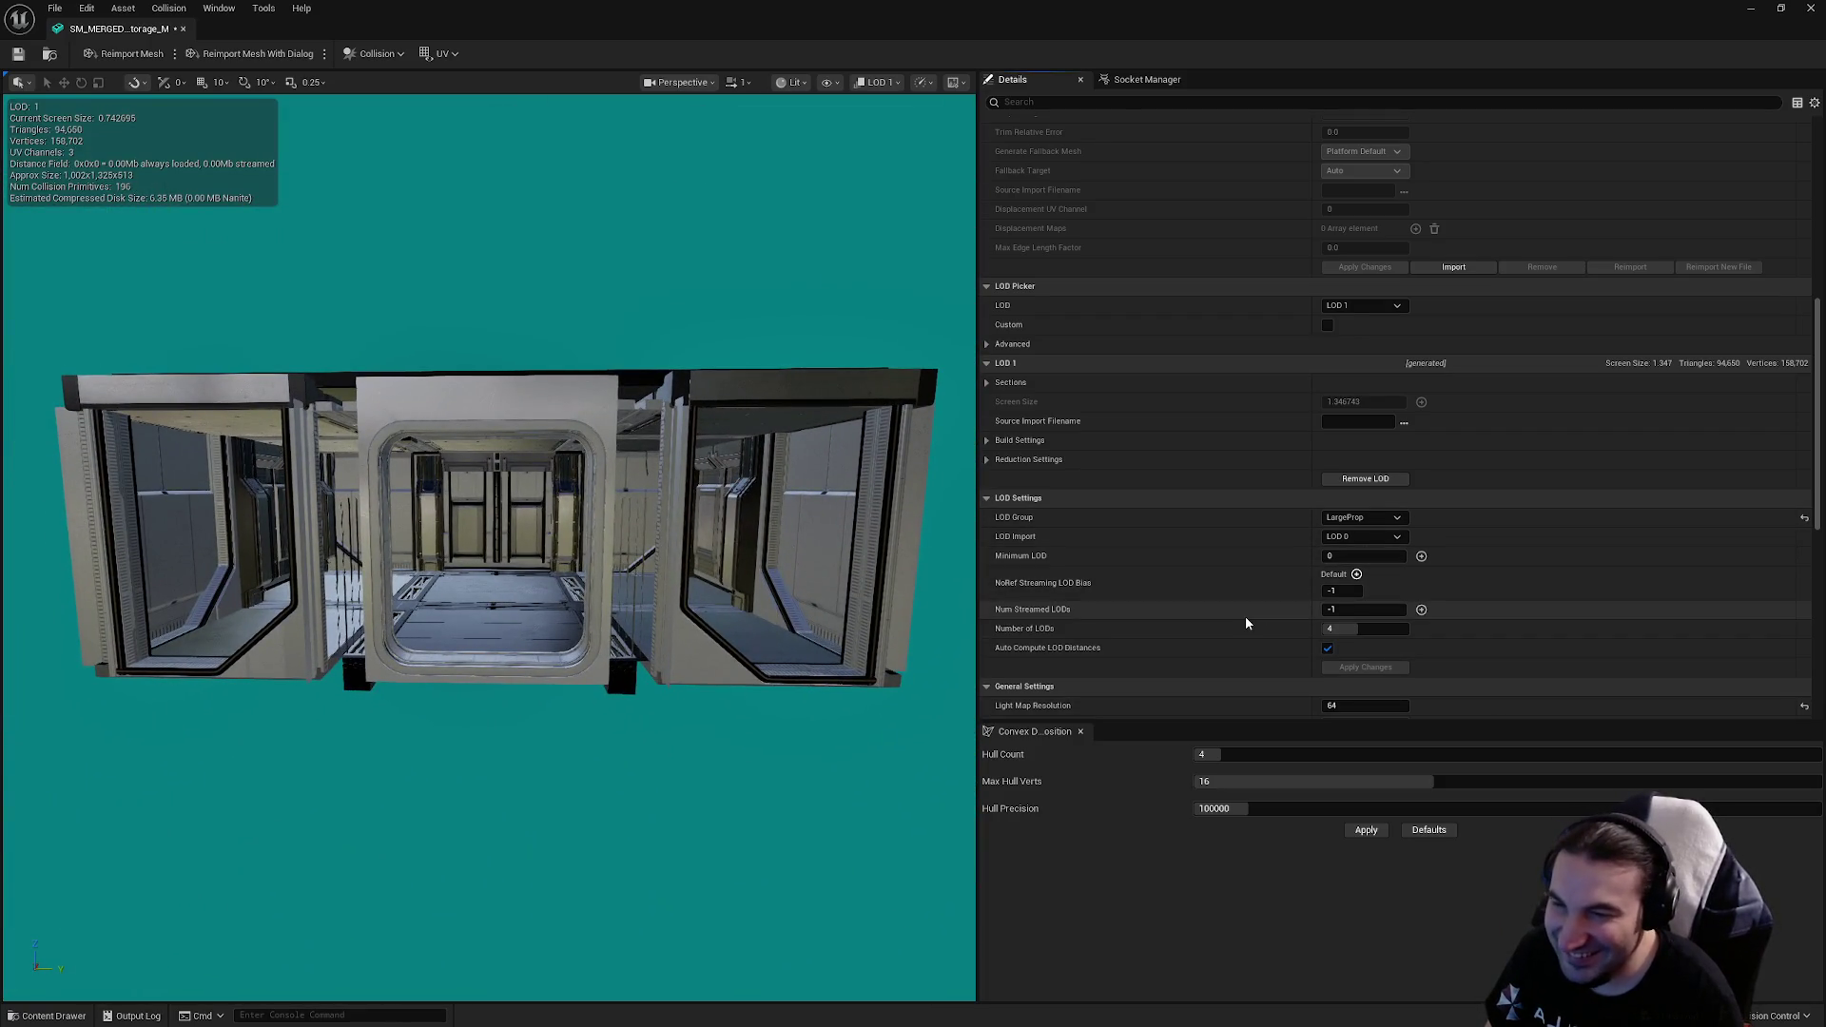
Step: Turn off Auto Compute LOD Distances and set LOD 1 screen size to 0.75
{"action": "scroll", "coordinate": [1122, 494], "scroll_direction": "down", "scroll_amount": 3}
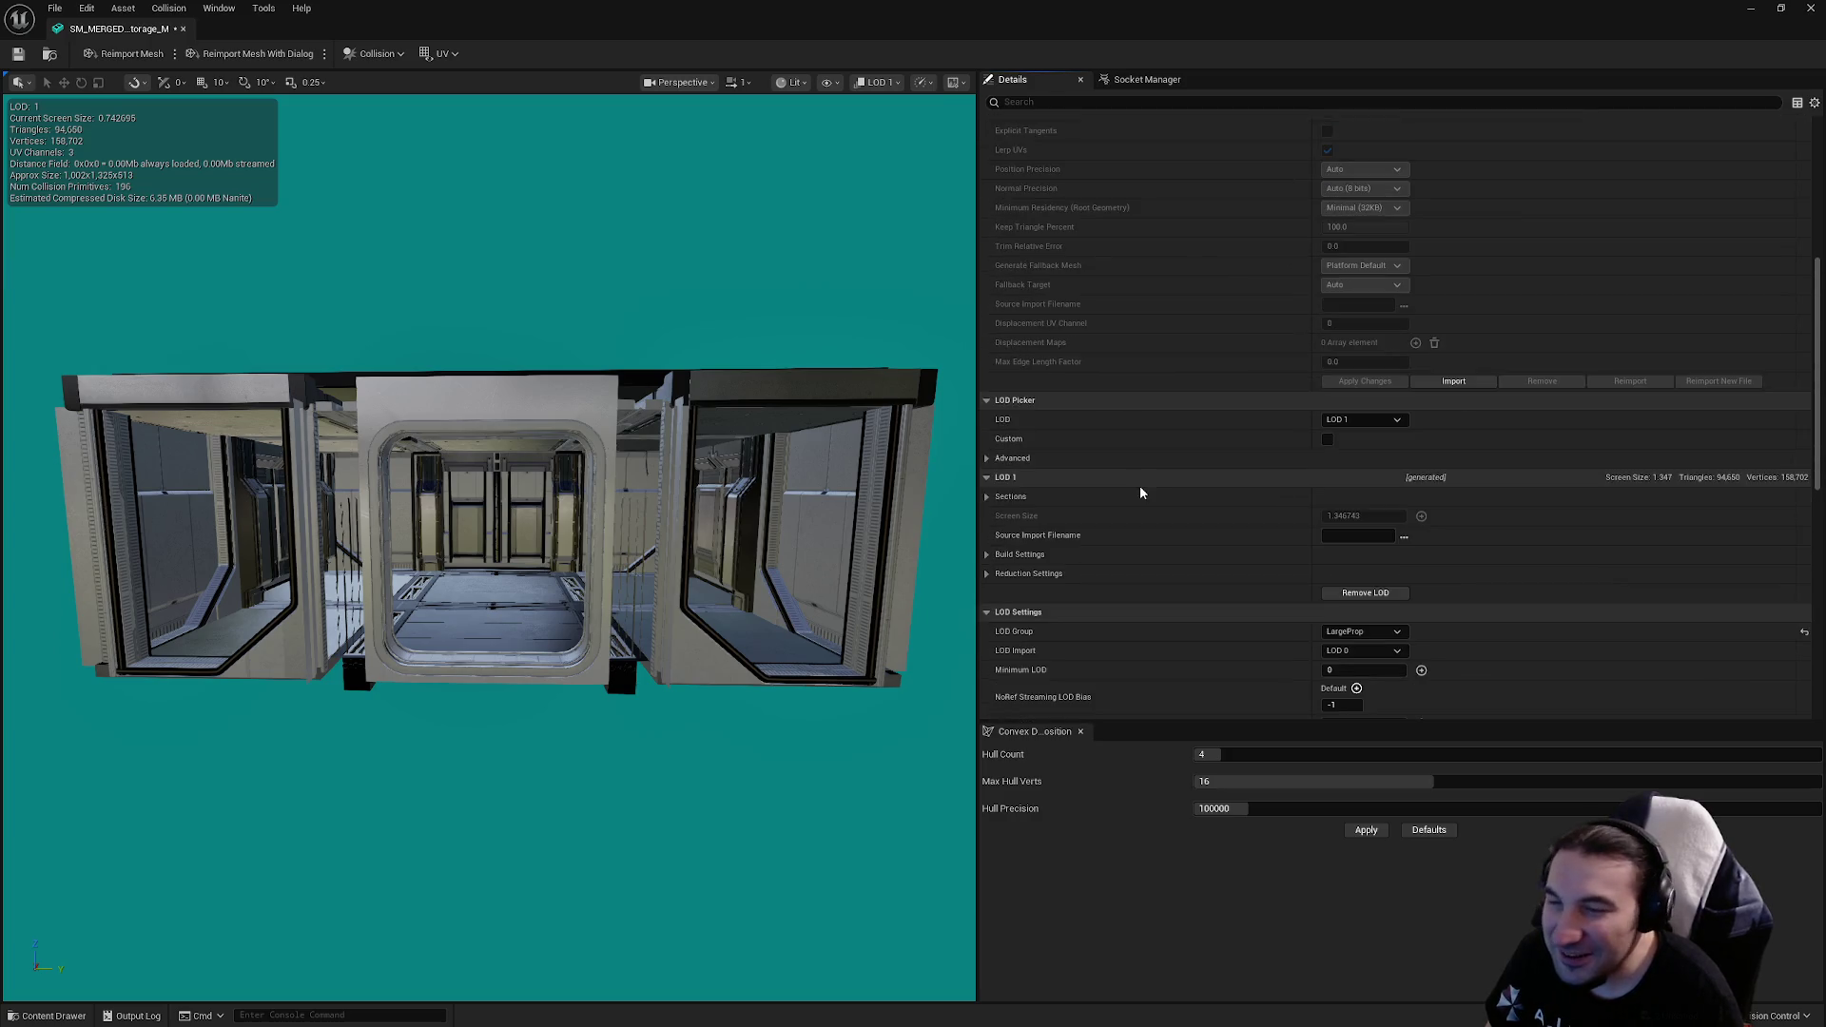
{"action": "left_click", "coordinate": [1327, 534]}
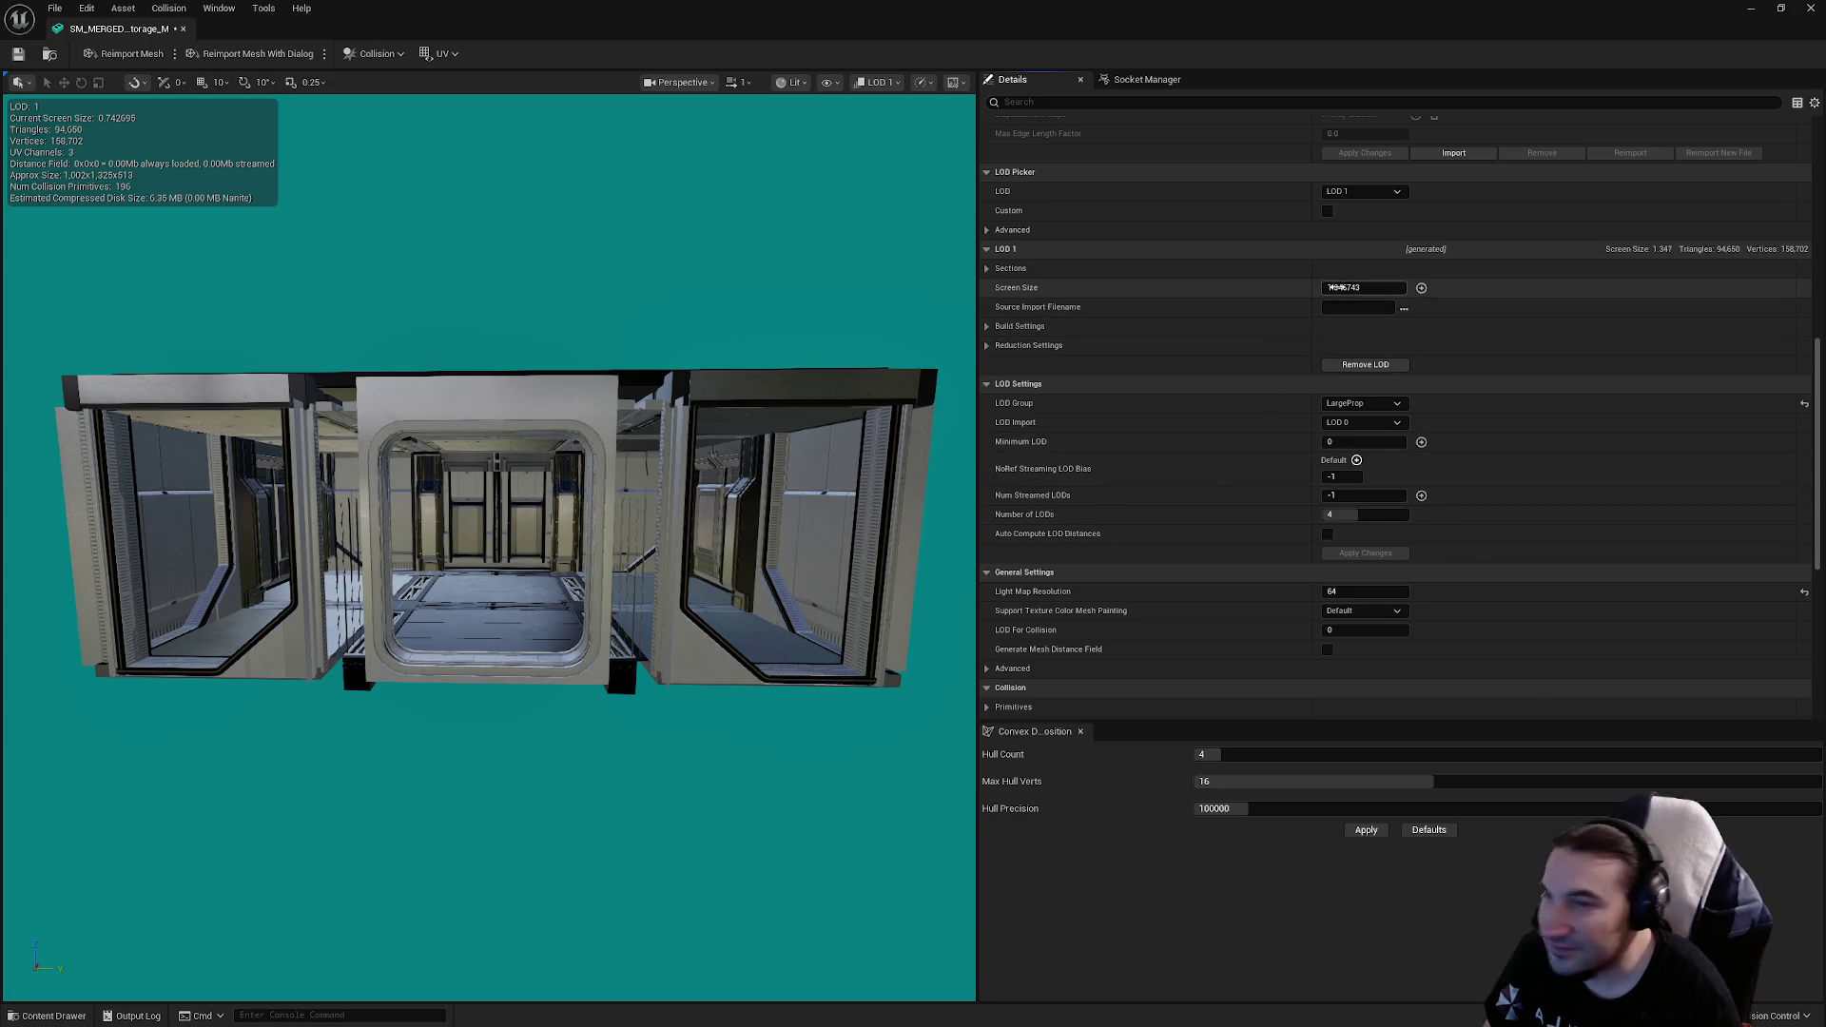
{"action": "left_click", "coordinate": [1341, 288]}
{"action": "type", "text": "0.75"}
{"action": "key", "text": "Return"}
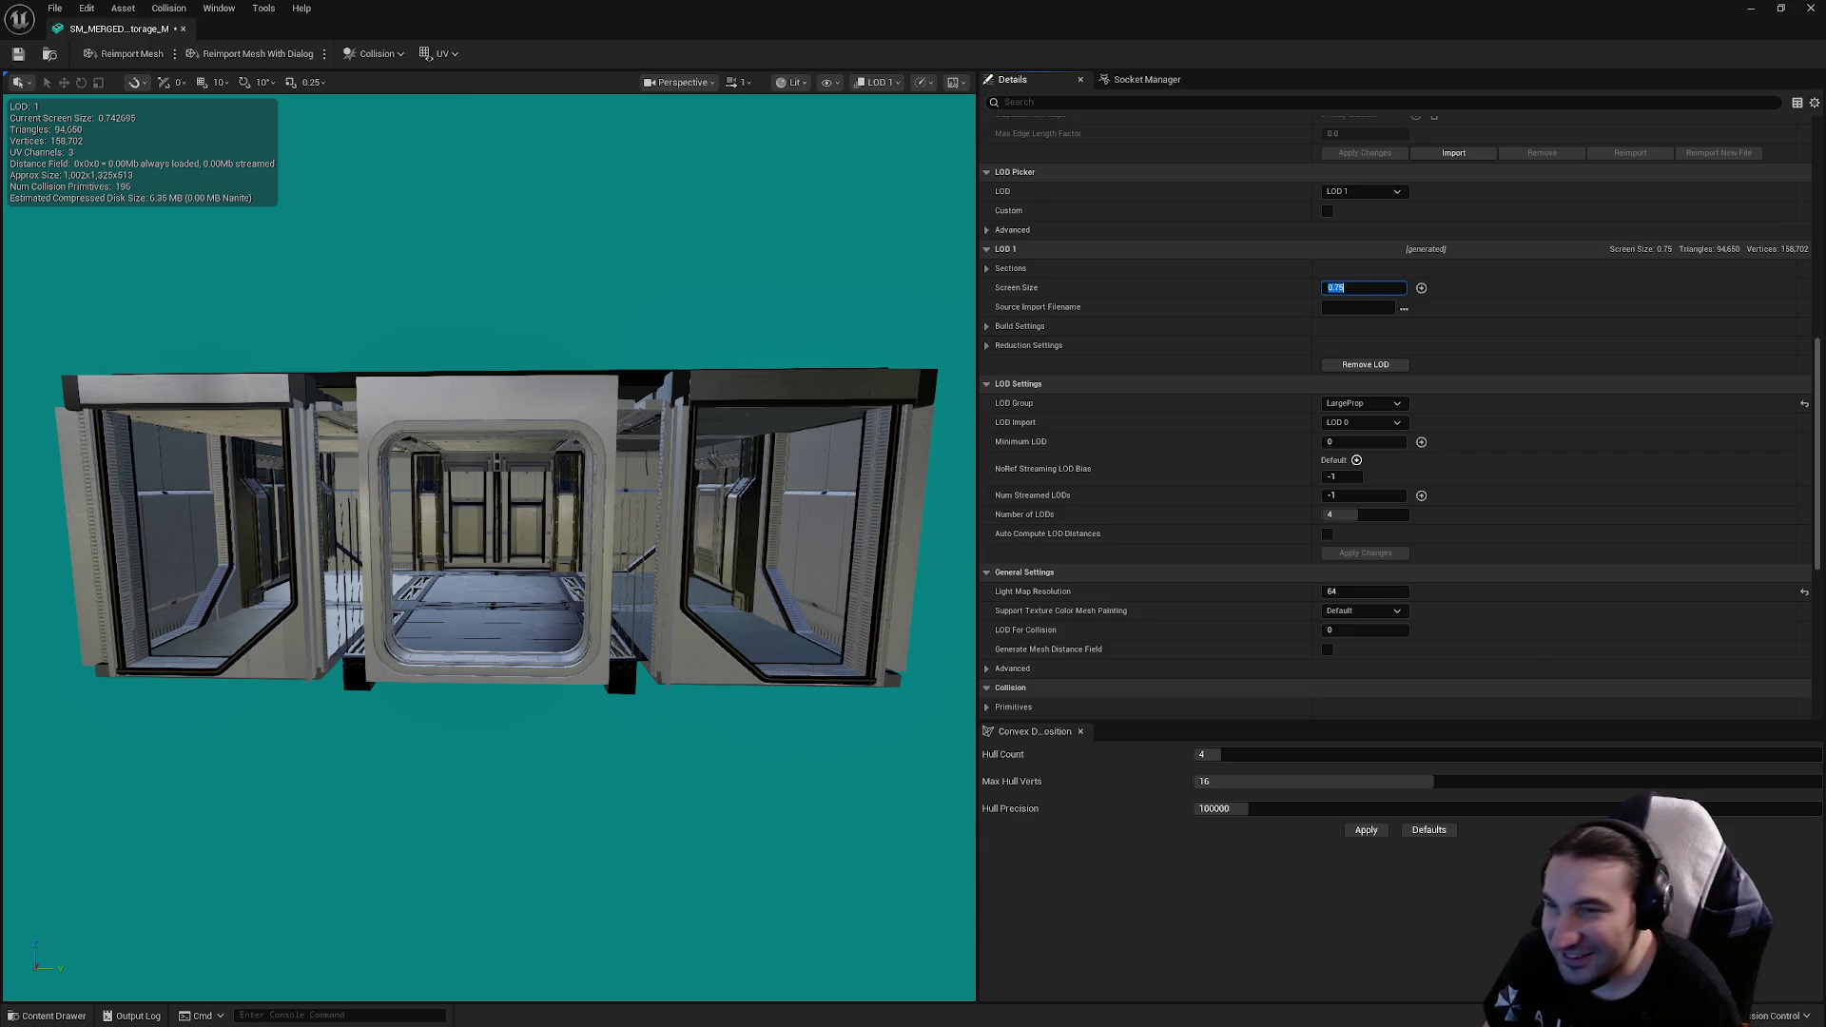
{"action": "scroll", "coordinate": [764, 544], "scroll_direction": "down", "scroll_amount": 5}
{"action": "scroll", "coordinate": [480, 599], "scroll_direction": "down", "scroll_amount": 1}
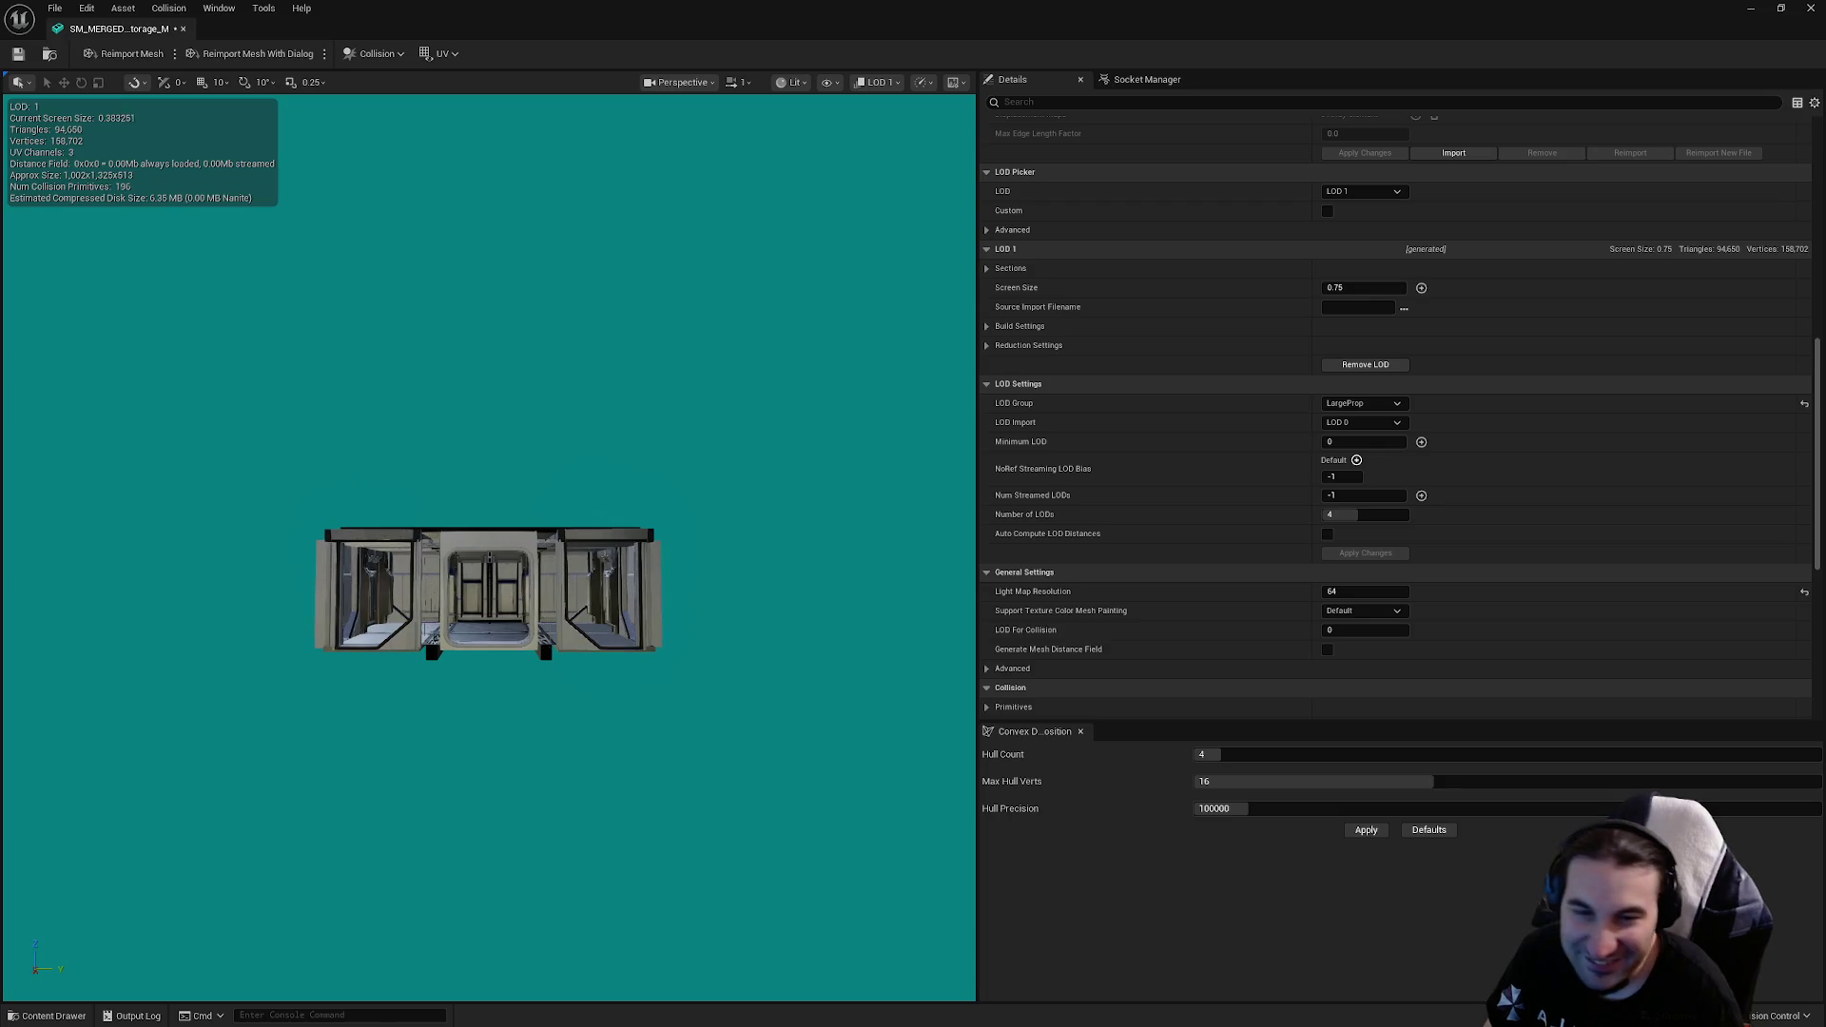
Step: Zoom out to watch the LOD switch, then show the LOD0–LOD3 per-LOD options
{"action": "left_click_drag", "start_coordinate": [656, 556], "coordinate": [747, 550]}
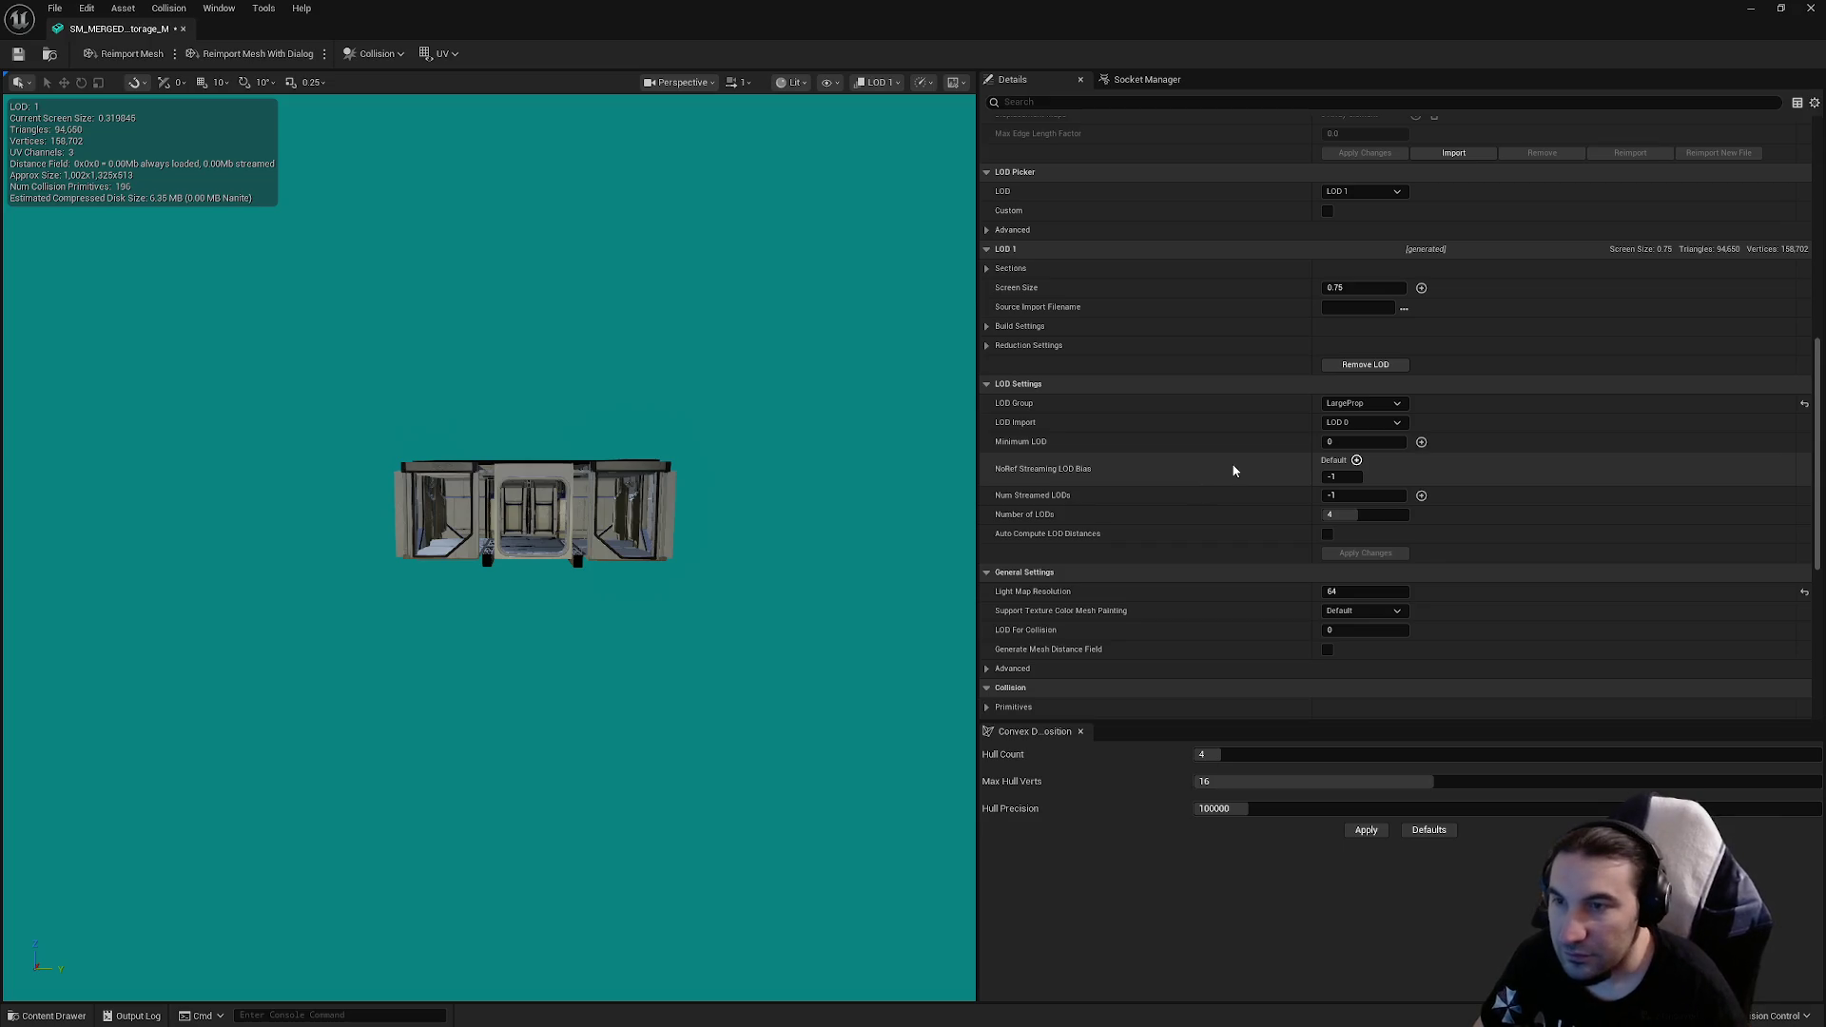
{"action": "left_click_drag", "start_coordinate": [726, 456], "coordinate": [725, 461]}
{"action": "scroll", "coordinate": [1237, 457], "scroll_direction": "up", "scroll_amount": 15}
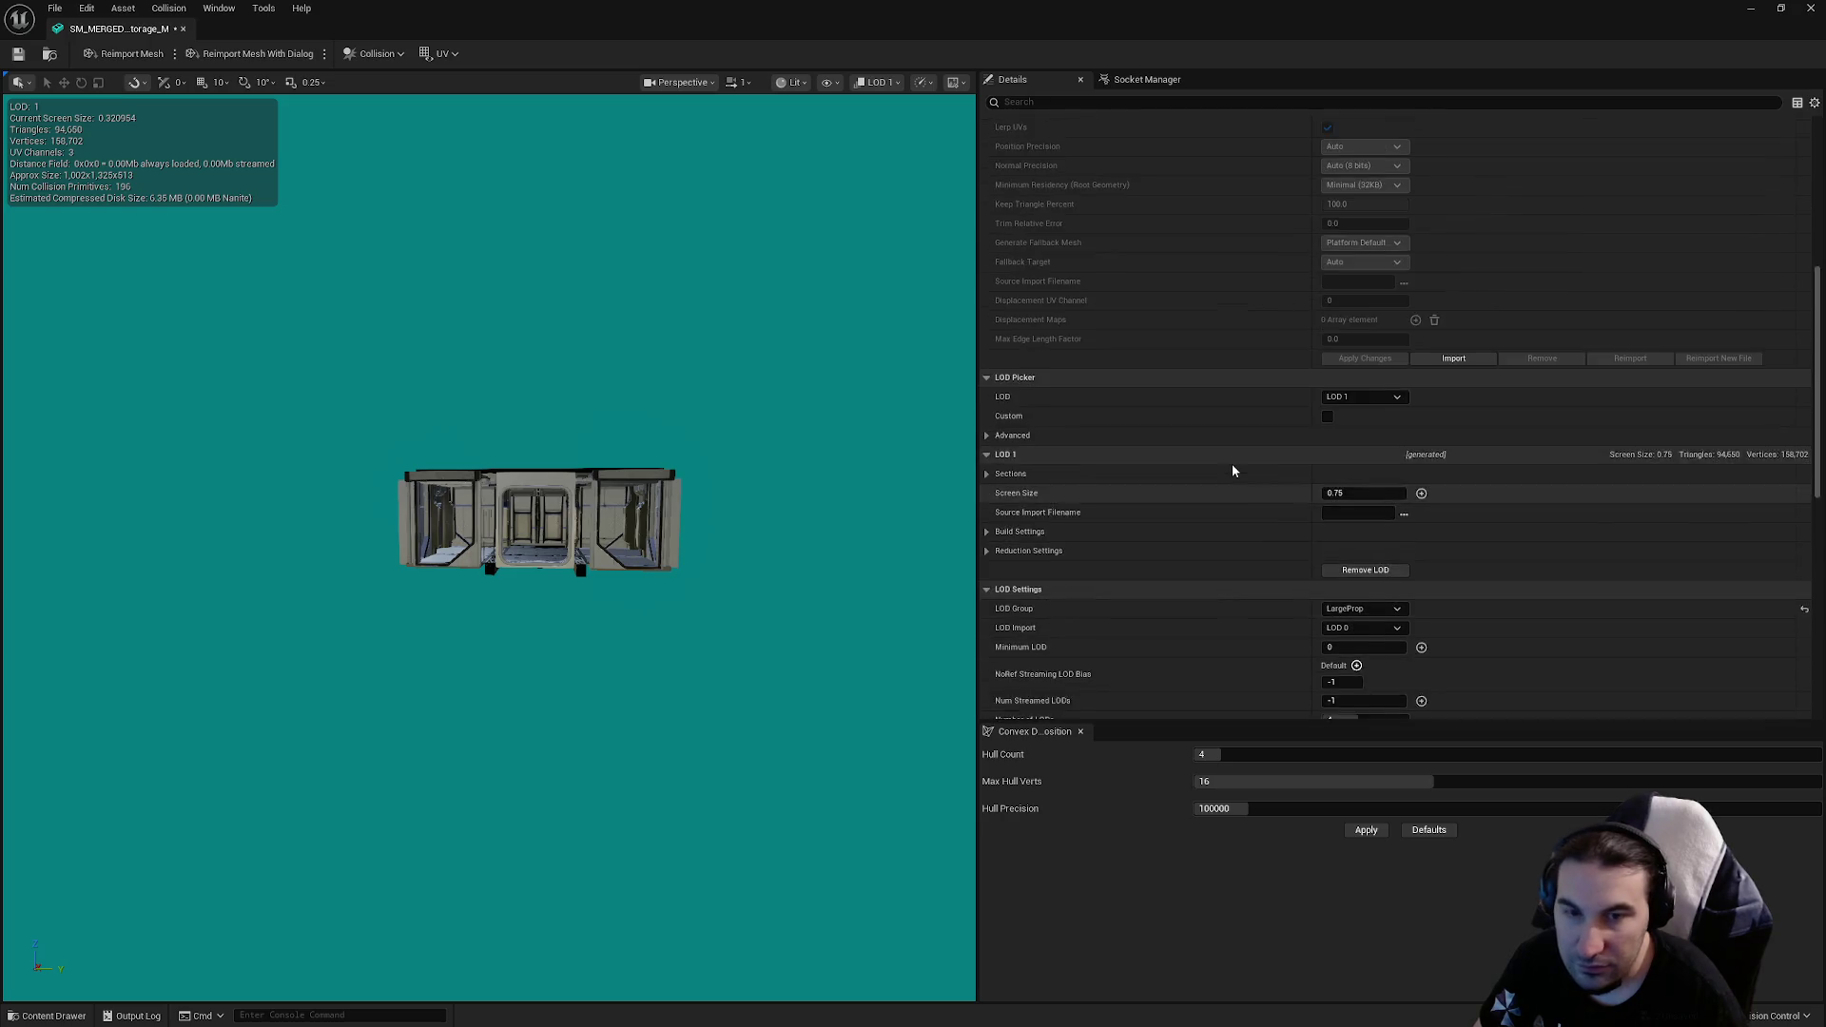
{"action": "scroll", "coordinate": [1281, 487], "scroll_direction": "down", "scroll_amount": 15}
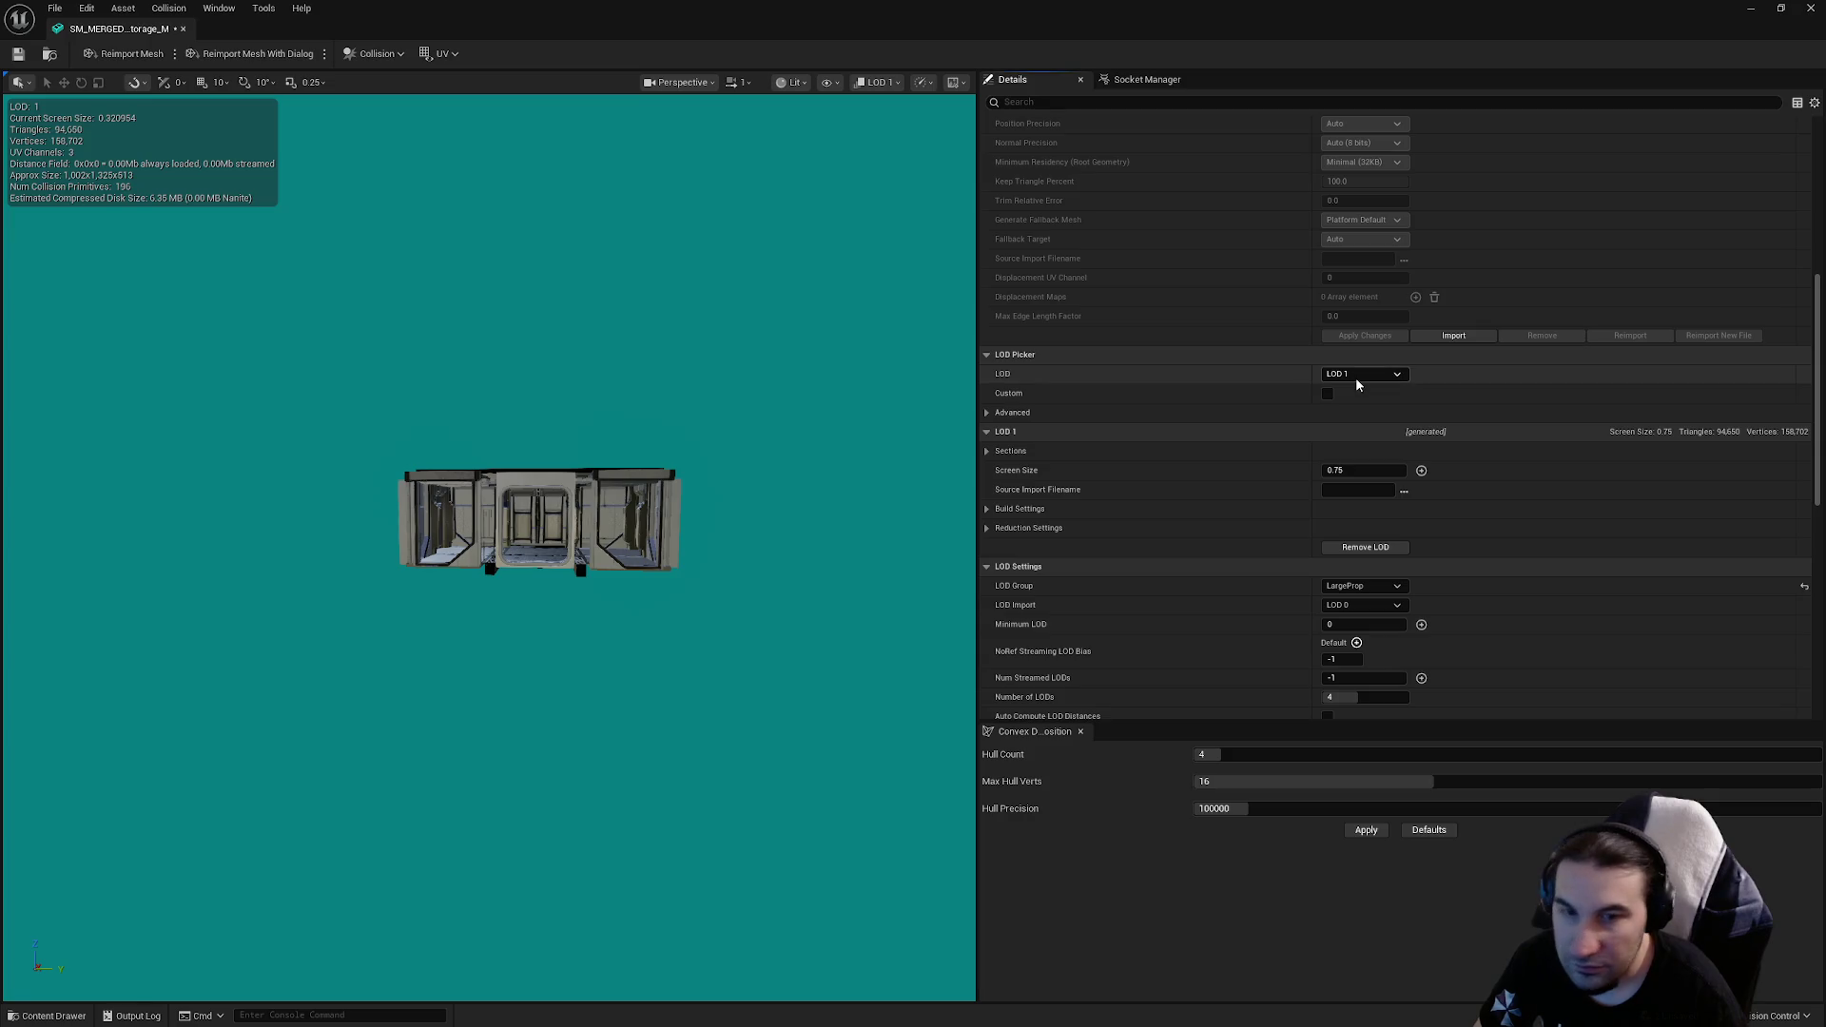
{"action": "left_click", "coordinate": [1357, 379]}
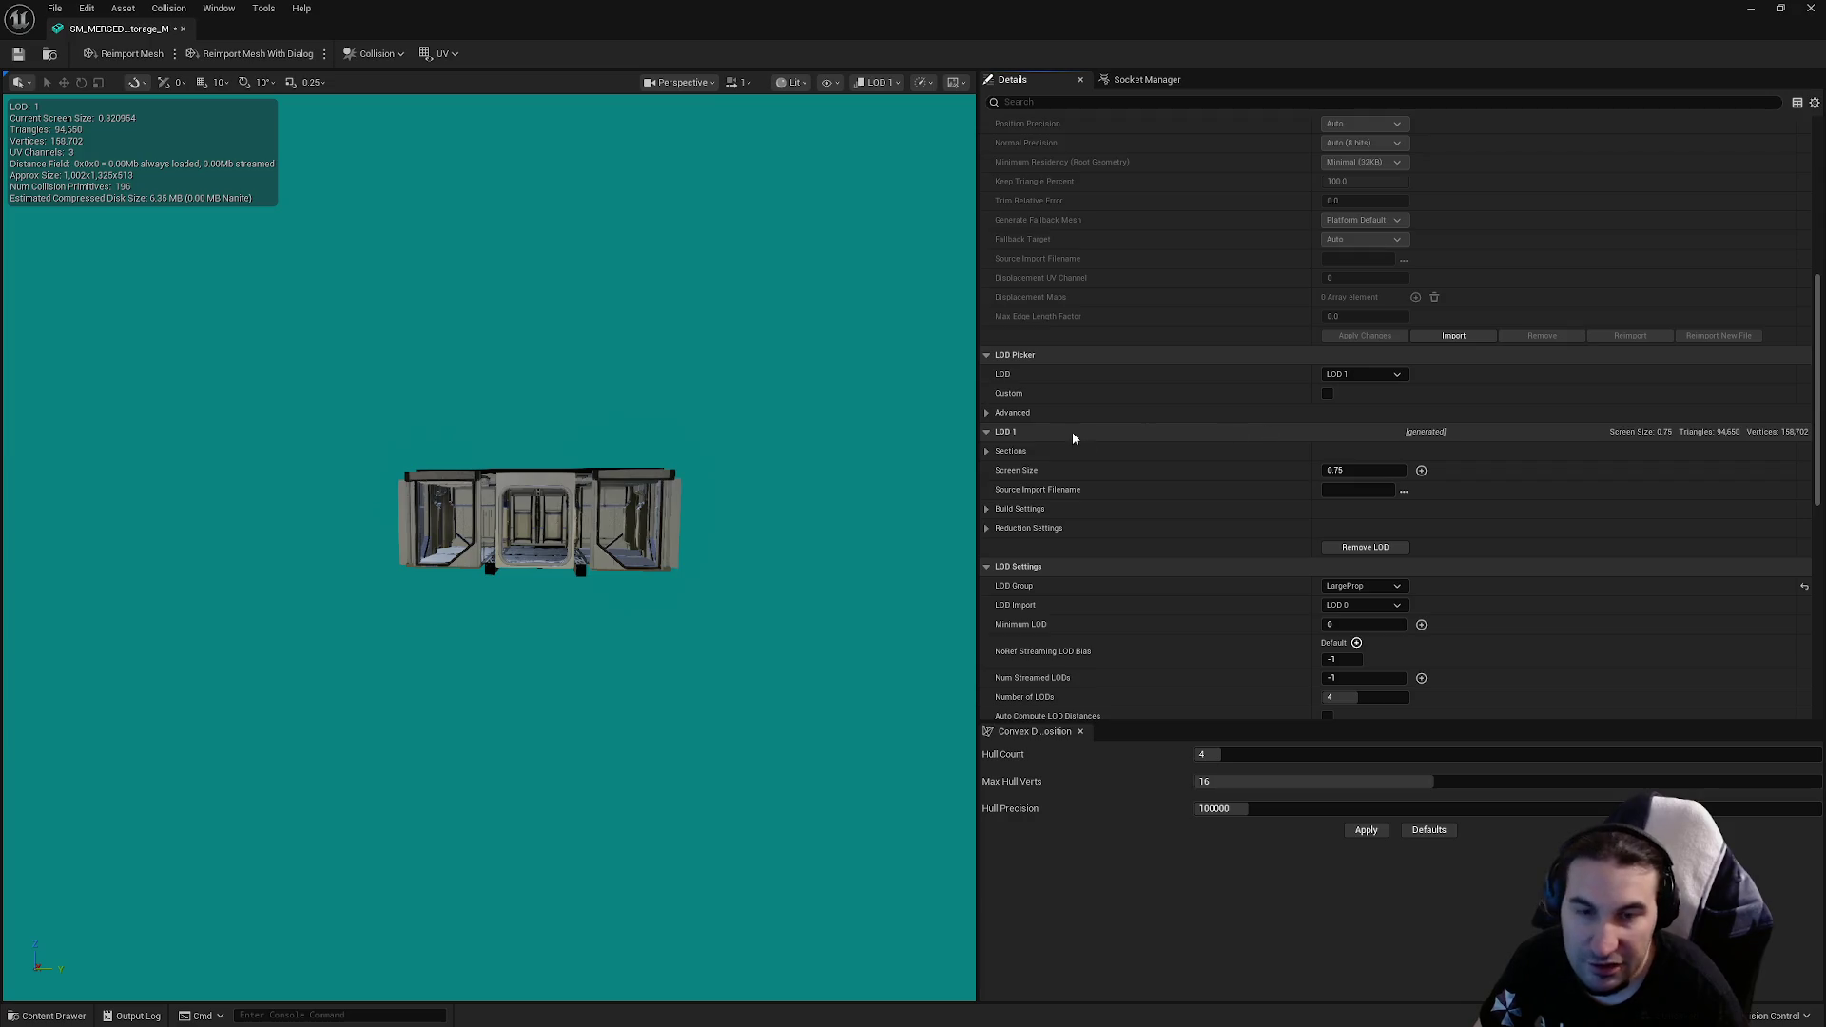
{"action": "left_click", "coordinate": [1001, 415]}
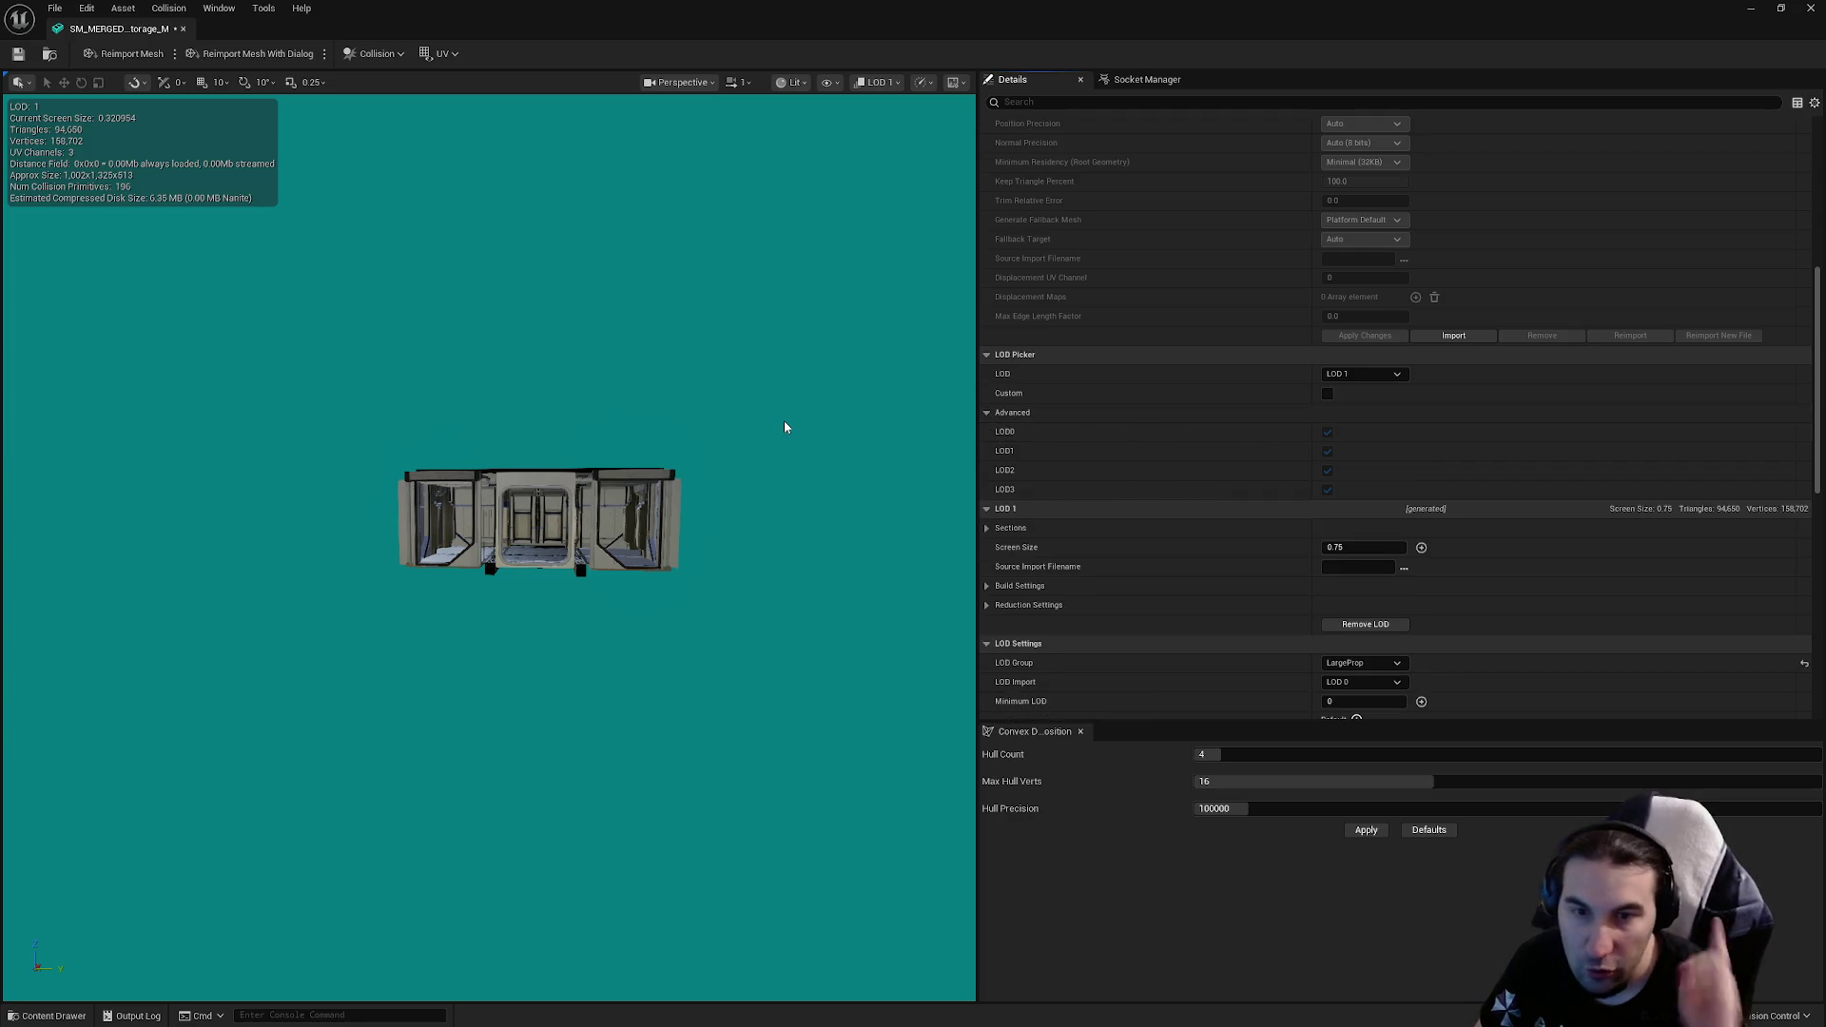
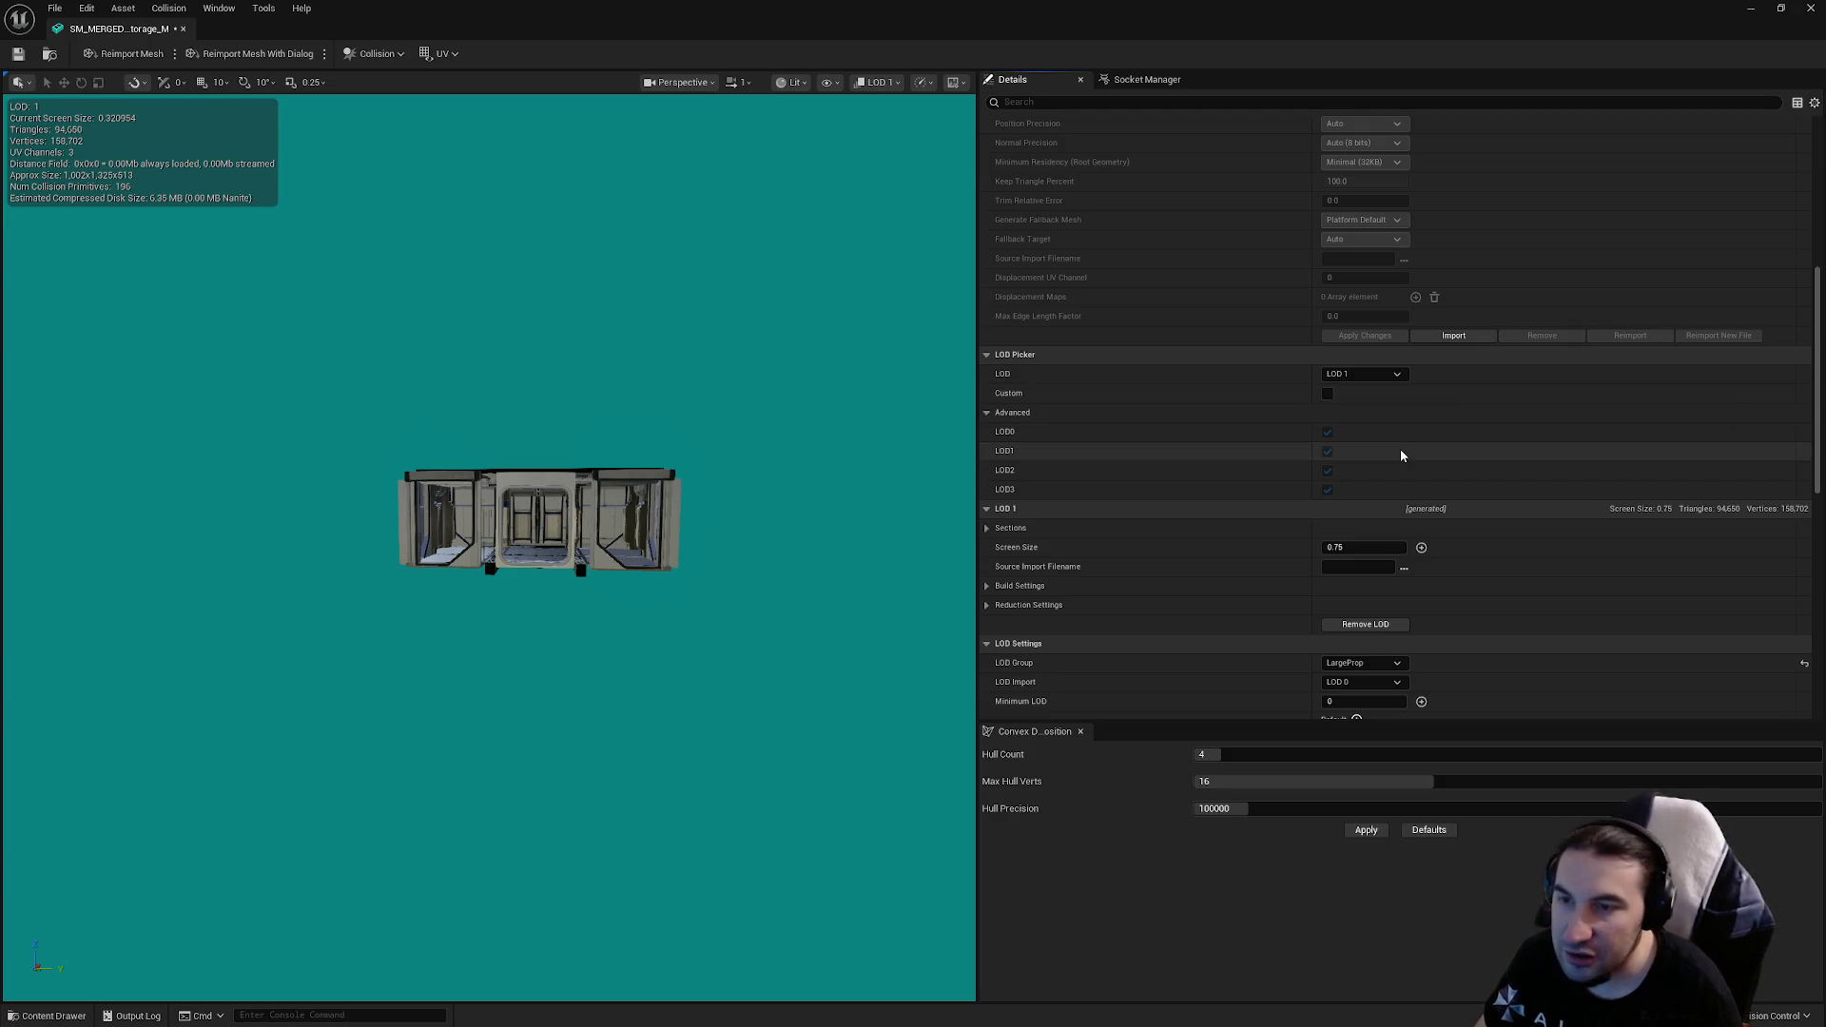
Step: Save the storage merged mesh and preview its LOD 2 at 25% triangles (47,329)
{"action": "scroll", "coordinate": [1401, 450], "scroll_direction": "down", "scroll_amount": 1}
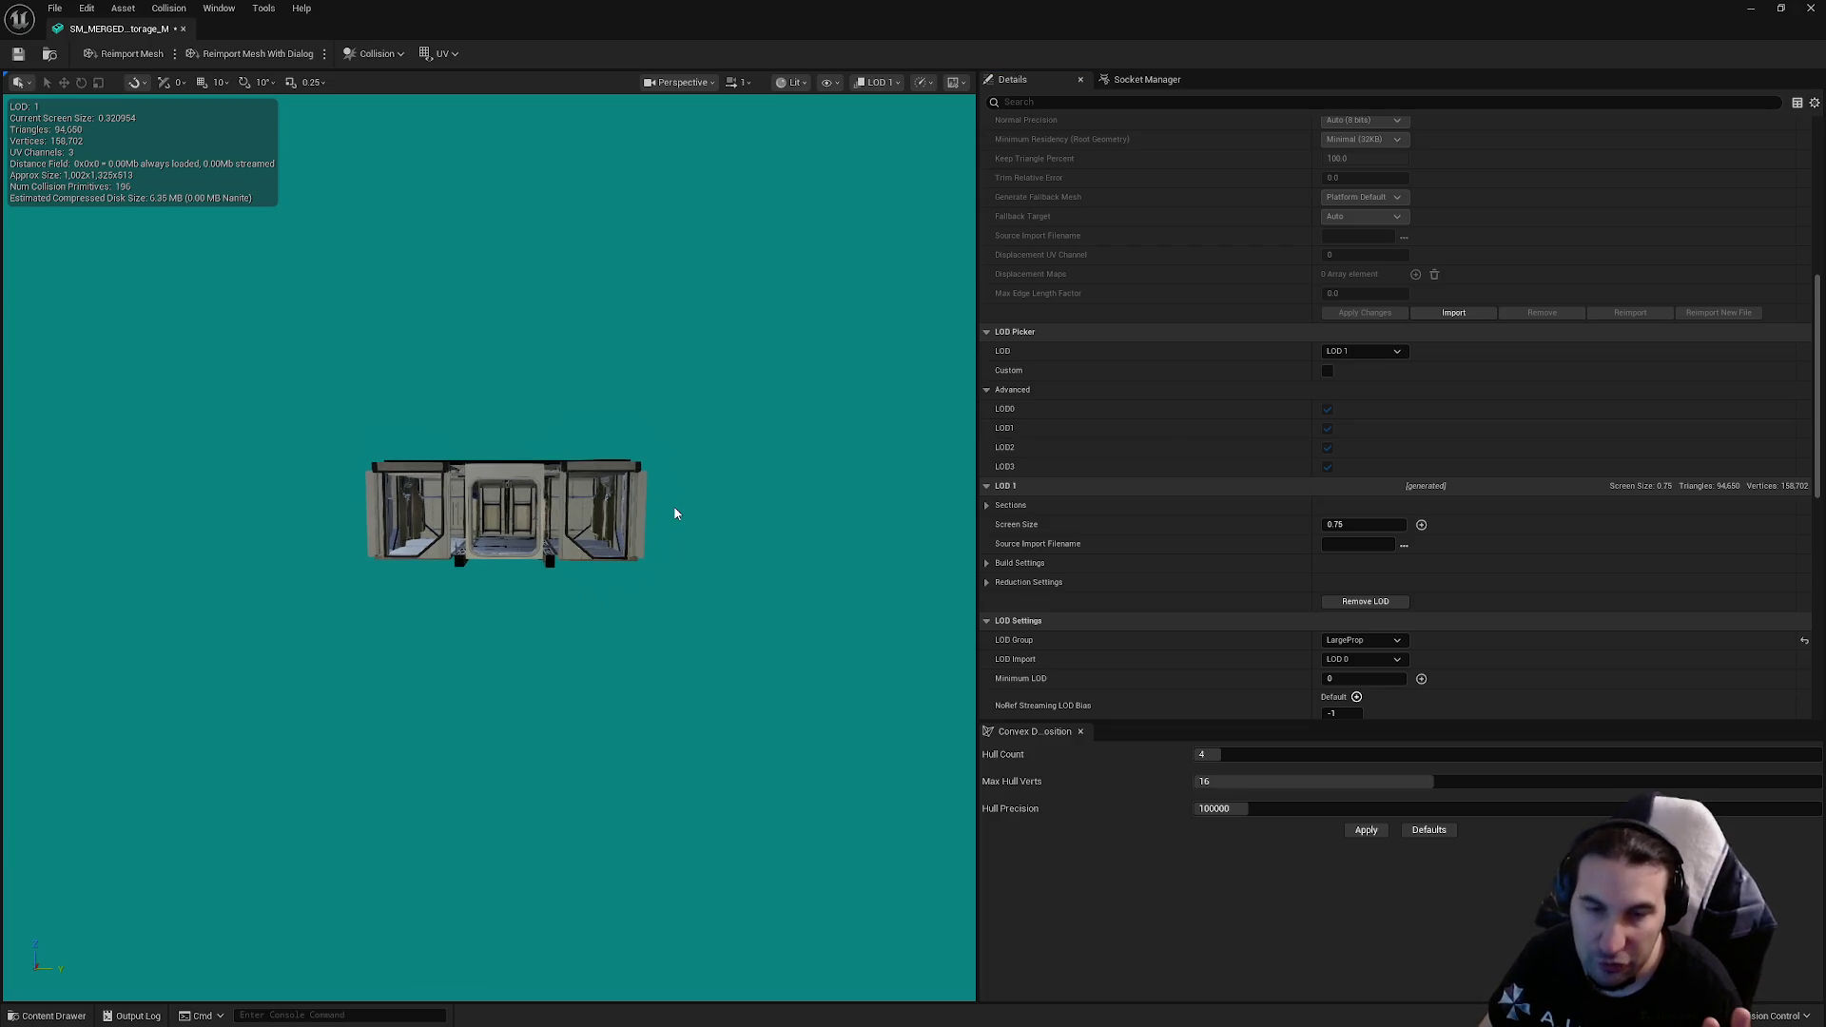
{"action": "left_click", "coordinate": [18, 53]}
{"action": "left_click", "coordinate": [1362, 351]}
{"action": "left_click", "coordinate": [1360, 401]}
{"action": "scroll", "coordinate": [611, 460], "scroll_direction": "up", "scroll_amount": 5}
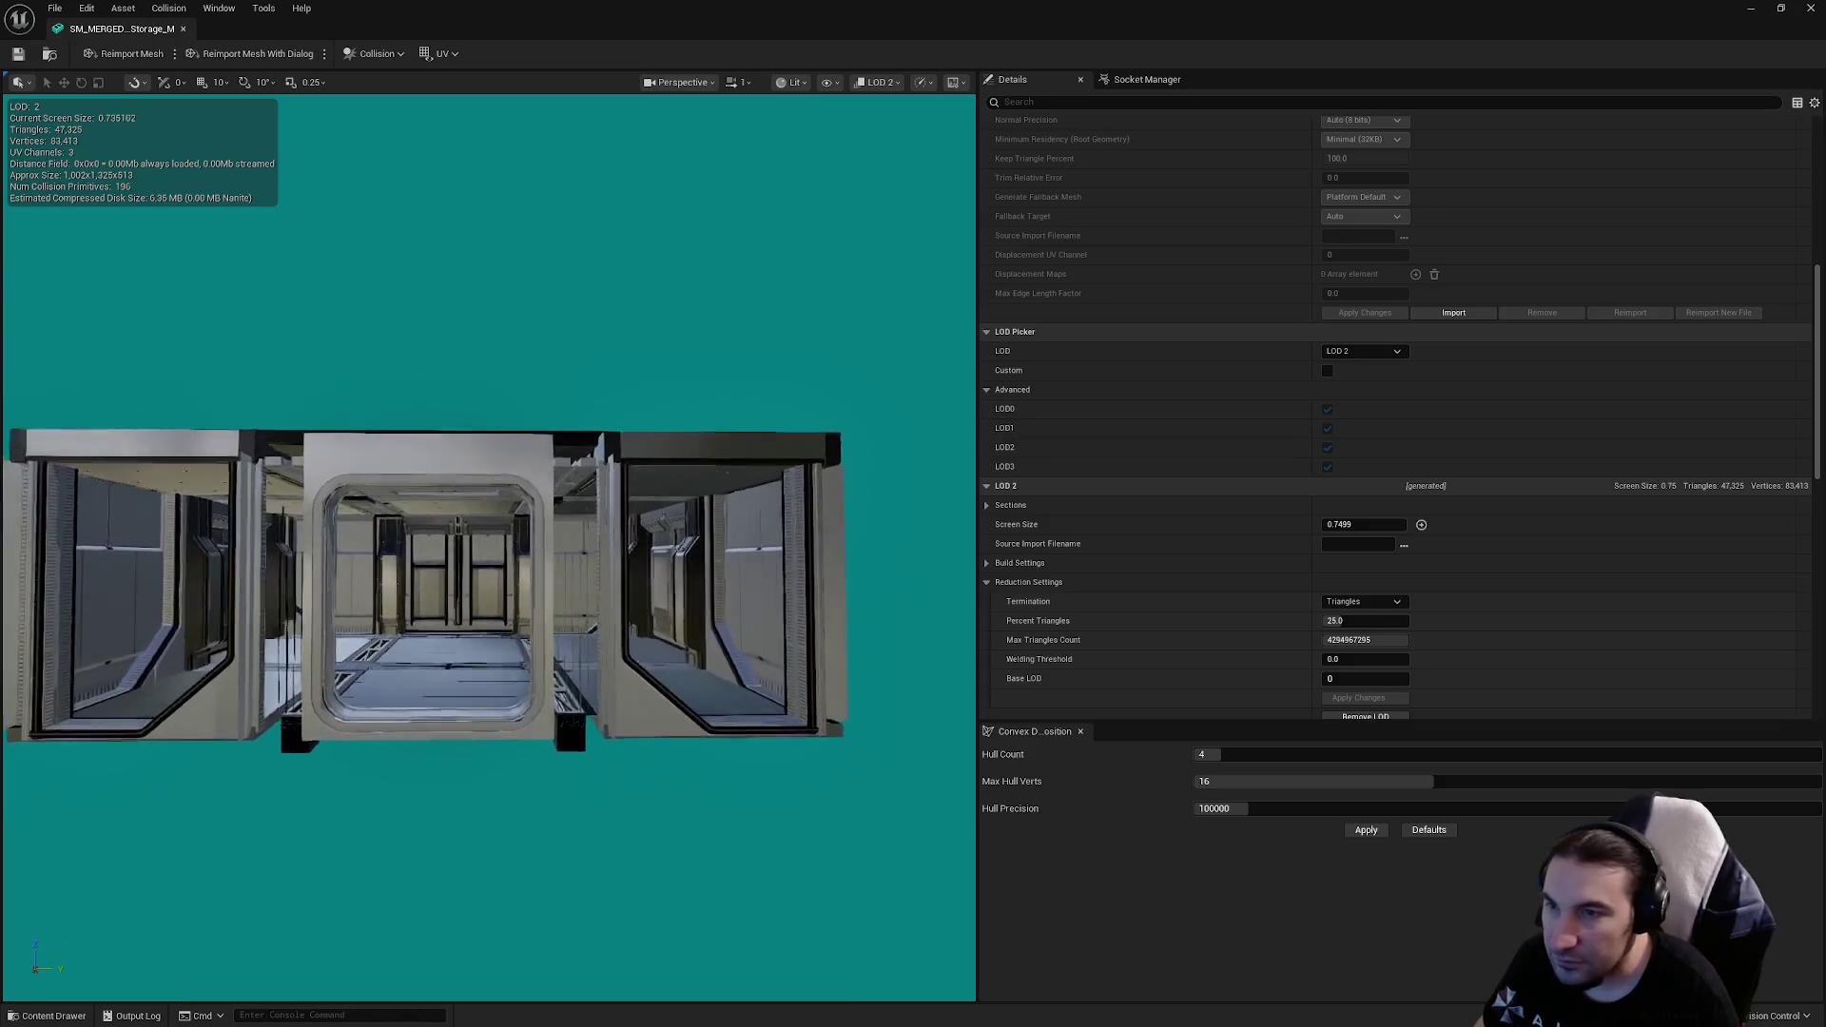
{"action": "scroll", "coordinate": [487, 571], "scroll_direction": "down", "scroll_amount": 5}
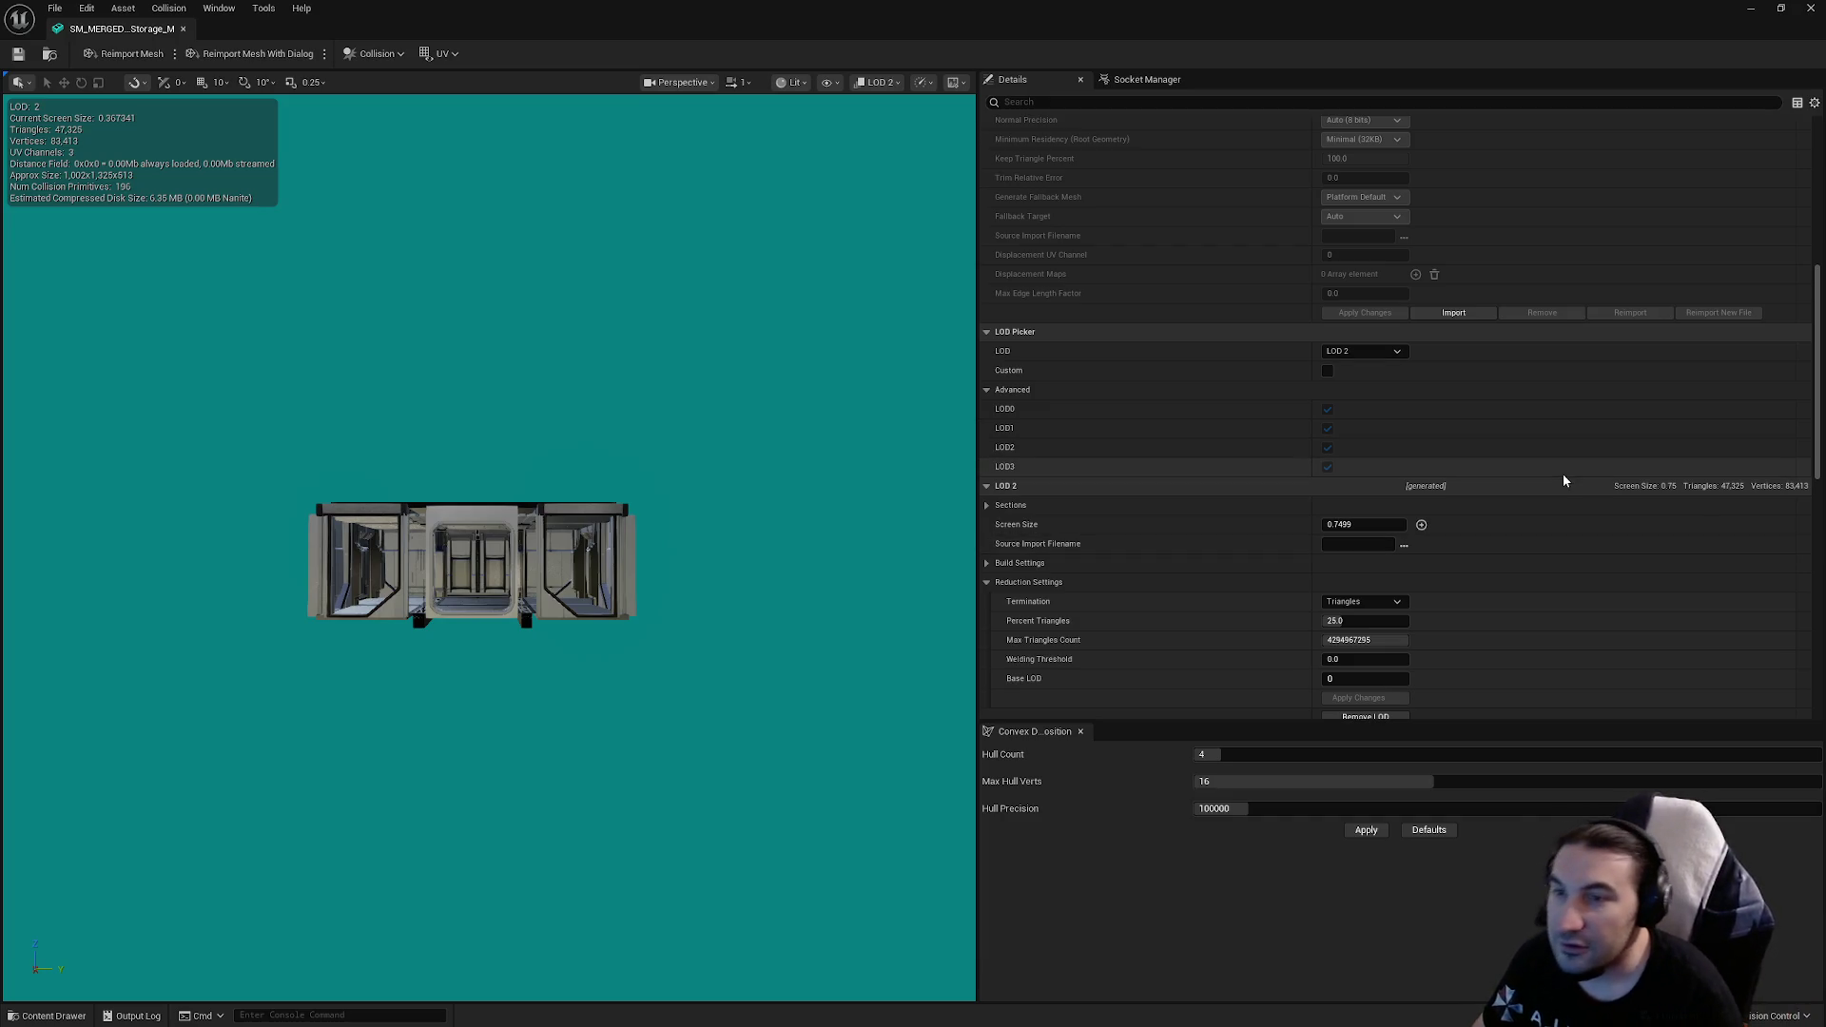
Step: Preview the storage mesh at LOD 0, LOD 1 and LOD 2, zooming in on each
{"action": "left_click", "coordinate": [1387, 354]}
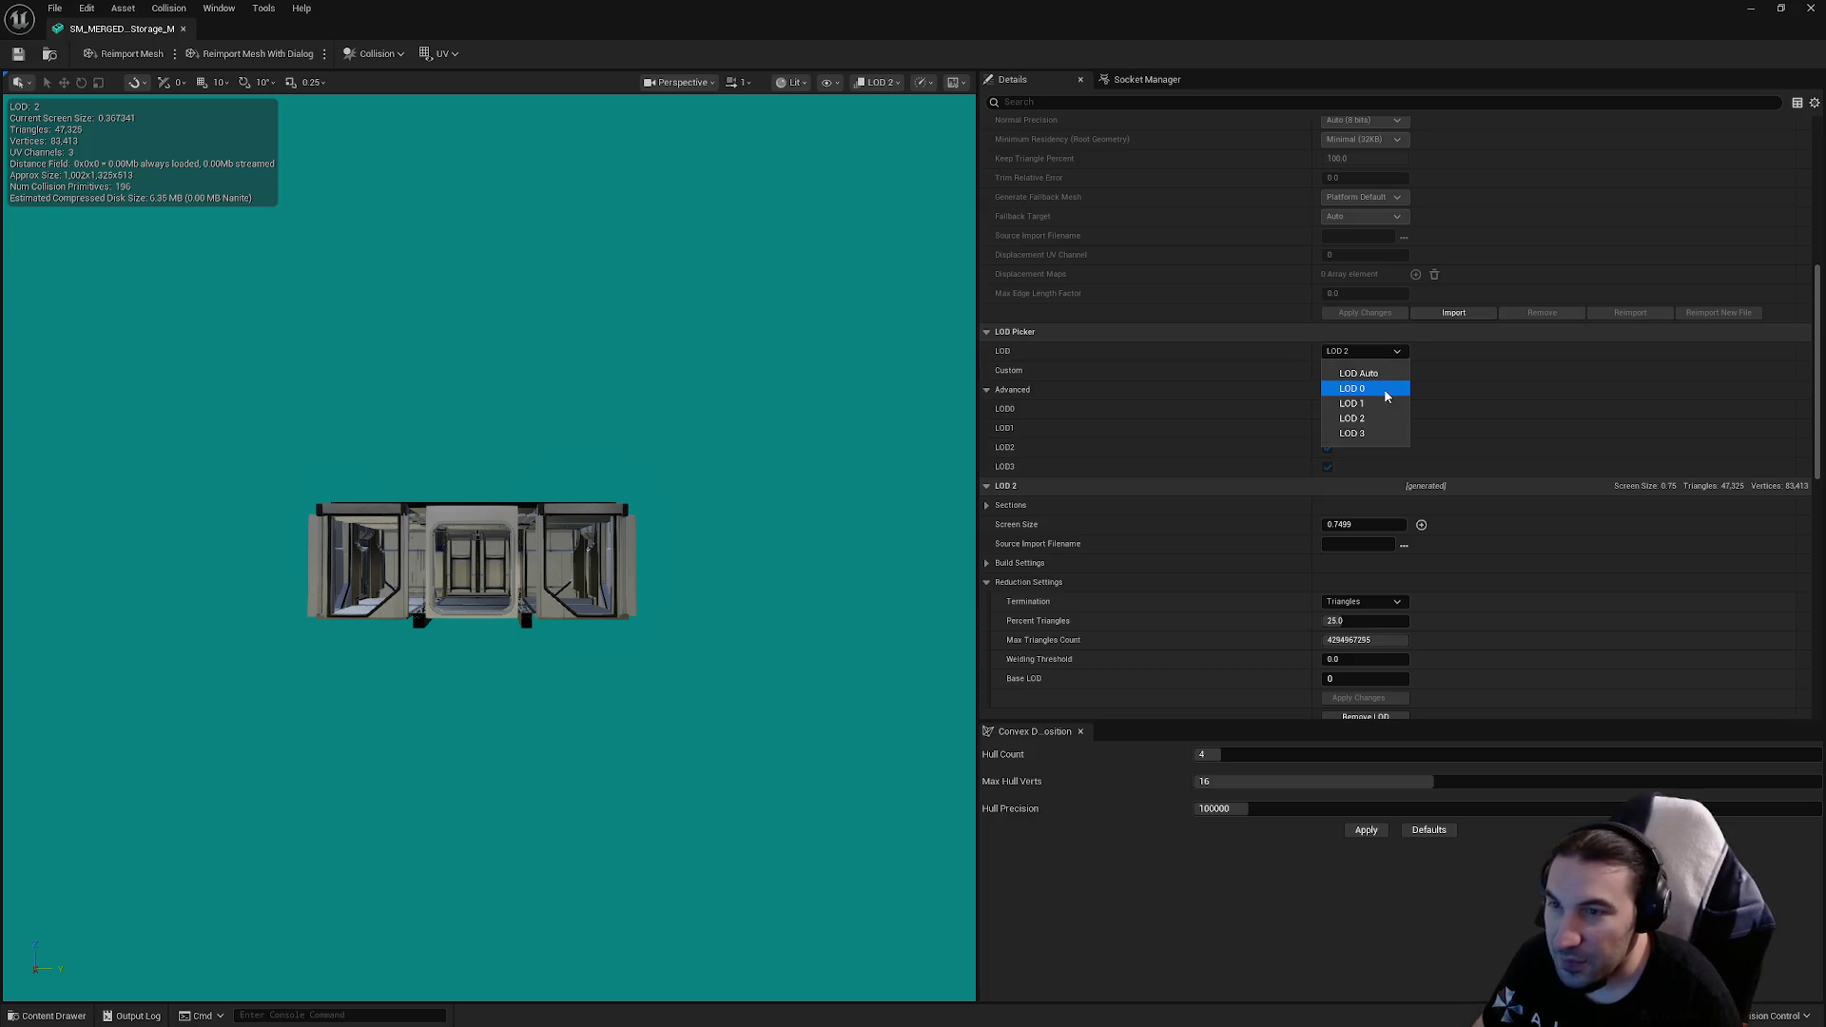
{"action": "left_click", "coordinate": [1384, 388]}
{"action": "left_click", "coordinate": [1370, 350]}
{"action": "left_click", "coordinate": [1352, 403]}
{"action": "left_click_drag", "start_coordinate": [803, 424], "coordinate": [808, 385]}
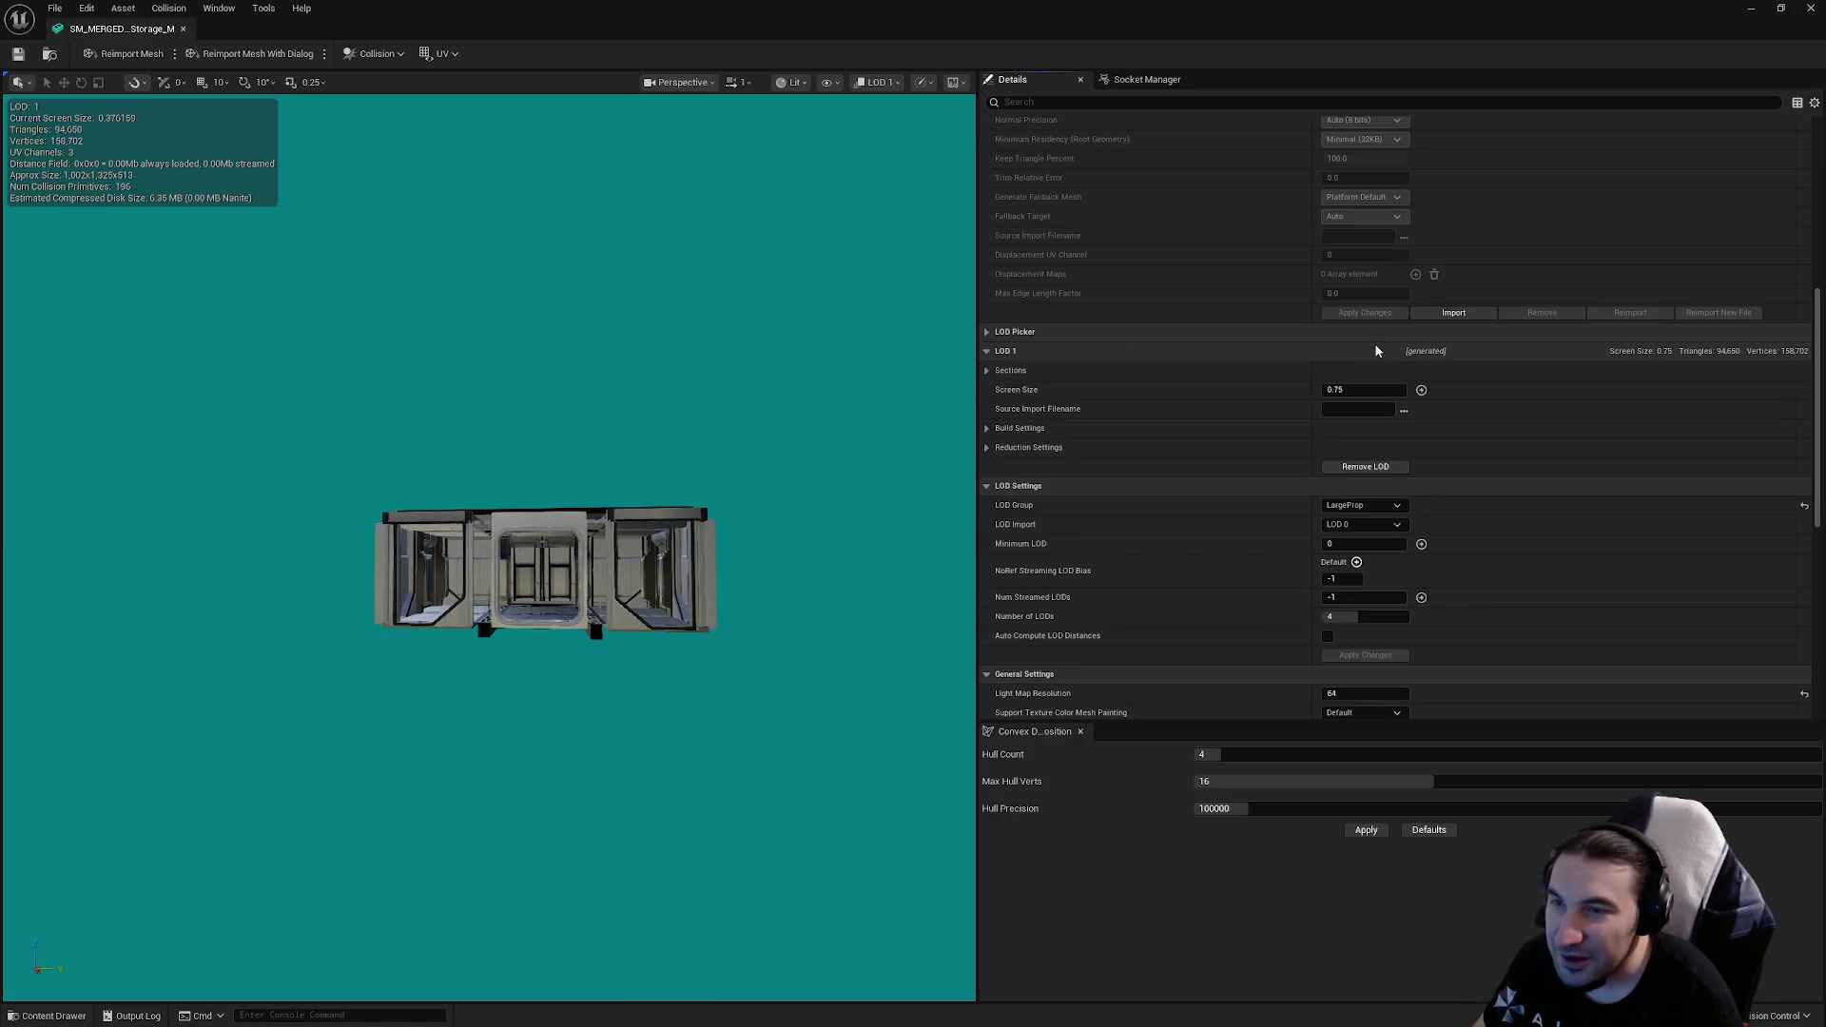
{"action": "left_click", "coordinate": [1377, 352]}
{"action": "left_click", "coordinate": [1370, 417]}
{"action": "left_click_drag", "start_coordinate": [603, 469], "coordinate": [604, 437]}
{"action": "scroll", "coordinate": [488, 548], "scroll_direction": "down", "scroll_amount": 5}
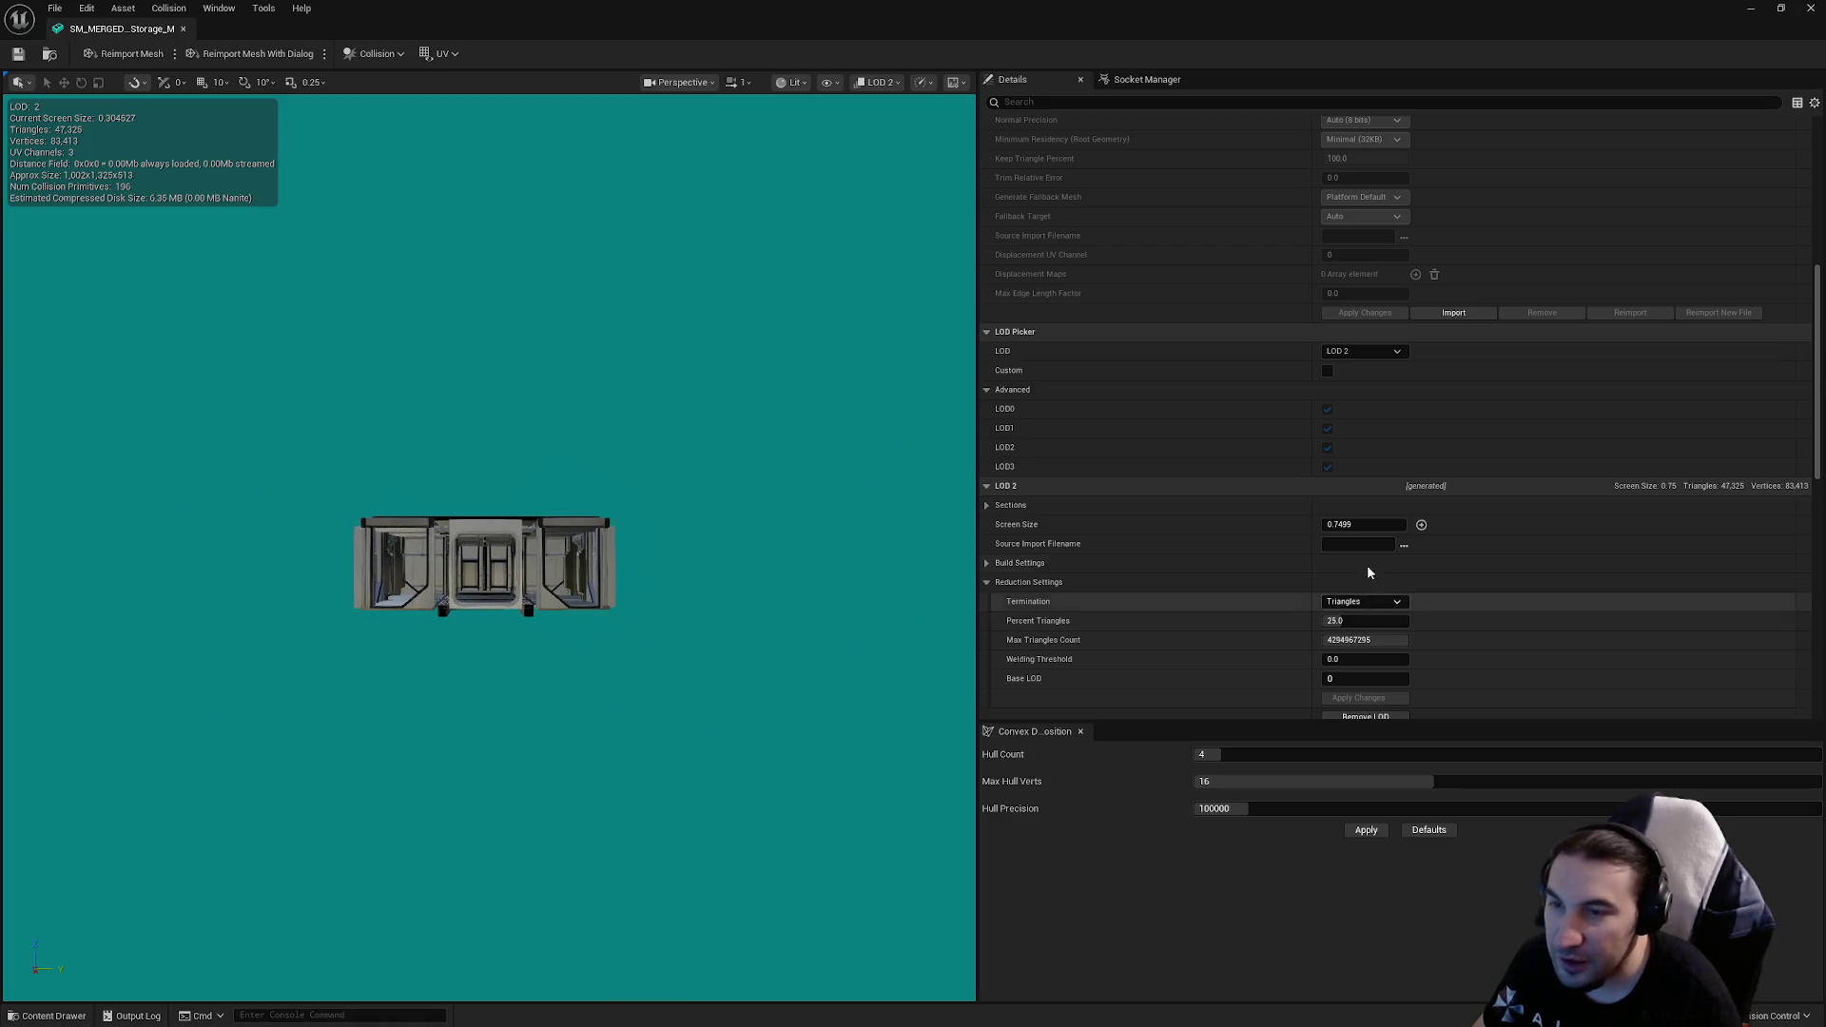
Step: Set LOD 2's screen size to 0.3 and save the storage mesh
{"action": "left_click", "coordinate": [1352, 525]}
{"action": "type", "text": "0.3"}
{"action": "key", "text": "Return"}
{"action": "left_click", "coordinate": [19, 50]}
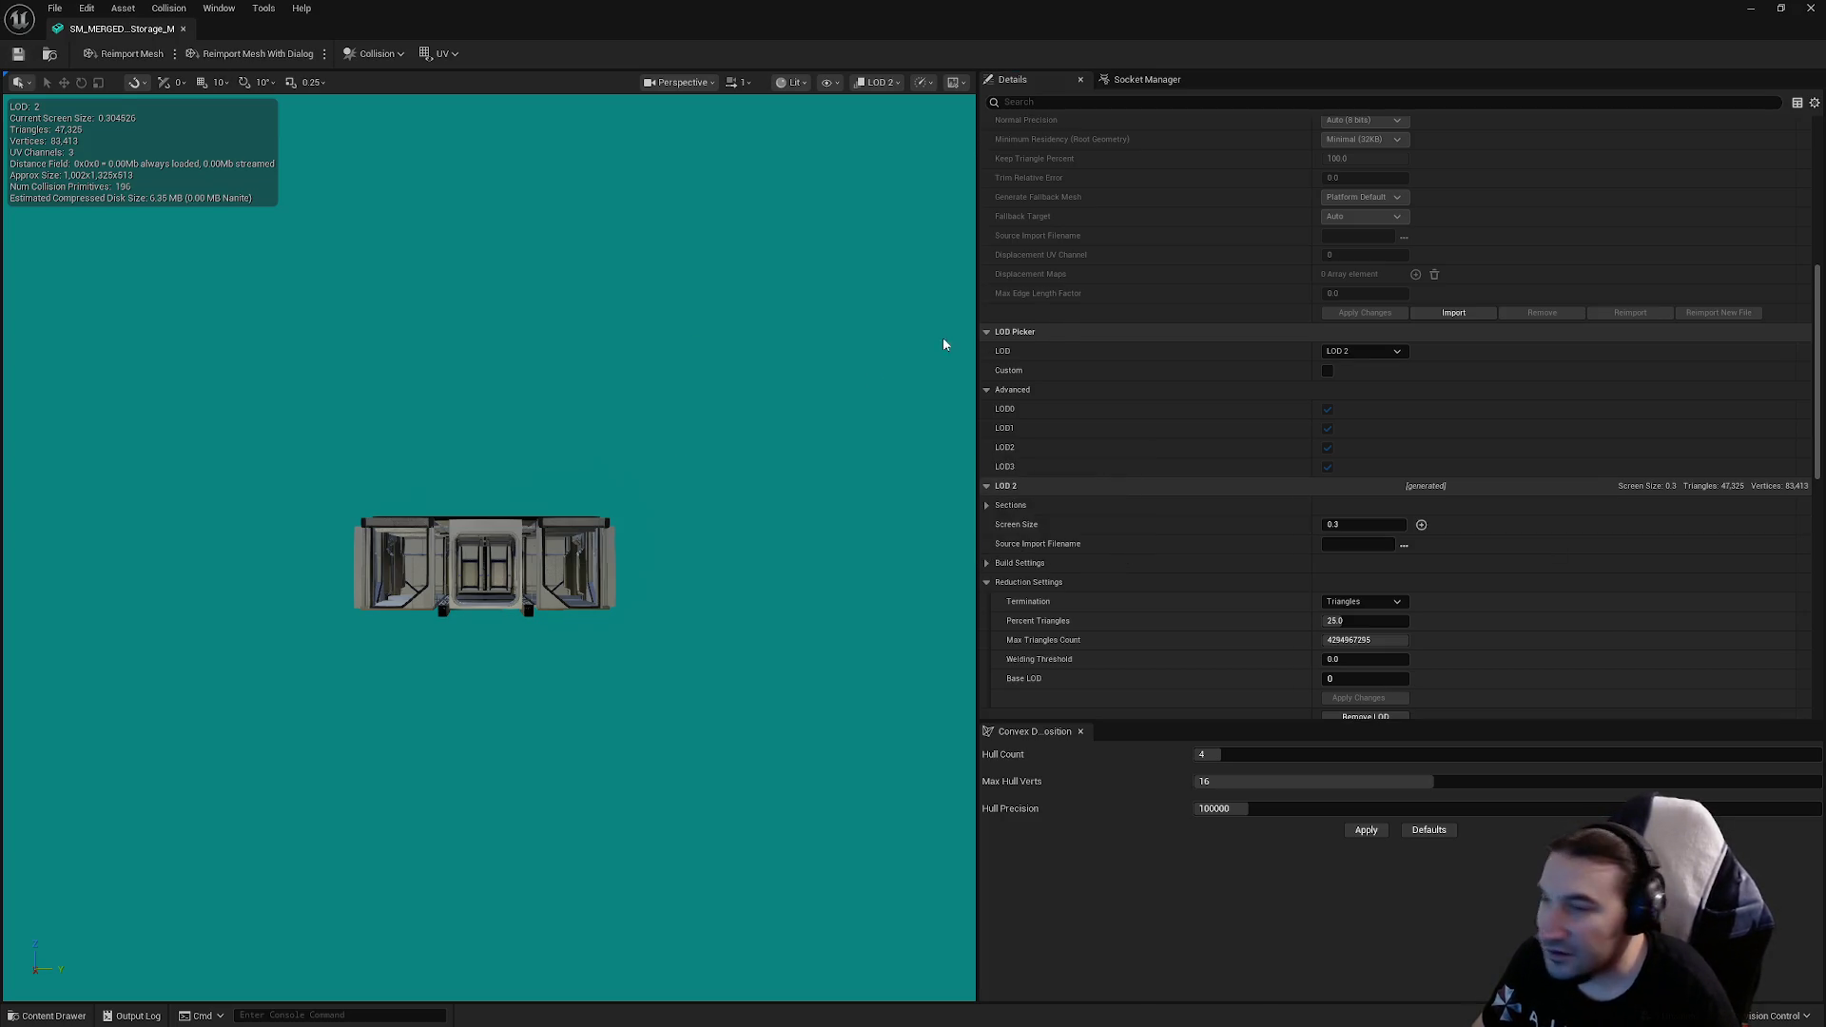
{"action": "scroll", "coordinate": [1274, 592], "scroll_direction": "down", "scroll_amount": 3}
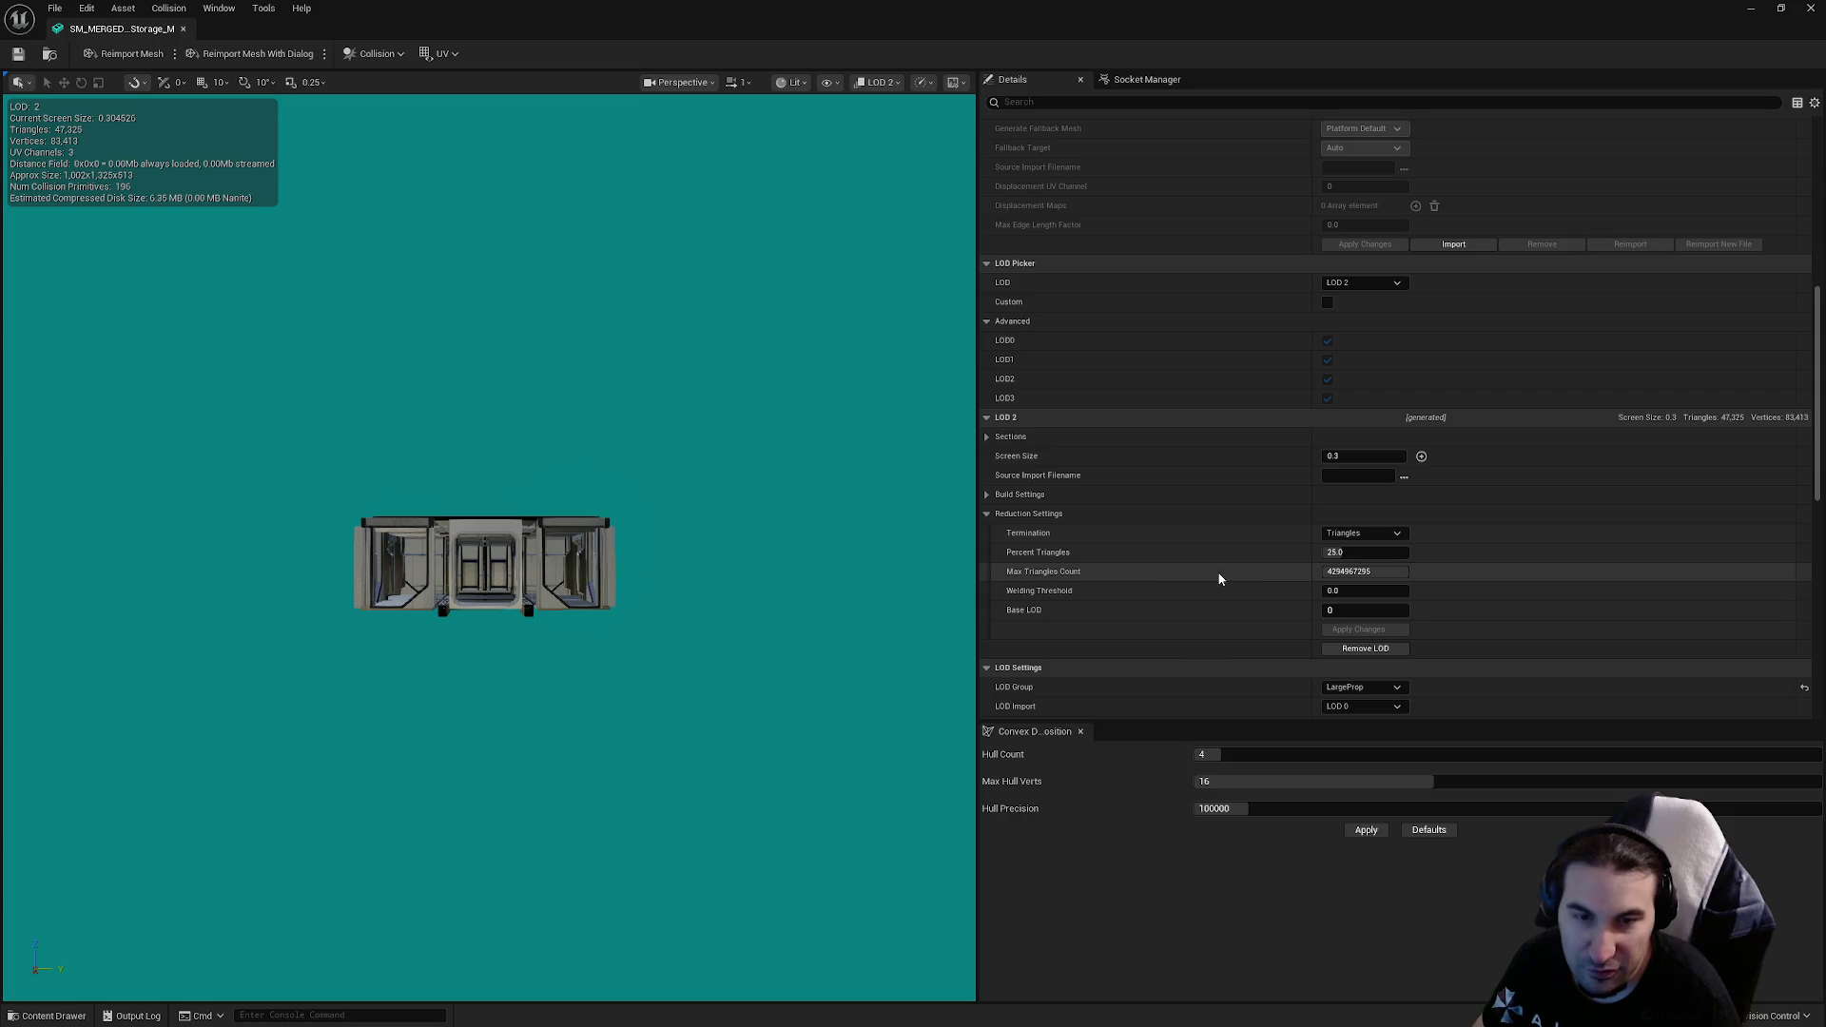
{"action": "mouse_move", "coordinate": [666, 571]}
{"action": "left_mouse_down"}
{"action": "mouse_move", "coordinate": [647, 561]}
{"action": "mouse_move", "coordinate": [647, 606]}
{"action": "left_mouse_up"}
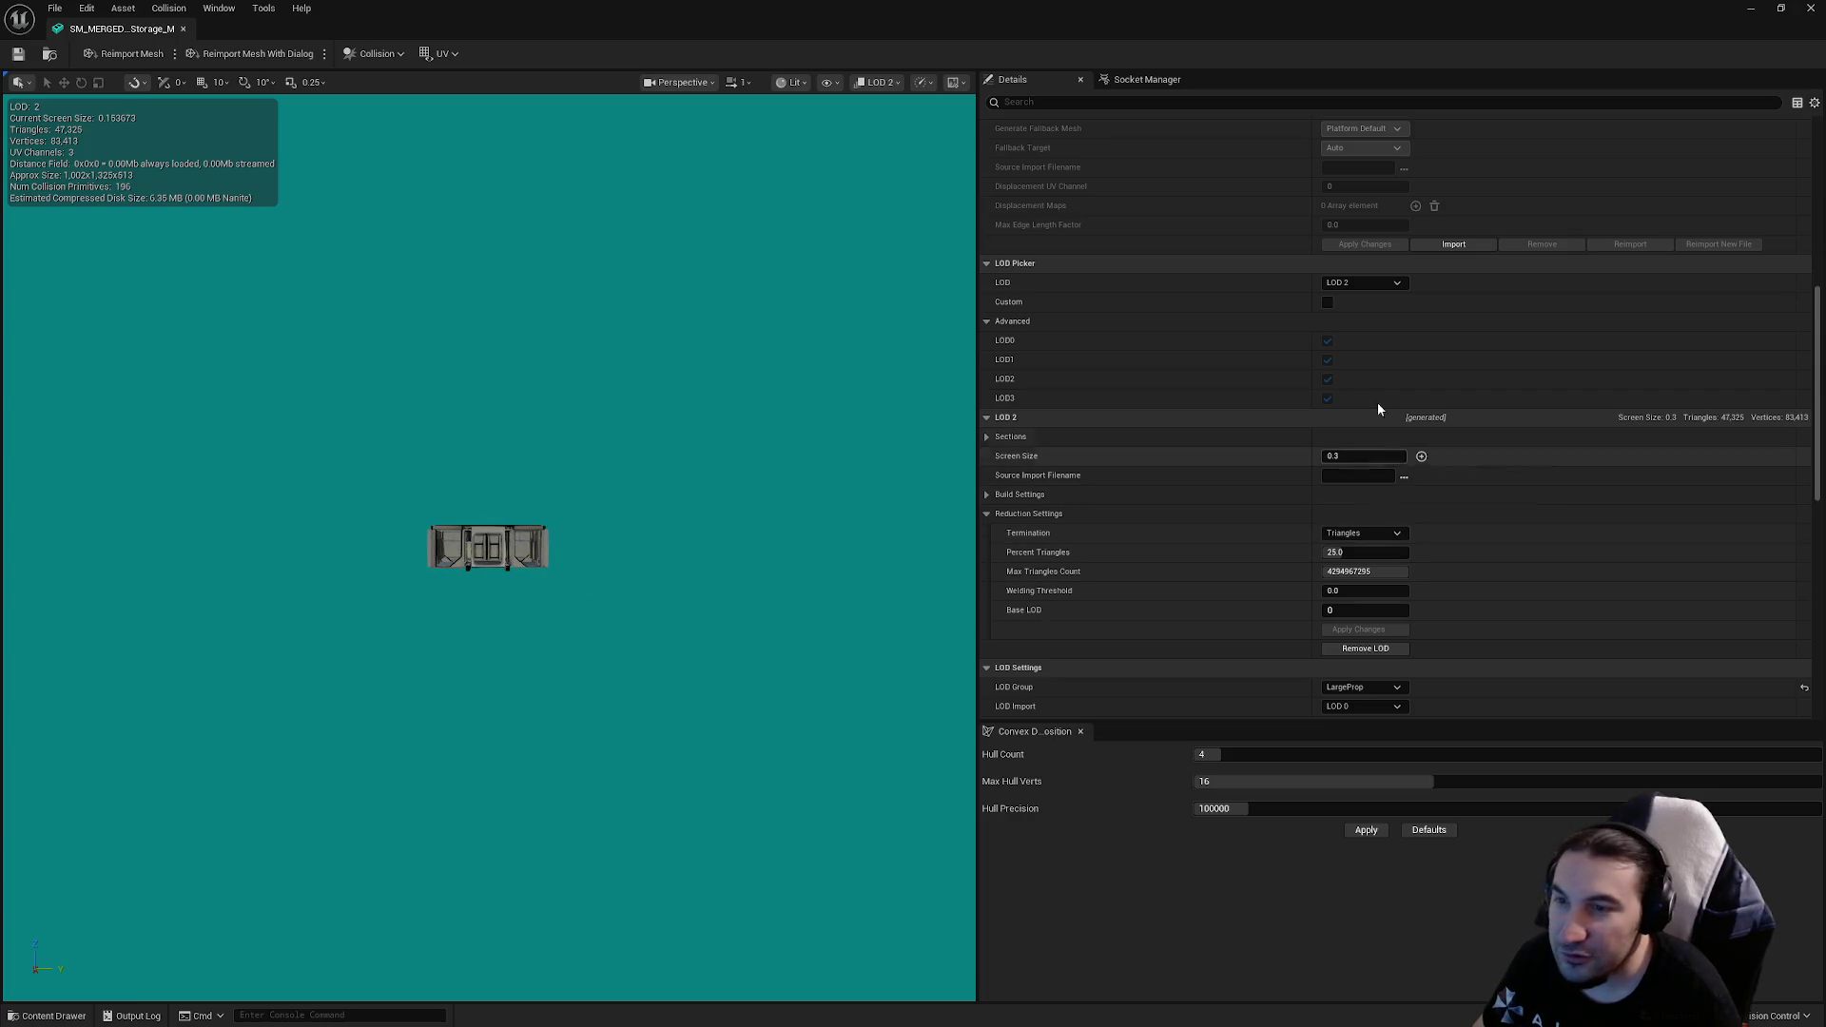
{"action": "left_click", "coordinate": [1362, 283]}
Step: Give LOD 3 screen size 0.15 and 1% triangles, apply the changes, and save the mesh
{"action": "left_click", "coordinate": [1362, 366]}
{"action": "left_click", "coordinate": [1339, 456]}
{"action": "type", "text": "0.15"}
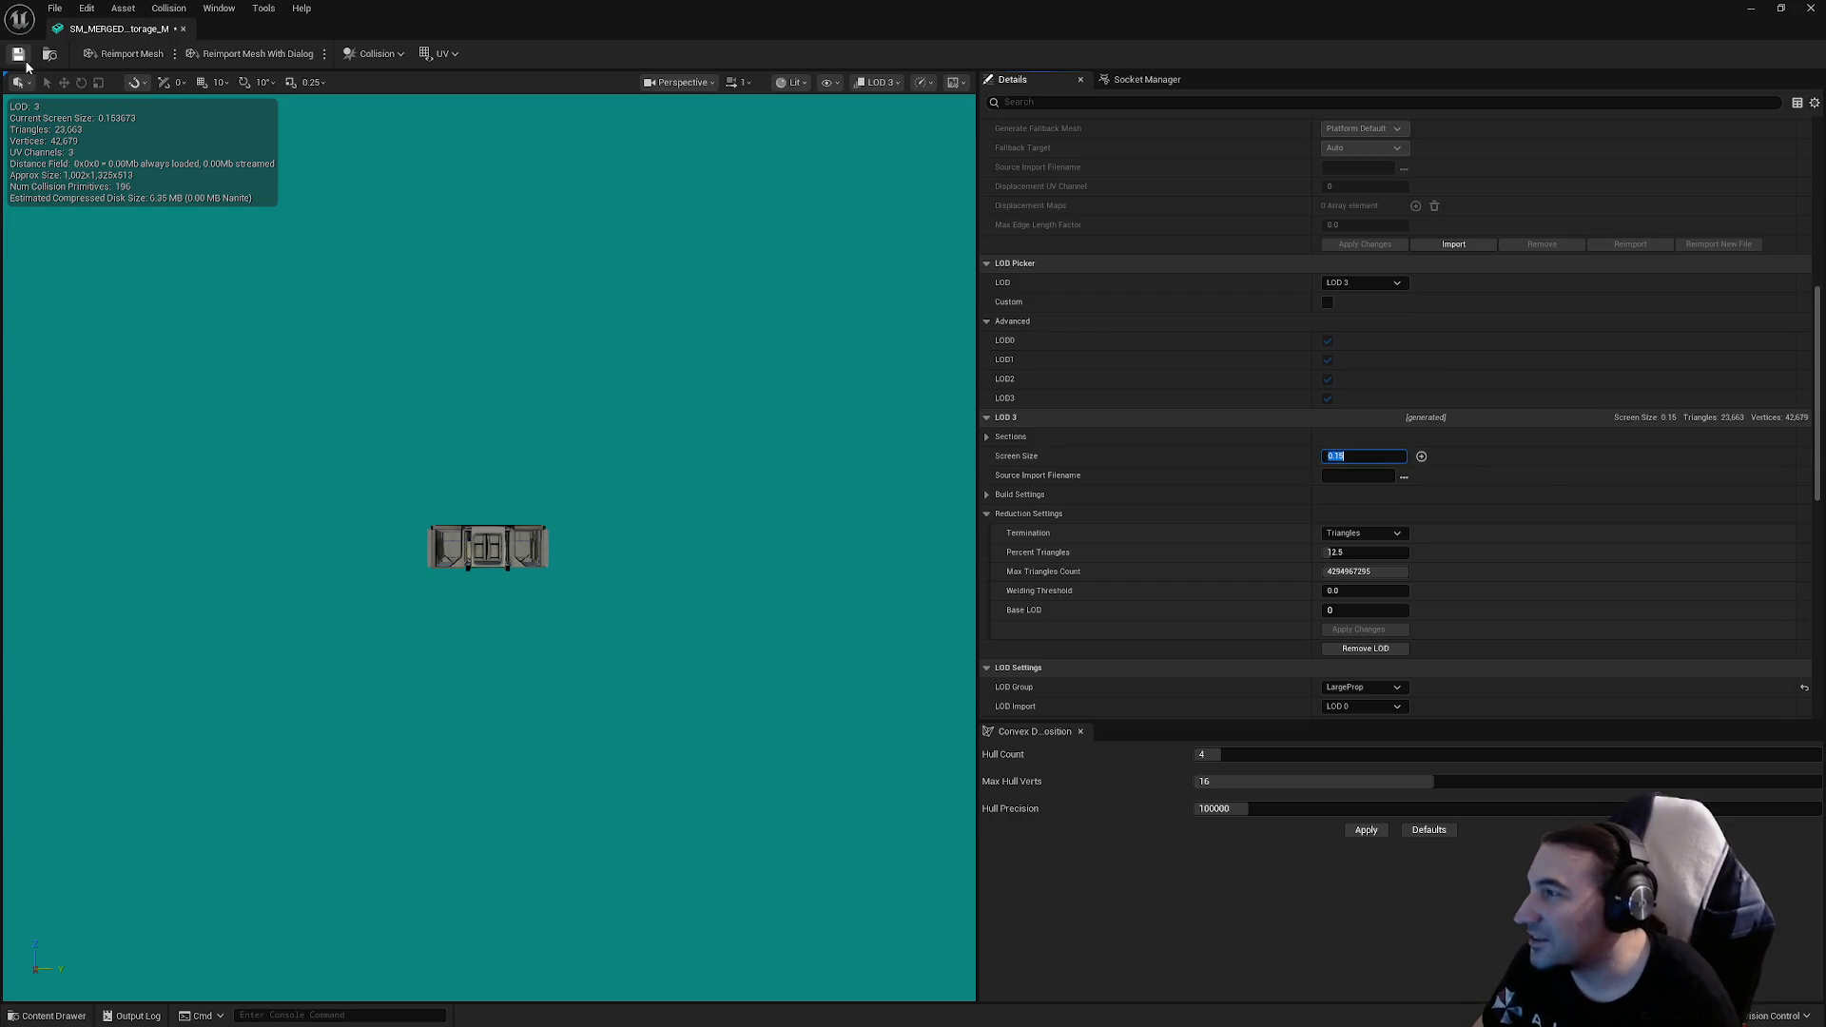
{"action": "key", "text": "Return"}
{"action": "mouse_move", "coordinate": [603, 381]}
{"action": "left_mouse_down"}
{"action": "mouse_move", "coordinate": [624, 366]}
{"action": "mouse_move", "coordinate": [624, 381]}
{"action": "mouse_move", "coordinate": [713, 381]}
{"action": "left_mouse_up"}
{"action": "left_click", "coordinate": [1348, 552]}
{"action": "type", "text": "1"}
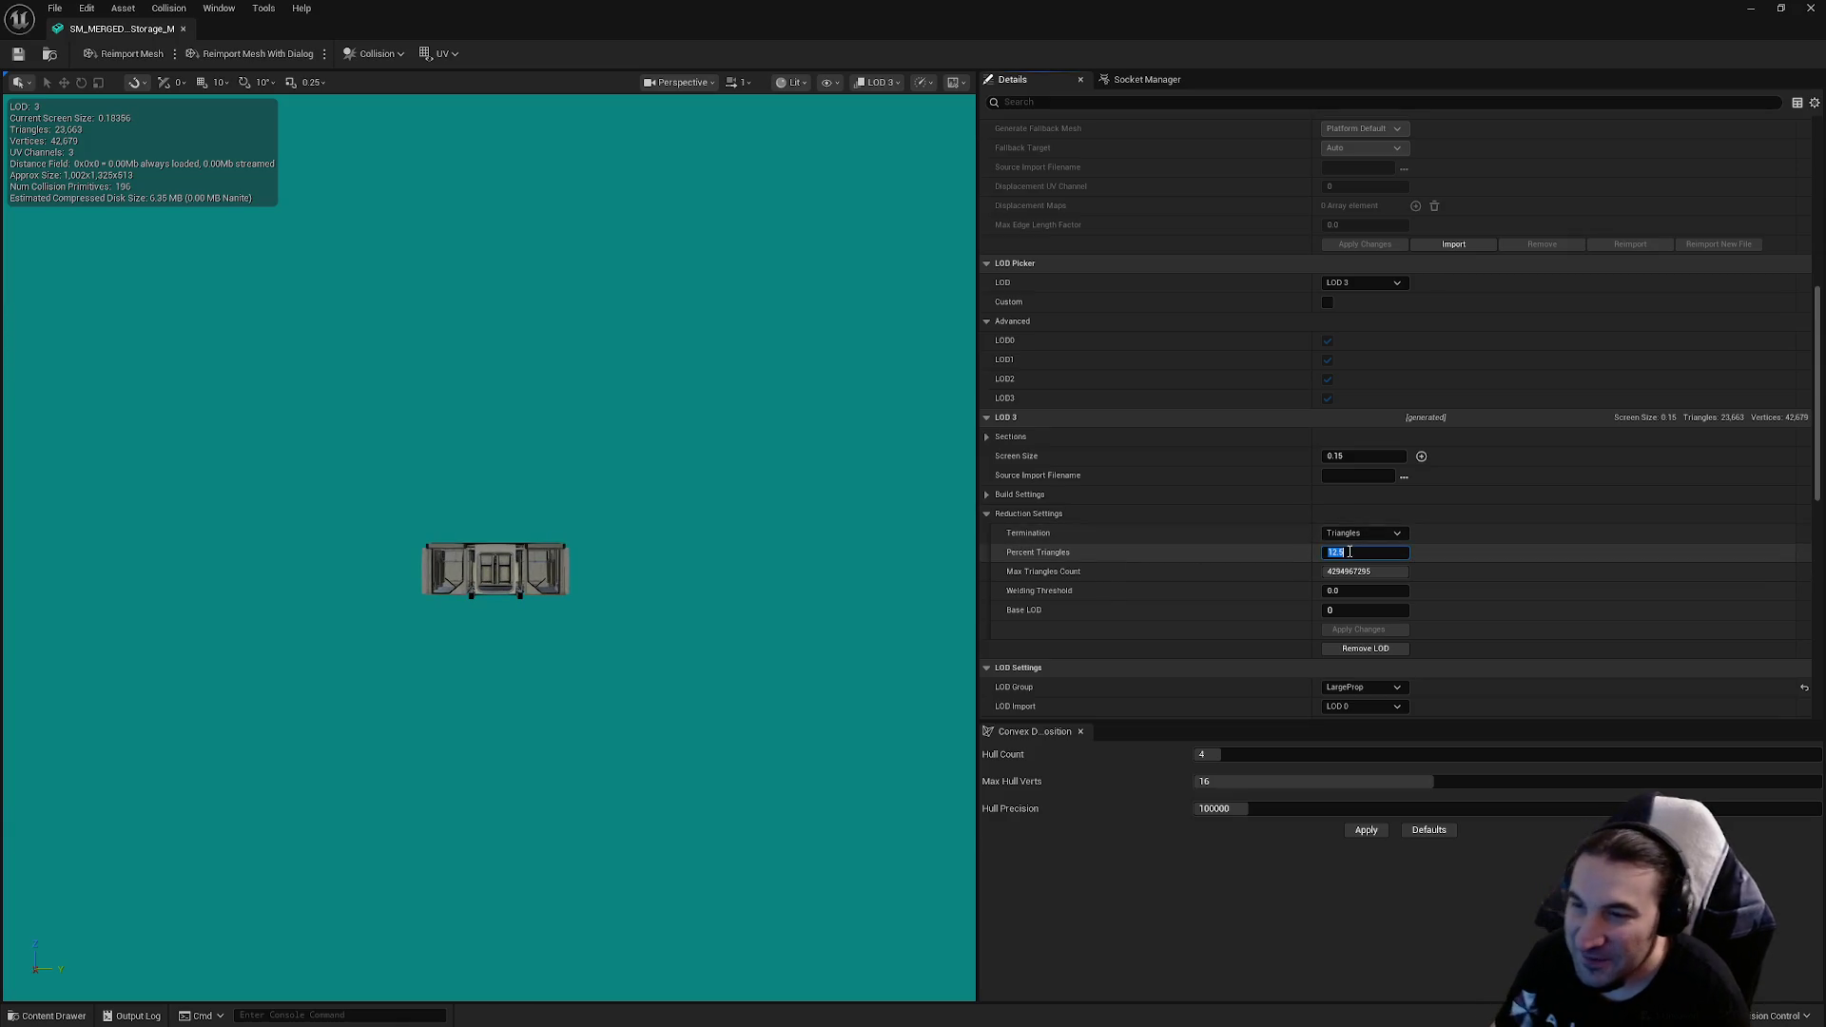
{"action": "key", "text": "Return"}
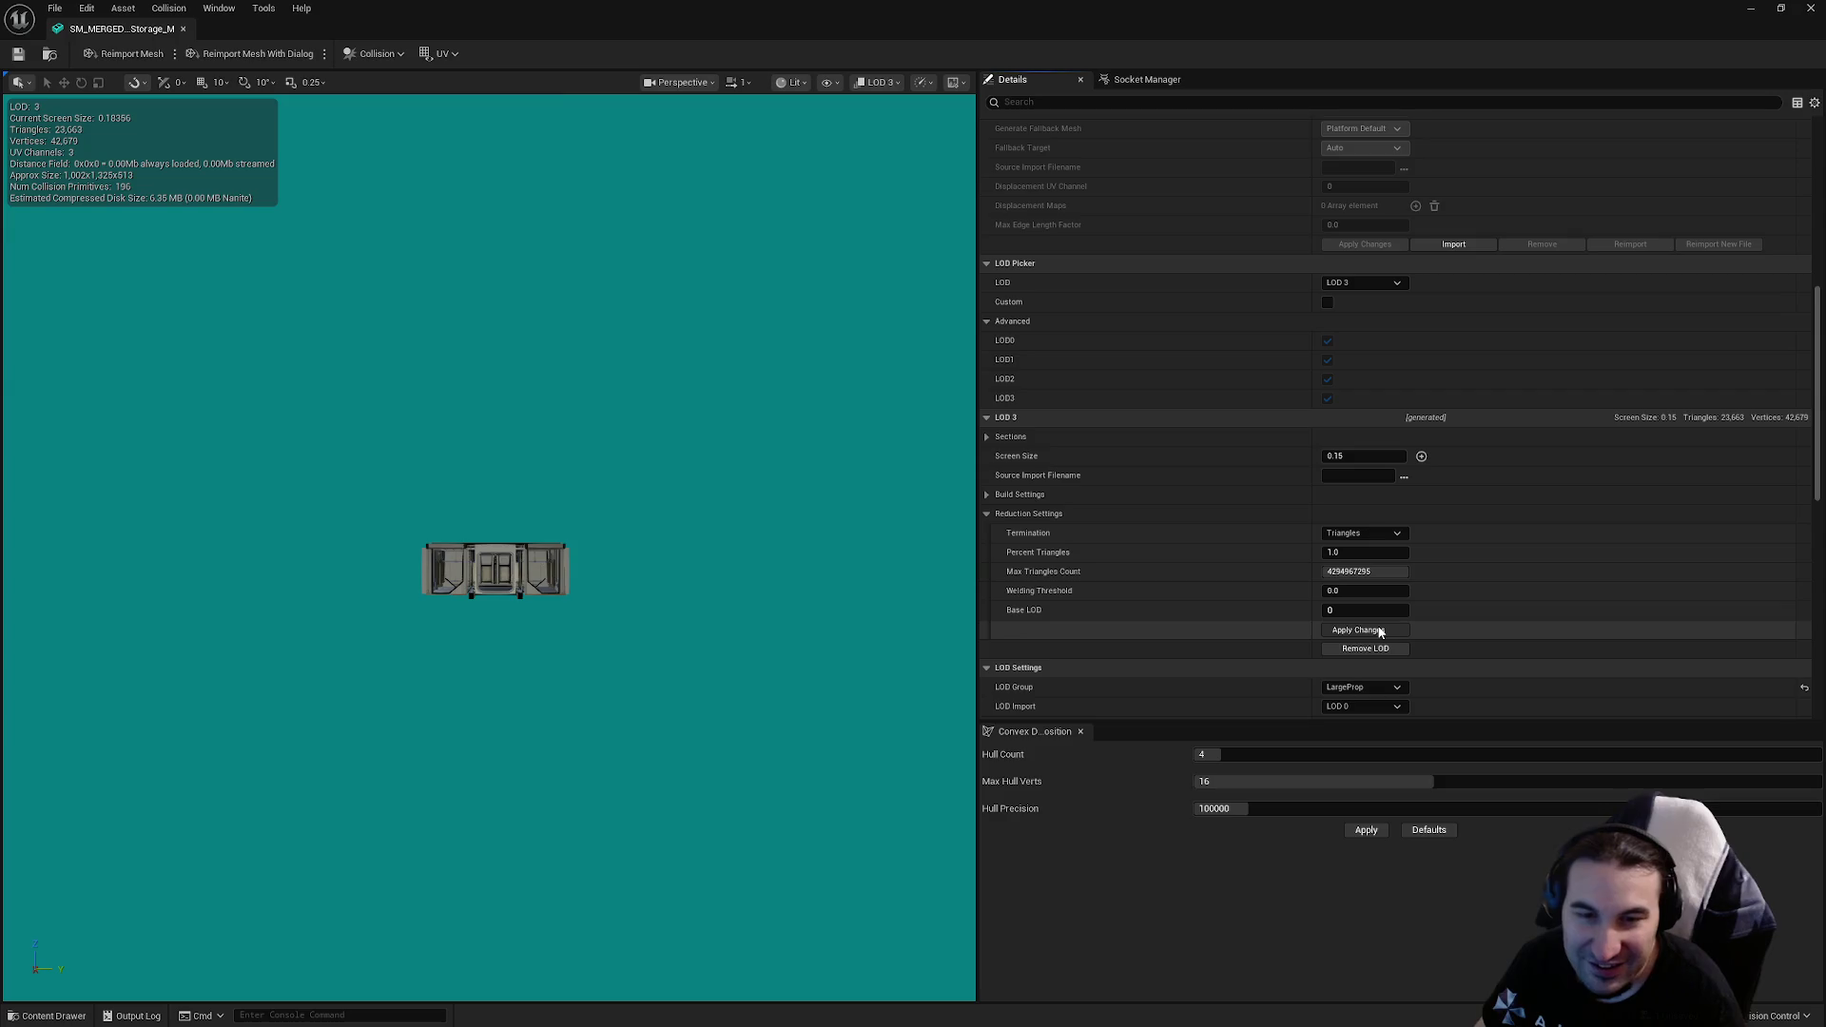
{"action": "left_click", "coordinate": [1379, 630]}
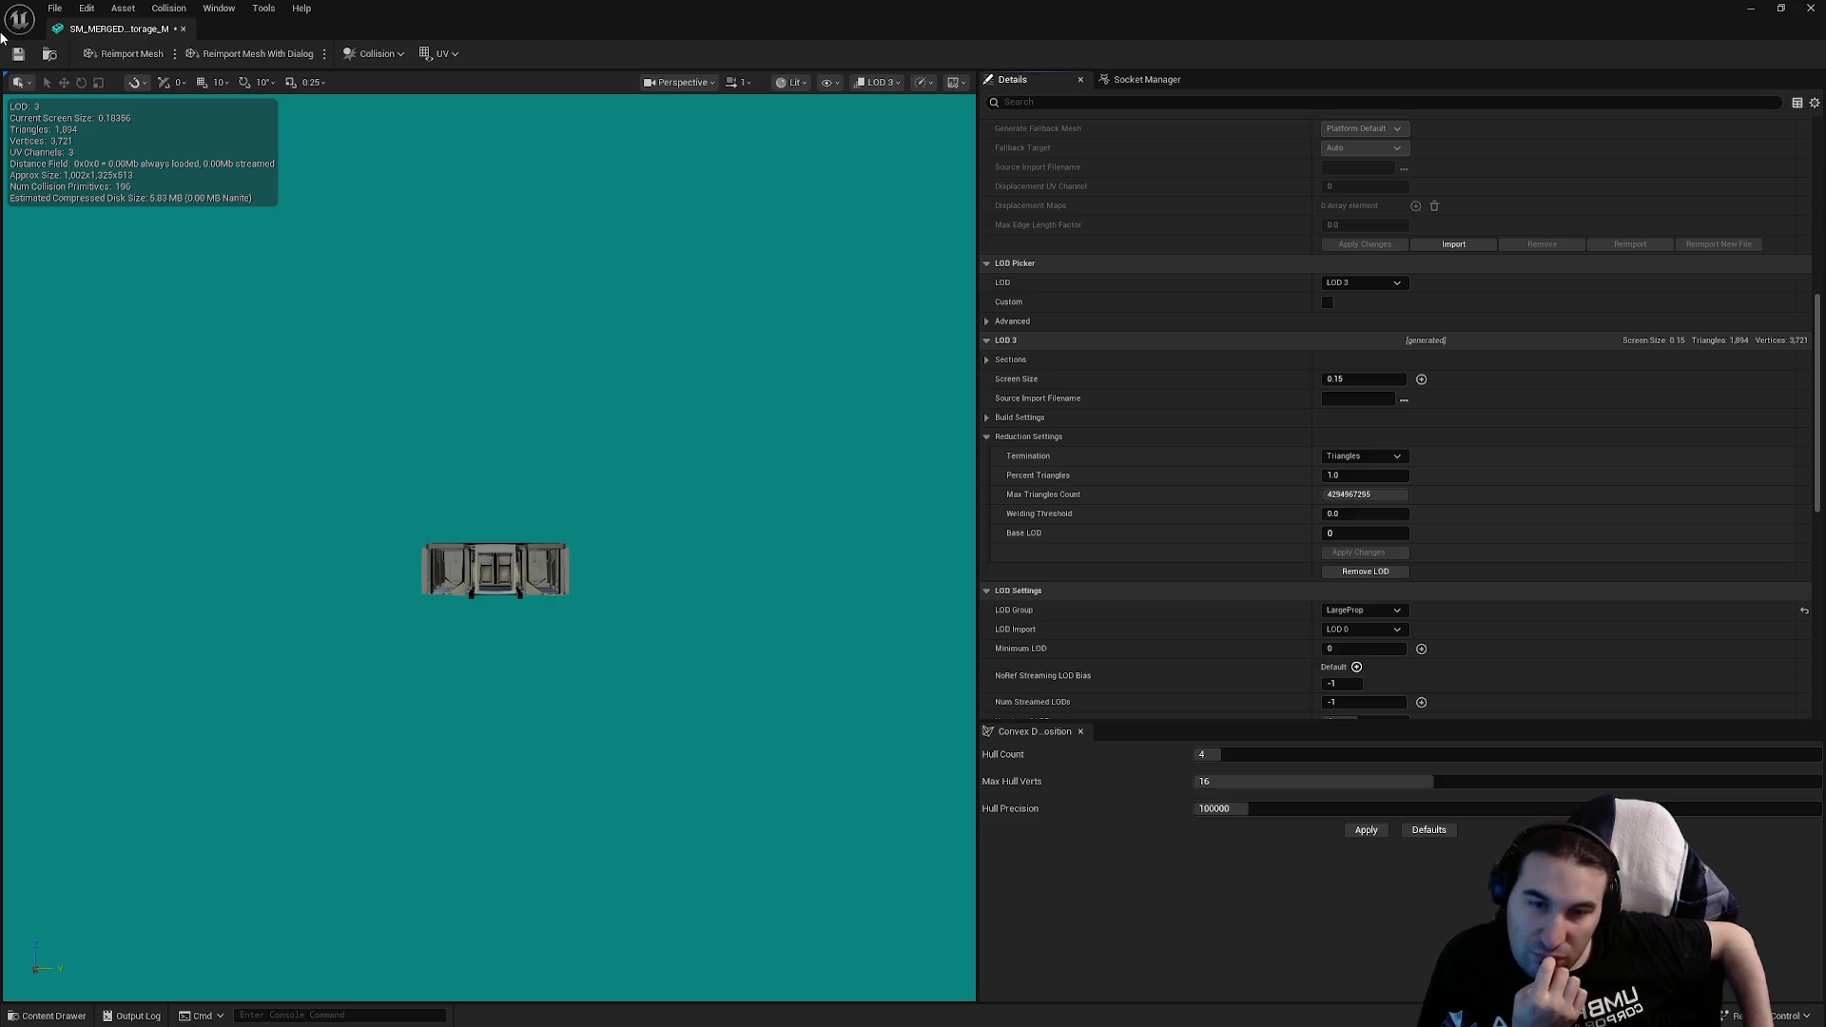
{"action": "left_click", "coordinate": [18, 54]}
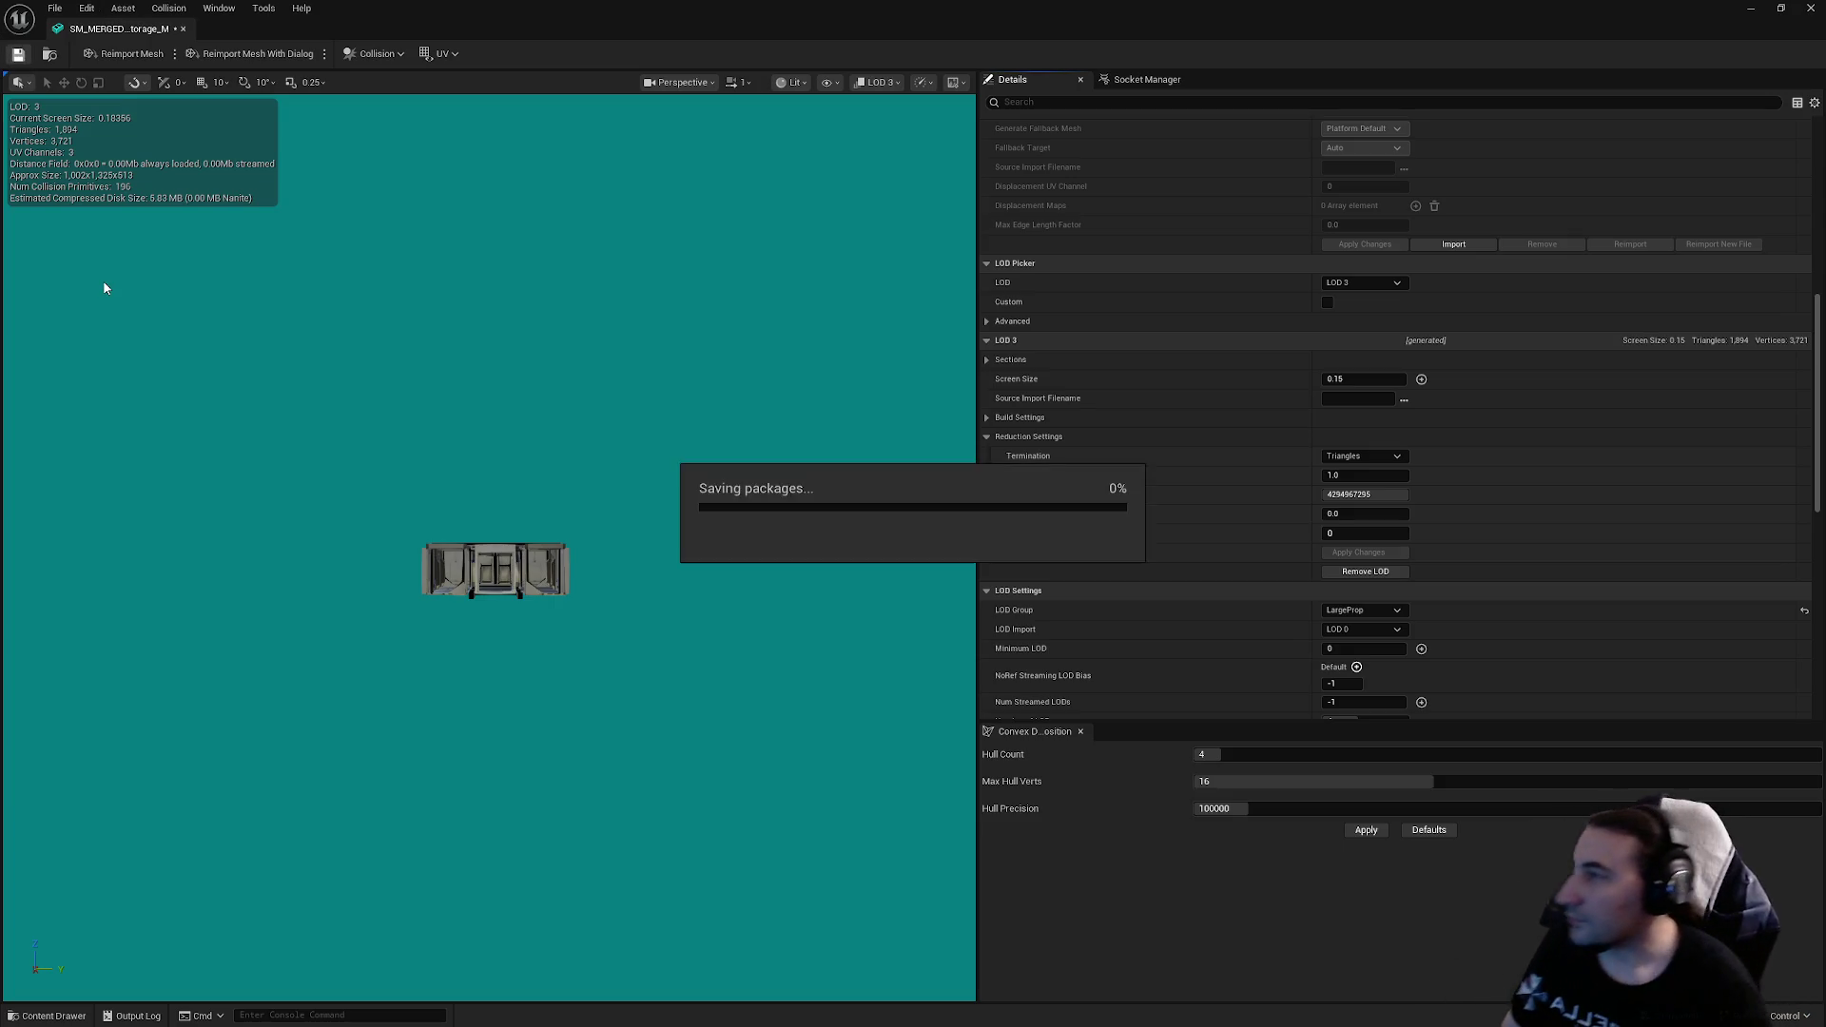
Step: Pan and zoom around the storage mesh to inspect its new LODs
{"action": "scroll", "coordinate": [1228, 477], "scroll_direction": "down", "scroll_amount": 3}
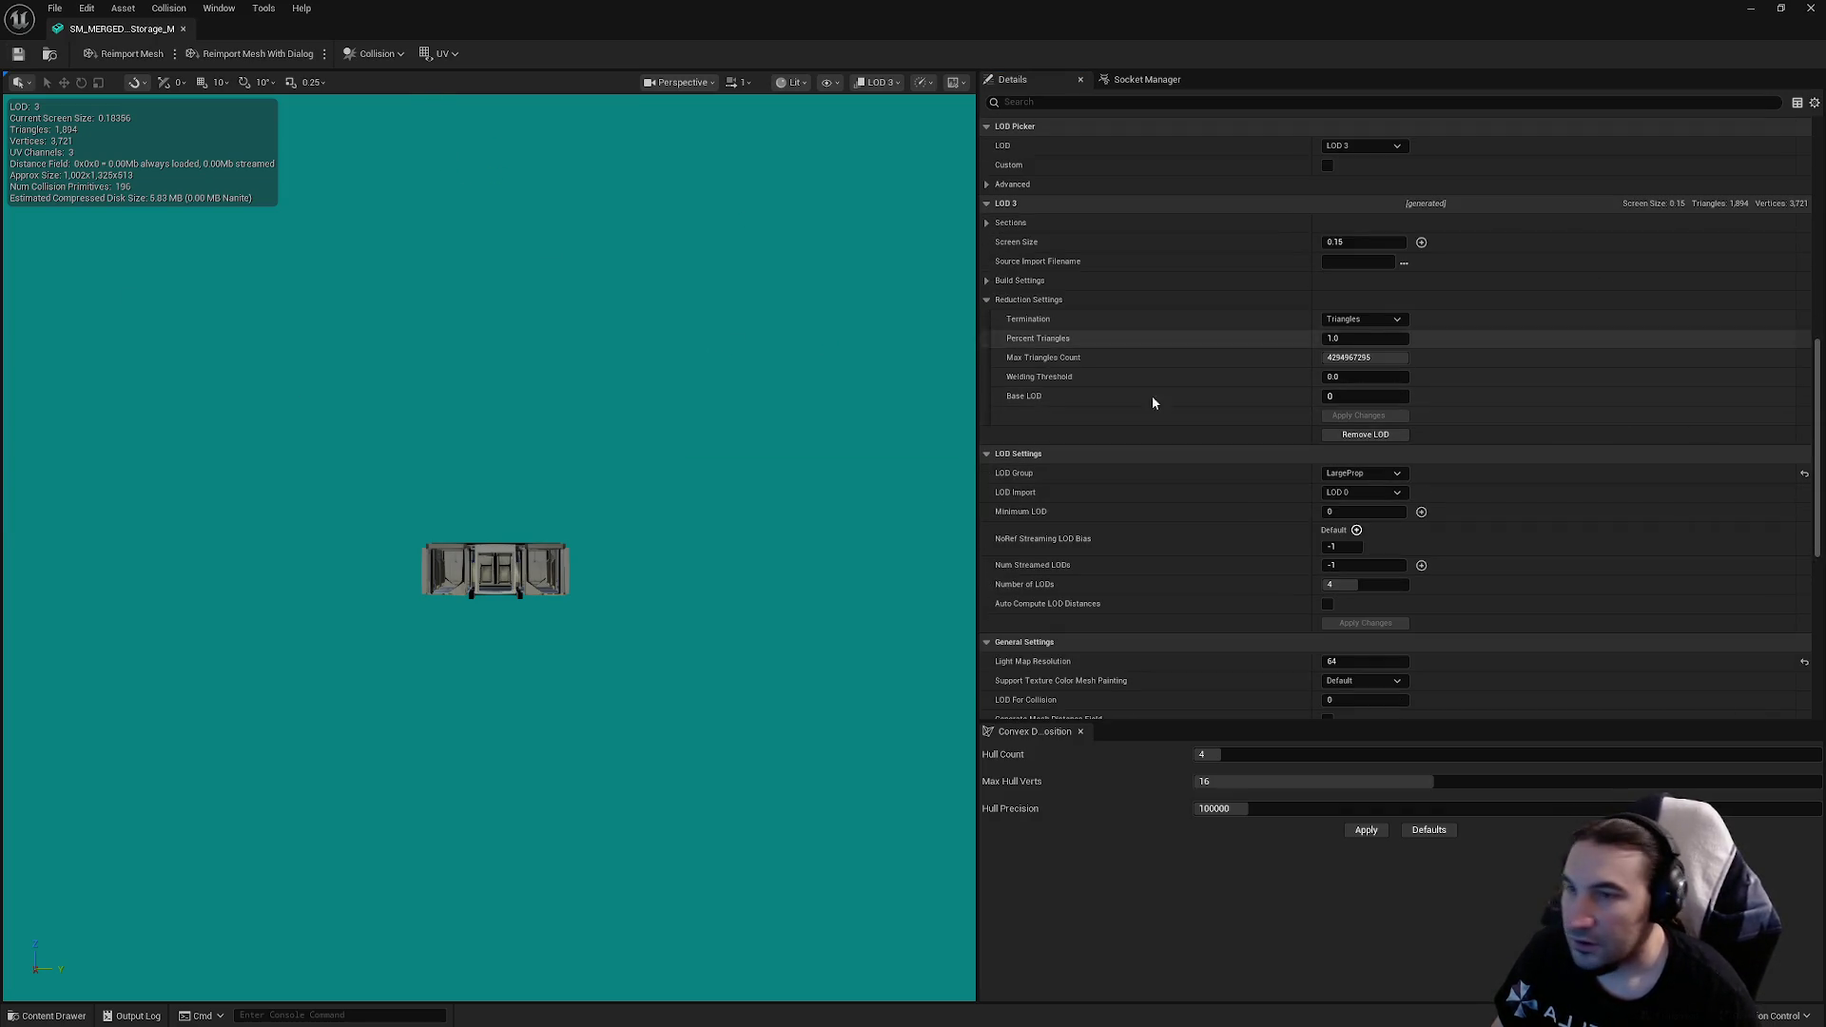
{"action": "scroll", "coordinate": [1184, 451], "scroll_direction": "down", "scroll_amount": 9}
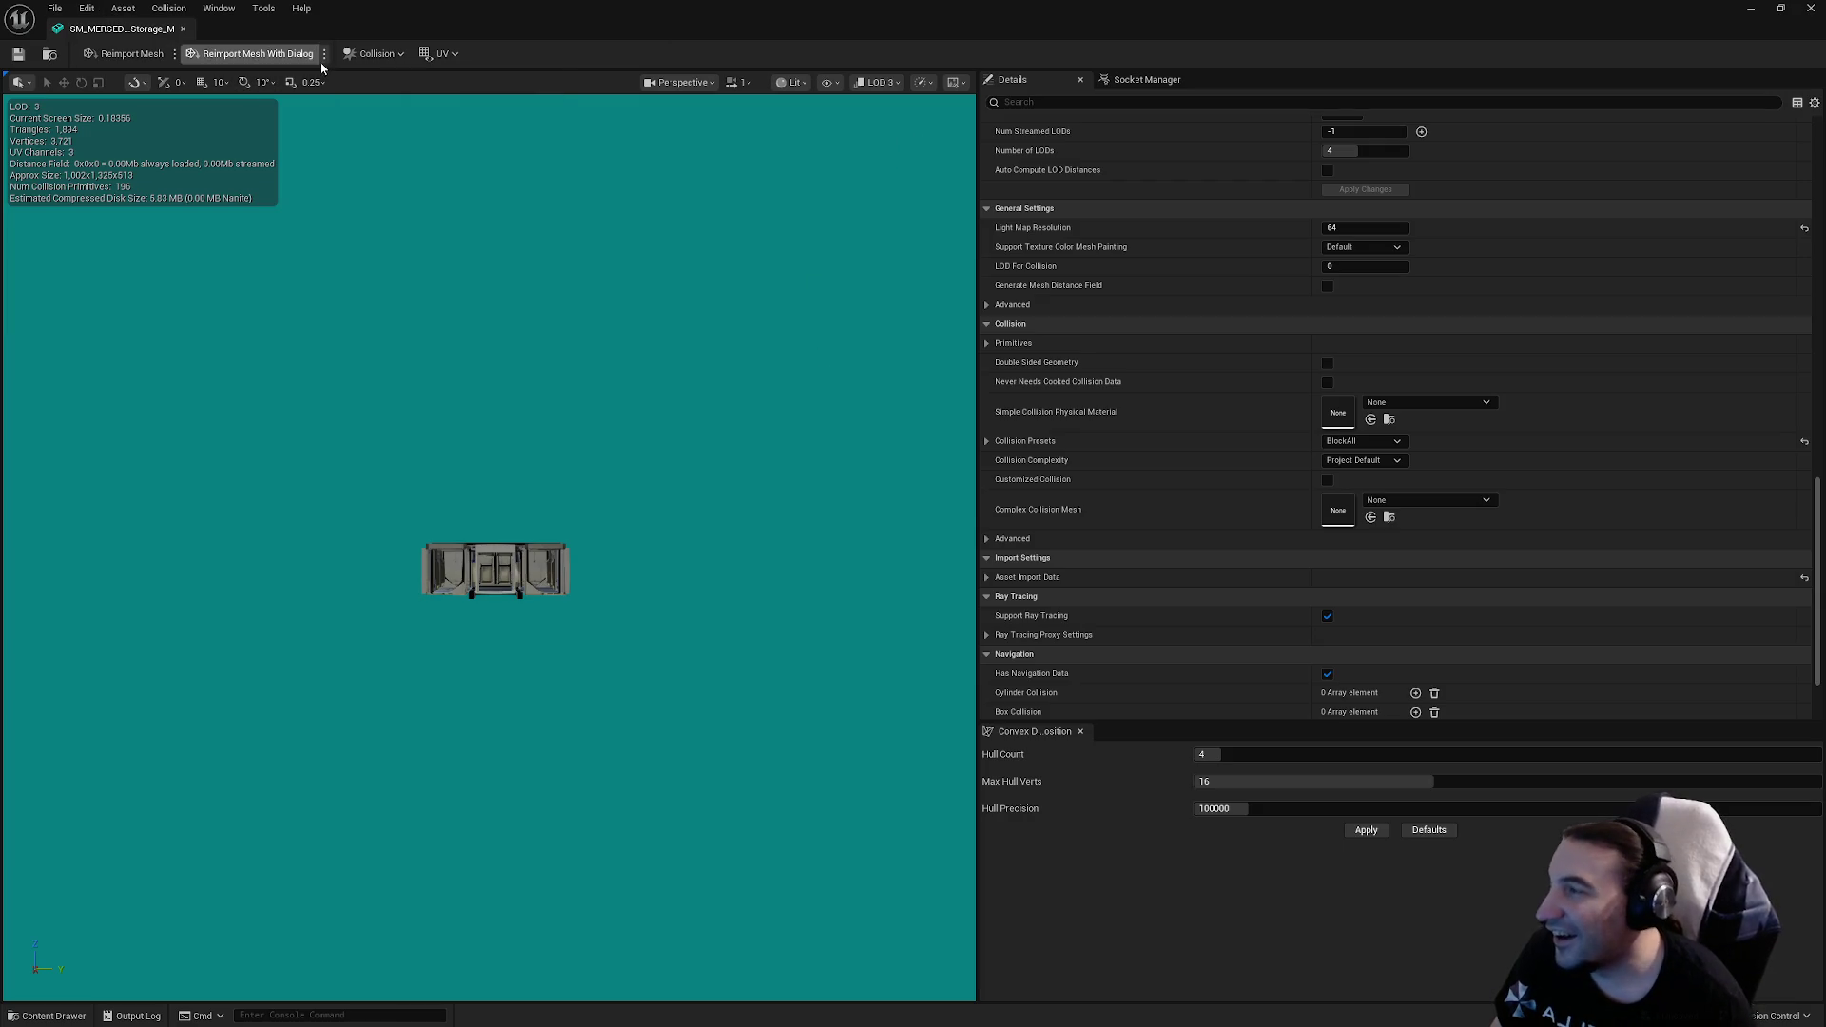
{"action": "left_click_drag", "start_coordinate": [255, 115], "coordinate": [299, 78]}
{"action": "left_click_drag", "start_coordinate": [489, 533], "coordinate": [489, 448]}
{"action": "scroll", "coordinate": [1509, 381], "scroll_direction": "up", "scroll_amount": 4}
{"action": "scroll", "coordinate": [1432, 436], "scroll_direction": "up", "scroll_amount": 3}
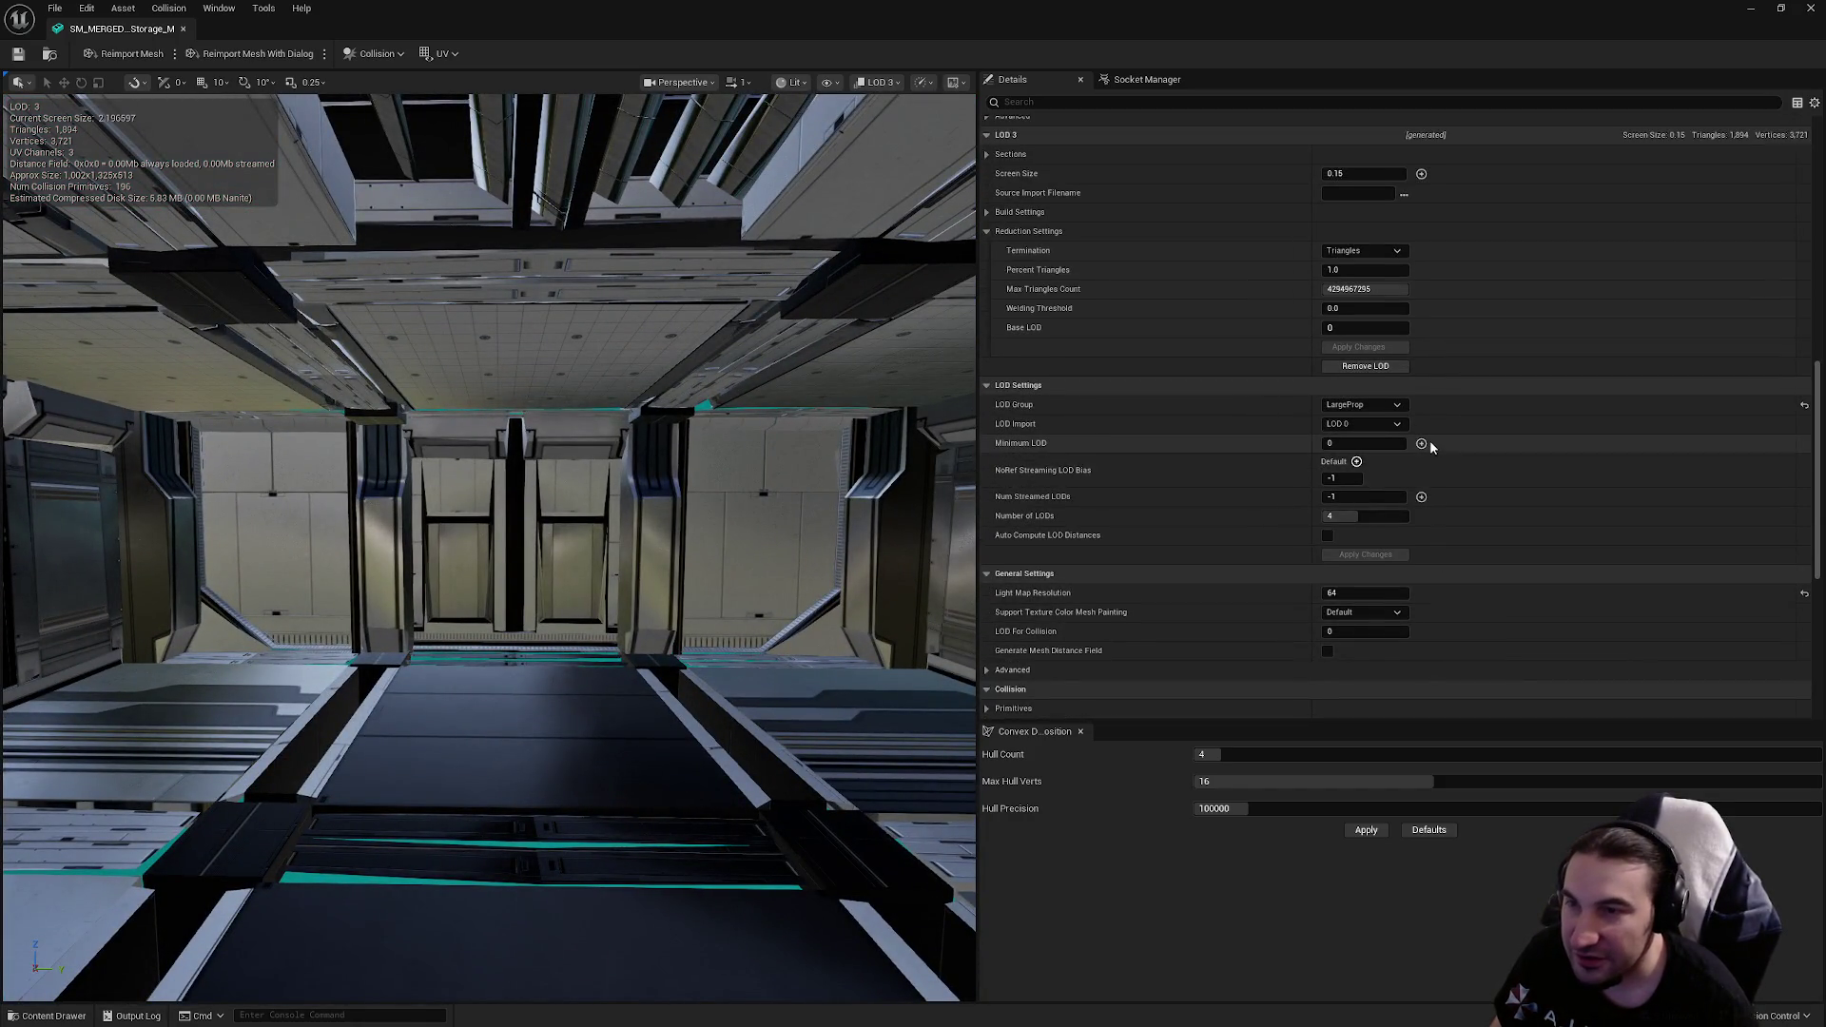
{"action": "scroll", "coordinate": [1403, 453], "scroll_direction": "up", "scroll_amount": 7}
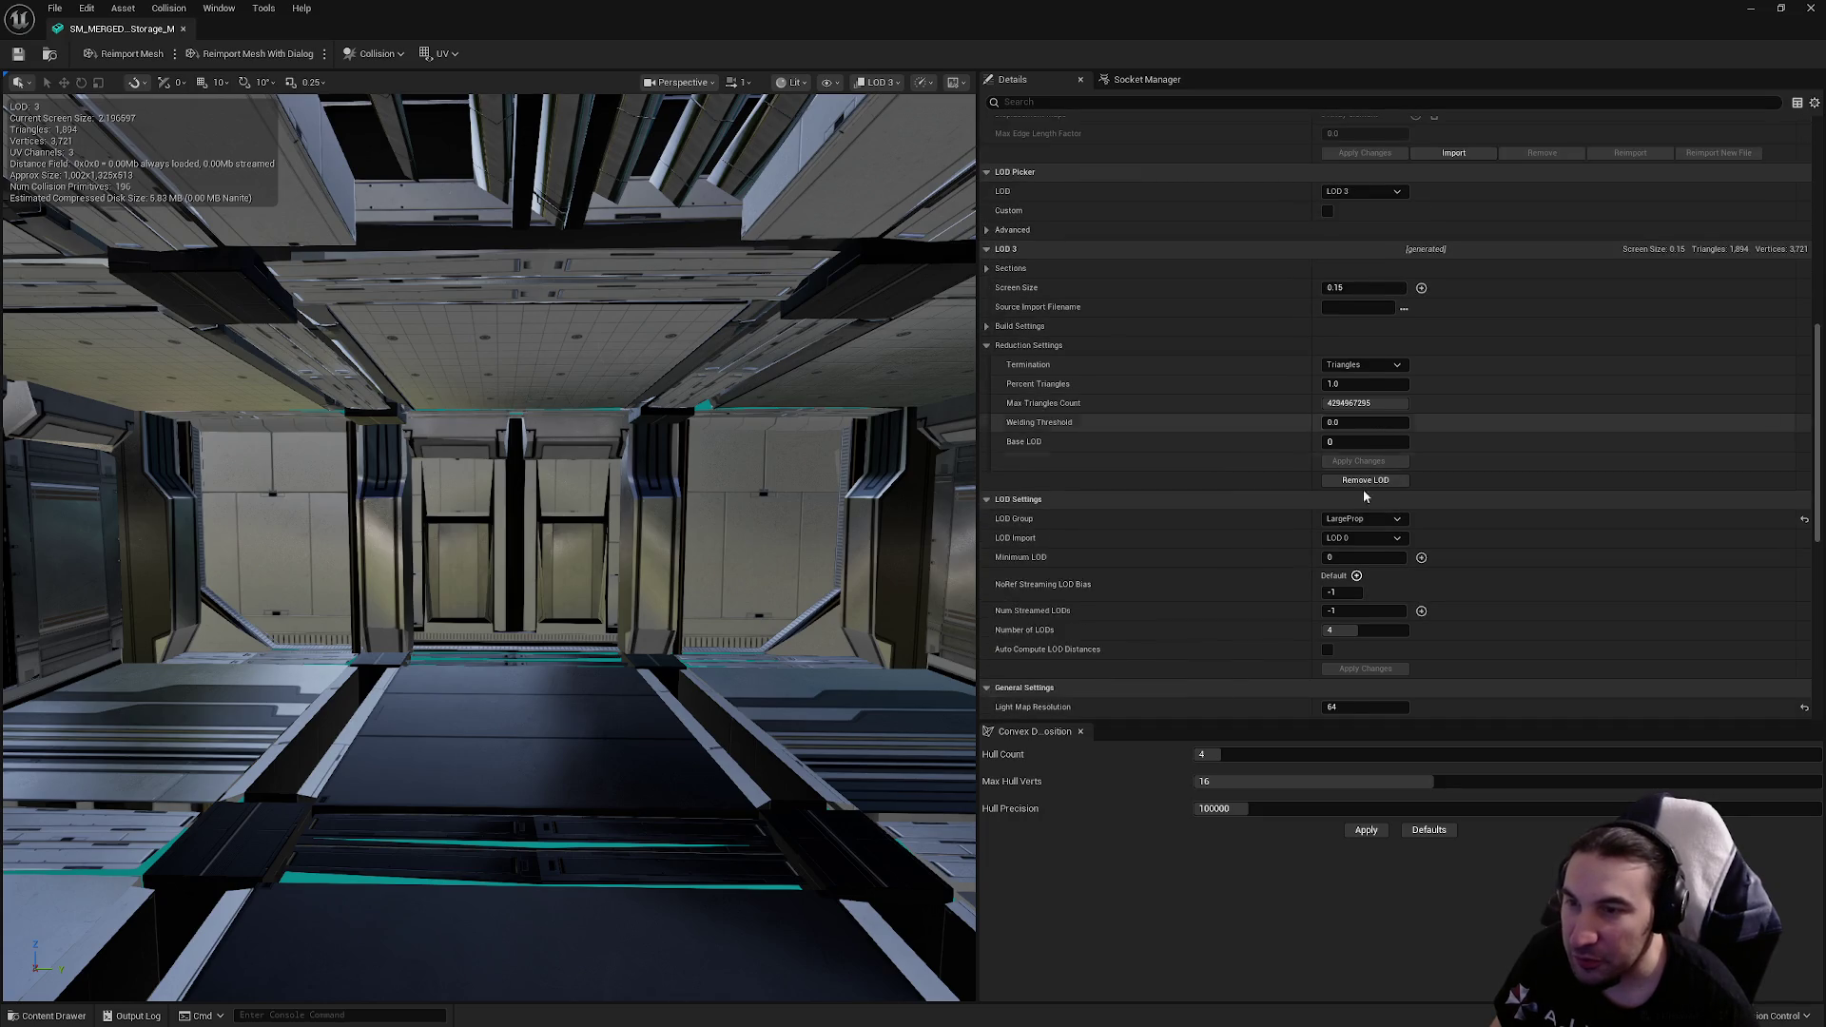
{"action": "scroll", "coordinate": [1414, 528], "scroll_direction": "up", "scroll_amount": 4}
Step: Set the preview back to LOD Auto, frame the mesh, and close the mesh editor
{"action": "left_click", "coordinate": [1362, 533]}
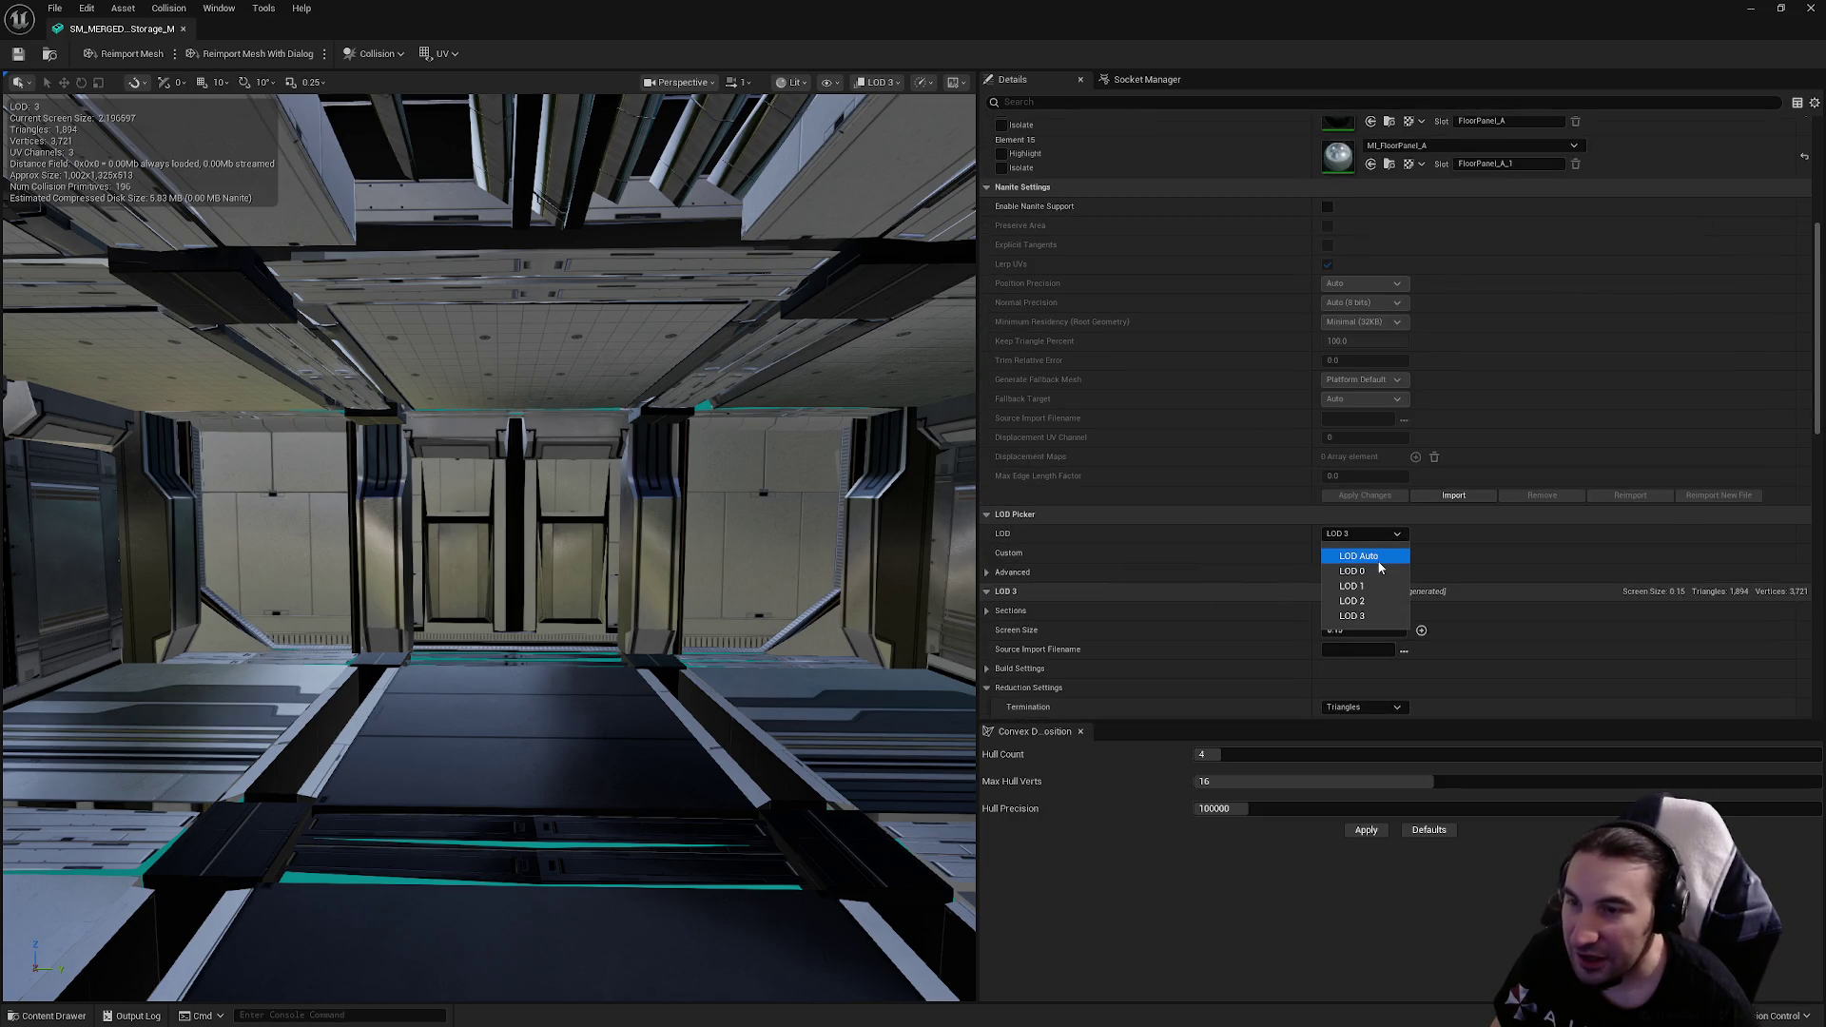
{"action": "left_click", "coordinate": [1360, 549]}
{"action": "key", "text": "f"}
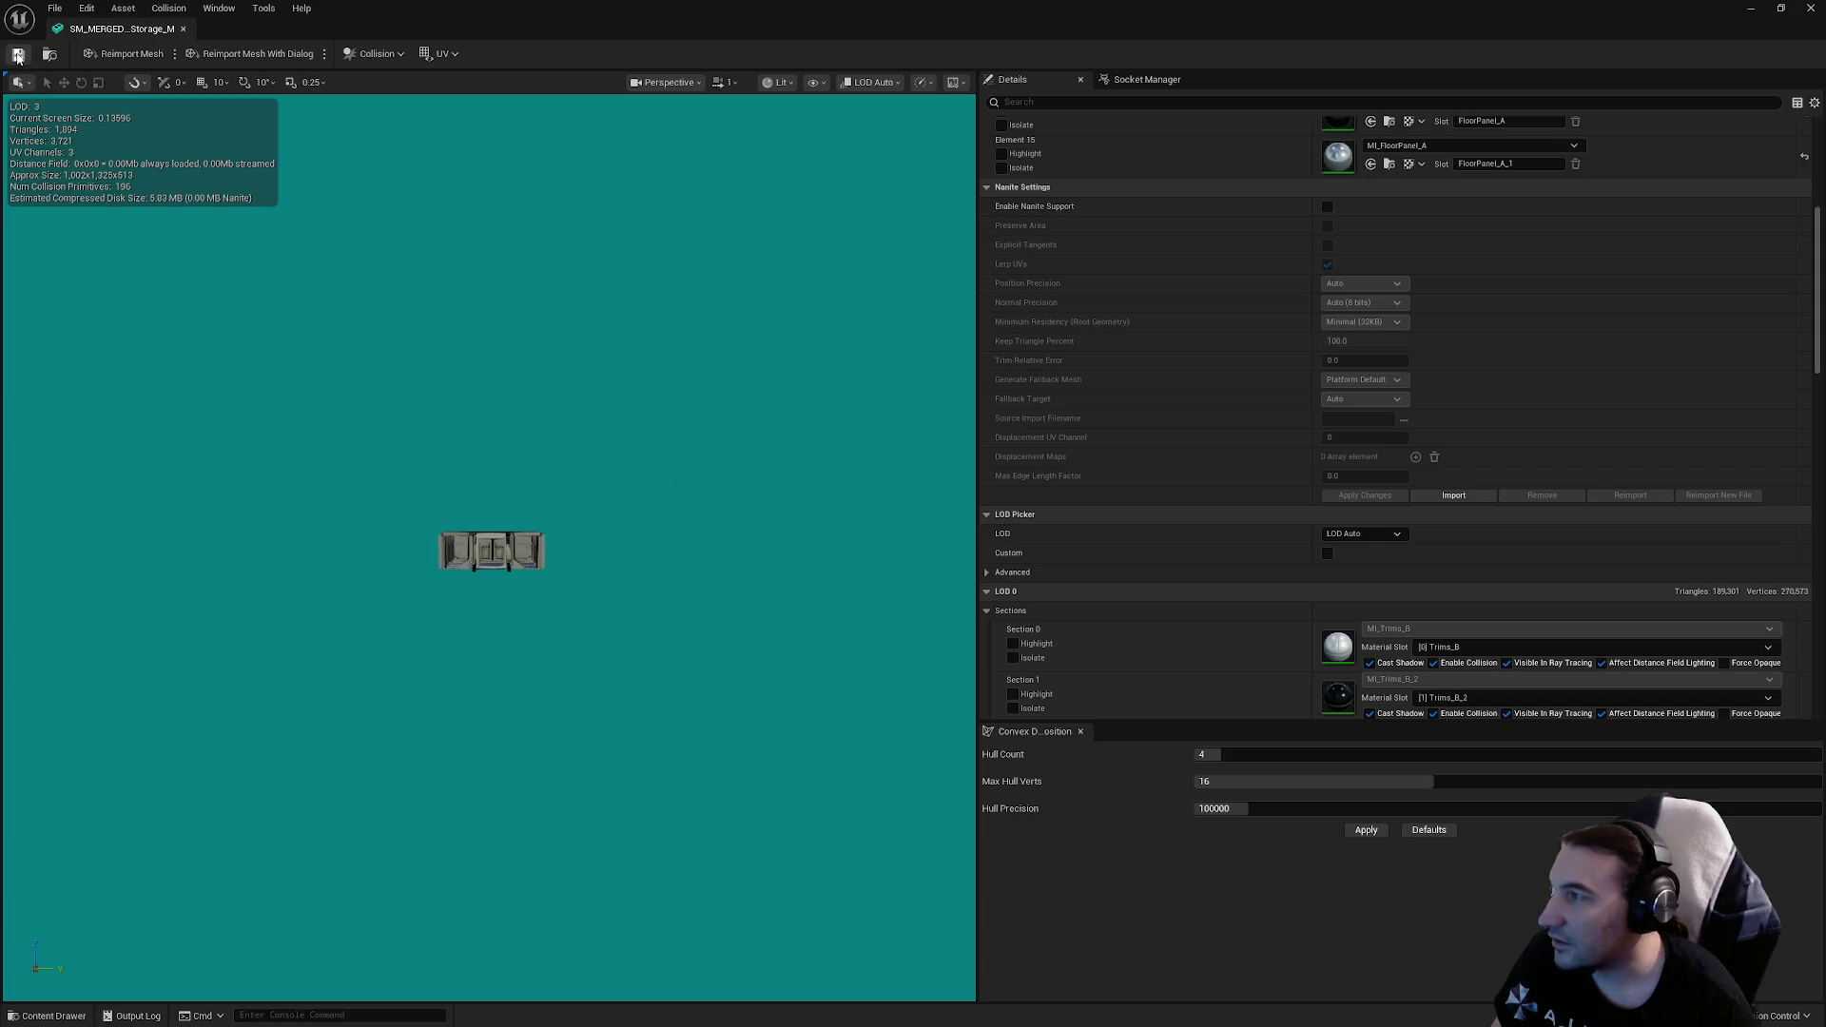
{"action": "left_click", "coordinate": [1804, 11]}
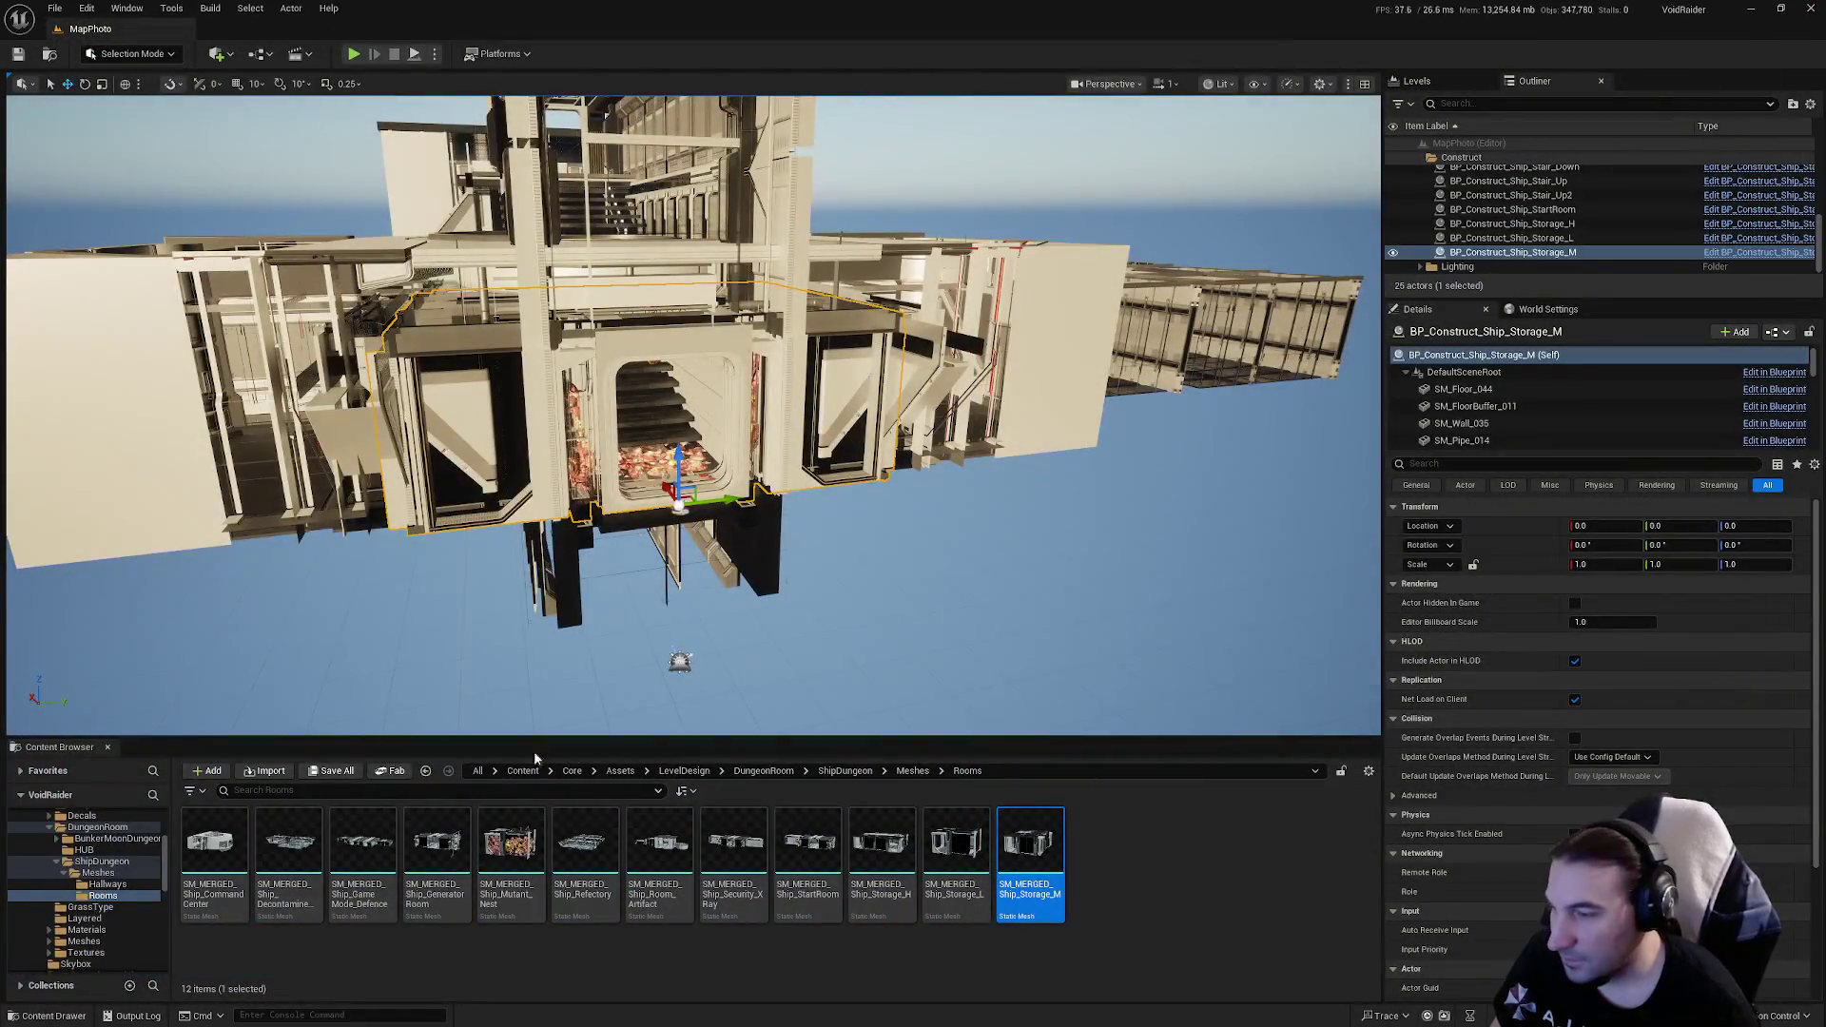
{"action": "key", "text": "ctrl+shift+s"}
{"action": "left_click", "coordinate": [1050, 679]}
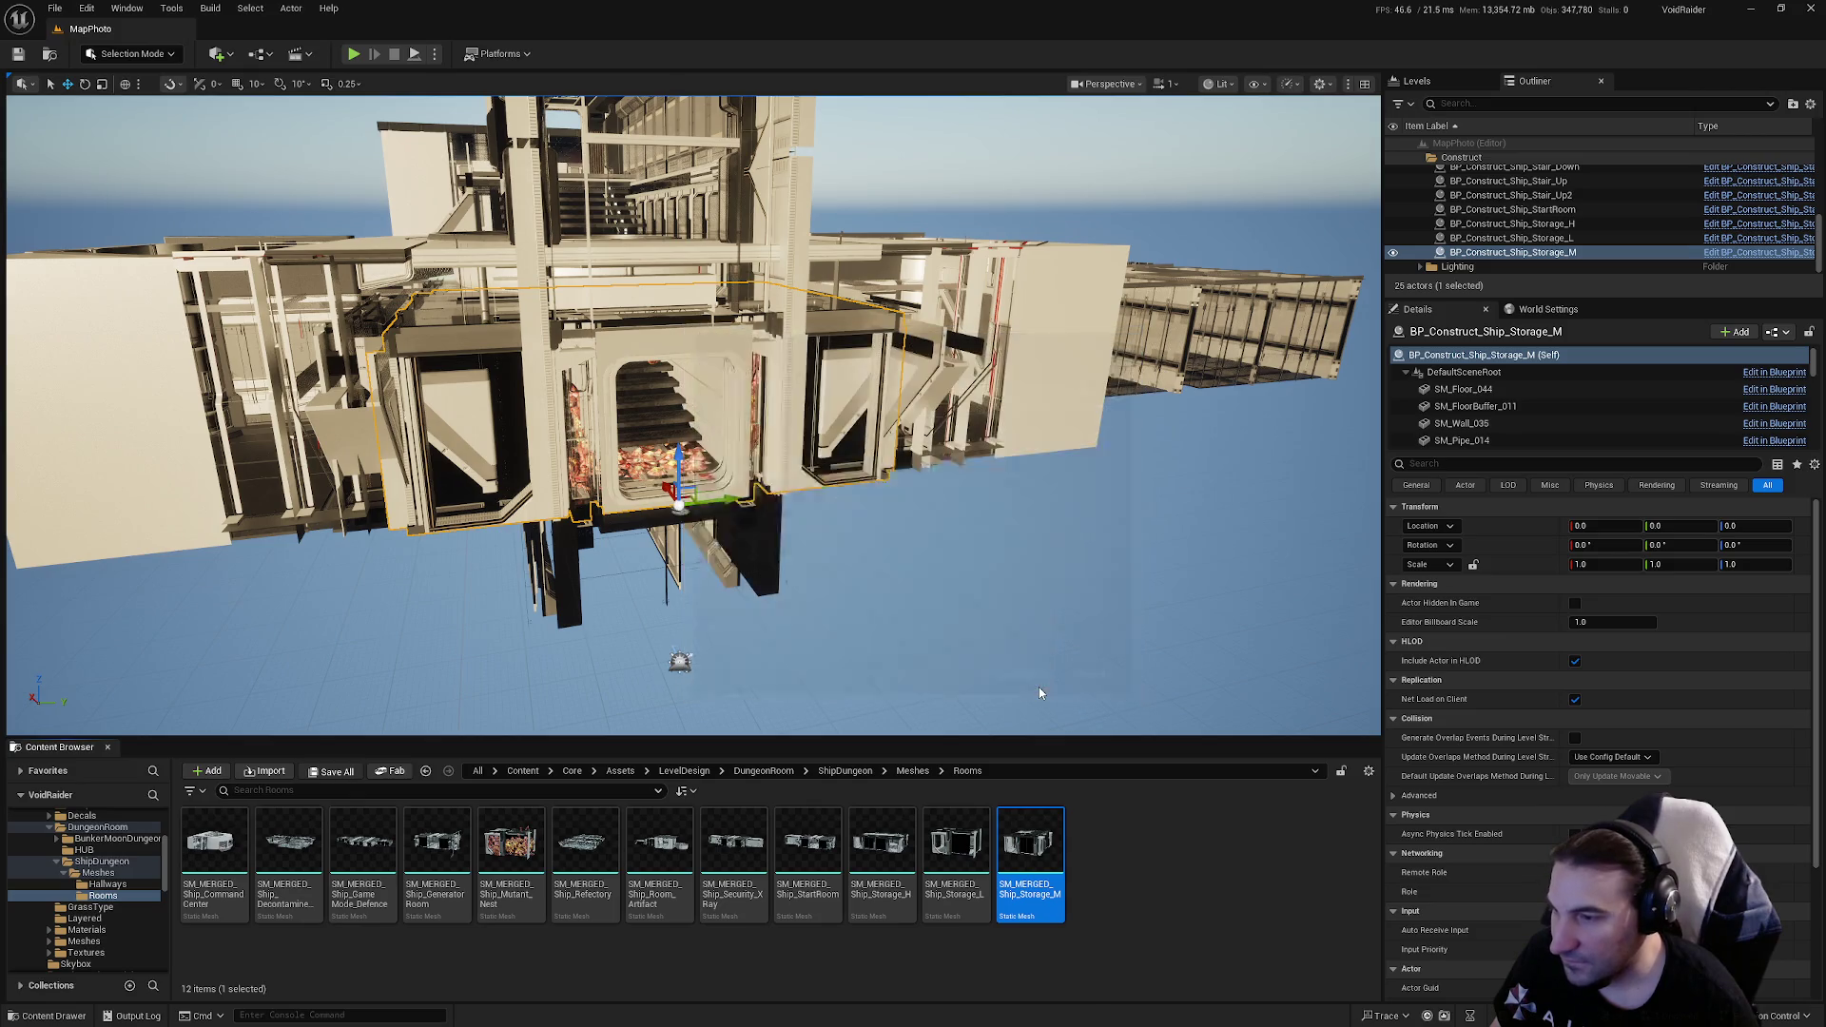
{"action": "key", "text": "f"}
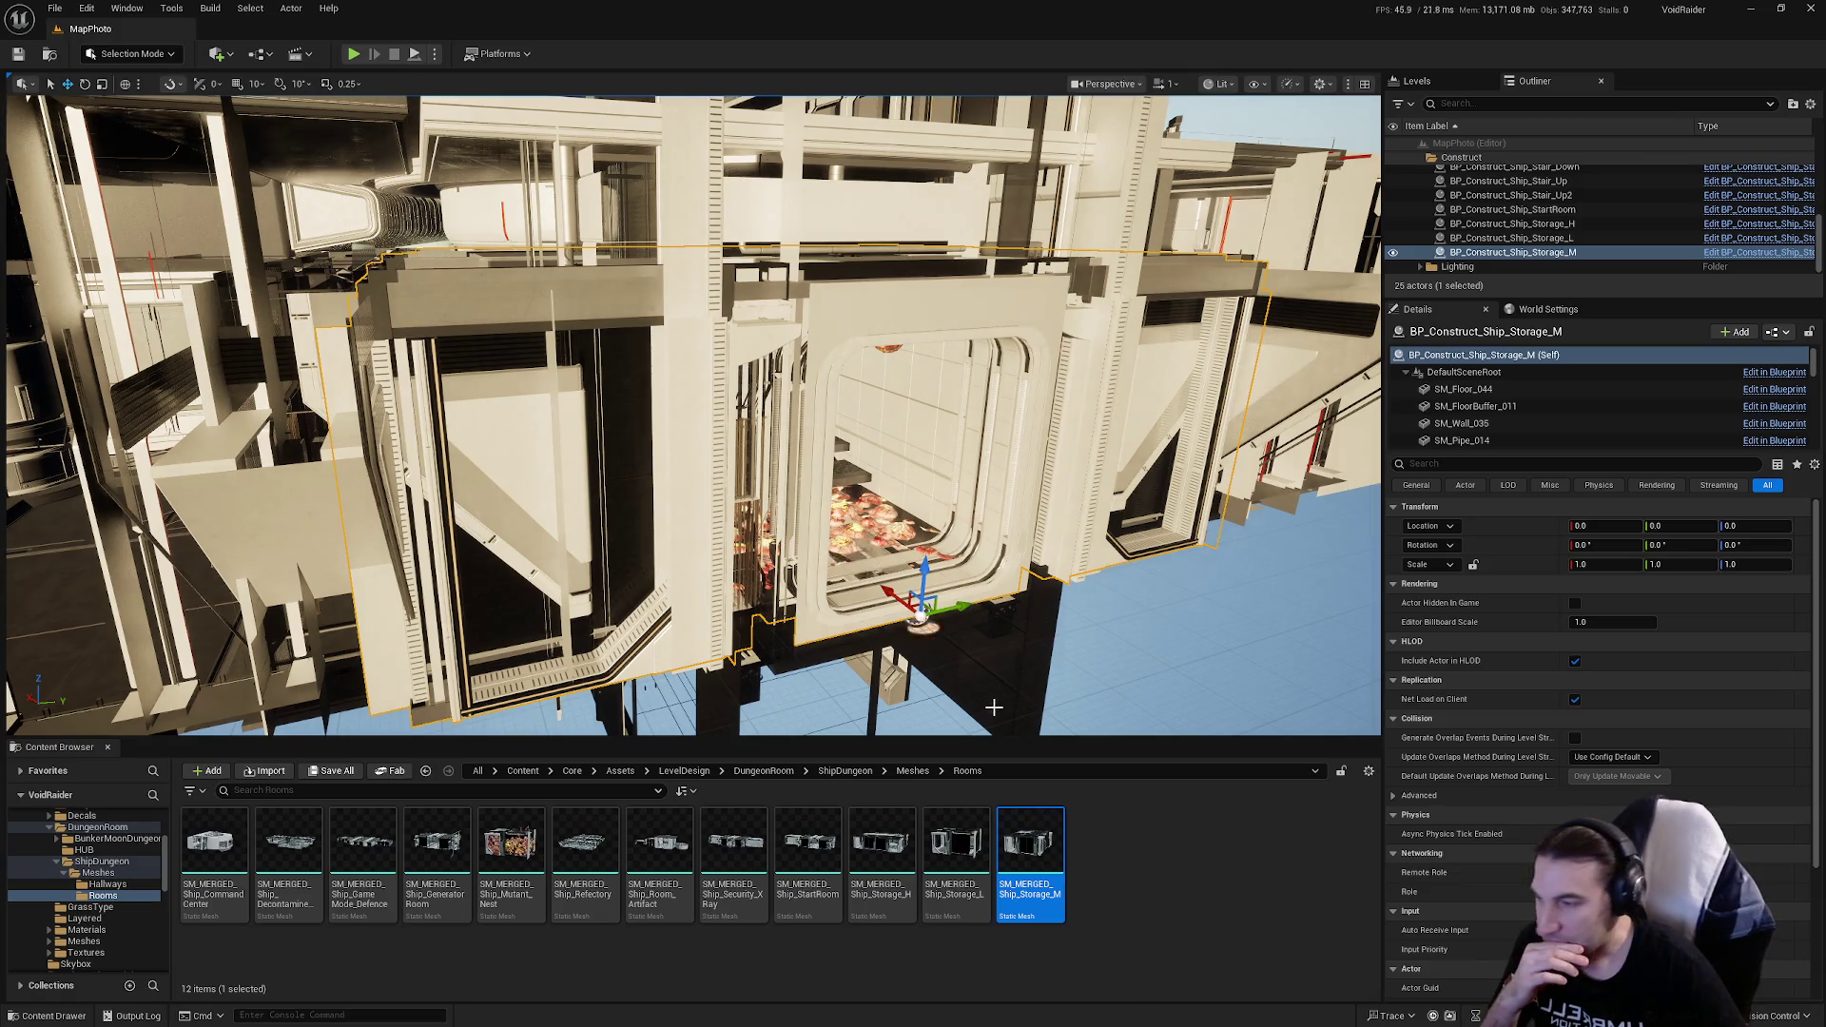
{"action": "mouse_move", "coordinate": [751, 816]}
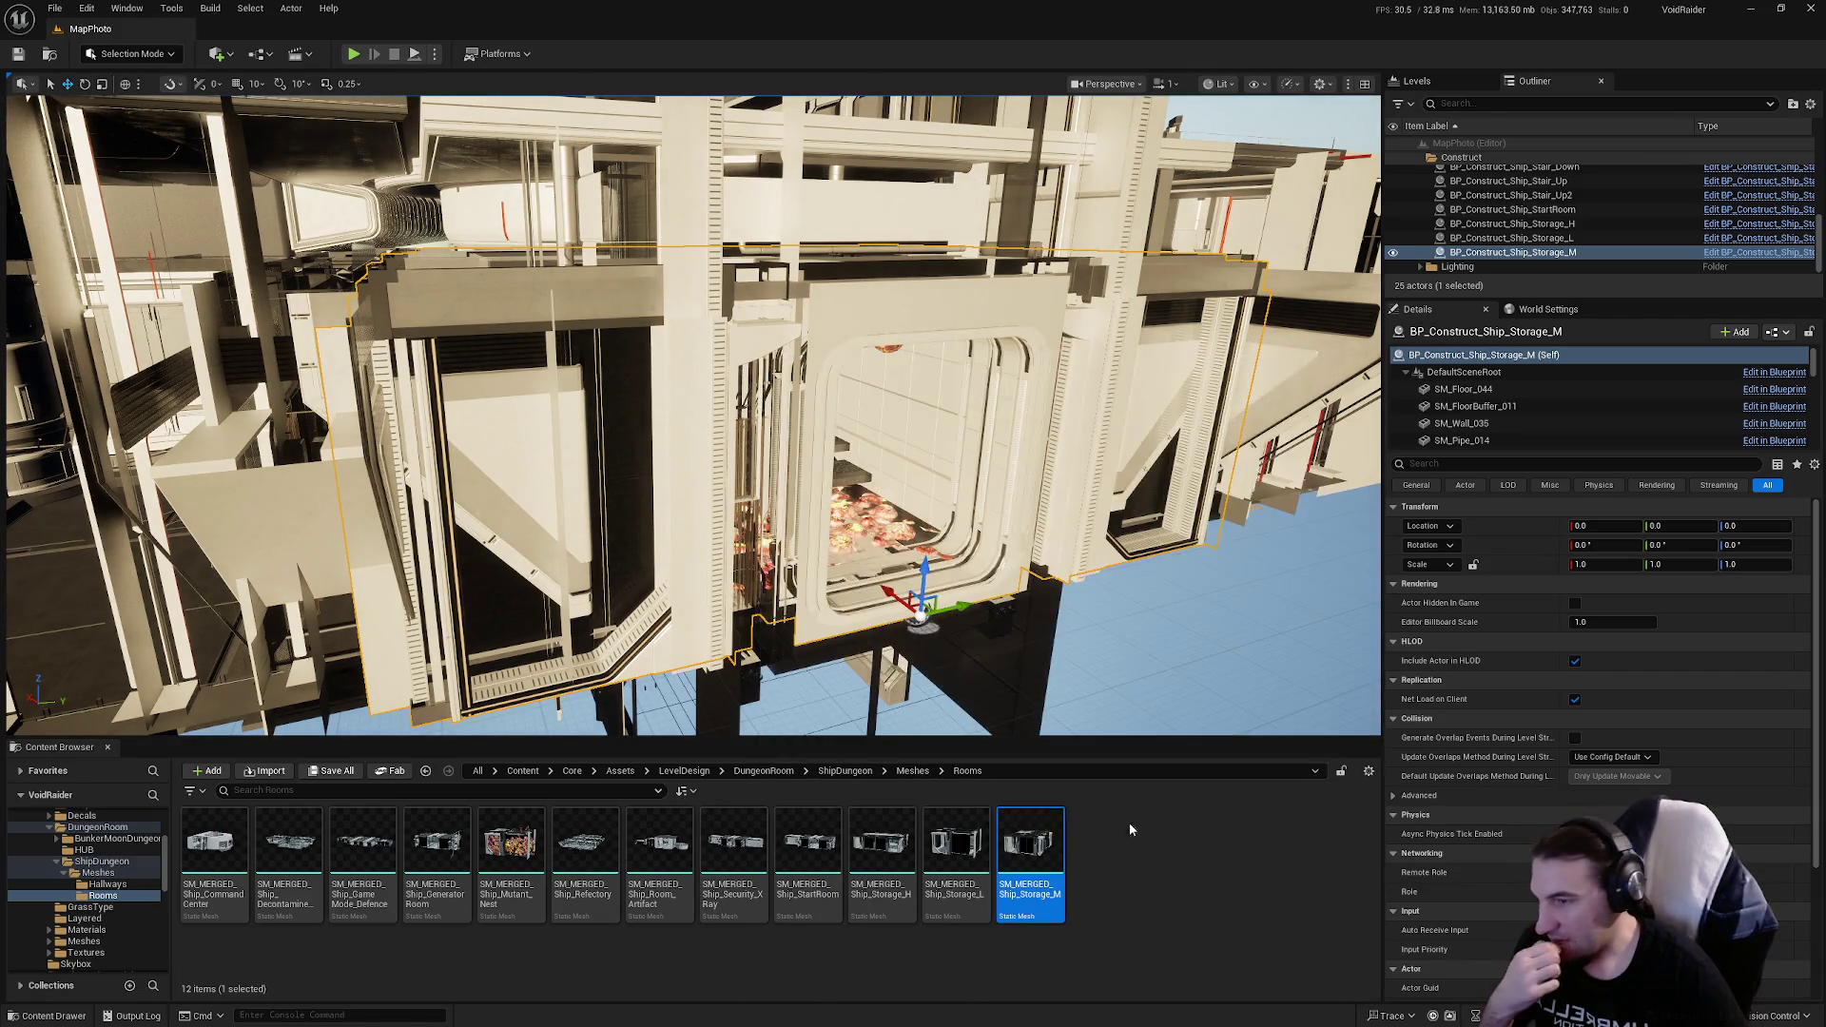
{"action": "double_click", "coordinate": [1047, 881]}
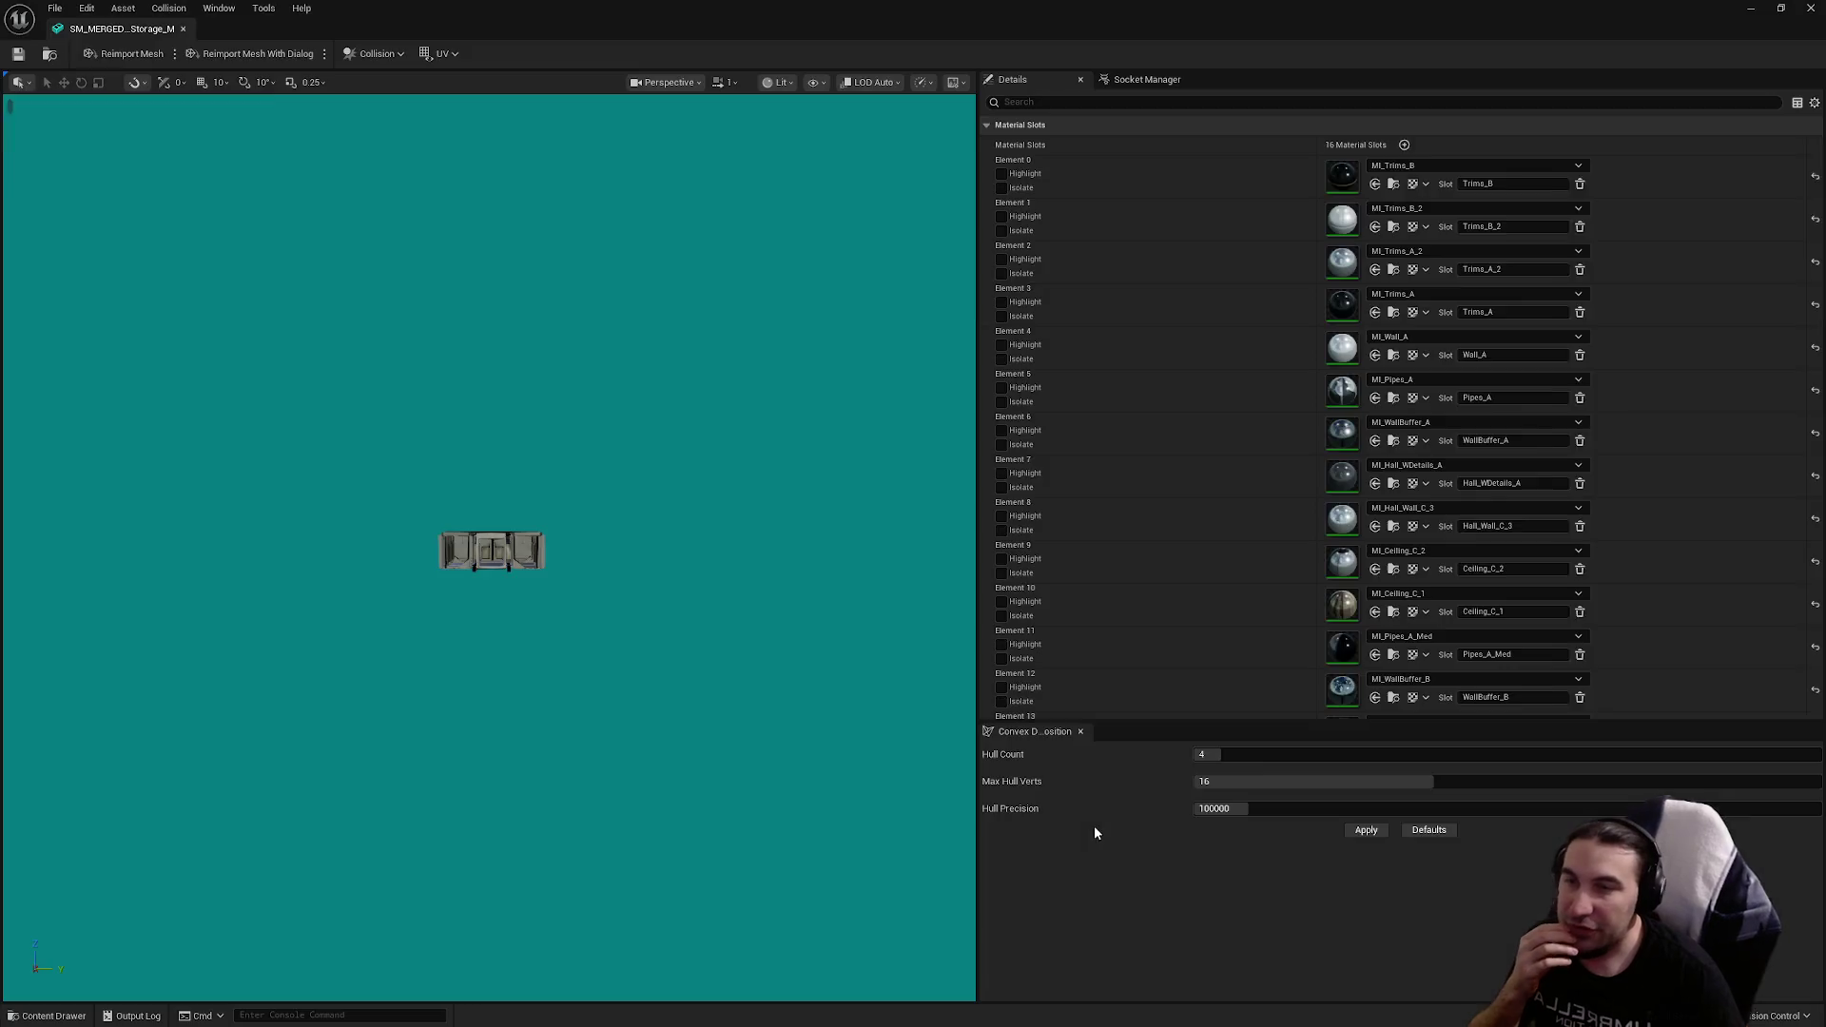
{"action": "left_click_drag", "start_coordinate": [1819, 214], "coordinate": [1819, 568]}
{"action": "left_click", "coordinate": [1812, 8]}
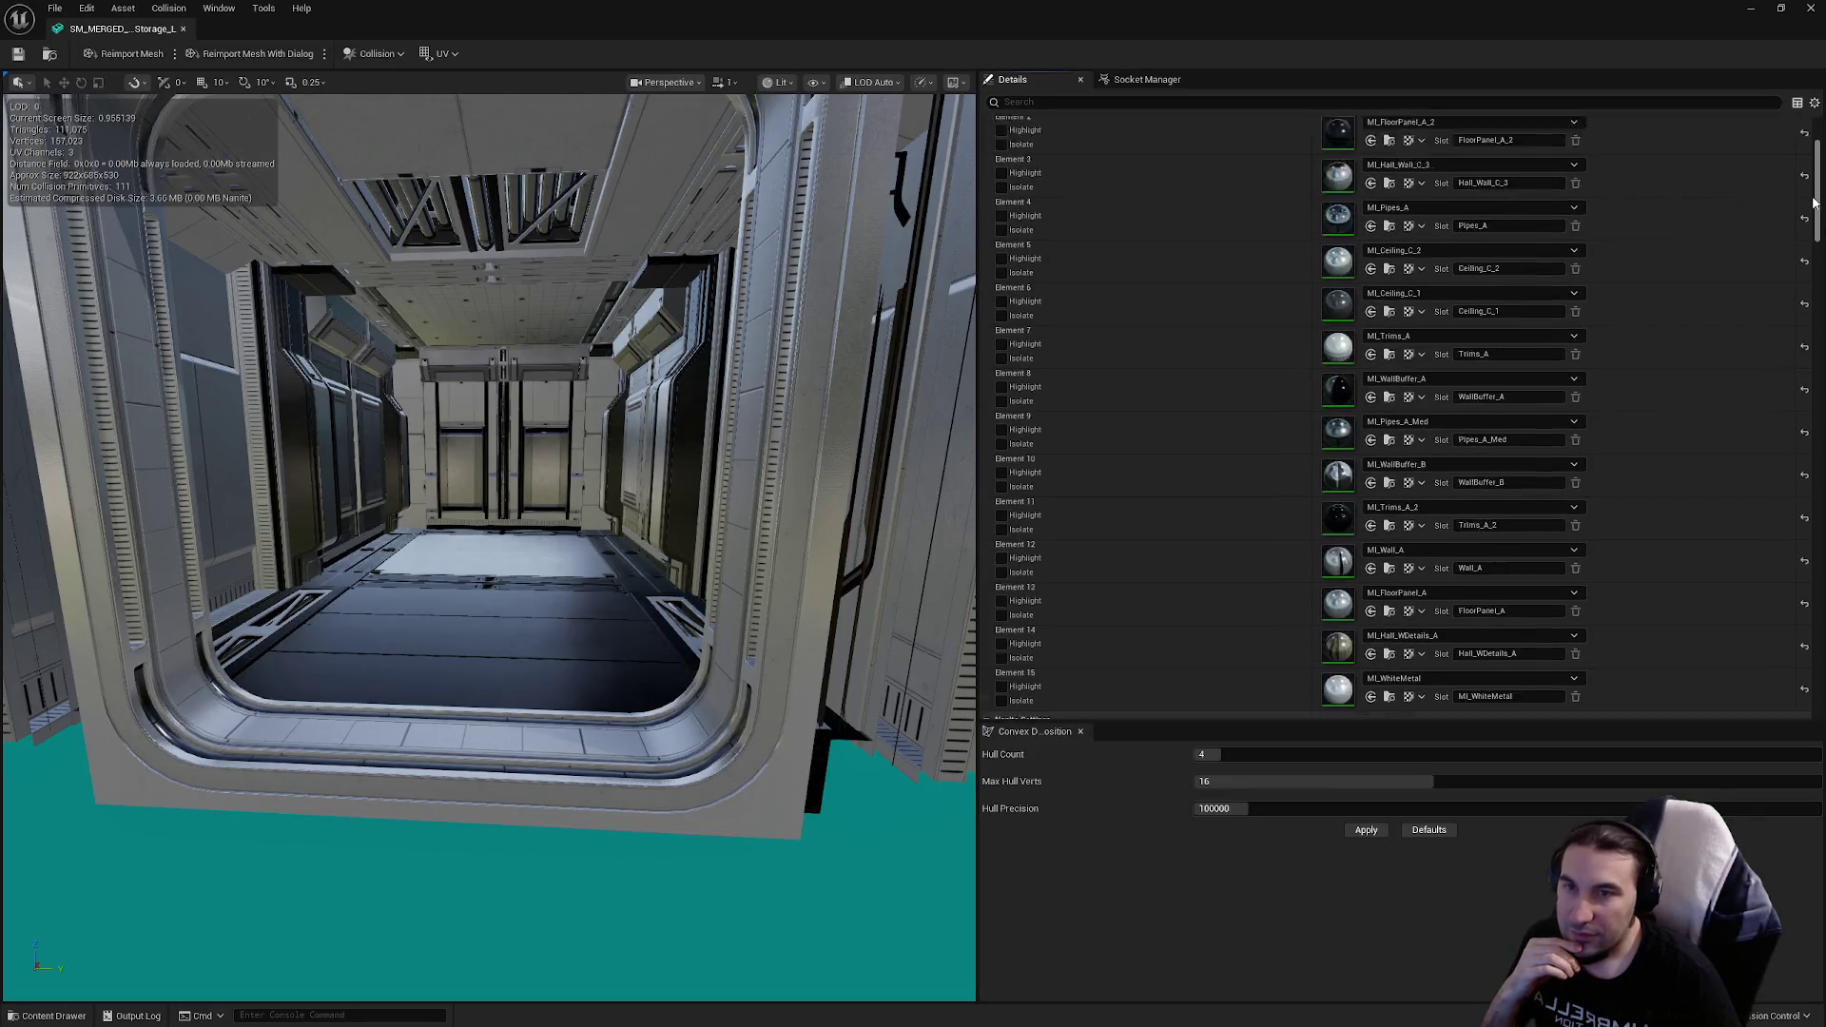
{"action": "scroll", "coordinate": [1807, 258], "scroll_direction": "up", "scroll_amount": 5}
{"action": "scroll", "coordinate": [1807, 259], "scroll_direction": "down", "scroll_amount": 10}
{"action": "scroll", "coordinate": [1785, 455], "scroll_direction": "down", "scroll_amount": 8}
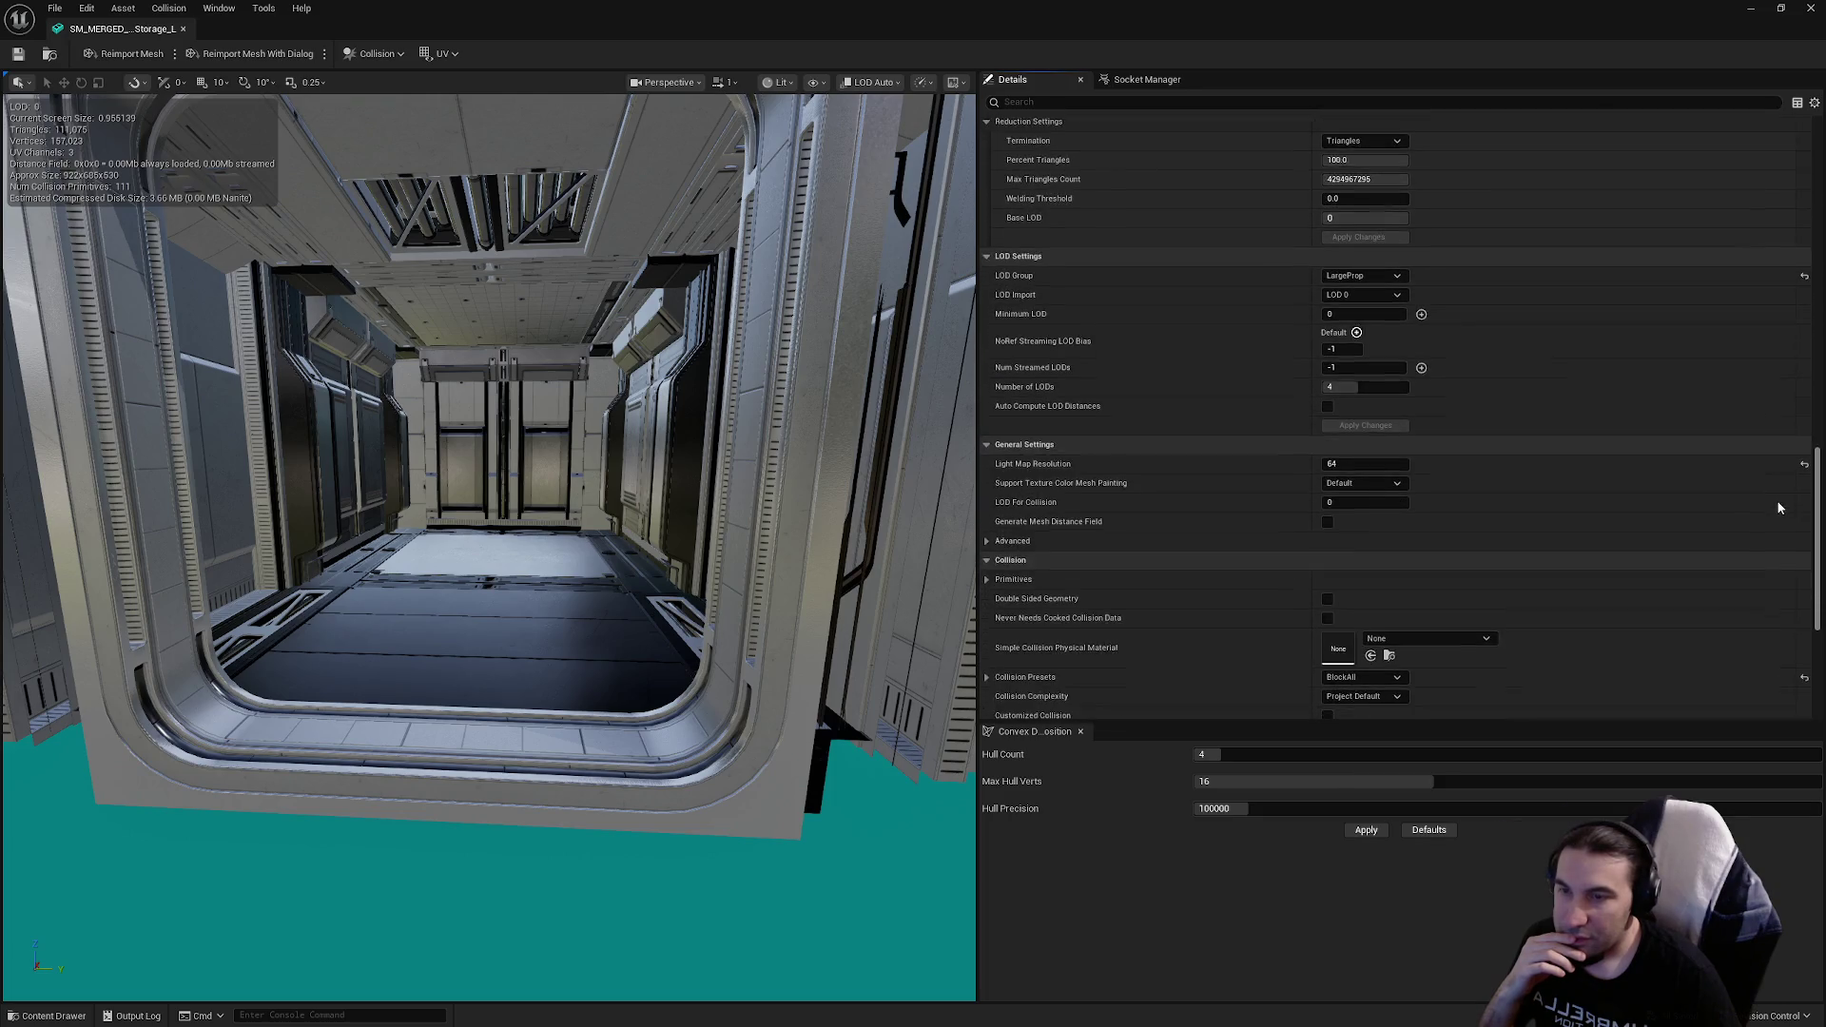
{"action": "scroll", "coordinate": [1780, 508], "scroll_direction": "down", "scroll_amount": 3}
{"action": "left_click", "coordinate": [1811, 7]}
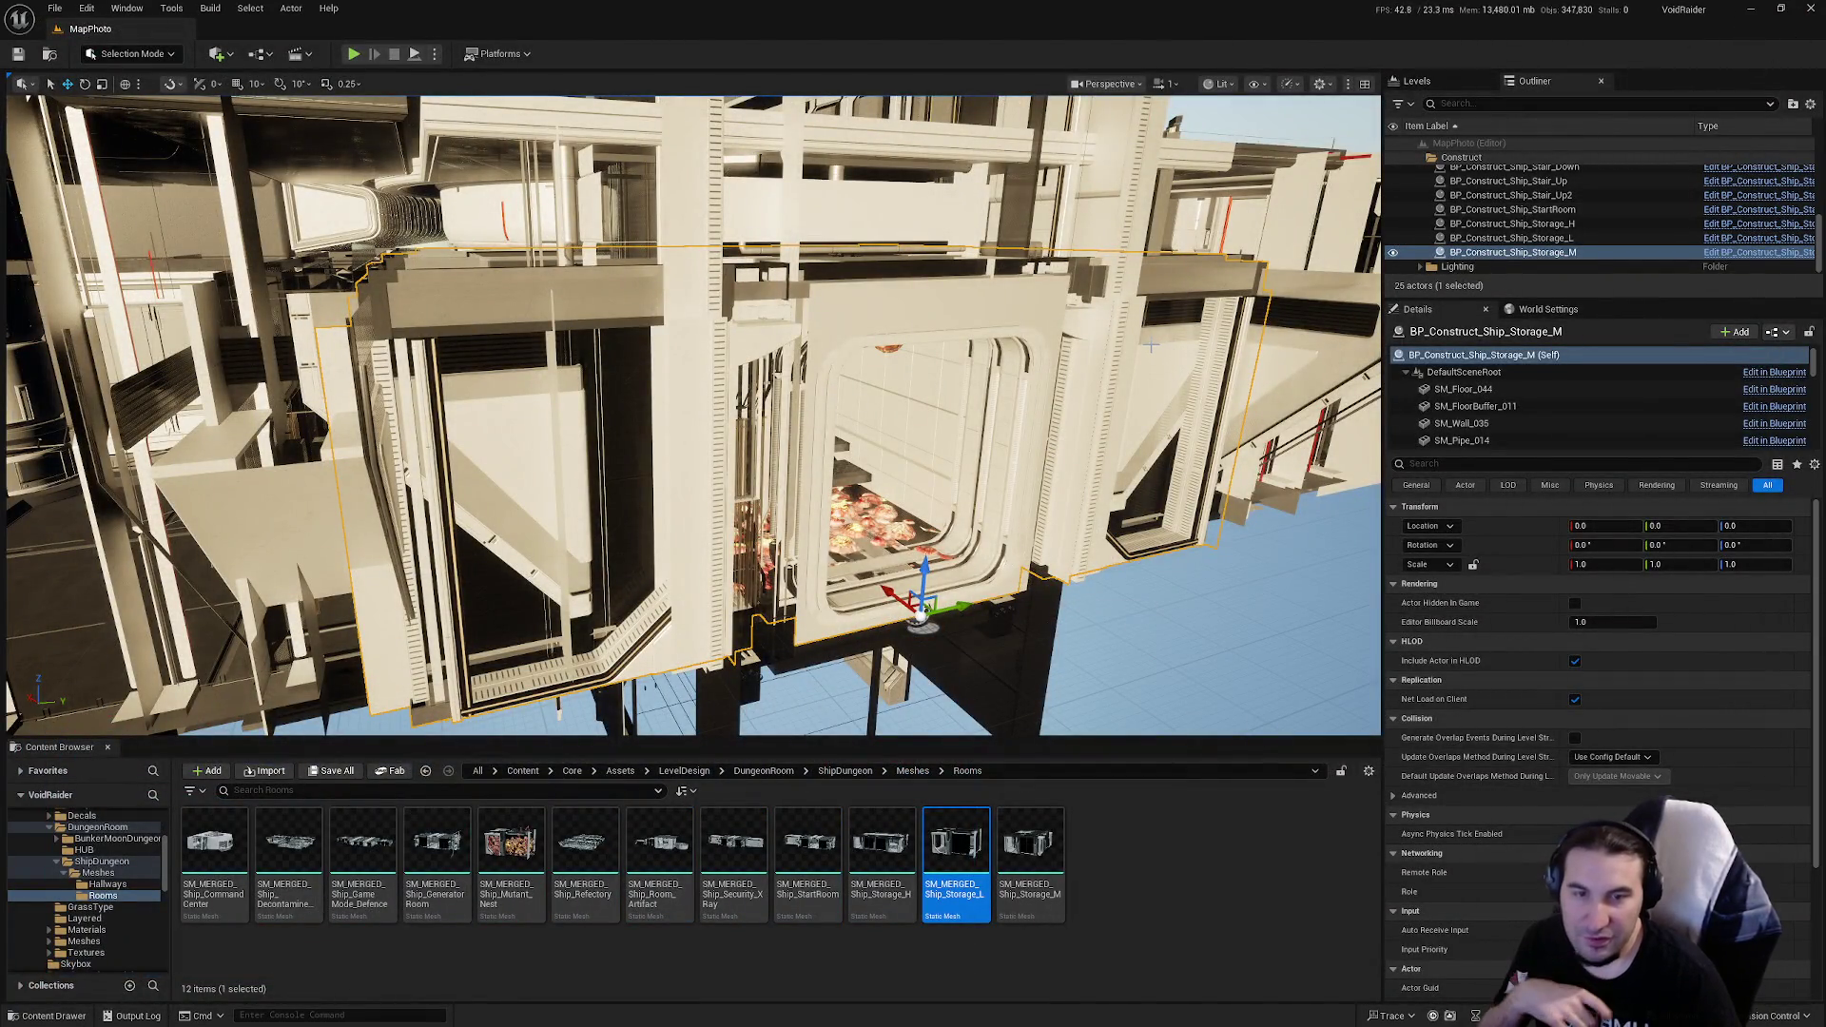
{"action": "left_click", "coordinate": [892, 853]}
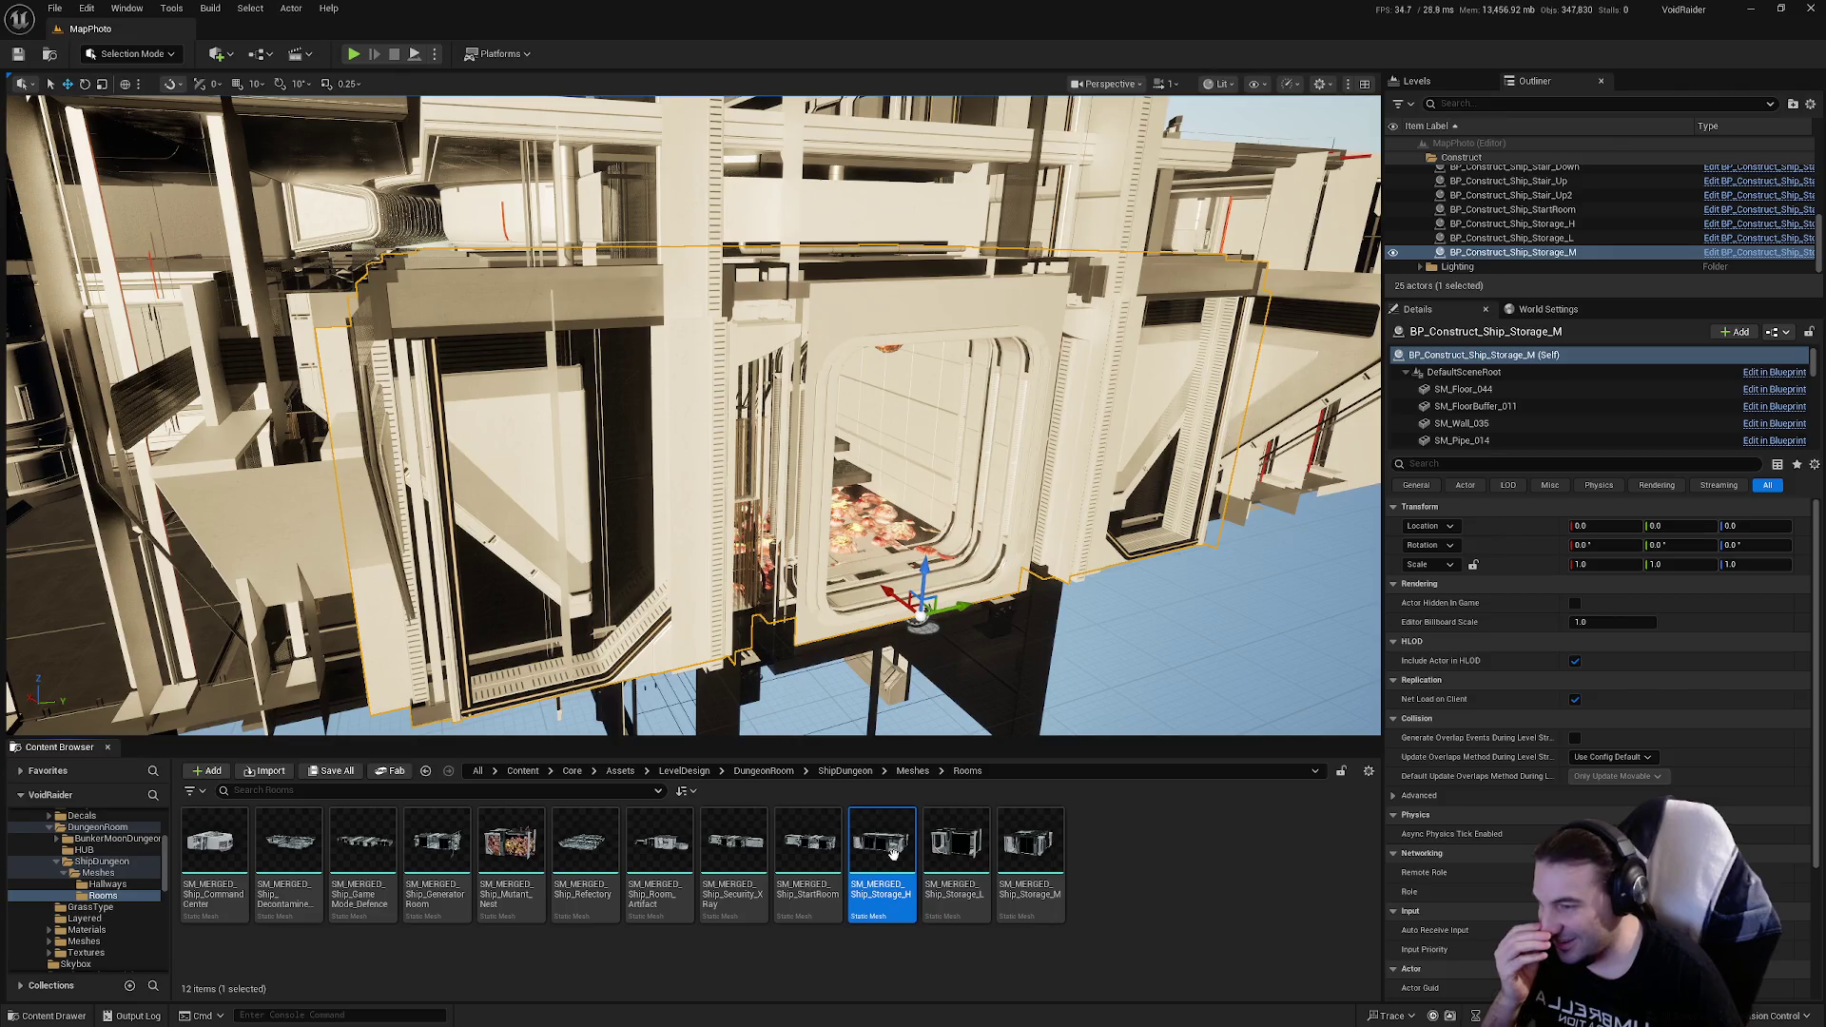
Step: Open SM_MERGED_Ship_Storage_H and review its Sections, Reduction and LOD settings
{"action": "double_click", "coordinate": [892, 853]}
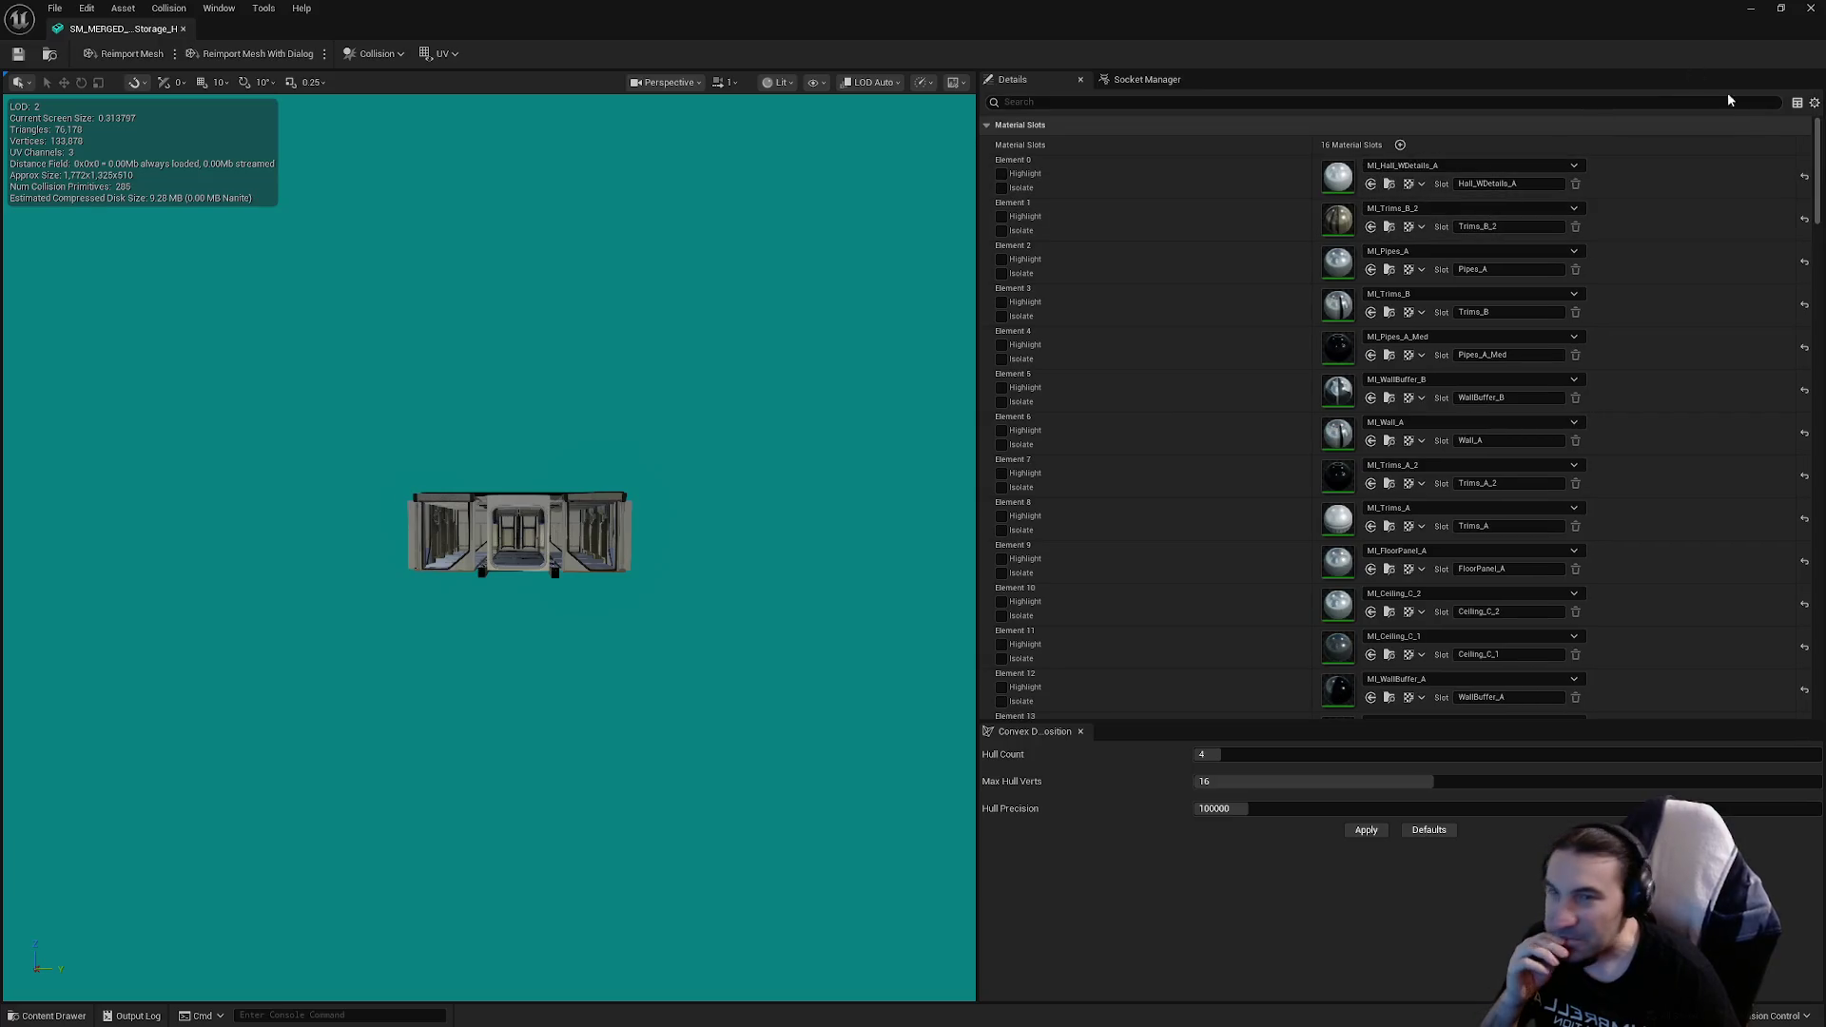
{"action": "left_click_drag", "start_coordinate": [1817, 158], "coordinate": [1793, 274]}
{"action": "scroll", "coordinate": [1793, 274], "scroll_direction": "down", "scroll_amount": 8}
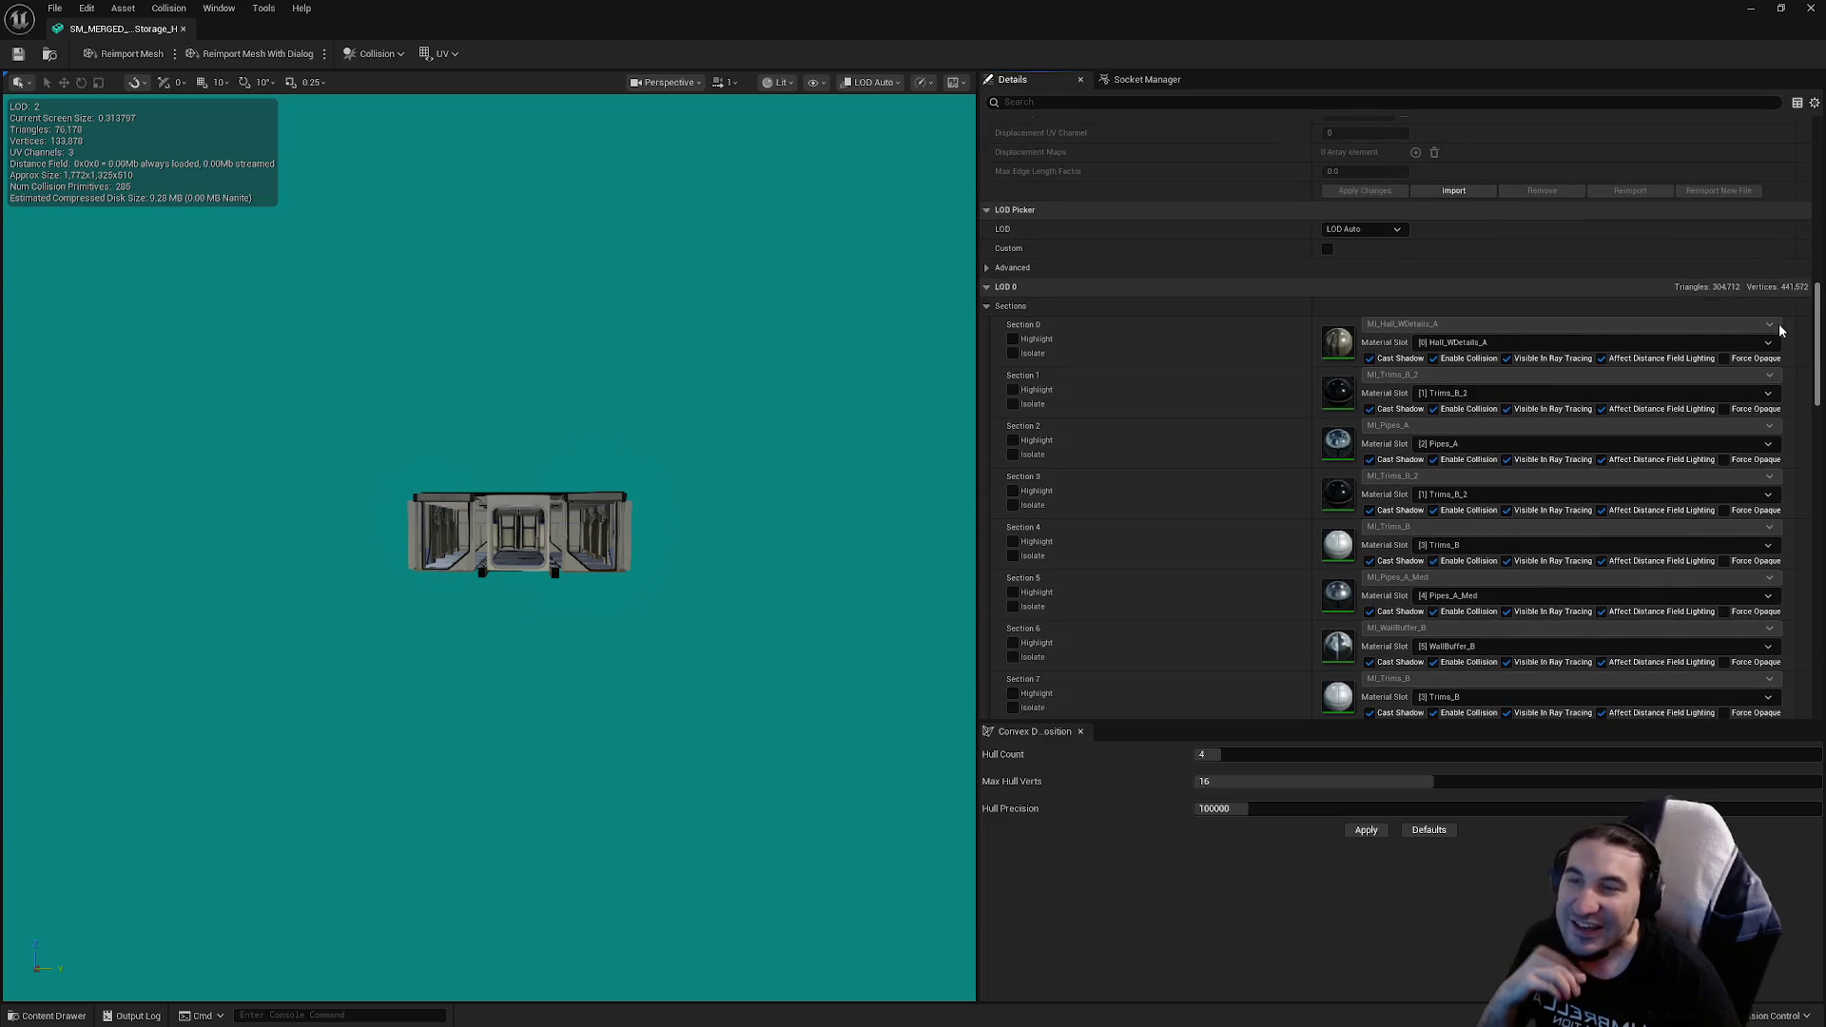
{"action": "scroll", "coordinate": [1778, 374], "scroll_direction": "down", "scroll_amount": 5}
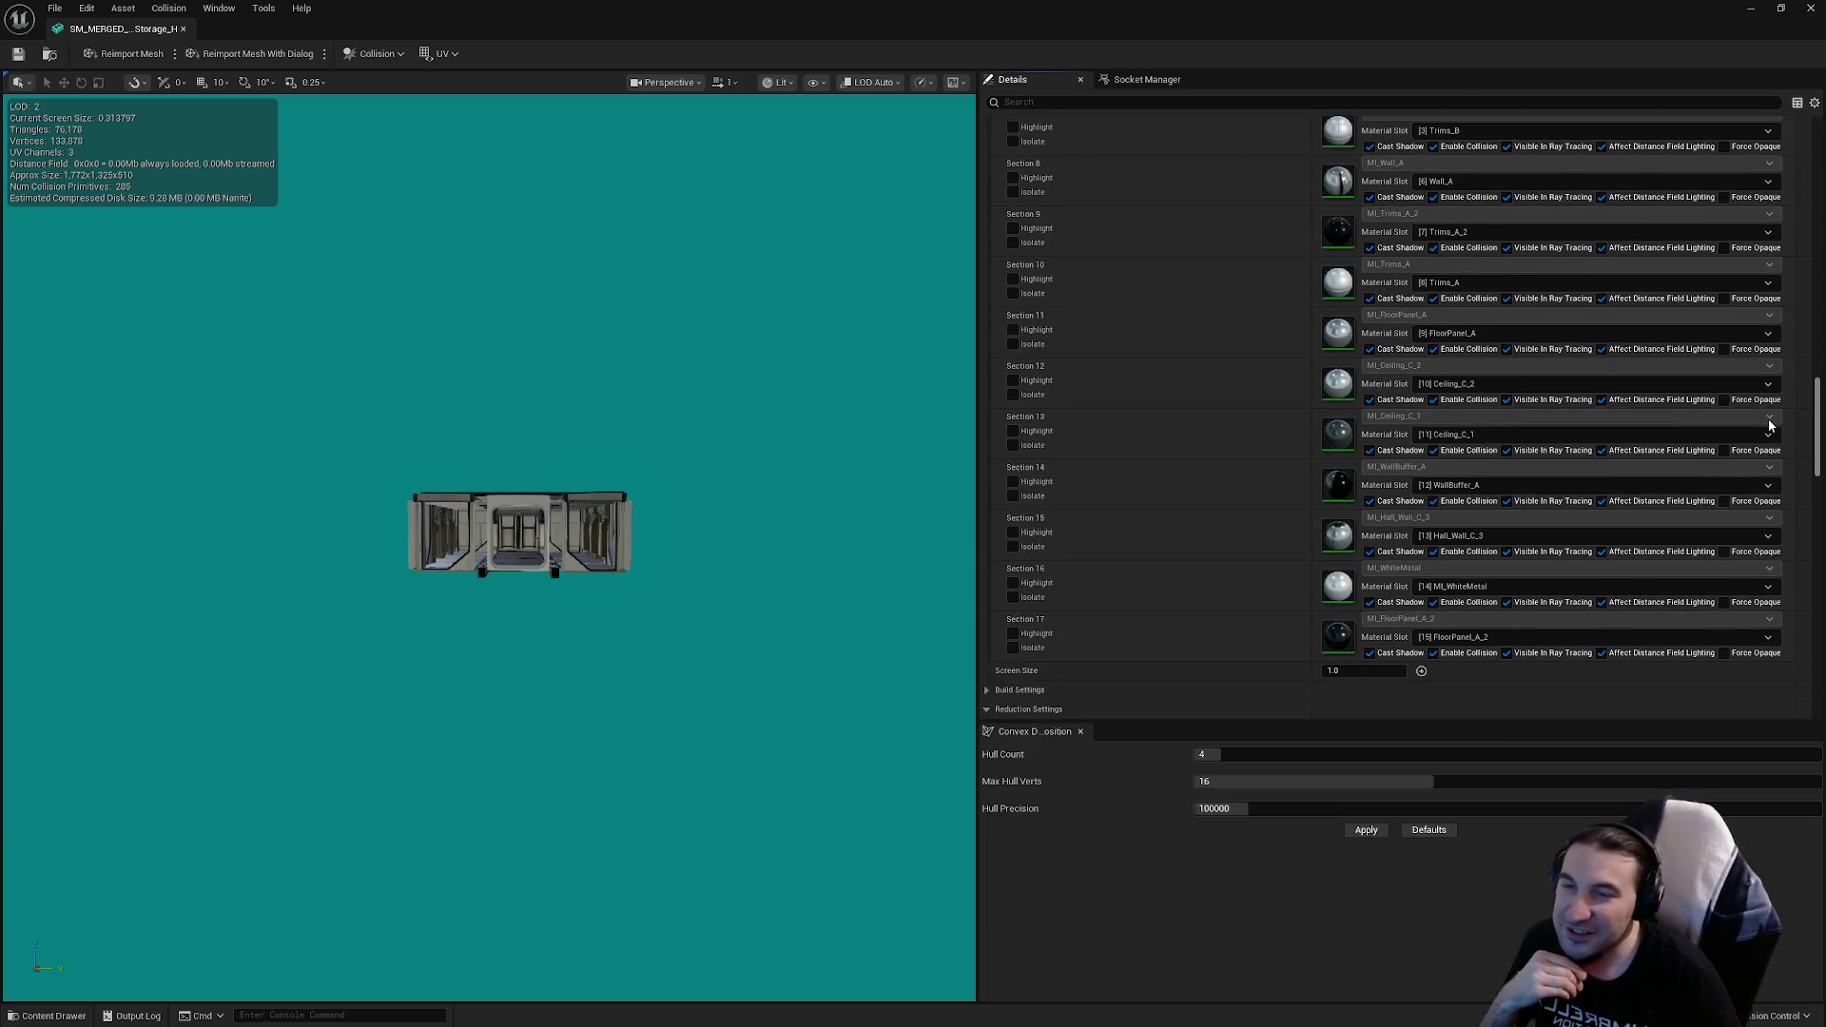
{"action": "scroll", "coordinate": [1770, 425], "scroll_direction": "down", "scroll_amount": 5}
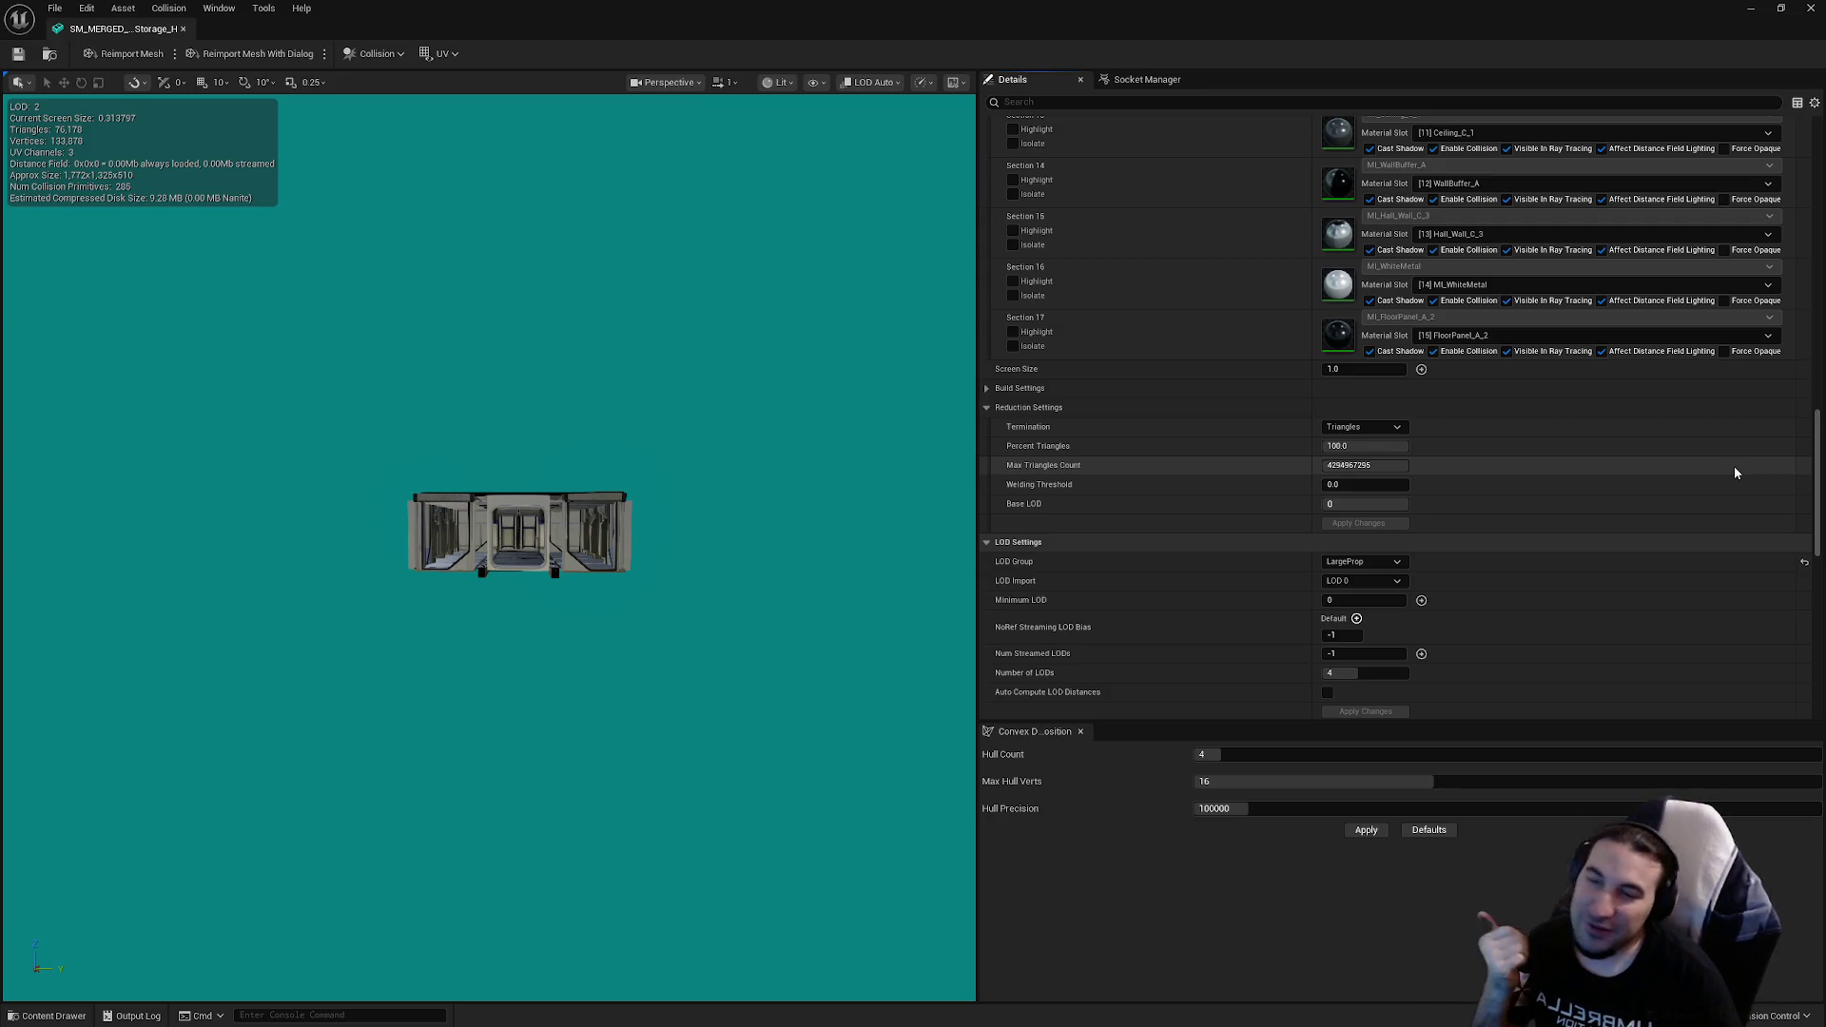
{"action": "scroll", "coordinate": [1703, 468], "scroll_direction": "down", "scroll_amount": 1}
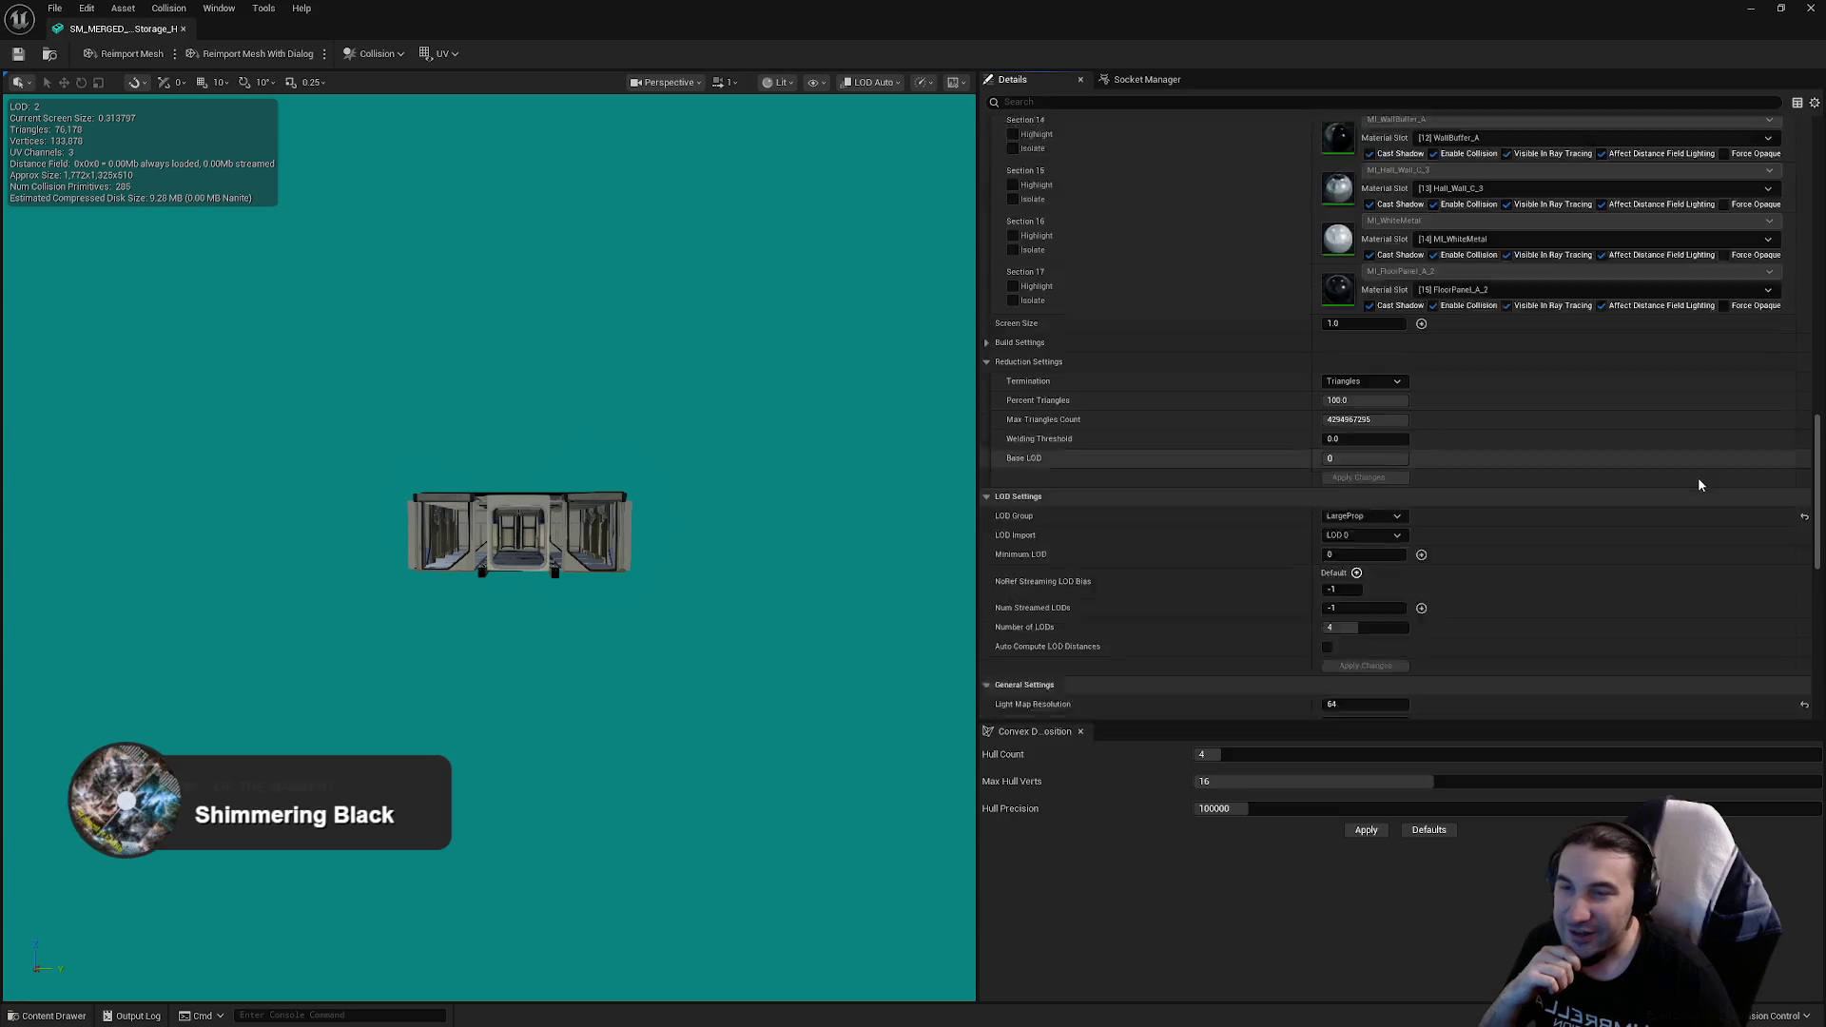
{"action": "scroll", "coordinate": [1695, 466], "scroll_direction": "down", "scroll_amount": 10}
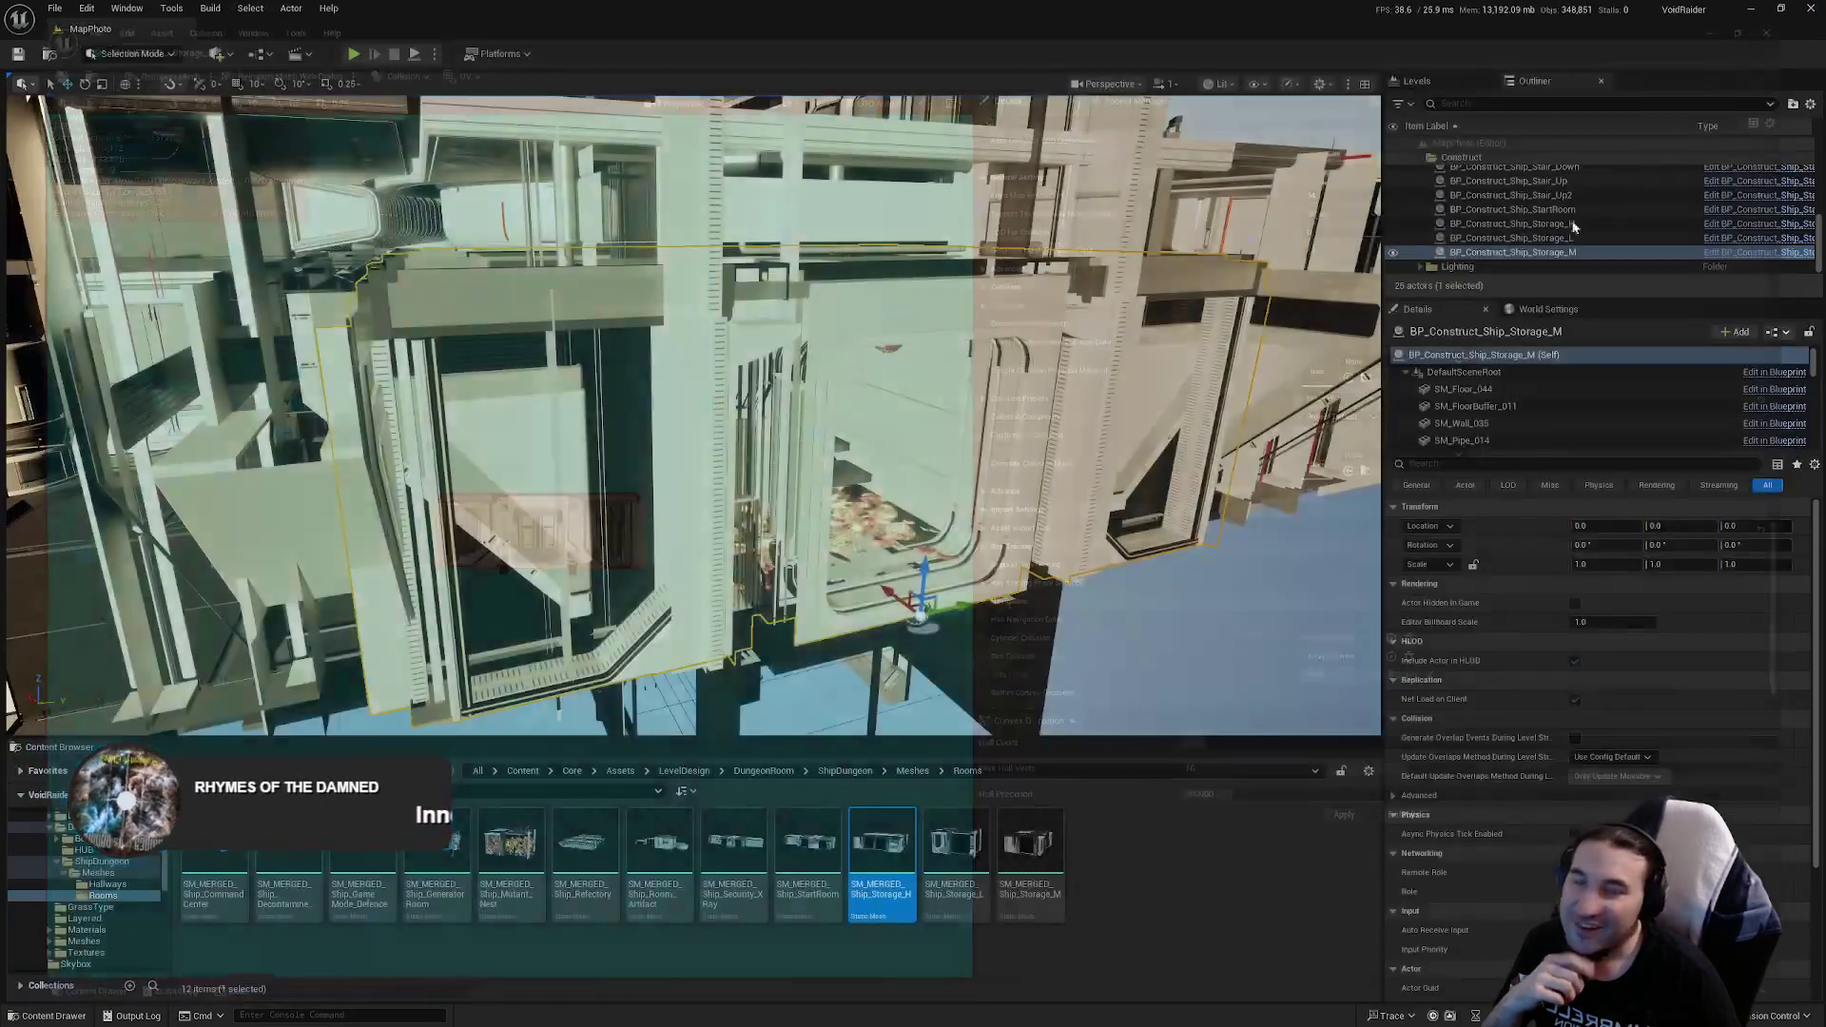
{"action": "left_click", "coordinate": [787, 870]}
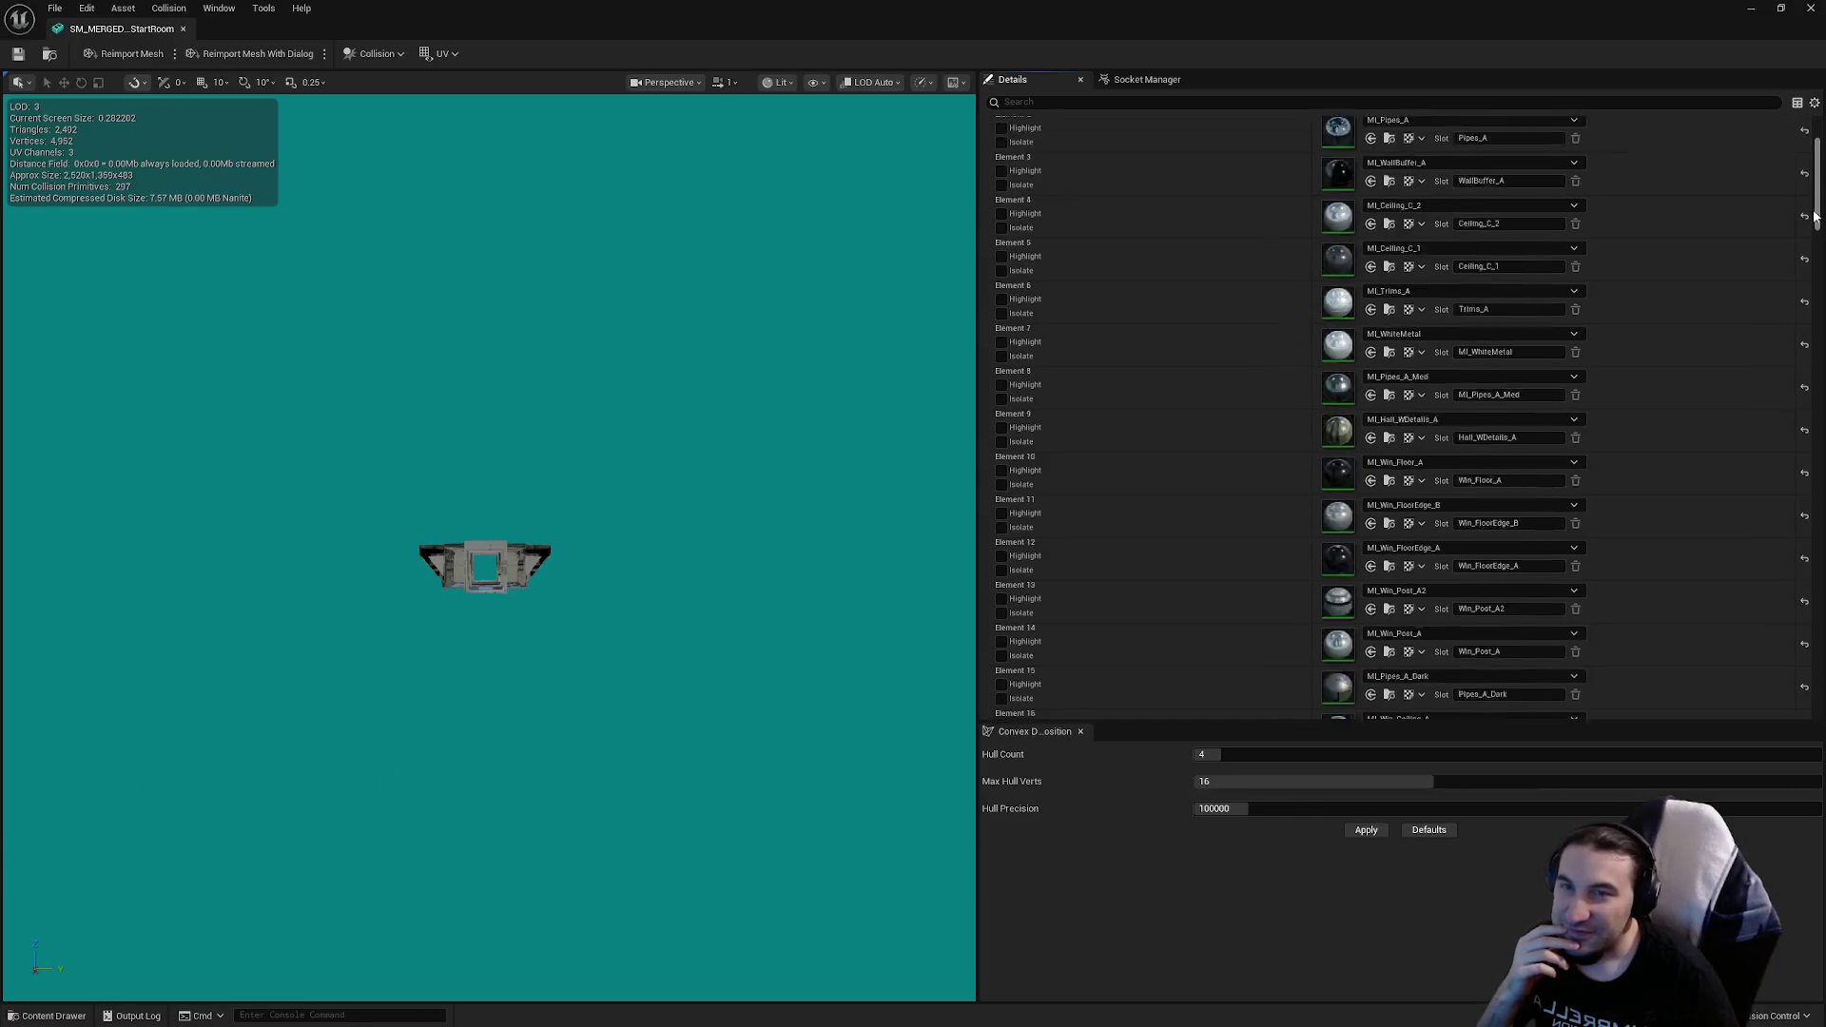
Step: Review the LOD settings of the StartRoom and X-ray room merged meshes, closing each
{"action": "mouse_move", "coordinate": [1815, 217]}
{"action": "left_mouse_down"}
{"action": "mouse_move", "coordinate": [1807, 399]}
{"action": "mouse_move", "coordinate": [1780, 502]}
{"action": "left_mouse_up"}
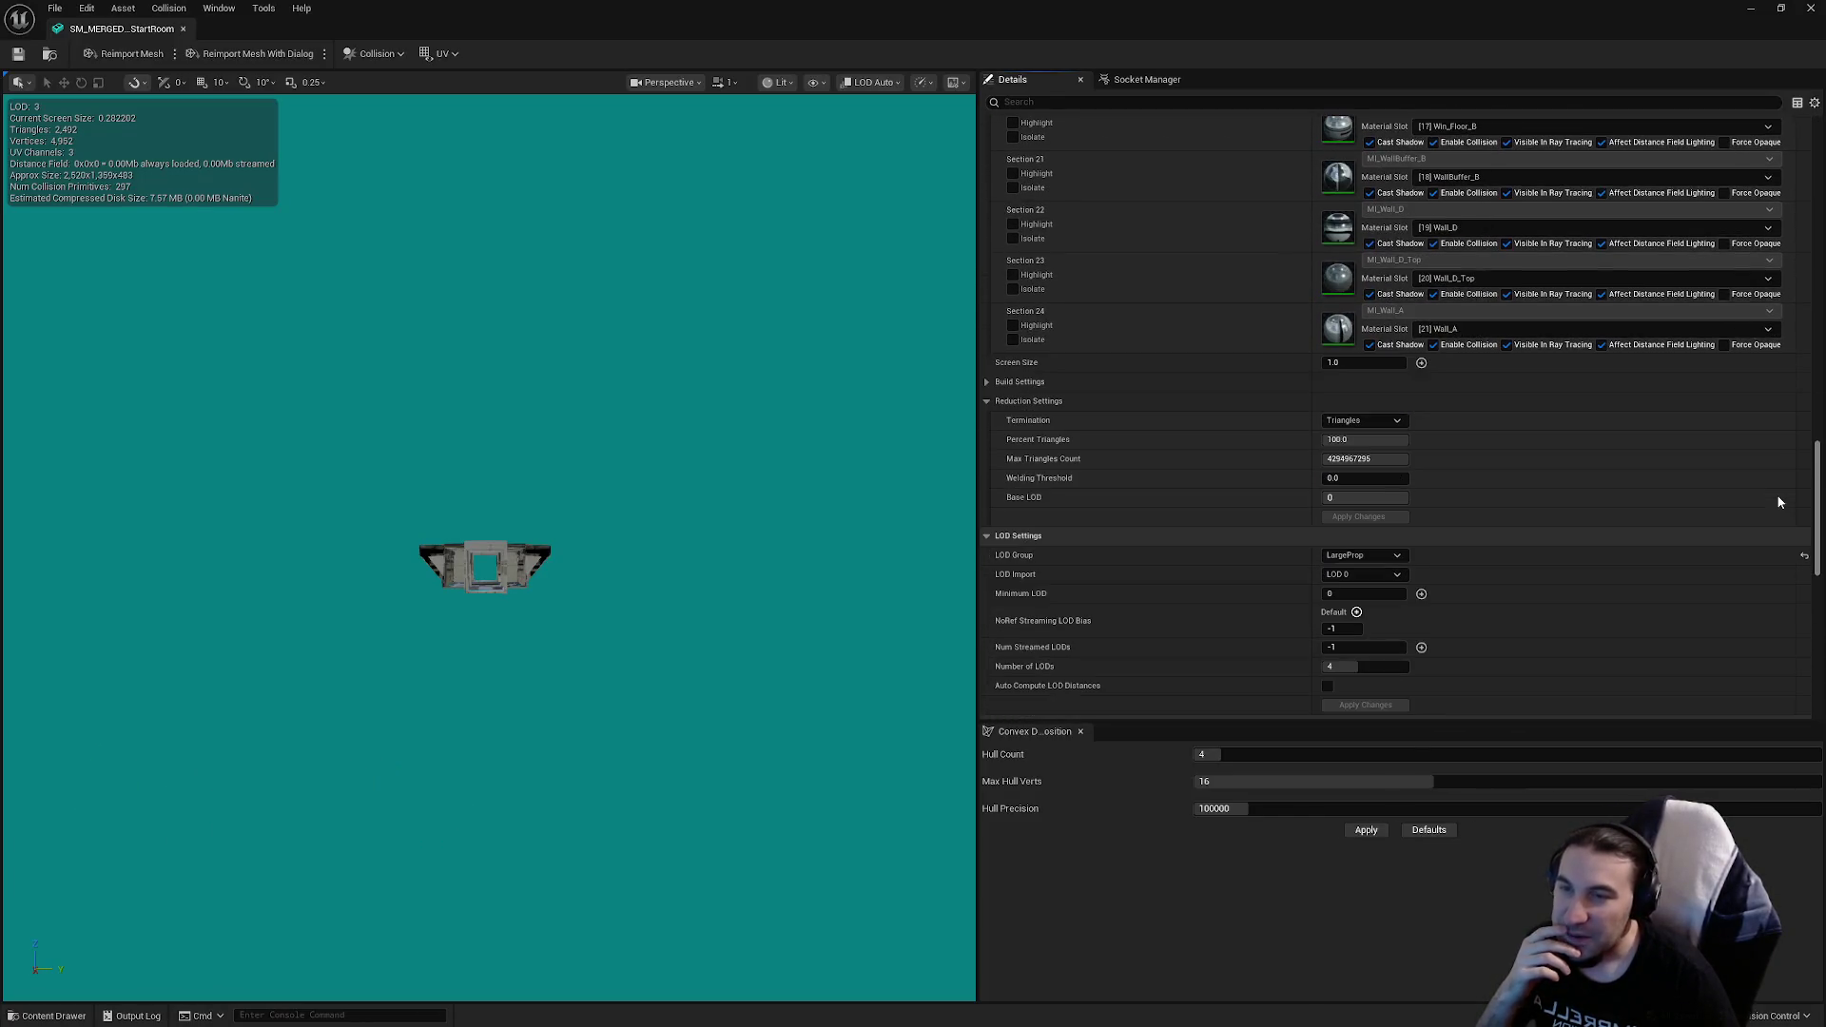
{"action": "scroll", "coordinate": [1780, 502], "scroll_direction": "down", "scroll_amount": 5}
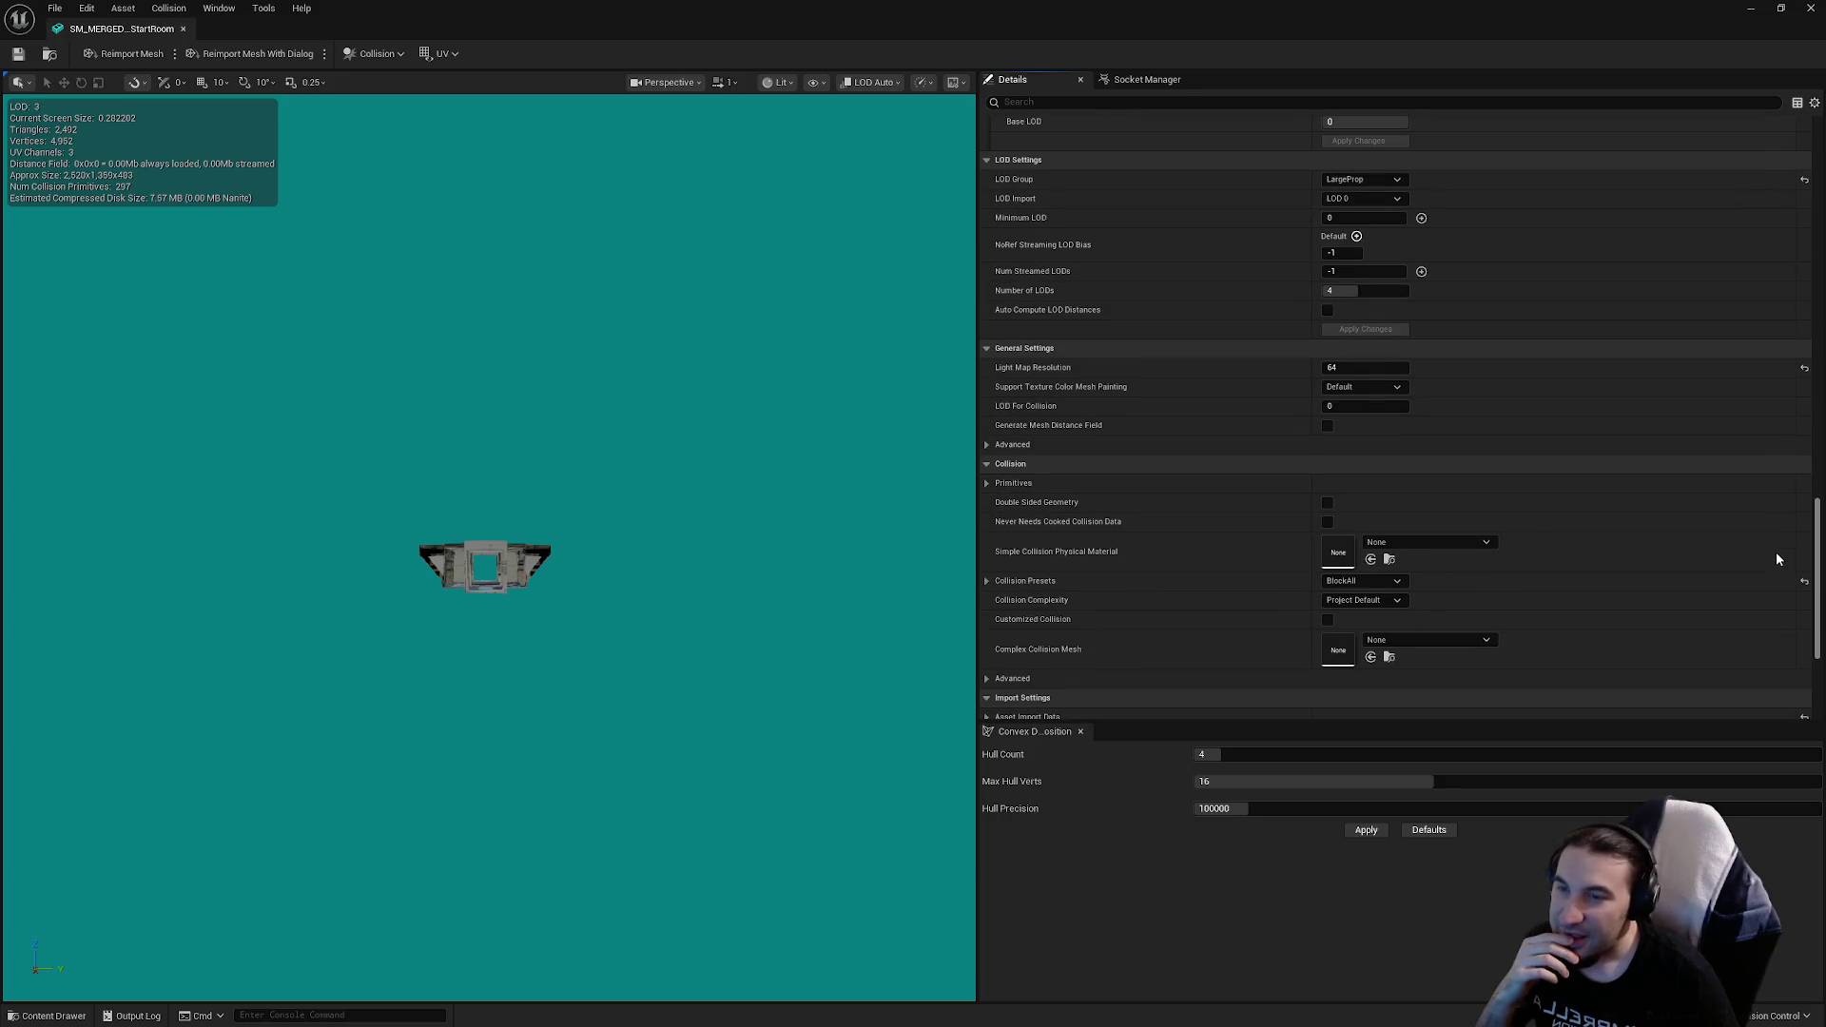
{"action": "scroll", "coordinate": [1777, 560], "scroll_direction": "down", "scroll_amount": 1}
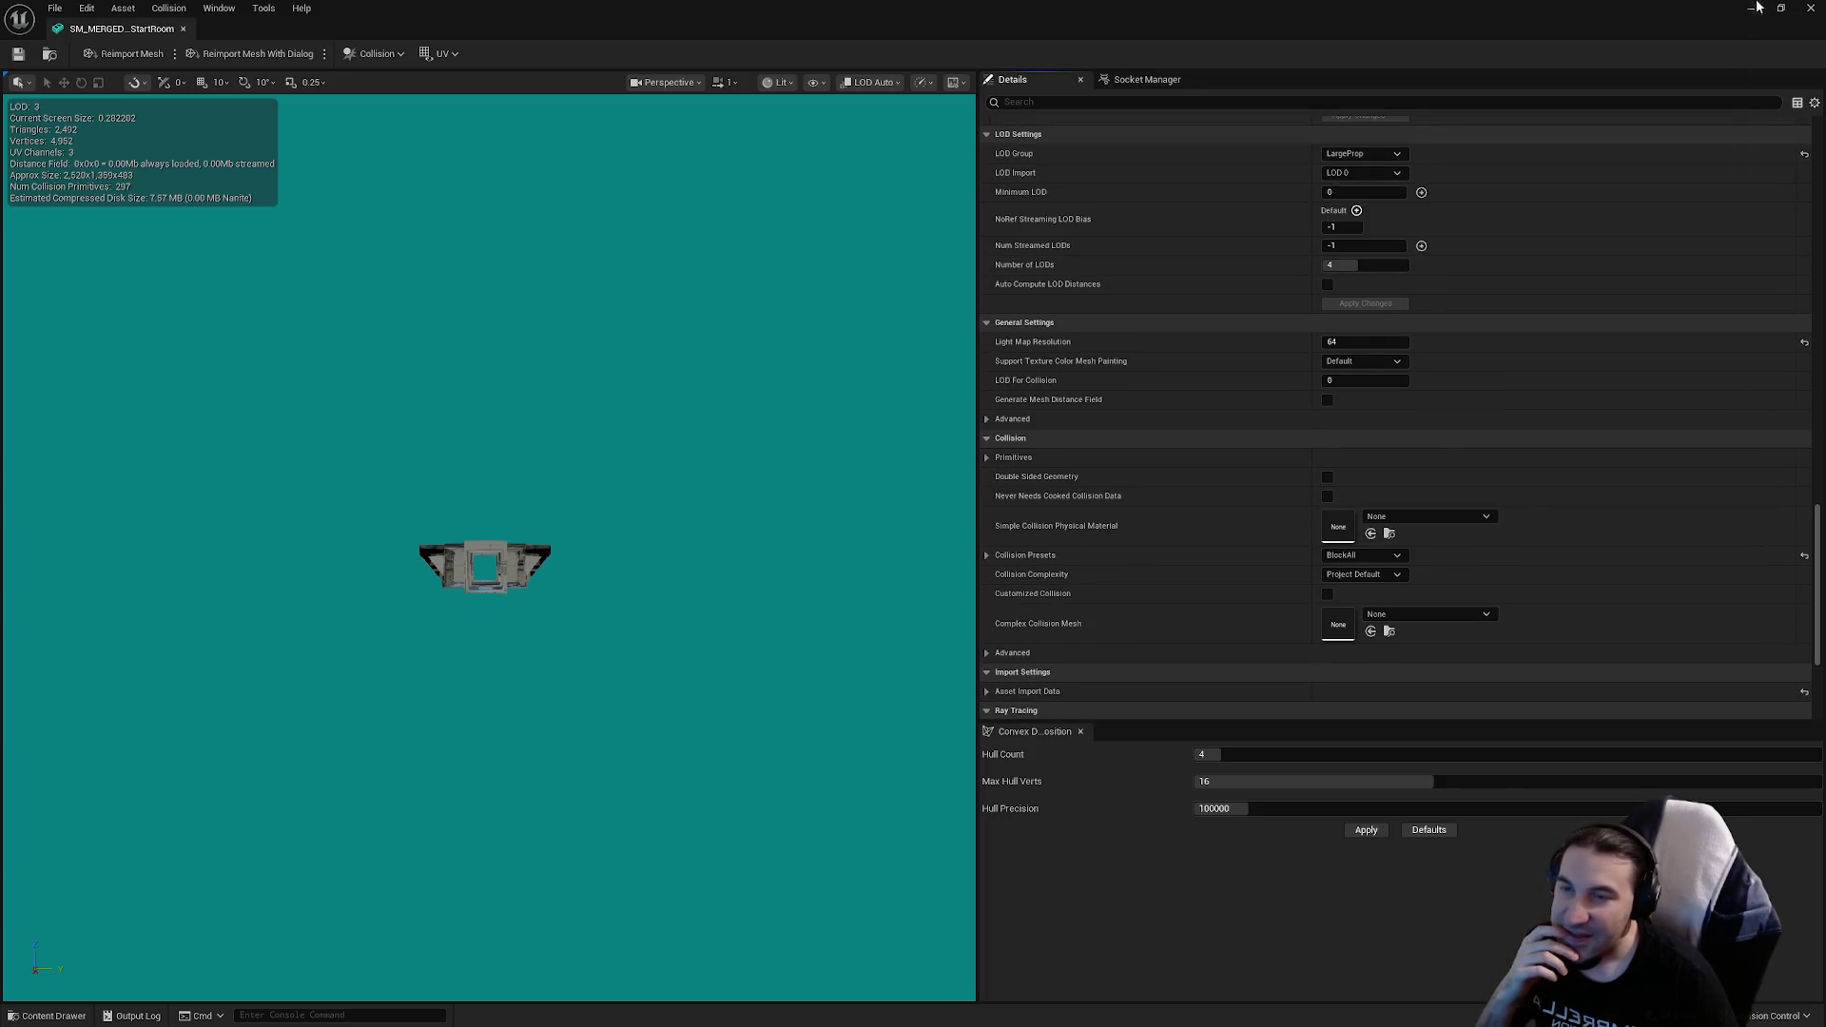
{"action": "left_click", "coordinate": [1809, 10]}
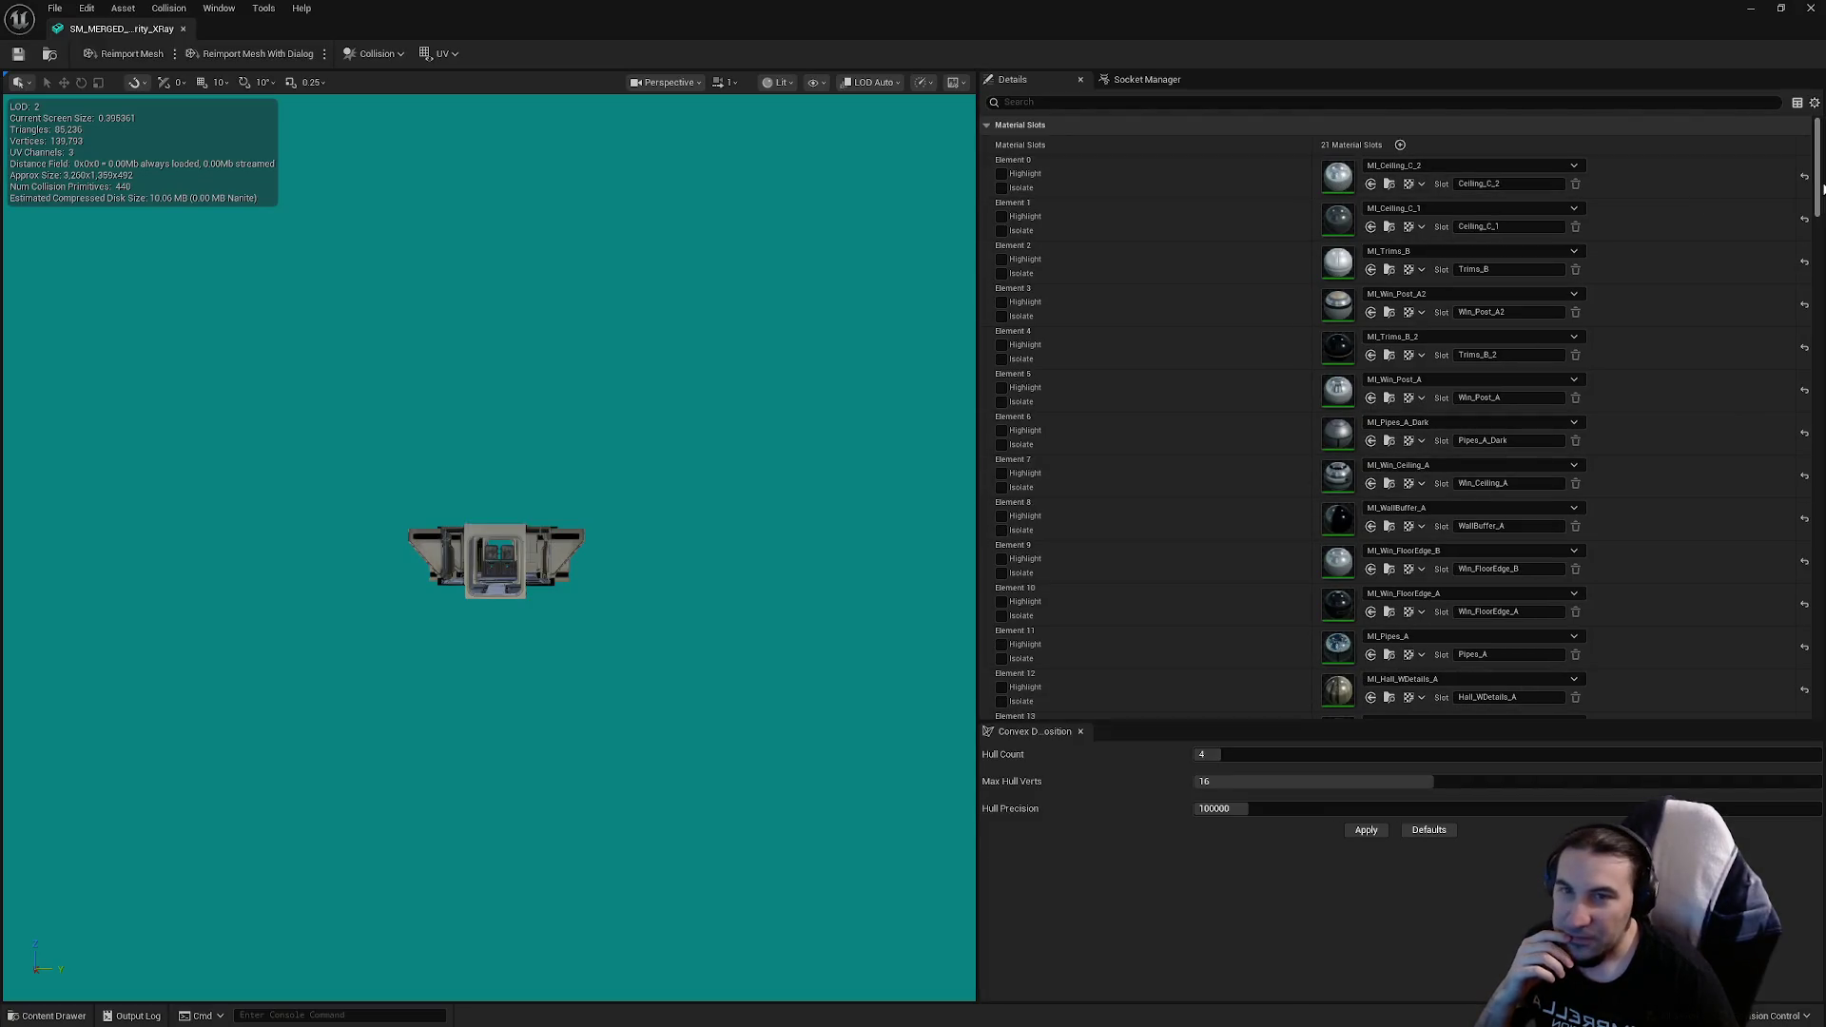
{"action": "left_click_drag", "start_coordinate": [1819, 195], "coordinate": [1784, 405]}
{"action": "scroll", "coordinate": [1784, 405], "scroll_direction": "down", "scroll_amount": 10}
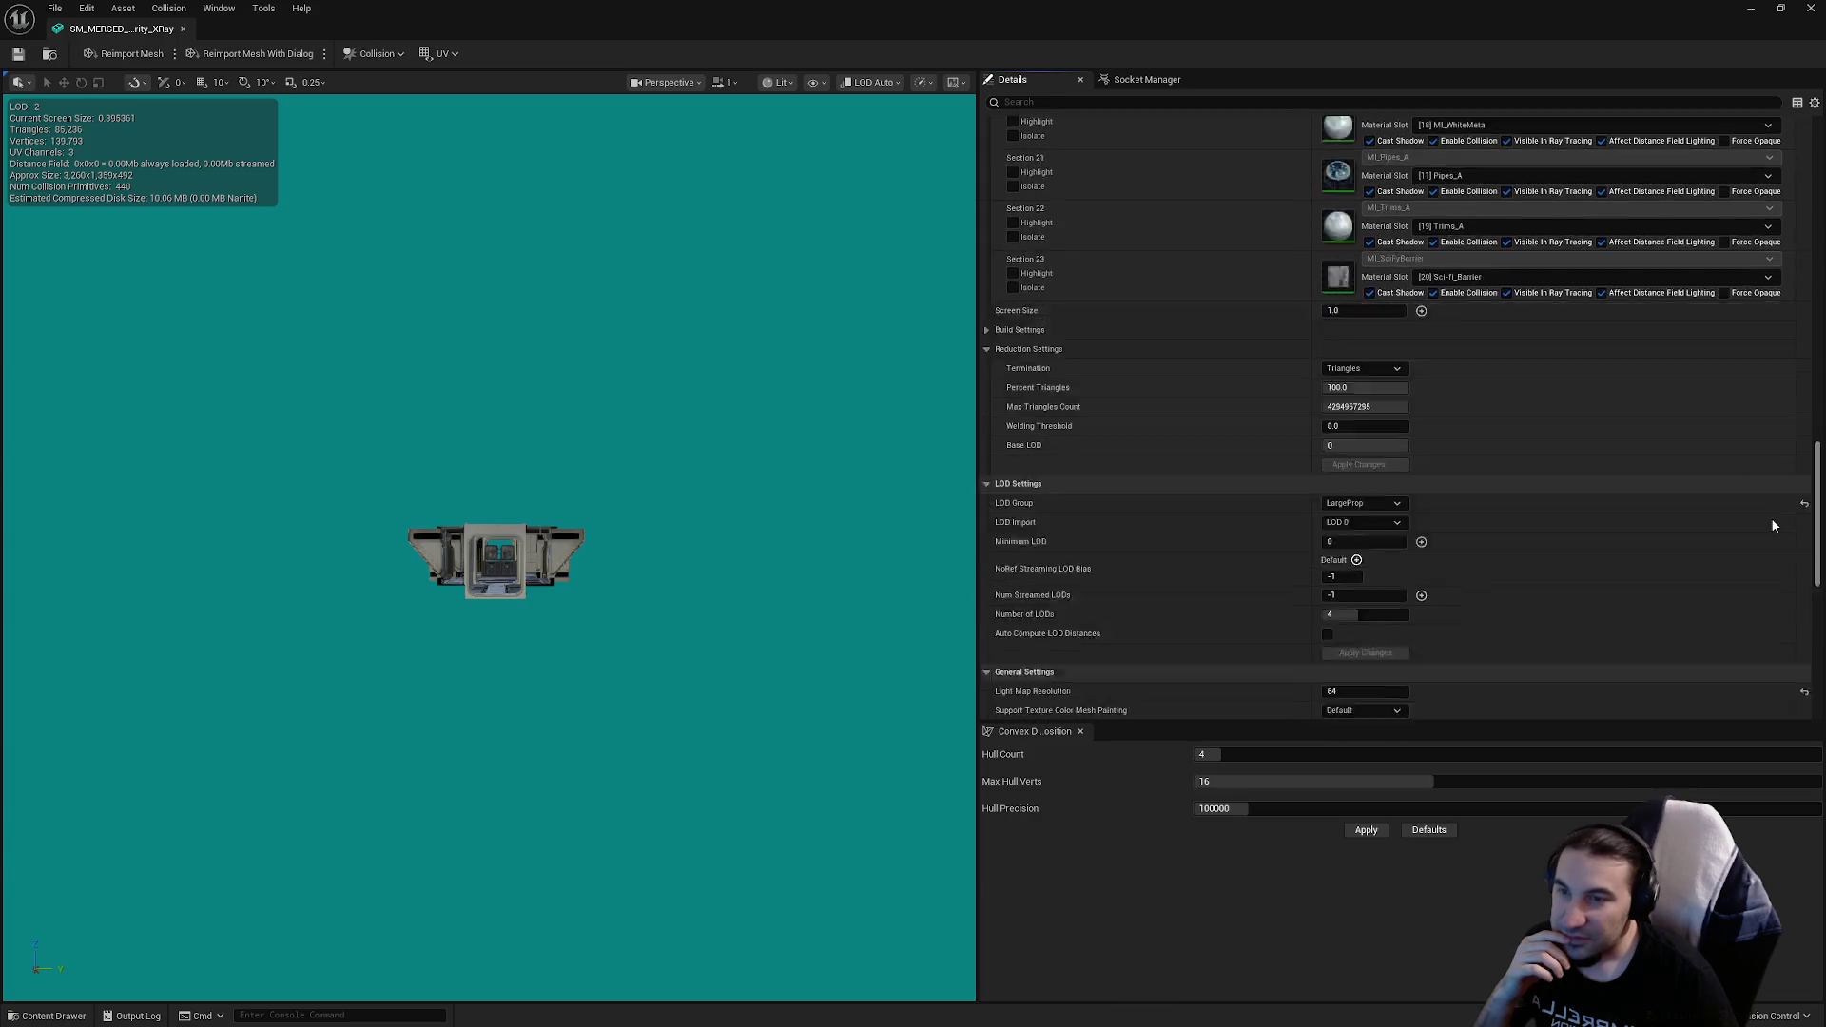
{"action": "scroll", "coordinate": [1772, 534], "scroll_direction": "down", "scroll_amount": 3}
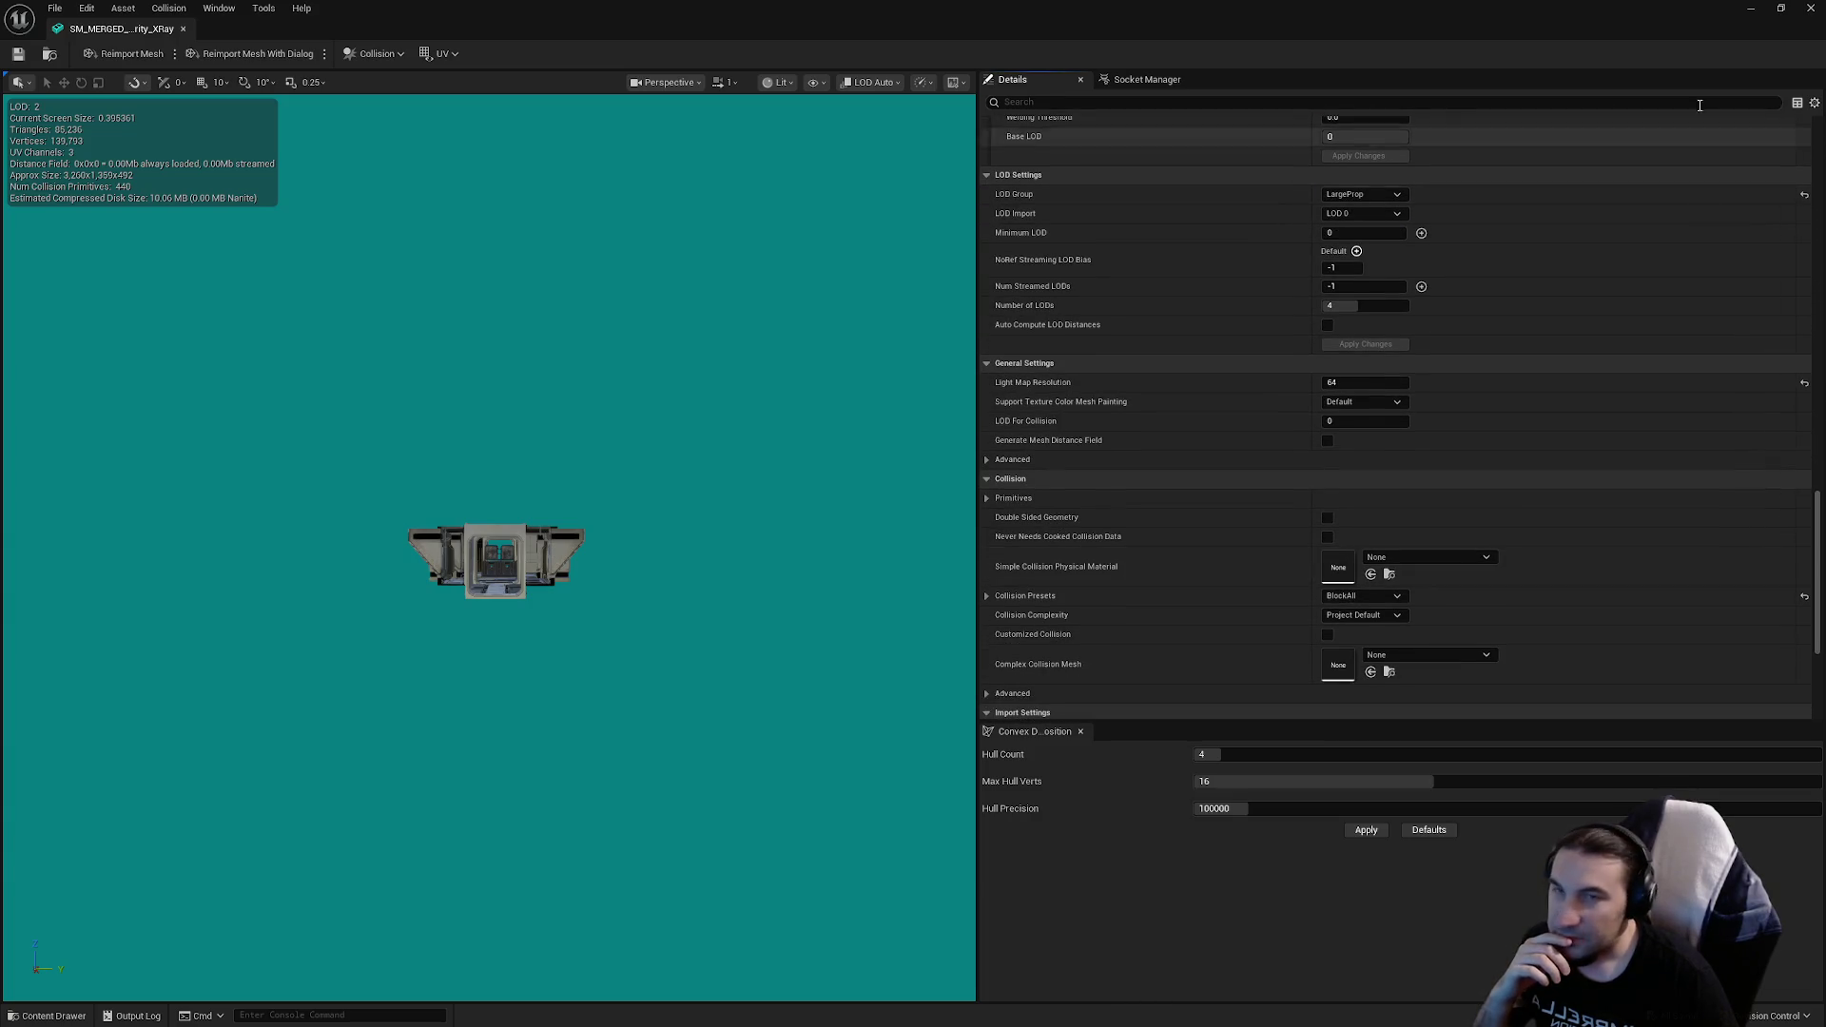
{"action": "left_click", "coordinate": [1810, 8]}
Step: Review the Artifact and nest room merged meshes' LOD settings, then open the Generator Room mesh
{"action": "double_click", "coordinate": [666, 839]}
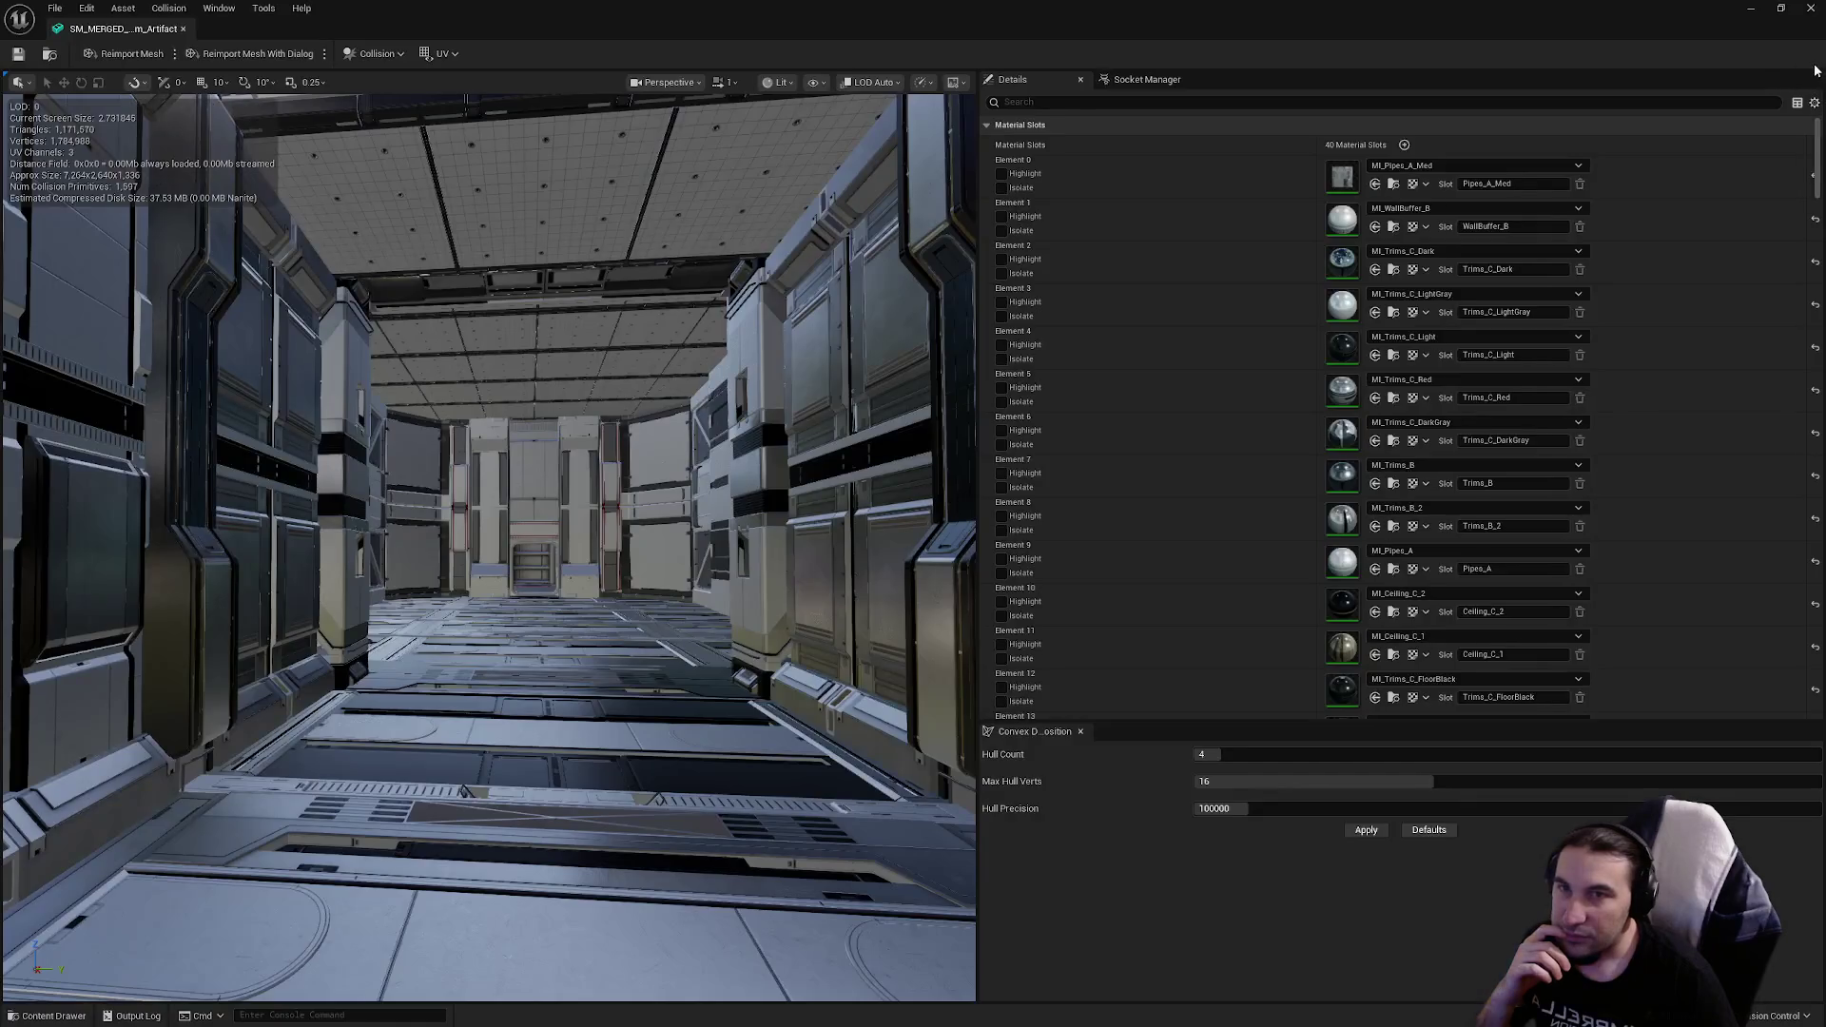
{"action": "scroll", "coordinate": [1801, 263], "scroll_direction": "down", "scroll_amount": 3}
{"action": "scroll", "coordinate": [1793, 342], "scroll_direction": "down", "scroll_amount": 10}
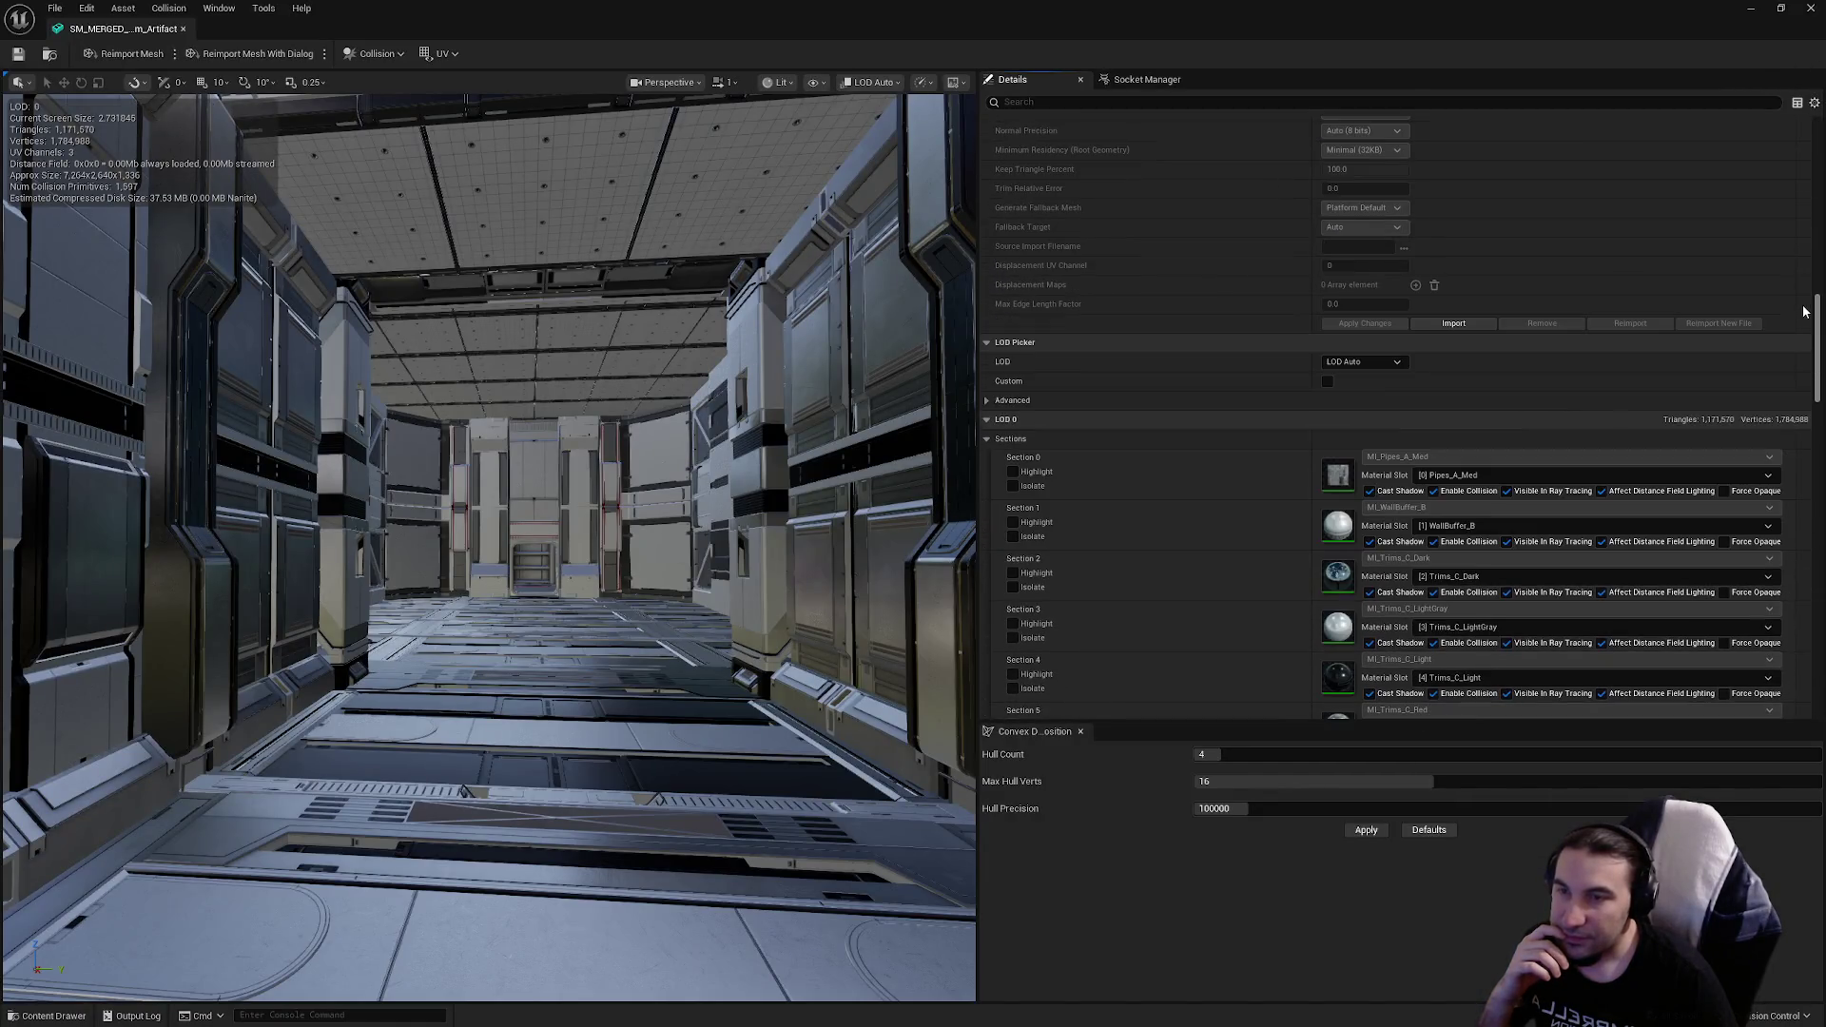
{"action": "scroll", "coordinate": [1783, 425], "scroll_direction": "down", "scroll_amount": 15}
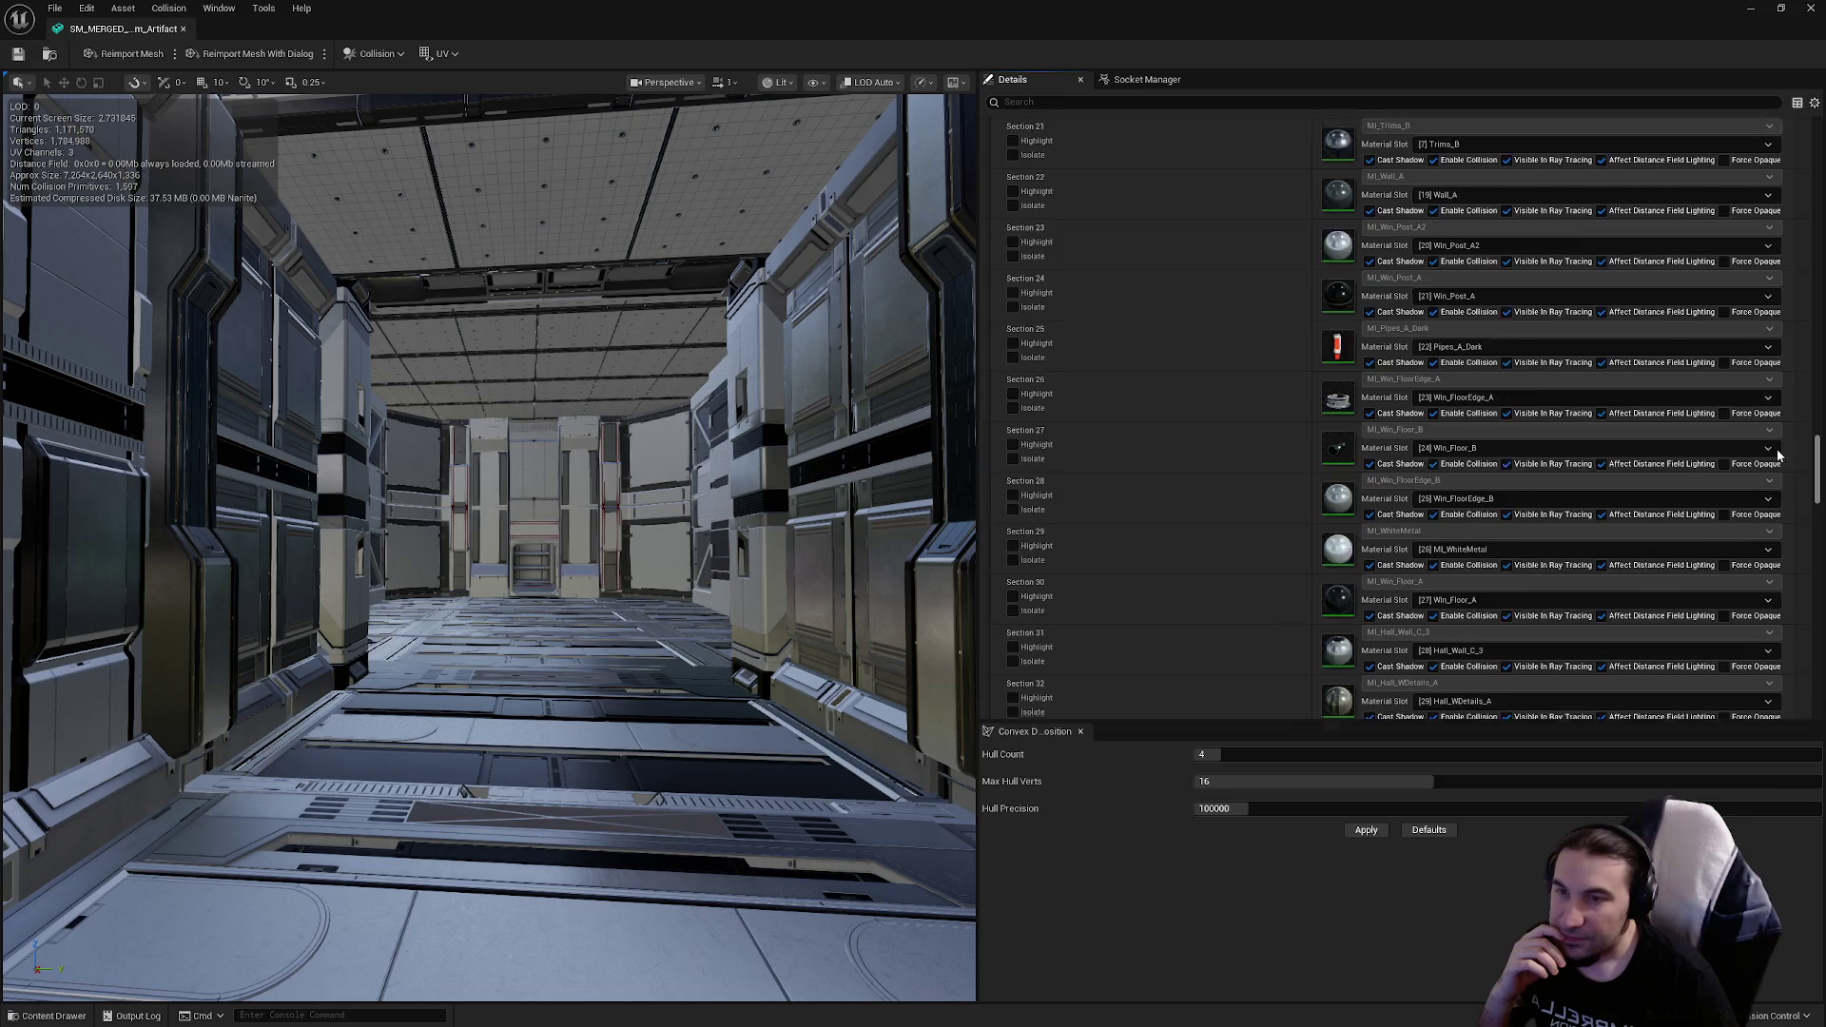
{"action": "scroll", "coordinate": [1767, 521], "scroll_direction": "down", "scroll_amount": 6}
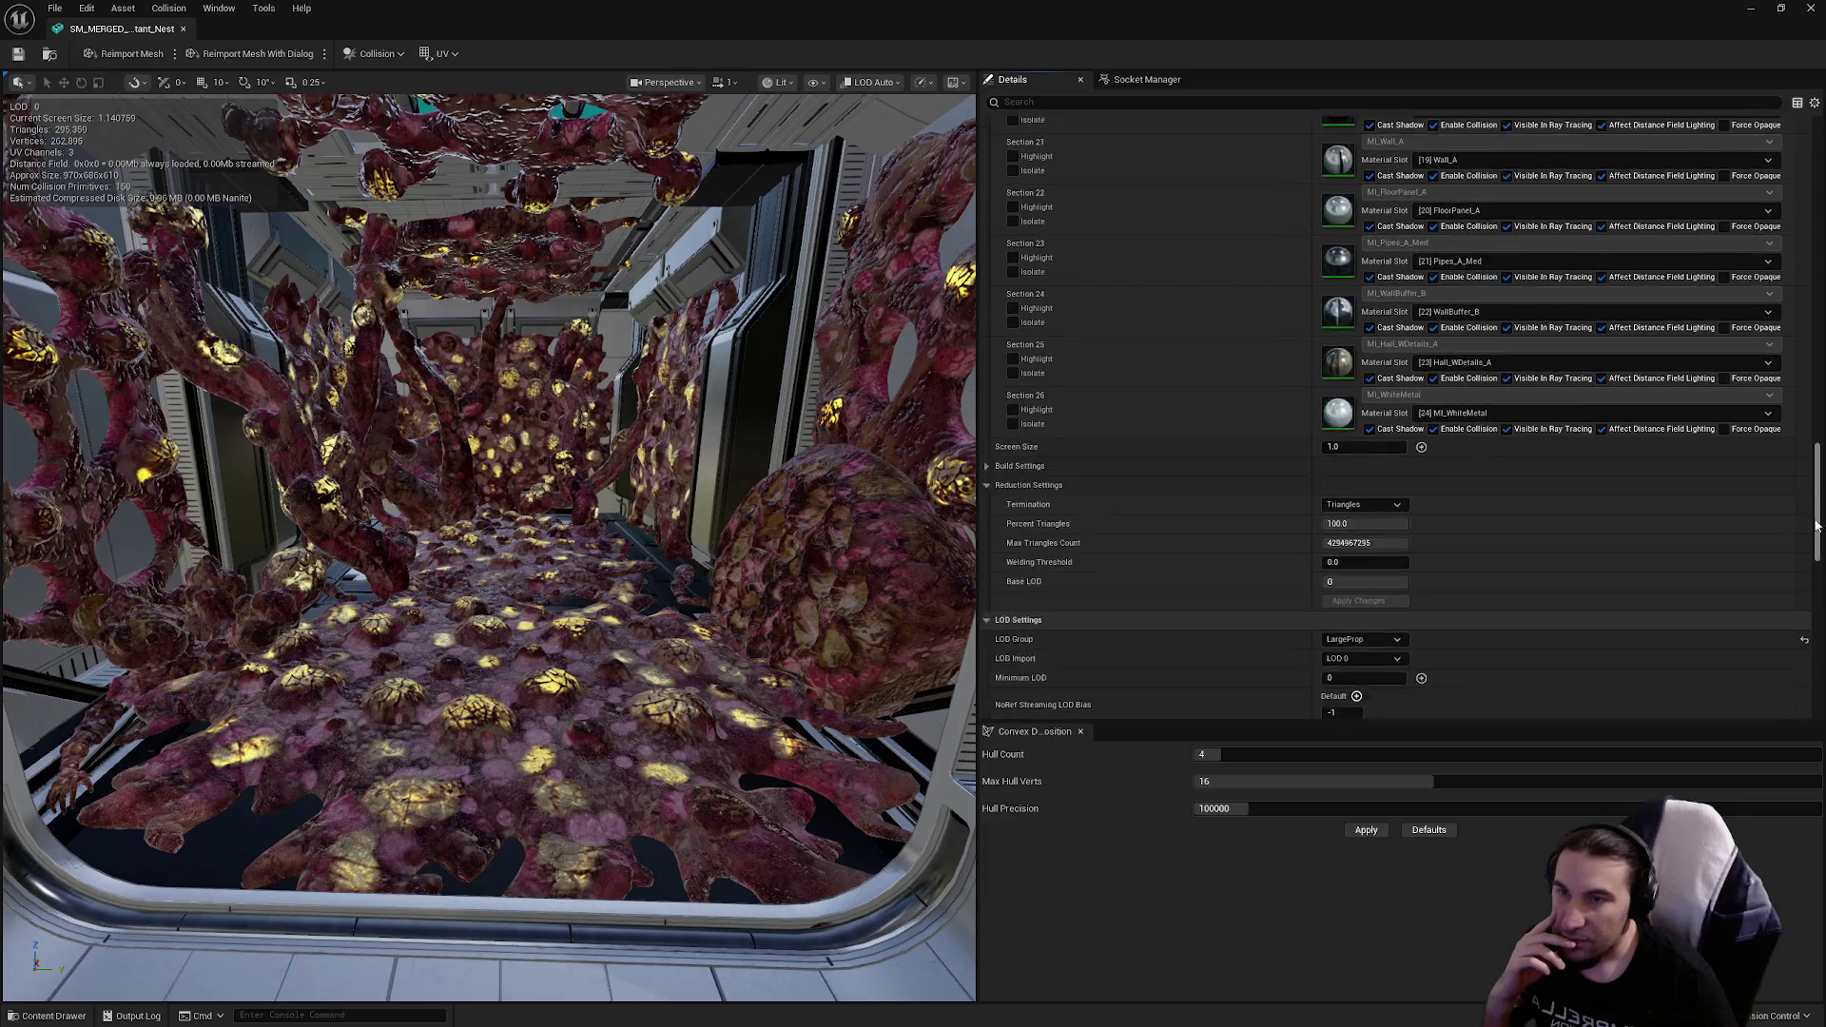
{"action": "scroll", "coordinate": [1617, 381], "scroll_direction": "up", "scroll_amount": 10}
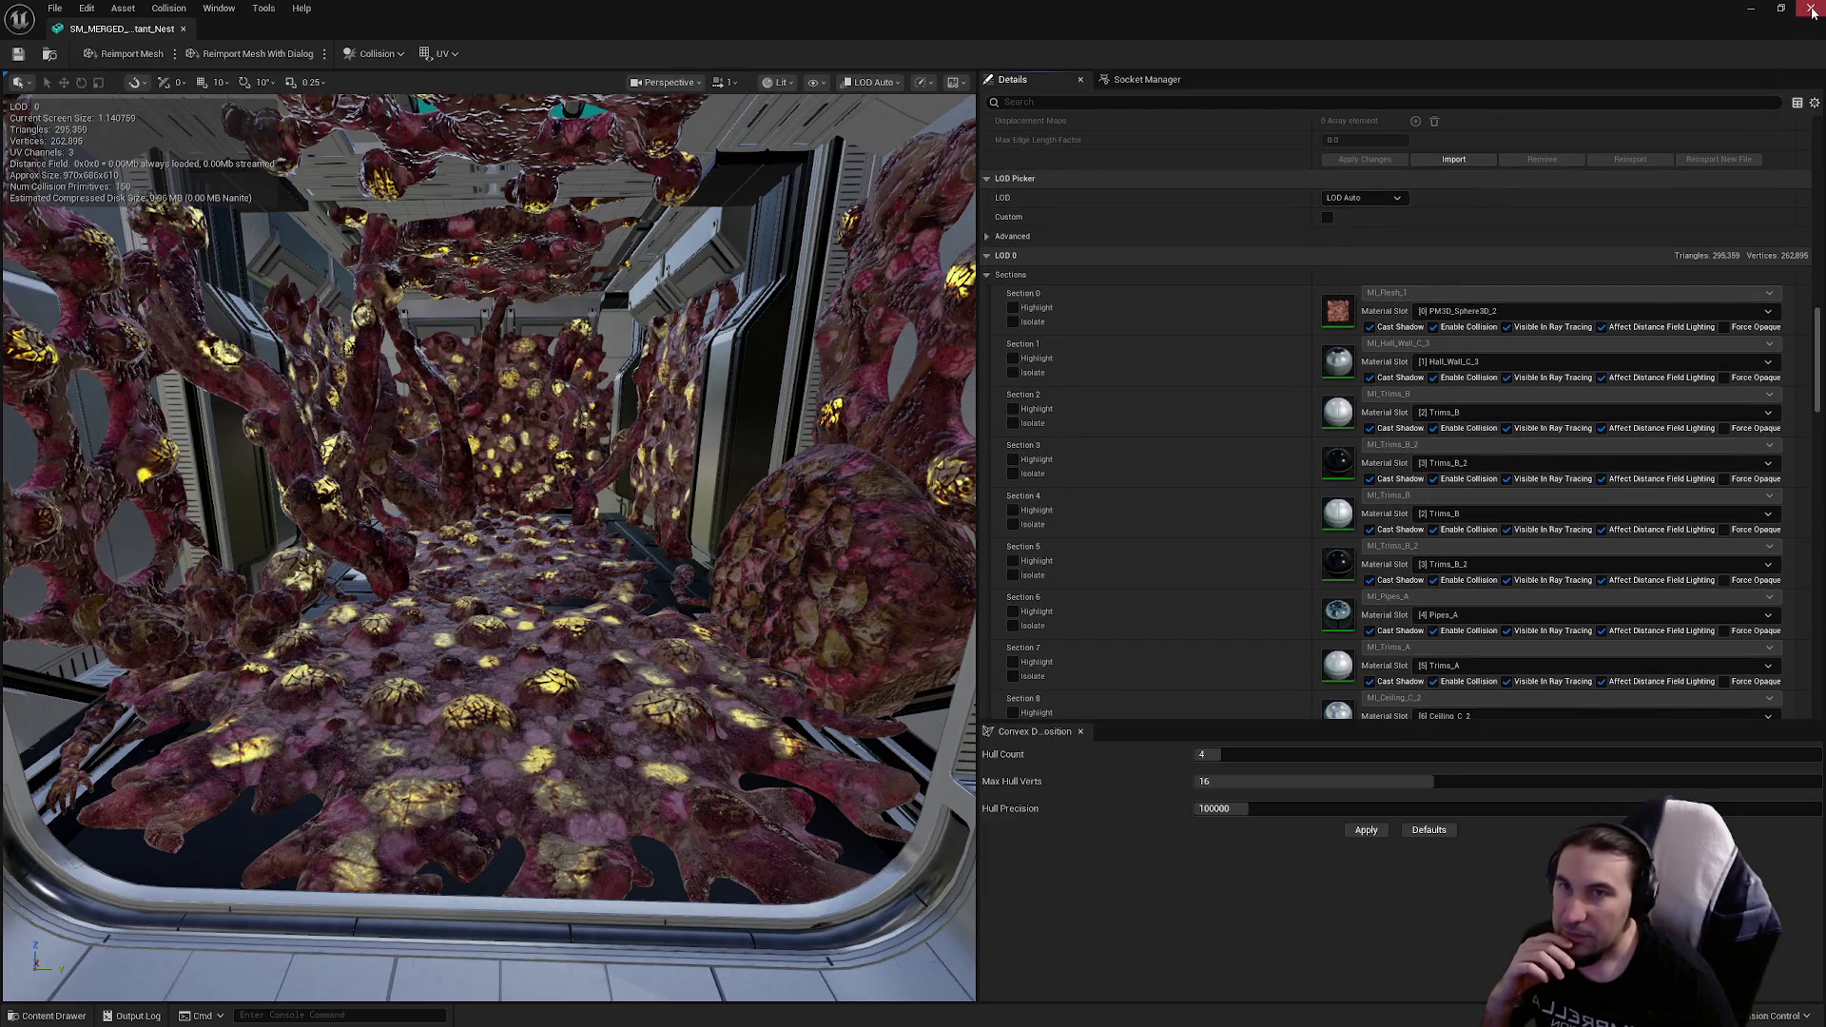
{"action": "left_click", "coordinate": [1811, 9]}
{"action": "double_click", "coordinate": [421, 861]}
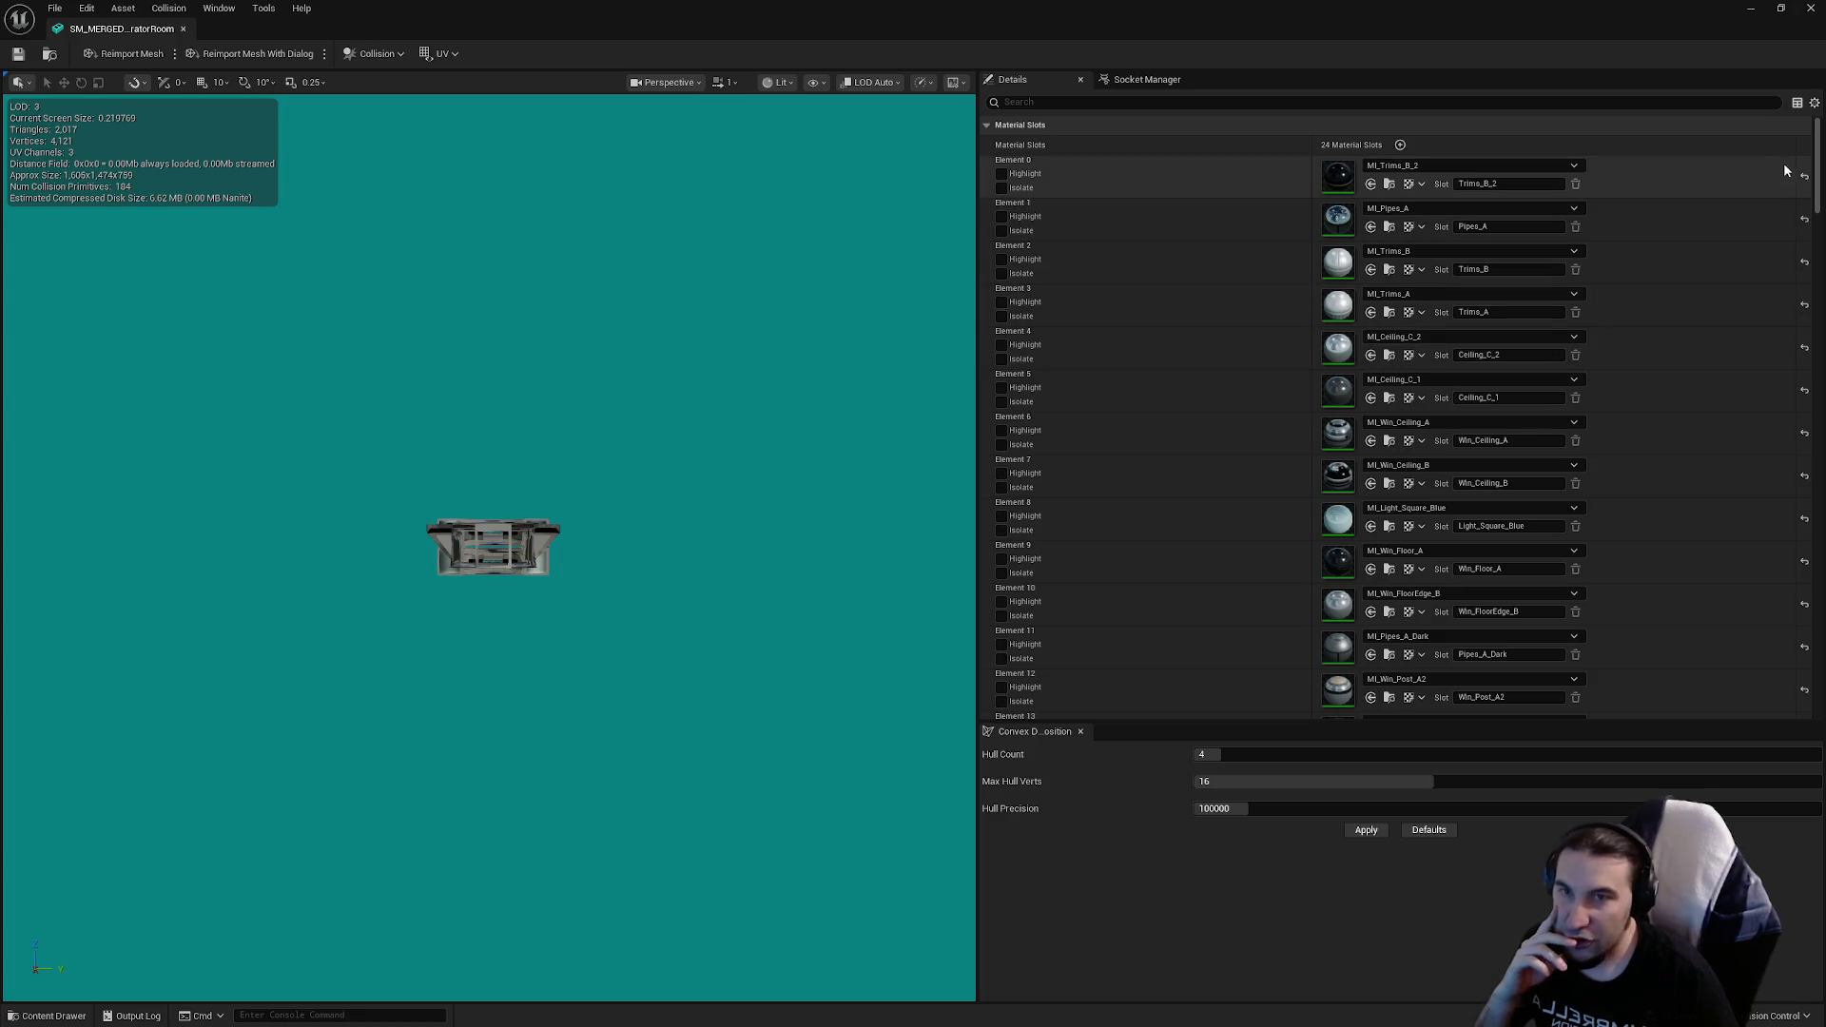
Step: Review the Generator Room and next merged room meshes' LOD settings, closing each
{"action": "scroll", "coordinate": [1817, 182], "scroll_direction": "down", "scroll_amount": 2}
{"action": "left_click_drag", "start_coordinate": [1817, 183], "coordinate": [1807, 563]}
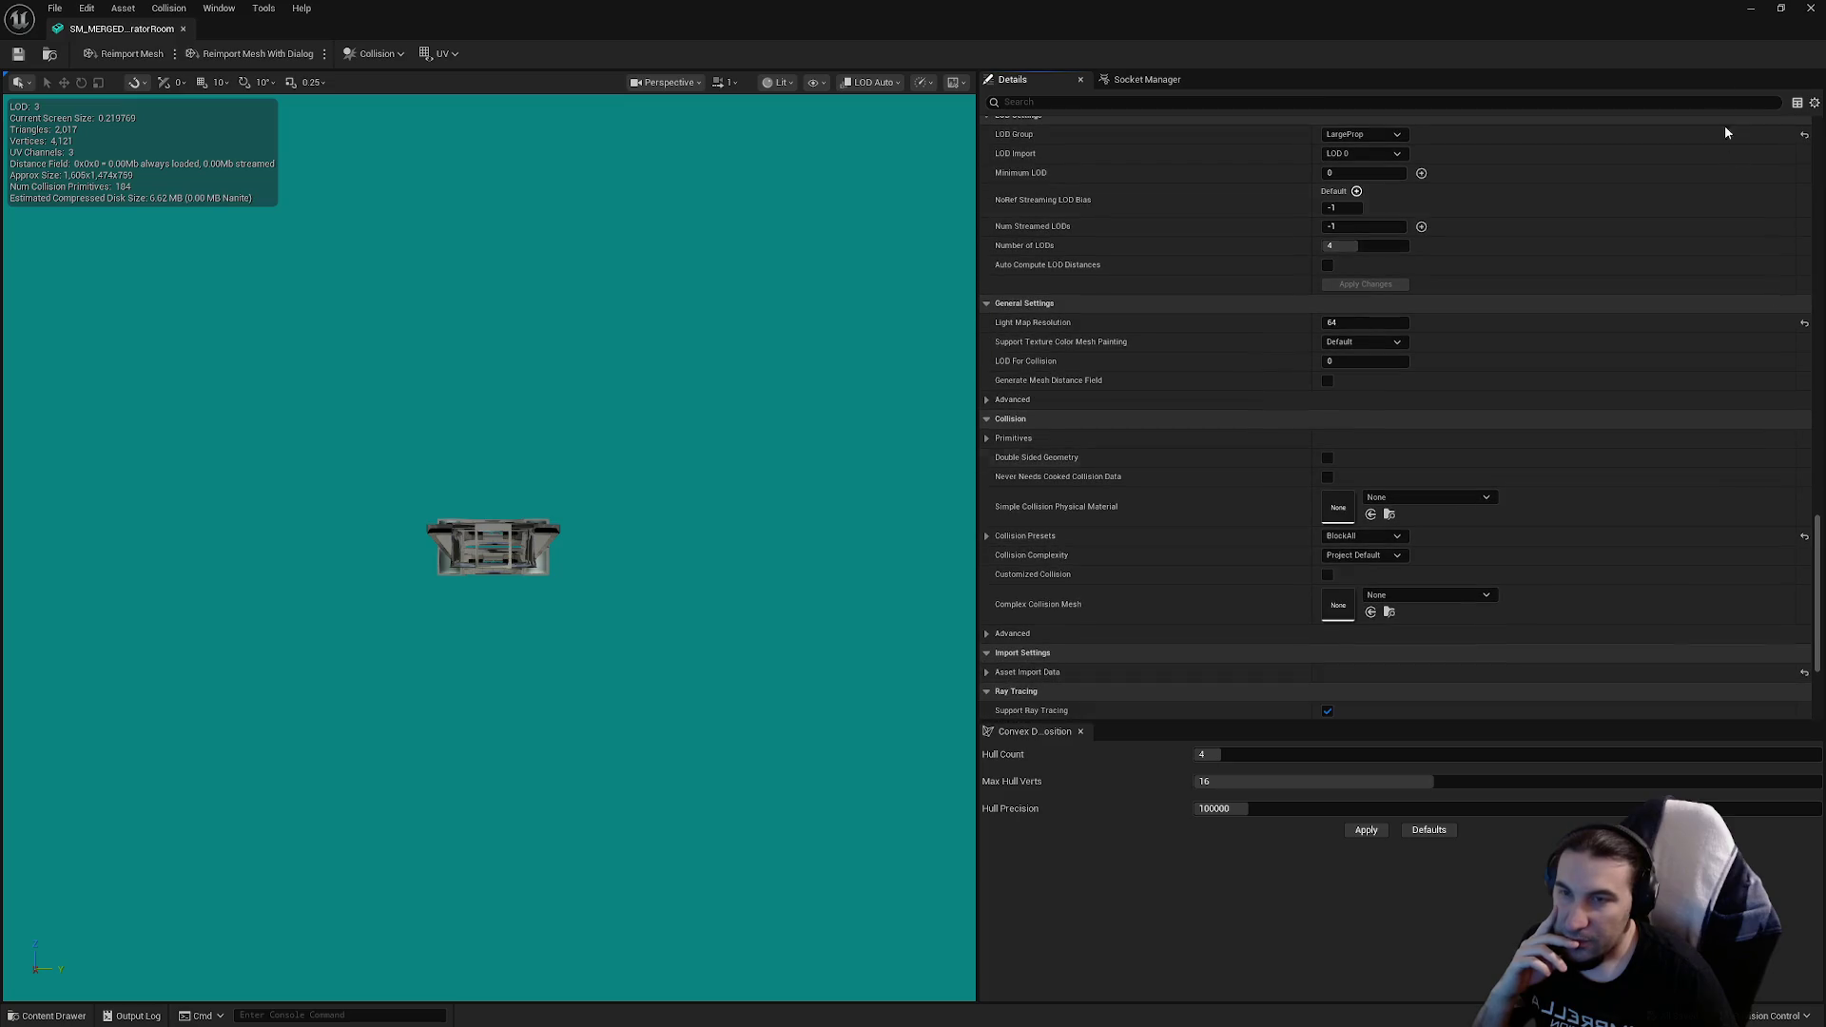
{"action": "left_click", "coordinate": [1805, 12]}
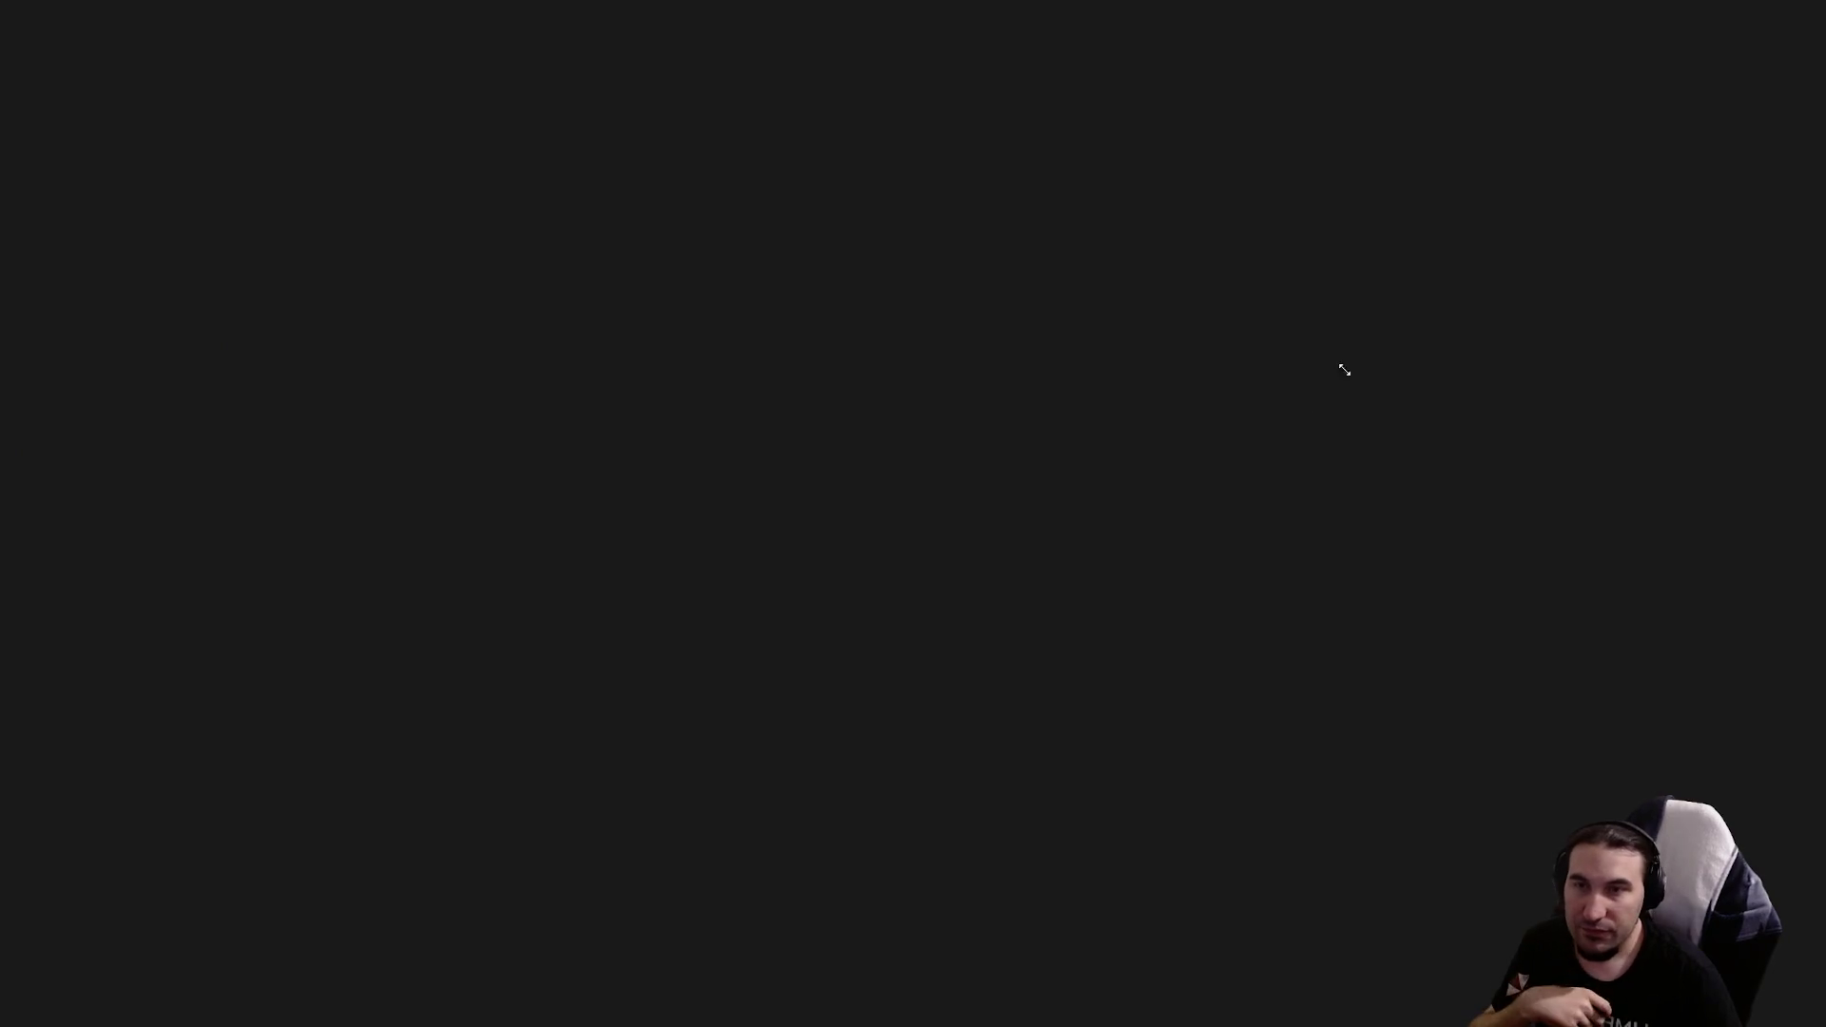
{"action": "scroll", "coordinate": [1804, 297], "scroll_direction": "up", "scroll_amount": 5}
{"action": "scroll", "coordinate": [1804, 297], "scroll_direction": "down", "scroll_amount": 10}
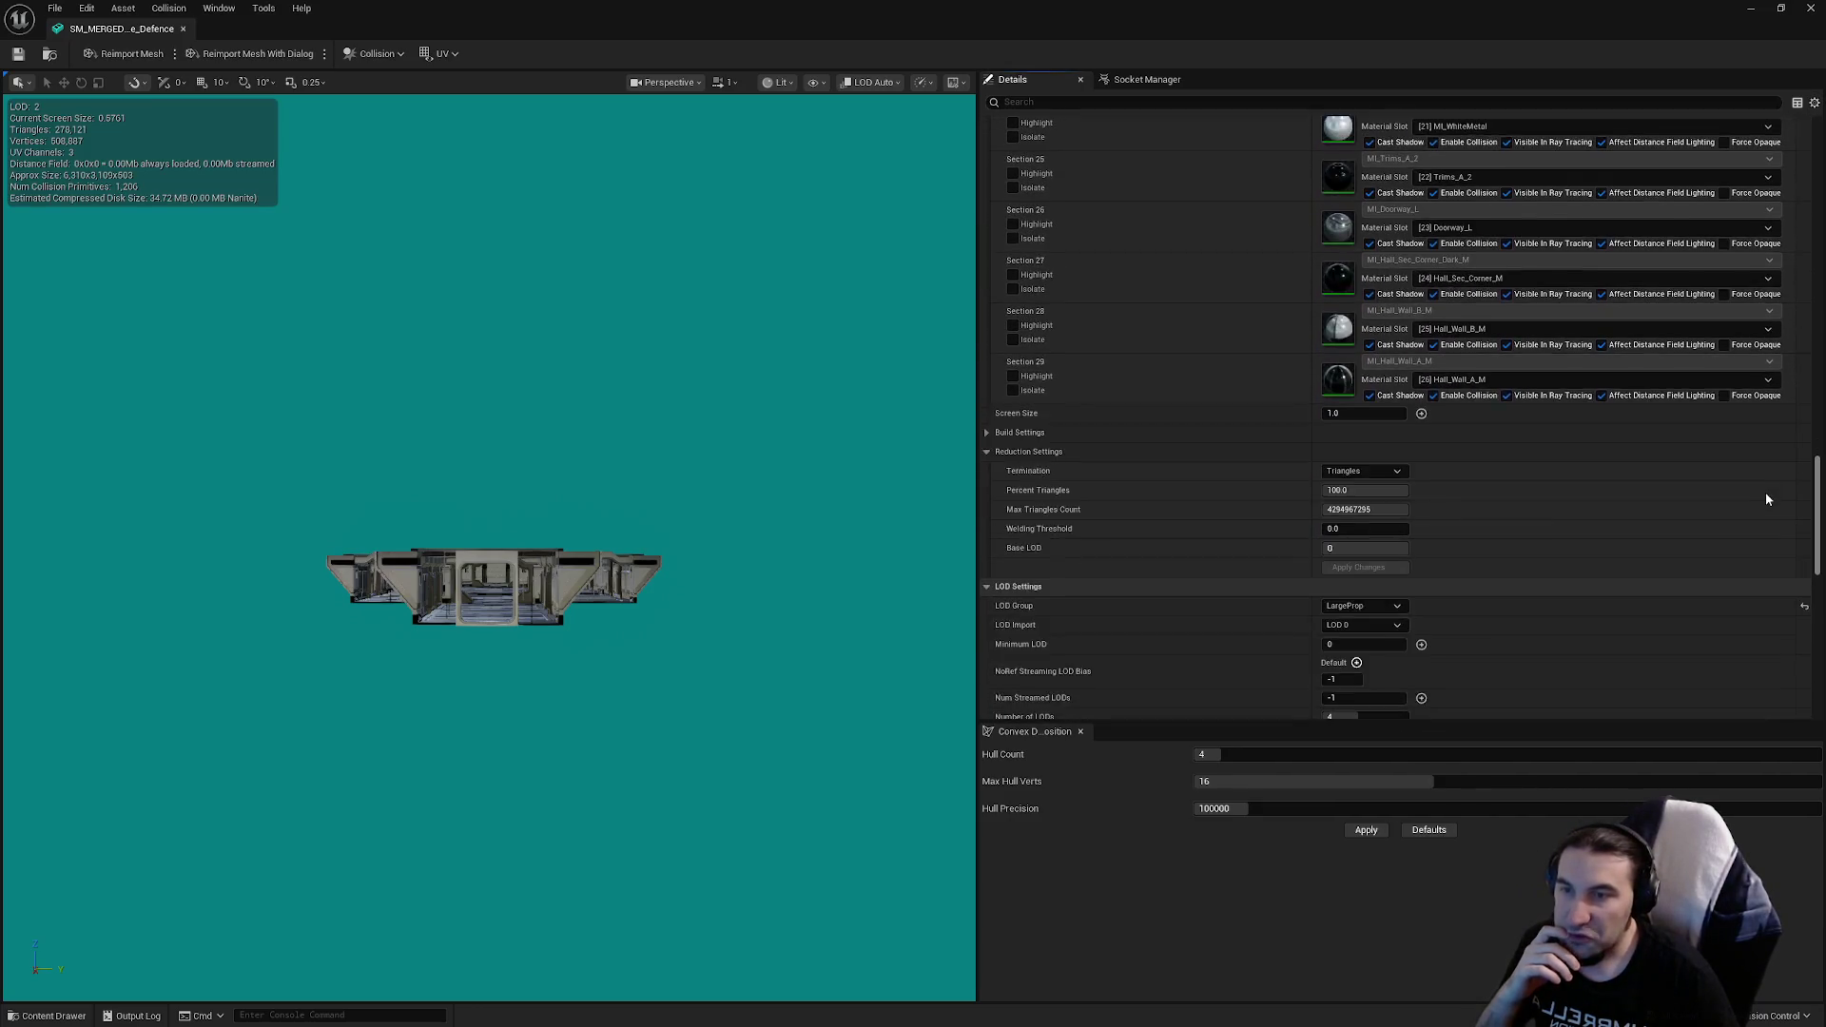
{"action": "scroll", "coordinate": [1766, 498], "scroll_direction": "down", "scroll_amount": 10}
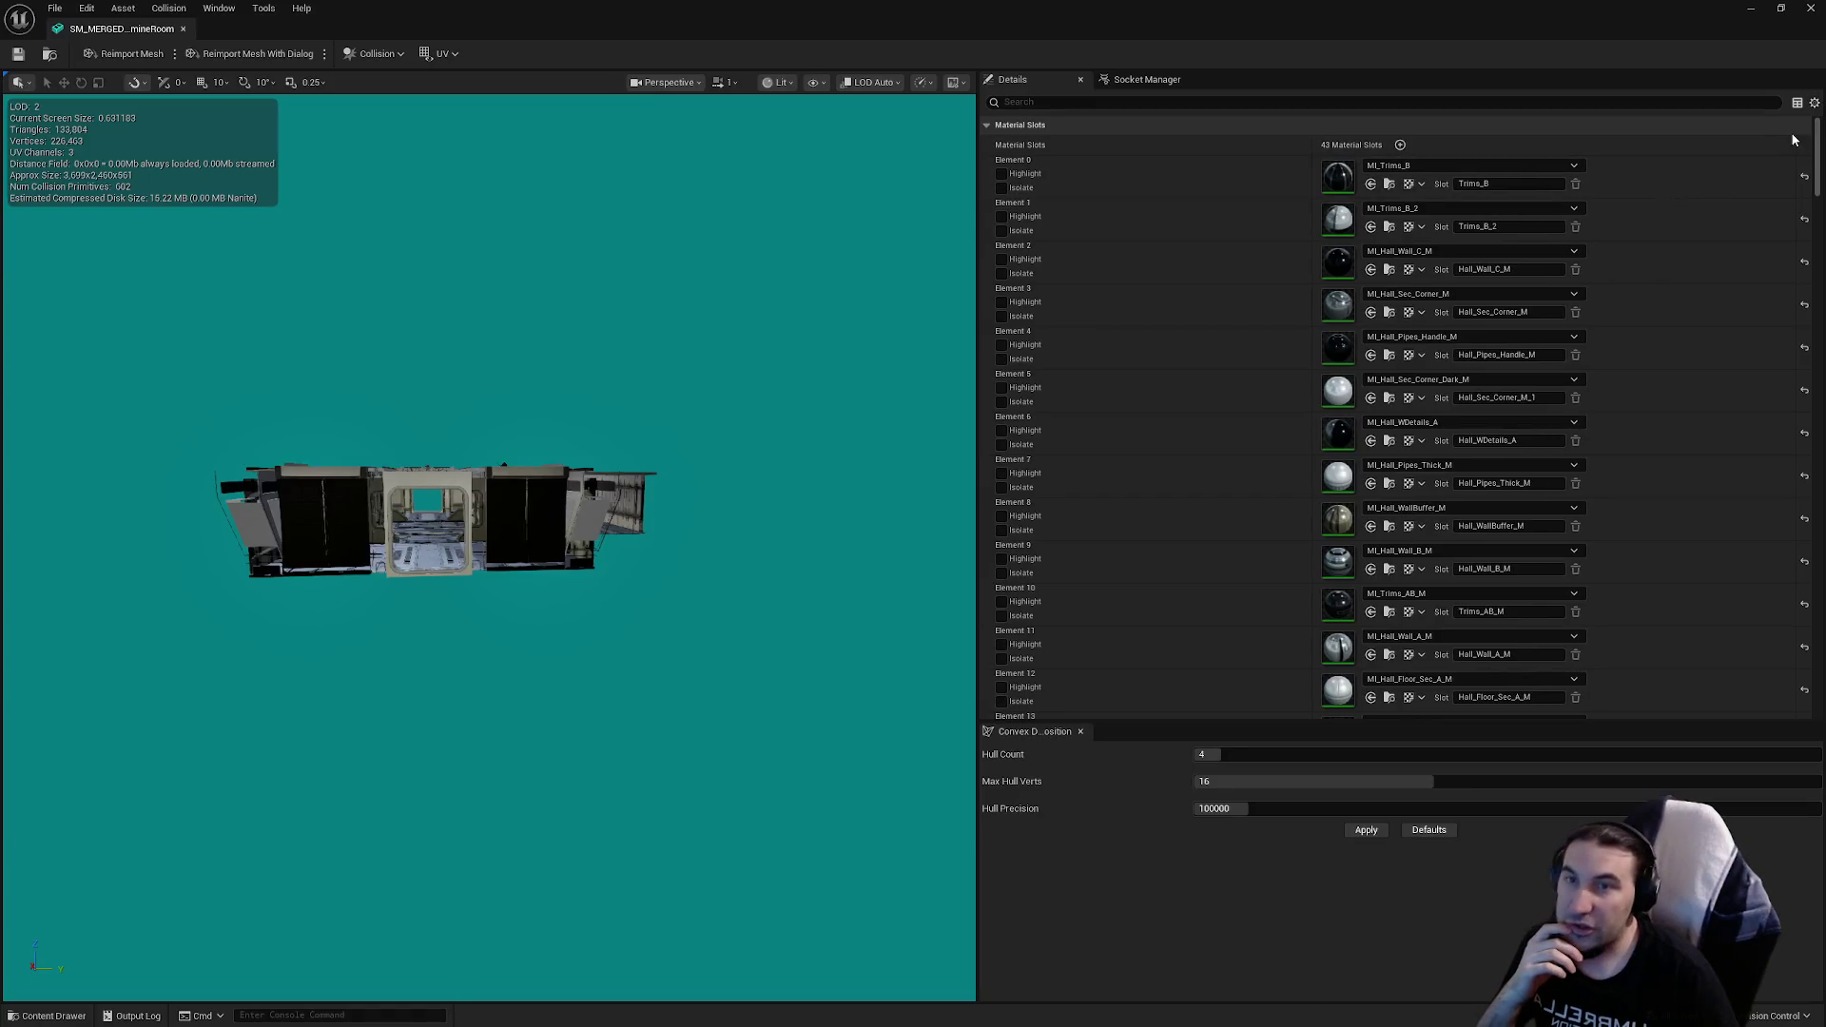
{"action": "left_click_drag", "start_coordinate": [1818, 152], "coordinate": [1812, 549]}
{"action": "scroll", "coordinate": [1812, 549], "scroll_direction": "down", "scroll_amount": 2}
{"action": "scroll", "coordinate": [1812, 549], "scroll_direction": "down", "scroll_amount": 7}
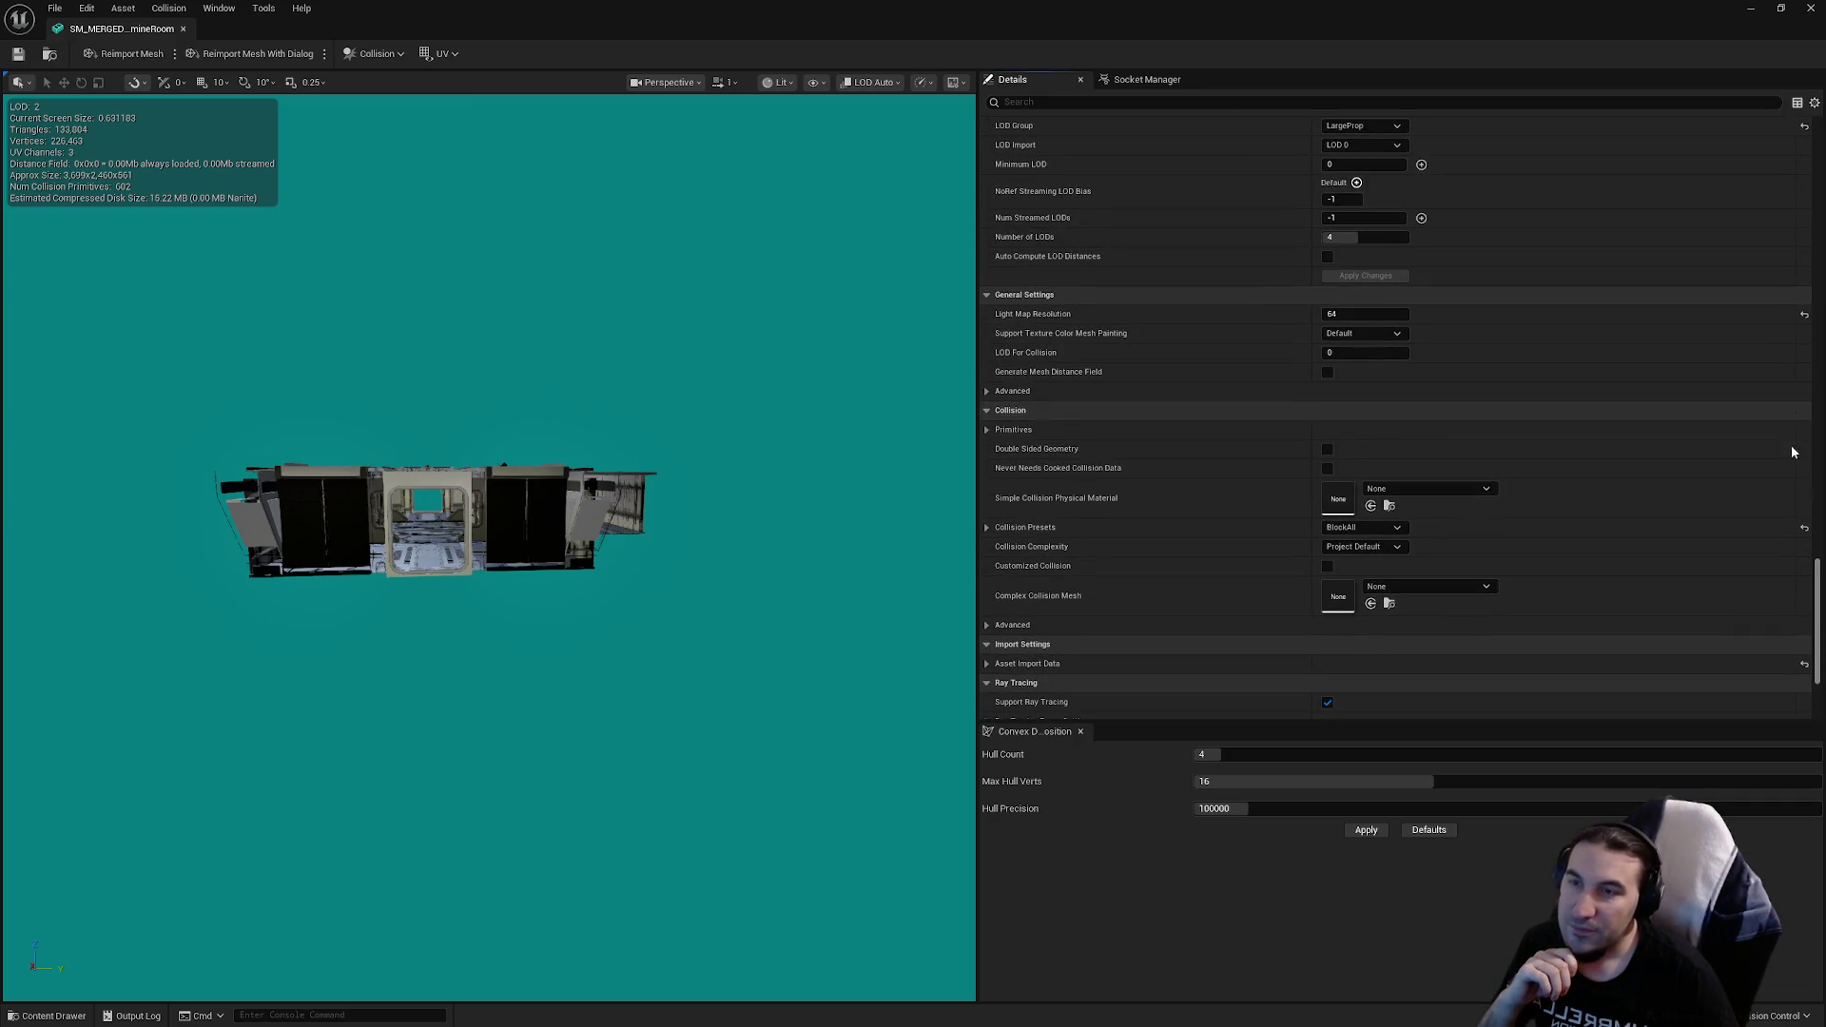
{"action": "left_click", "coordinate": [1809, 10]}
Step: Review the CommandCenter and Cross and Corner hallway meshes' LOD and collision settings
{"action": "double_click", "coordinate": [214, 842]}
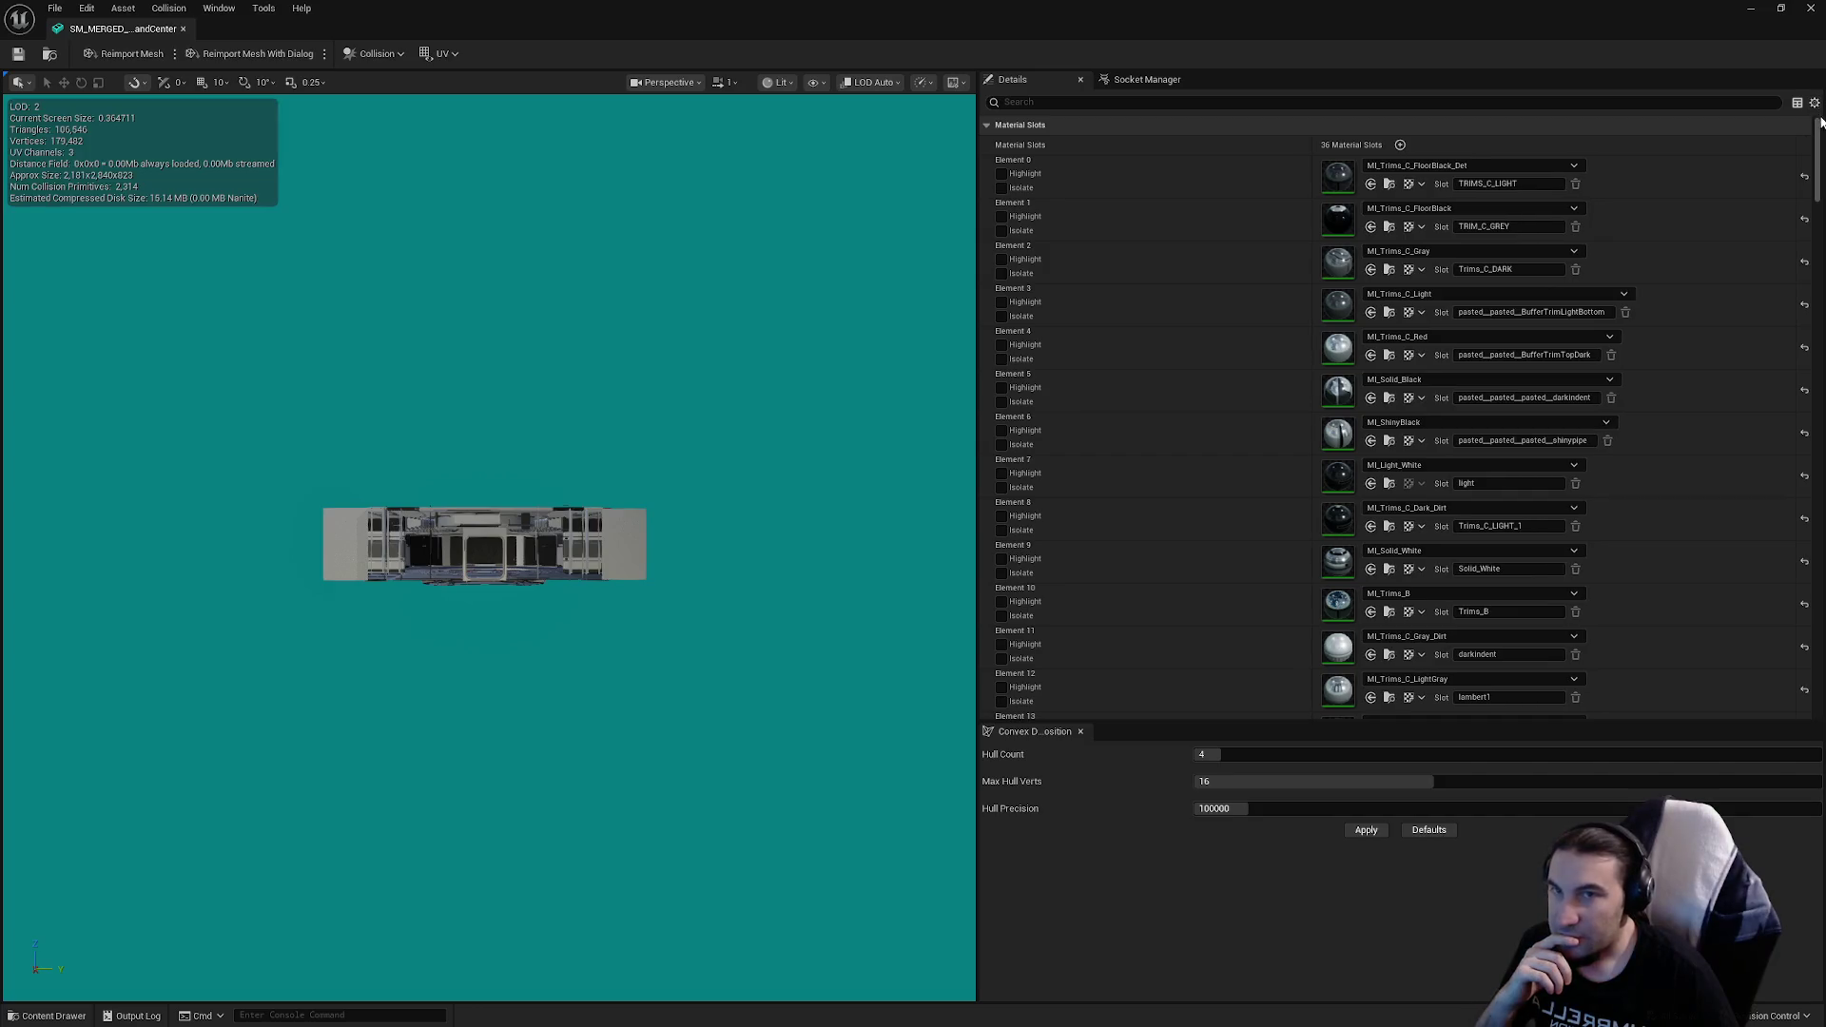
{"action": "left_click_drag", "start_coordinate": [1819, 142], "coordinate": [1805, 522]}
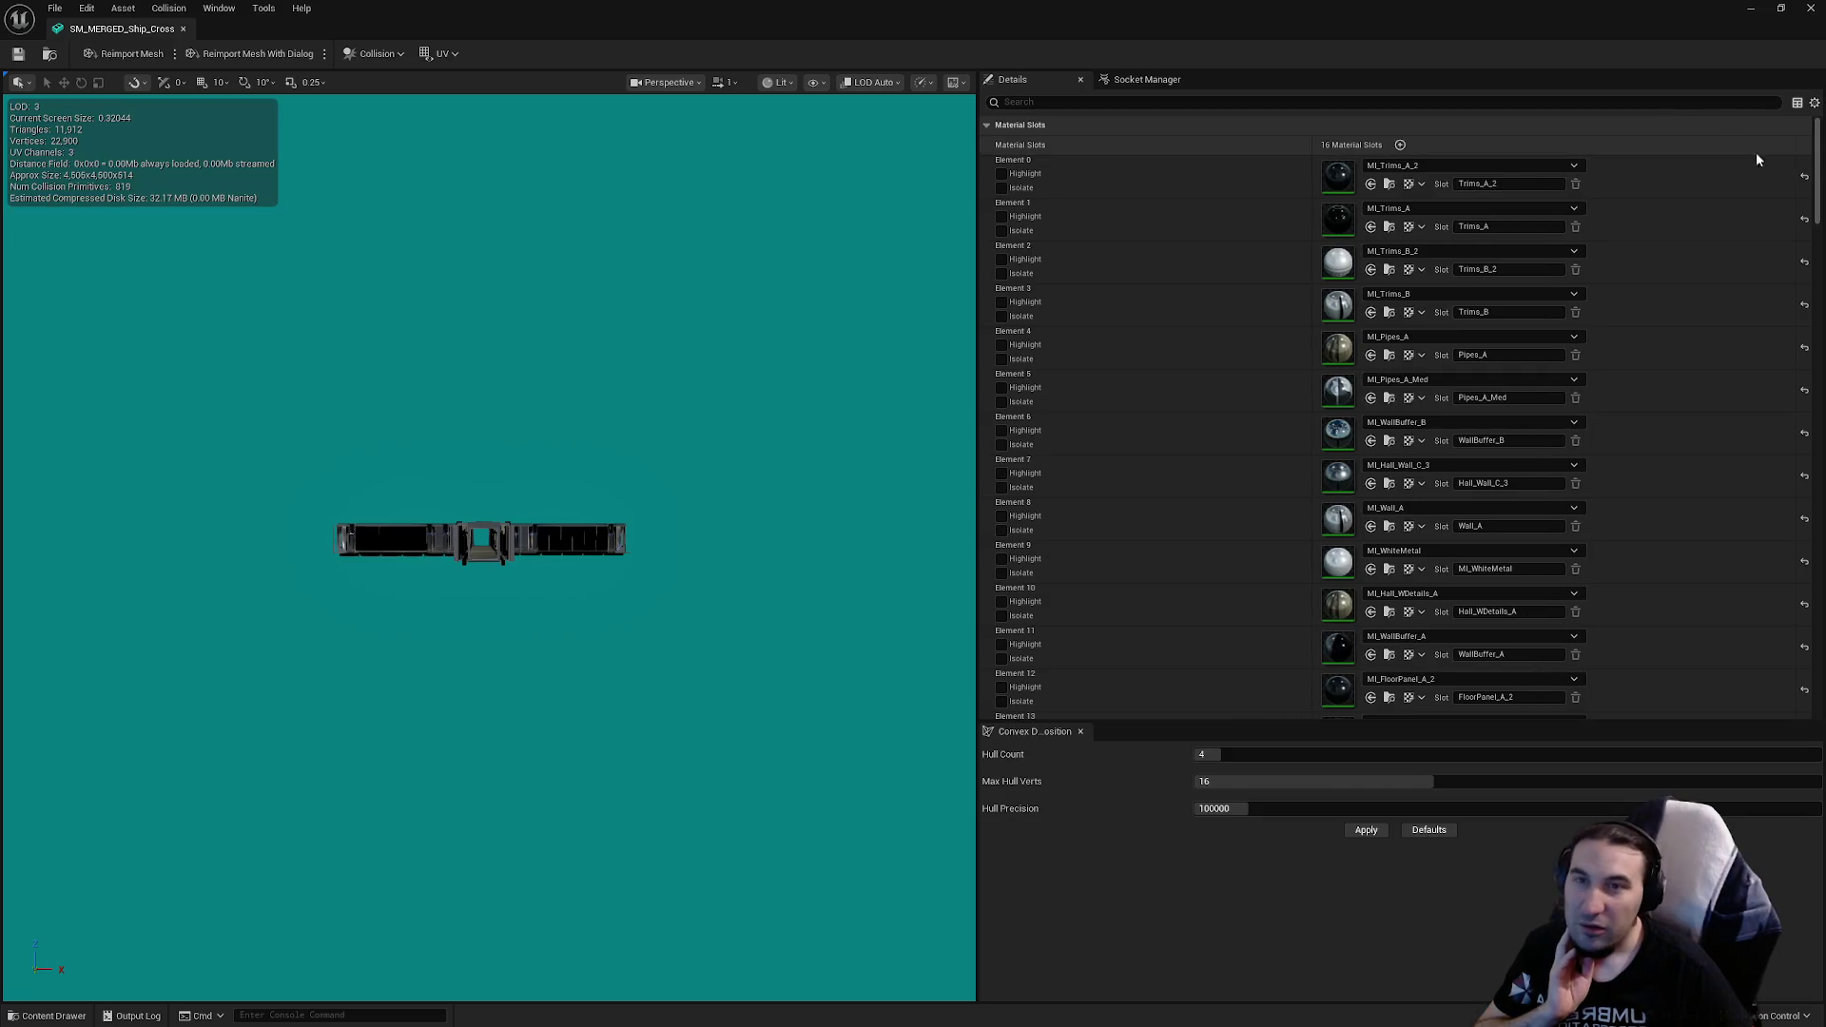
{"action": "mouse_move", "coordinate": [1818, 152]}
{"action": "left_mouse_down"}
{"action": "mouse_move", "coordinate": [1785, 357]}
{"action": "mouse_move", "coordinate": [1798, 476]}
{"action": "left_mouse_up"}
{"action": "scroll", "coordinate": [1758, 415], "scroll_direction": "down", "scroll_amount": 3}
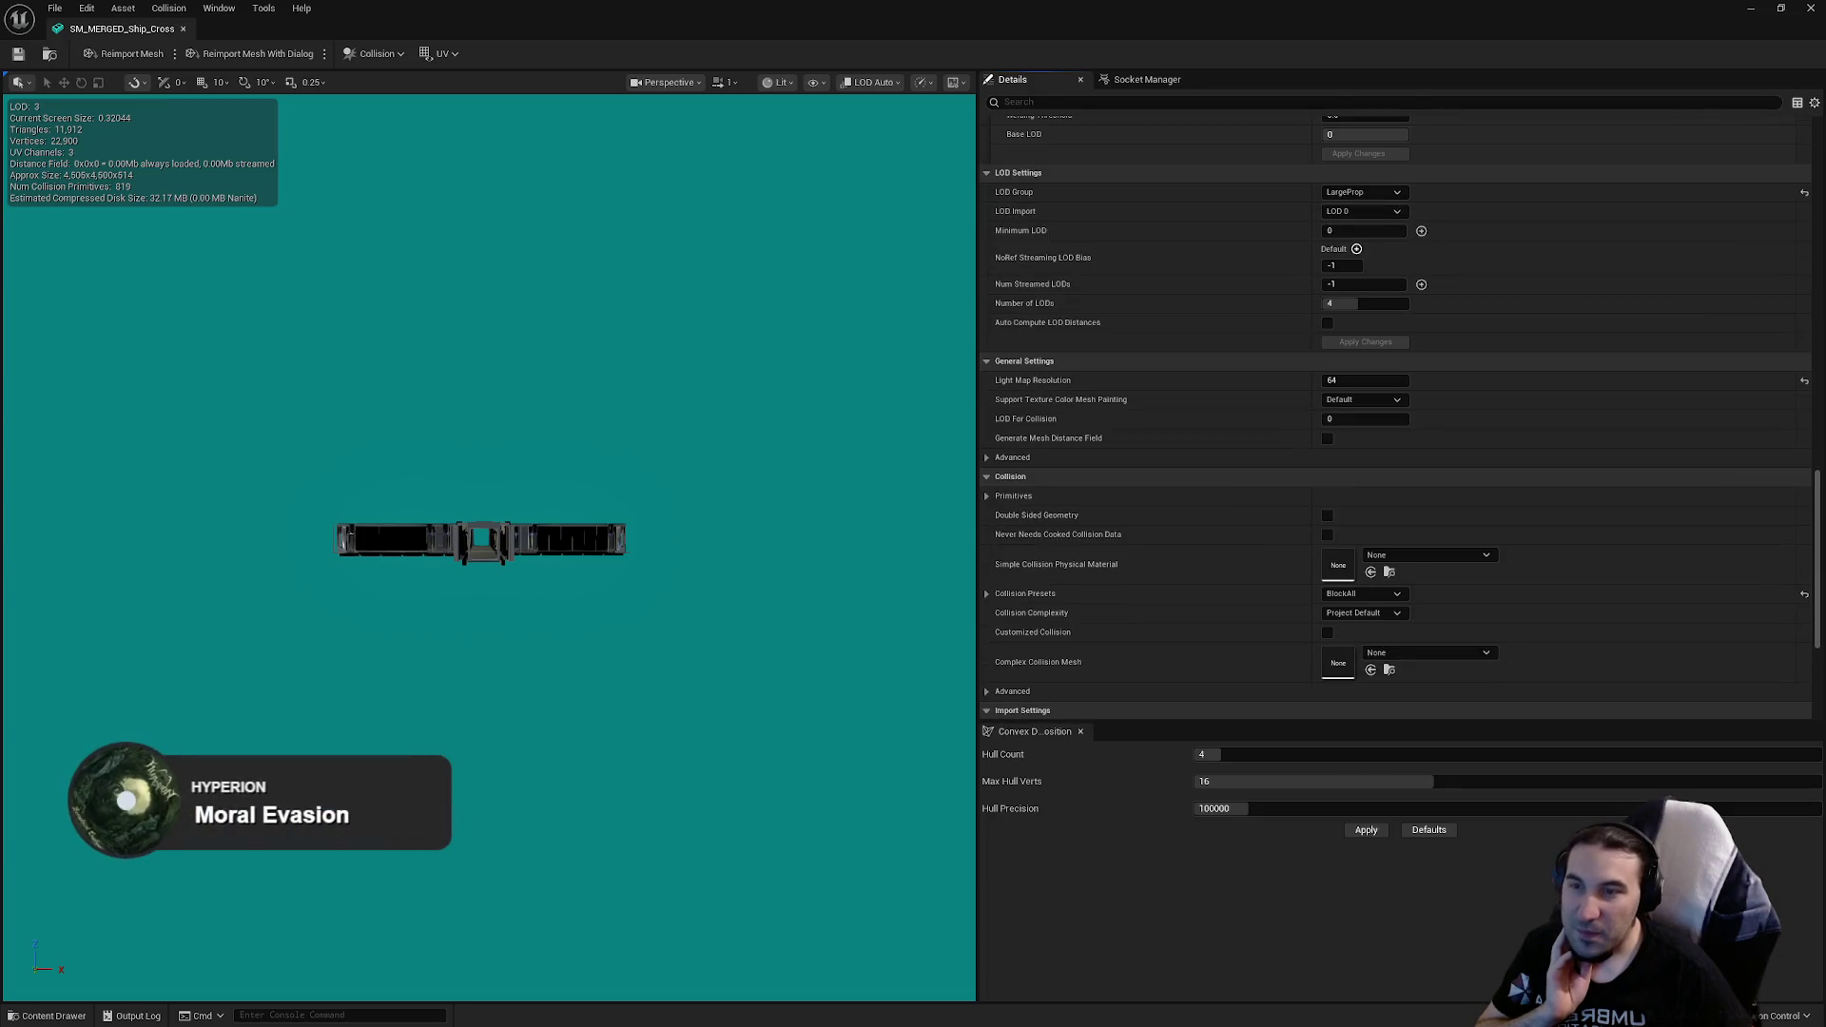
{"action": "left_click", "coordinate": [1812, 9]}
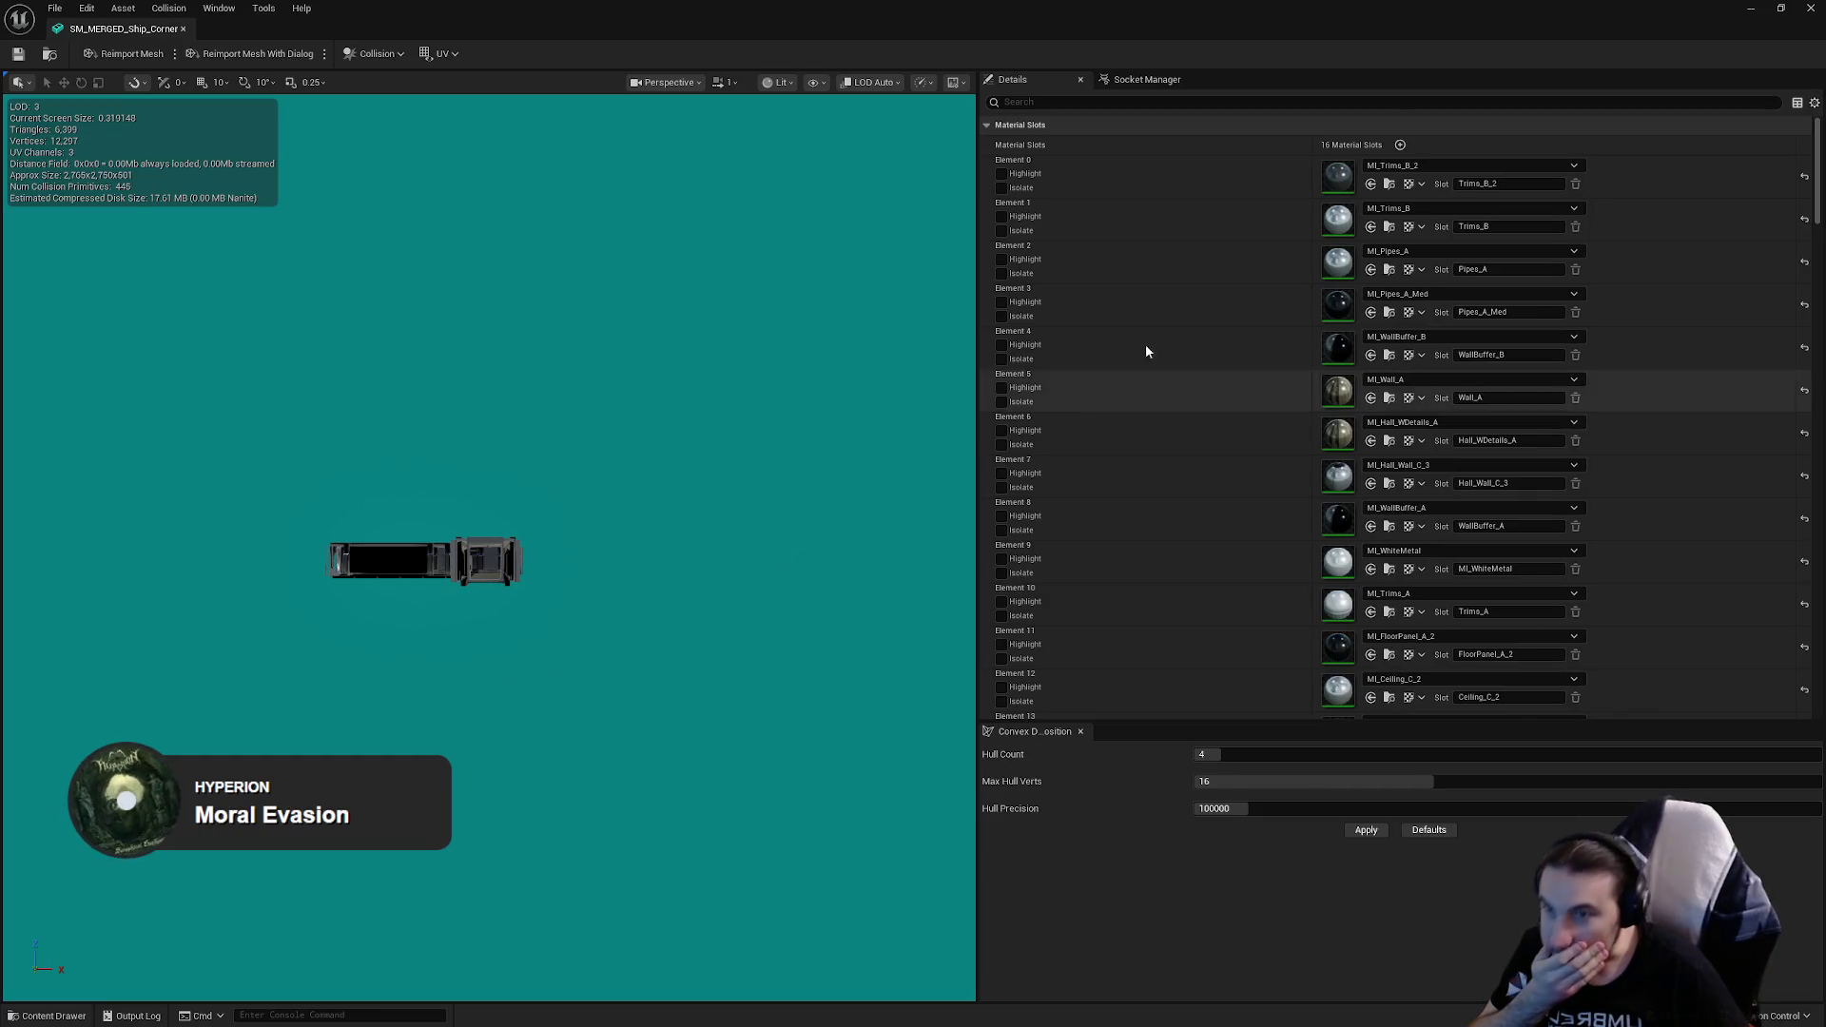
{"action": "scroll", "coordinate": [1617, 285], "scroll_direction": "down", "scroll_amount": 3}
{"action": "left_click_drag", "start_coordinate": [1817, 212], "coordinate": [1788, 585]}
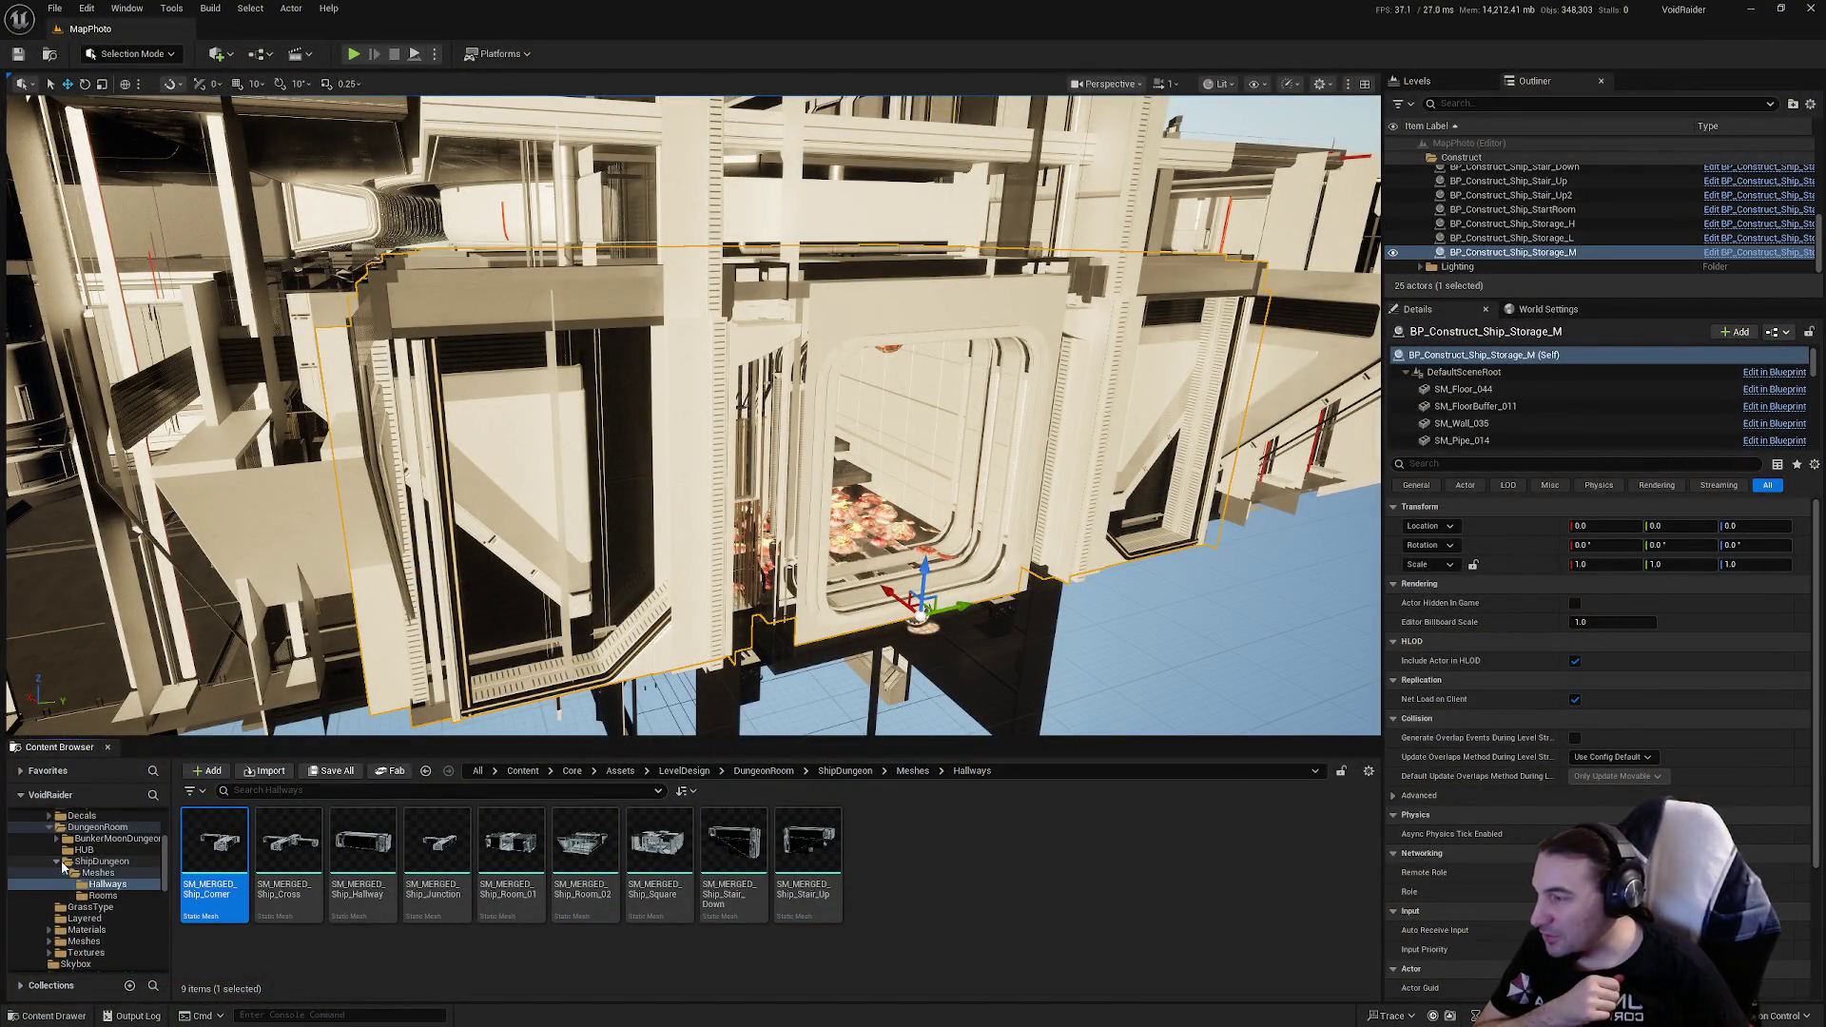
Step: Browse to the Content/Core/Maps folder and open the Lvl_Intro level
{"action": "left_click", "coordinate": [60, 862]}
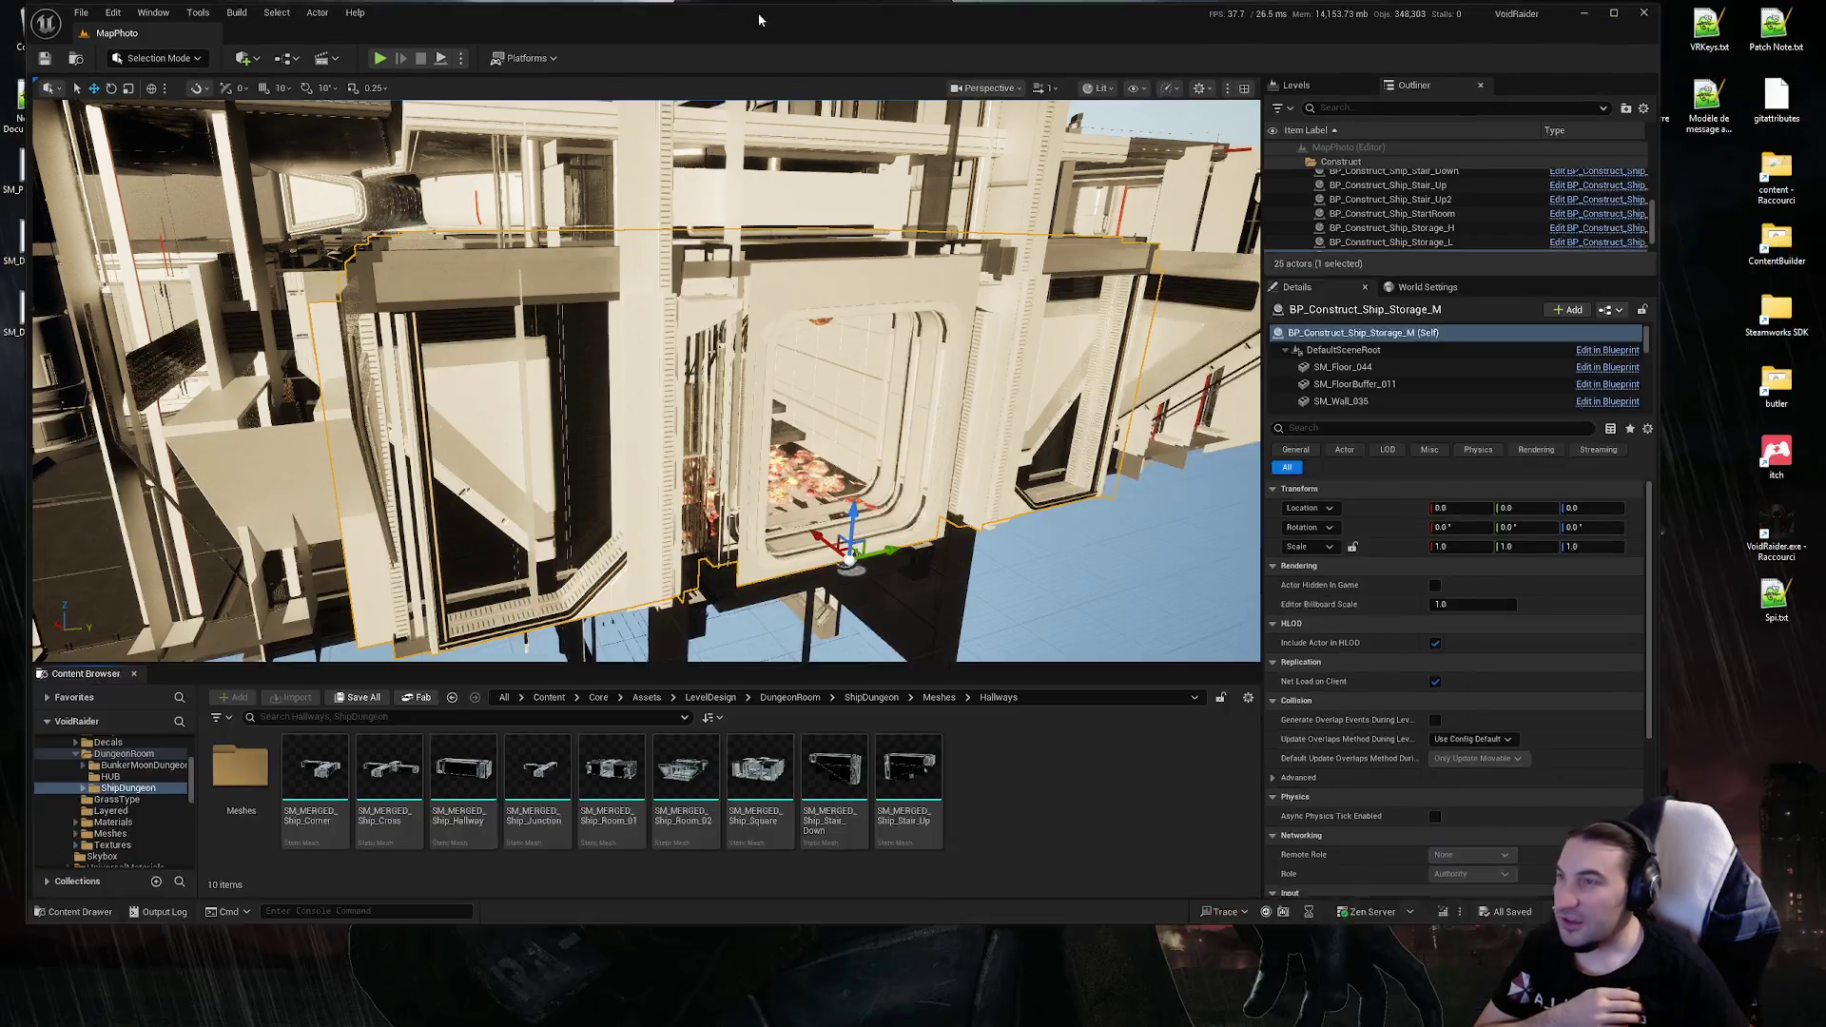
{"action": "scroll", "coordinate": [134, 891], "scroll_direction": "down", "scroll_amount": 3}
{"action": "scroll", "coordinate": [95, 889], "scroll_direction": "up", "scroll_amount": 10}
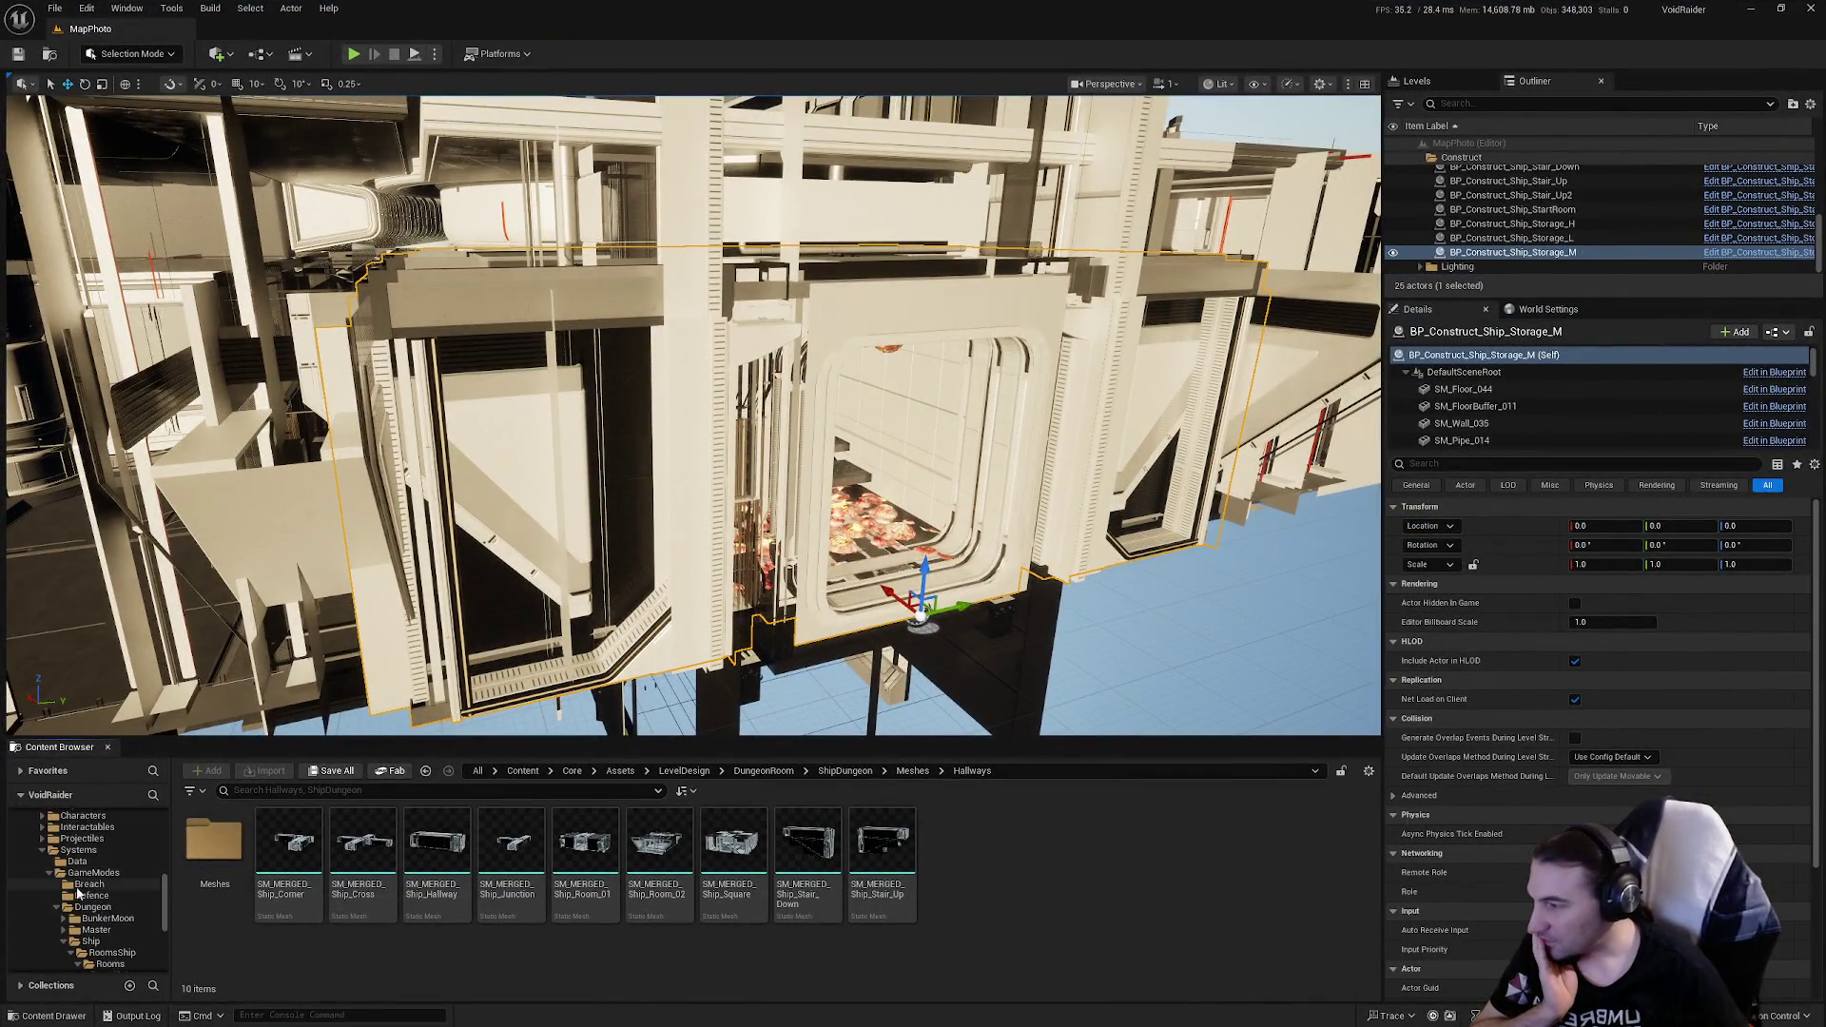
{"action": "left_click", "coordinate": [35, 862]}
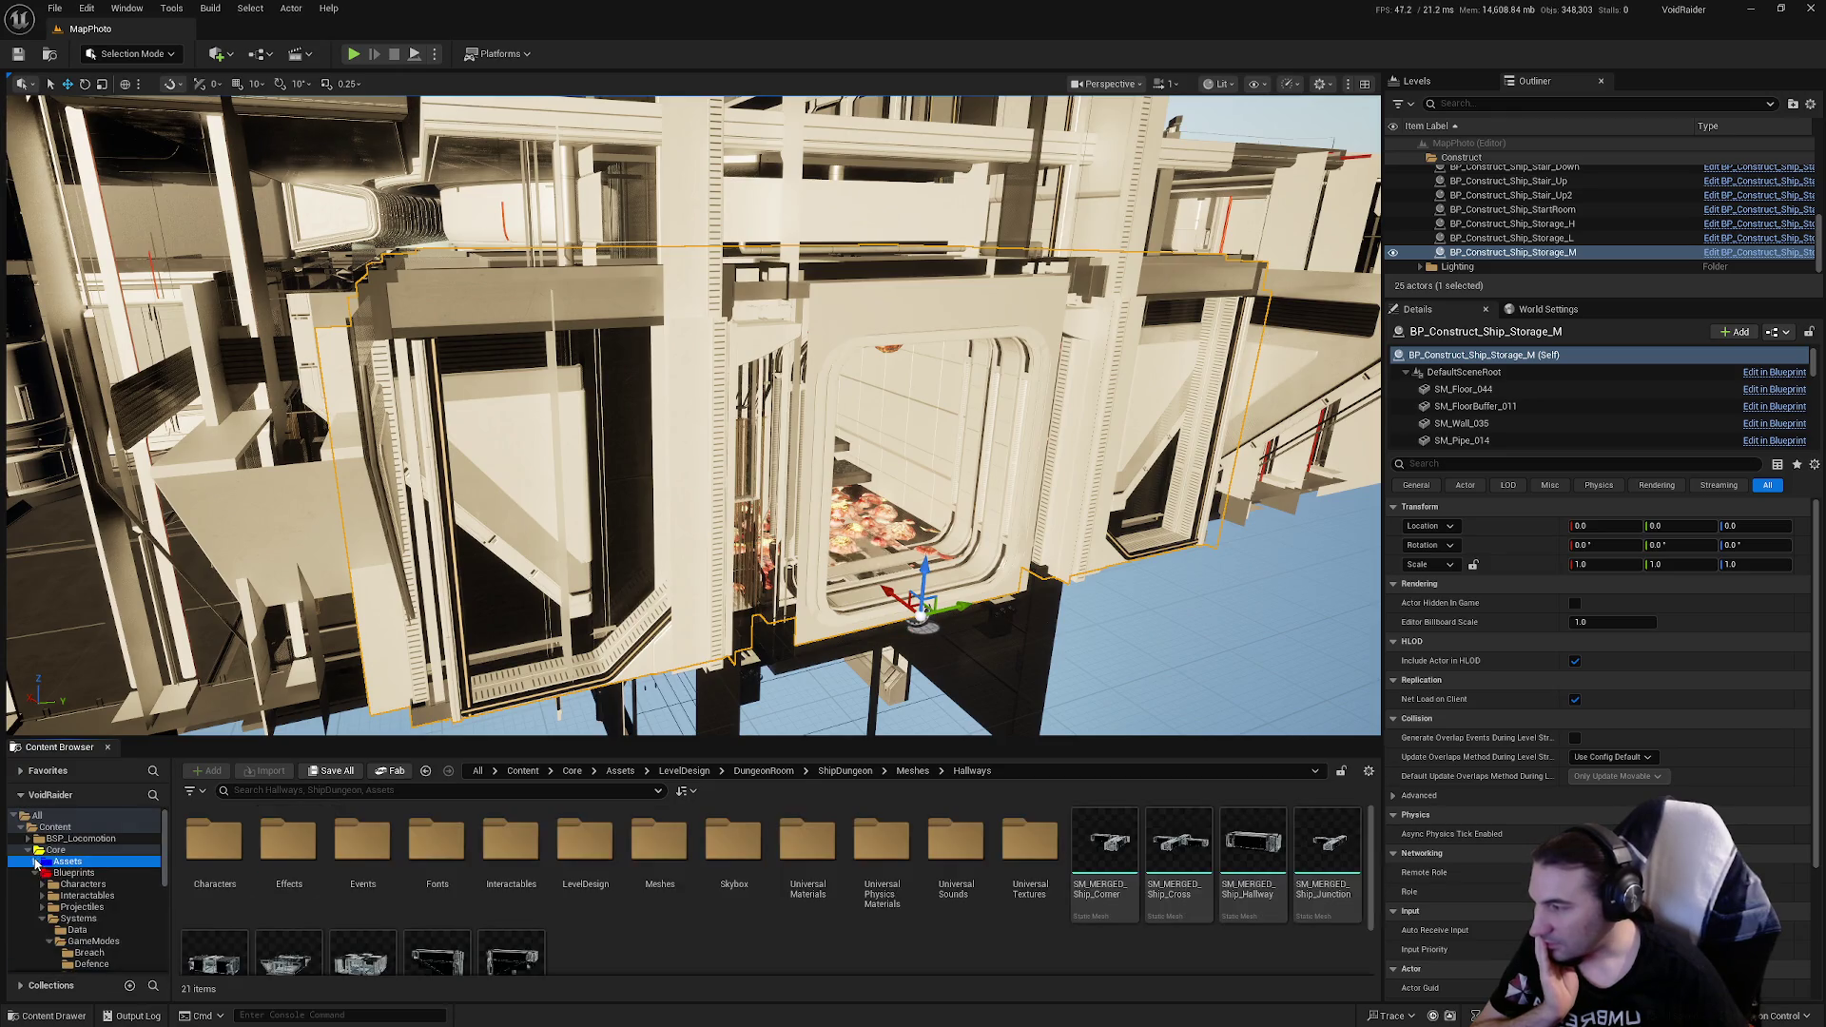
{"action": "left_click", "coordinate": [66, 886]}
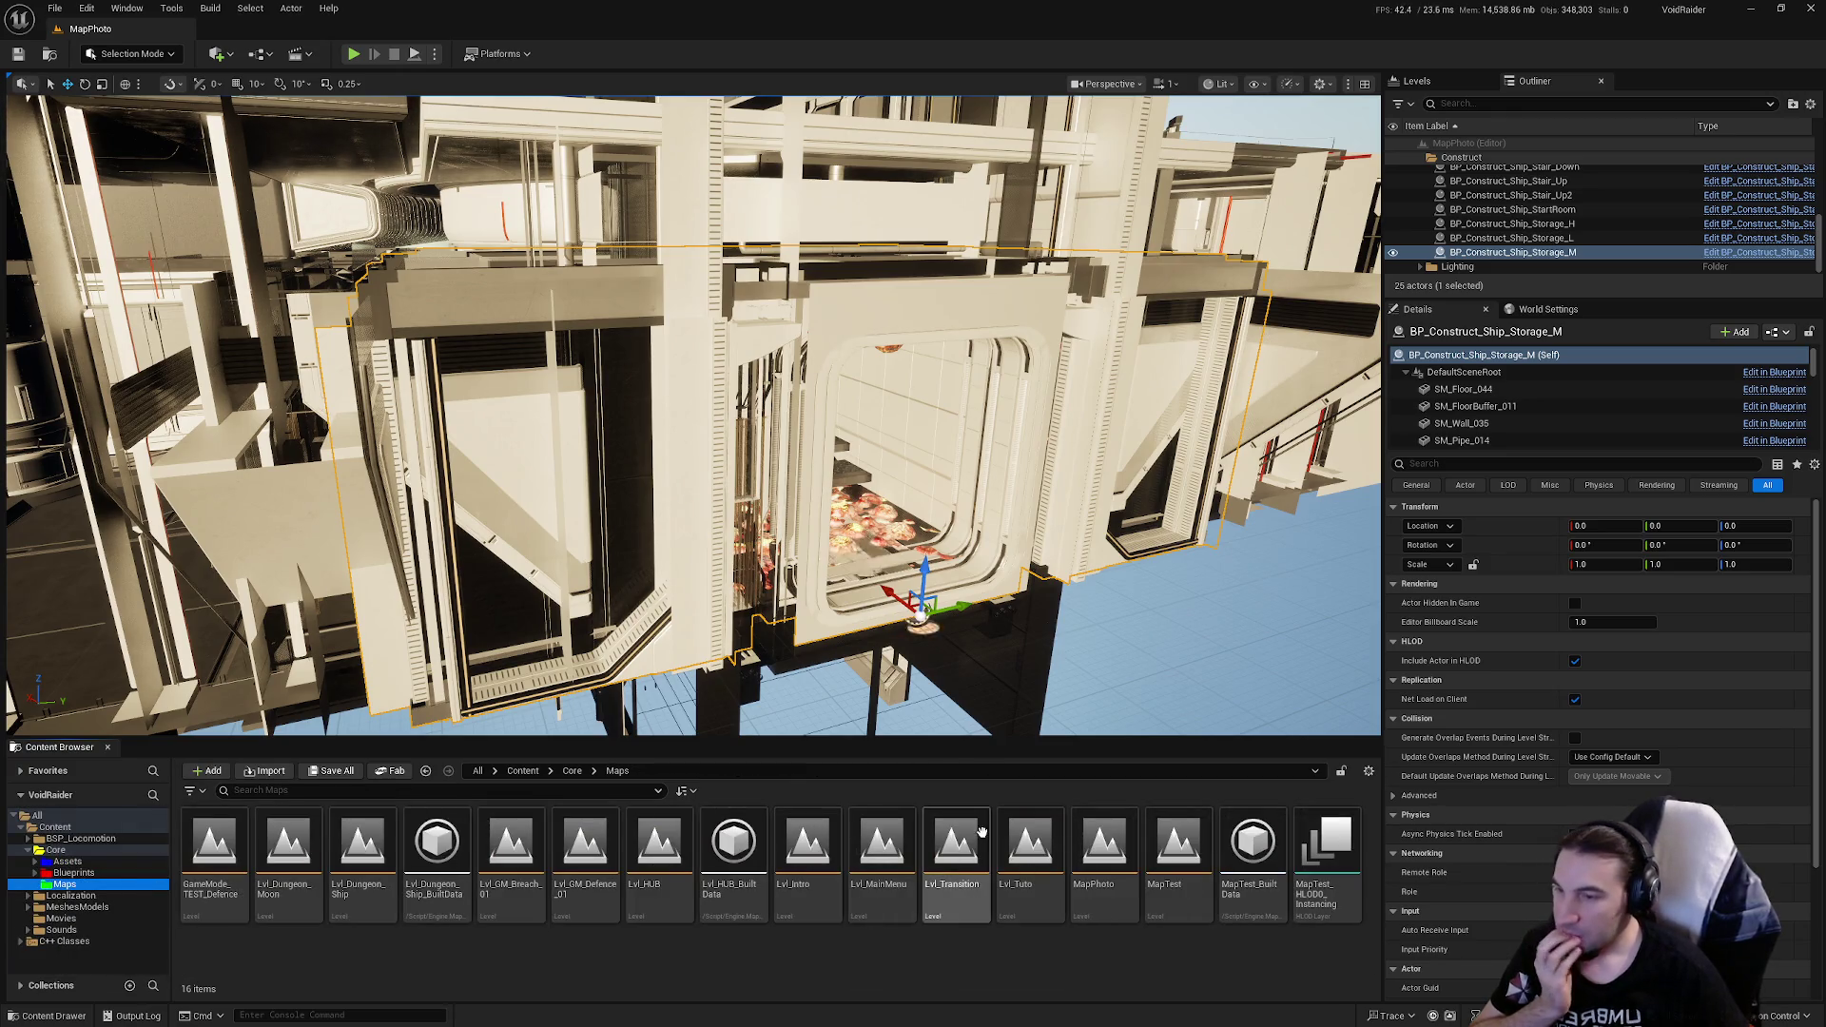
{"action": "double_click", "coordinate": [804, 862]}
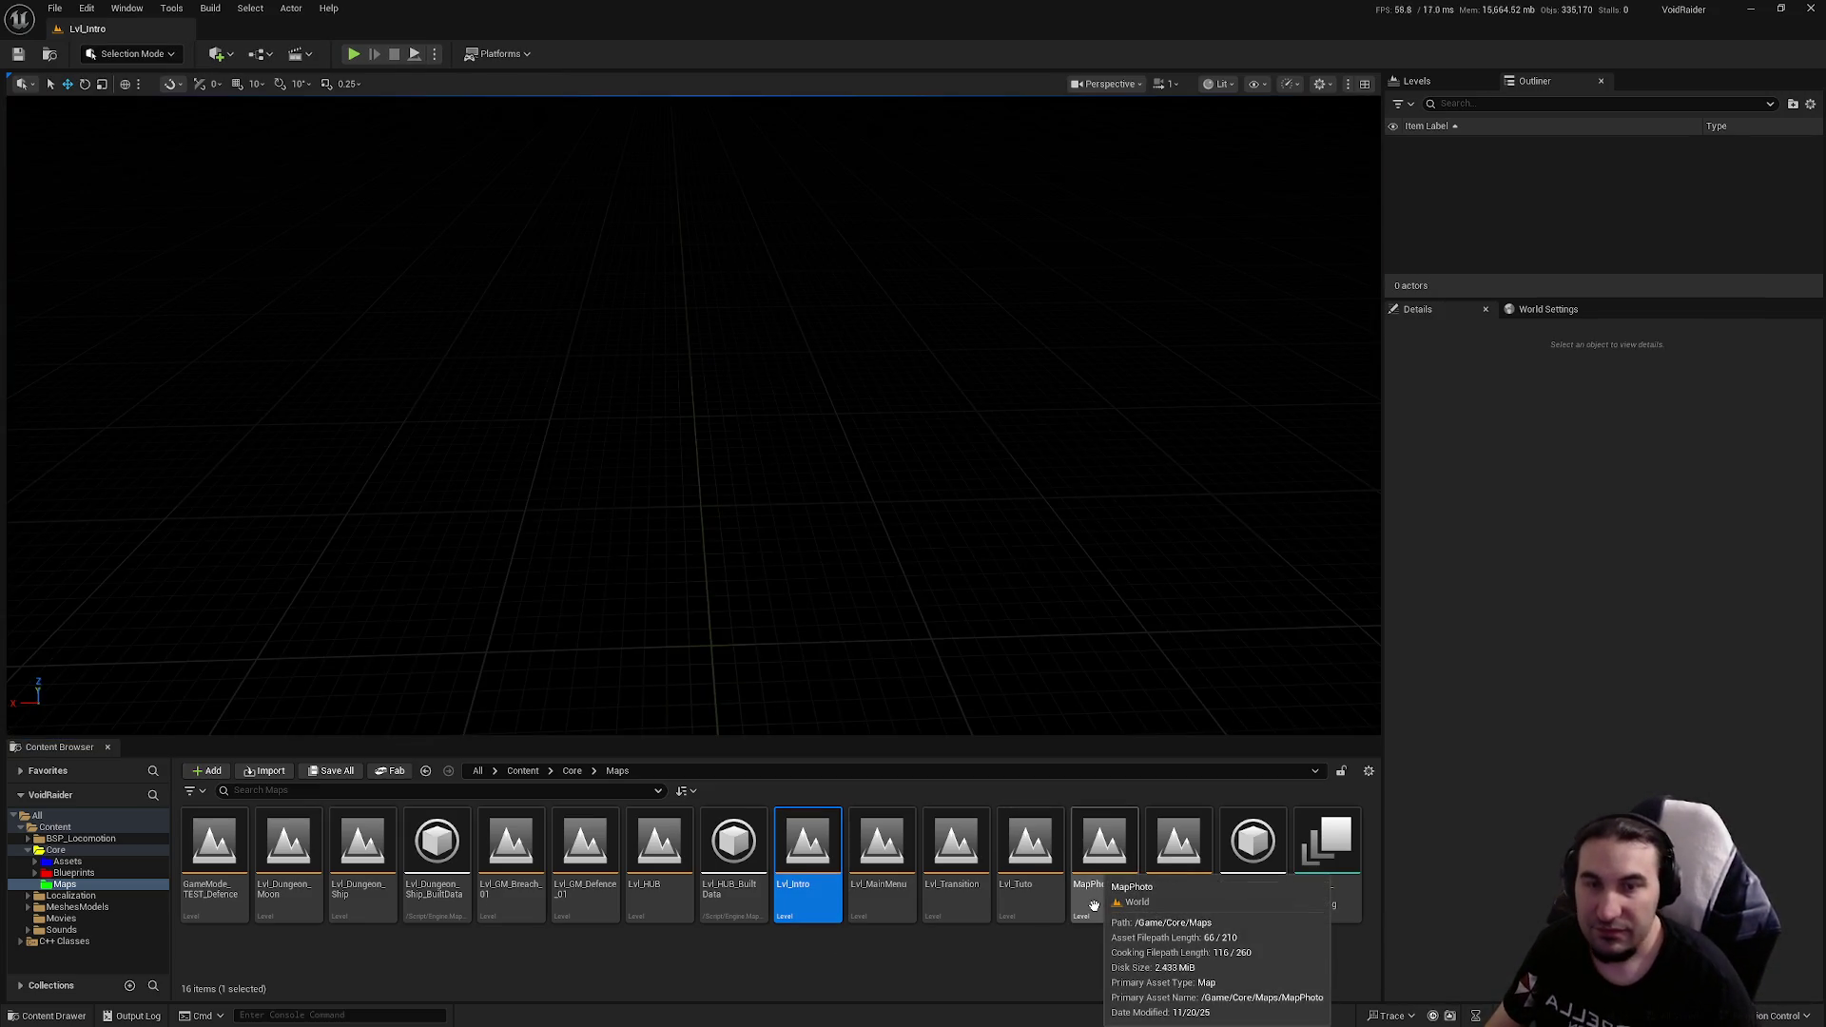
{"action": "key", "text": "super"}
{"action": "key", "text": "super"}
Step: Rename the MapPhoto level to Map_Construct_Ship, accepting the rename warning
{"action": "left_click", "coordinate": [1074, 854]}
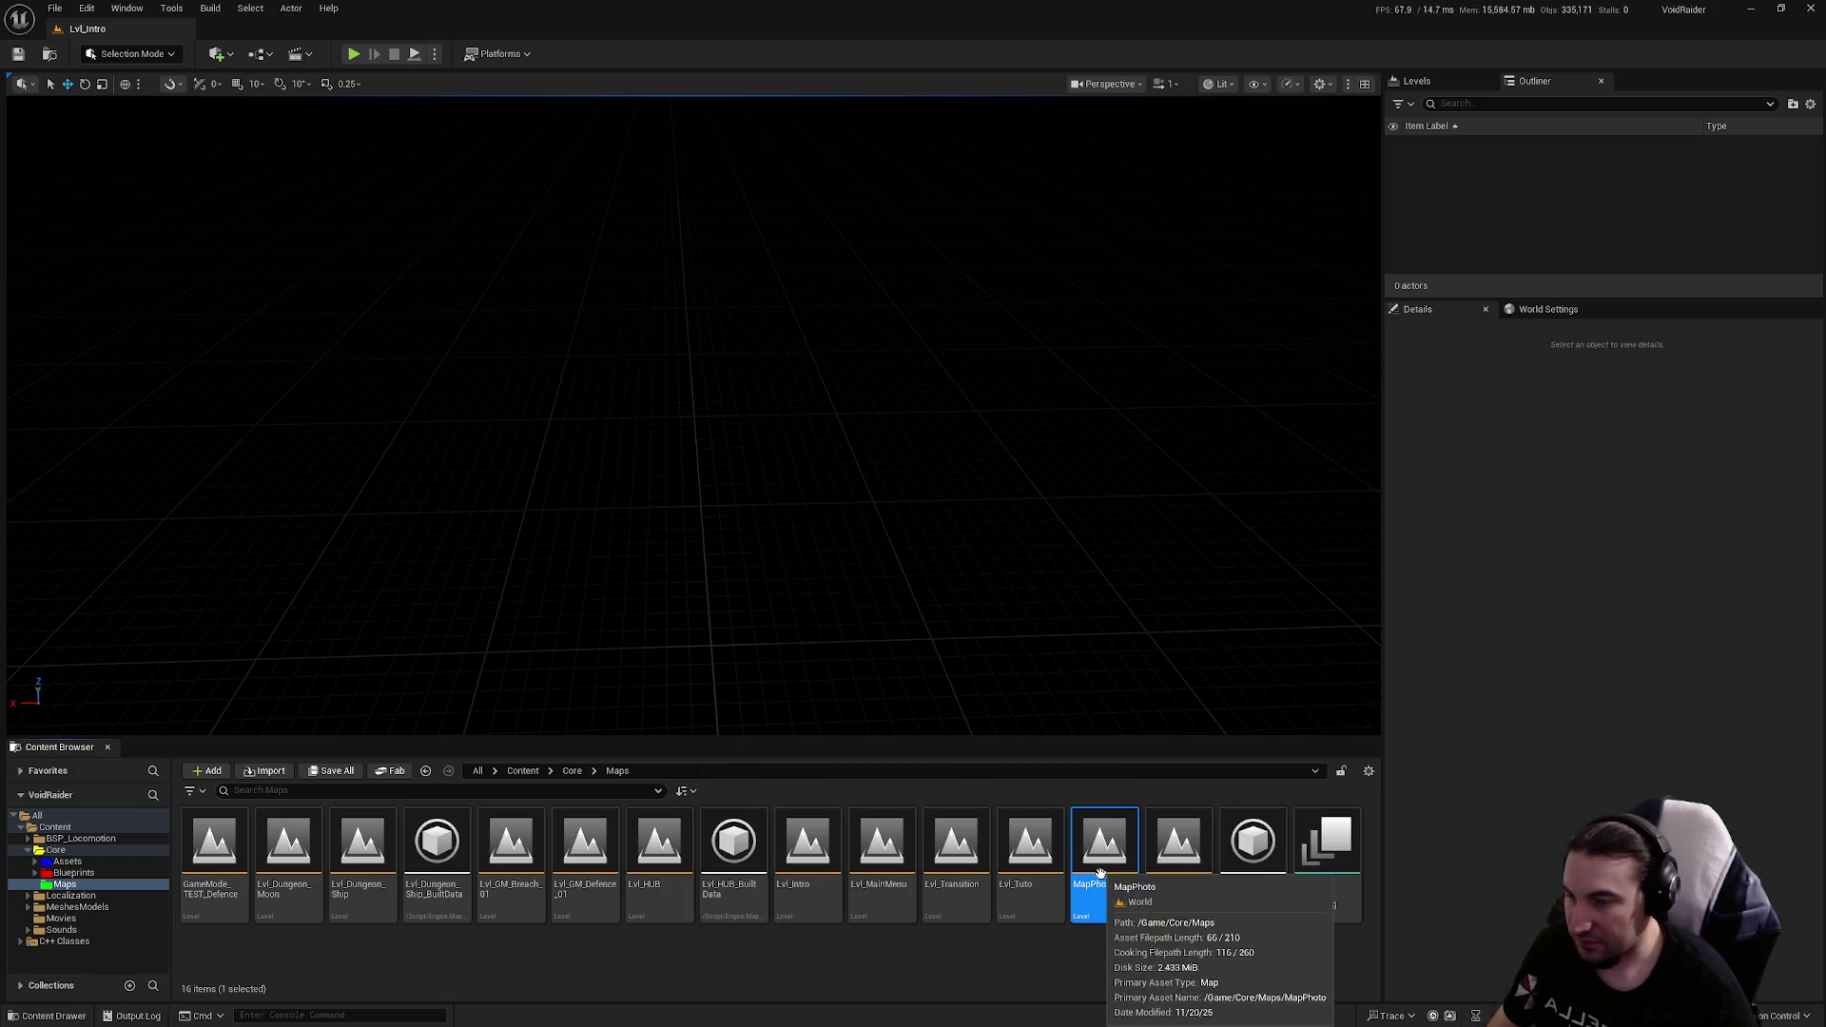
{"action": "key", "text": "F2"}
{"action": "type", "text": "M"}
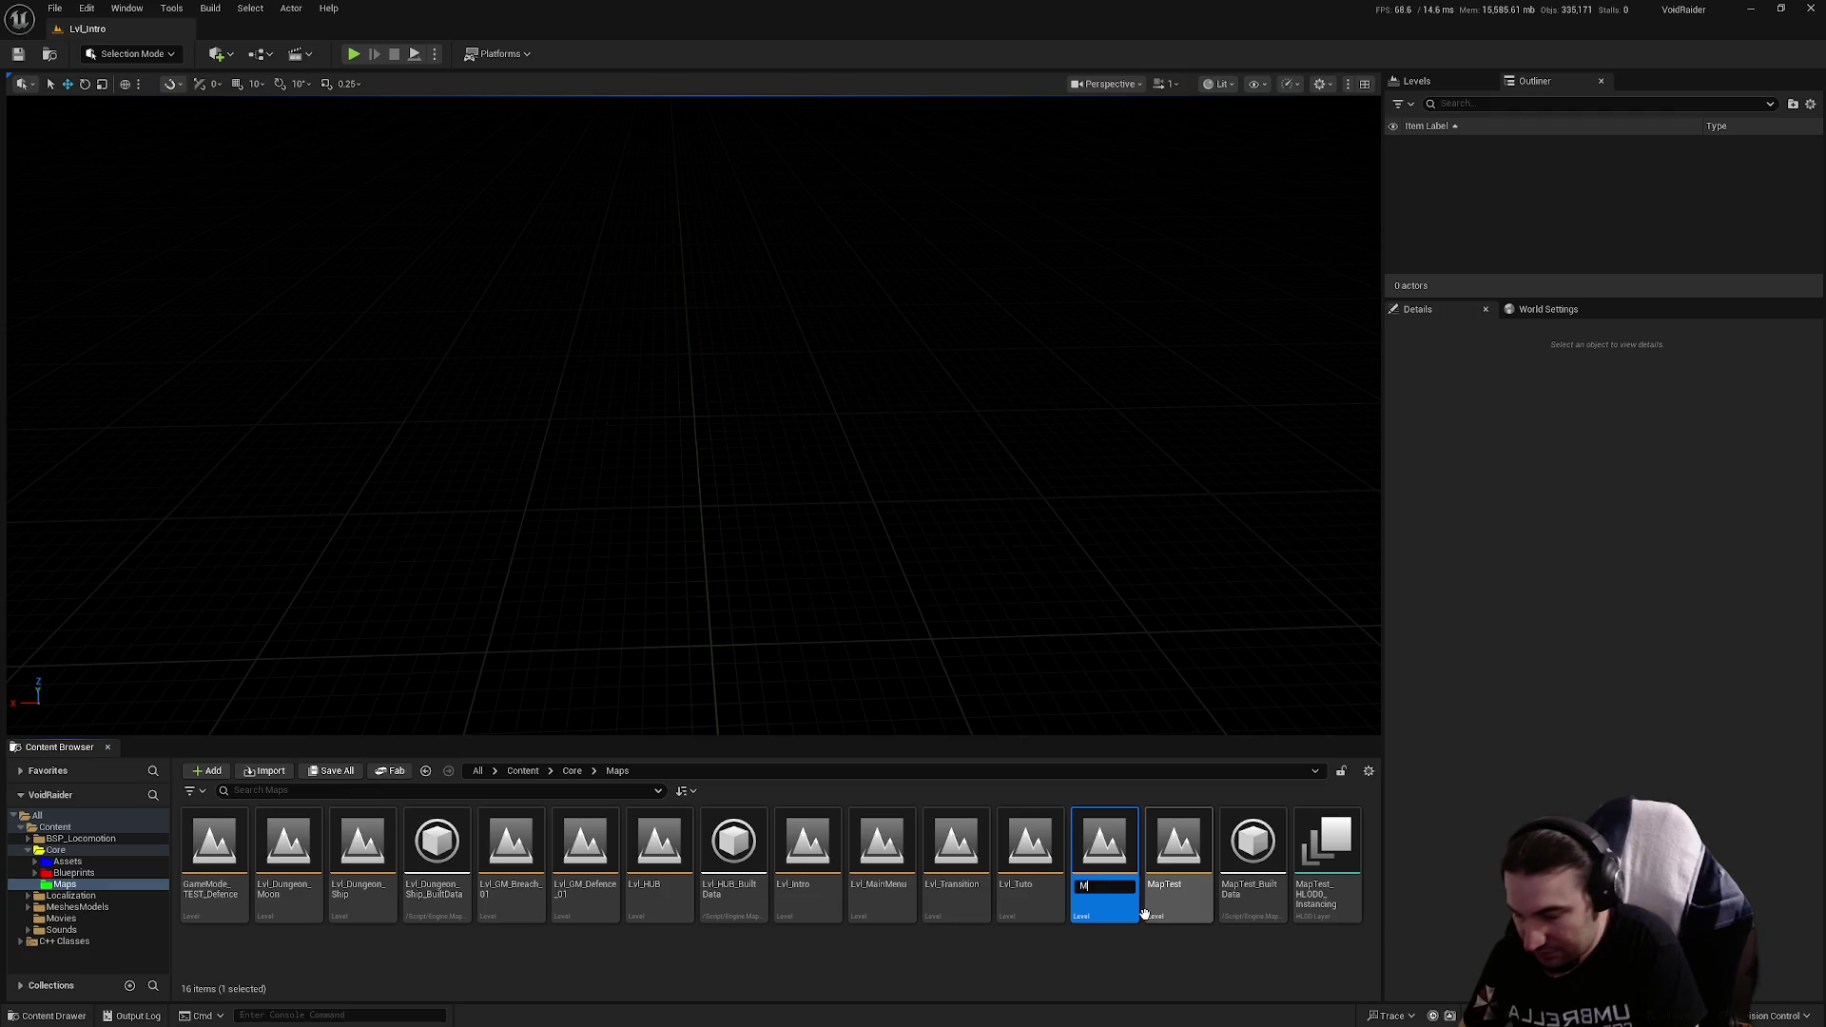
{"action": "type", "text": "ap_Ct_Ship"}
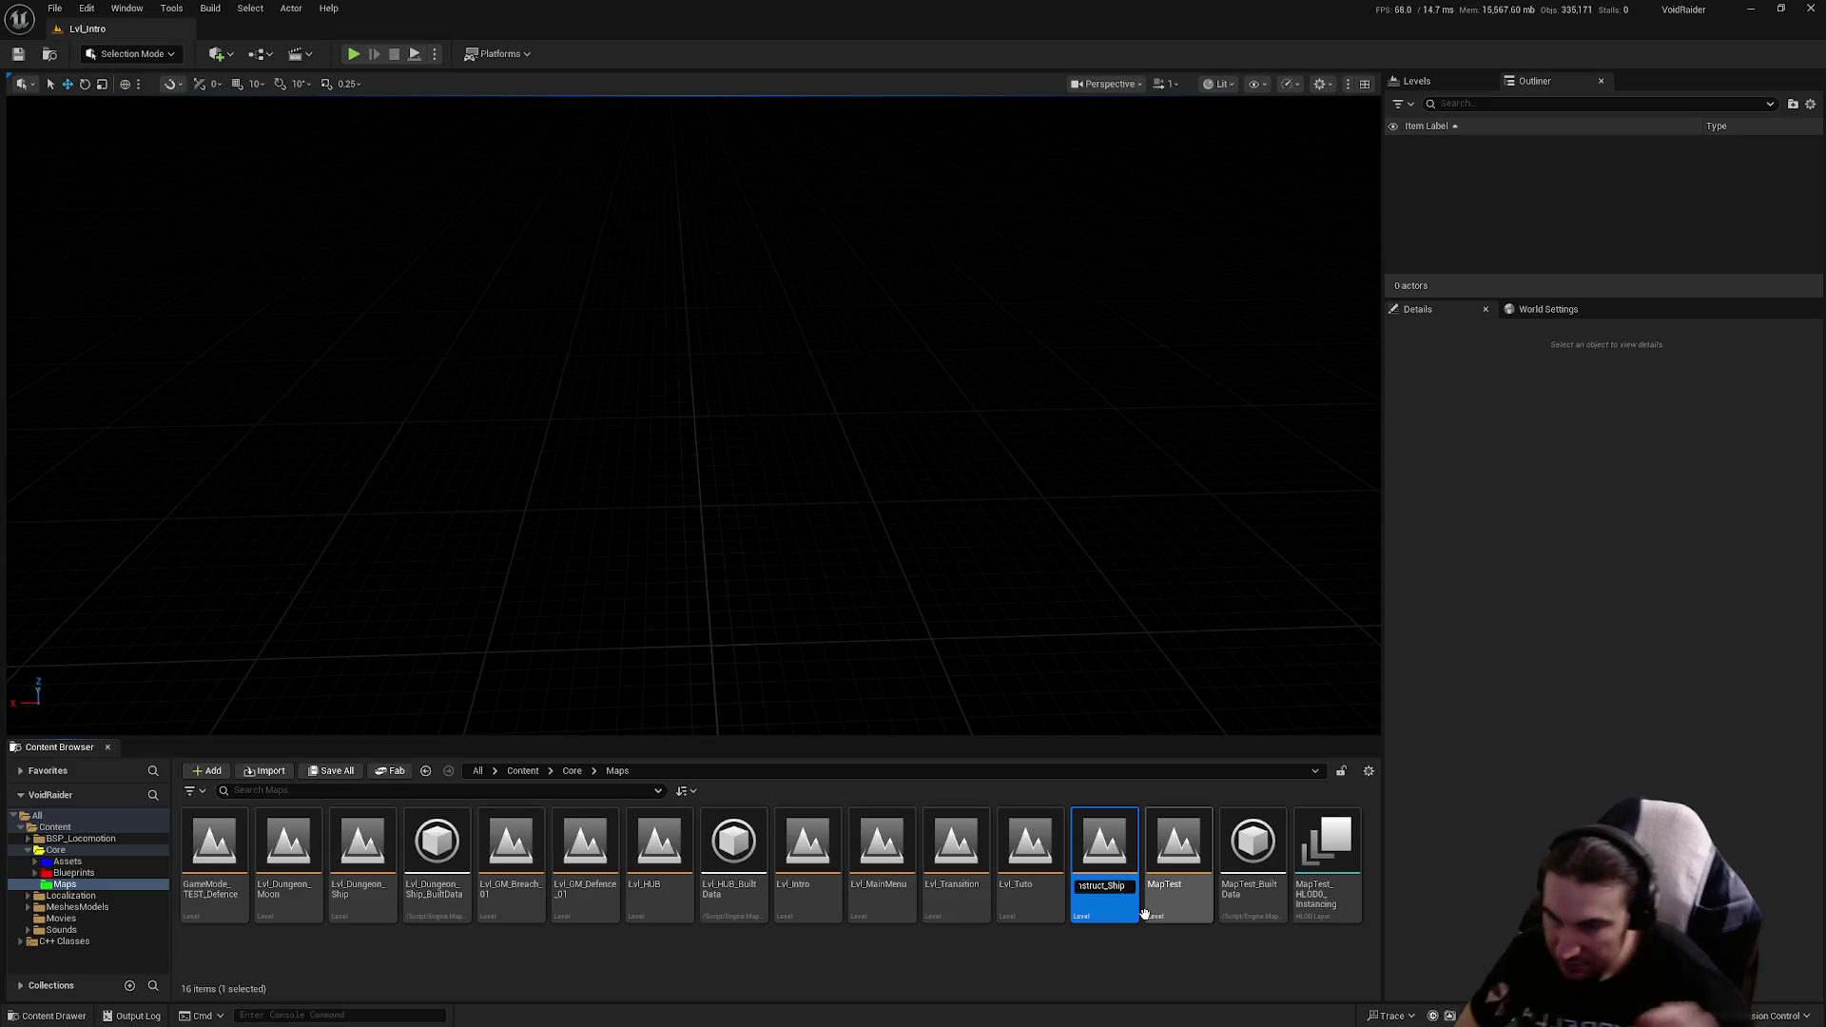
{"action": "key", "text": "Return"}
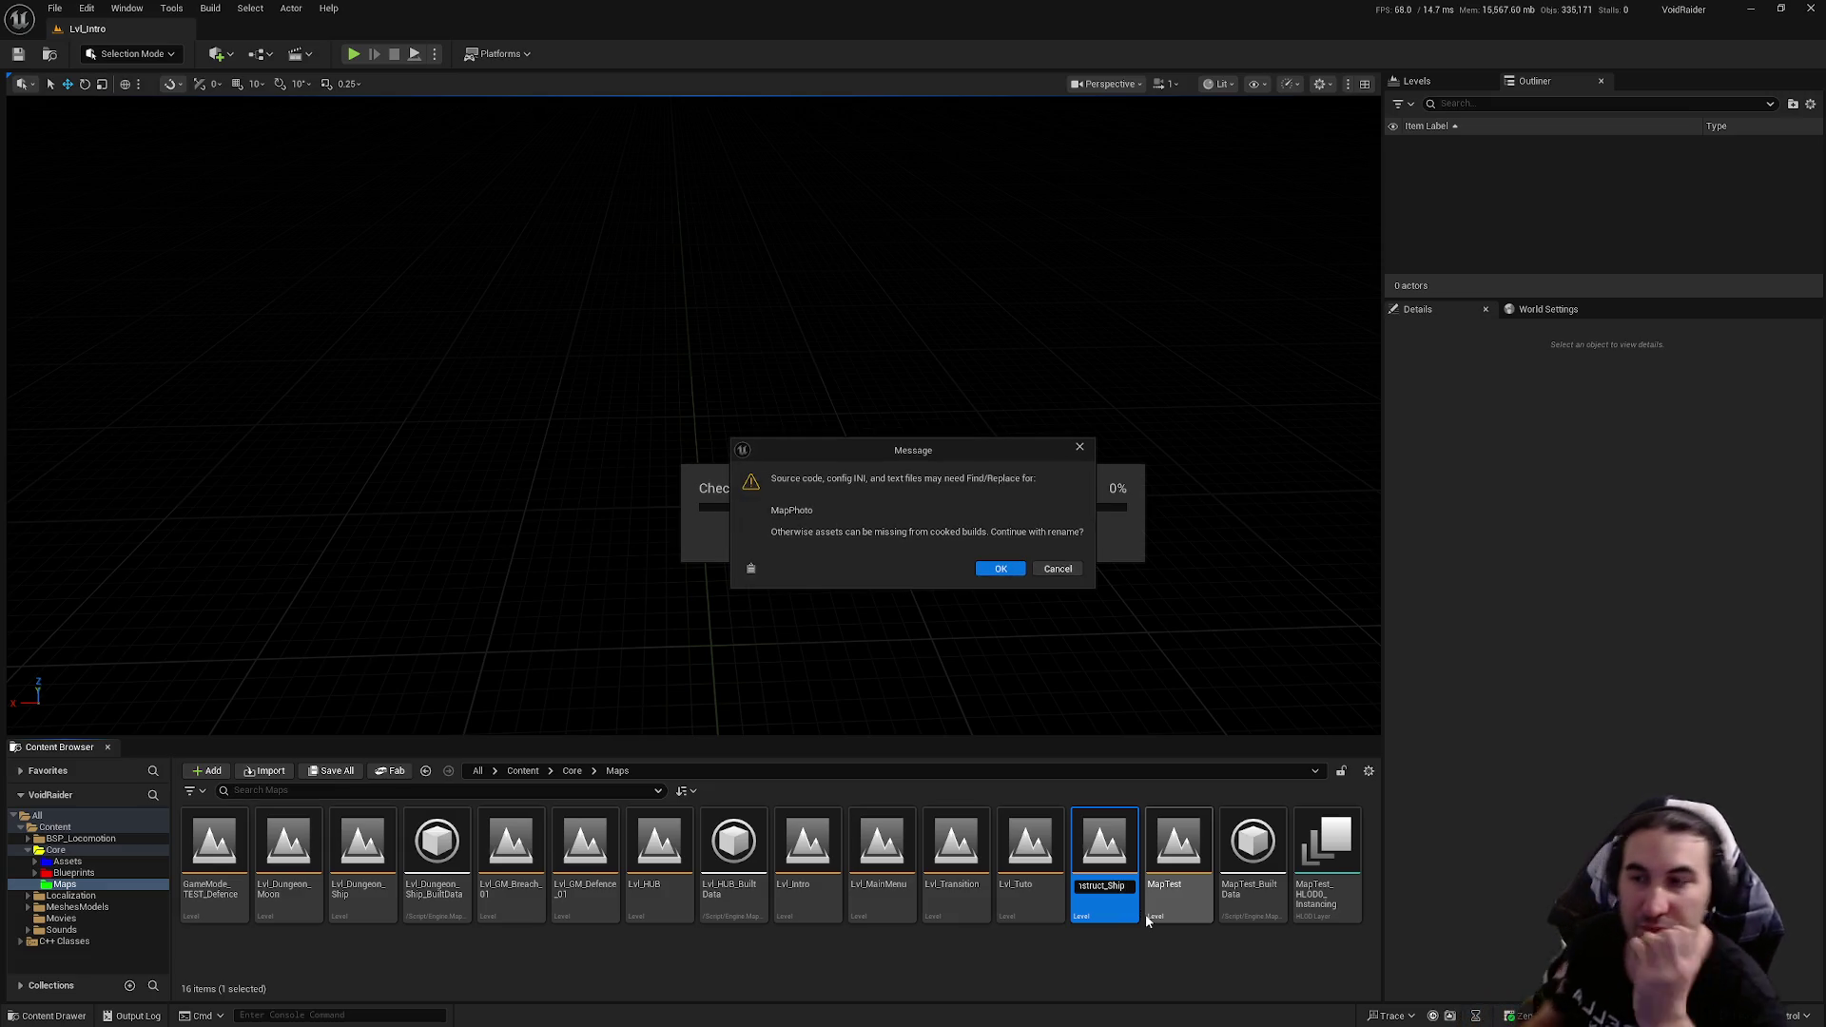
{"action": "left_click", "coordinate": [996, 570]}
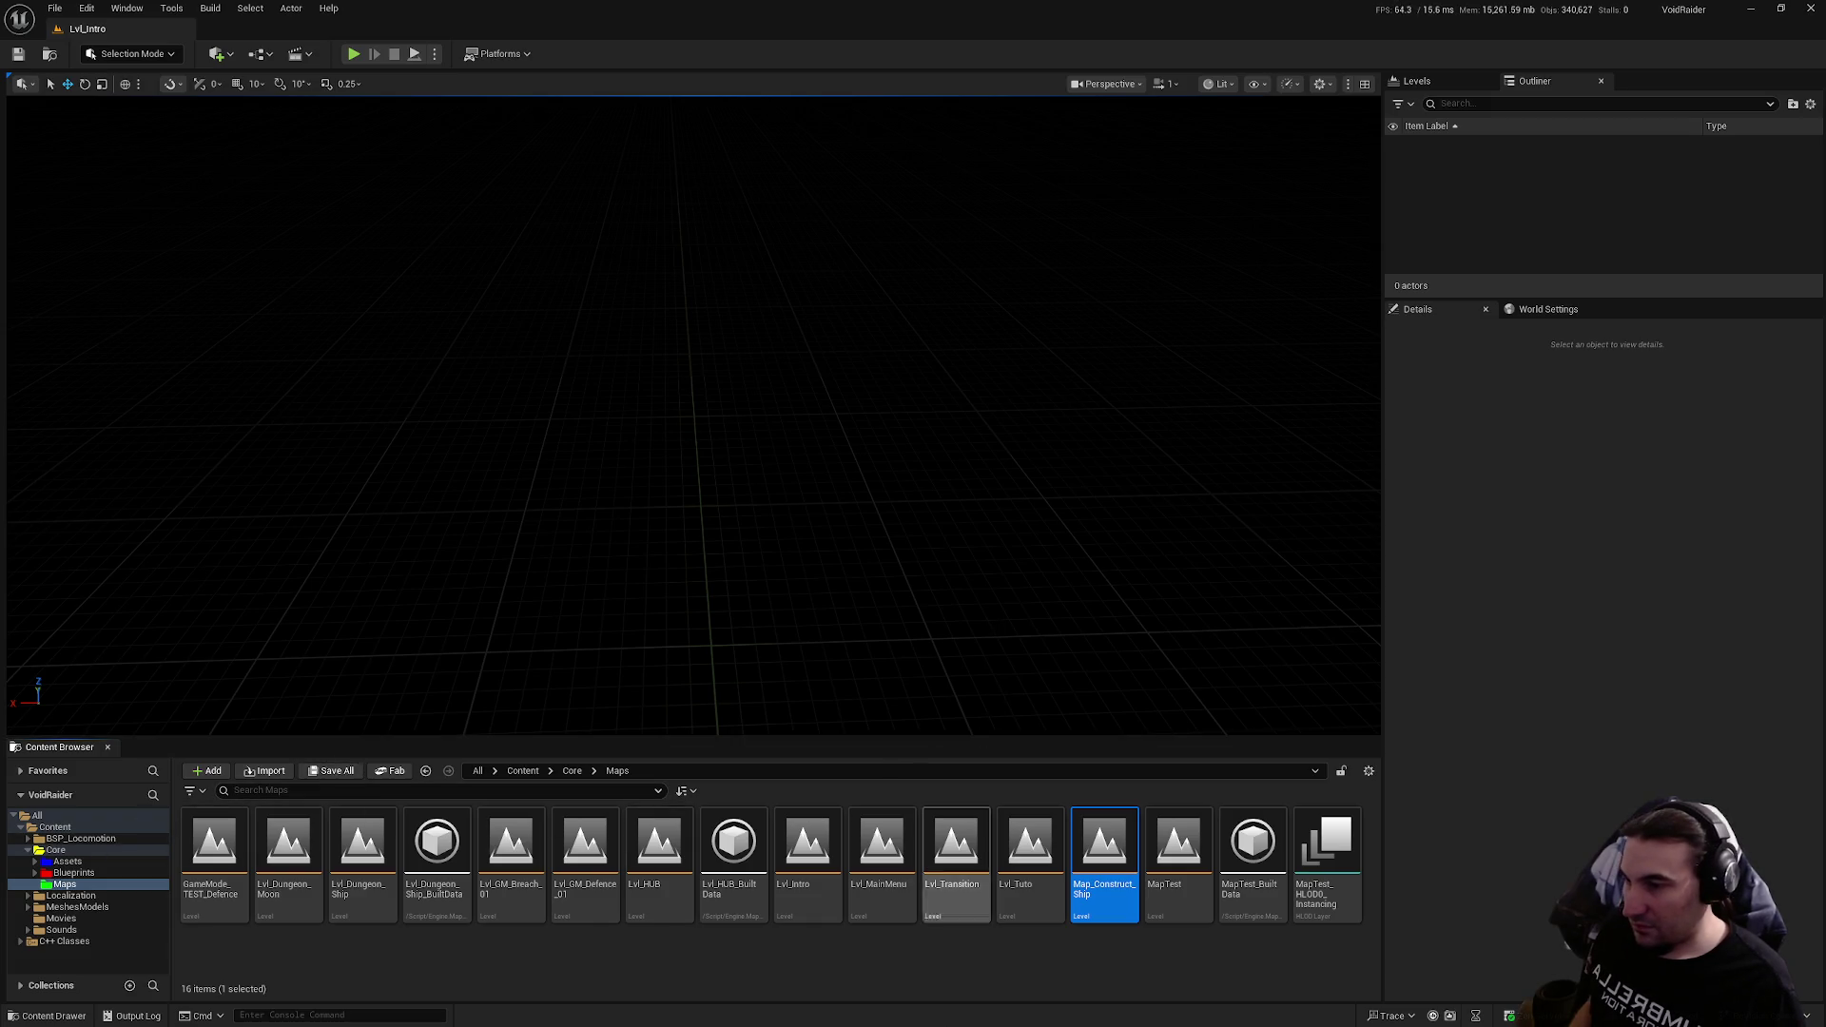
Step: Create two new folders, MapTest and MapConstruct, inside Maps
{"action": "right_click", "coordinate": [905, 956]}
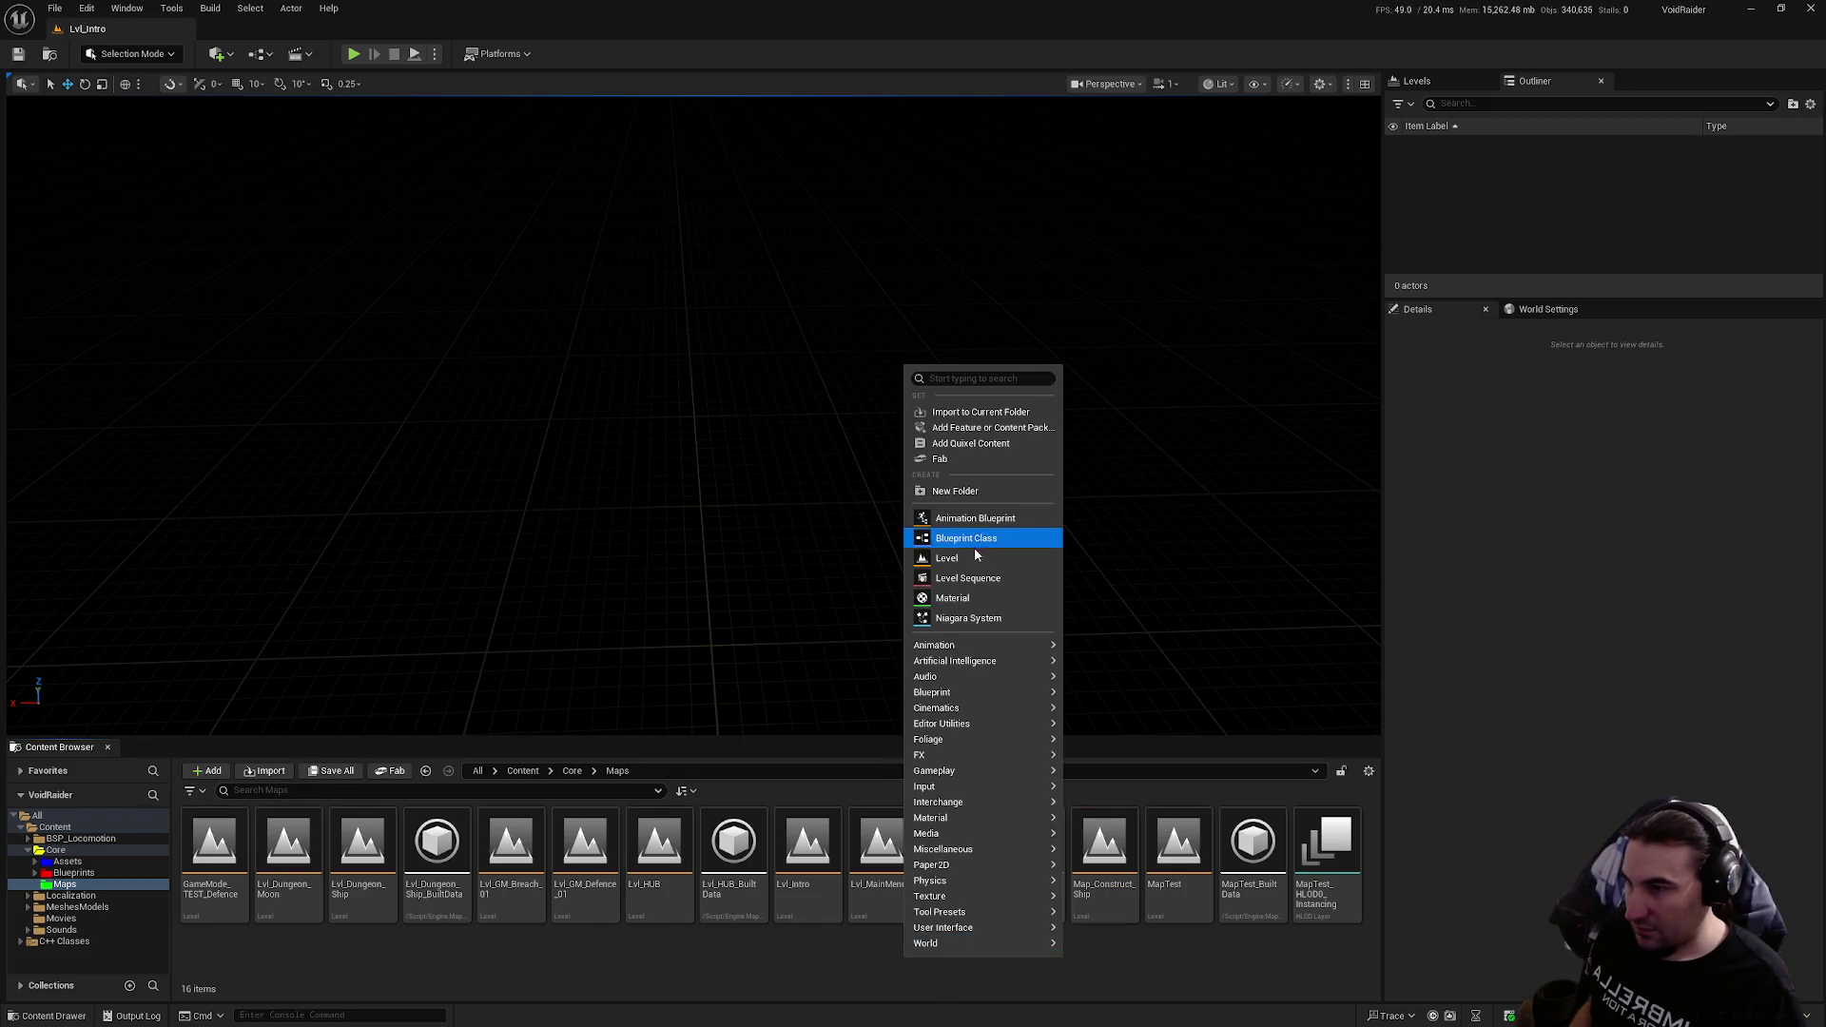
{"action": "left_click", "coordinate": [980, 493]}
{"action": "type", "text": "MapTest"}
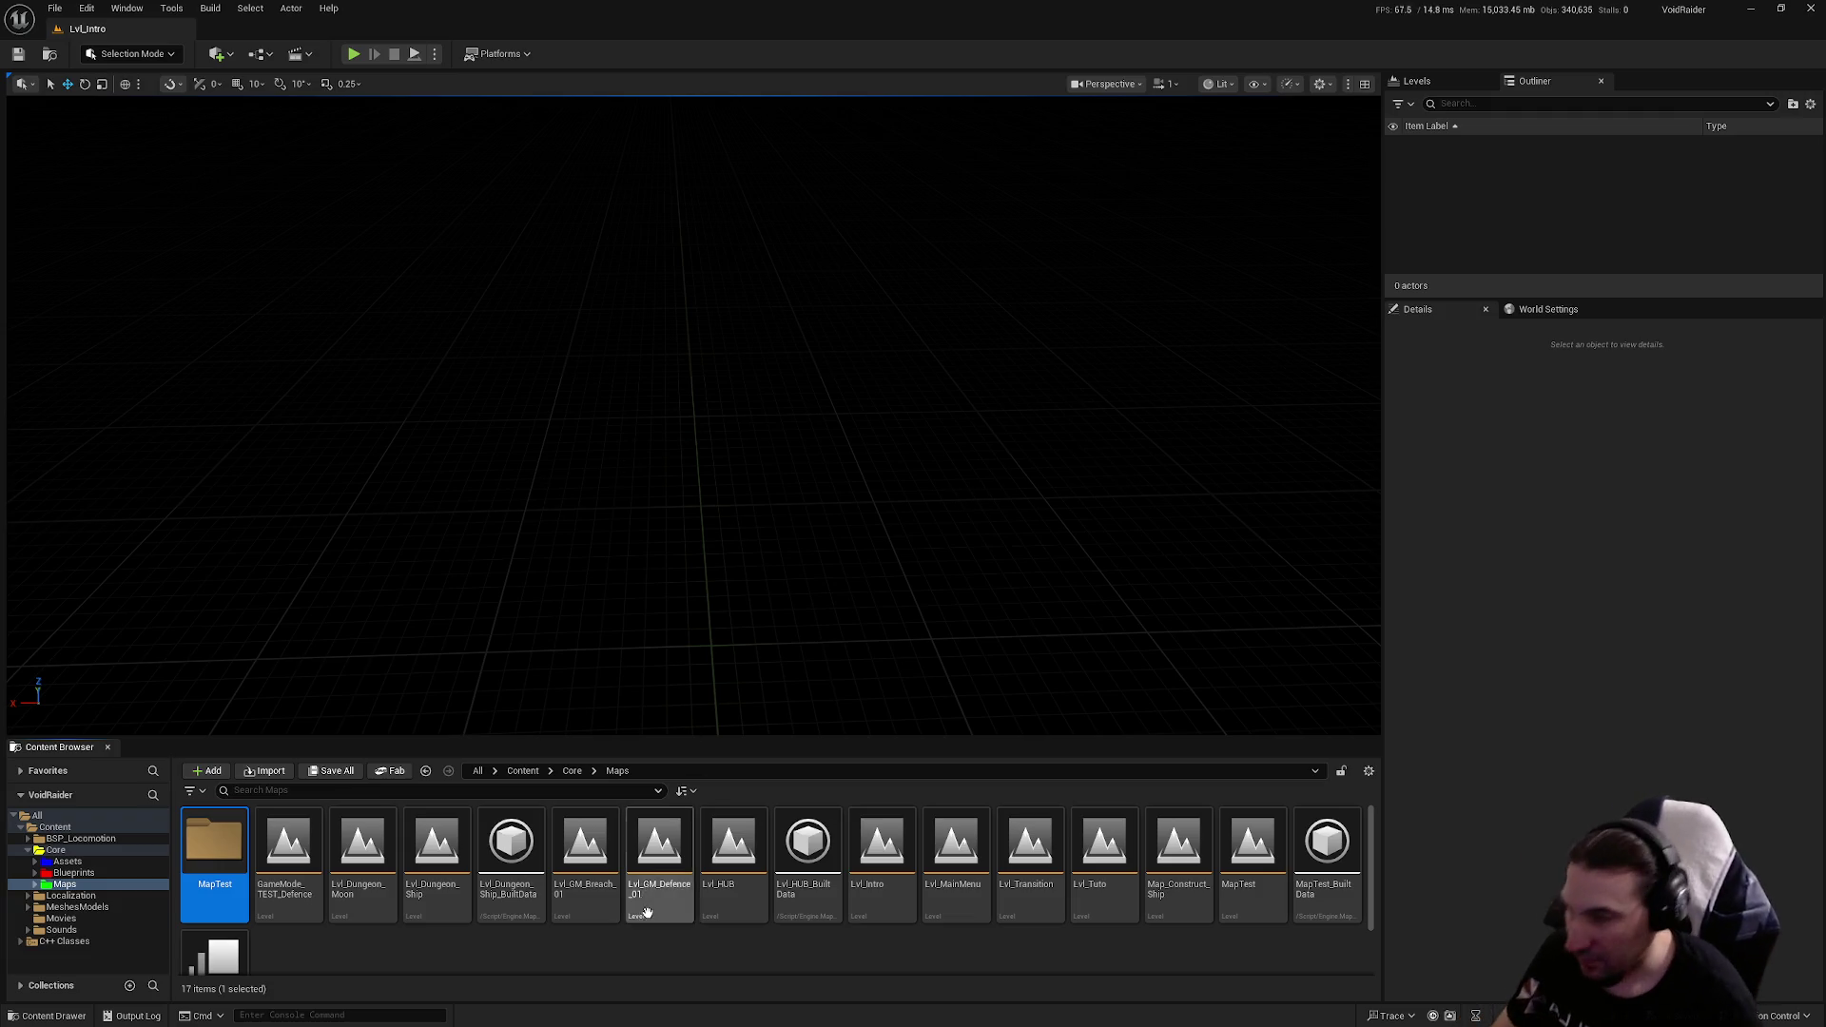
{"action": "right_click", "coordinate": [672, 941]}
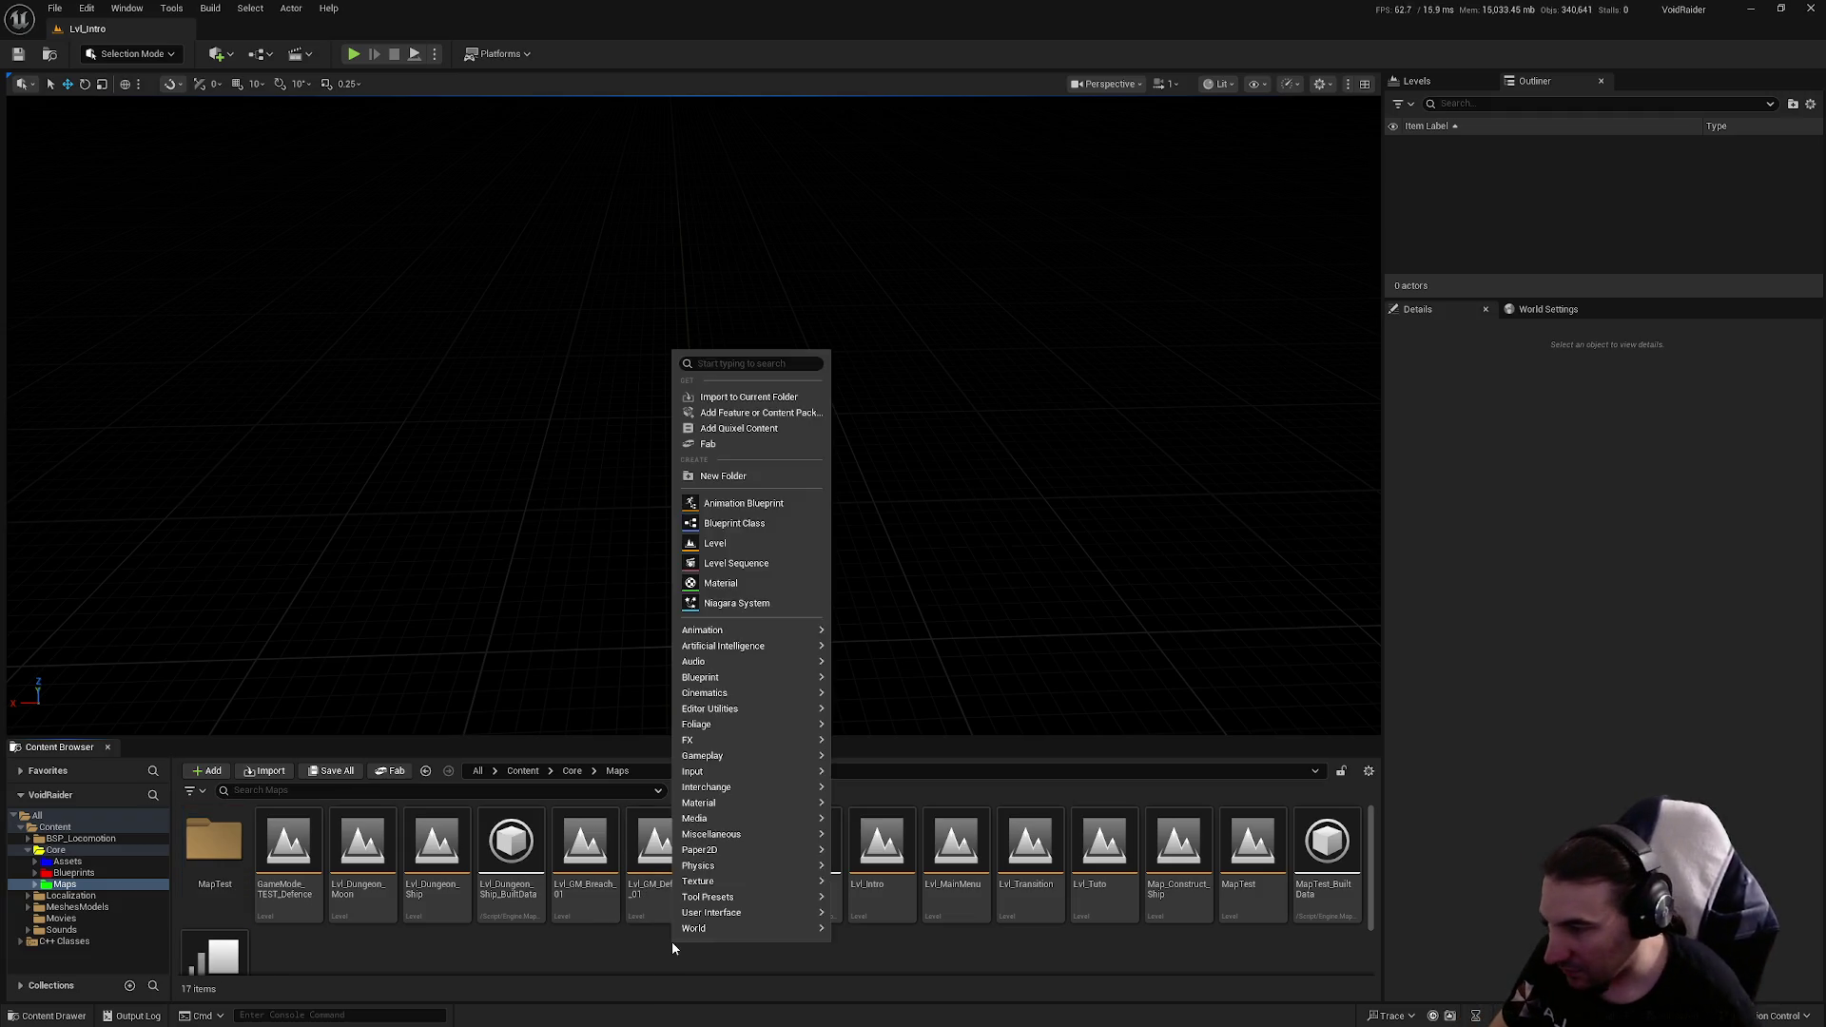
{"action": "left_click", "coordinate": [714, 476]}
{"action": "type", "text": "MapConstruct"}
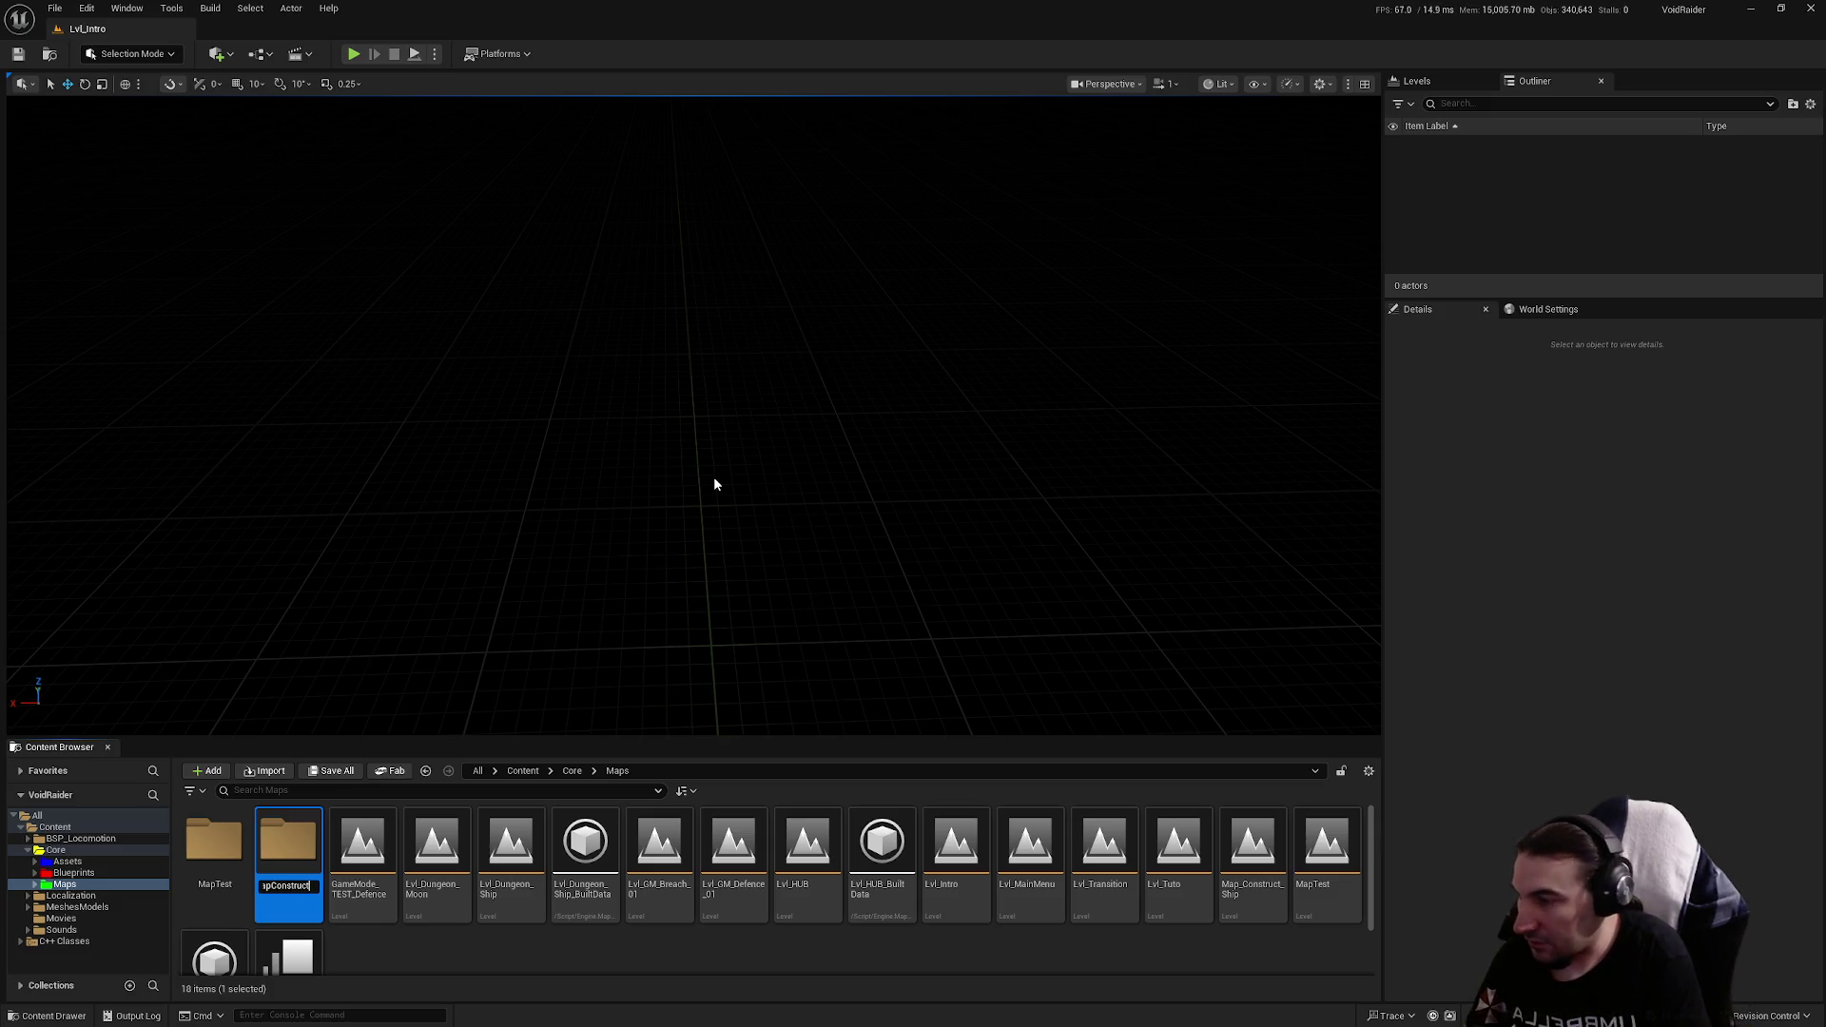
{"action": "key", "text": "Return"}
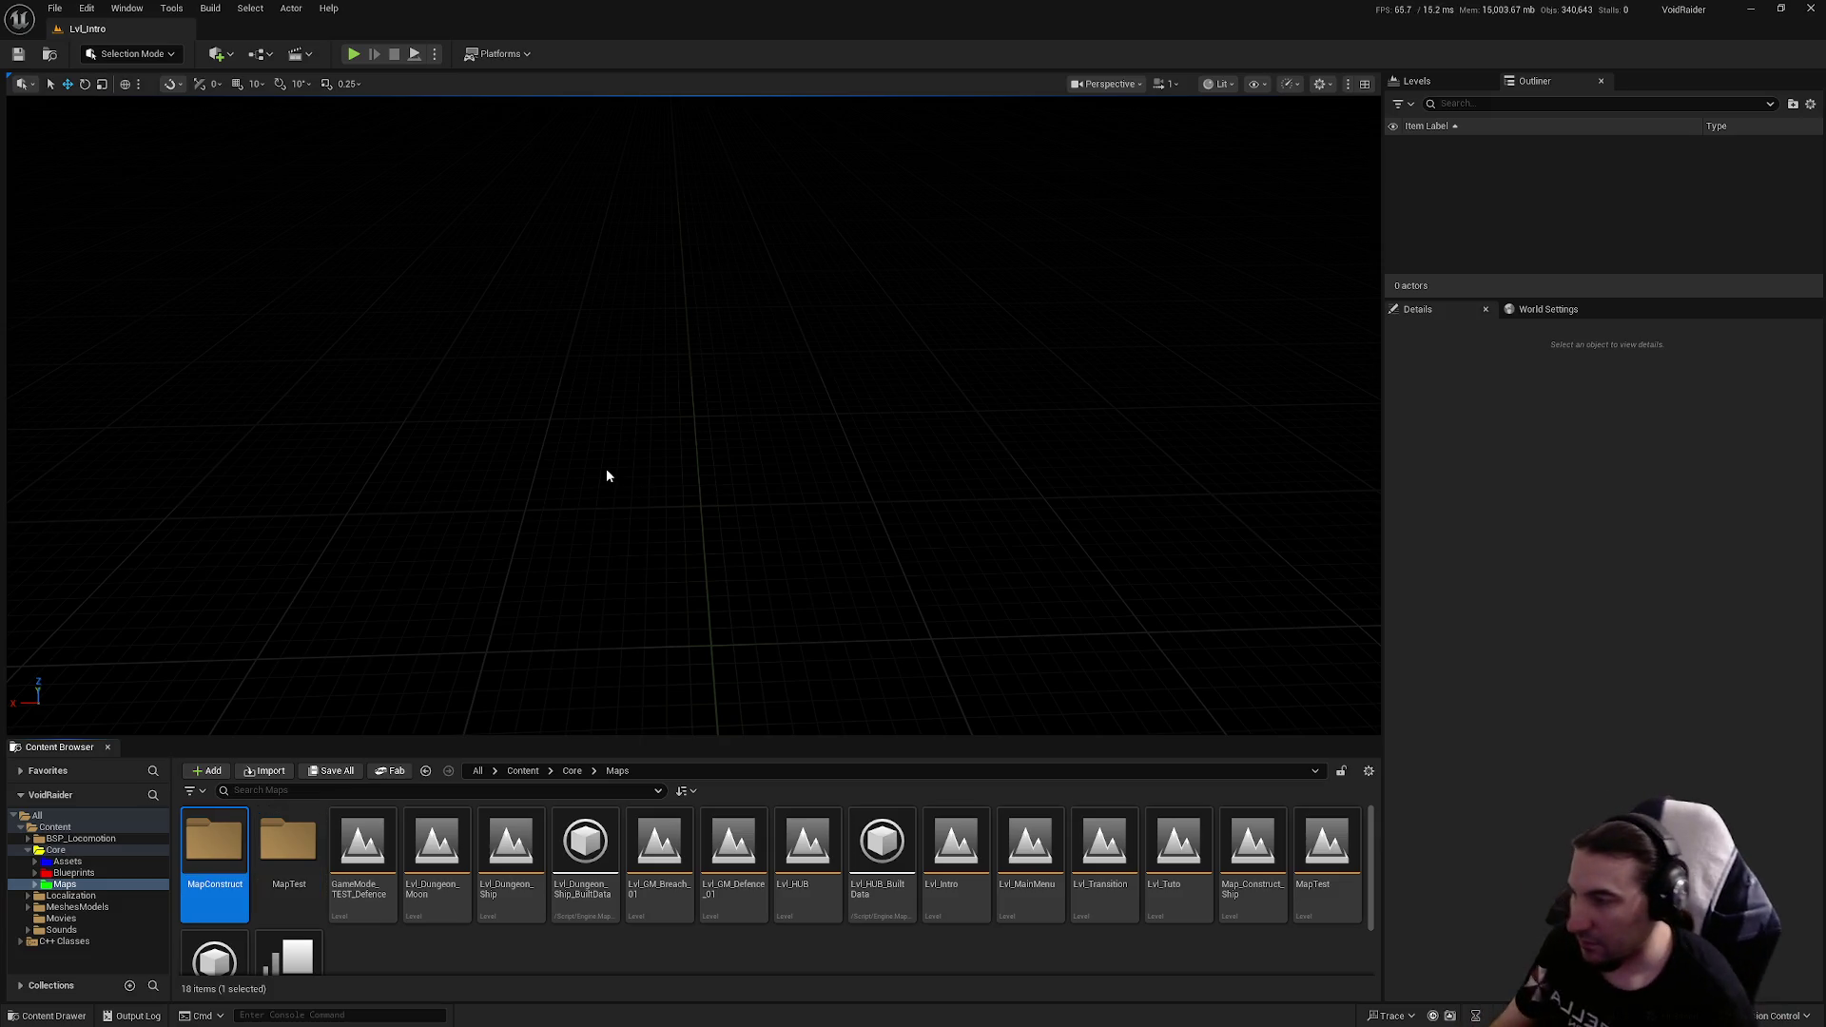
Step: Move Map_Construct_Ship into the MapConstruct folder and open that level
{"action": "mouse_move", "coordinate": [1253, 857]}
{"action": "left_mouse_down"}
{"action": "mouse_move", "coordinate": [1042, 956]}
{"action": "mouse_move", "coordinate": [202, 858]}
{"action": "left_mouse_up"}
{"action": "left_click", "coordinate": [238, 882]}
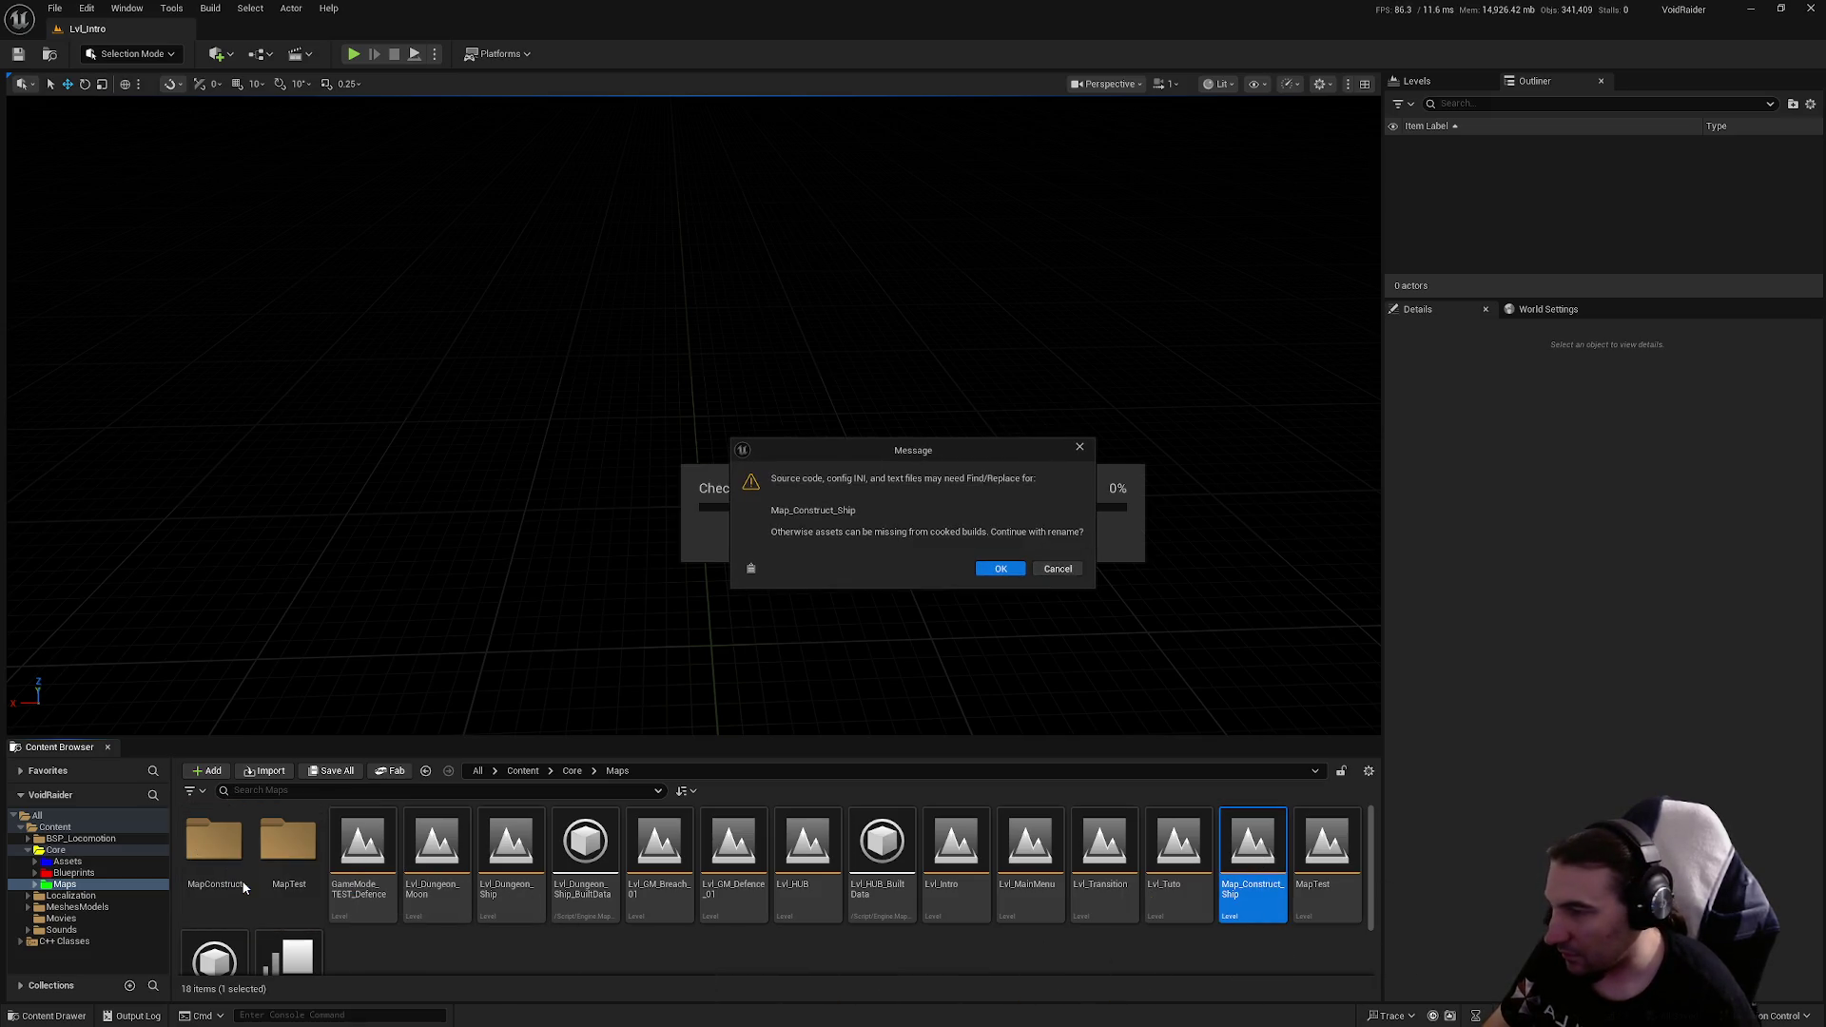
{"action": "left_click", "coordinate": [1014, 573]}
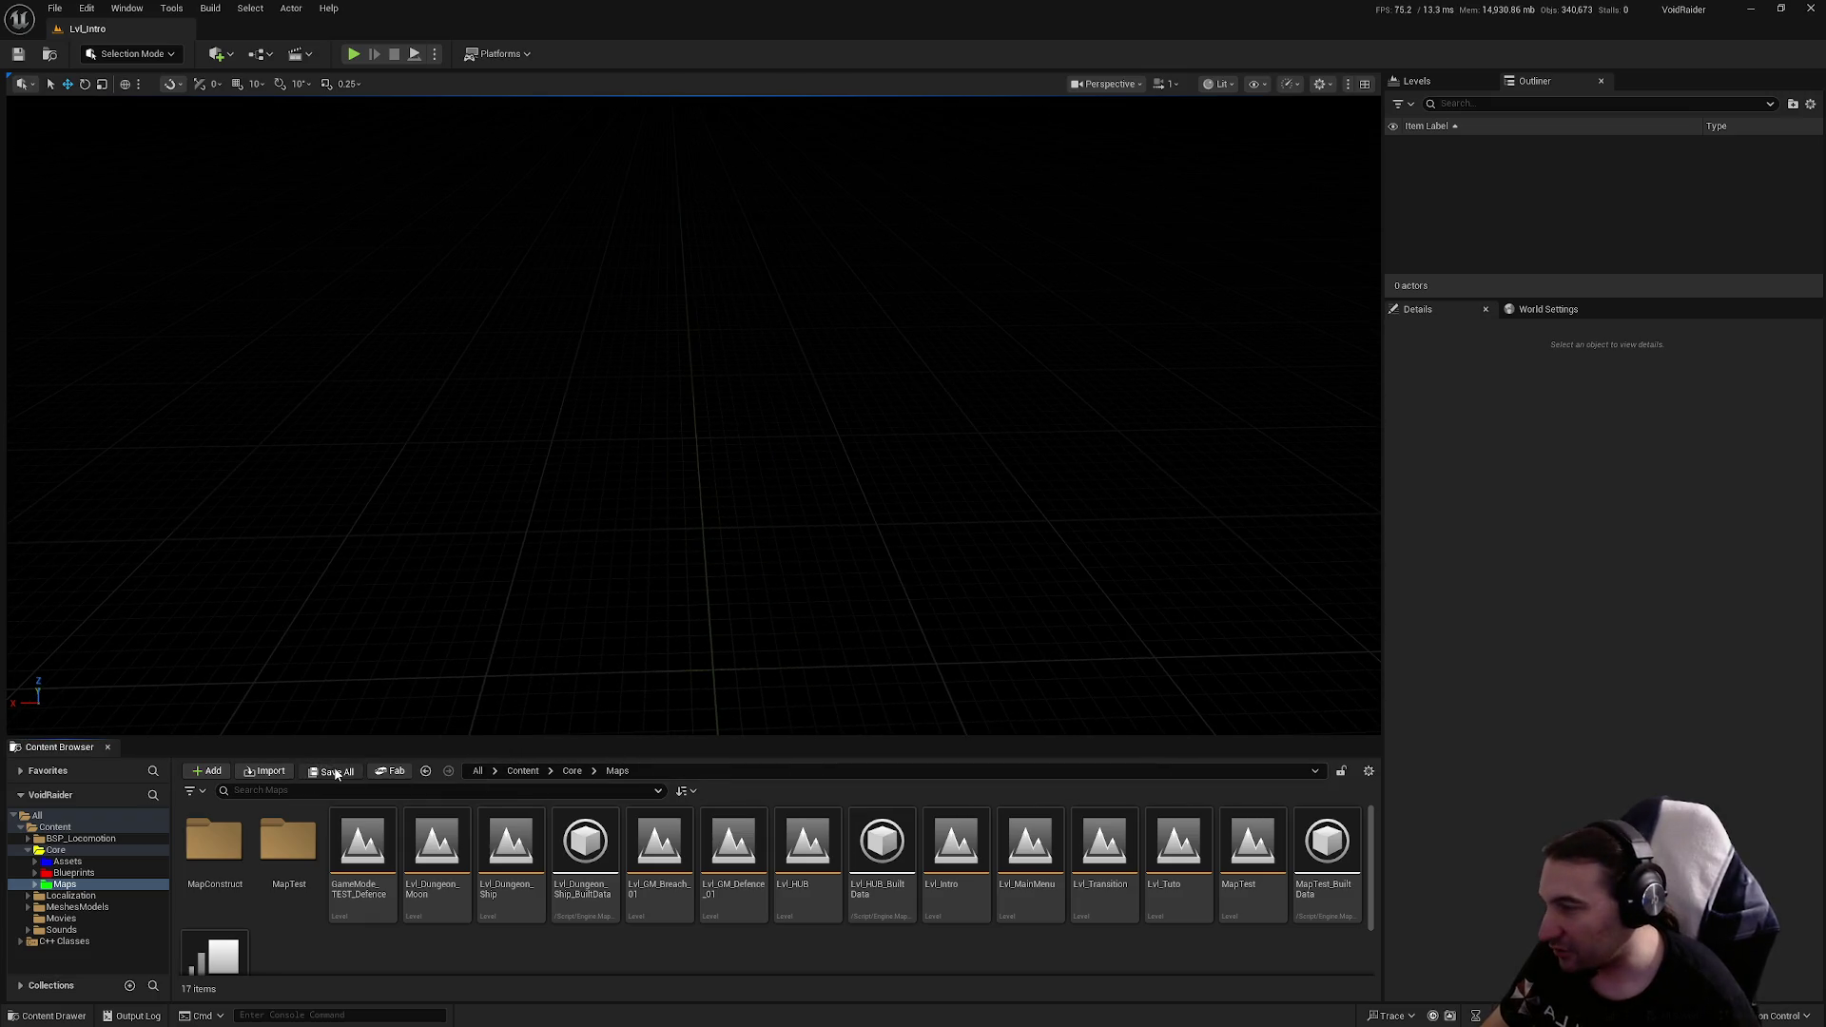
{"action": "double_click", "coordinate": [217, 856]}
{"action": "right_click", "coordinate": [215, 857]}
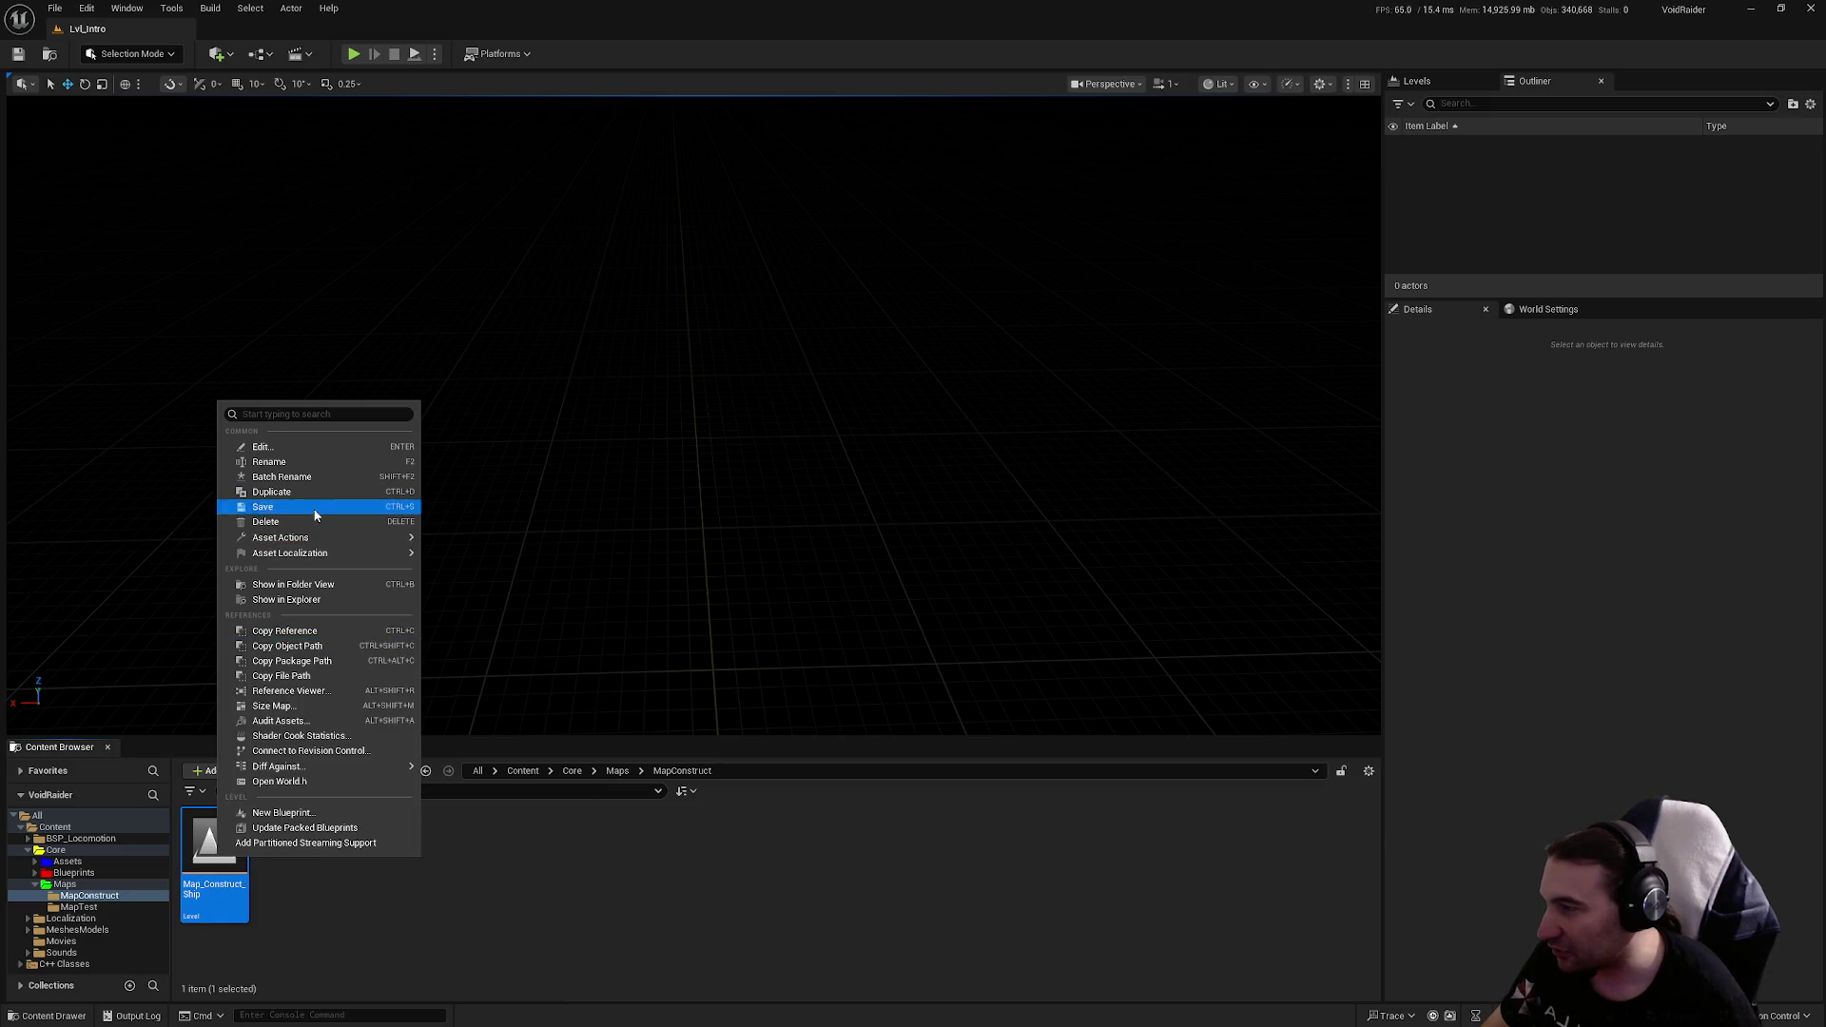
{"action": "left_click", "coordinate": [465, 969]}
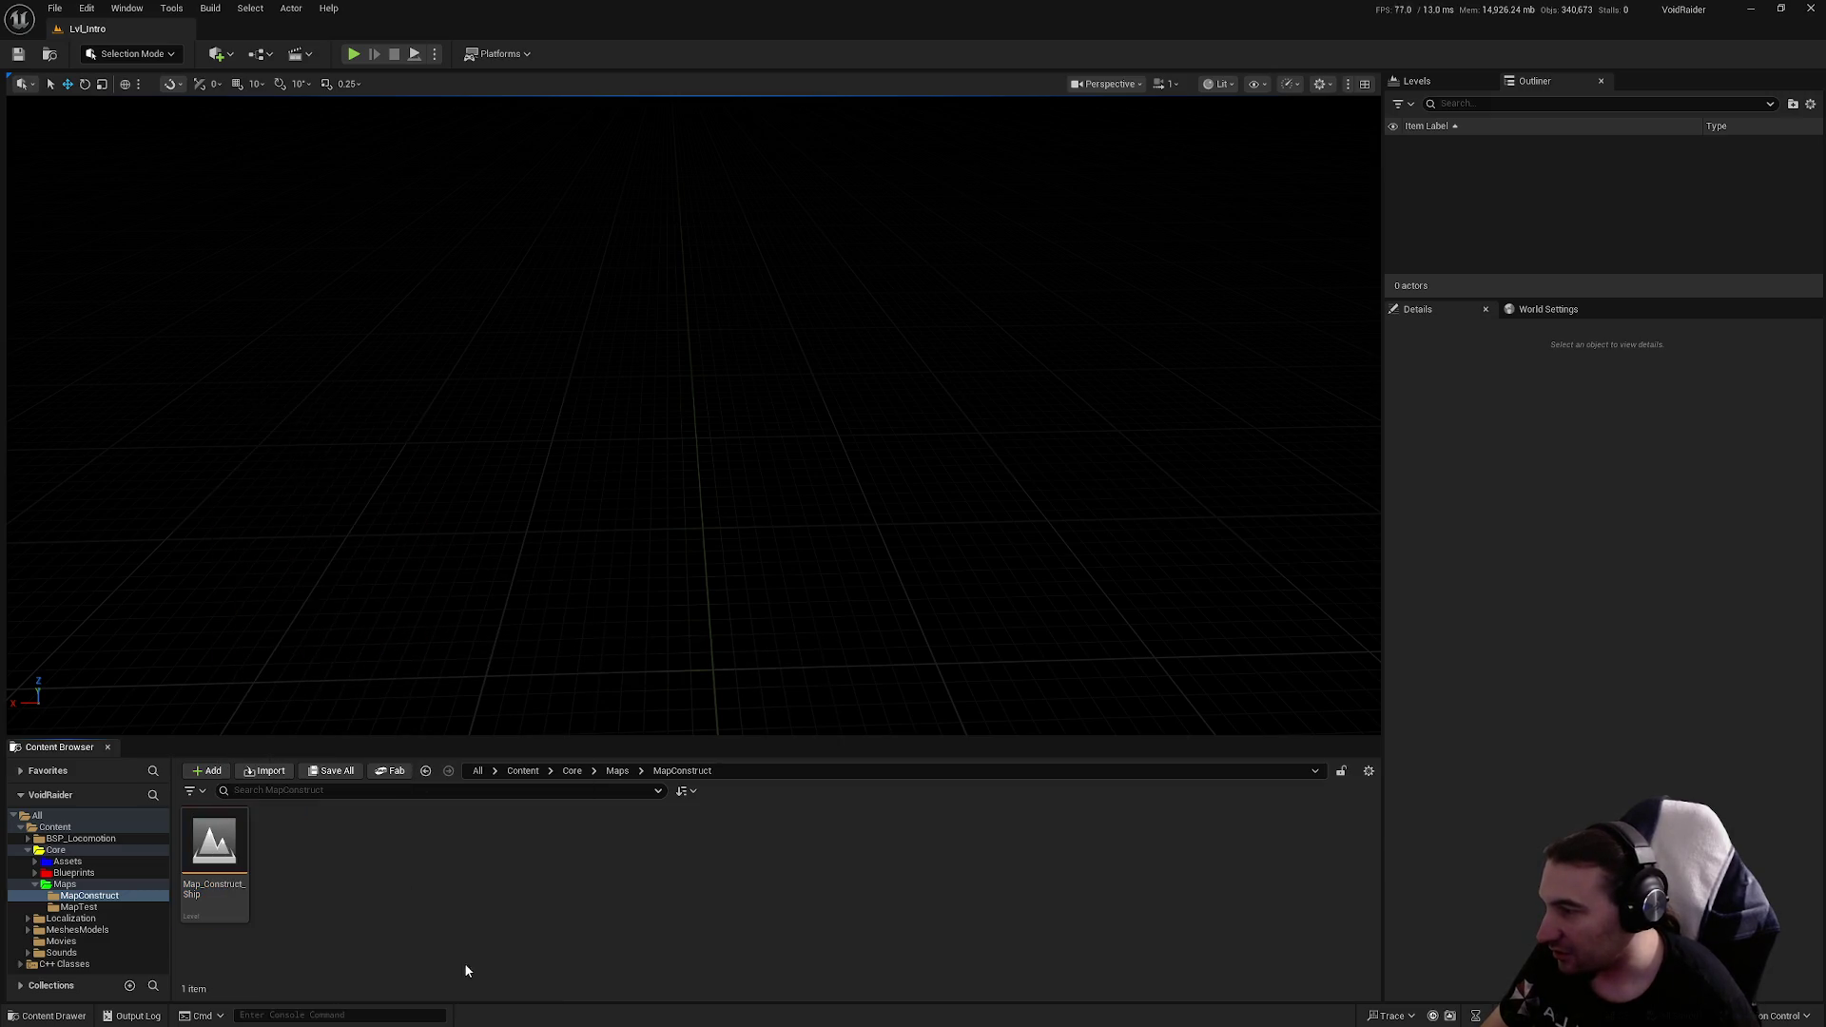
{"action": "double_click", "coordinate": [229, 829]}
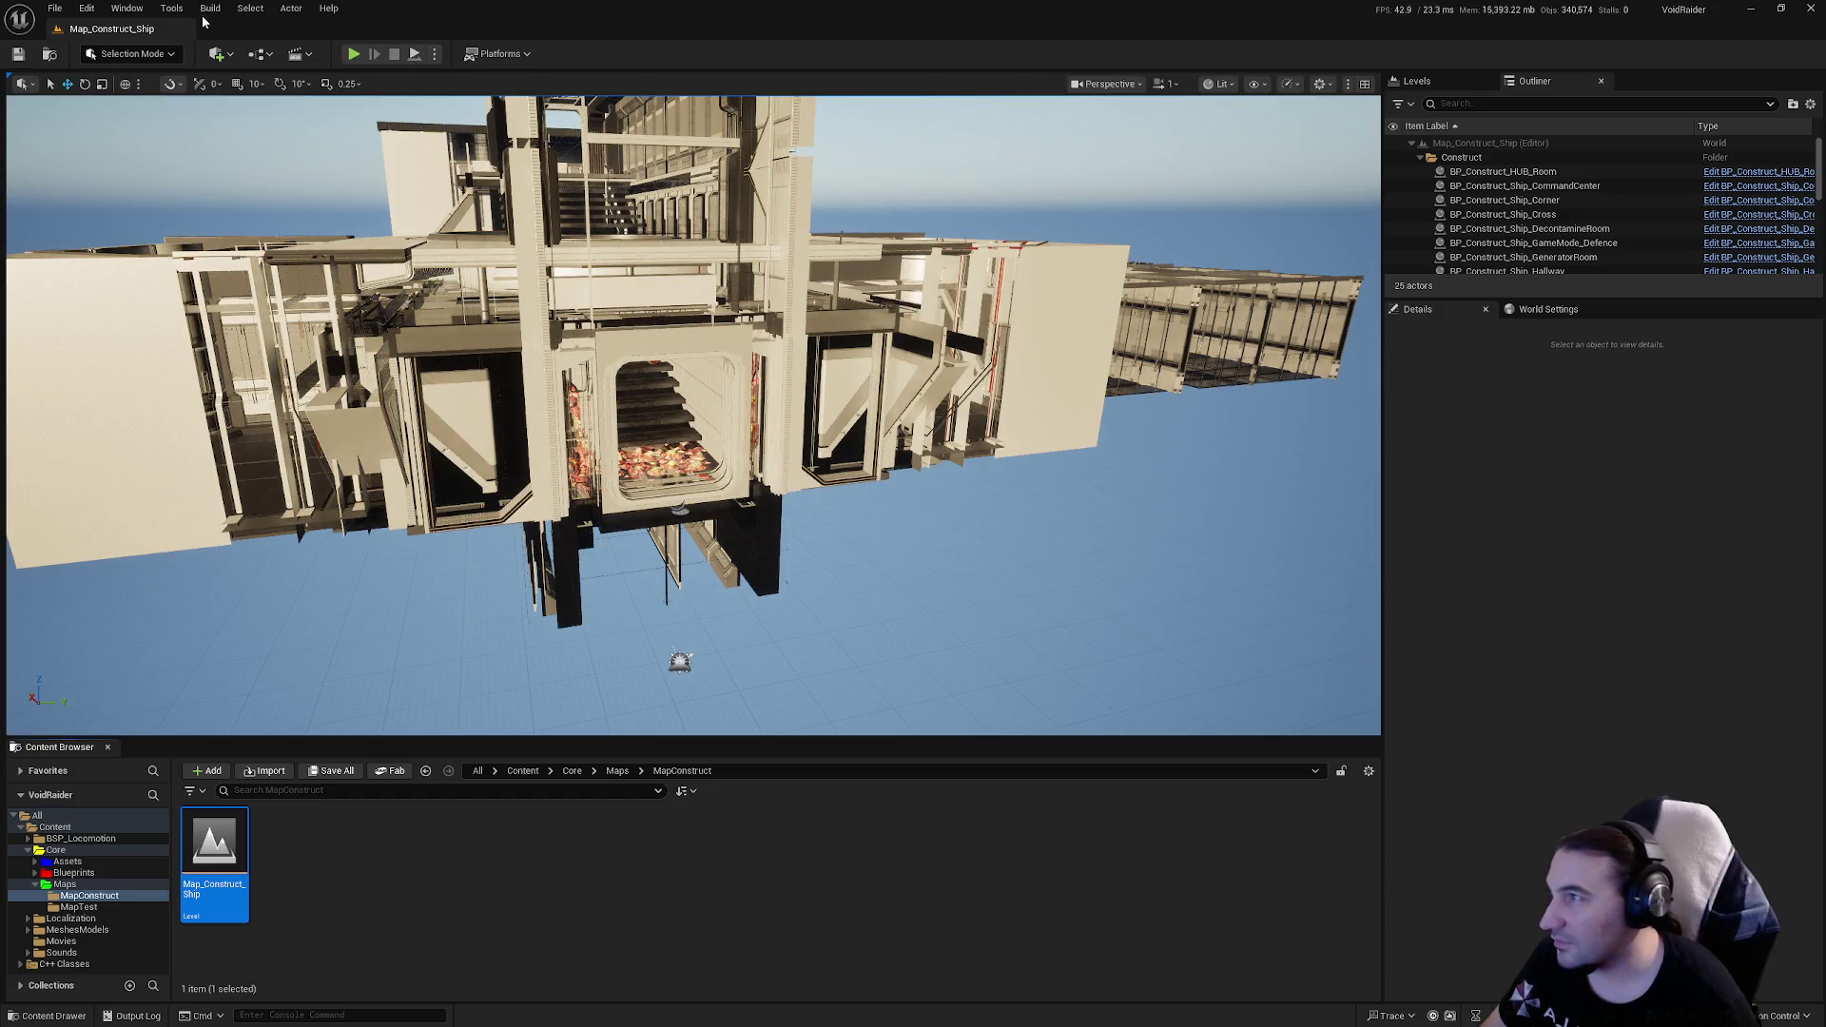
{"action": "left_click", "coordinate": [210, 8]}
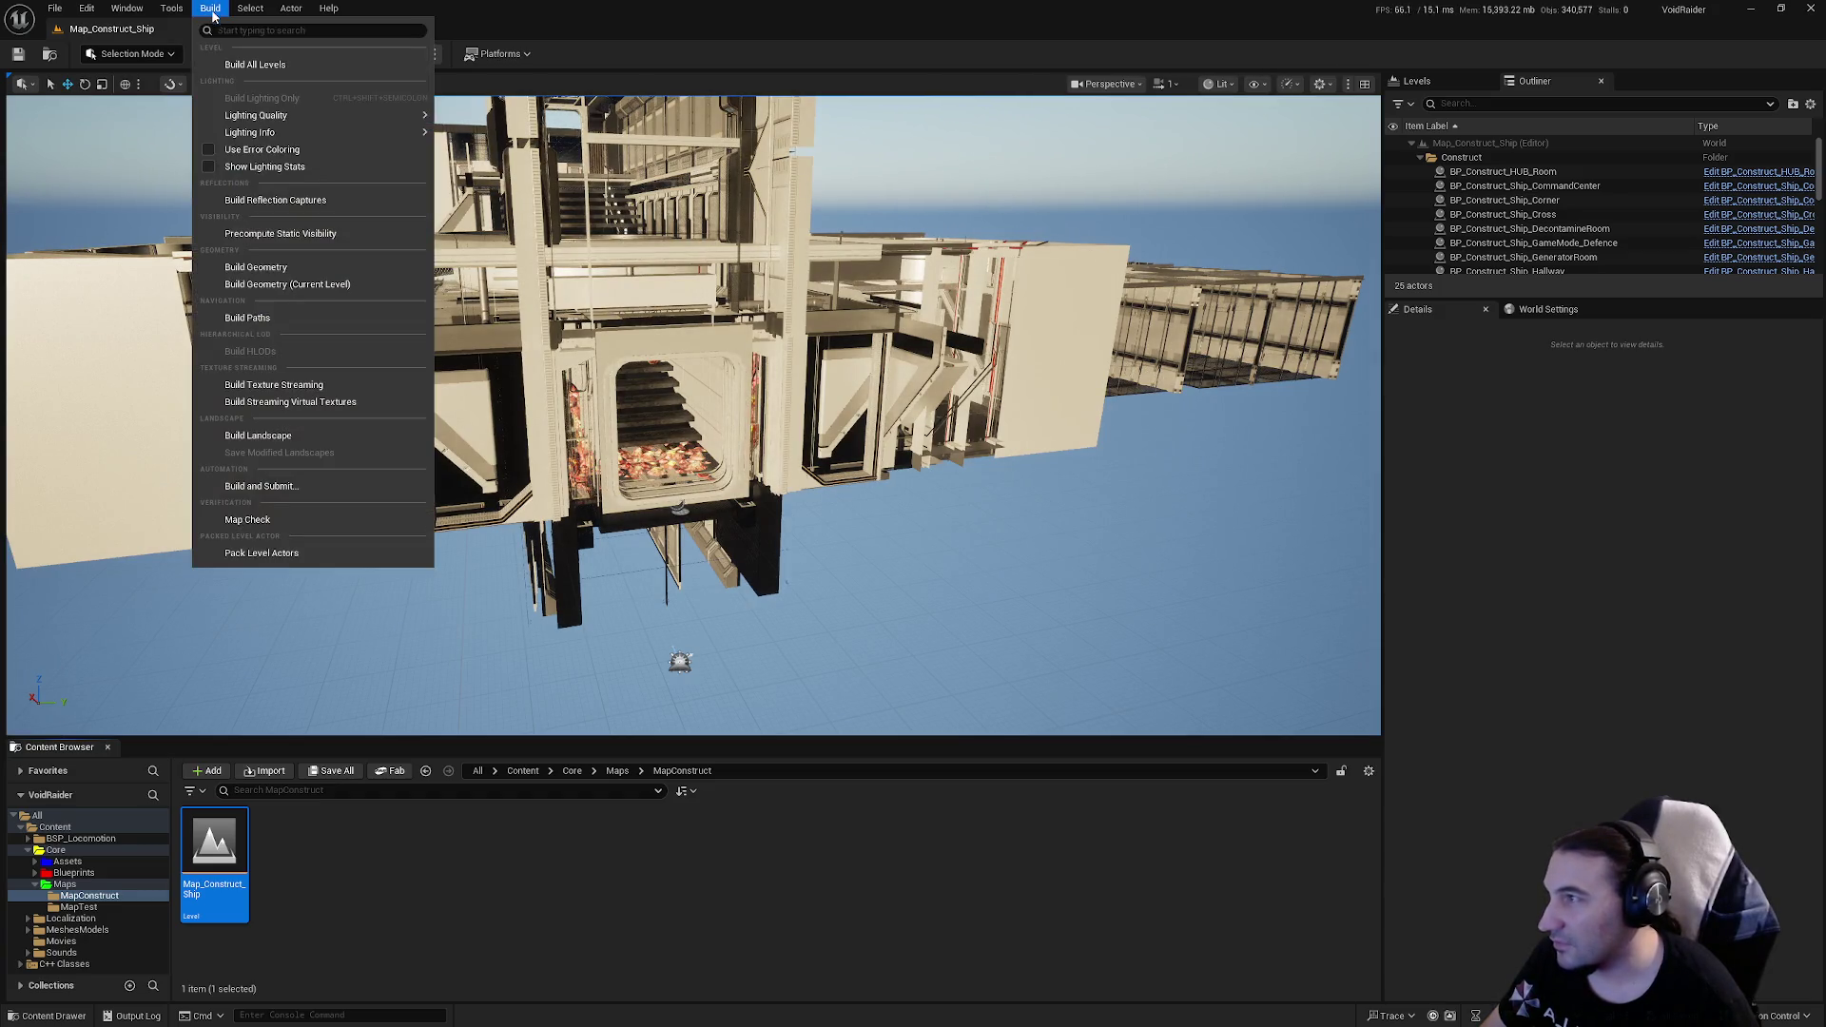
Step: Build the geometry, frame BP_Construct_Ship_CommandCenter, and save the Map_Construct_Ship level
{"action": "left_click", "coordinate": [247, 69]}
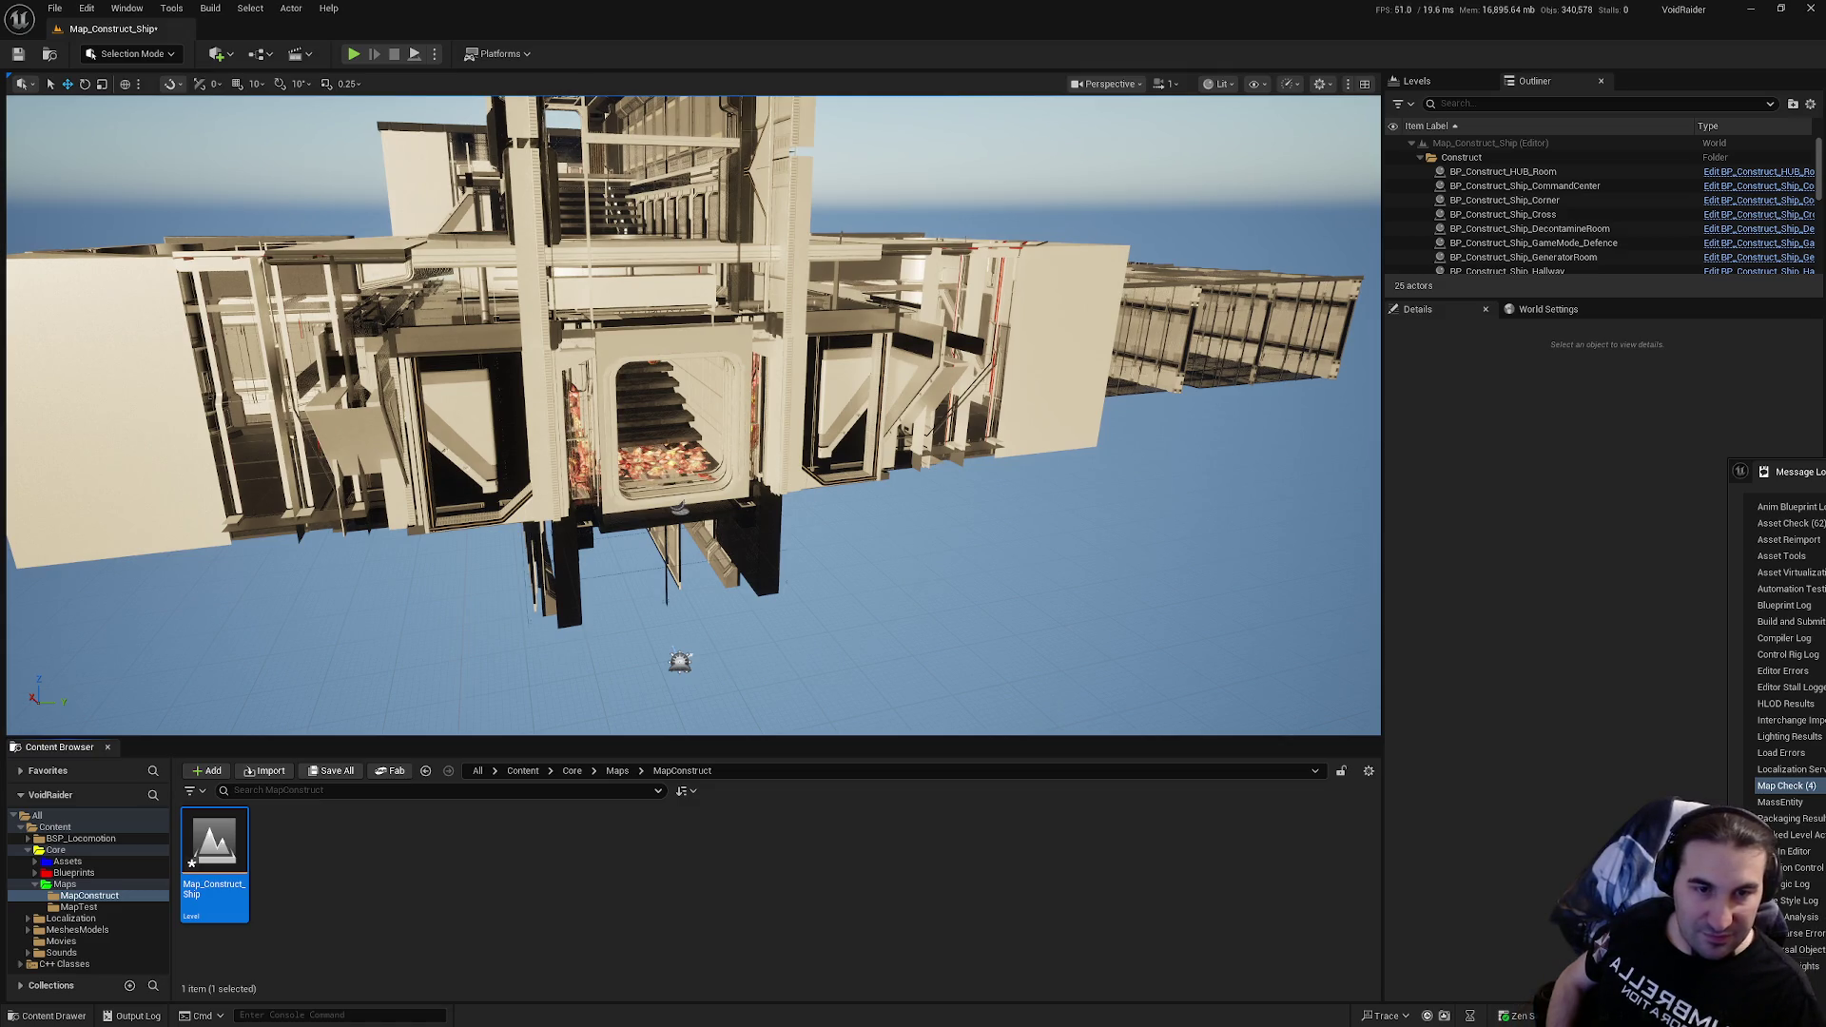
{"action": "double_click", "coordinate": [1525, 185]}
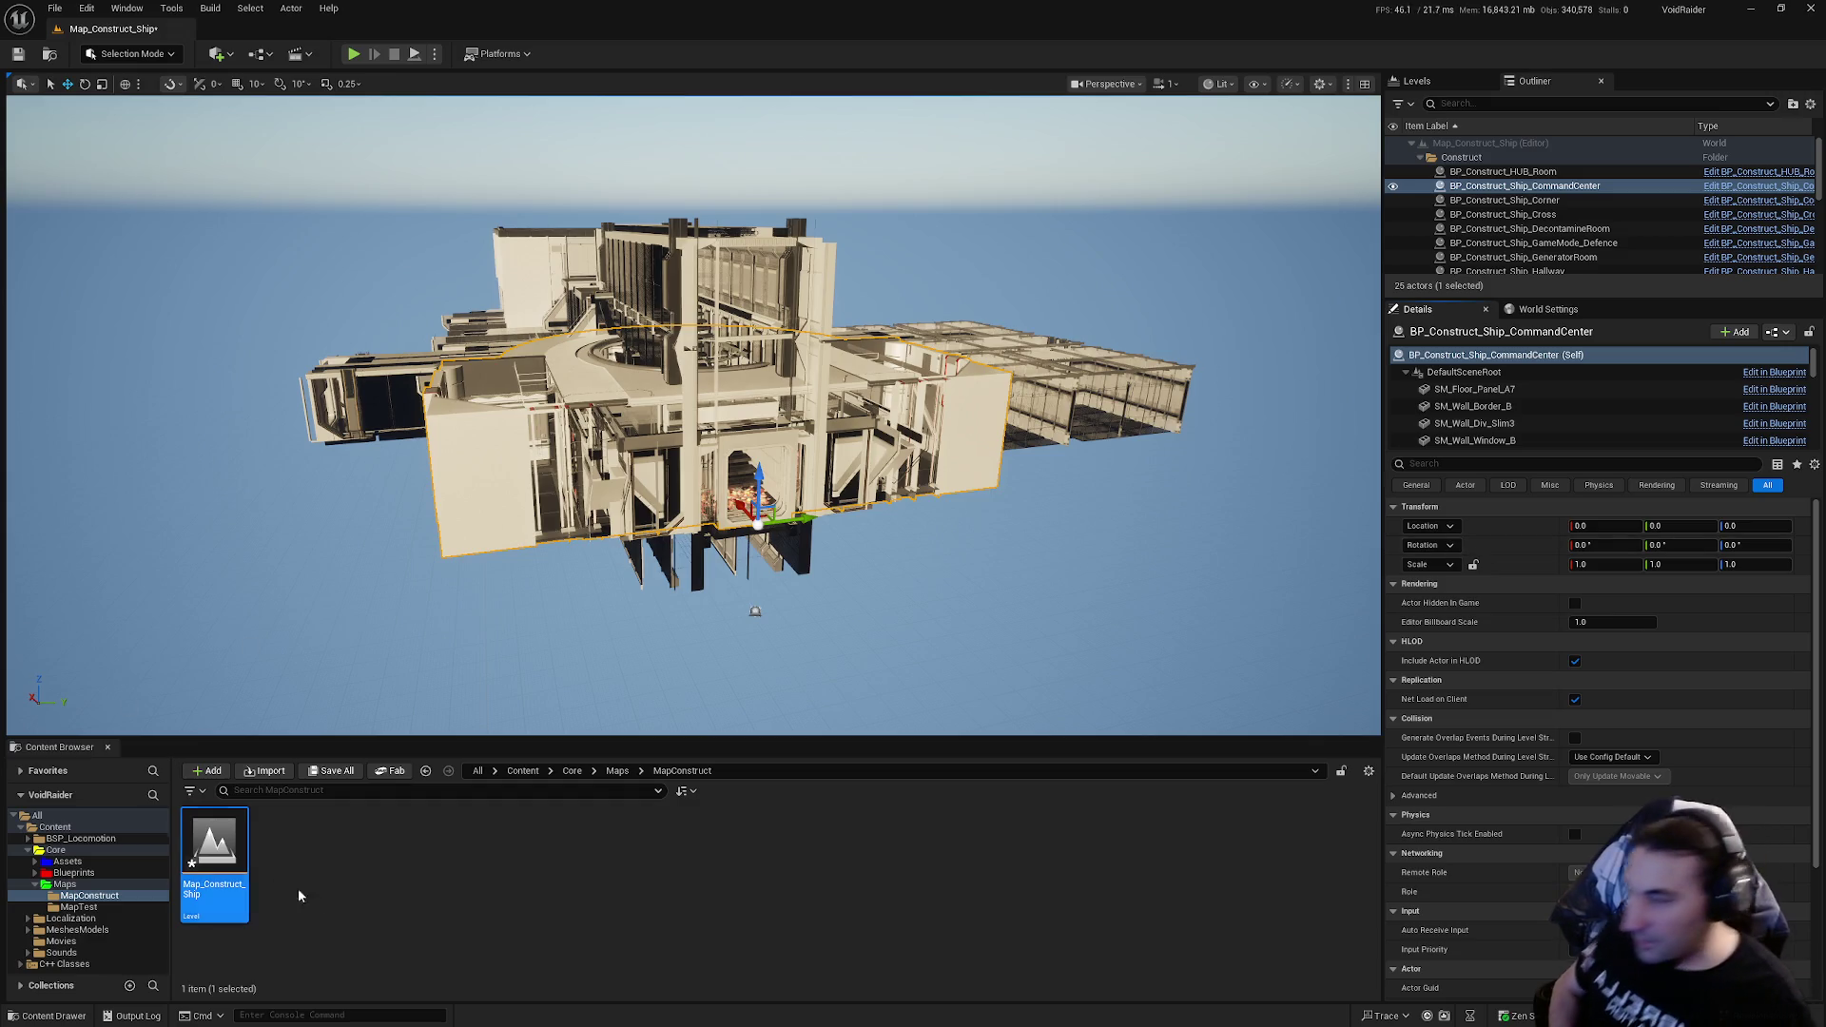
{"action": "left_click", "coordinate": [331, 770]}
{"action": "left_click", "coordinate": [1028, 682]}
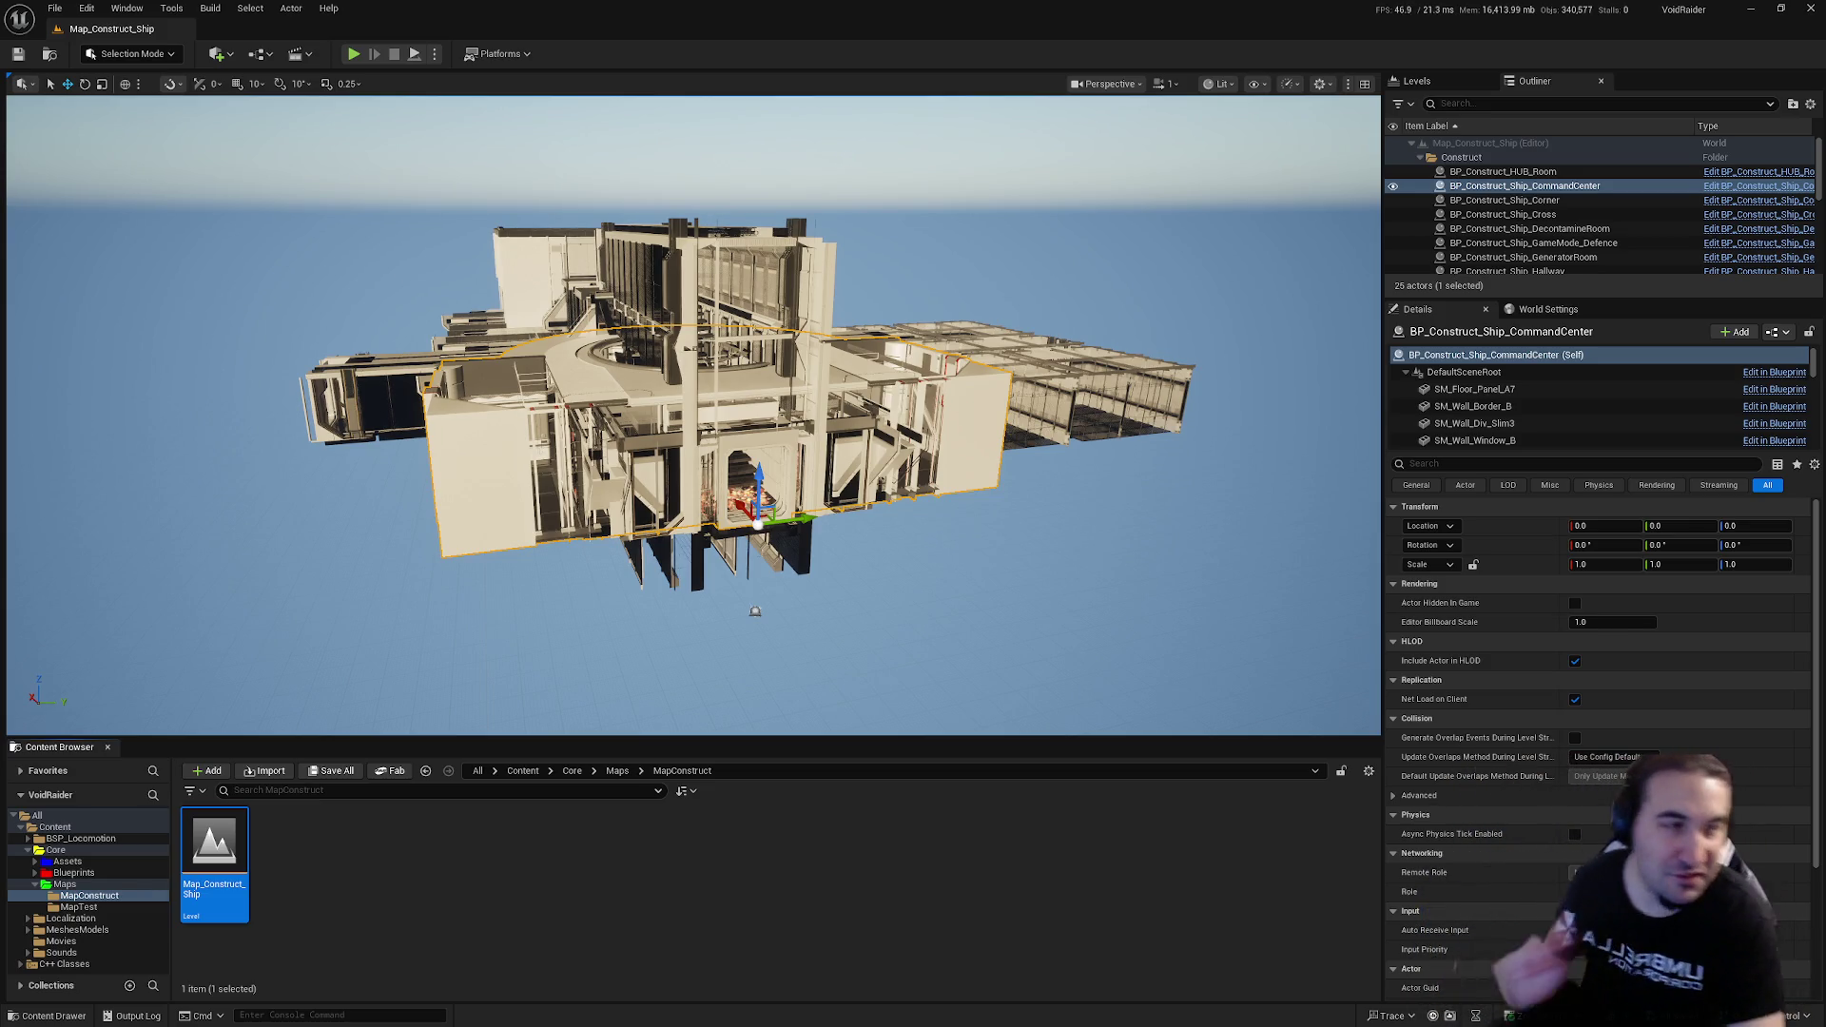
Step: Browse Blueprints/Systems/GameModes/Dungeon/Ship/RoomsShip/Rooms/Rooms and open BP_Ship_CommandCenter
{"action": "left_click", "coordinate": [70, 918]}
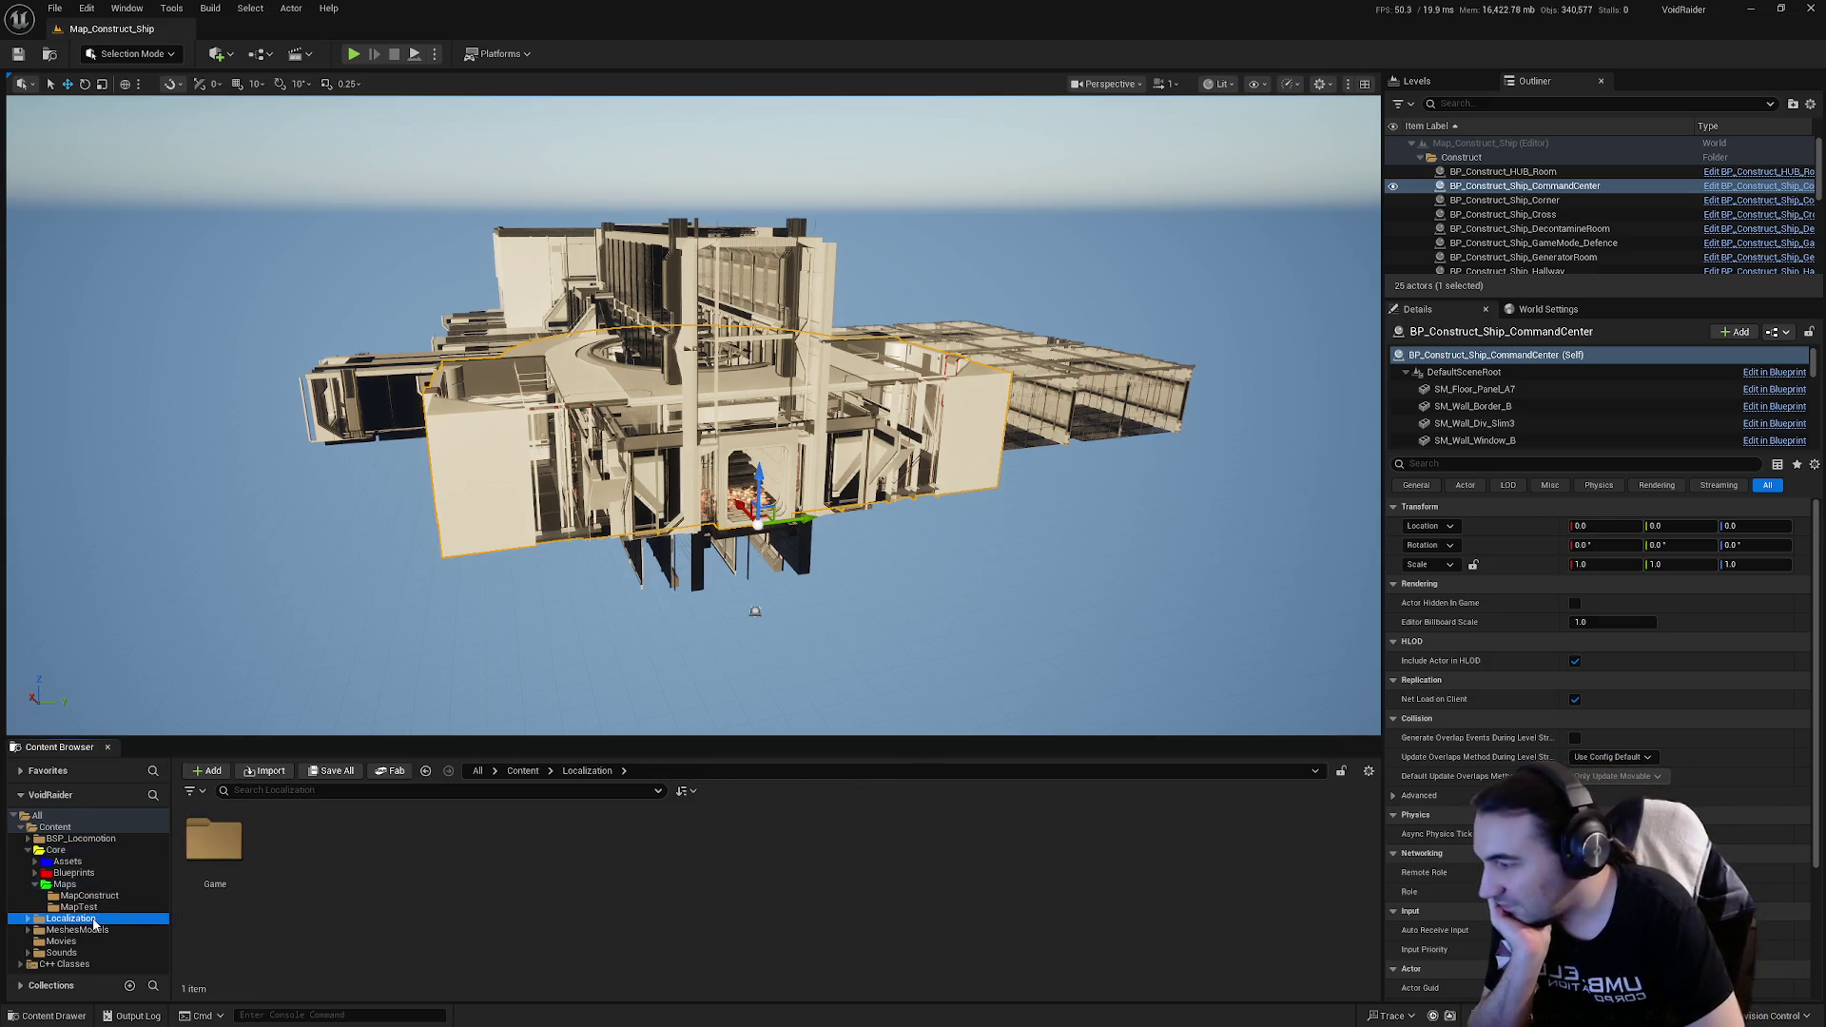
{"action": "left_click", "coordinate": [89, 875]}
{"action": "double_click", "coordinate": [436, 842]}
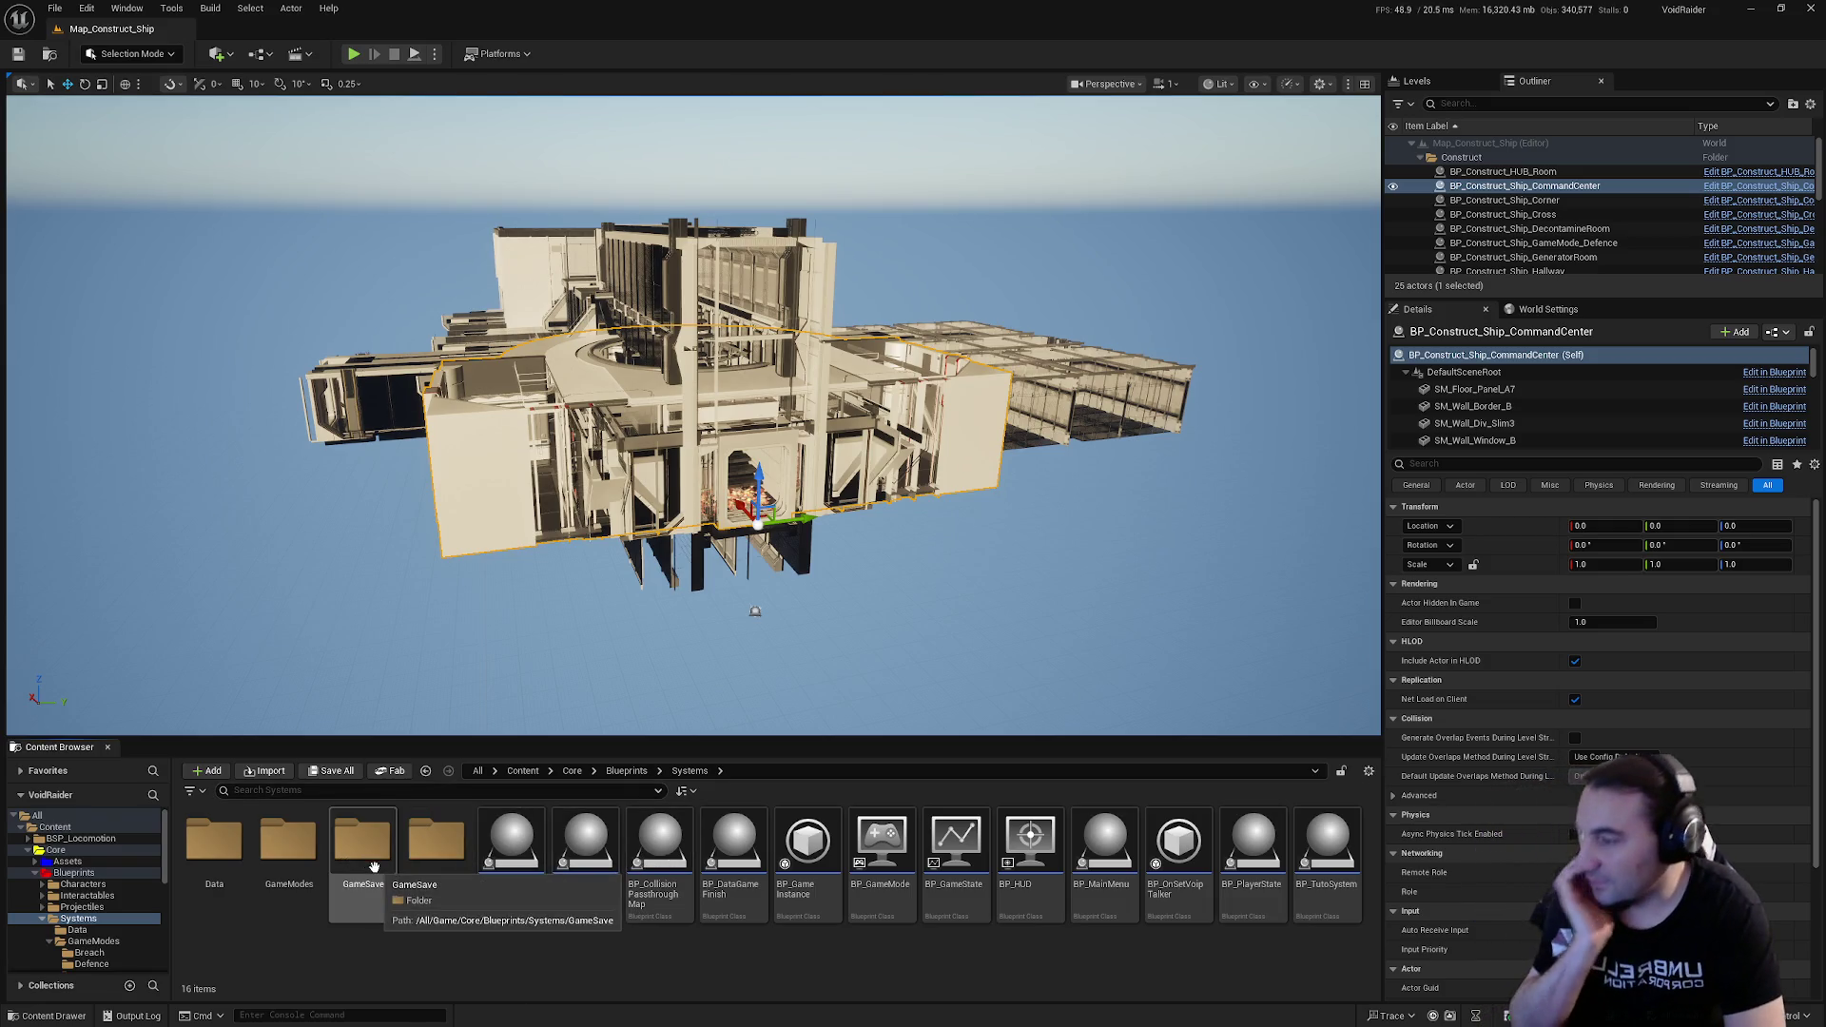
{"action": "scroll", "coordinate": [42, 877], "scroll_direction": "down", "scroll_amount": 2}
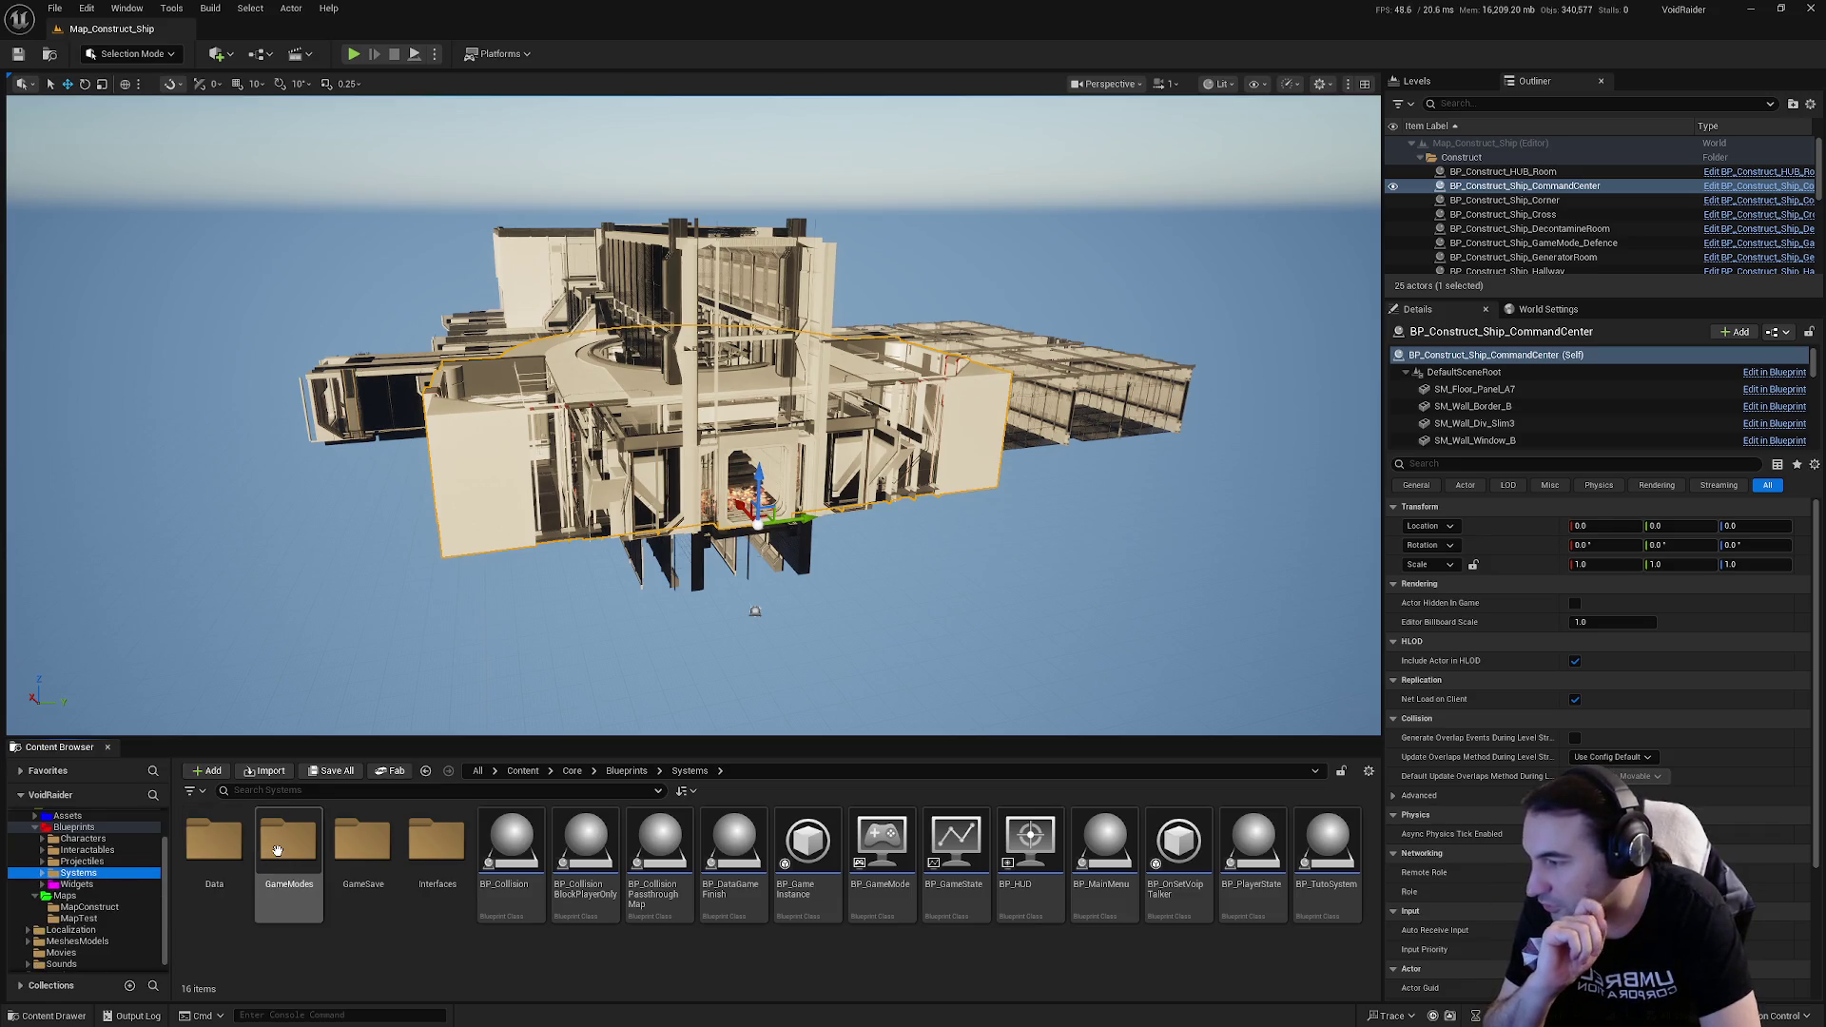
{"action": "double_click", "coordinate": [277, 850]}
{"action": "double_click", "coordinate": [362, 842]}
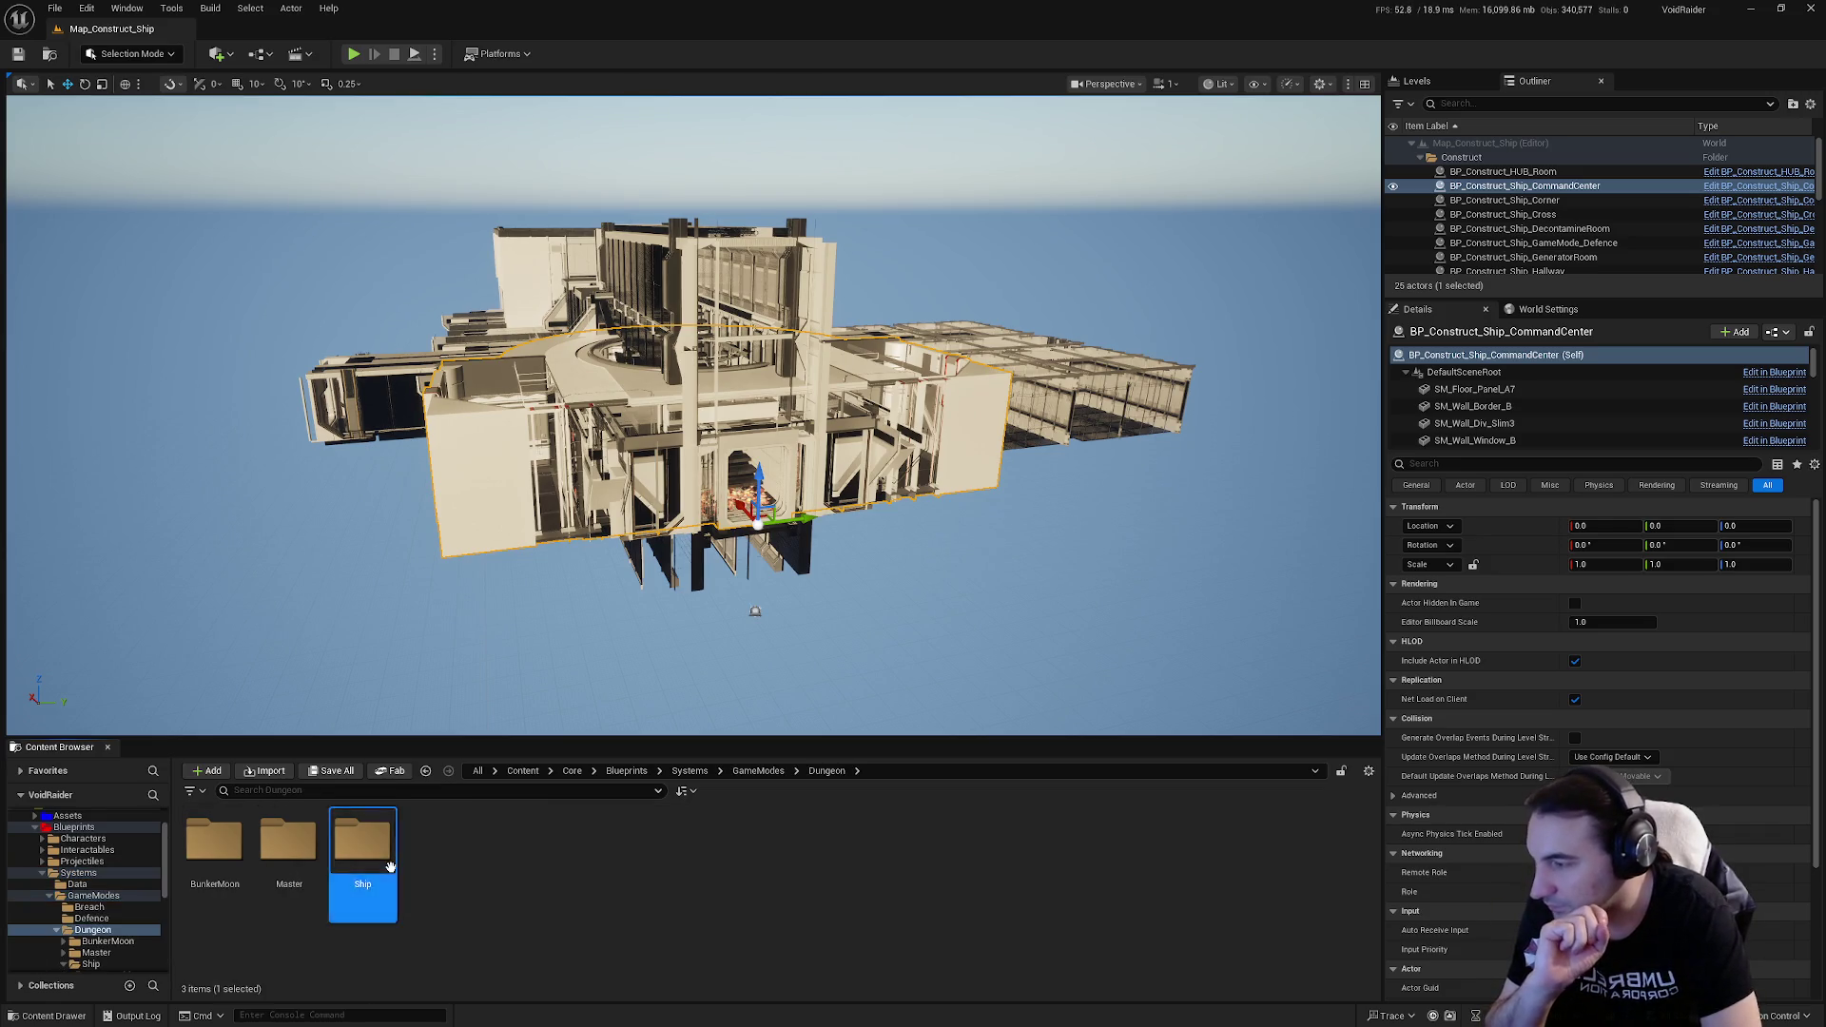
{"action": "double_click", "coordinate": [363, 842]}
{"action": "double_click", "coordinate": [216, 847]}
{"action": "double_click", "coordinate": [286, 842]}
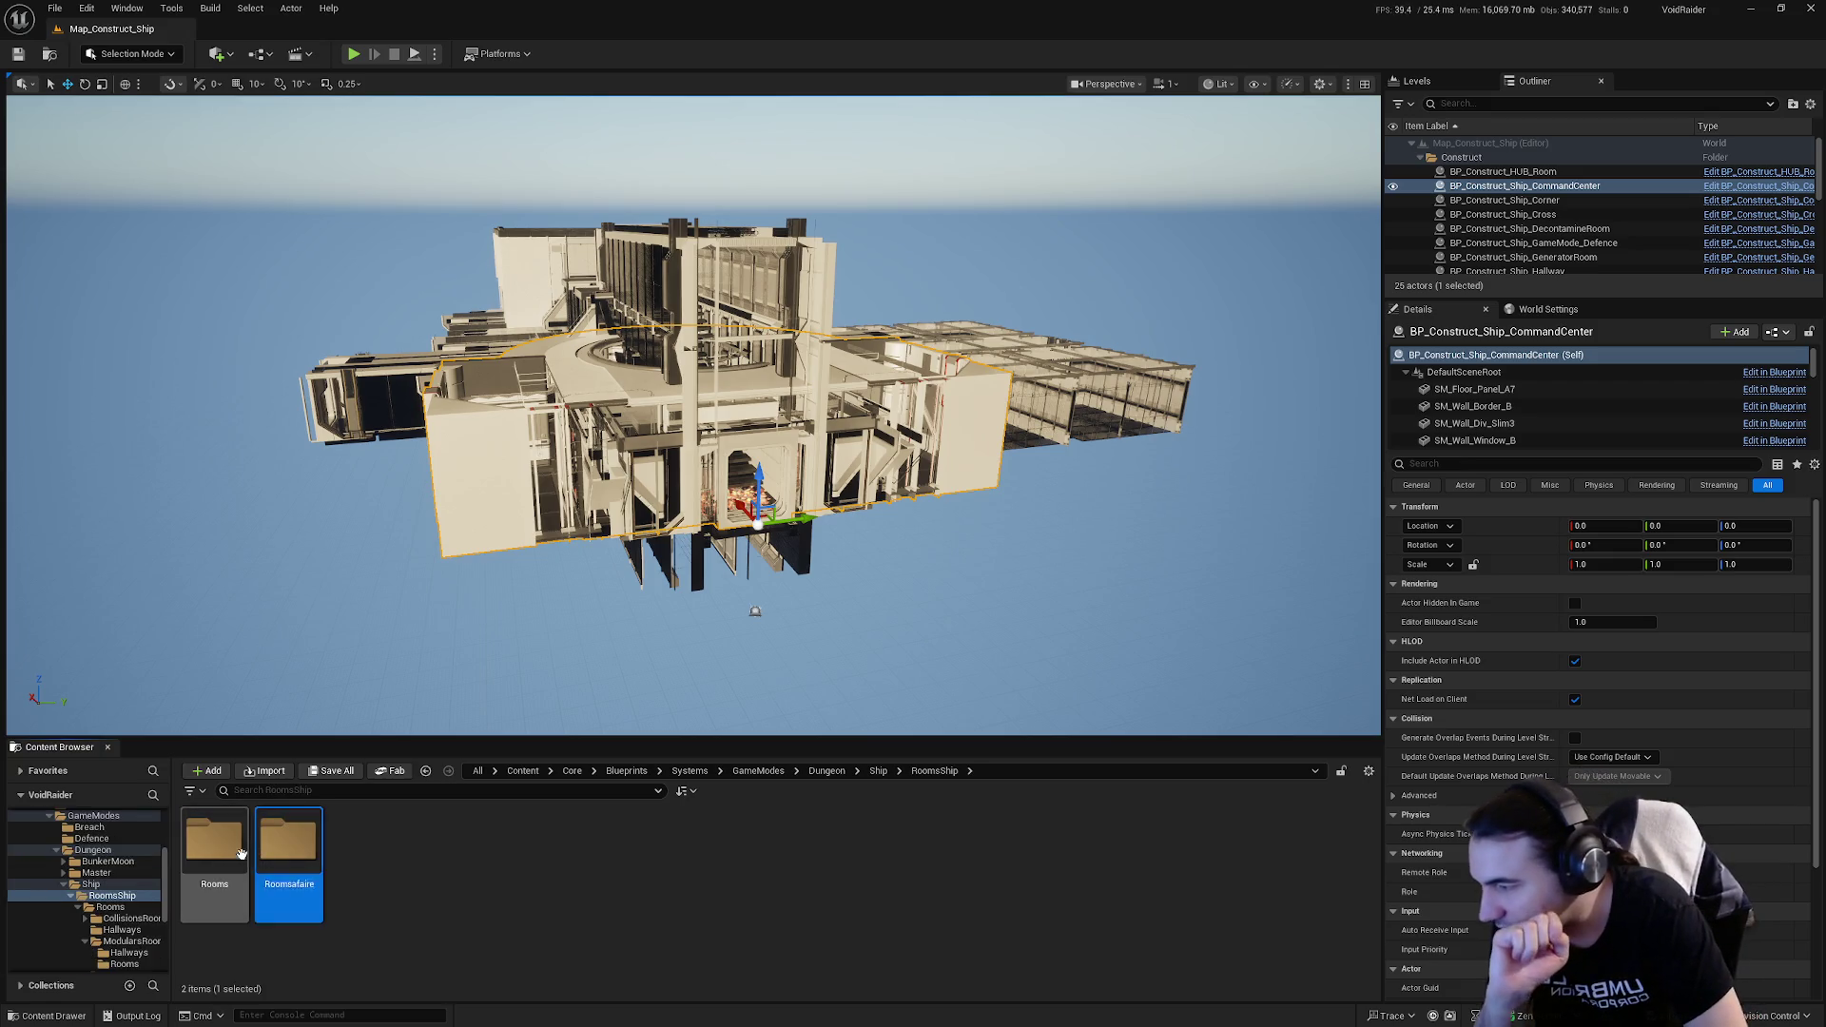
{"action": "double_click", "coordinate": [437, 842]}
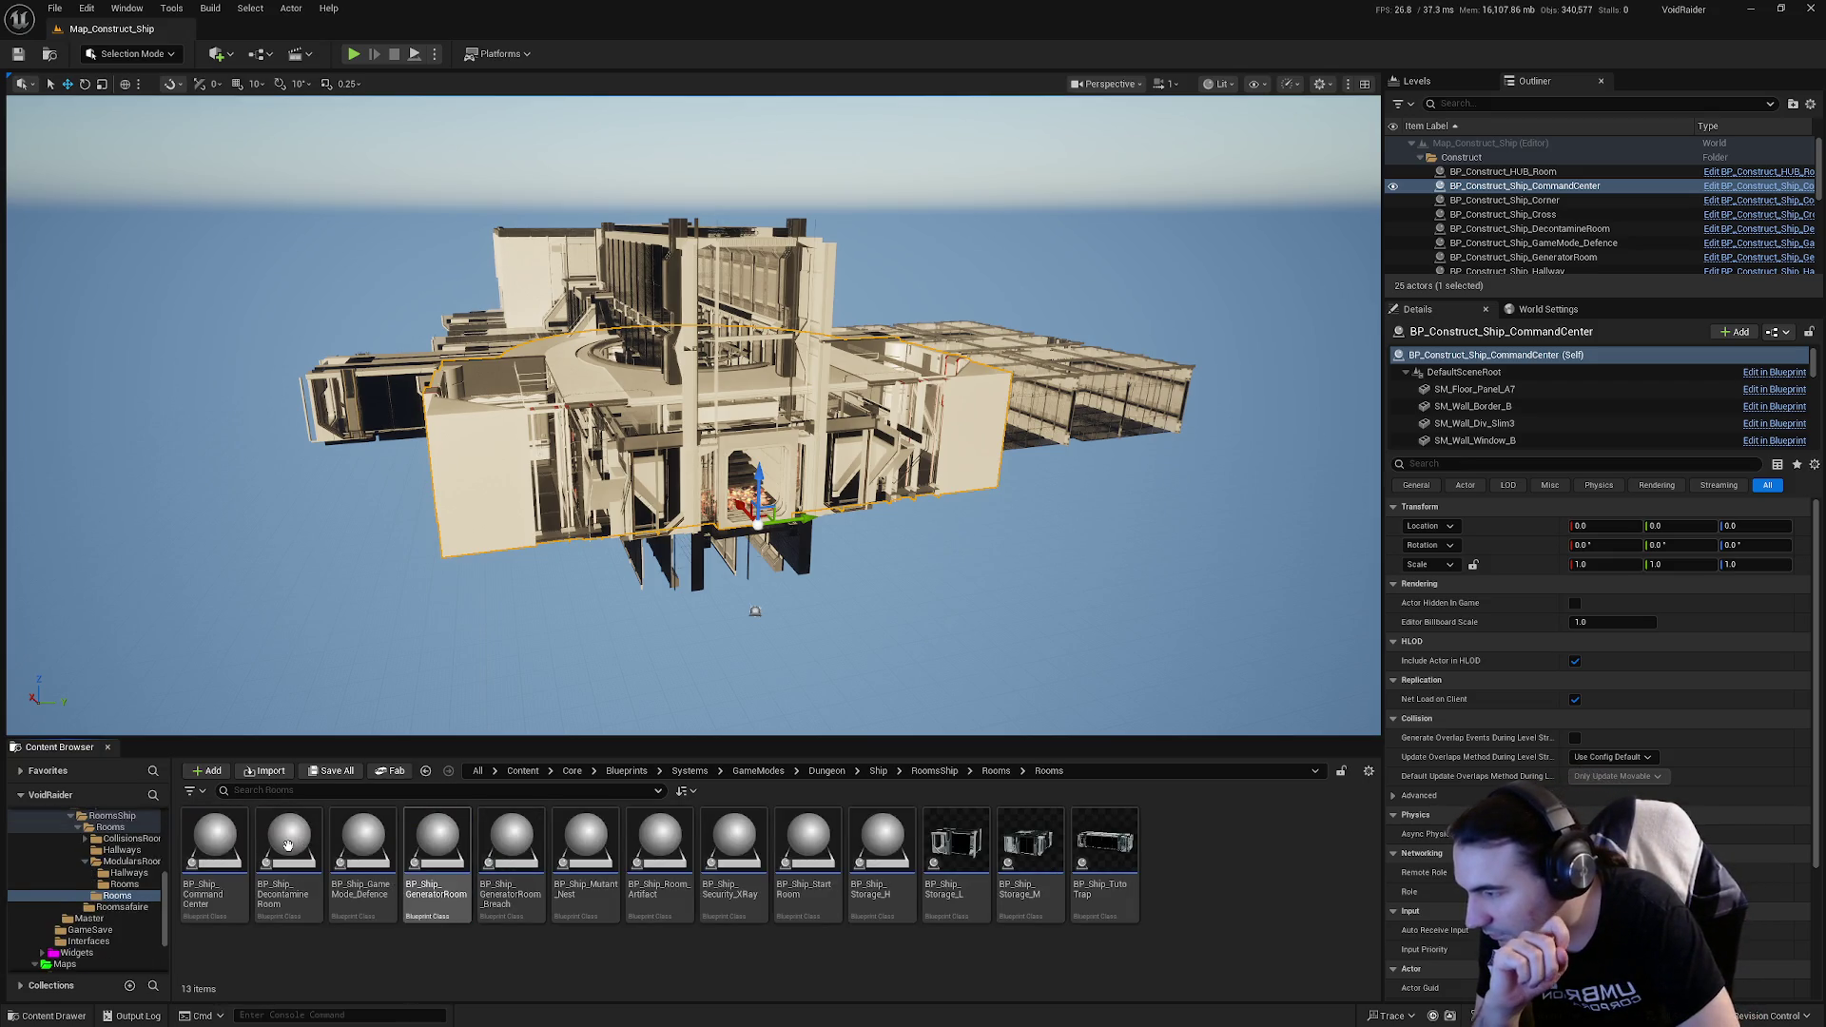
{"action": "double_click", "coordinate": [225, 851]}
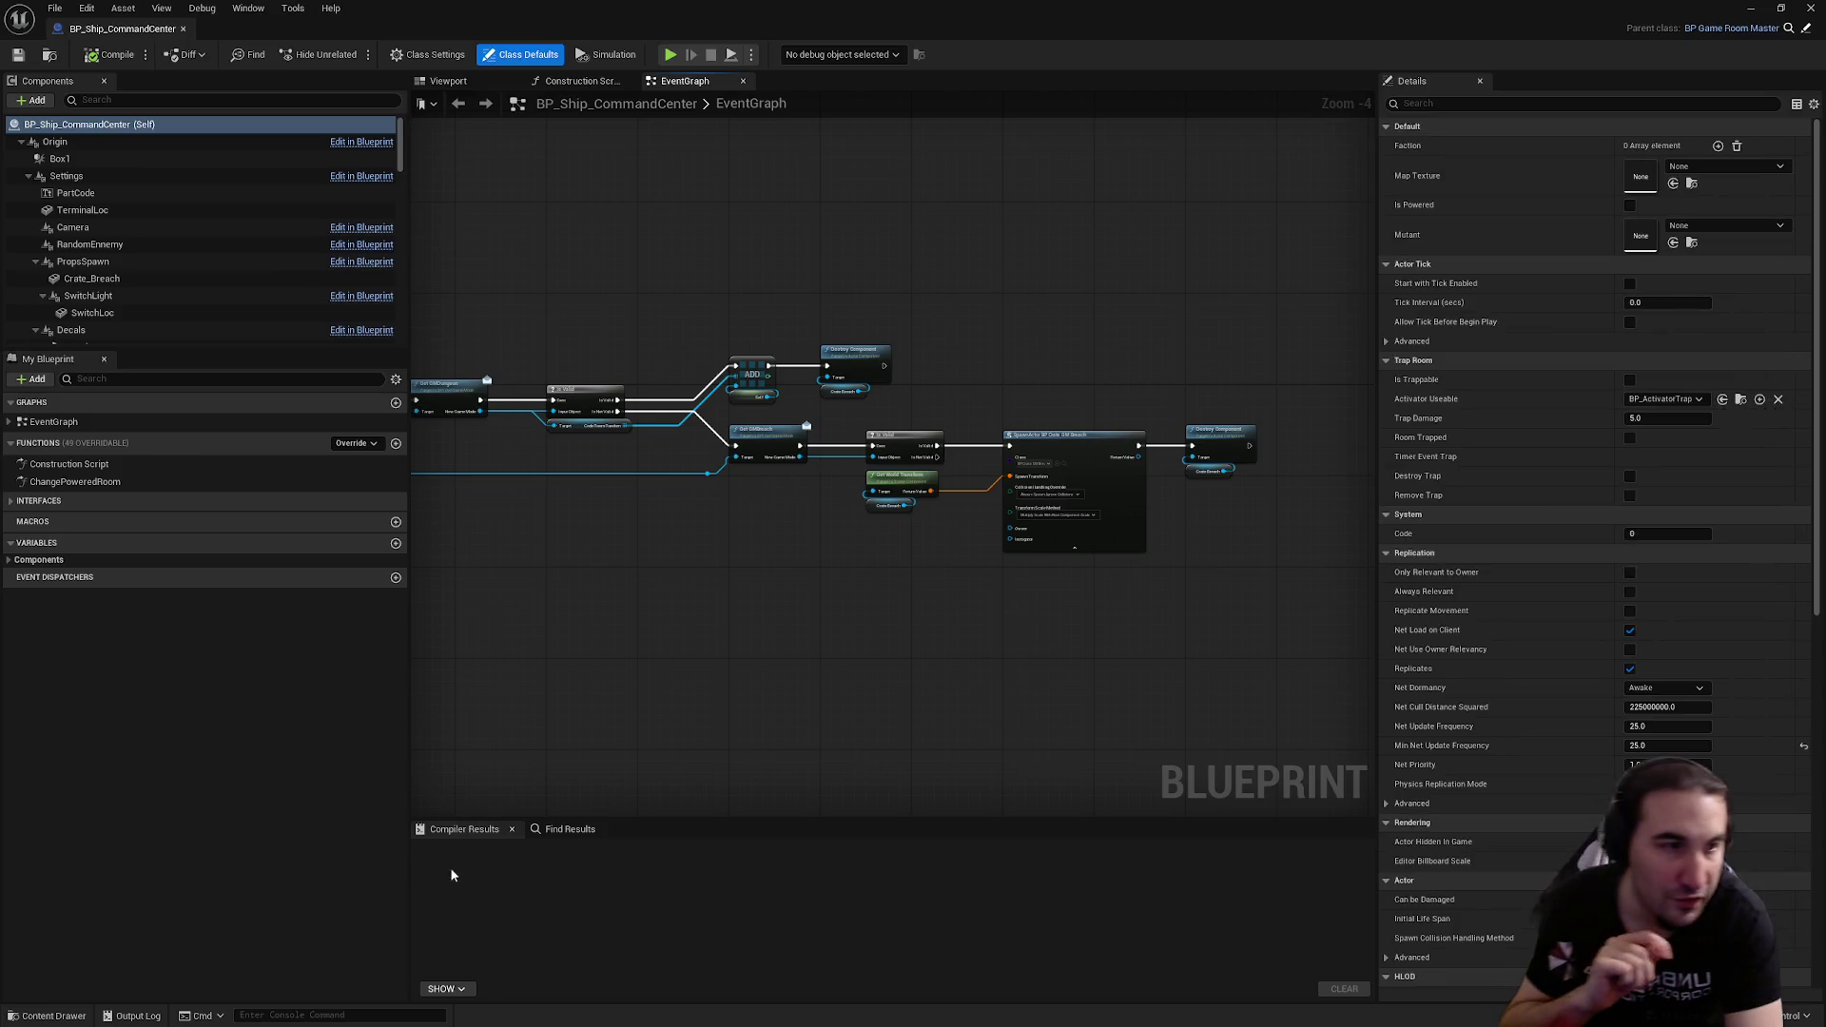
Step: In the 3D viewport, fly into the ring, select SM_Room, then close BP_Ship_CommandCenter
{"action": "left_click", "coordinate": [448, 81]}
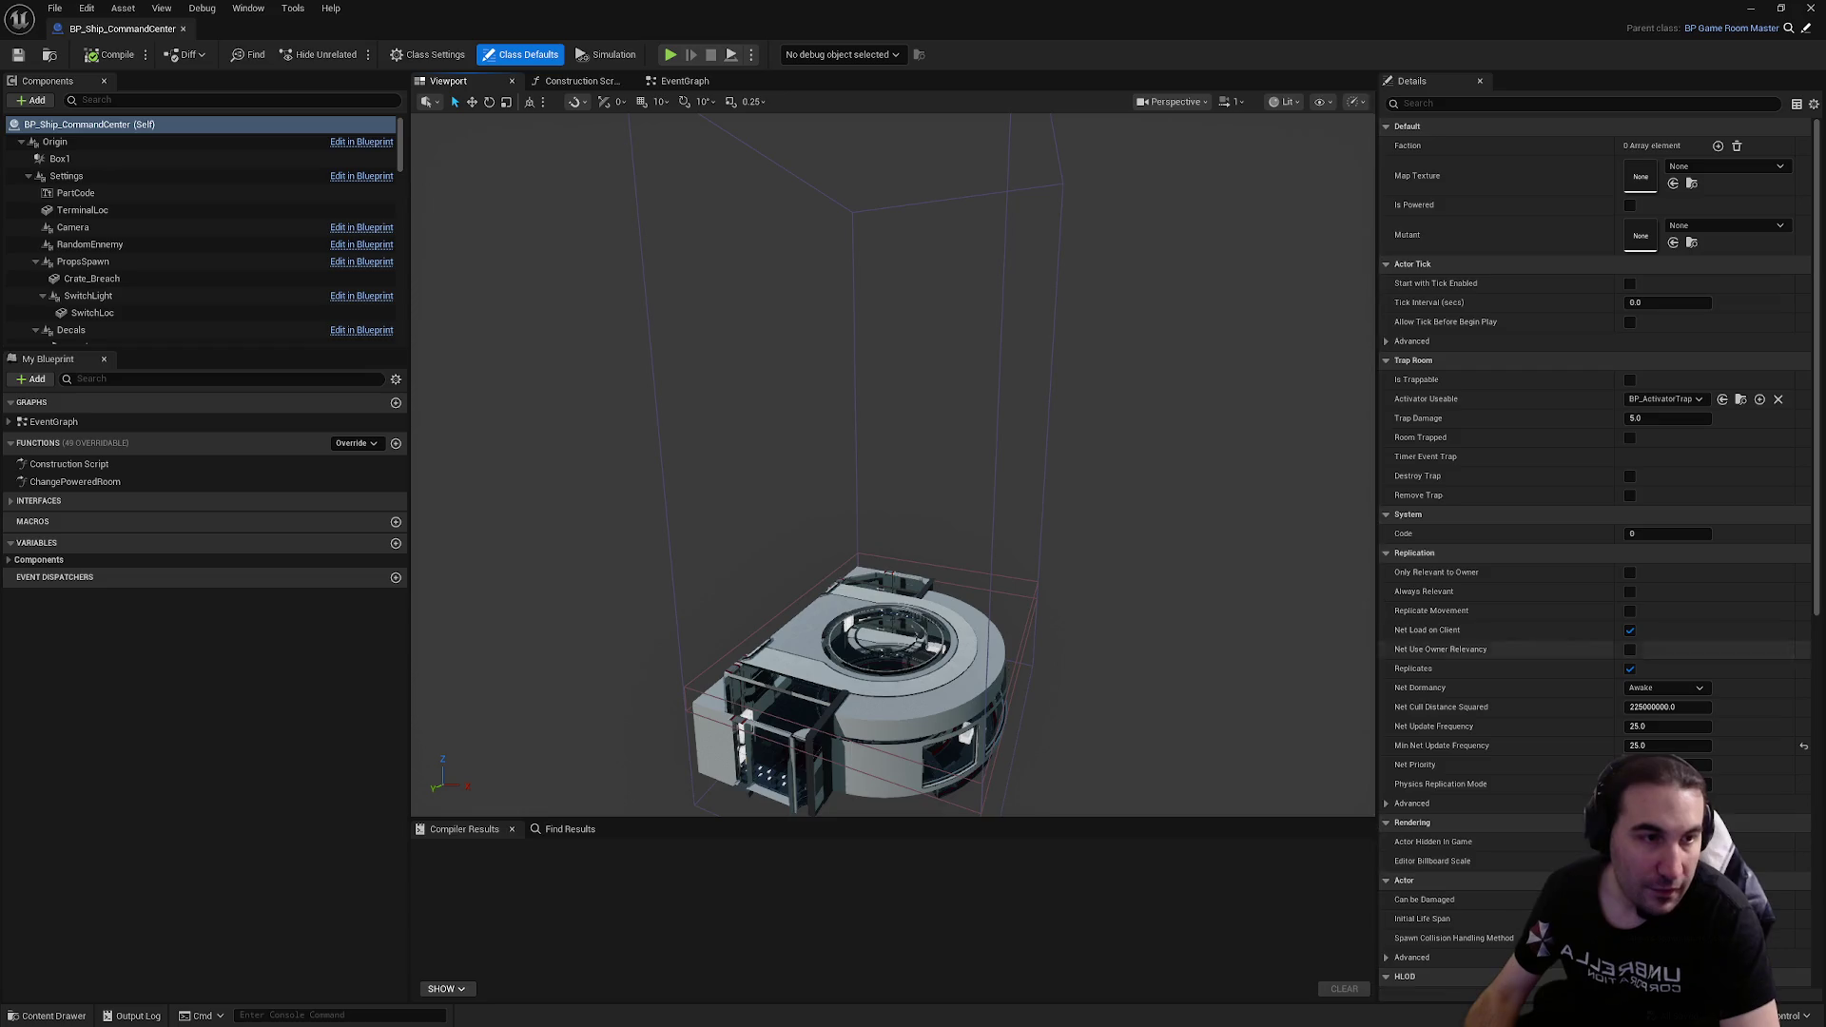
{"action": "left_click", "coordinate": [107, 107]}
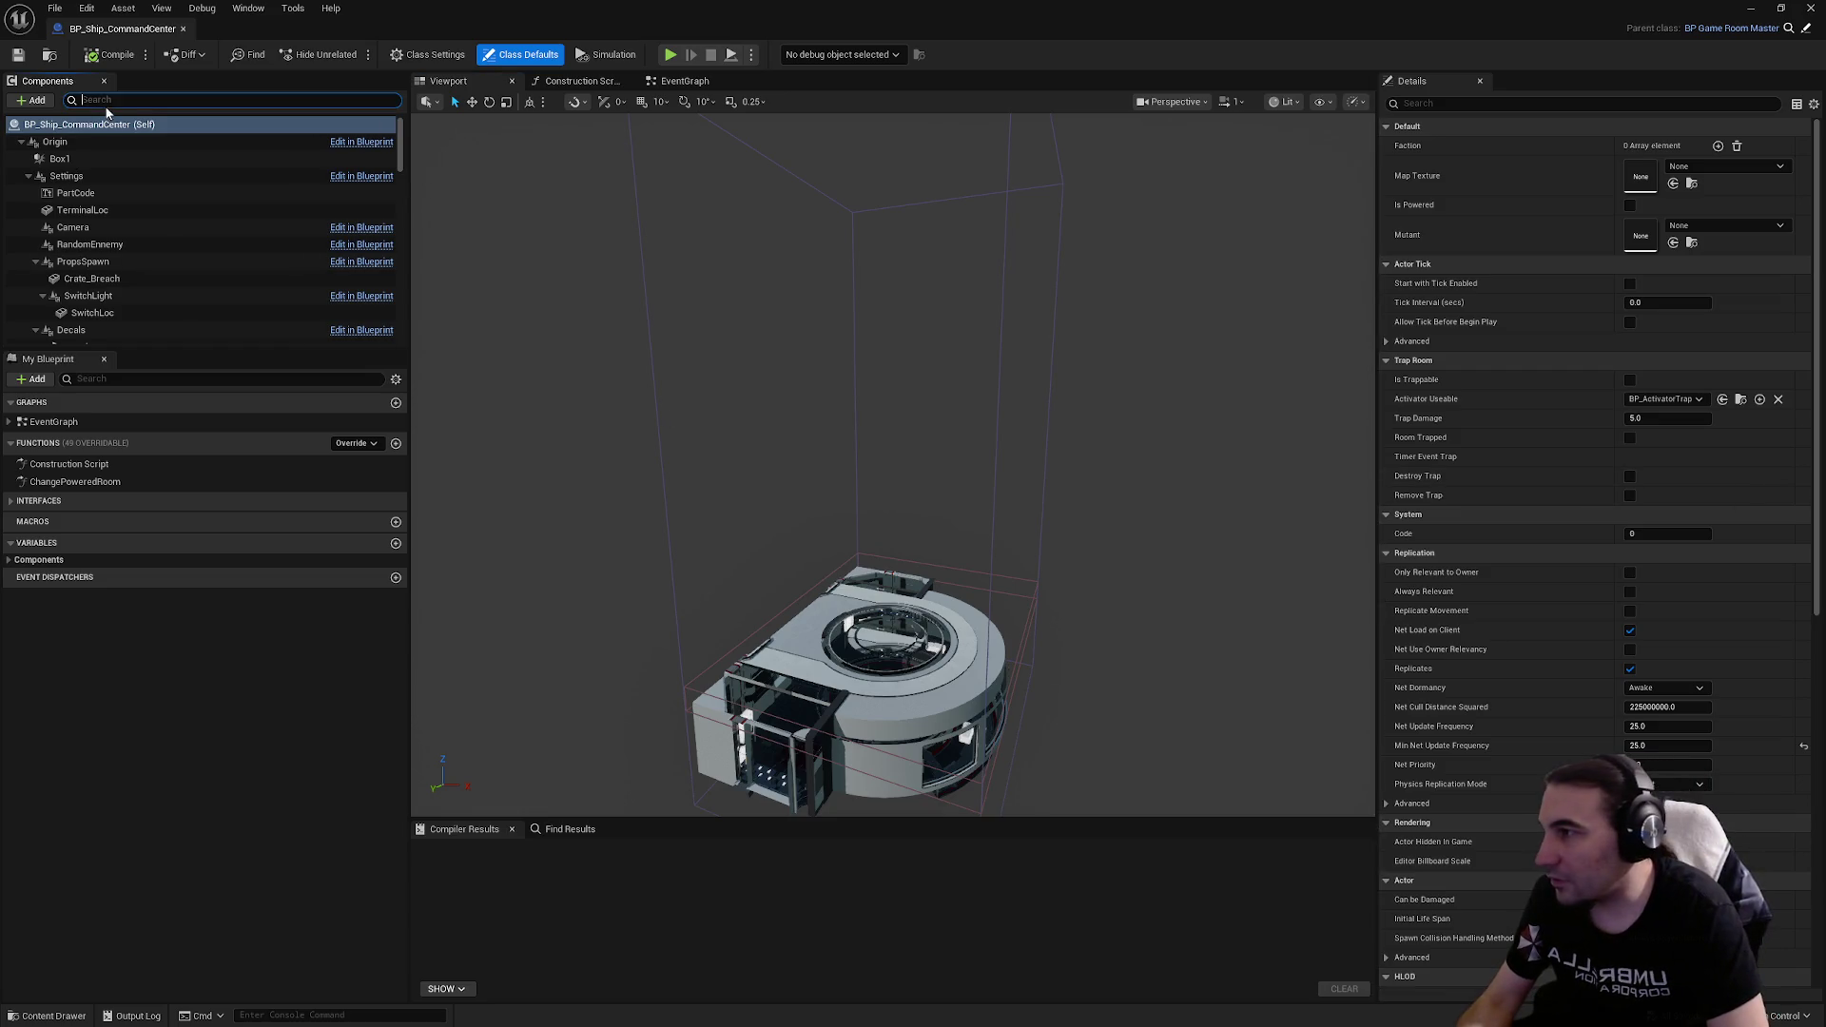
{"action": "type", "text": "wind"}
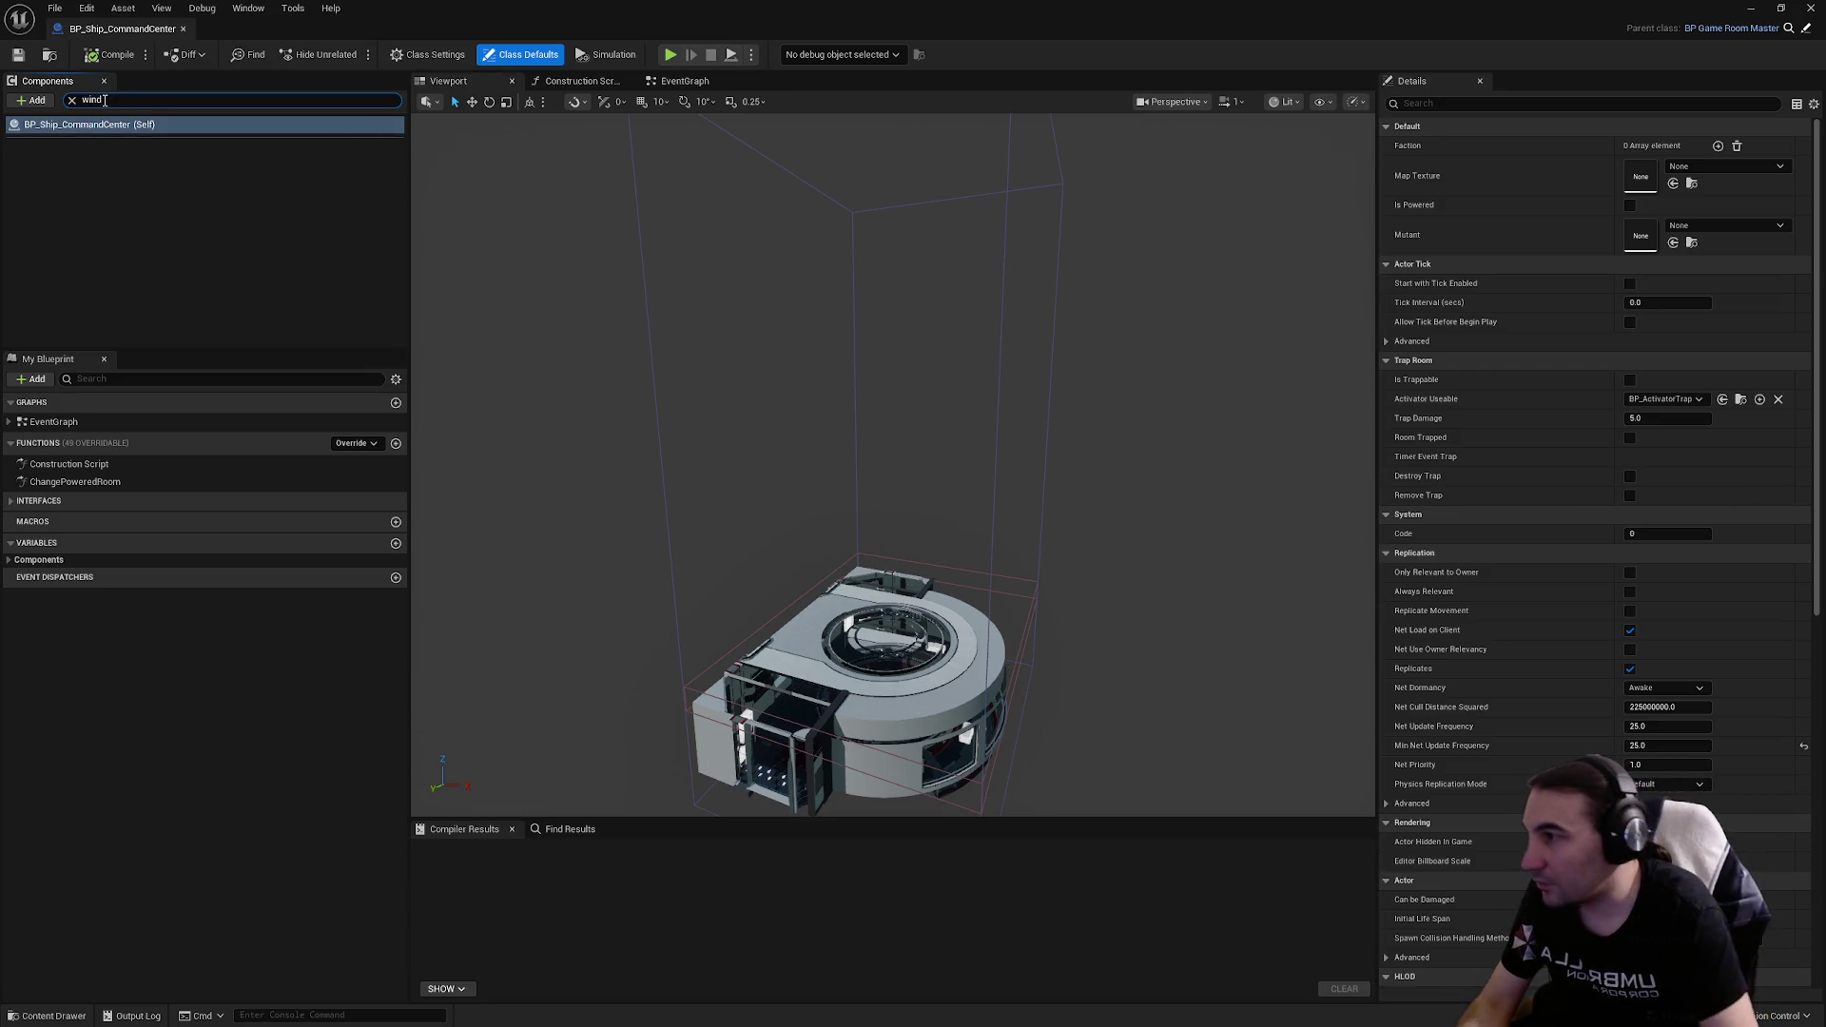
{"action": "key", "text": "BackSpace"}
{"action": "key", "text": "BackSpace"}
{"action": "key", "text": "BackSpace"}
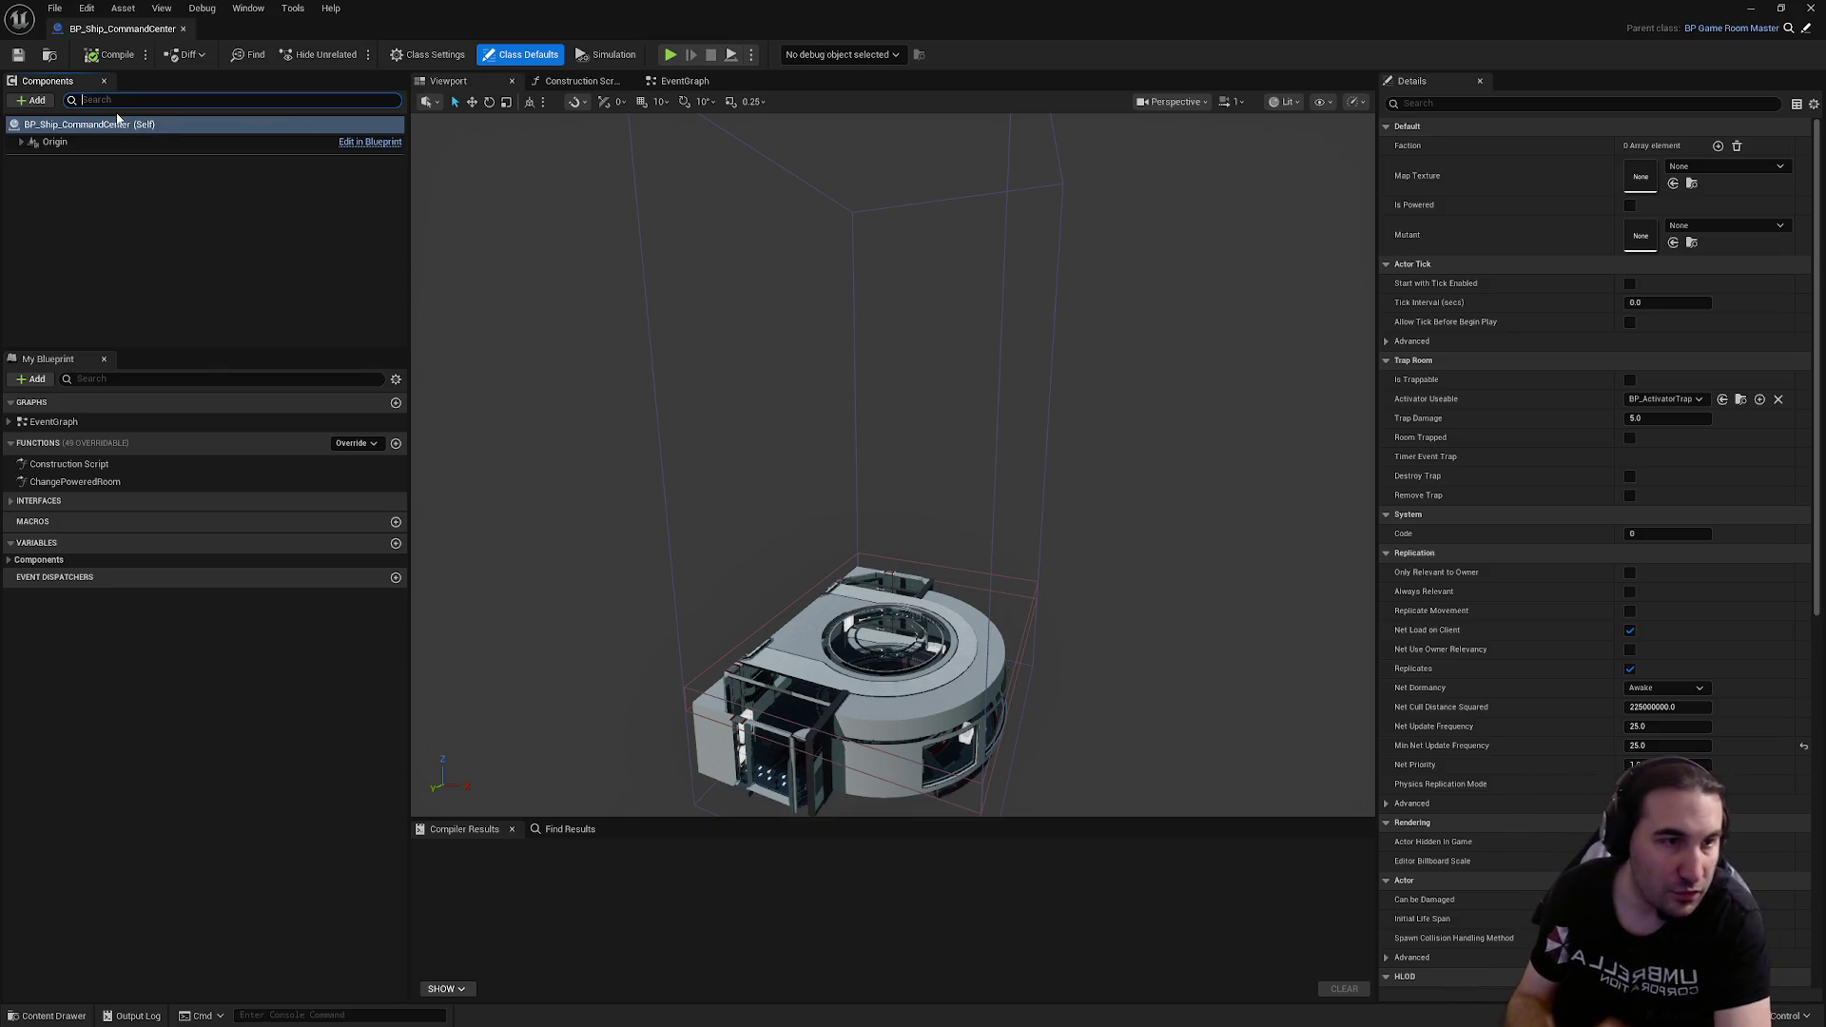
{"action": "mouse_move", "coordinate": [868, 621]}
{"action": "left_mouse_down"}
{"action": "mouse_move", "coordinate": [807, 458]}
{"action": "mouse_move", "coordinate": [864, 611]}
{"action": "mouse_move", "coordinate": [856, 533]}
{"action": "mouse_move", "coordinate": [855, 561]}
{"action": "left_mouse_up"}
{"action": "left_click", "coordinate": [860, 555]}
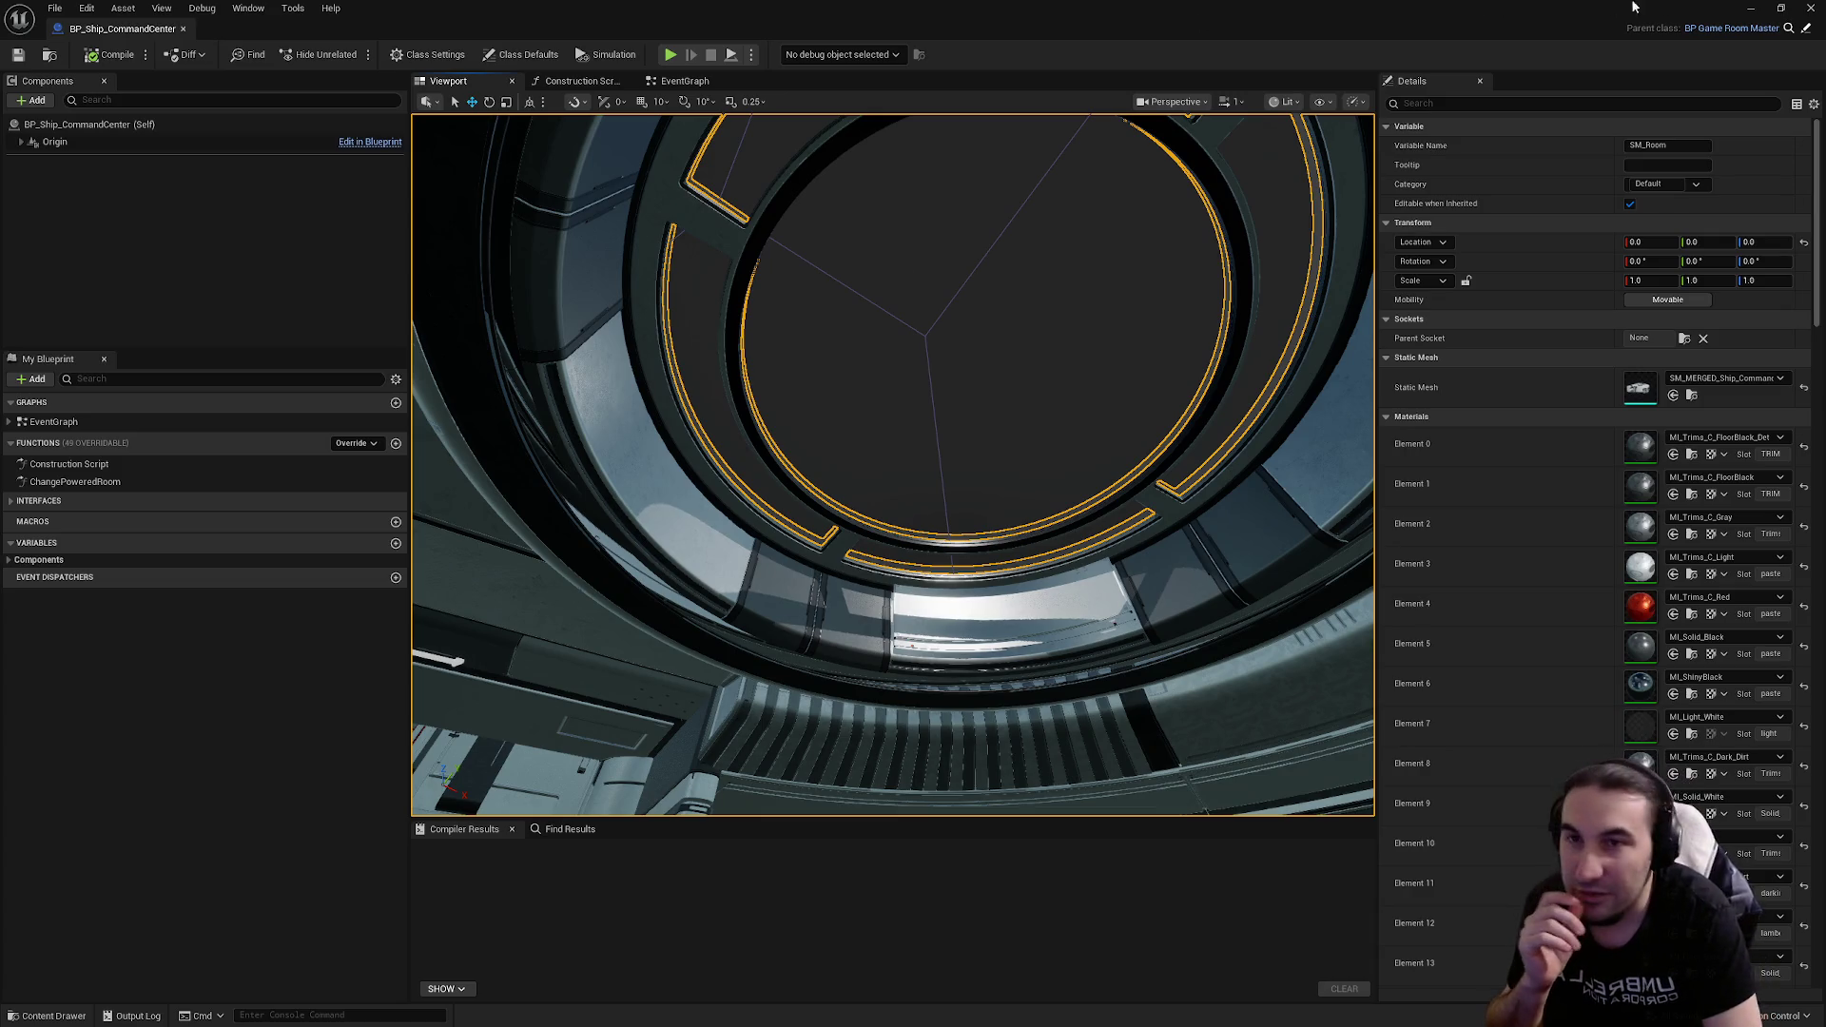
{"action": "left_click", "coordinate": [1810, 9]}
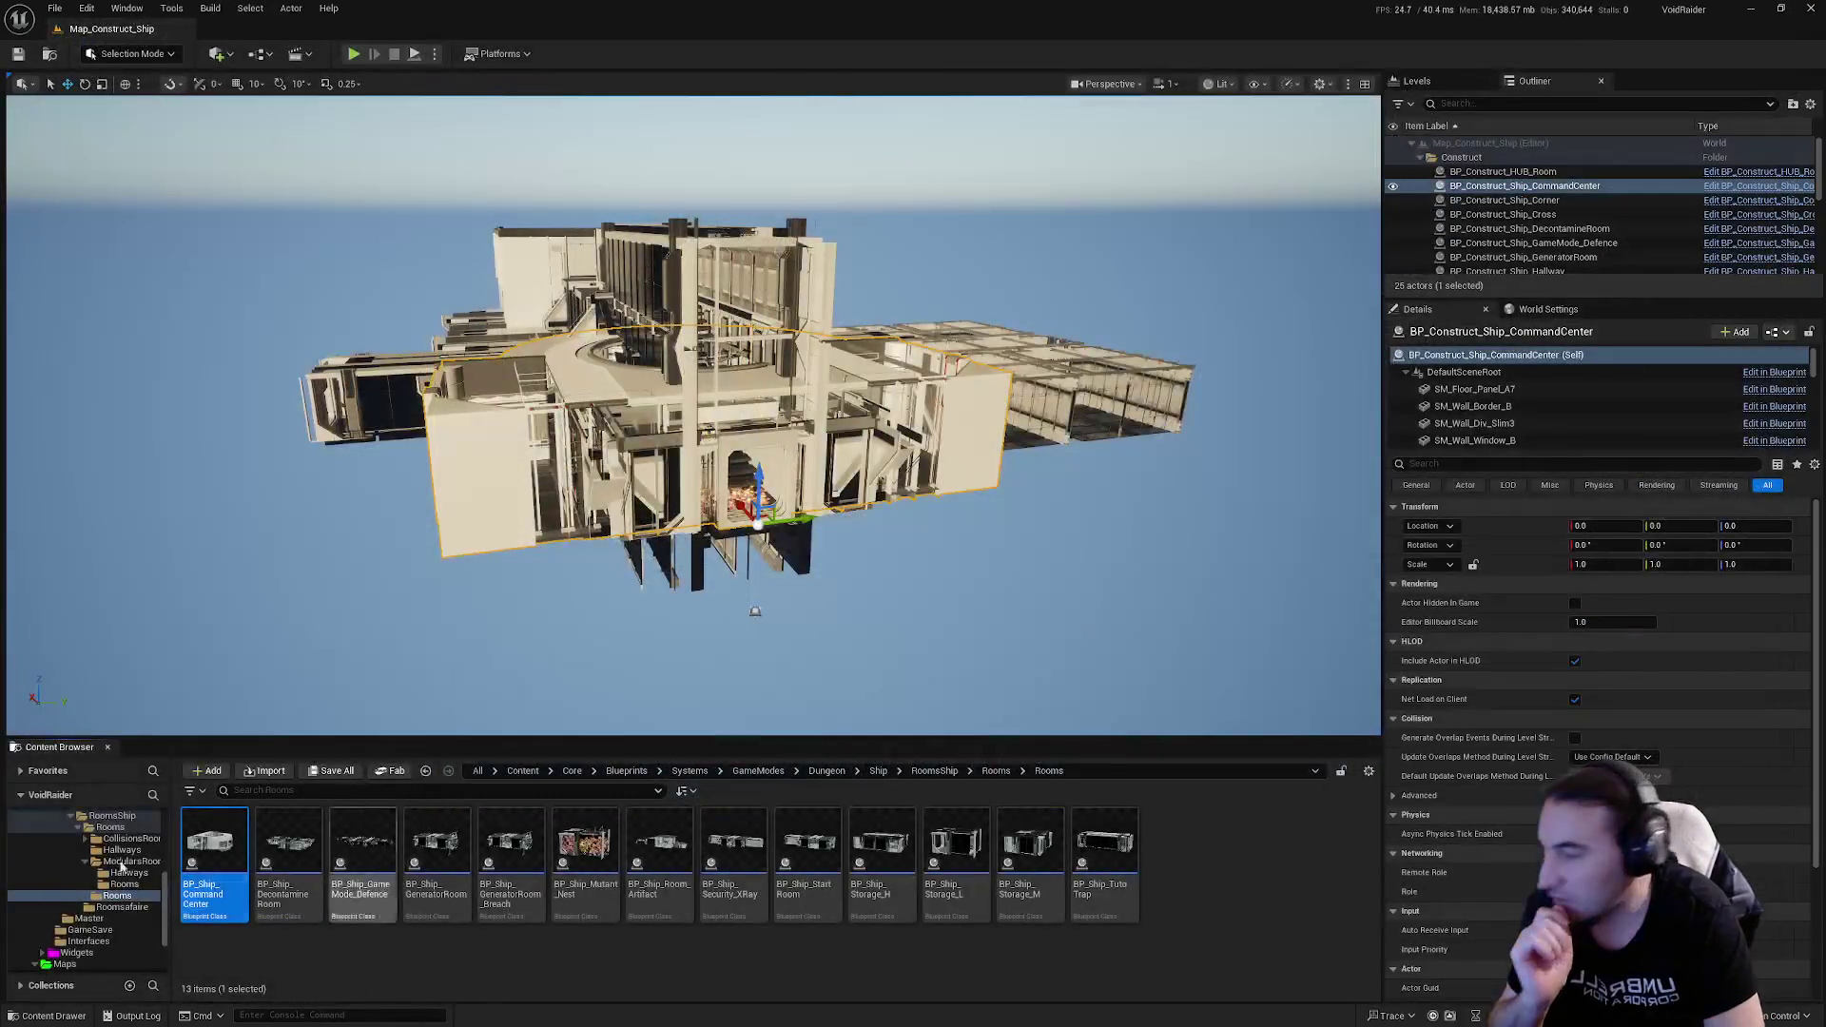
Step: Browse ModularsRoom/Rooms and briefly open, then close, BP_Construct_HUB_Room
{"action": "left_click", "coordinate": [128, 873]}
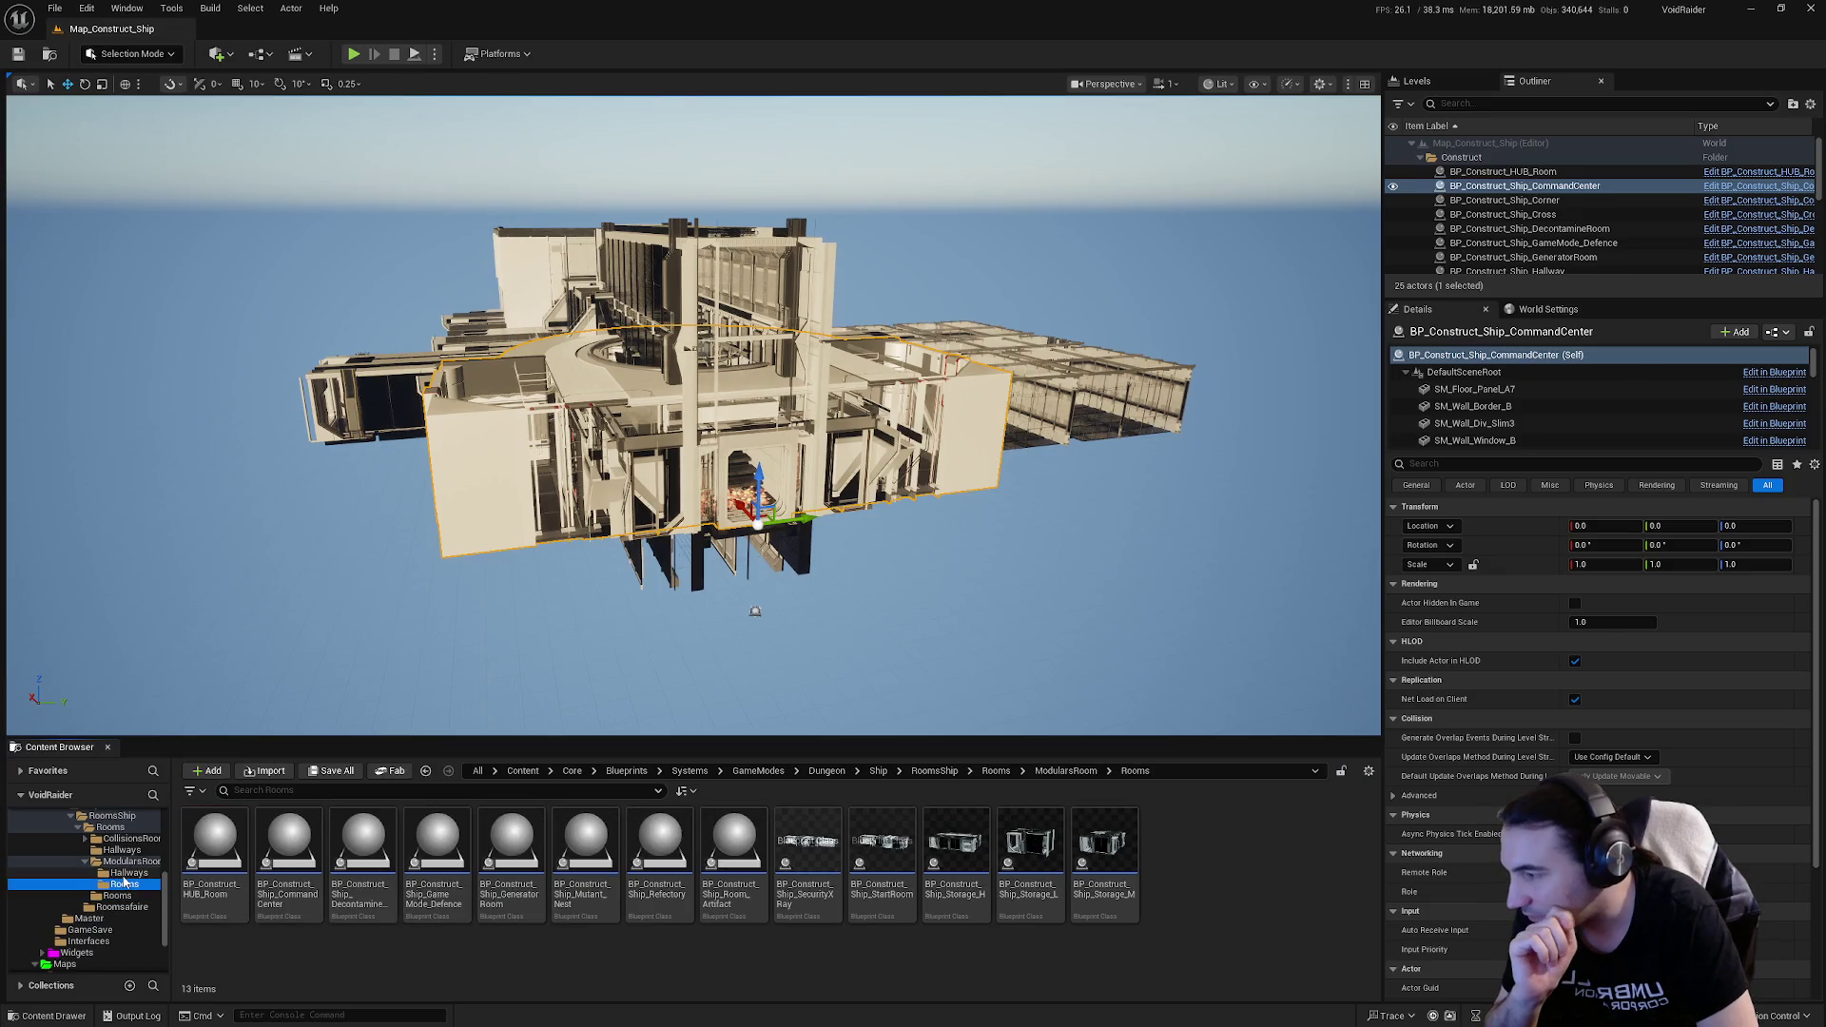
{"action": "left_click", "coordinate": [125, 884]}
{"action": "double_click", "coordinate": [202, 861]}
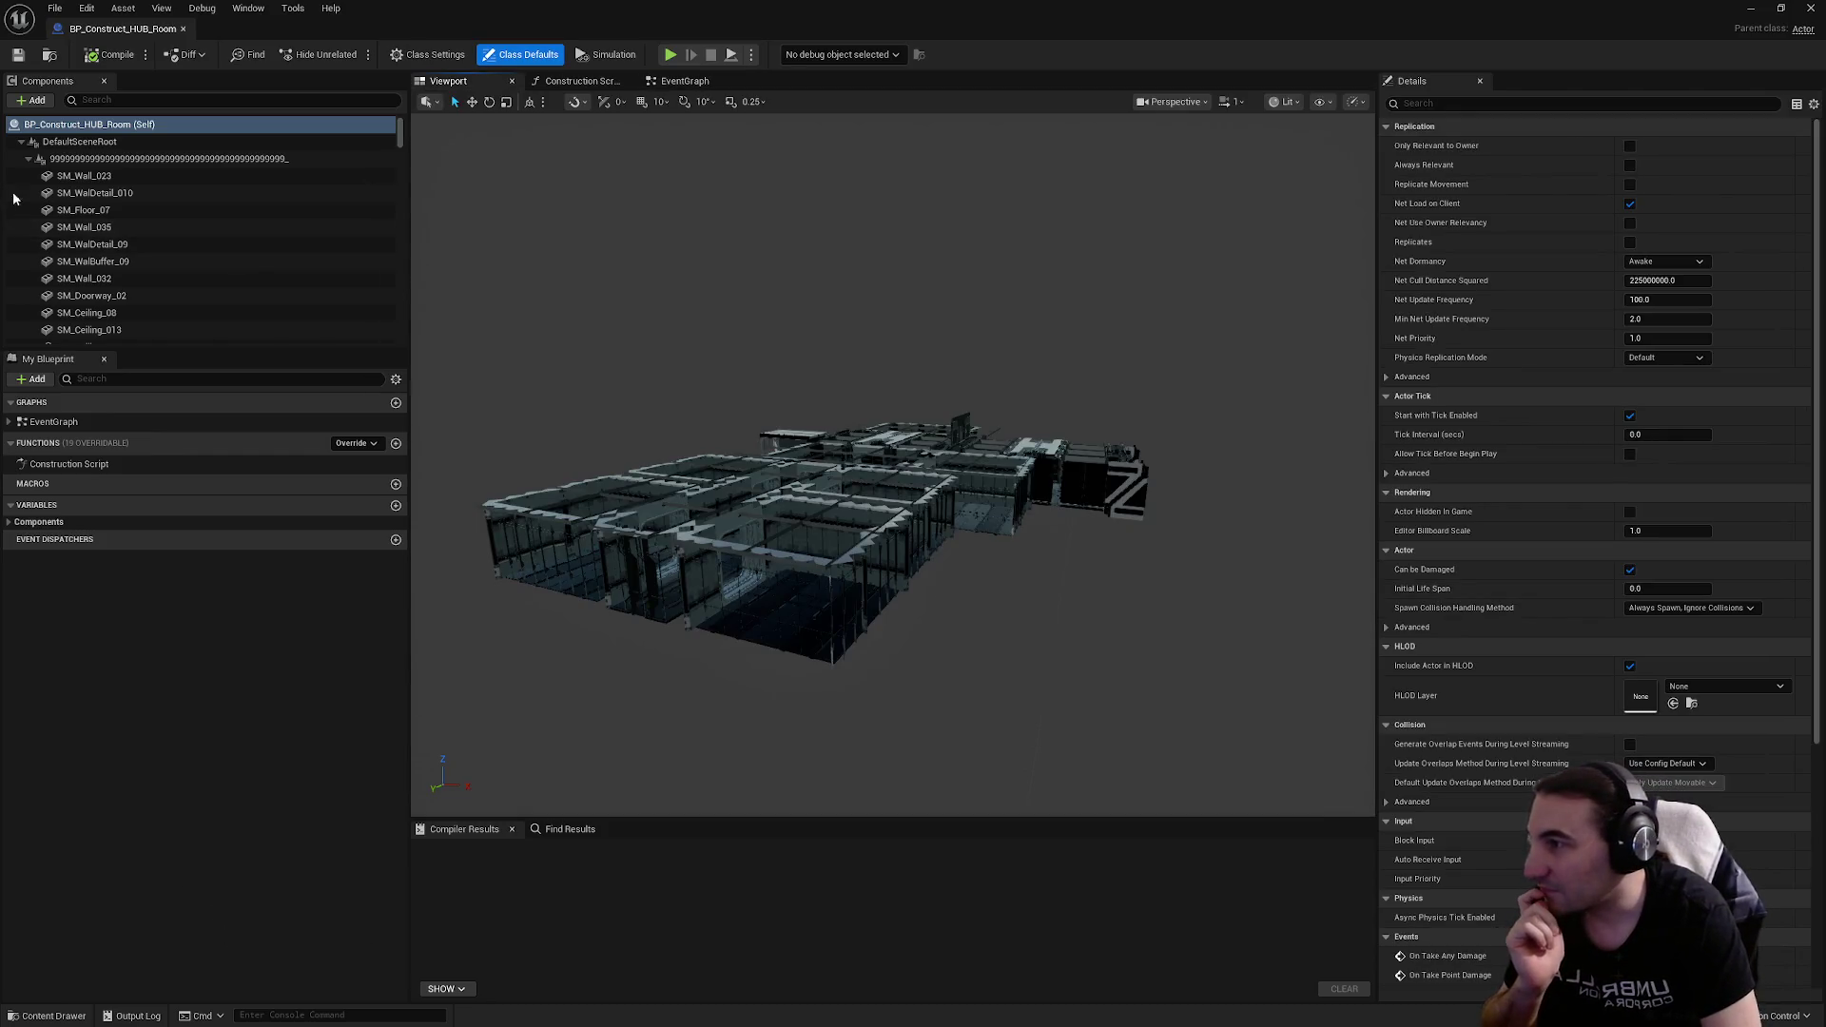
{"action": "left_click", "coordinate": [1811, 11]}
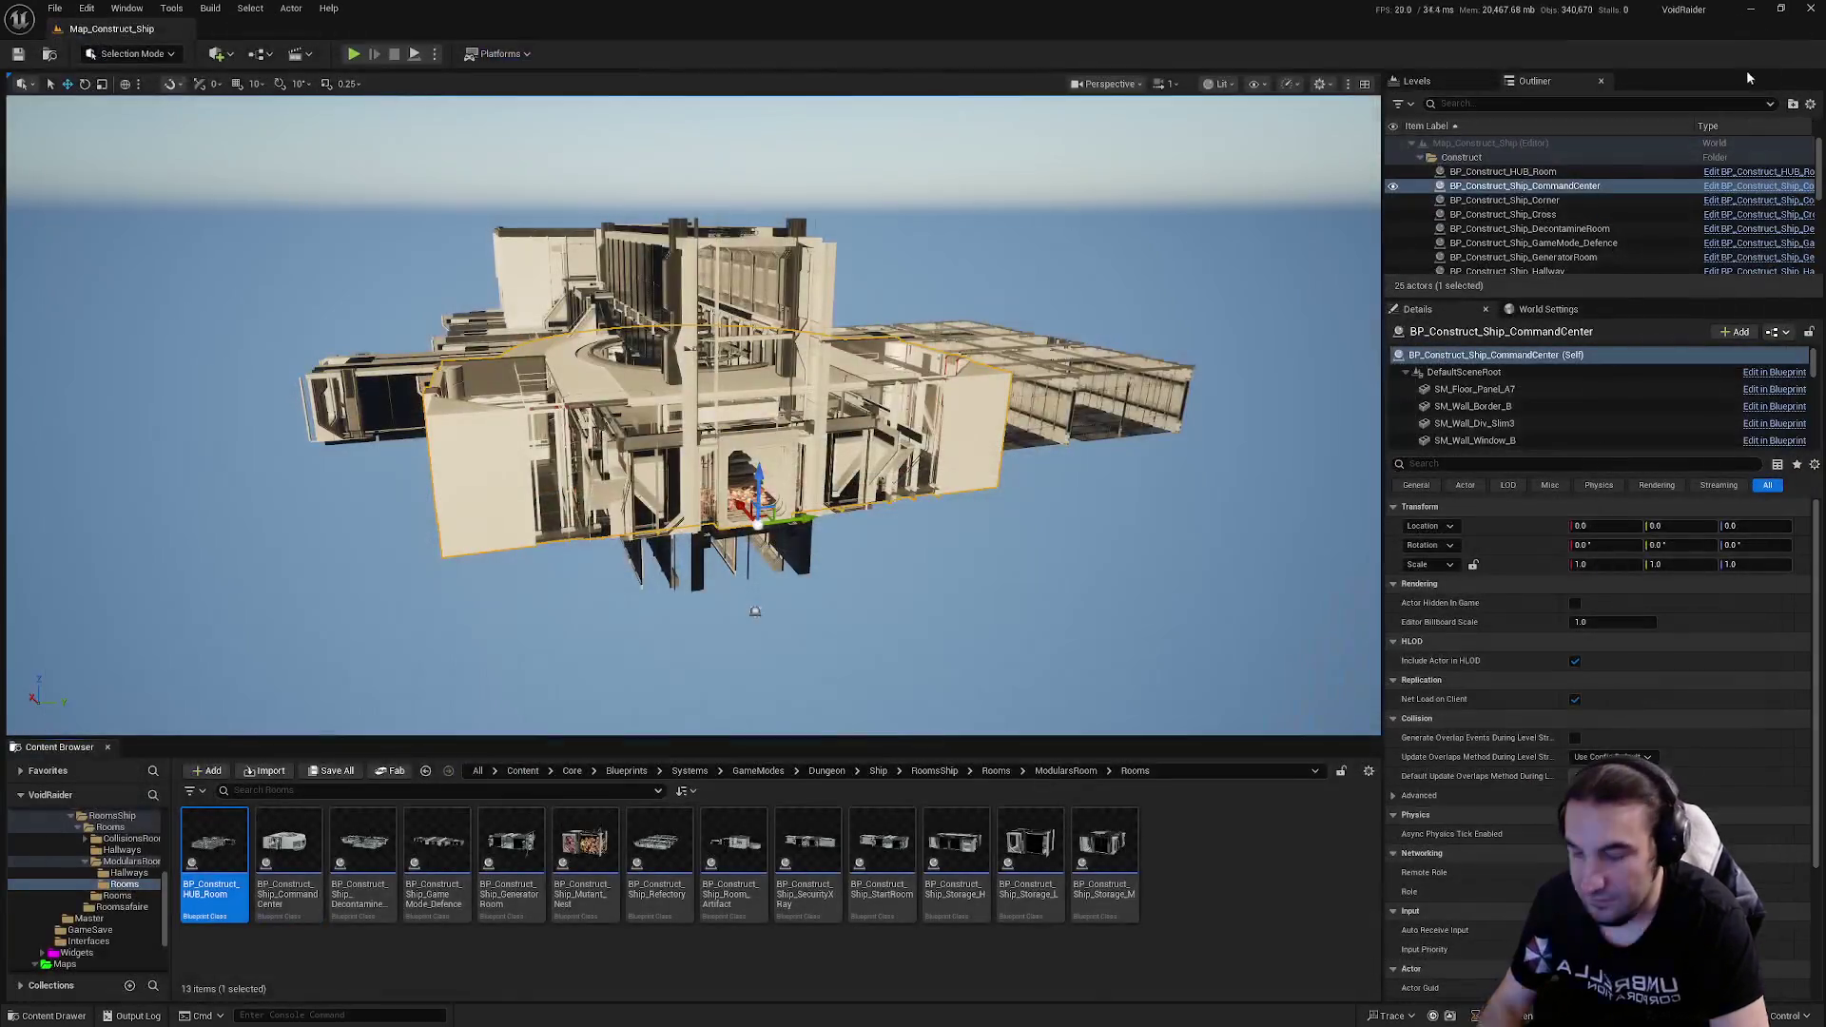
Step: In BP_Construct_Ship_CommandCenter's viewport, select the ceiling glass and open SM_Ceiling_Window_A_Glass
{"action": "double_click", "coordinate": [281, 864]}
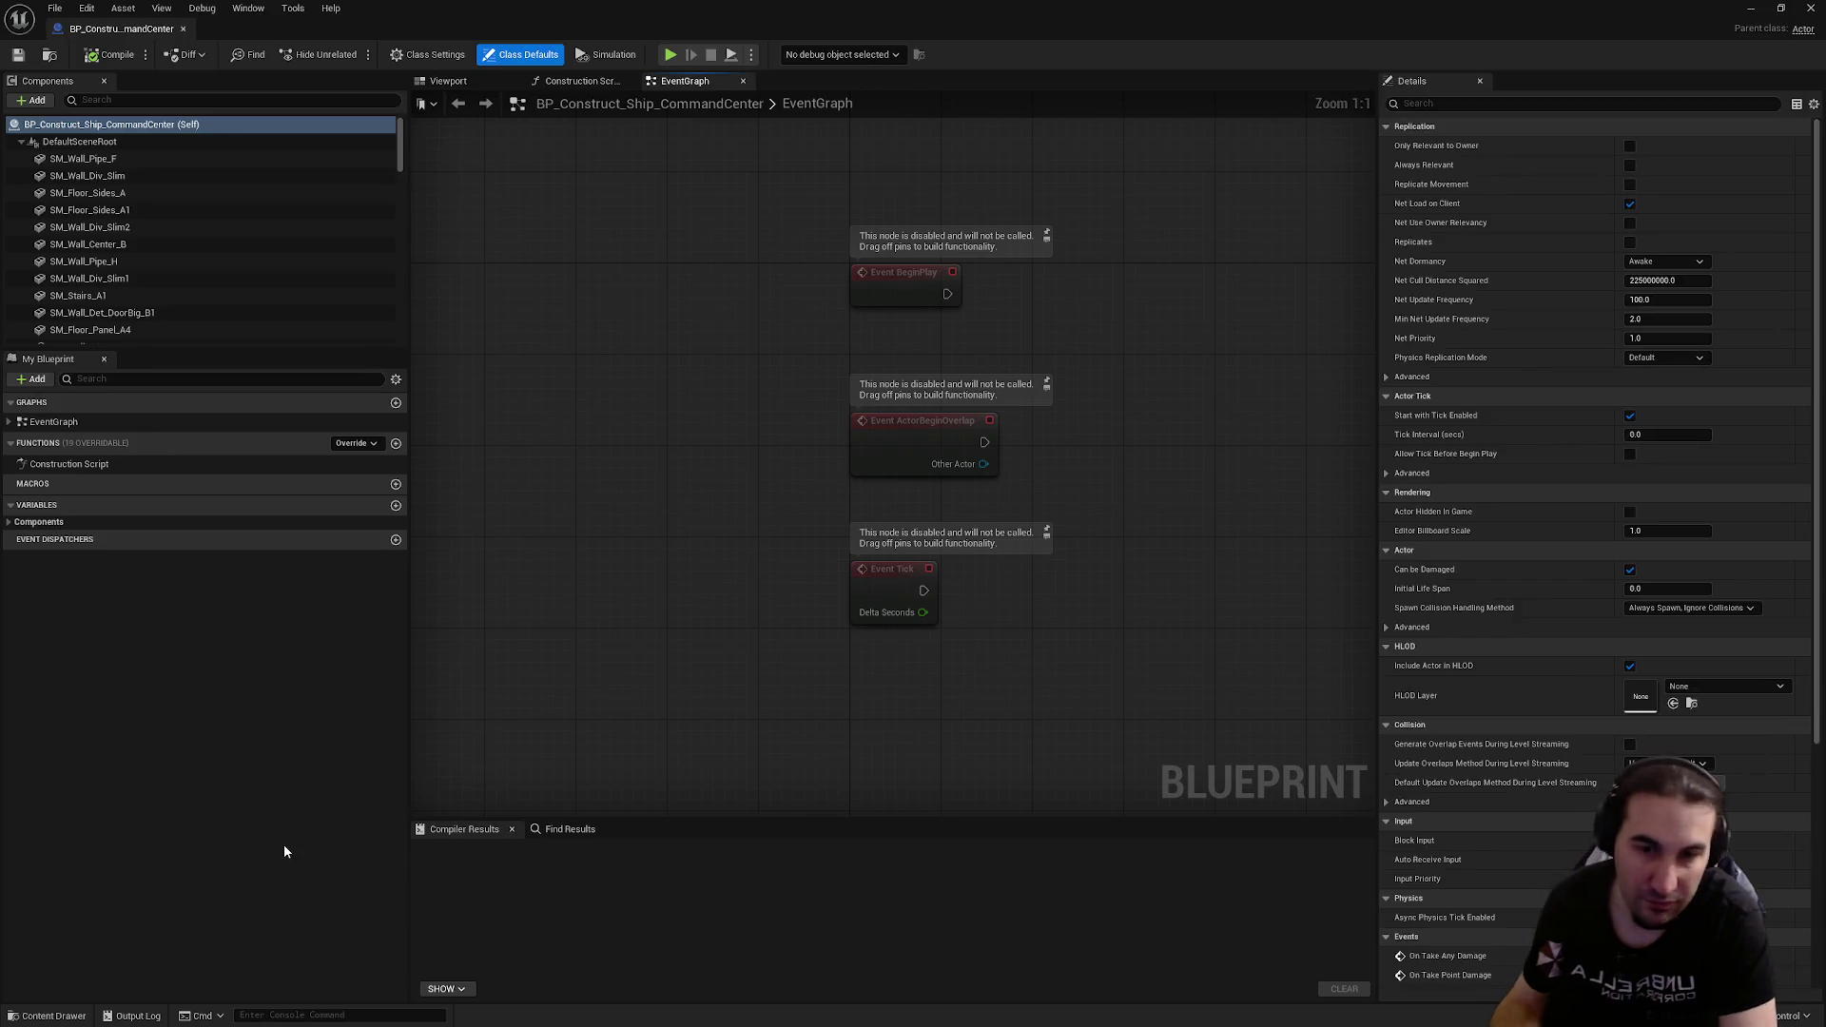
{"action": "left_click", "coordinate": [455, 81]}
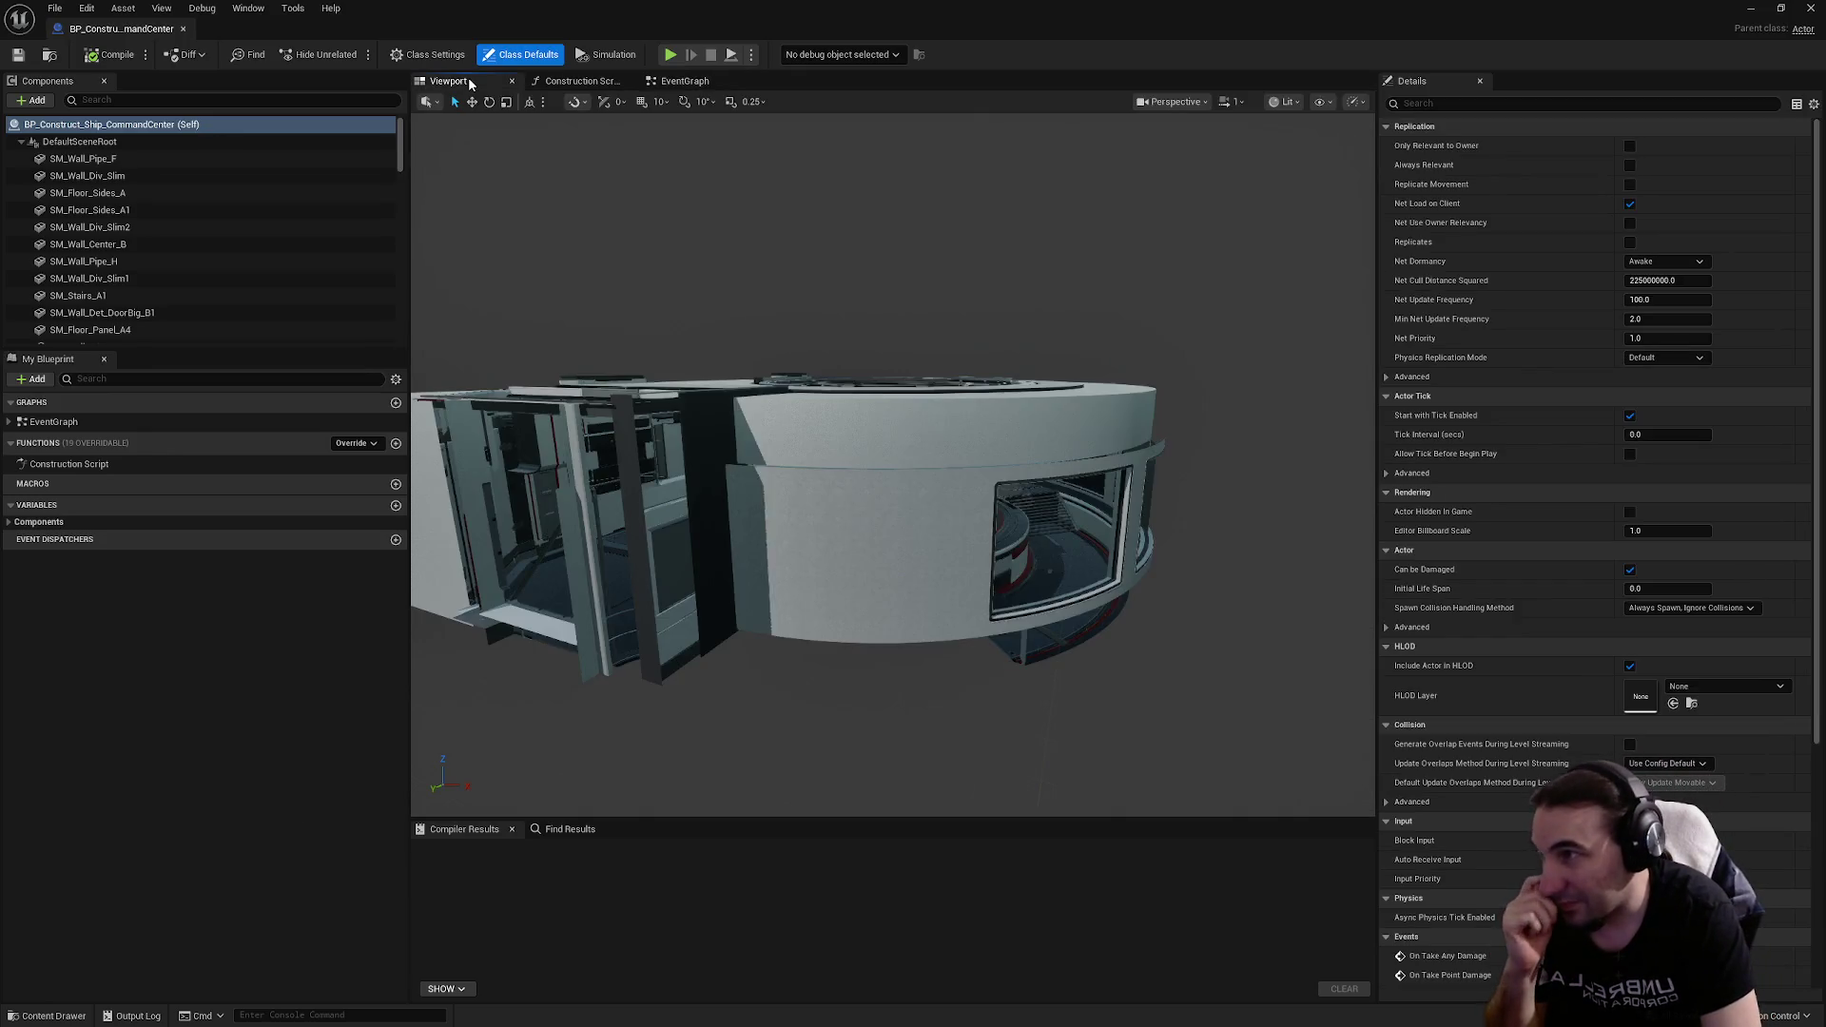
{"action": "left_click_drag", "start_coordinate": [456, 171], "coordinate": [551, 171]}
{"action": "scroll", "coordinate": [892, 463], "scroll_direction": "up", "scroll_amount": 10}
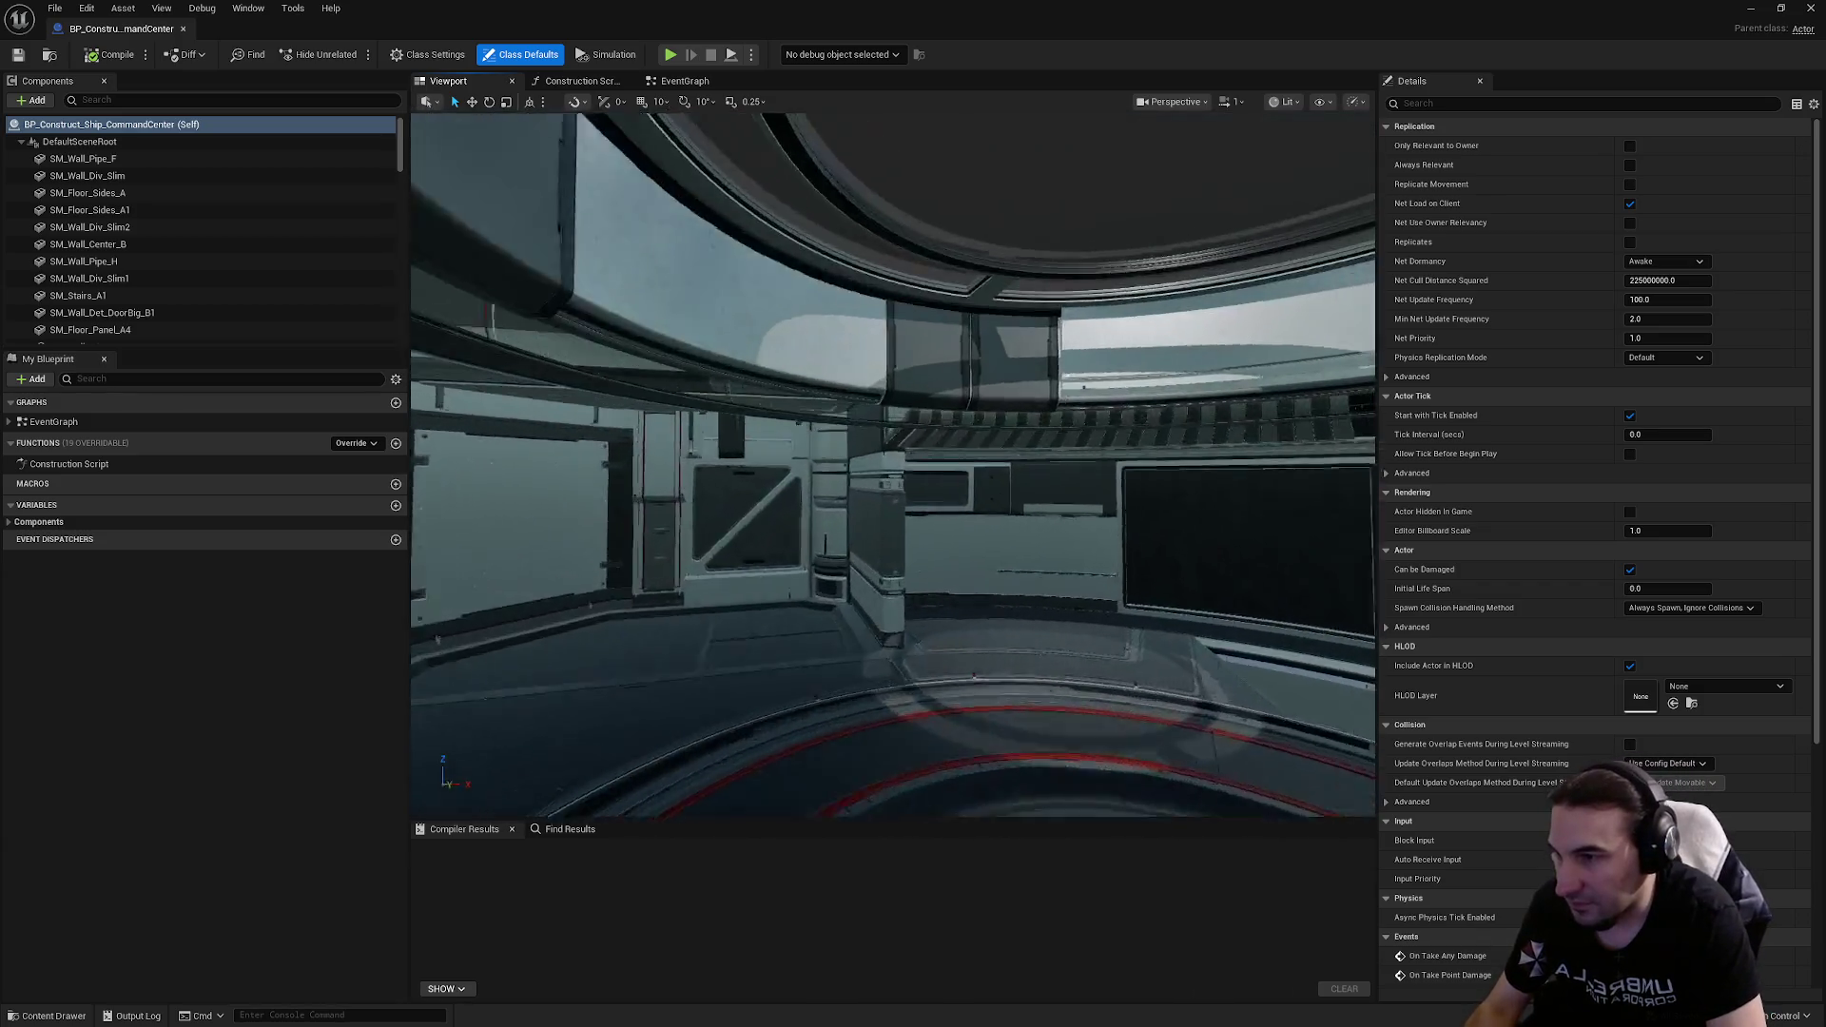
{"action": "left_click_drag", "start_coordinate": [783, 294], "coordinate": [783, 190]}
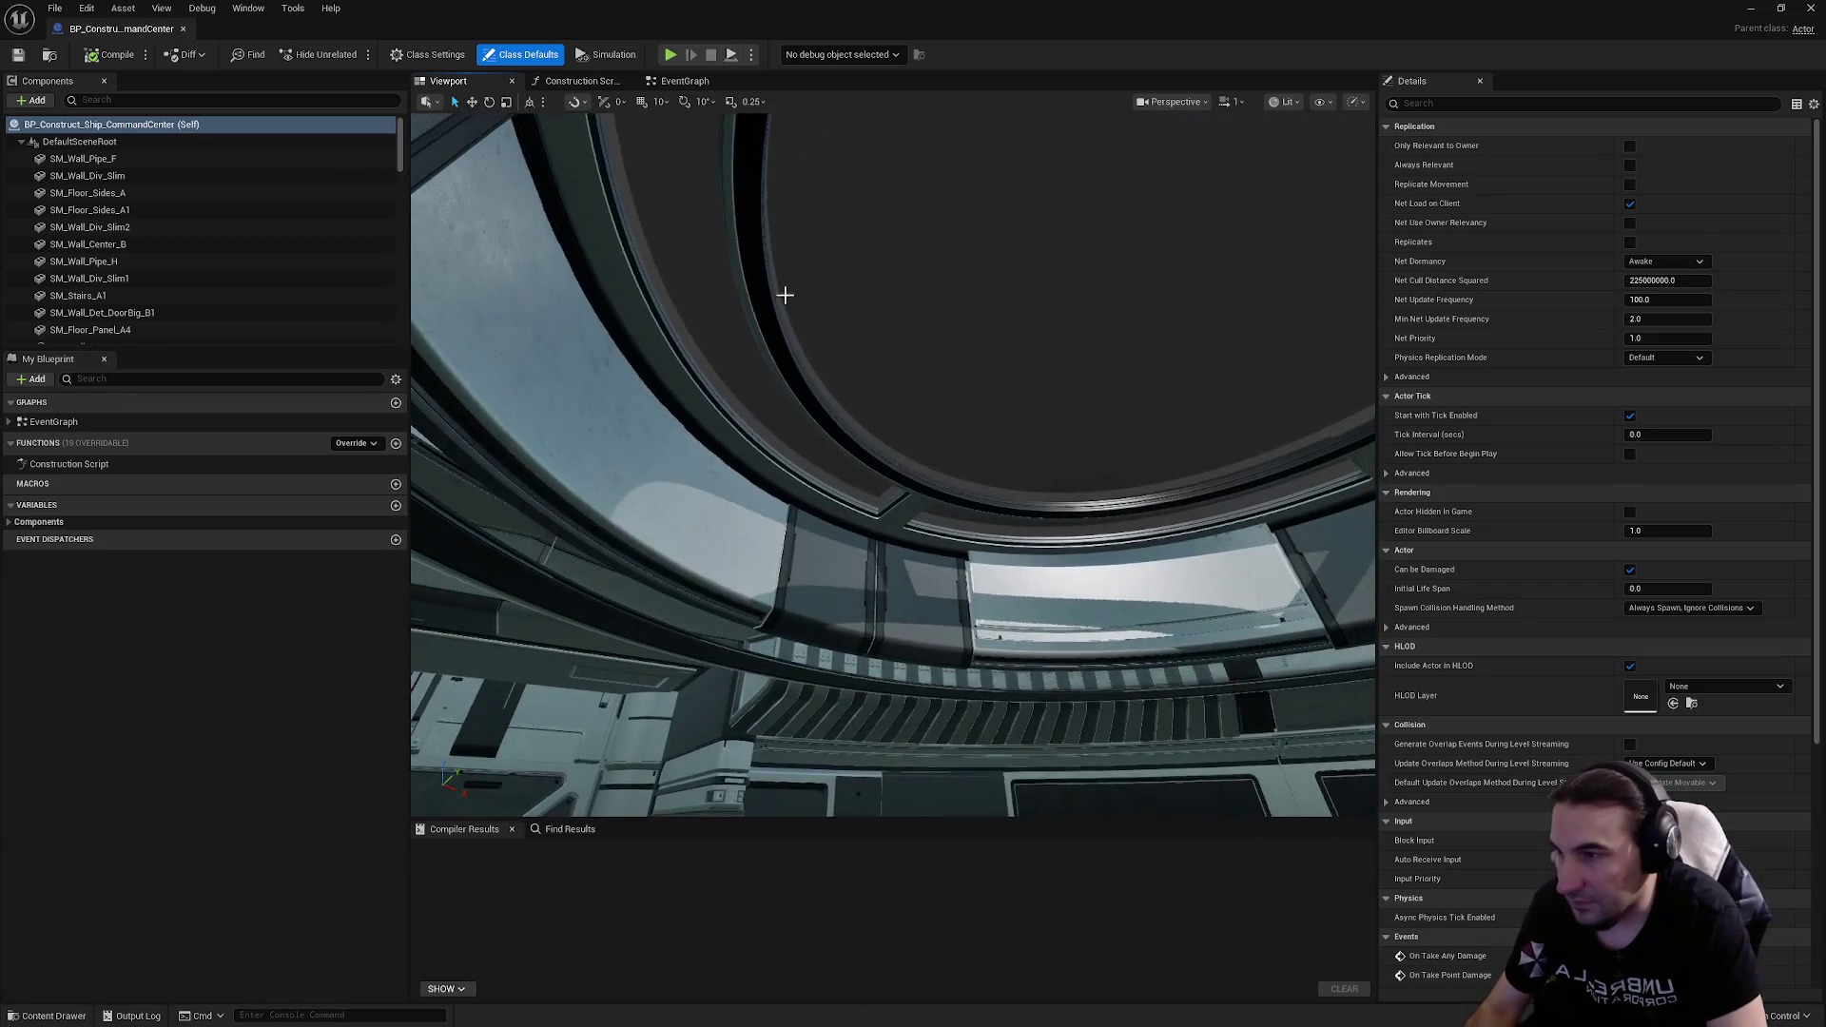
{"action": "left_click", "coordinate": [816, 294]}
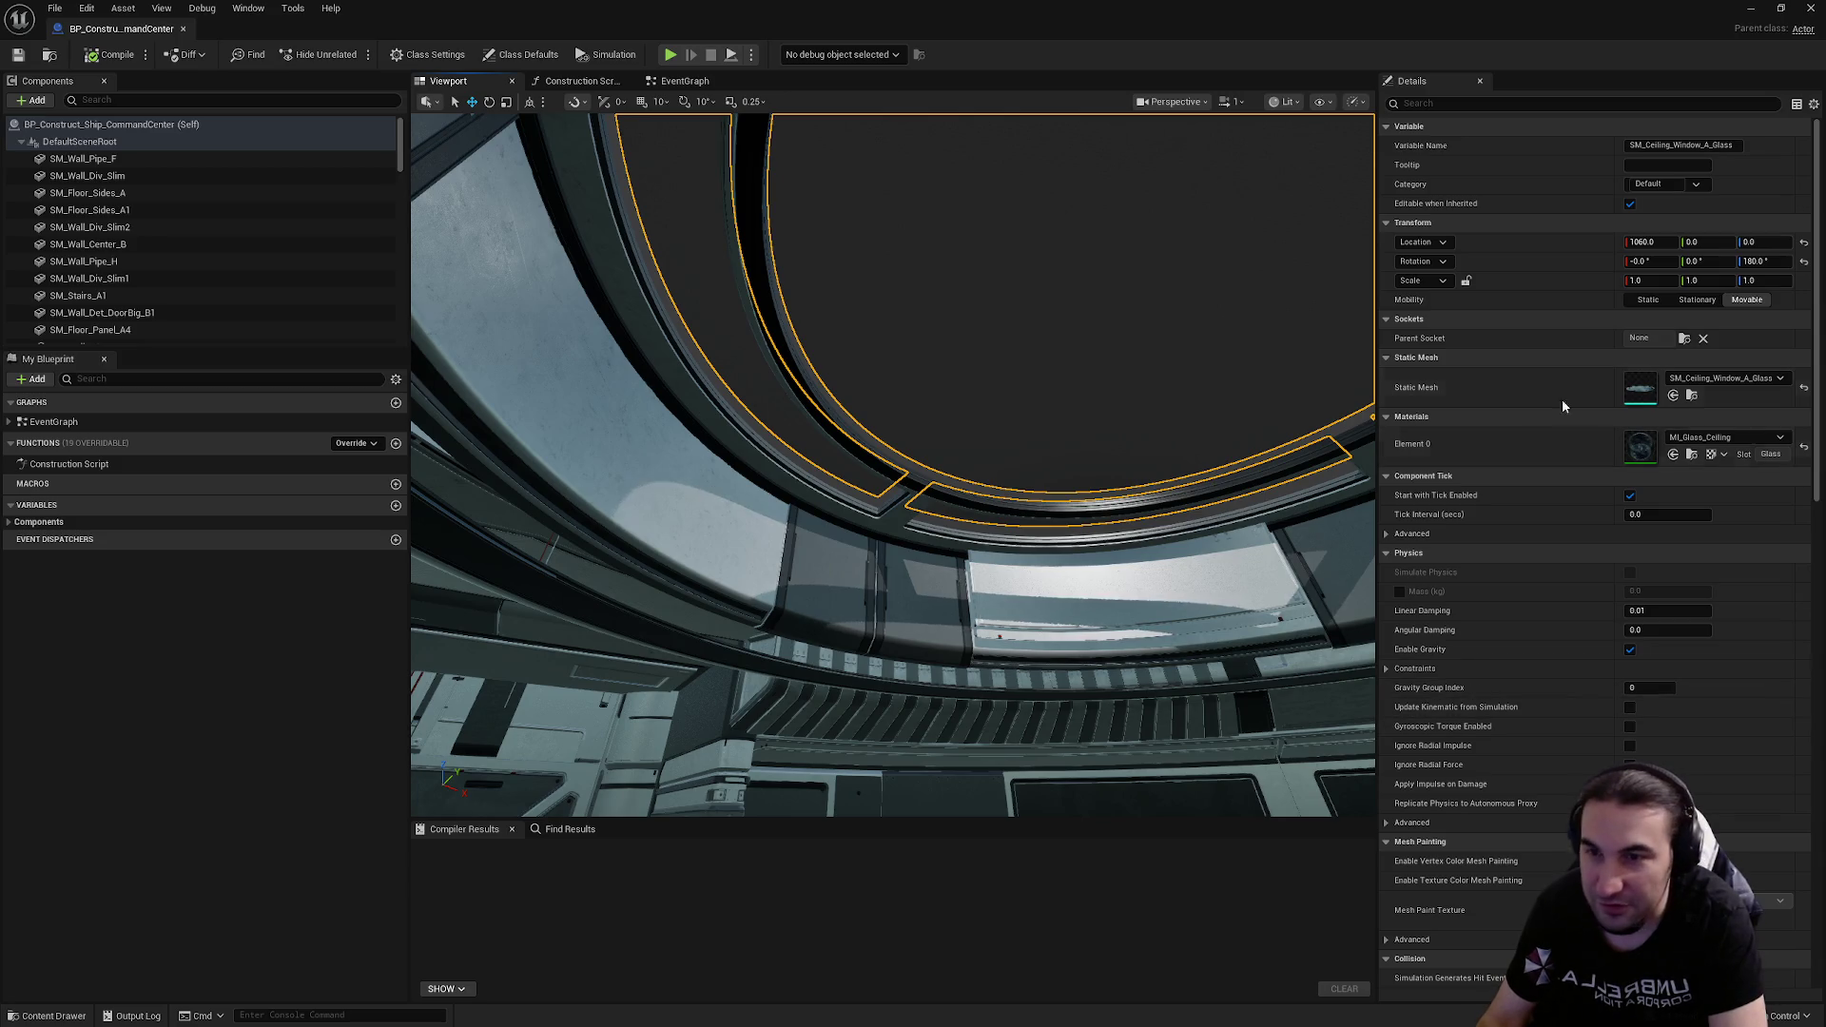
{"action": "double_click", "coordinate": [1631, 396]}
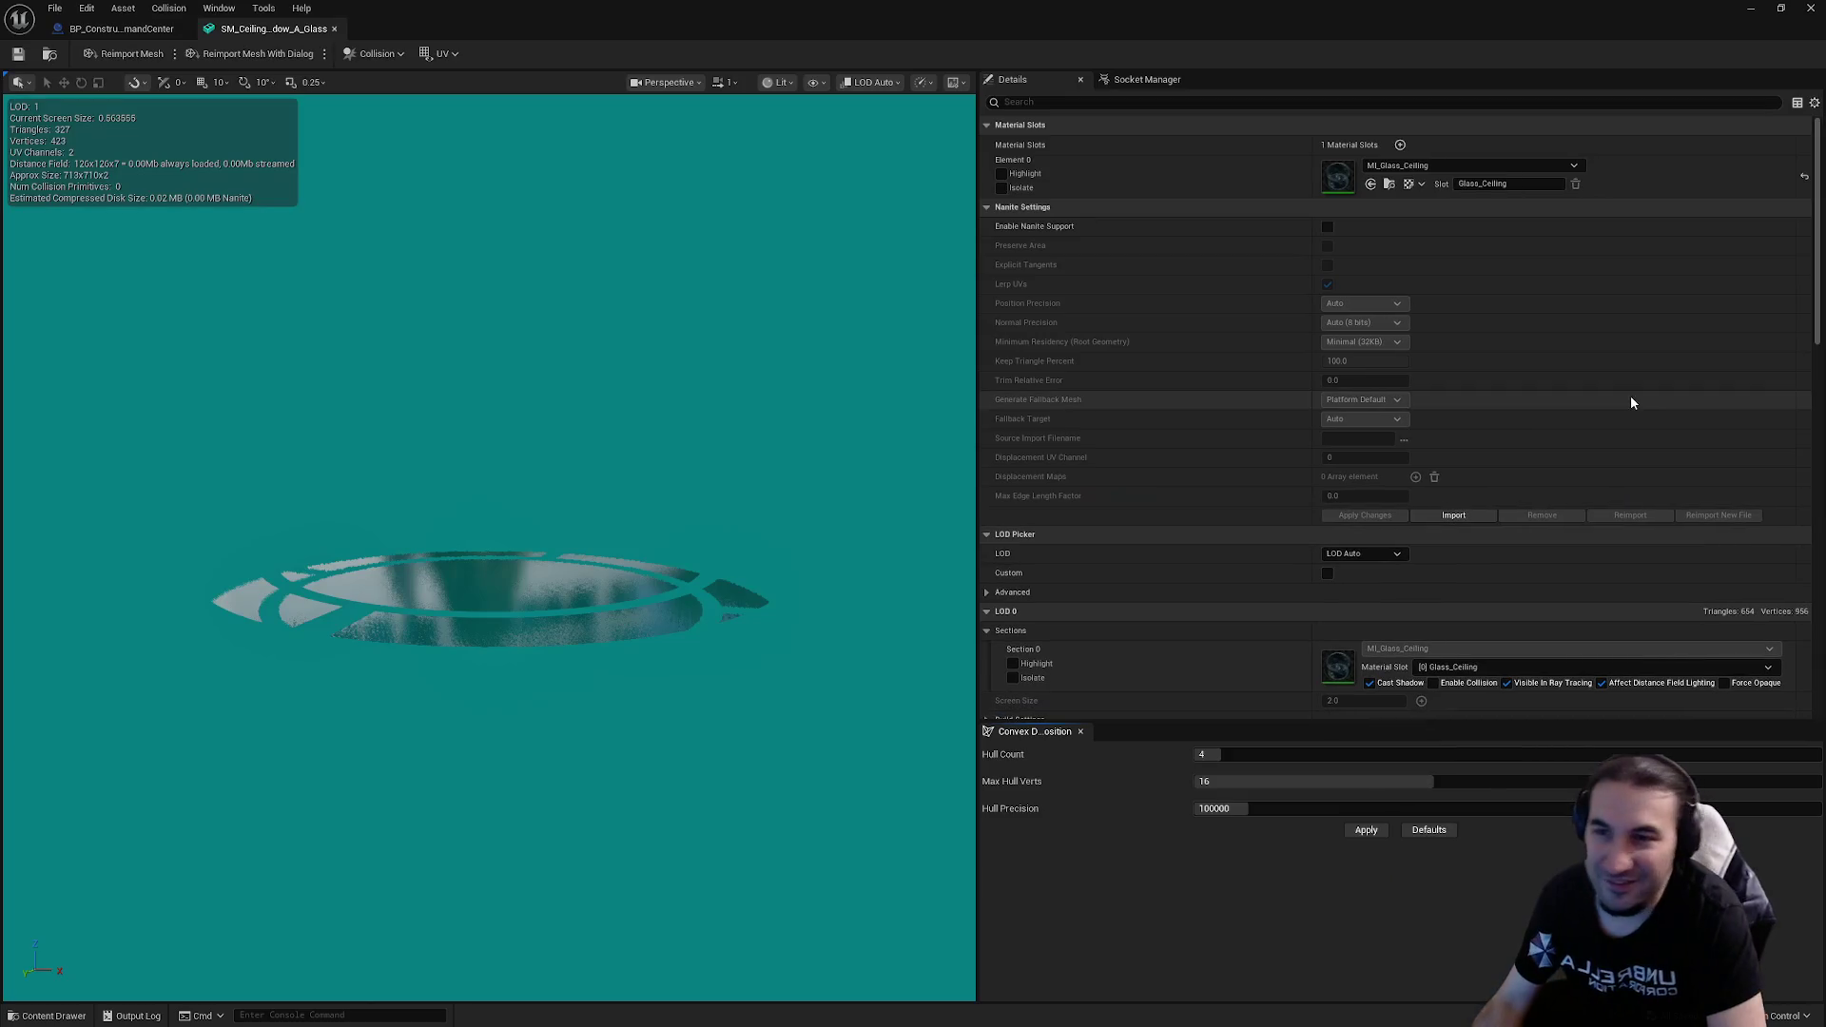
Step: Add a simplified box collision to SM_Ceiling_Window_A_Glass
{"action": "scroll", "coordinate": [1305, 430], "scroll_direction": "down", "scroll_amount": 5}
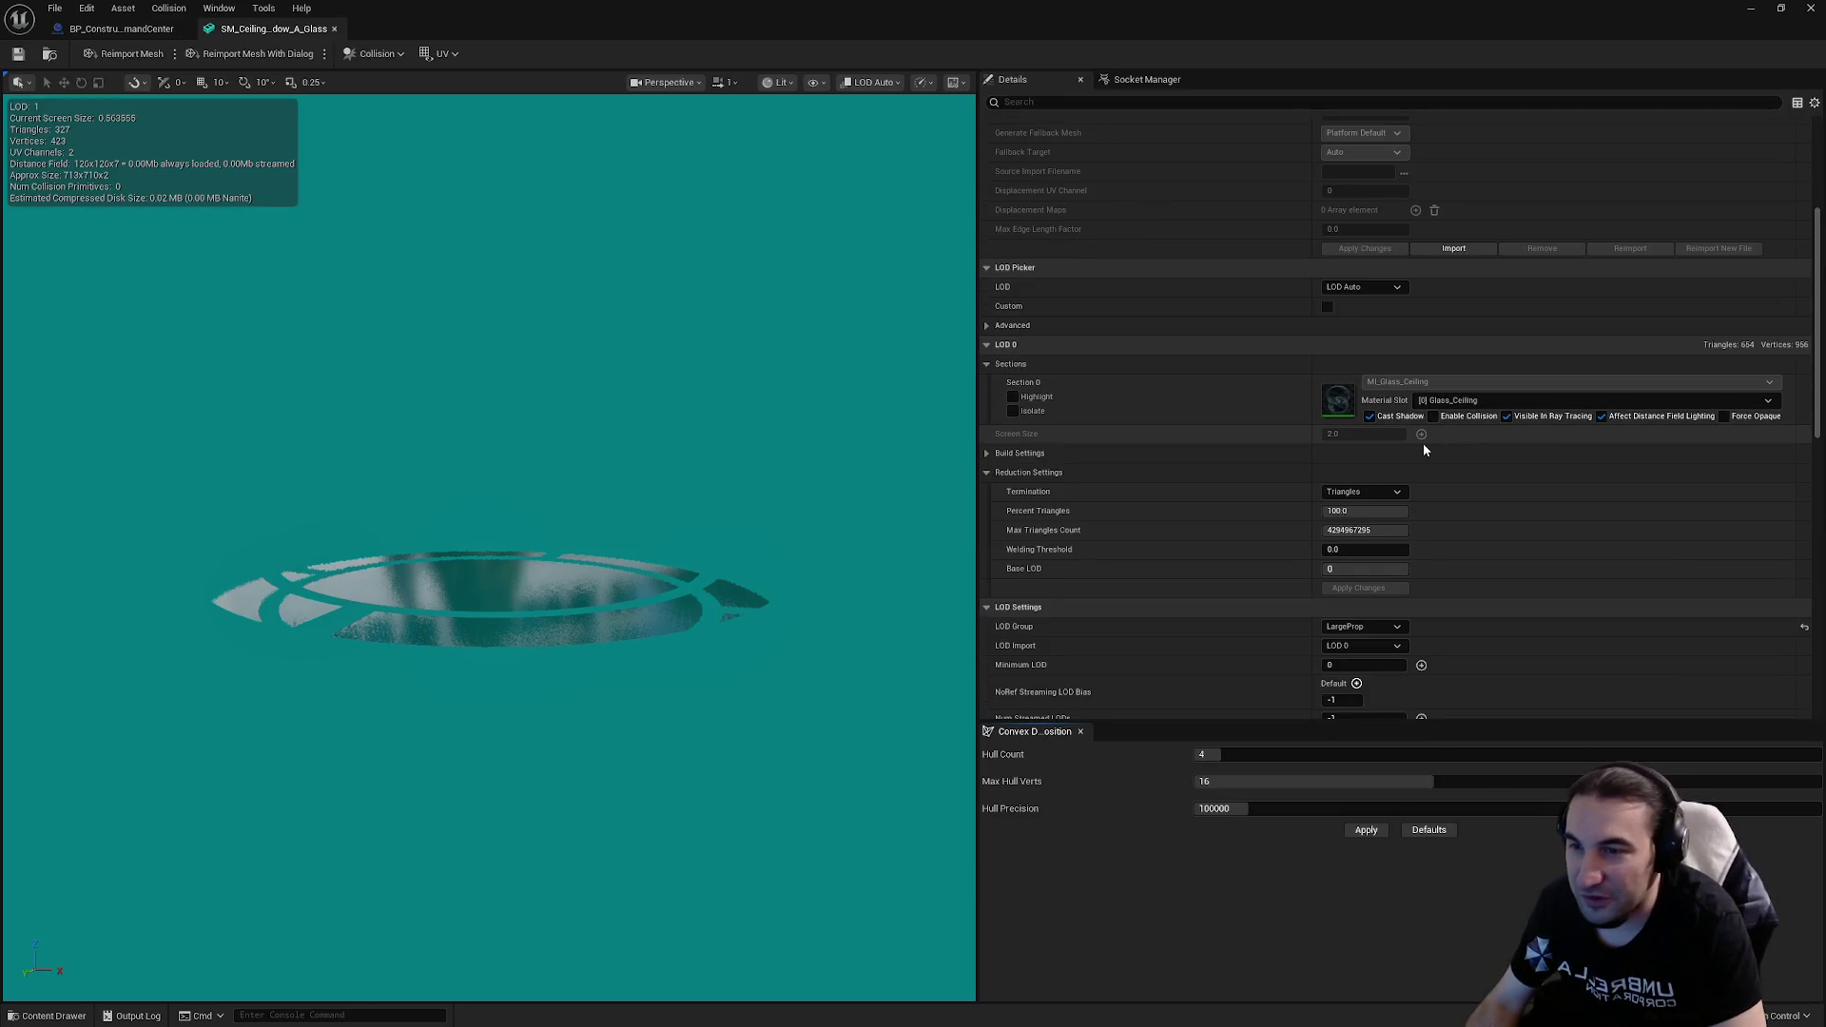
{"action": "left_click_drag", "start_coordinate": [557, 522], "coordinate": [542, 396]}
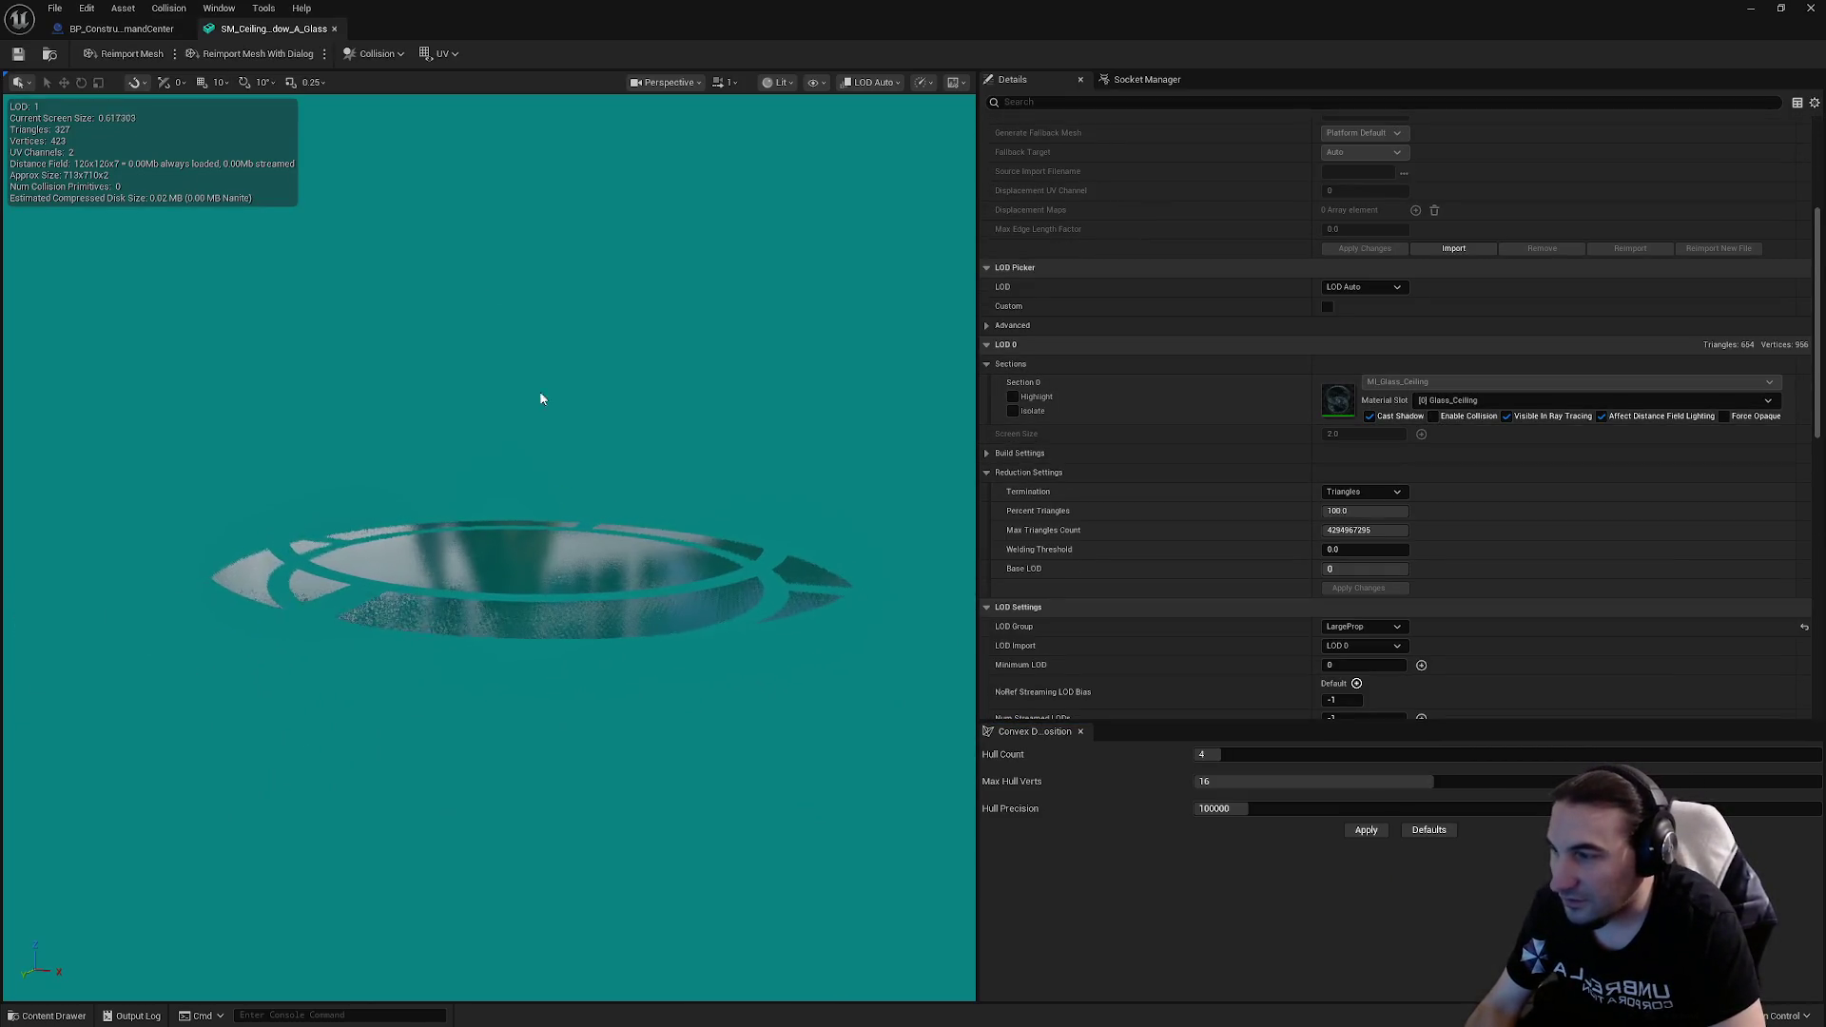
{"action": "left_click", "coordinate": [371, 53]}
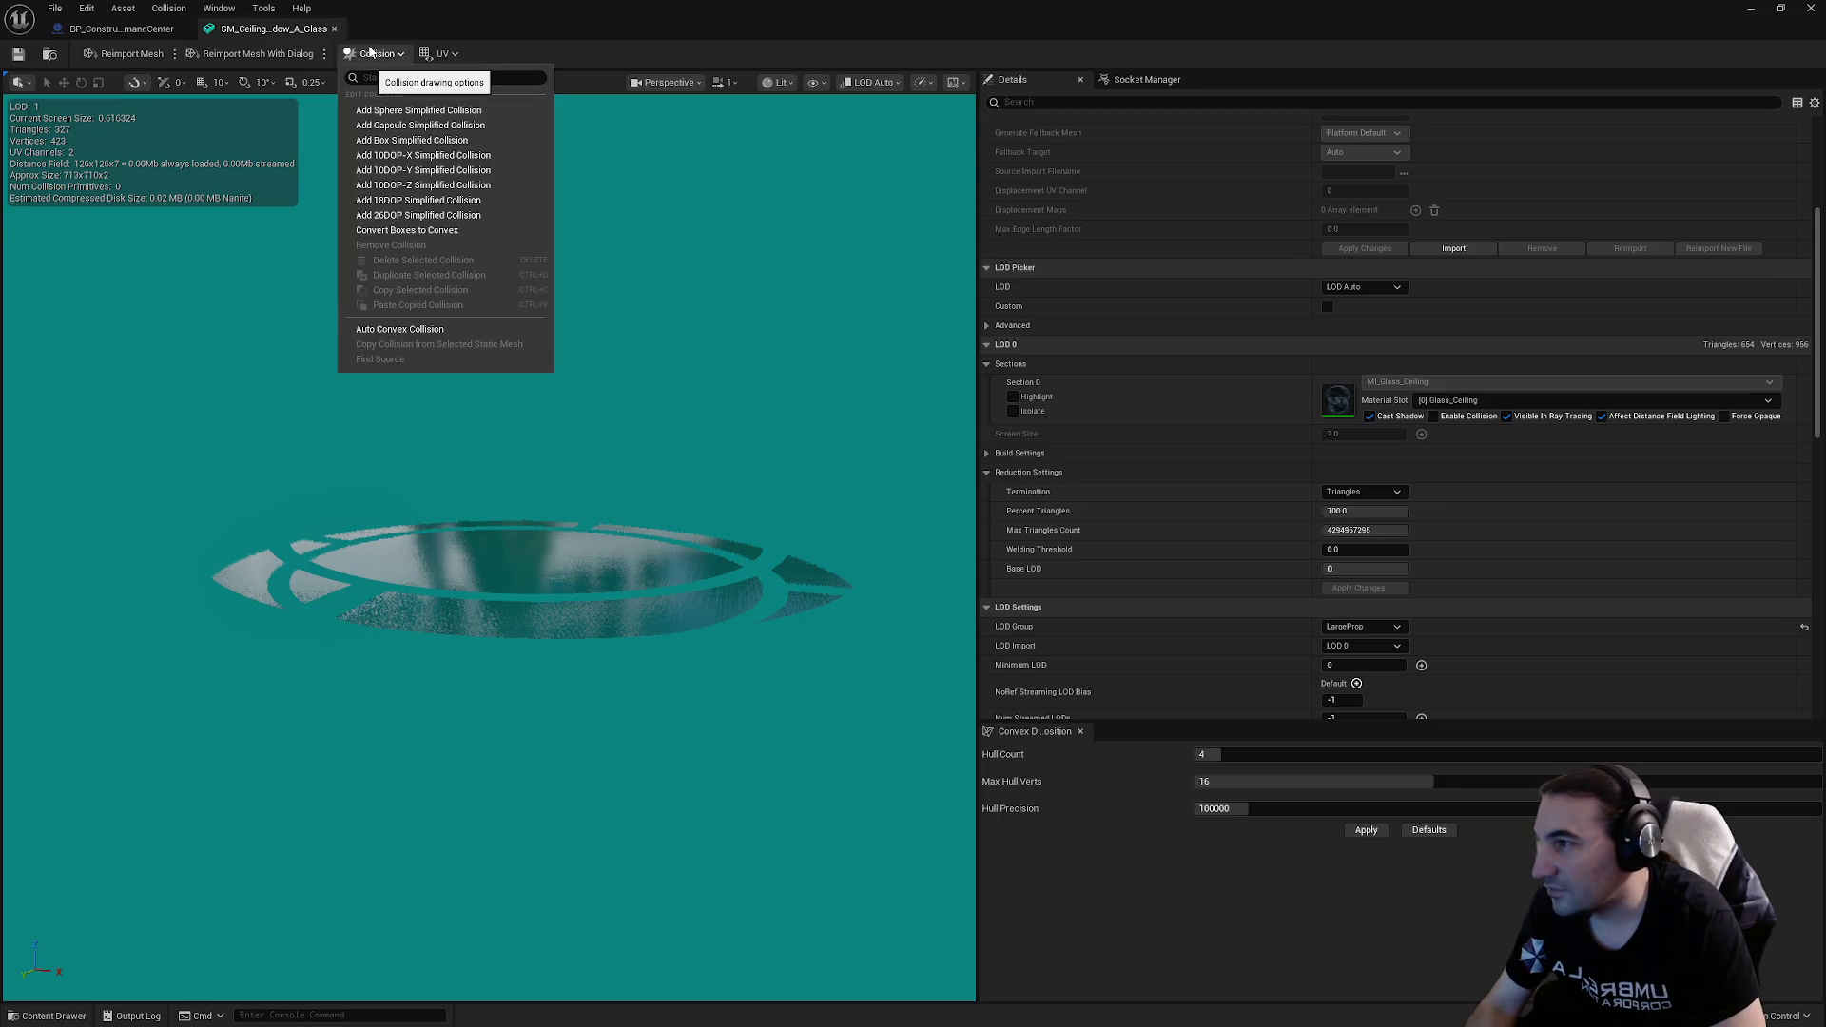
{"action": "left_click", "coordinate": [414, 139]}
Step: Save the glass mesh and close its mesh editor tab
{"action": "scroll", "coordinate": [488, 571], "scroll_direction": "up", "scroll_amount": 5}
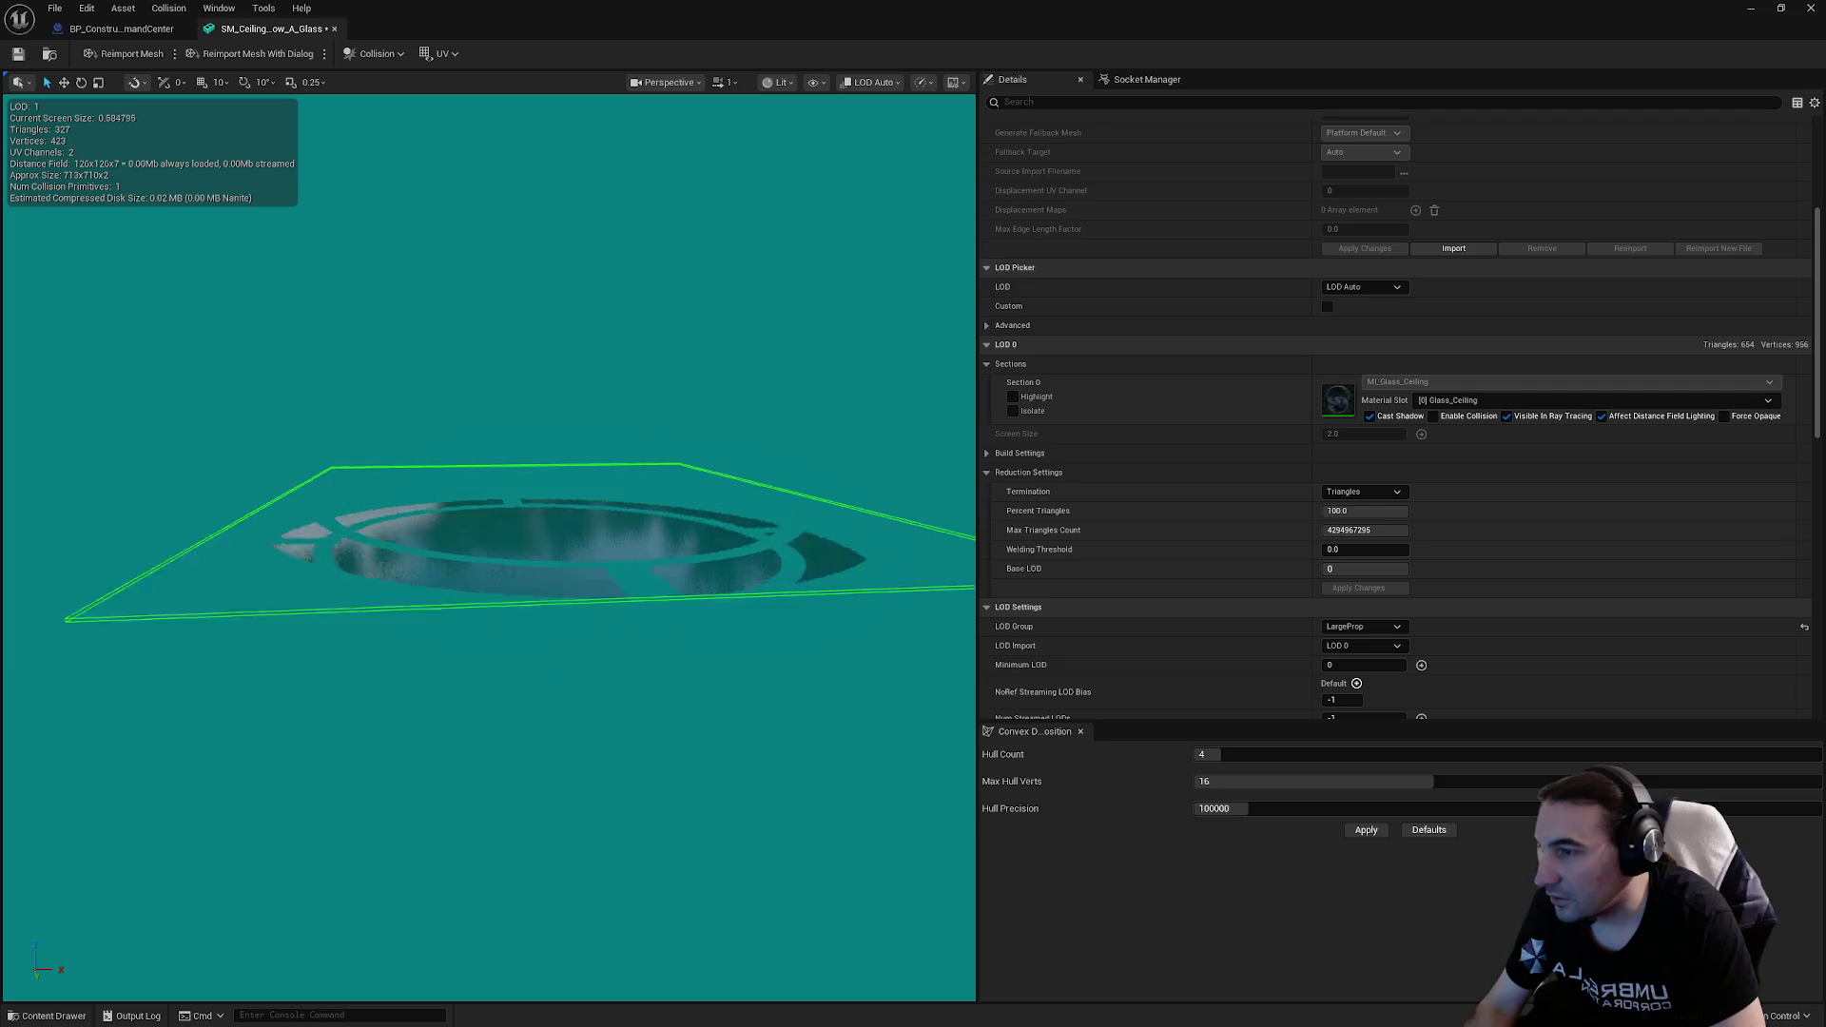
{"action": "scroll", "coordinate": [477, 289], "scroll_direction": "down", "scroll_amount": 5}
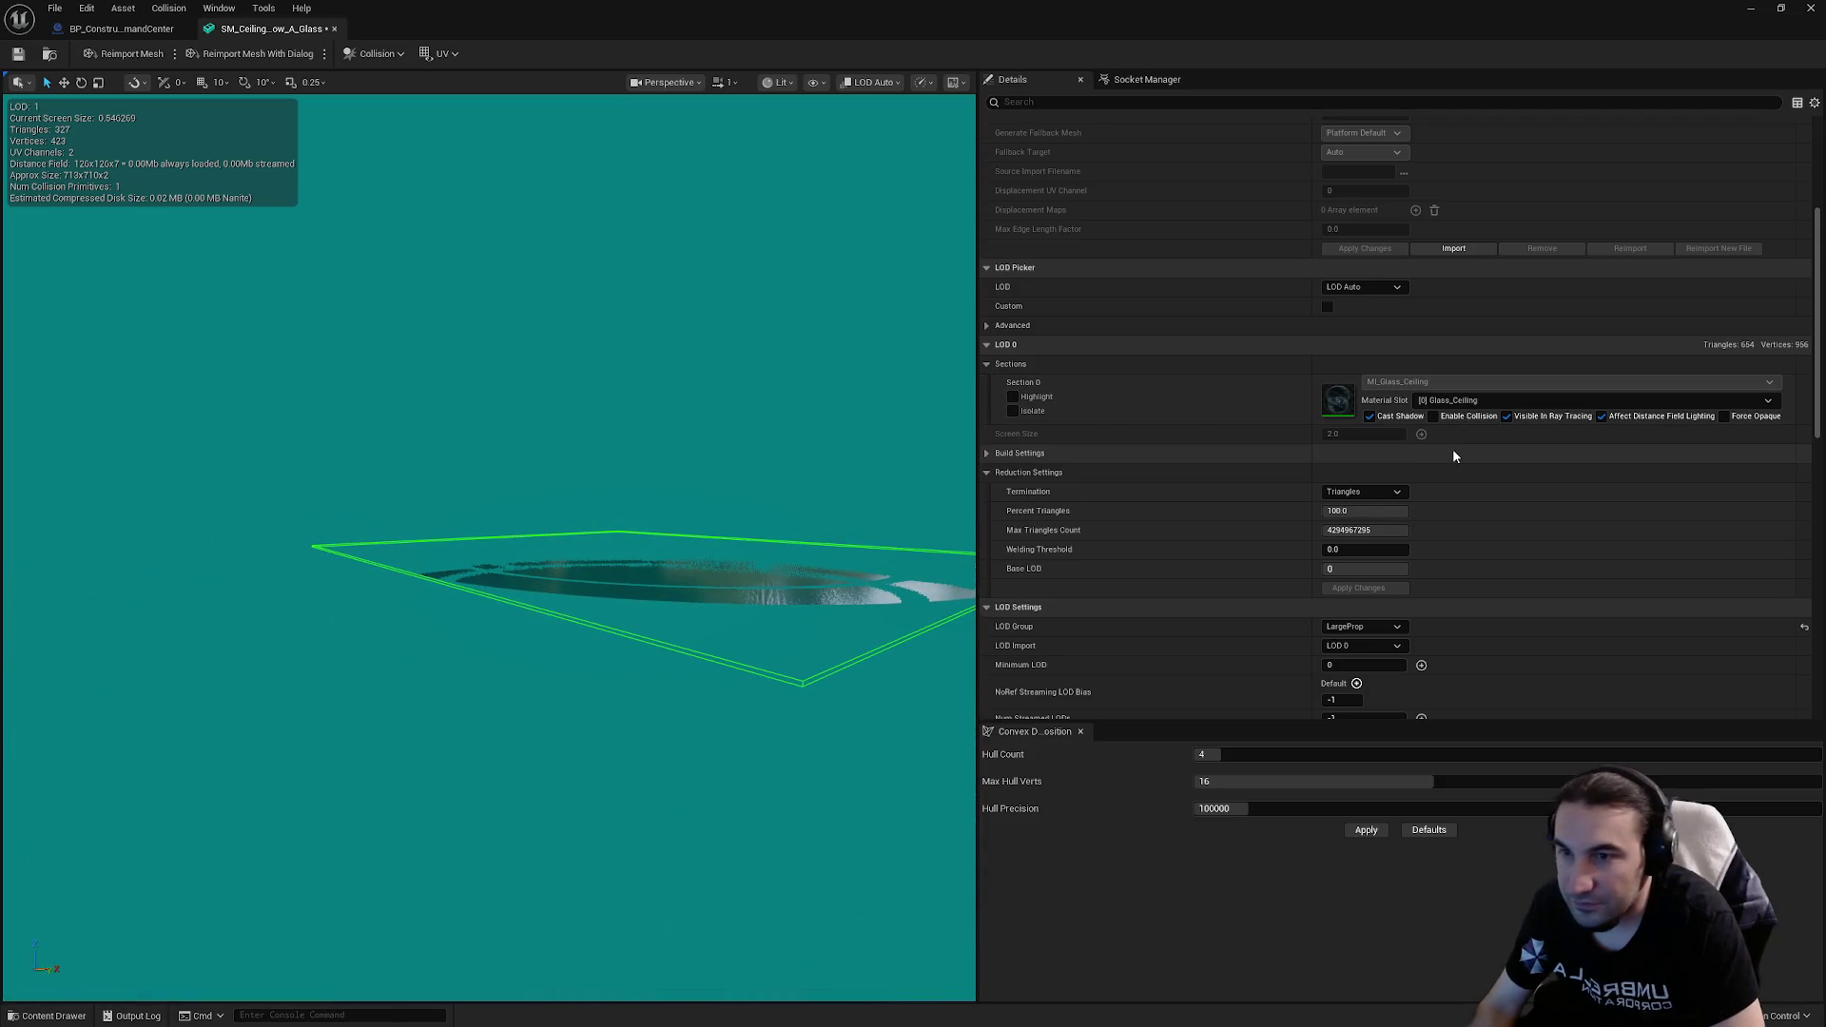
{"action": "scroll", "coordinate": [1464, 459], "scroll_direction": "down", "scroll_amount": 4}
{"action": "scroll", "coordinate": [1461, 471], "scroll_direction": "down", "scroll_amount": 5}
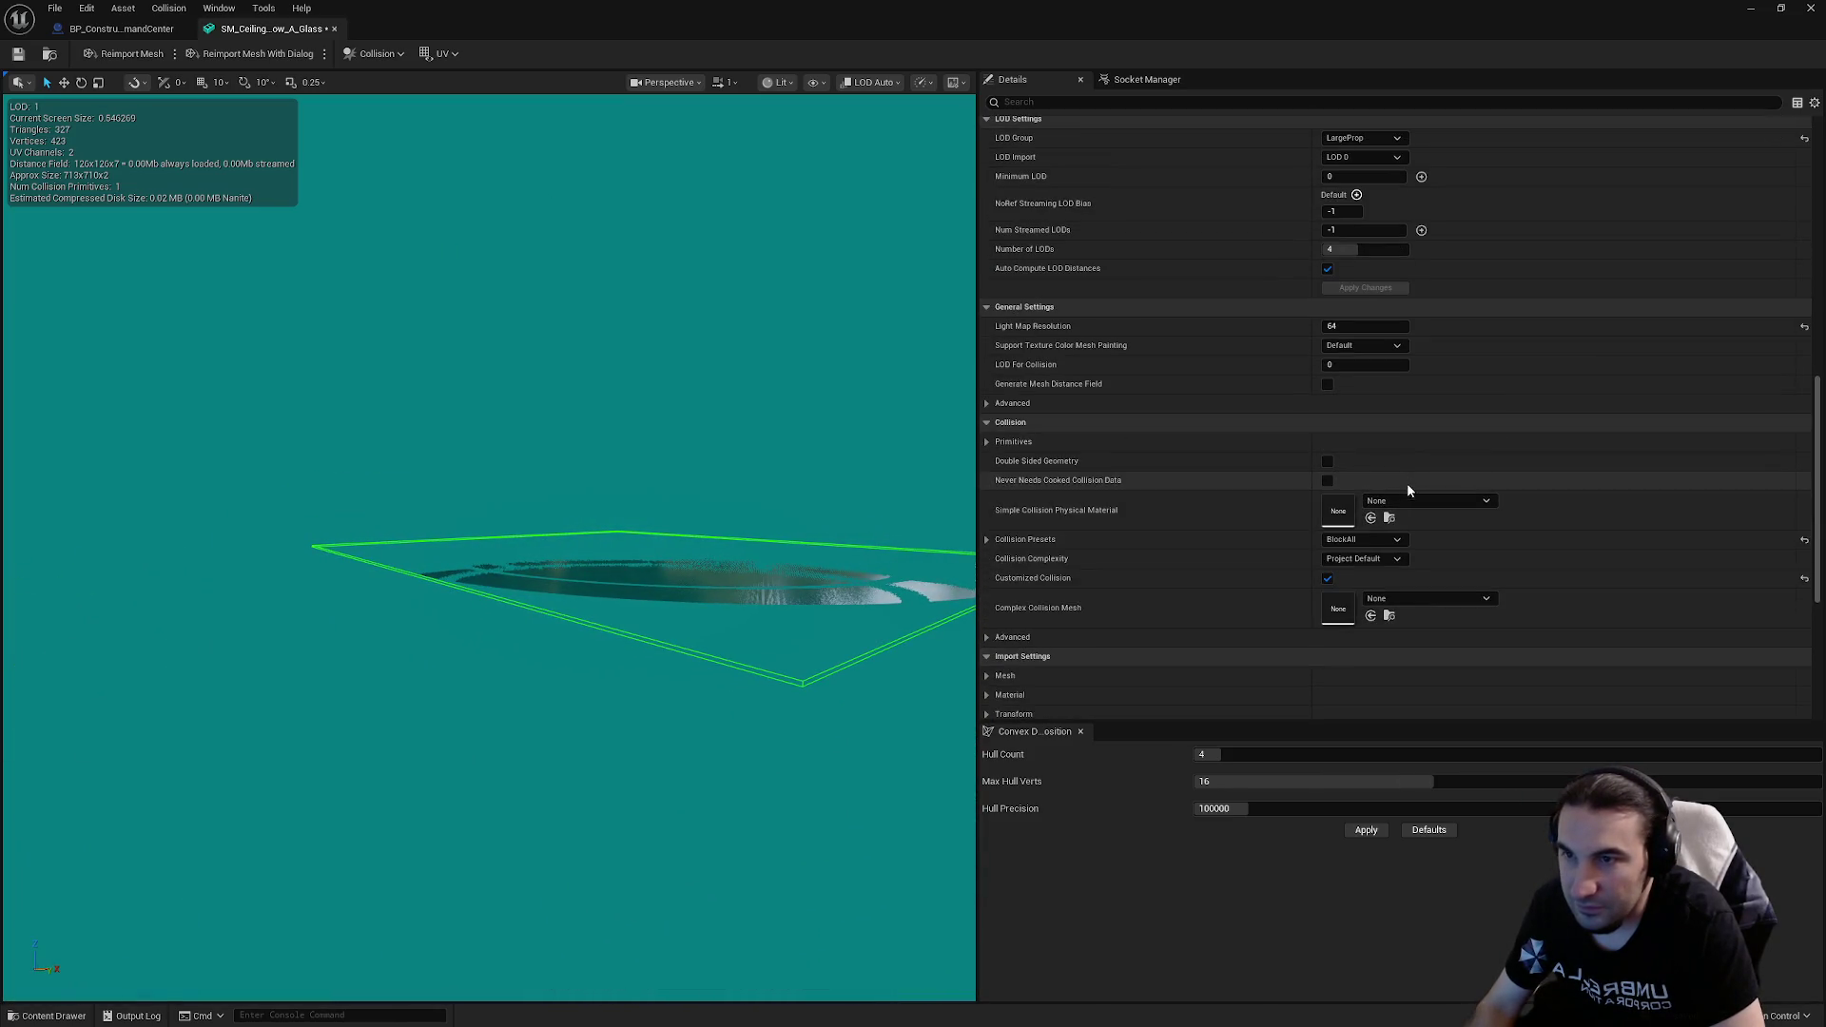
{"action": "scroll", "coordinate": [1401, 532], "scroll_direction": "up", "scroll_amount": 6}
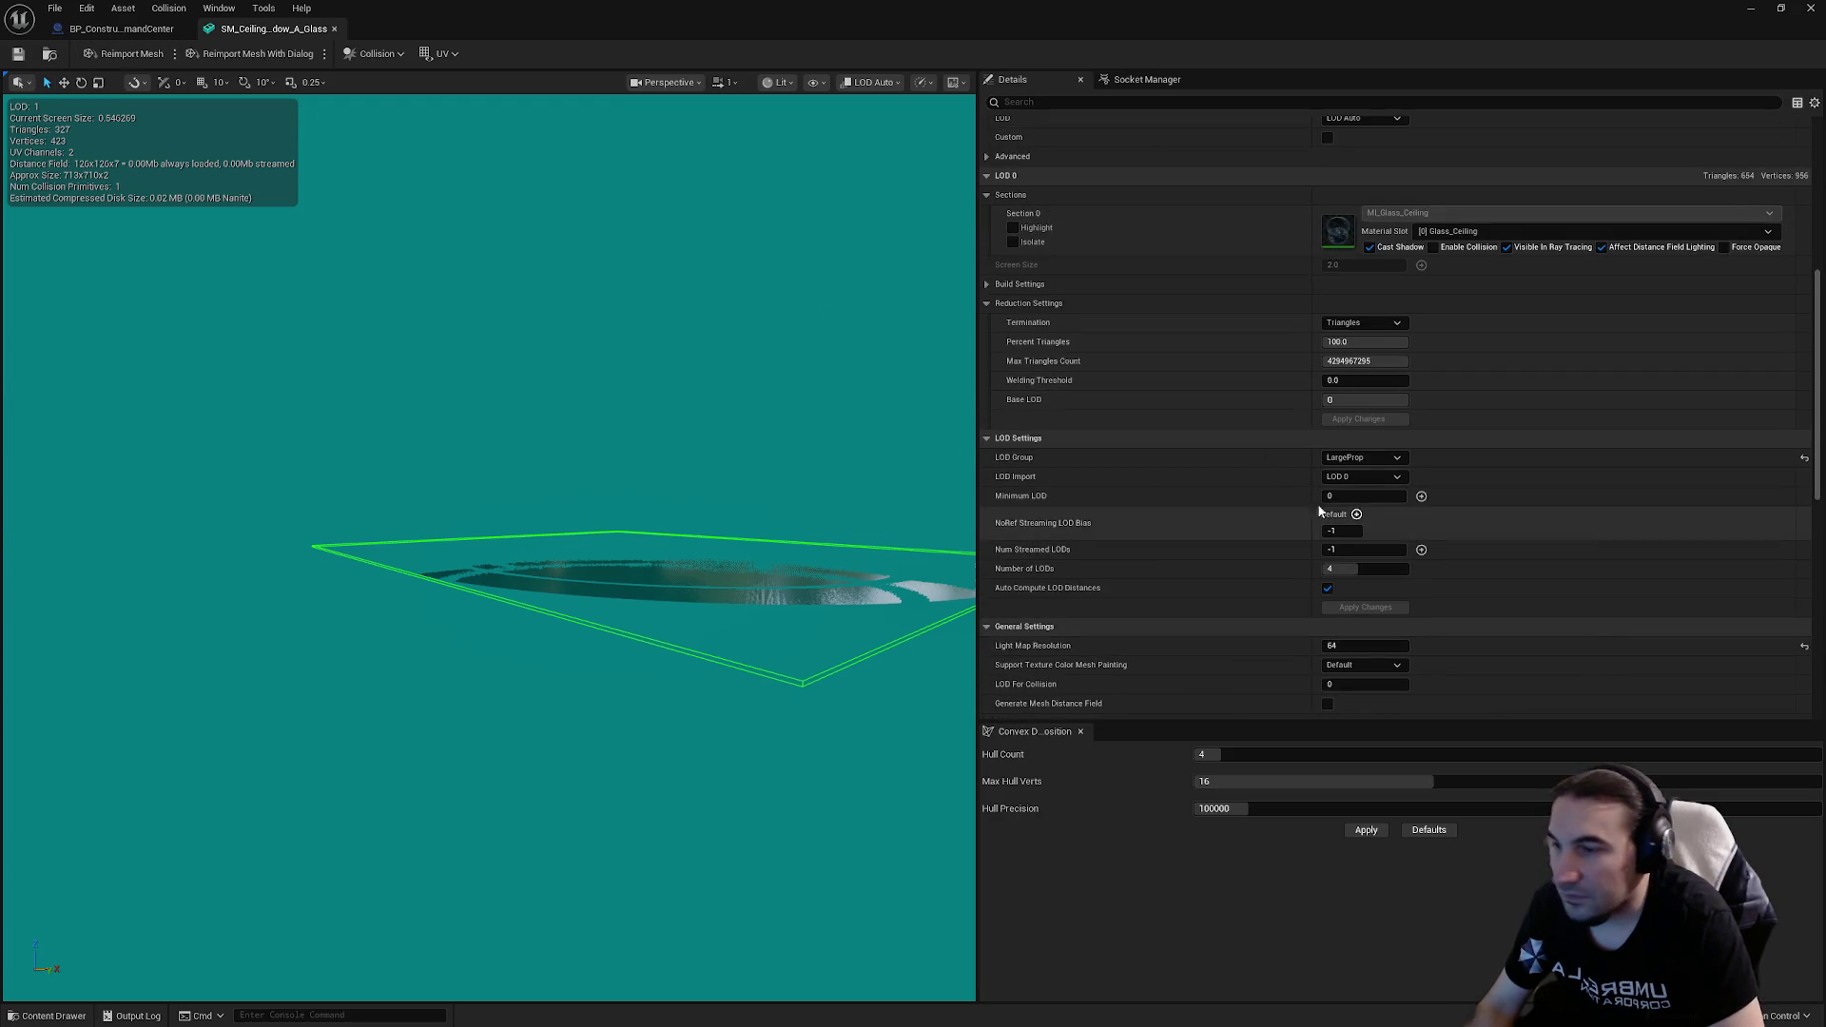
{"action": "scroll", "coordinate": [1420, 500], "scroll_direction": "down", "scroll_amount": 2}
{"action": "scroll", "coordinate": [1432, 495], "scroll_direction": "up", "scroll_amount": 3}
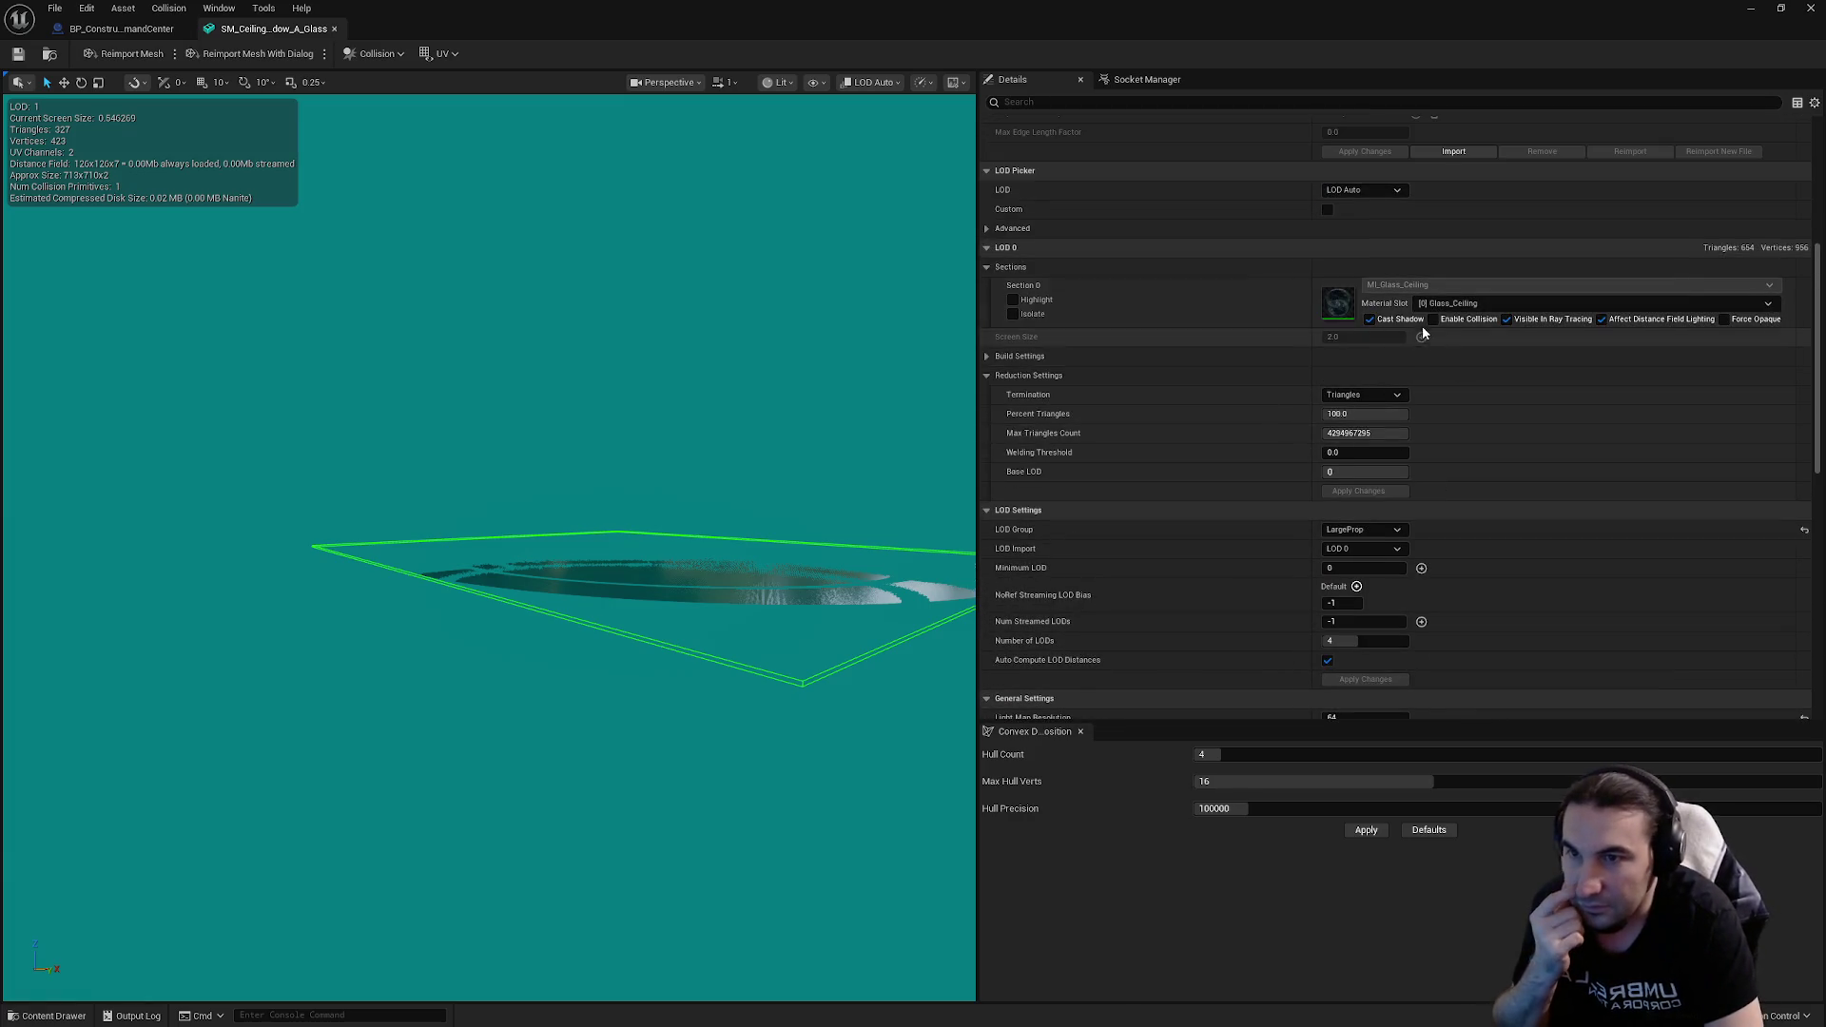
{"action": "left_click", "coordinate": [21, 54]}
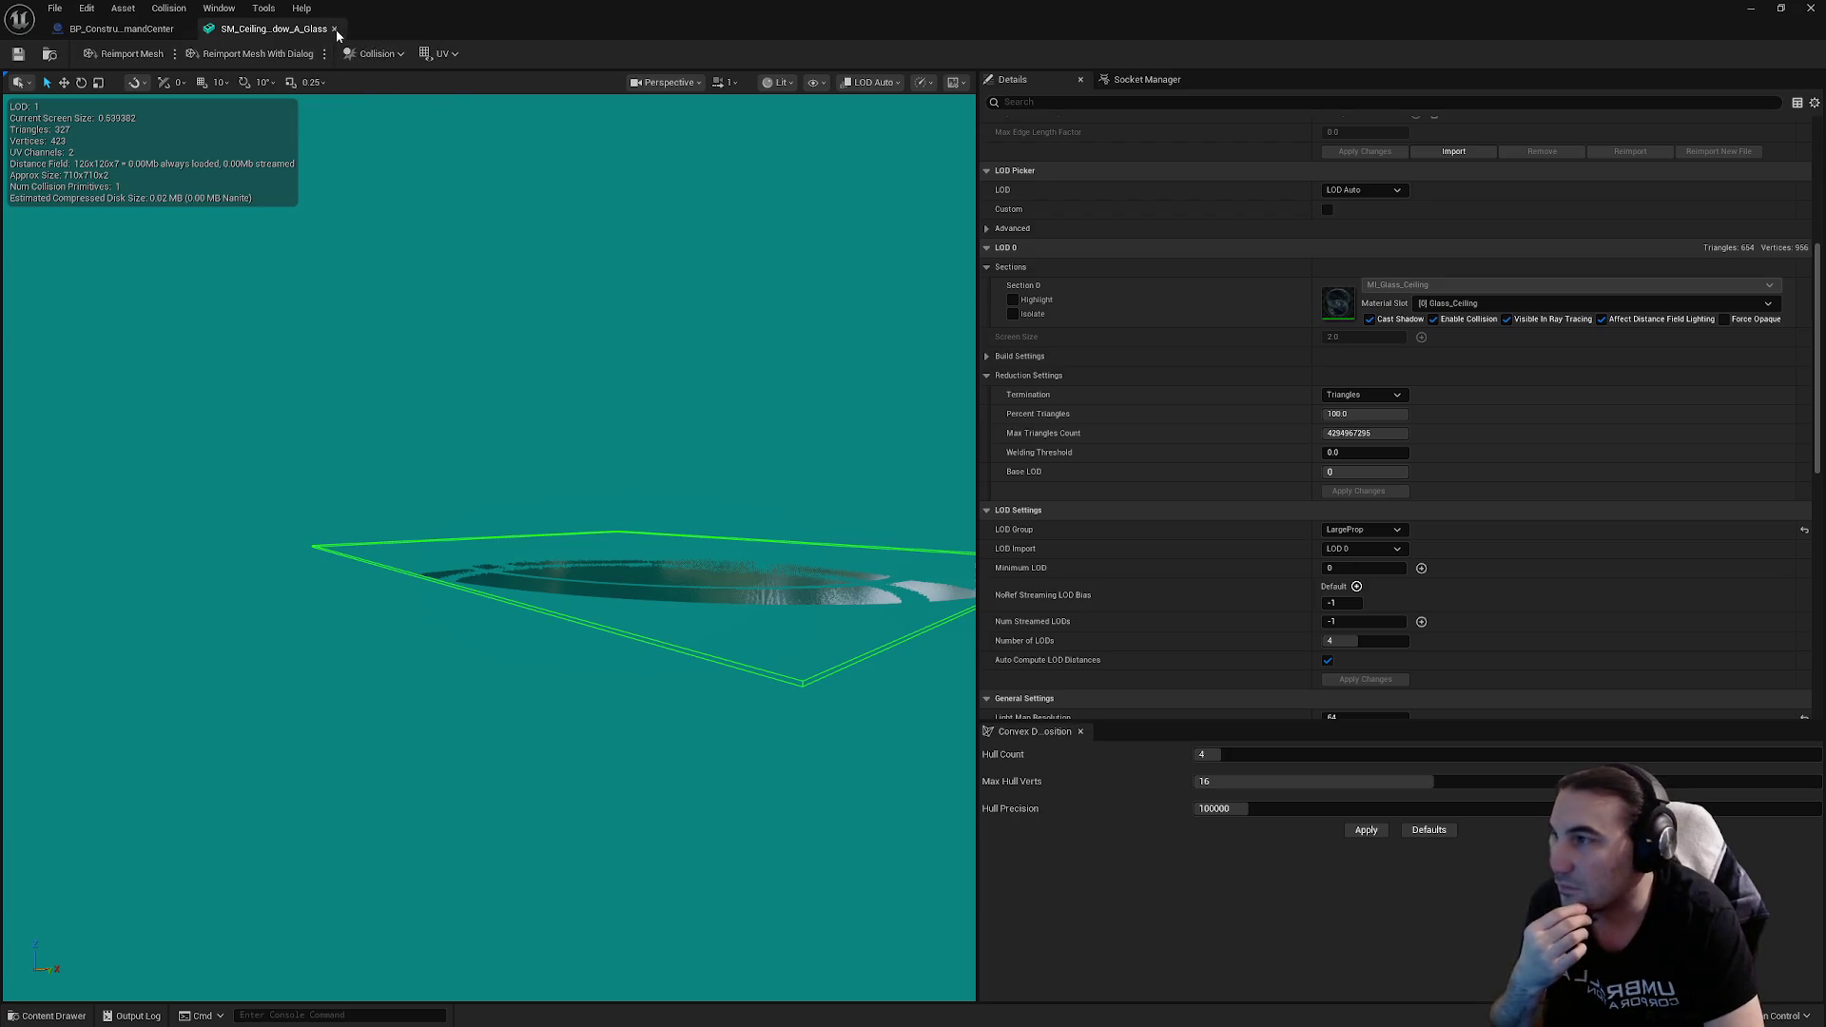
{"action": "left_click", "coordinate": [335, 29]}
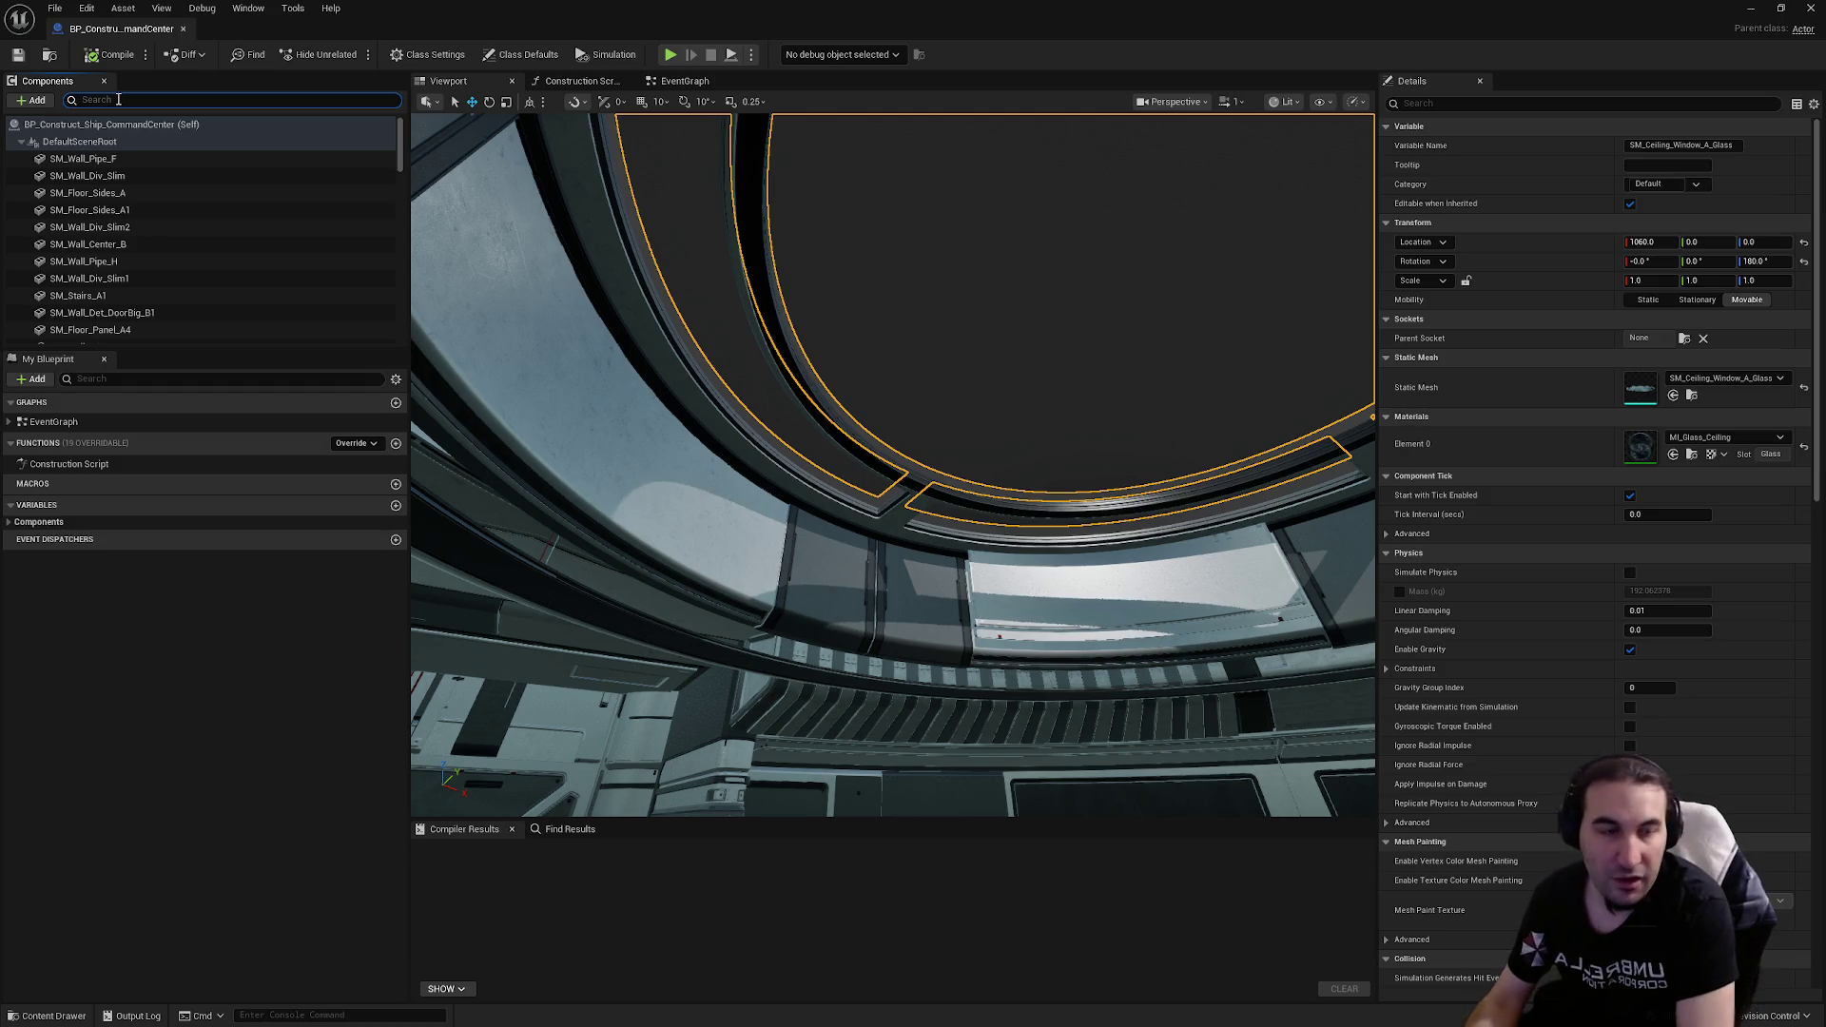
{"action": "type", "text": "floo"}
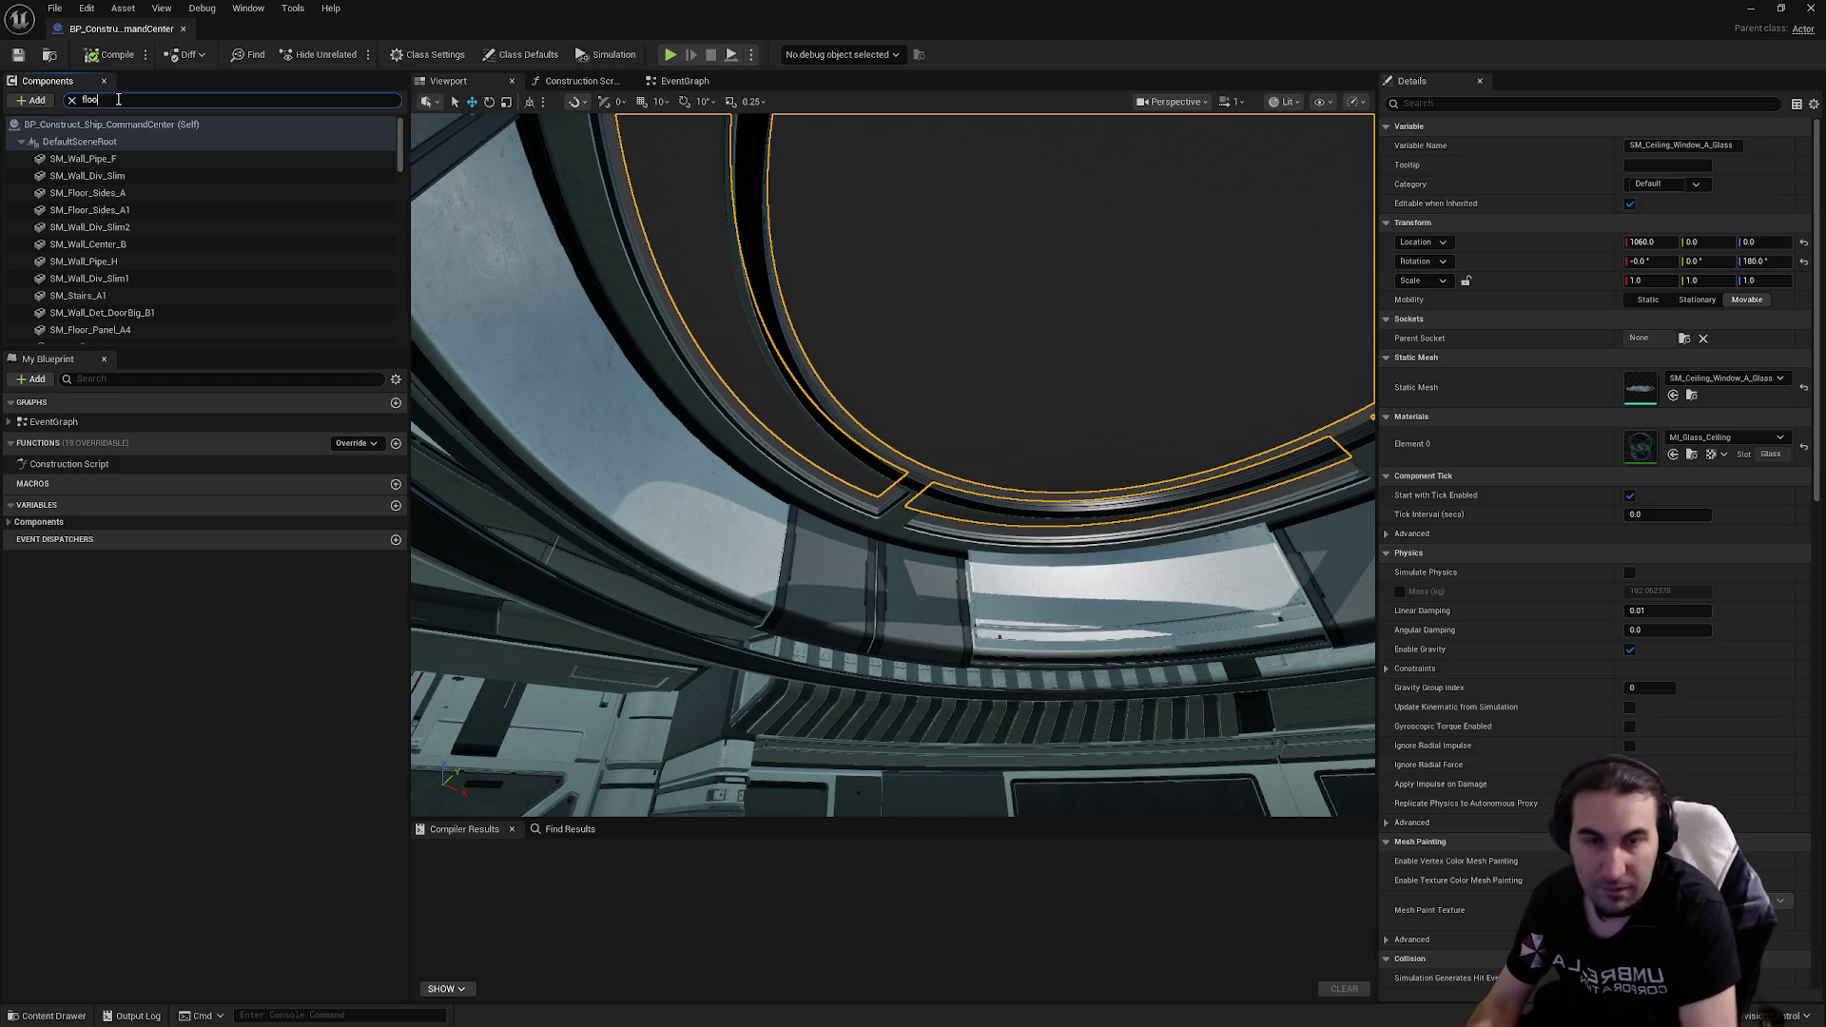
Step: Give the SM_Floor_Window_D mesh a simplified box collision and close its editor
{"action": "type", "text": "r"}
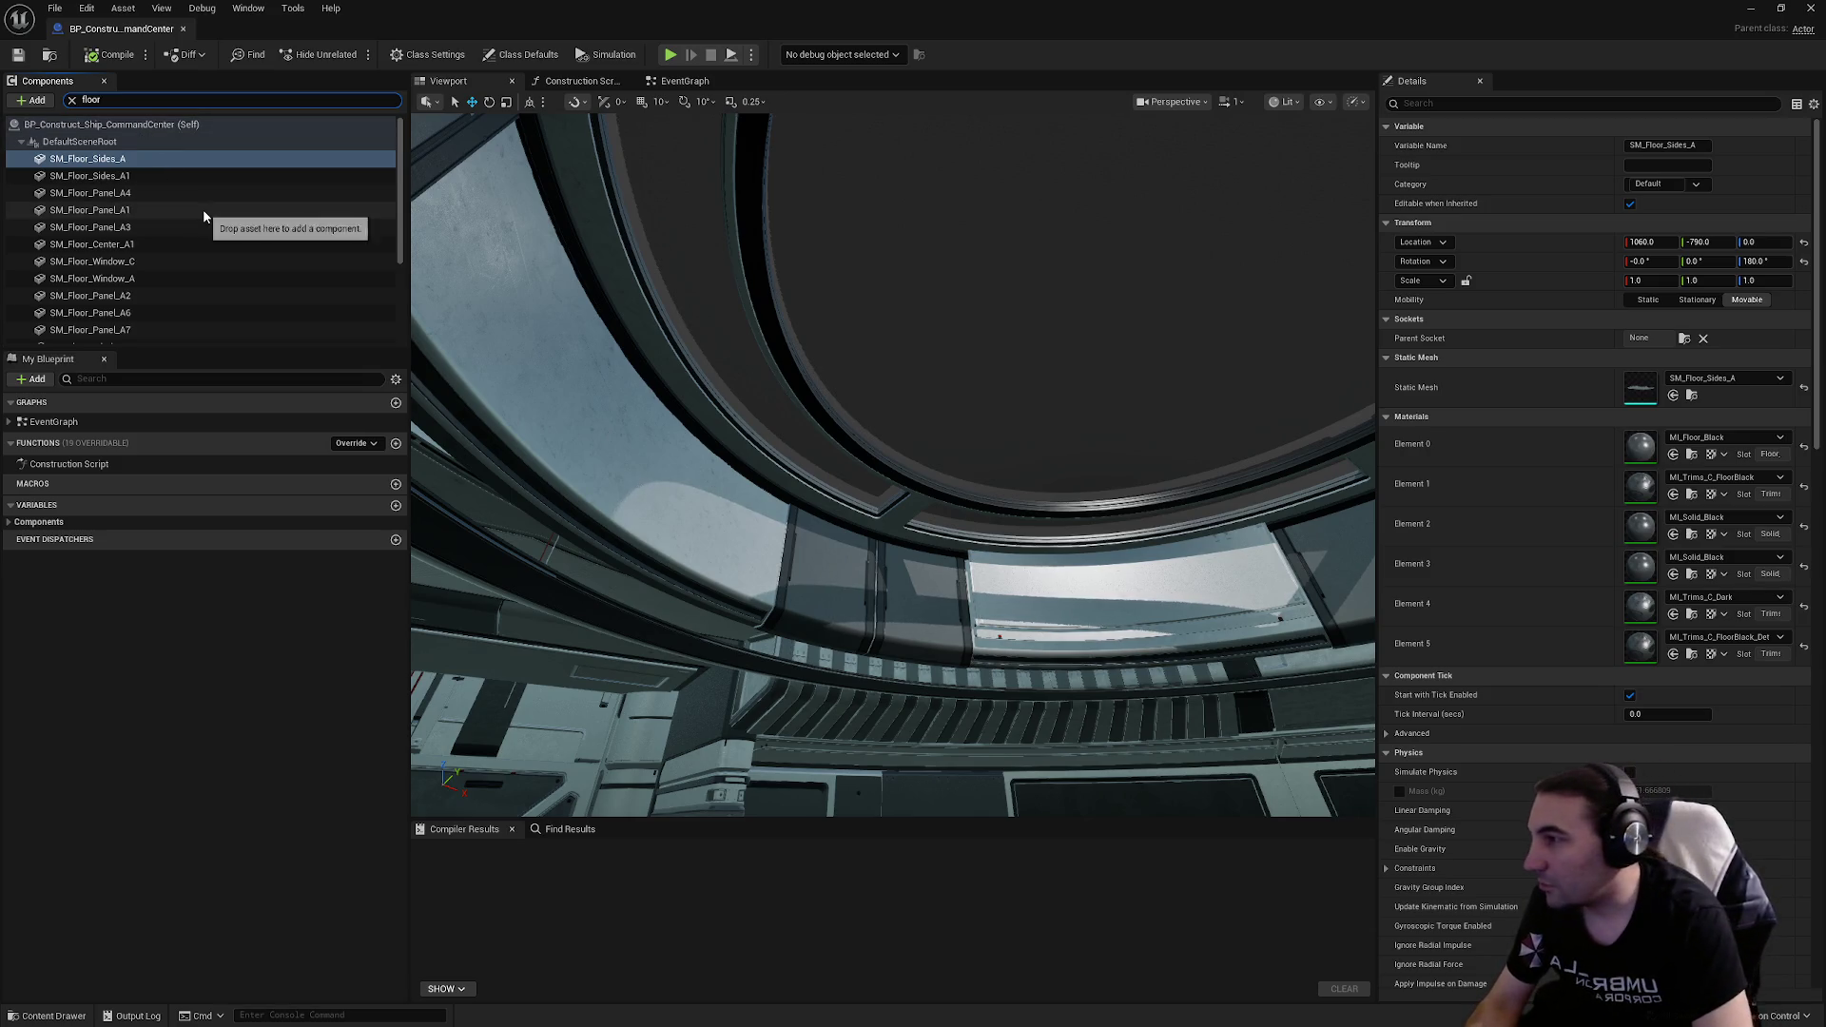
{"action": "scroll", "coordinate": [202, 208], "scroll_direction": "down", "scroll_amount": 4}
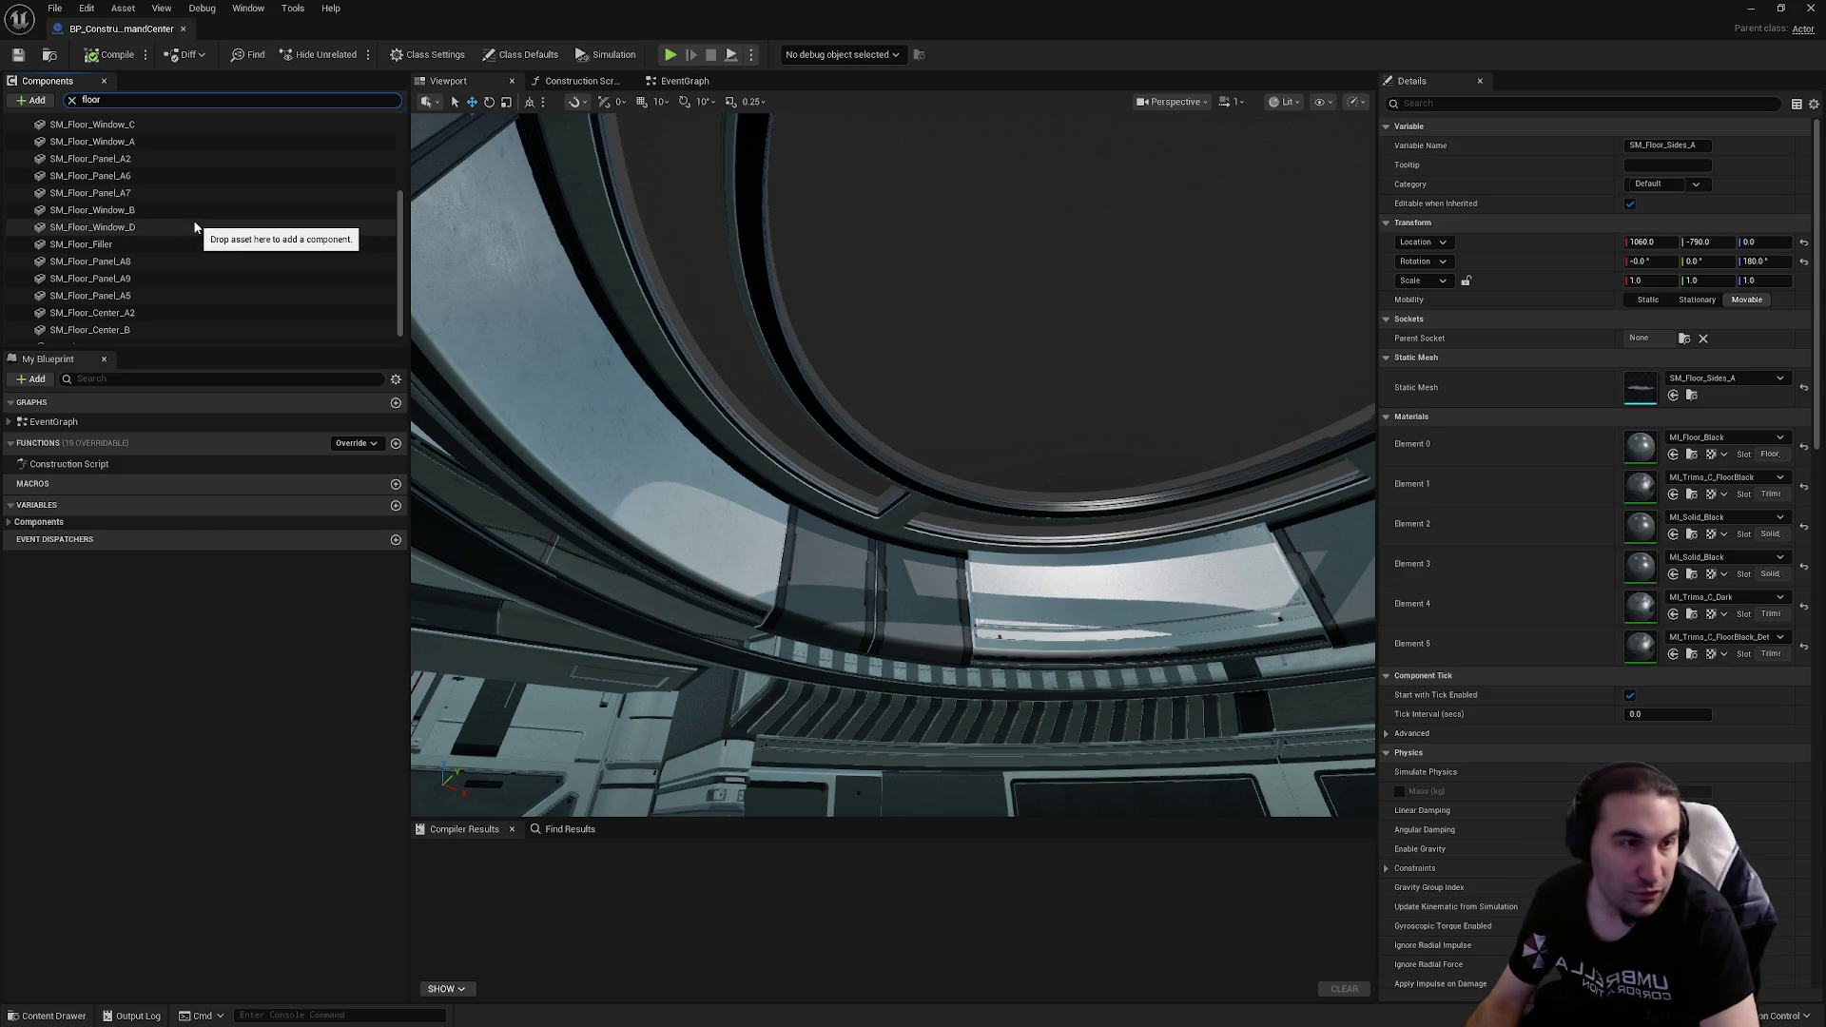
{"action": "left_click", "coordinate": [196, 227]}
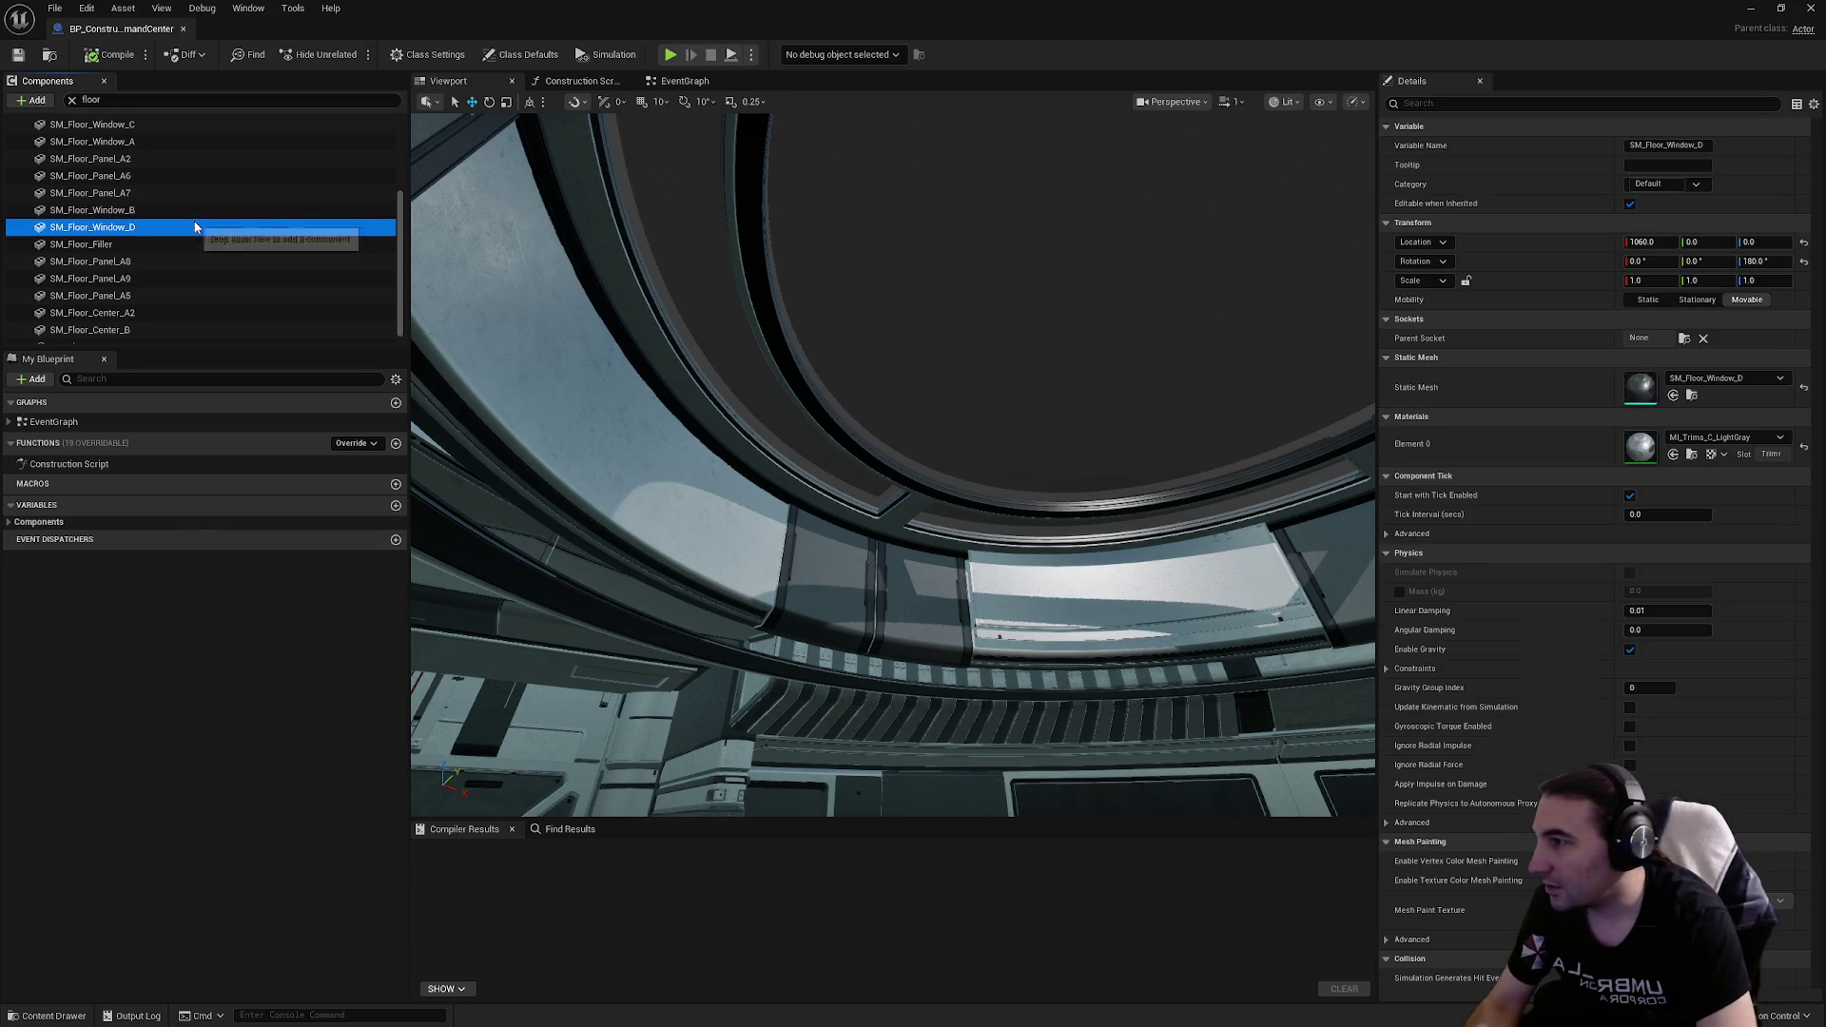
{"action": "double_click", "coordinate": [1636, 398]}
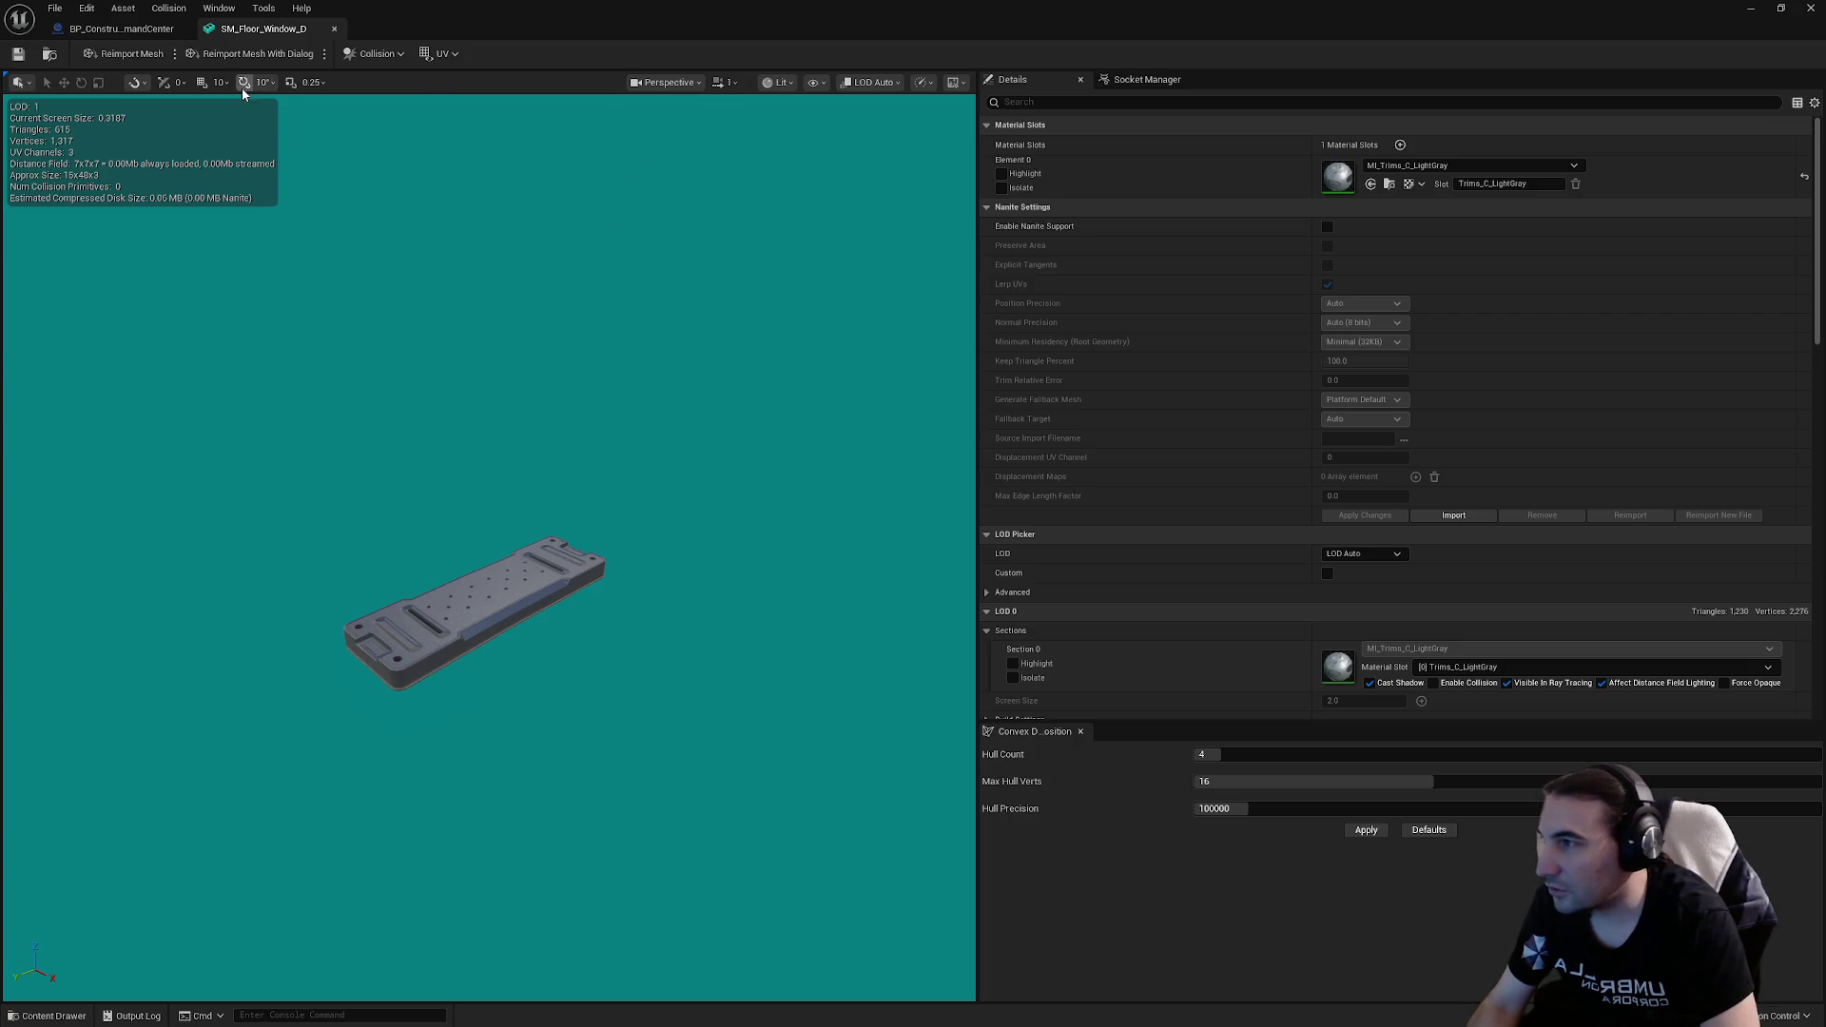
{"action": "left_click", "coordinate": [361, 53]}
{"action": "left_click", "coordinate": [426, 151]}
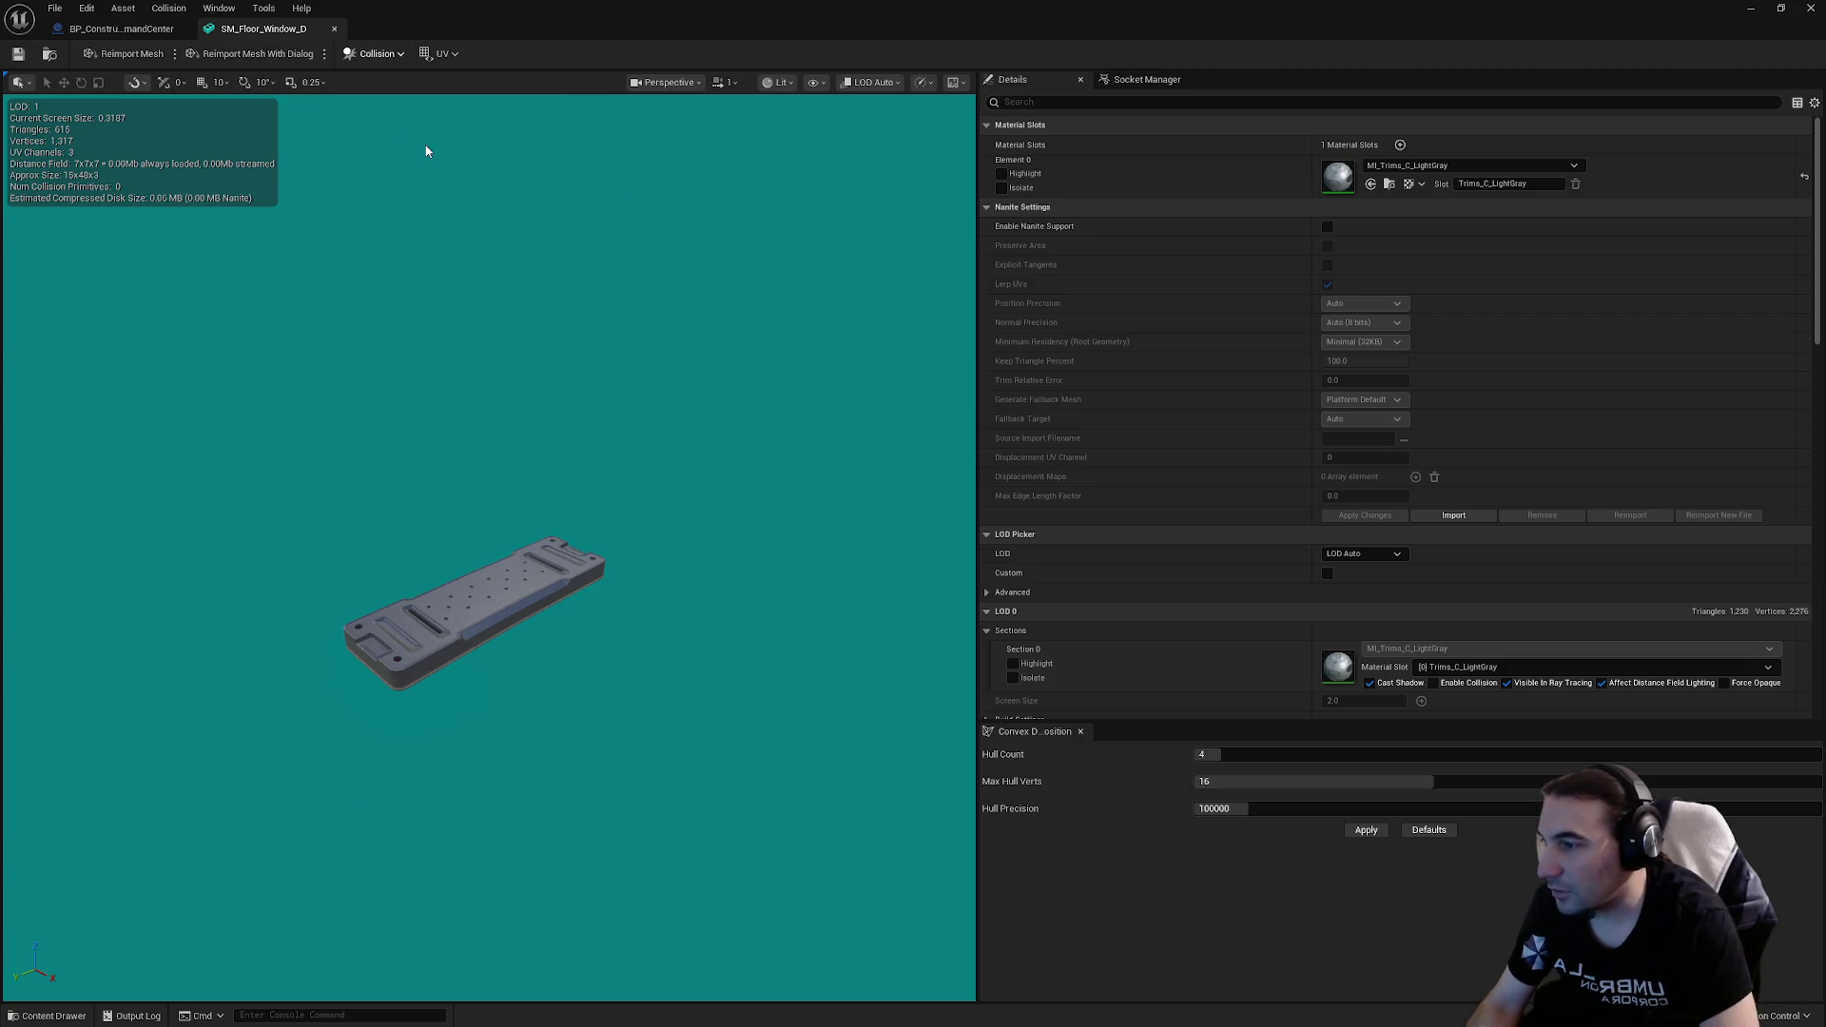
{"action": "scroll", "coordinate": [1246, 343], "scroll_direction": "down", "scroll_amount": 8}
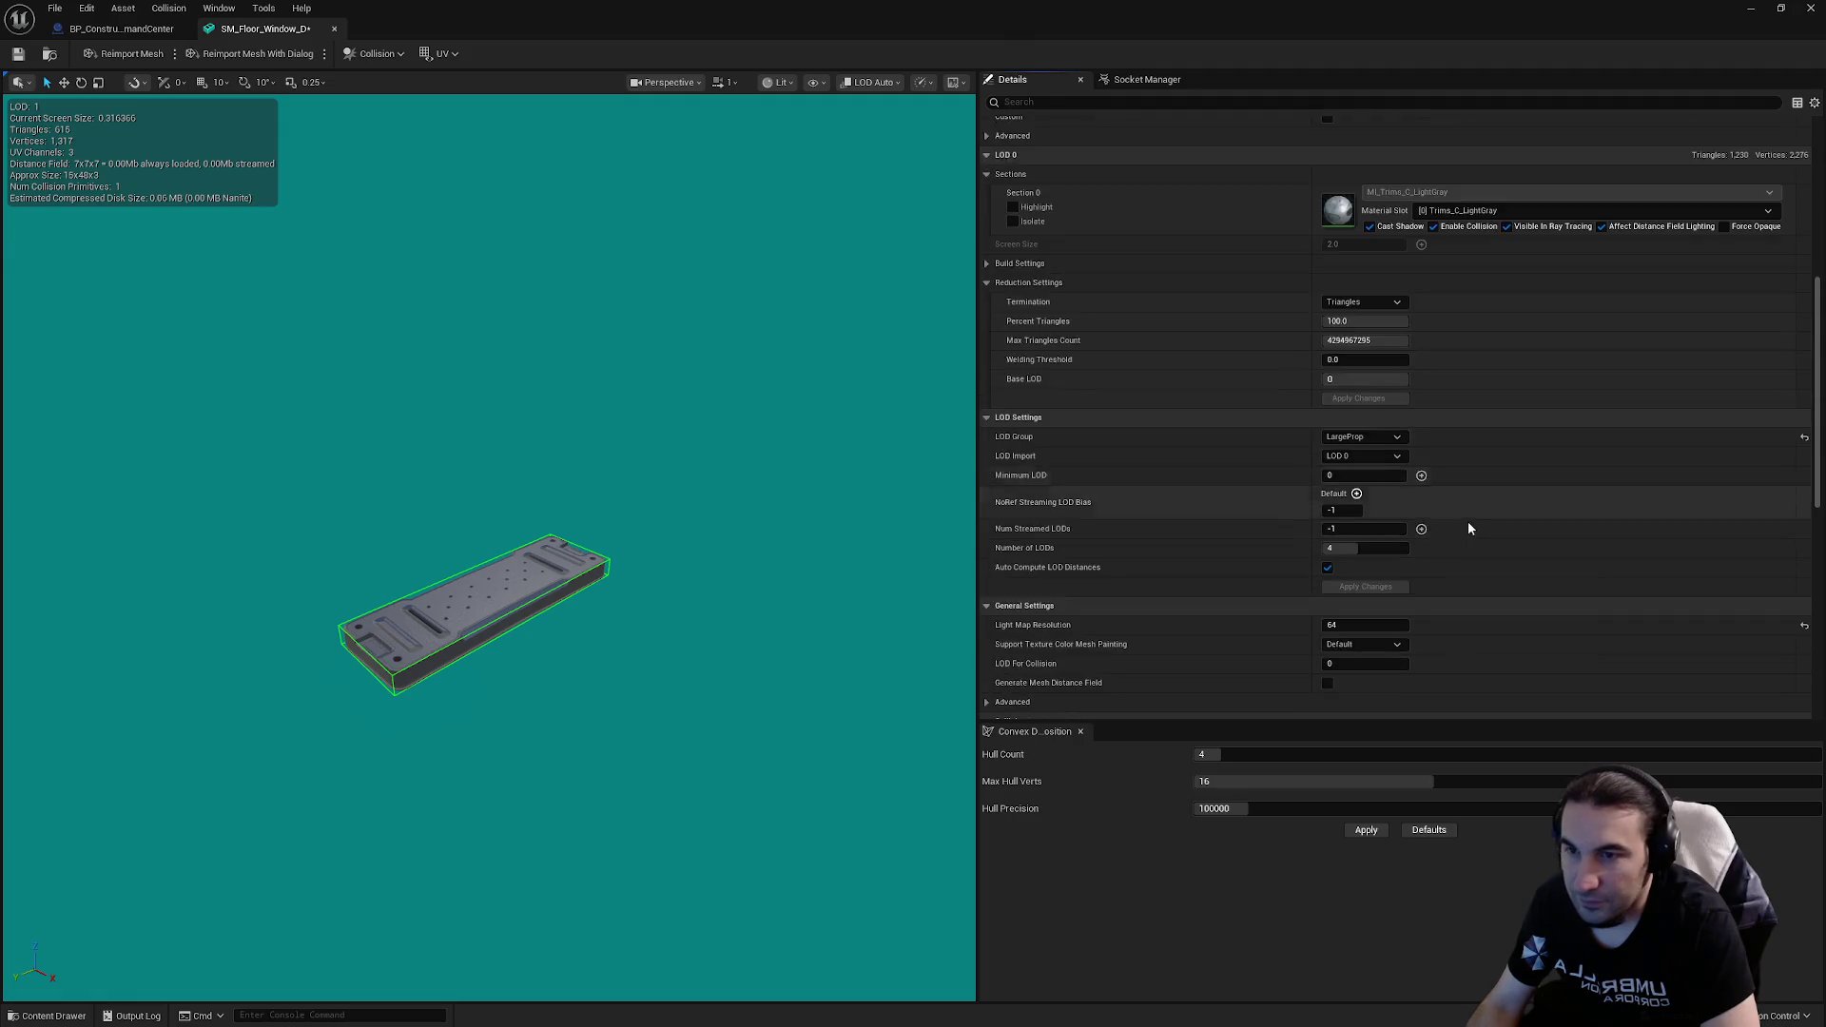
{"action": "scroll", "coordinate": [1469, 529], "scroll_direction": "down", "scroll_amount": 4}
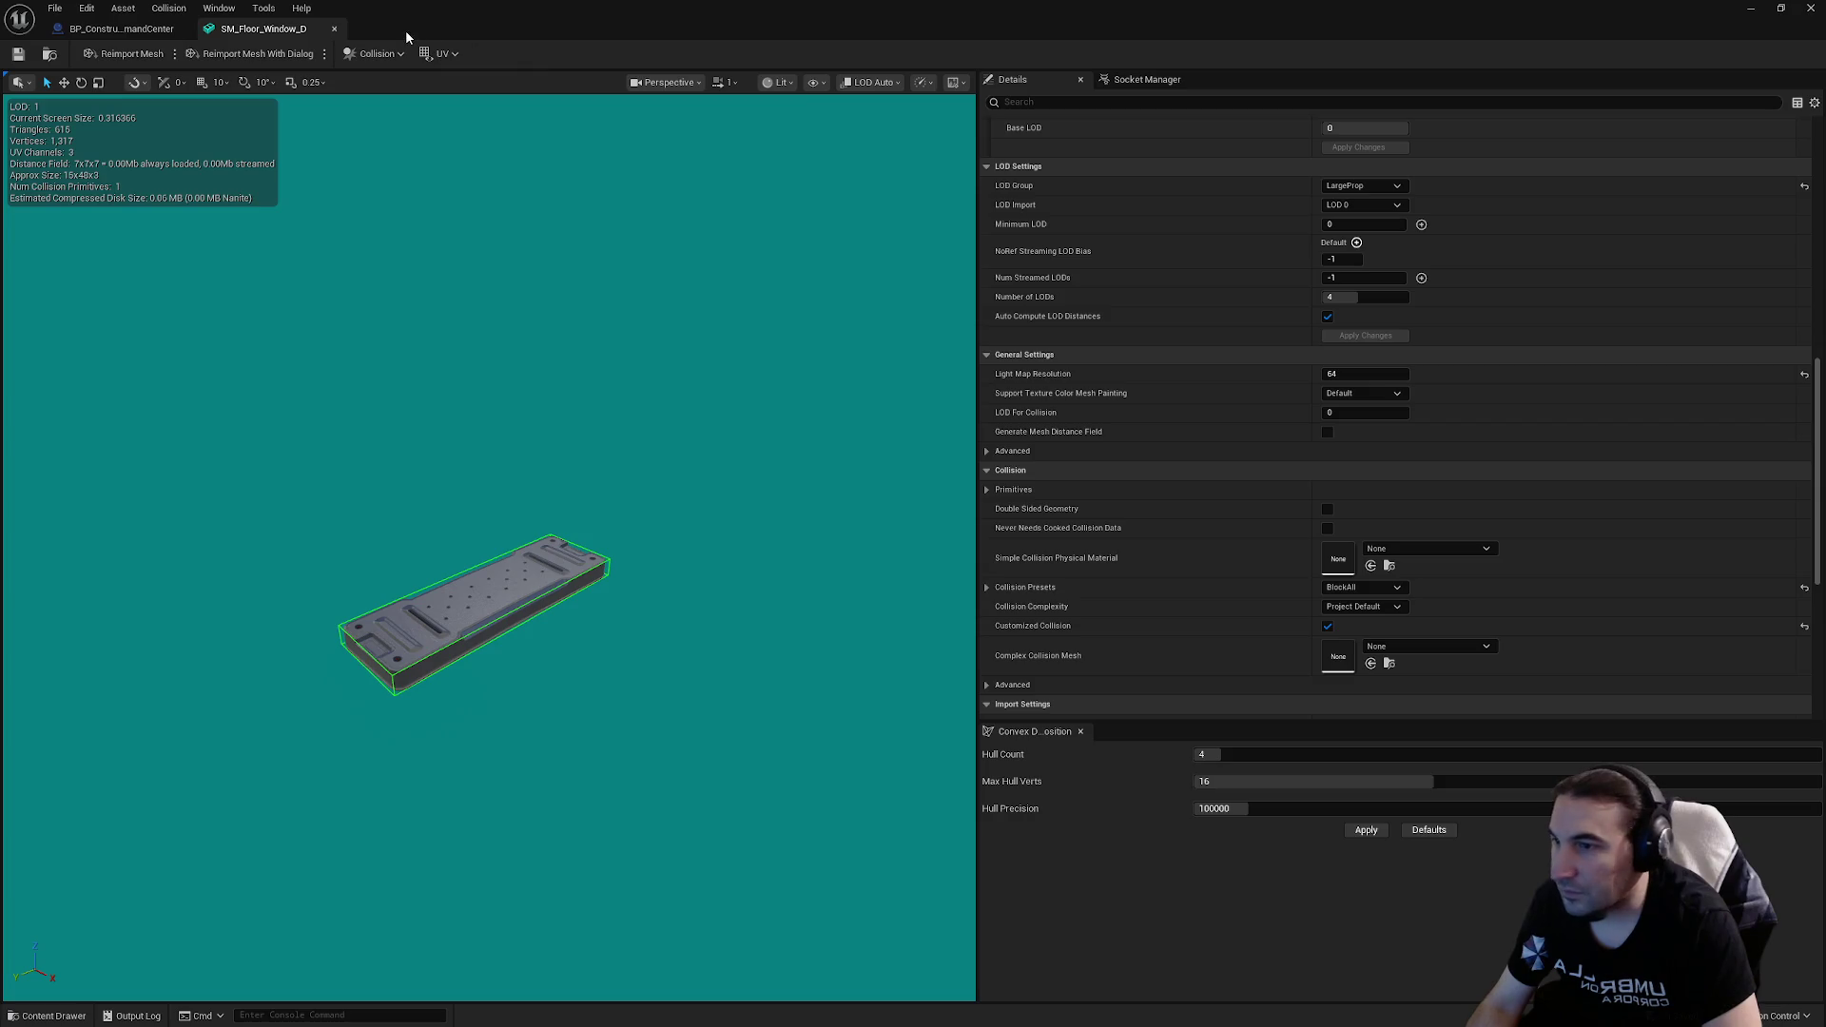
{"action": "left_click", "coordinate": [335, 30]}
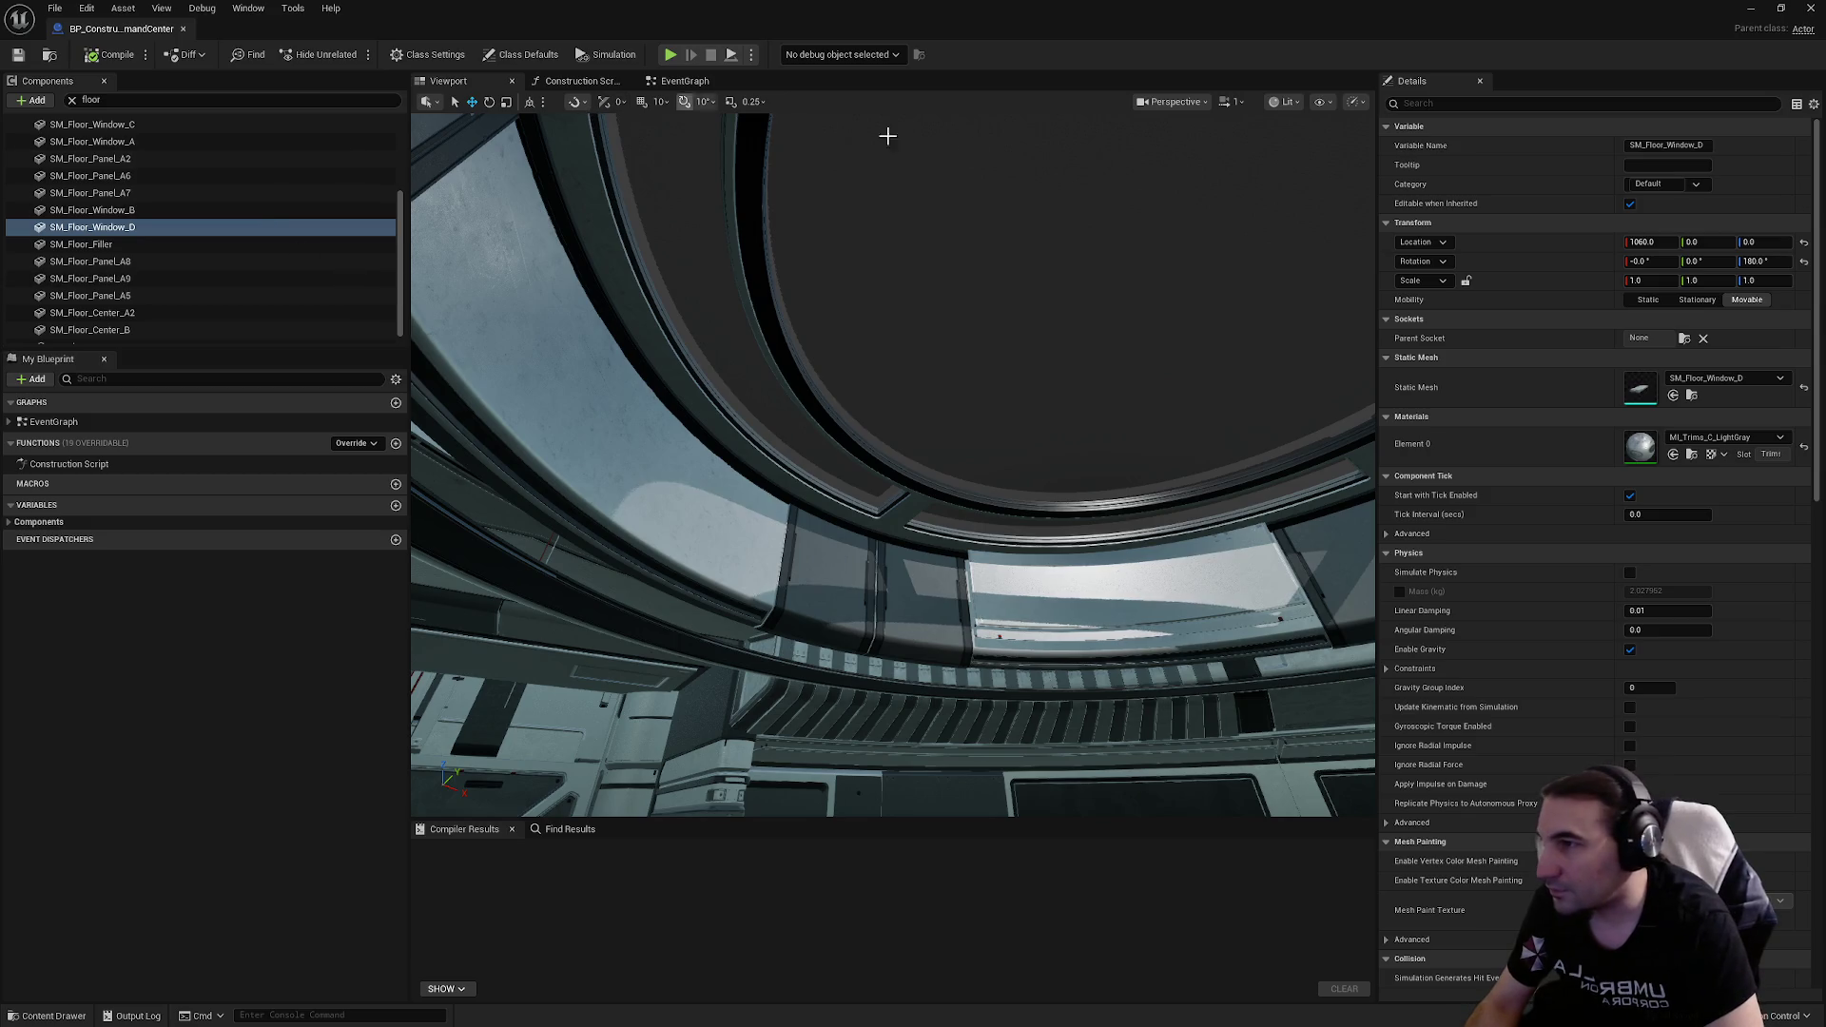
Step: Filter components by 'eiling' and select SM_Ceiling_Window_A_Glass to show its details
{"action": "left_click_drag", "start_coordinate": [140, 95], "coordinate": [3, 105]}
{"action": "type", "text": "eiling"}
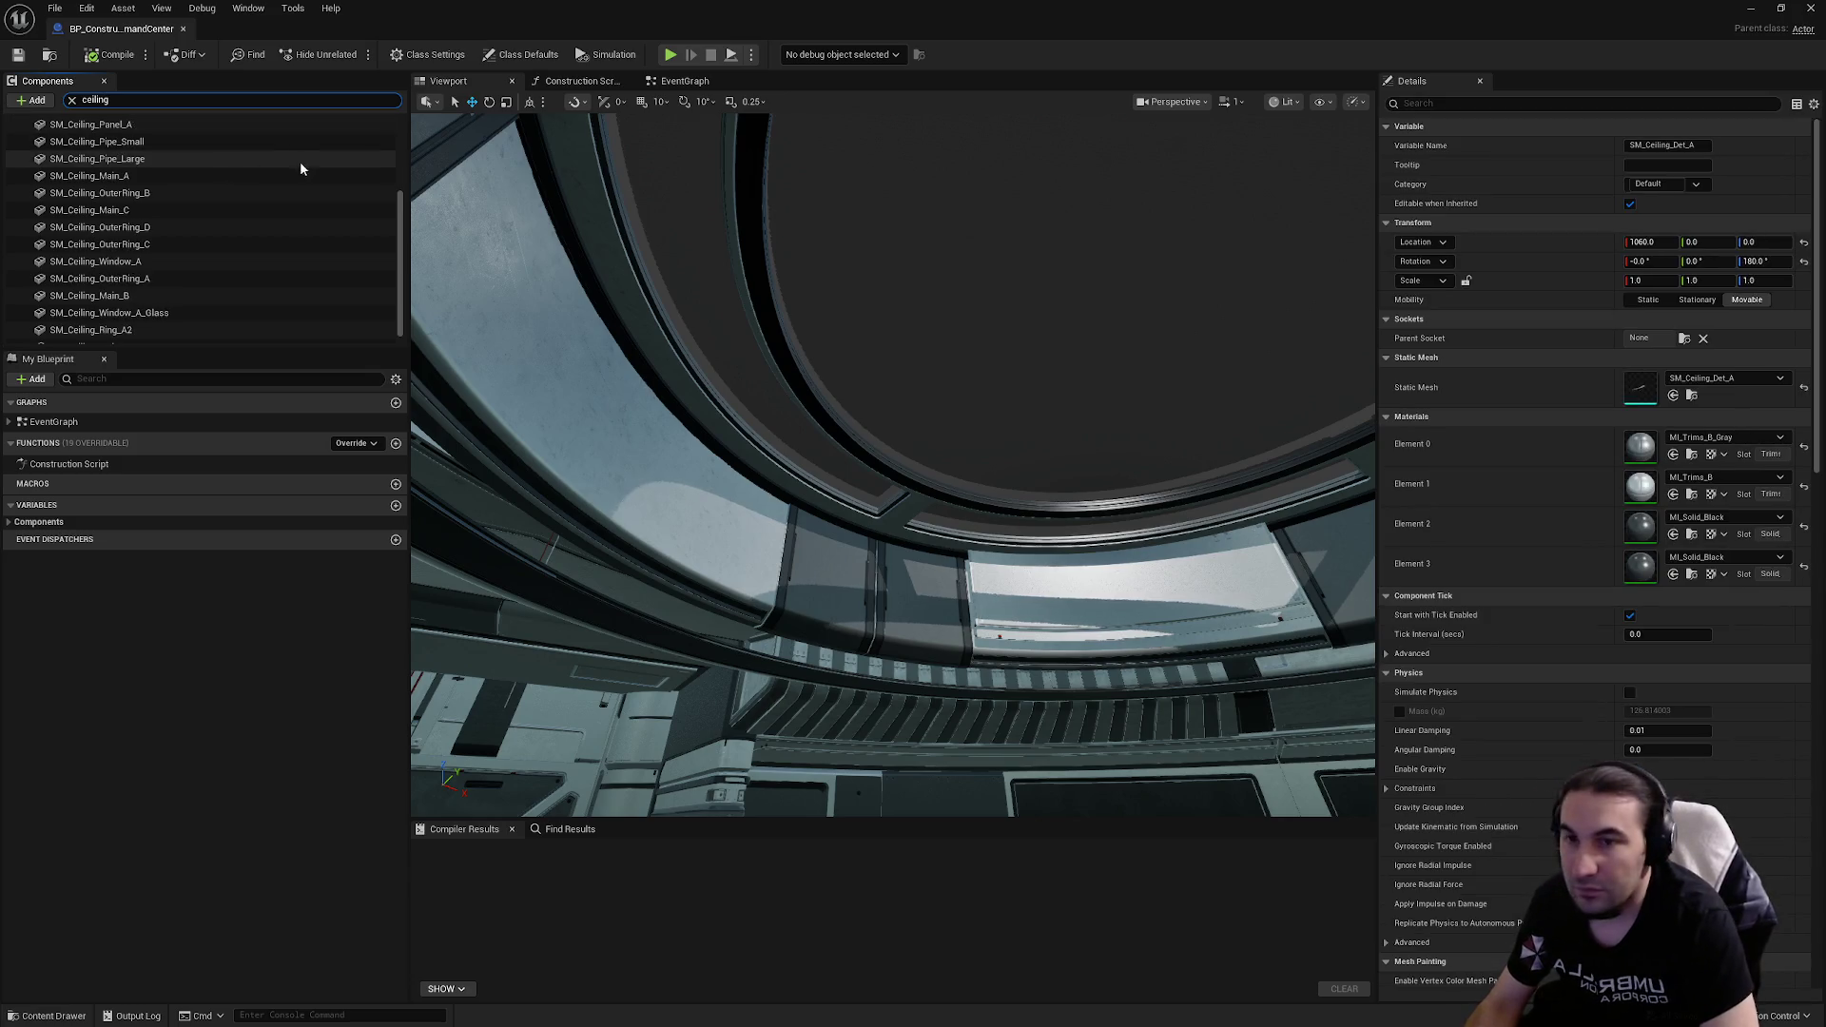
{"action": "scroll", "coordinate": [296, 163], "scroll_direction": "up", "scroll_amount": 5}
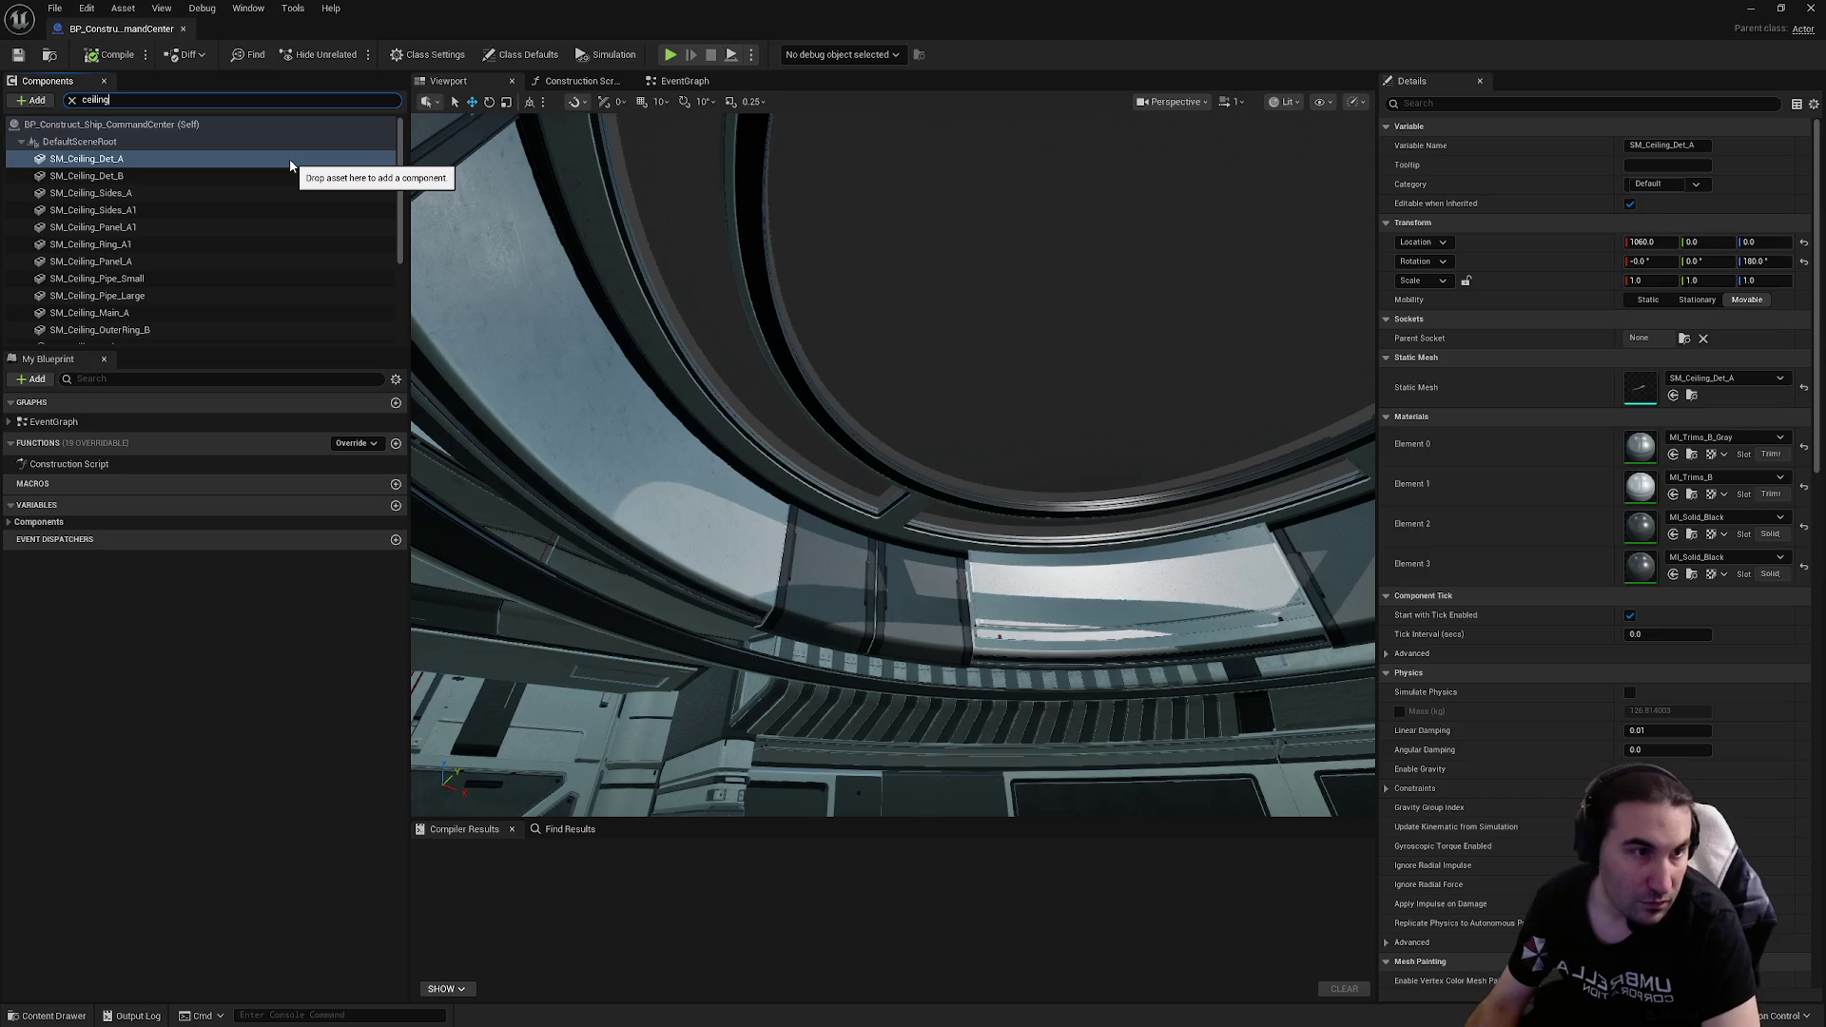
{"action": "scroll", "coordinate": [291, 166], "scroll_direction": "down", "scroll_amount": 5}
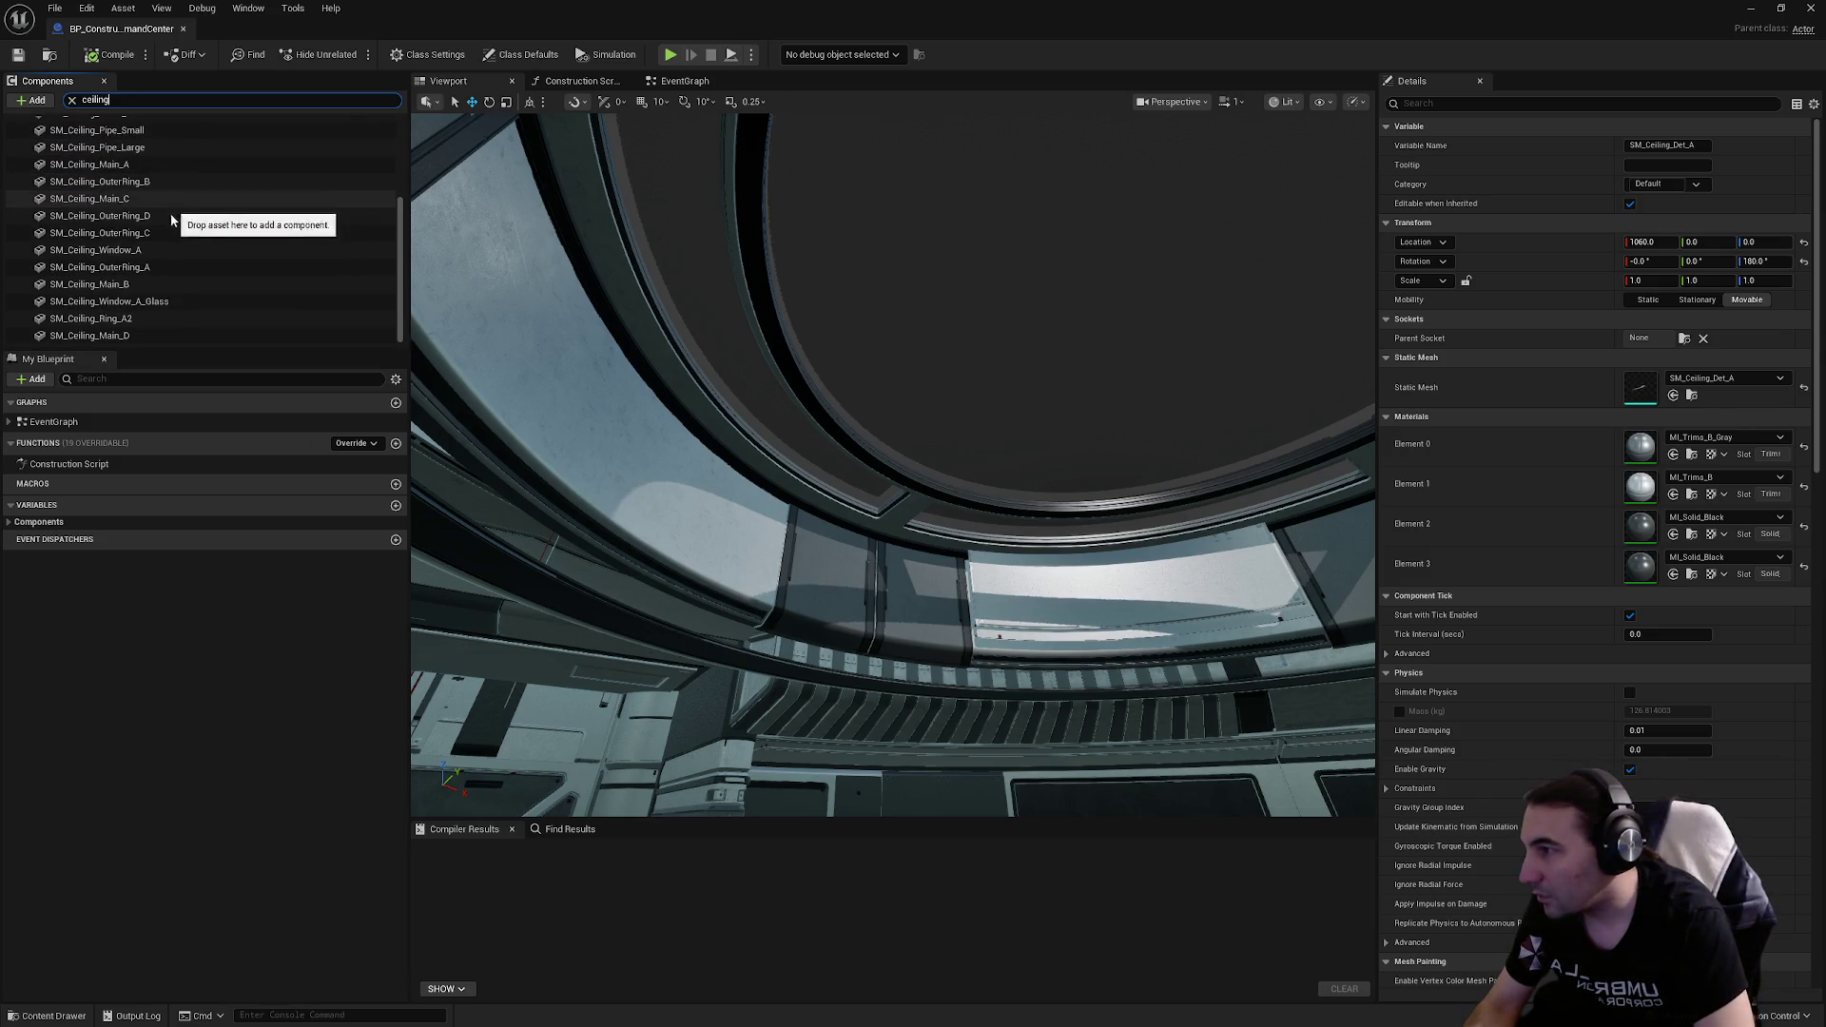
{"action": "left_click", "coordinate": [142, 303]}
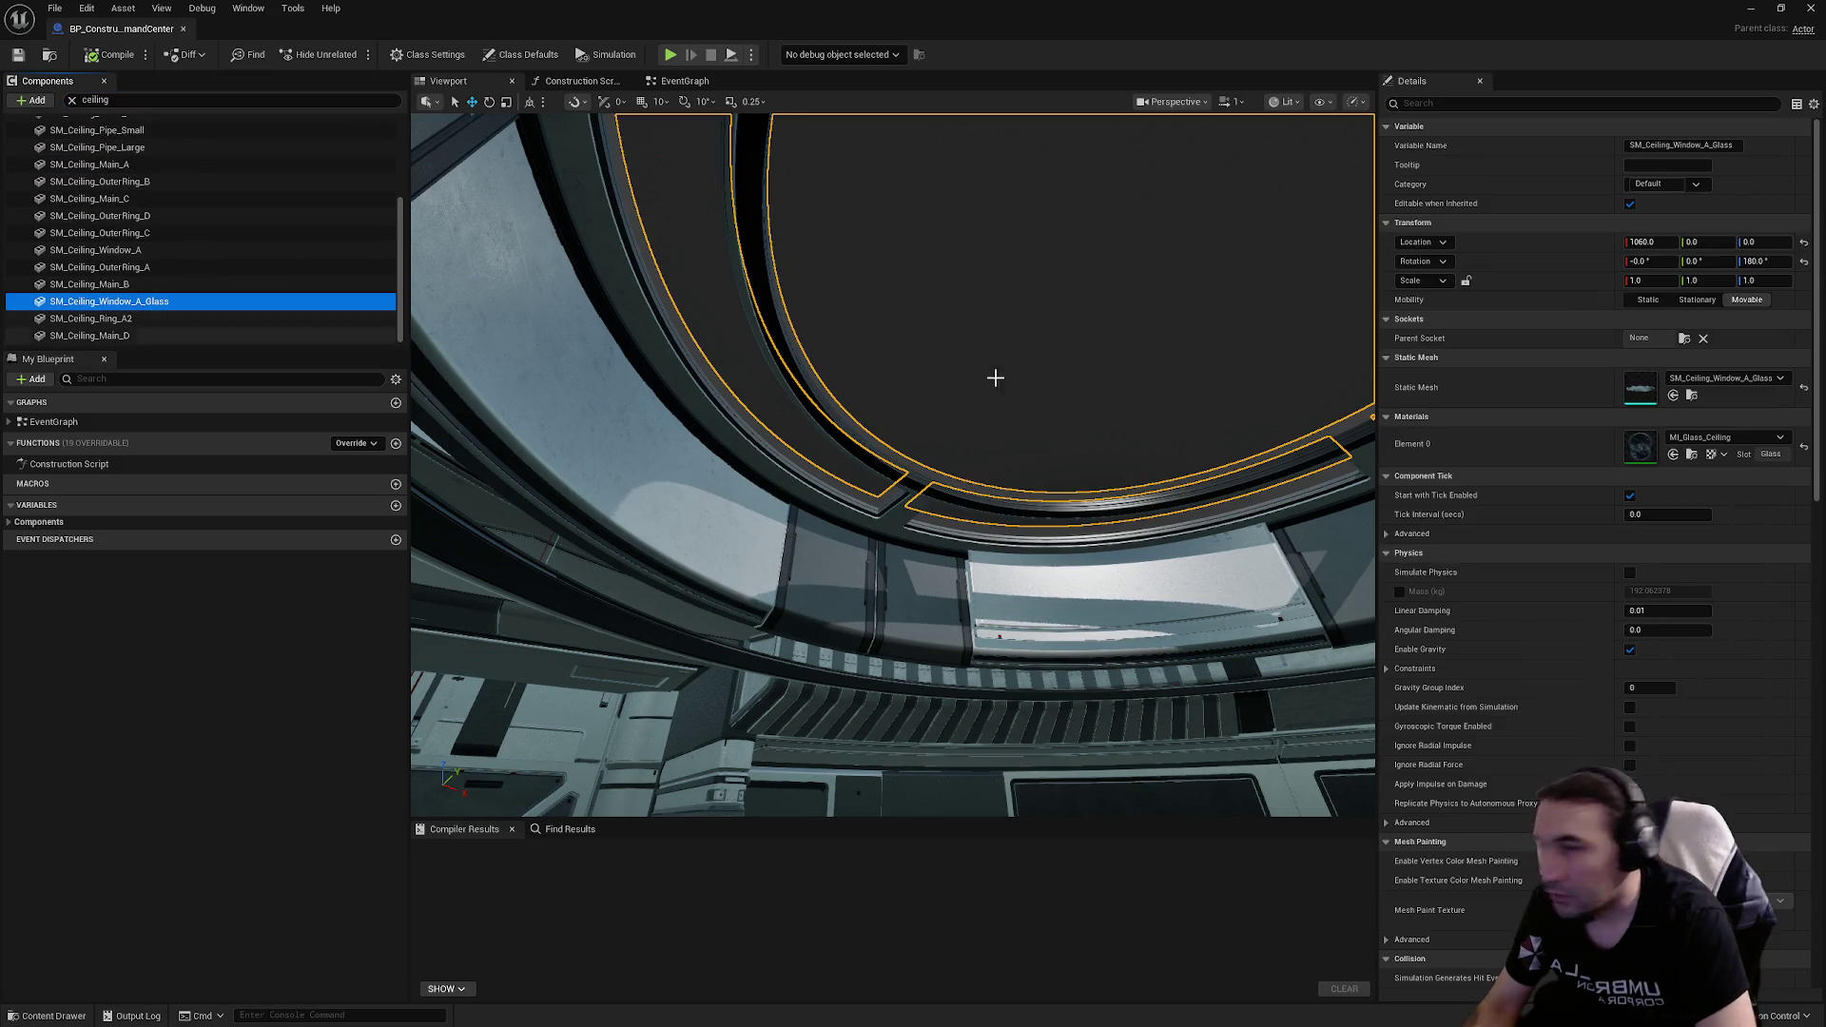
Step: Open SM_Ceiling_Window_A_Glass's mesh, check its Collision menu unchanged, and return to the Blueprint
{"action": "double_click", "coordinate": [1645, 400]}
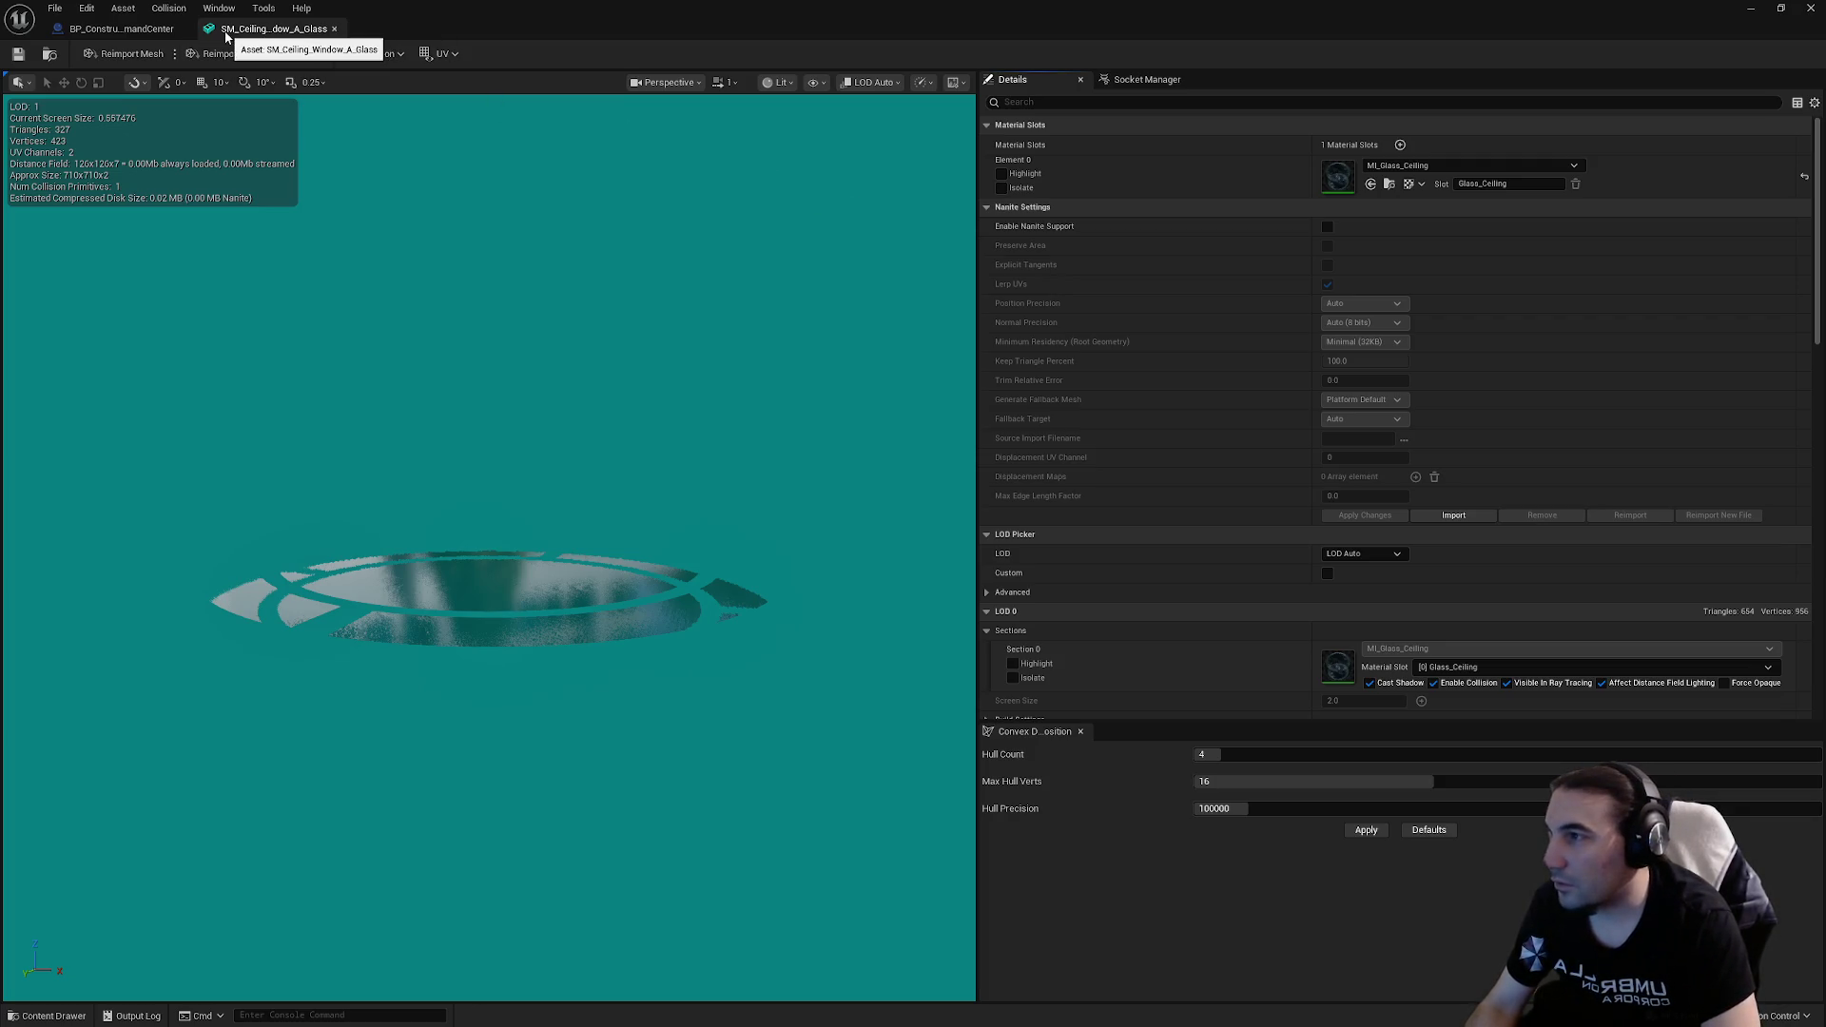
{"action": "left_click", "coordinate": [367, 57]}
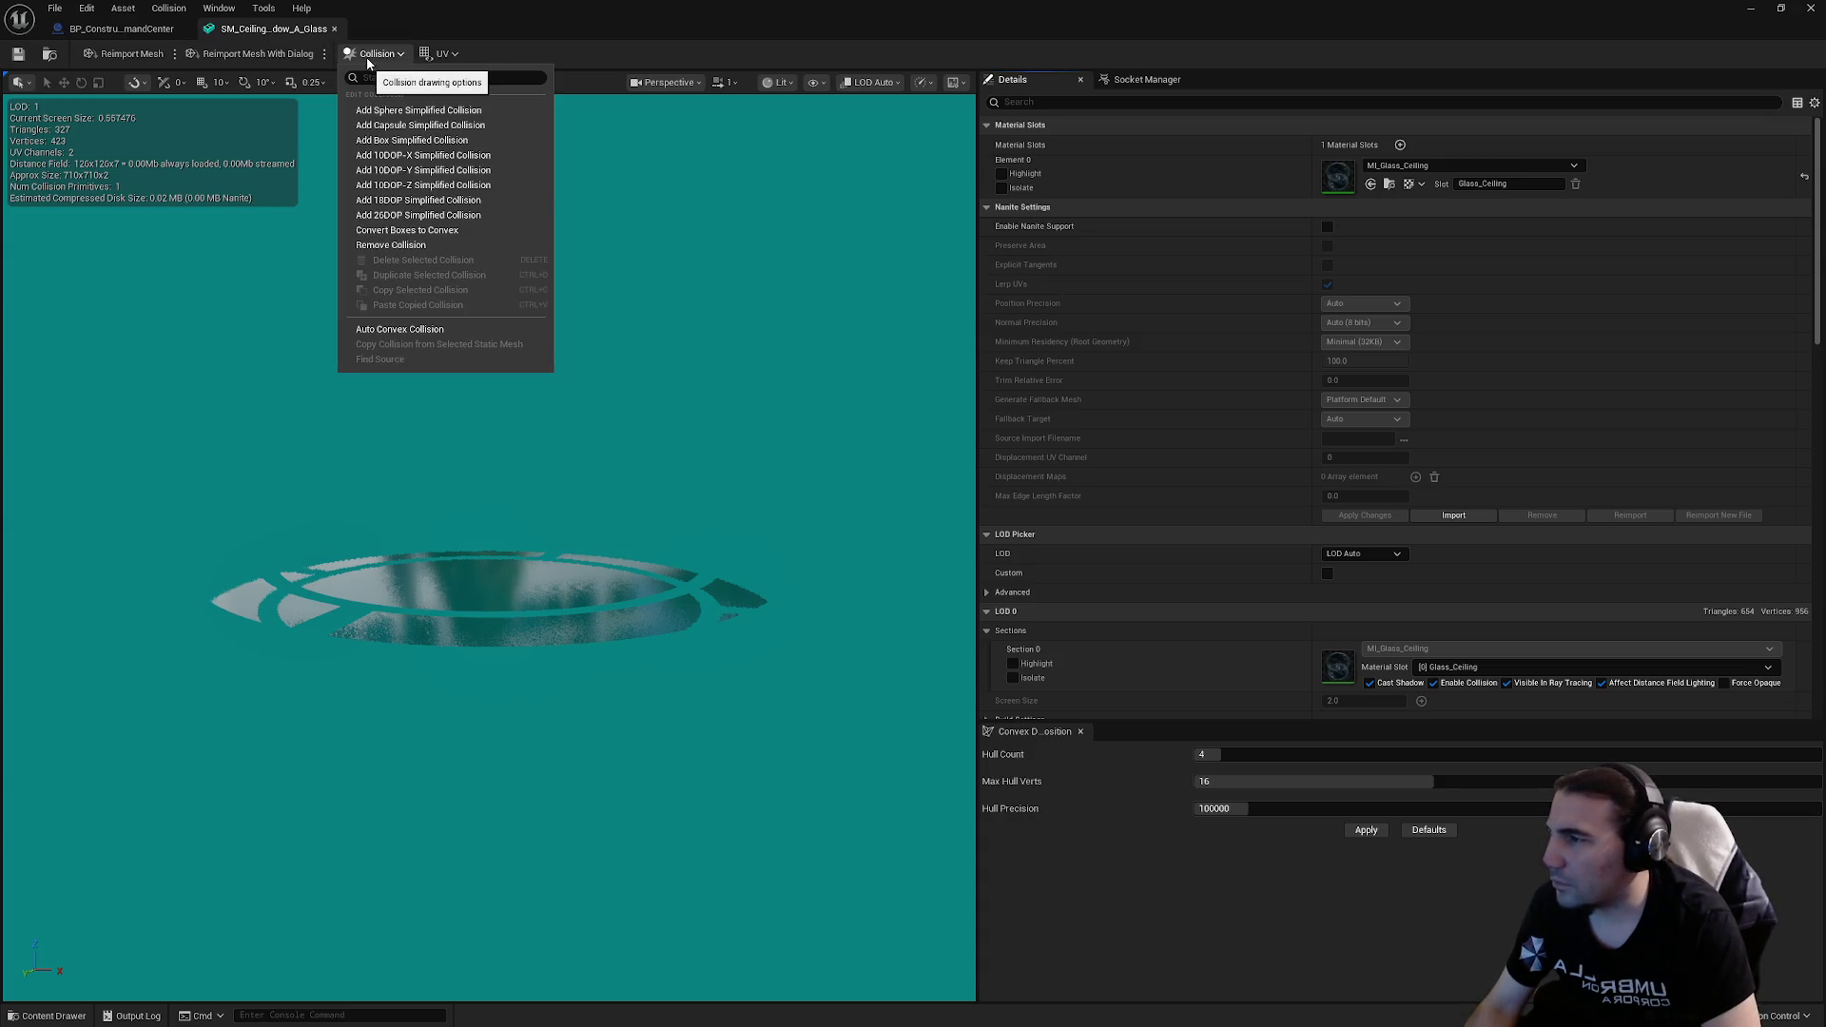
{"action": "left_click", "coordinate": [367, 57]}
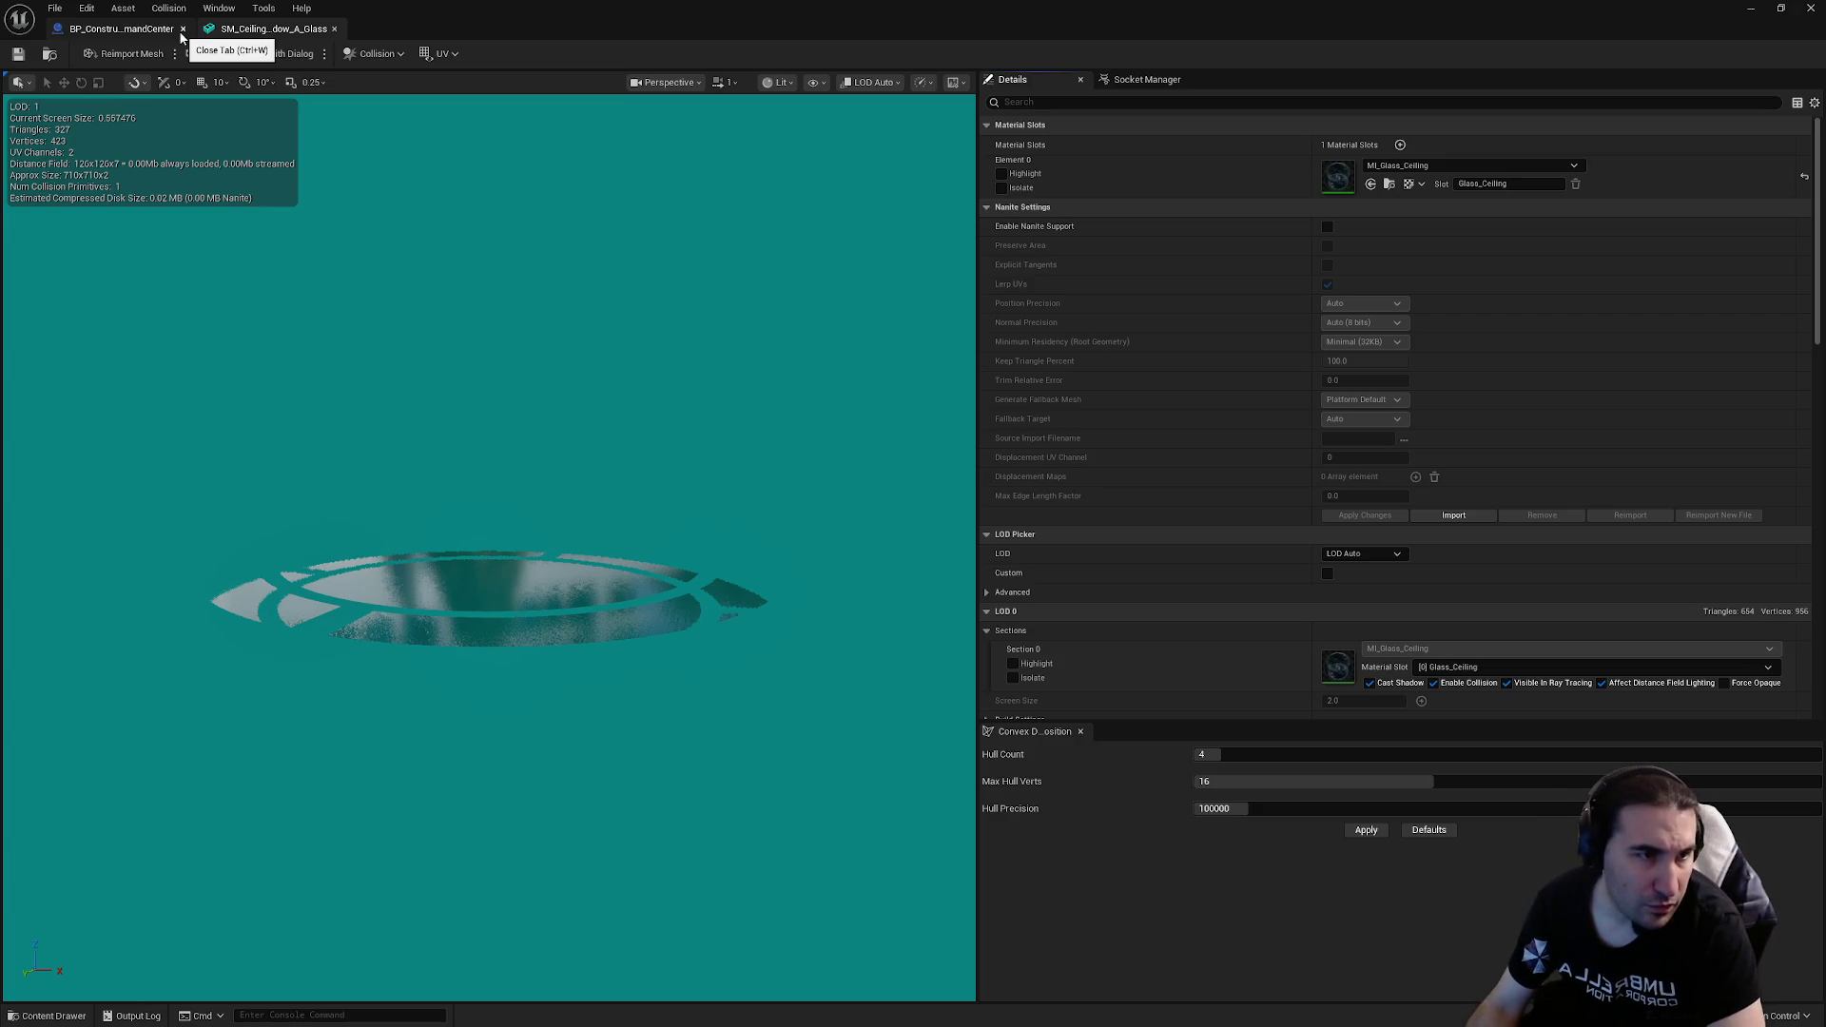
{"action": "left_click", "coordinate": [118, 31]}
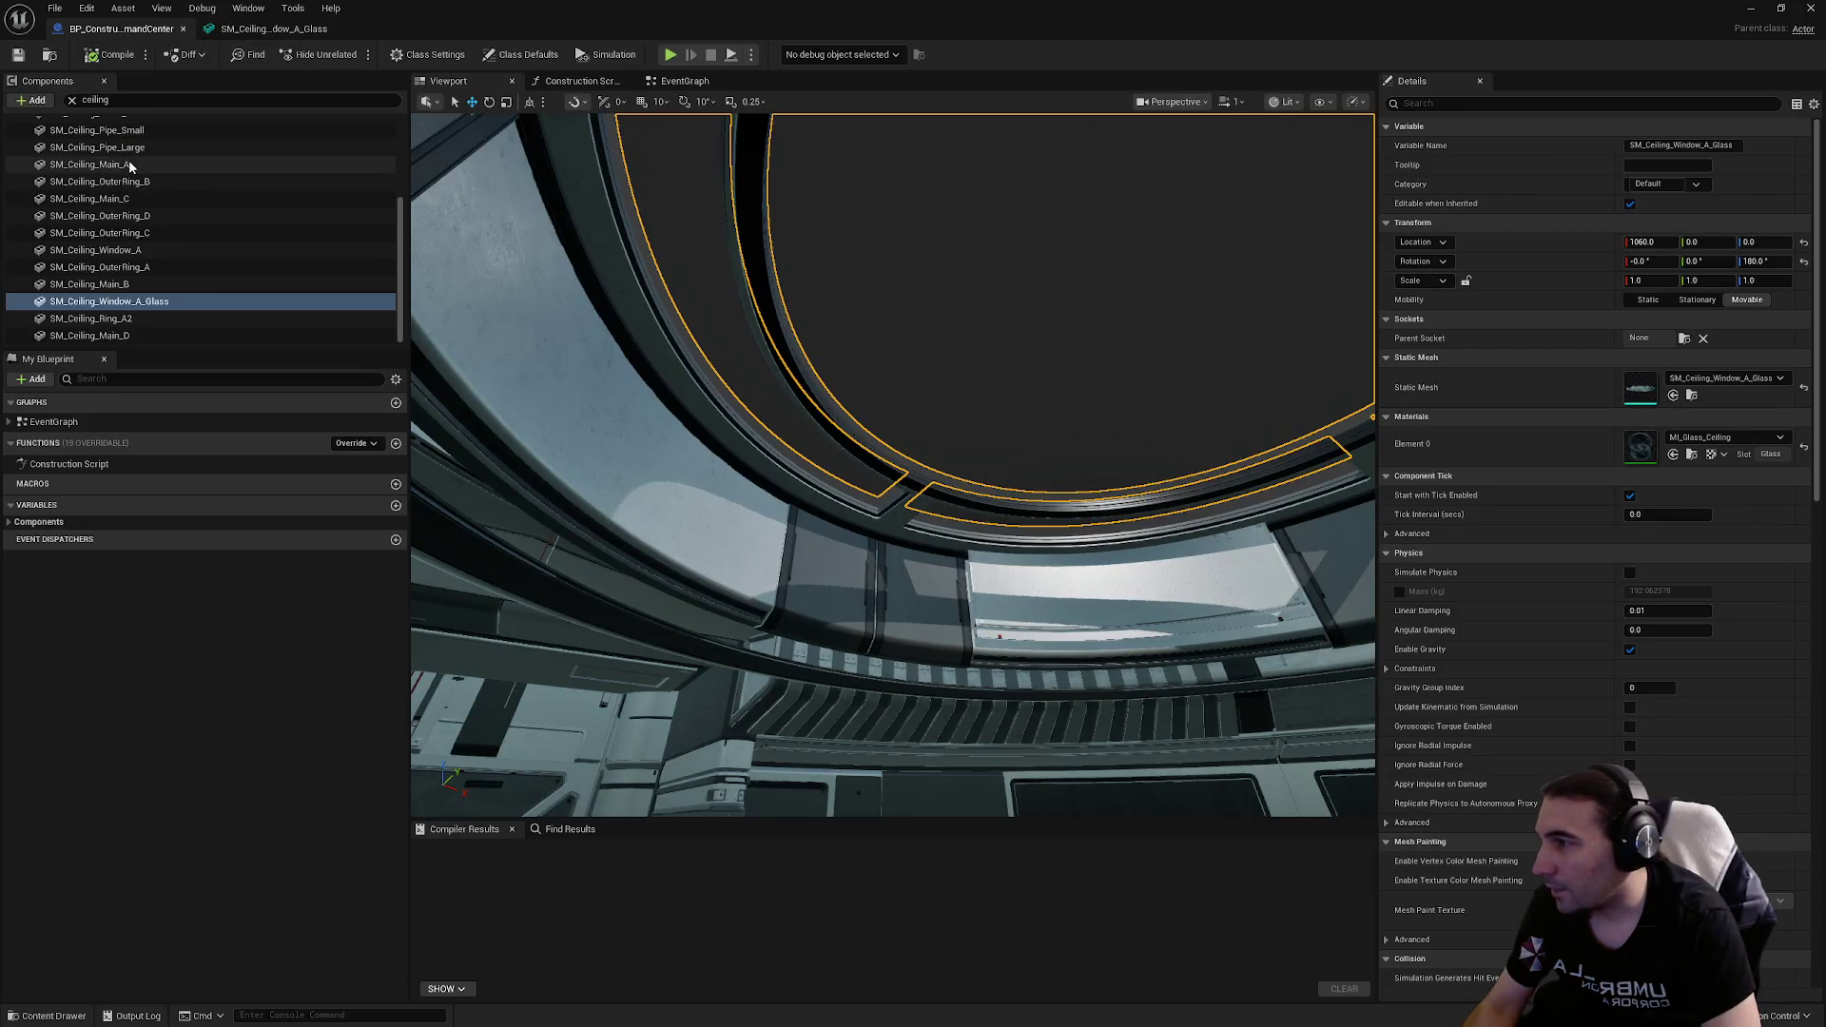
Step: Filter components to the glass pieces, select SM_Windows_A_Glass, and open its mesh
{"action": "scroll", "coordinate": [133, 169], "scroll_direction": "up", "scroll_amount": 5}
{"action": "key", "text": "ctrl+f"}
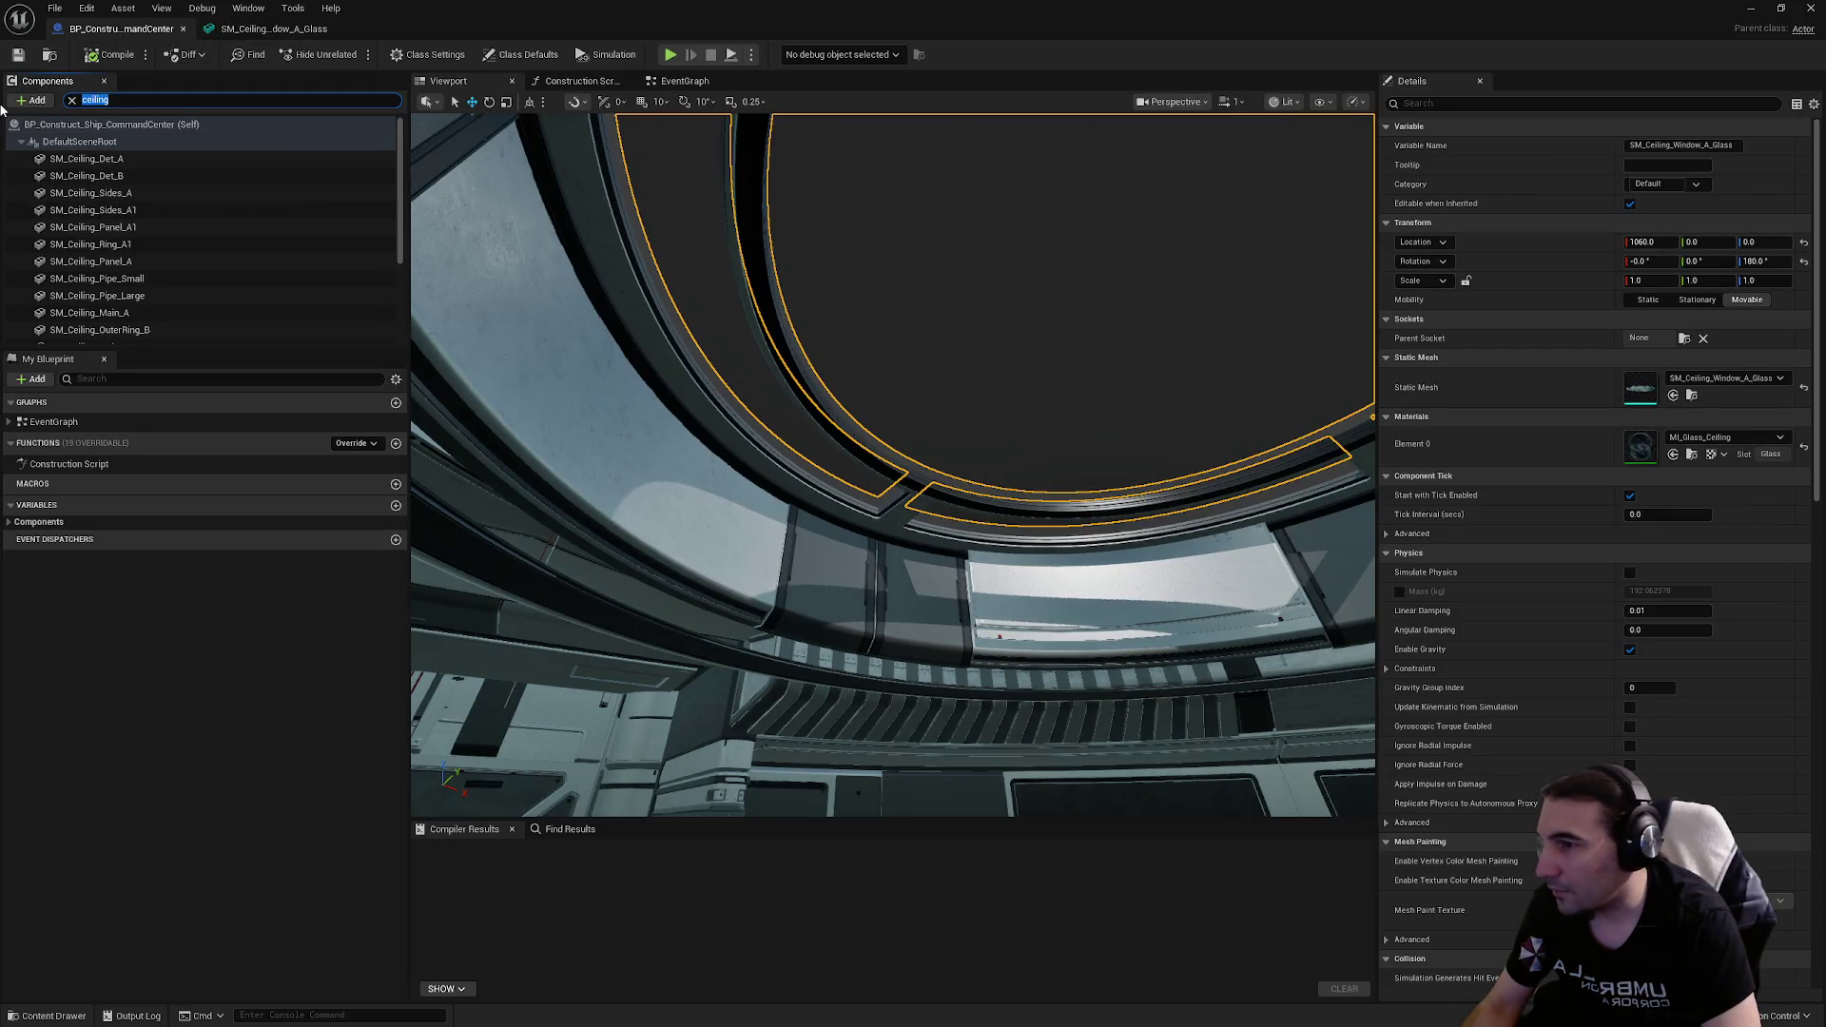
{"action": "key", "text": "Escape"}
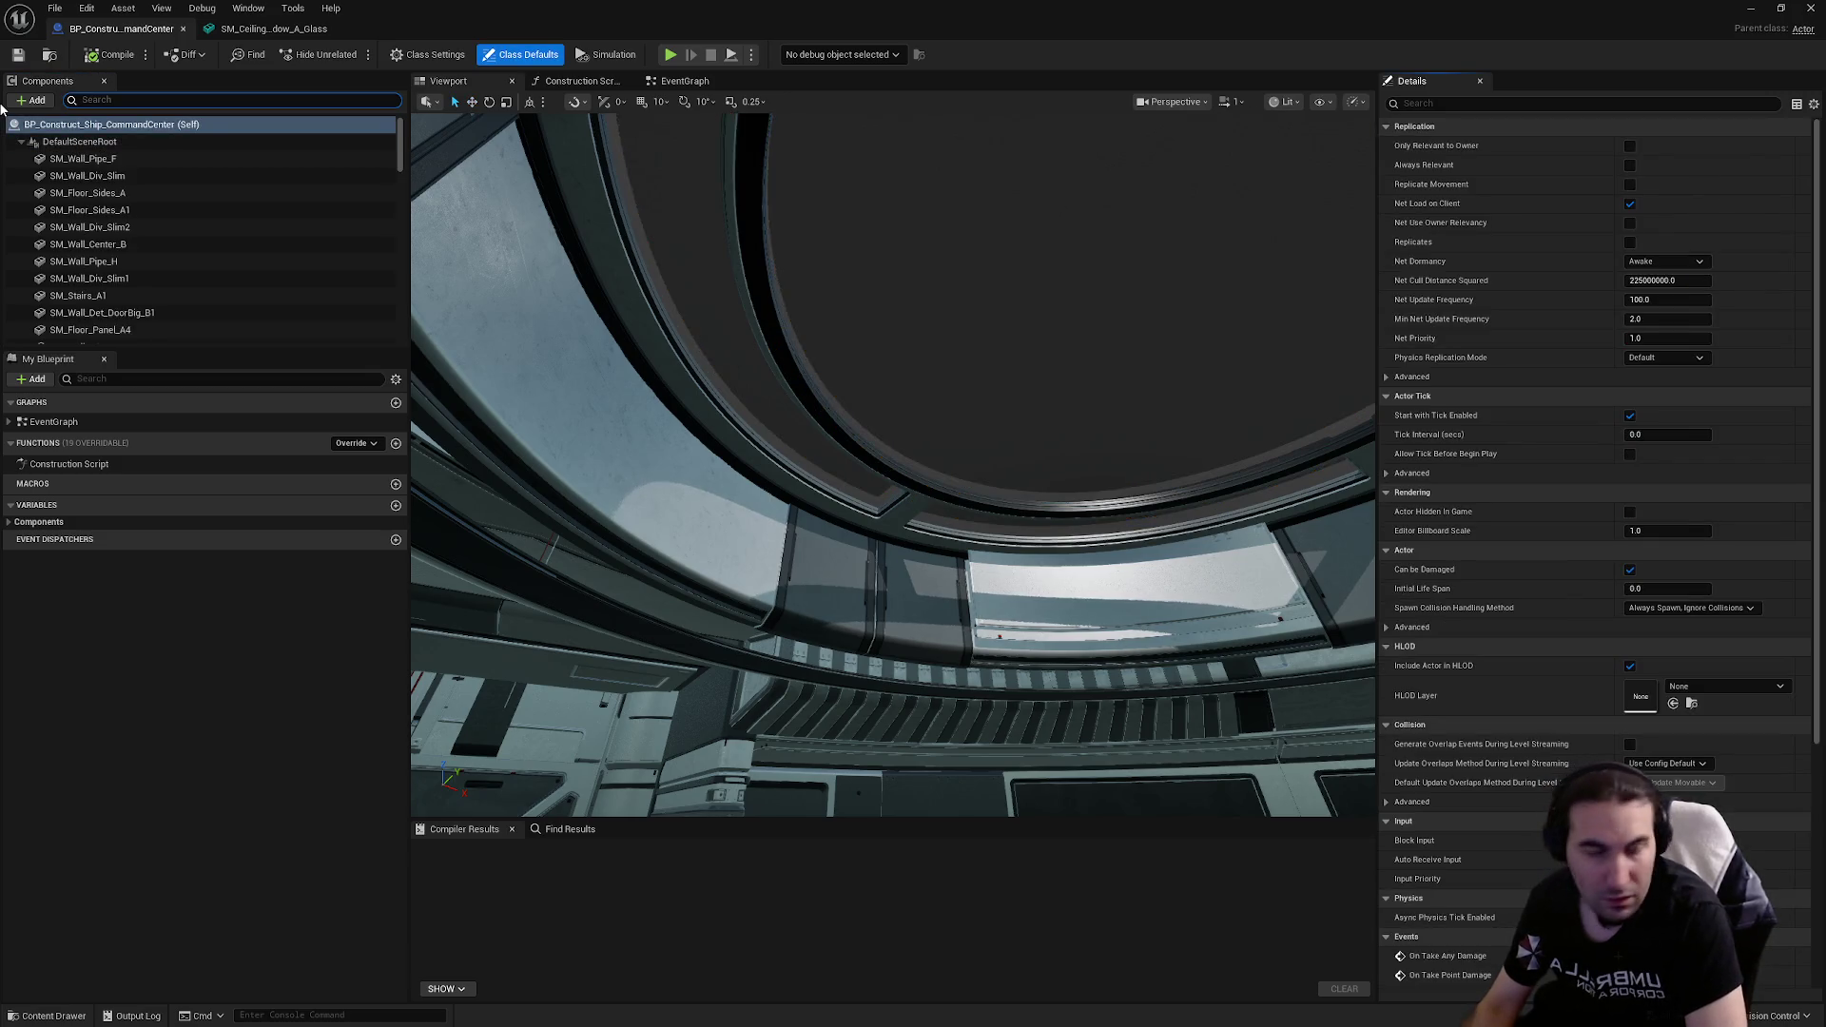
{"action": "type", "text": "Glass"}
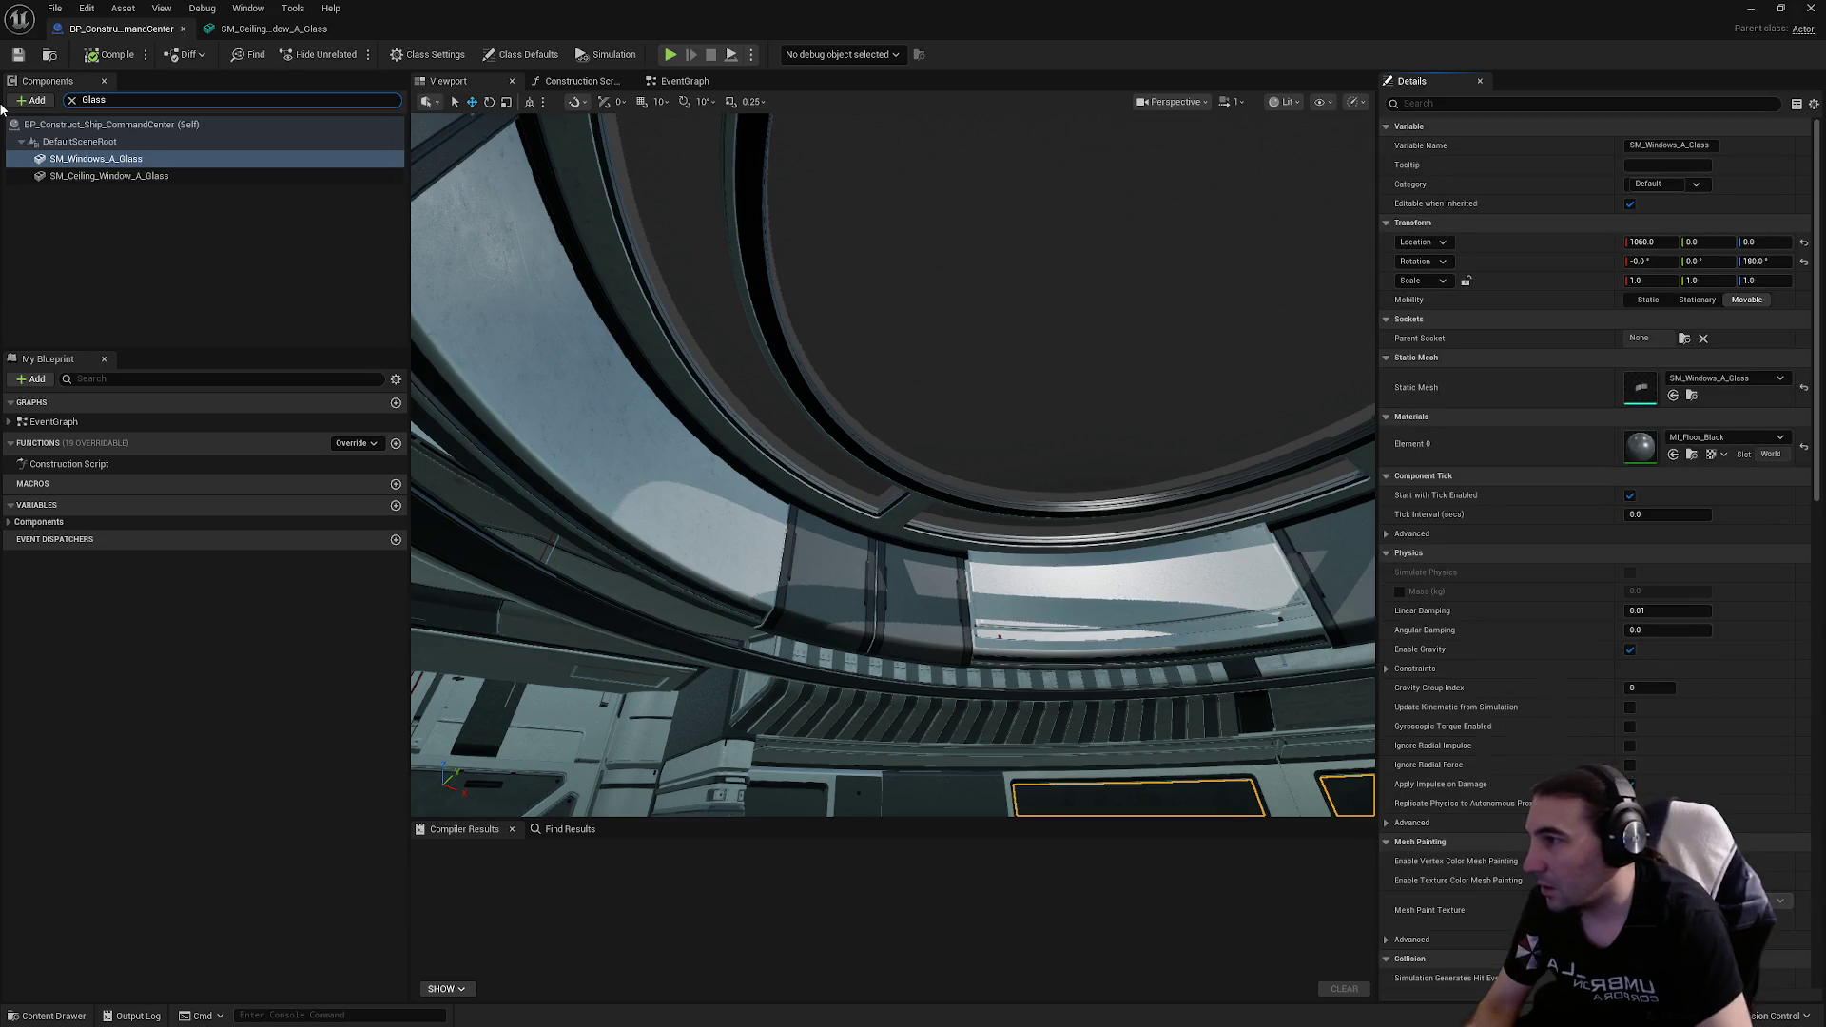
{"action": "left_click", "coordinate": [178, 179]}
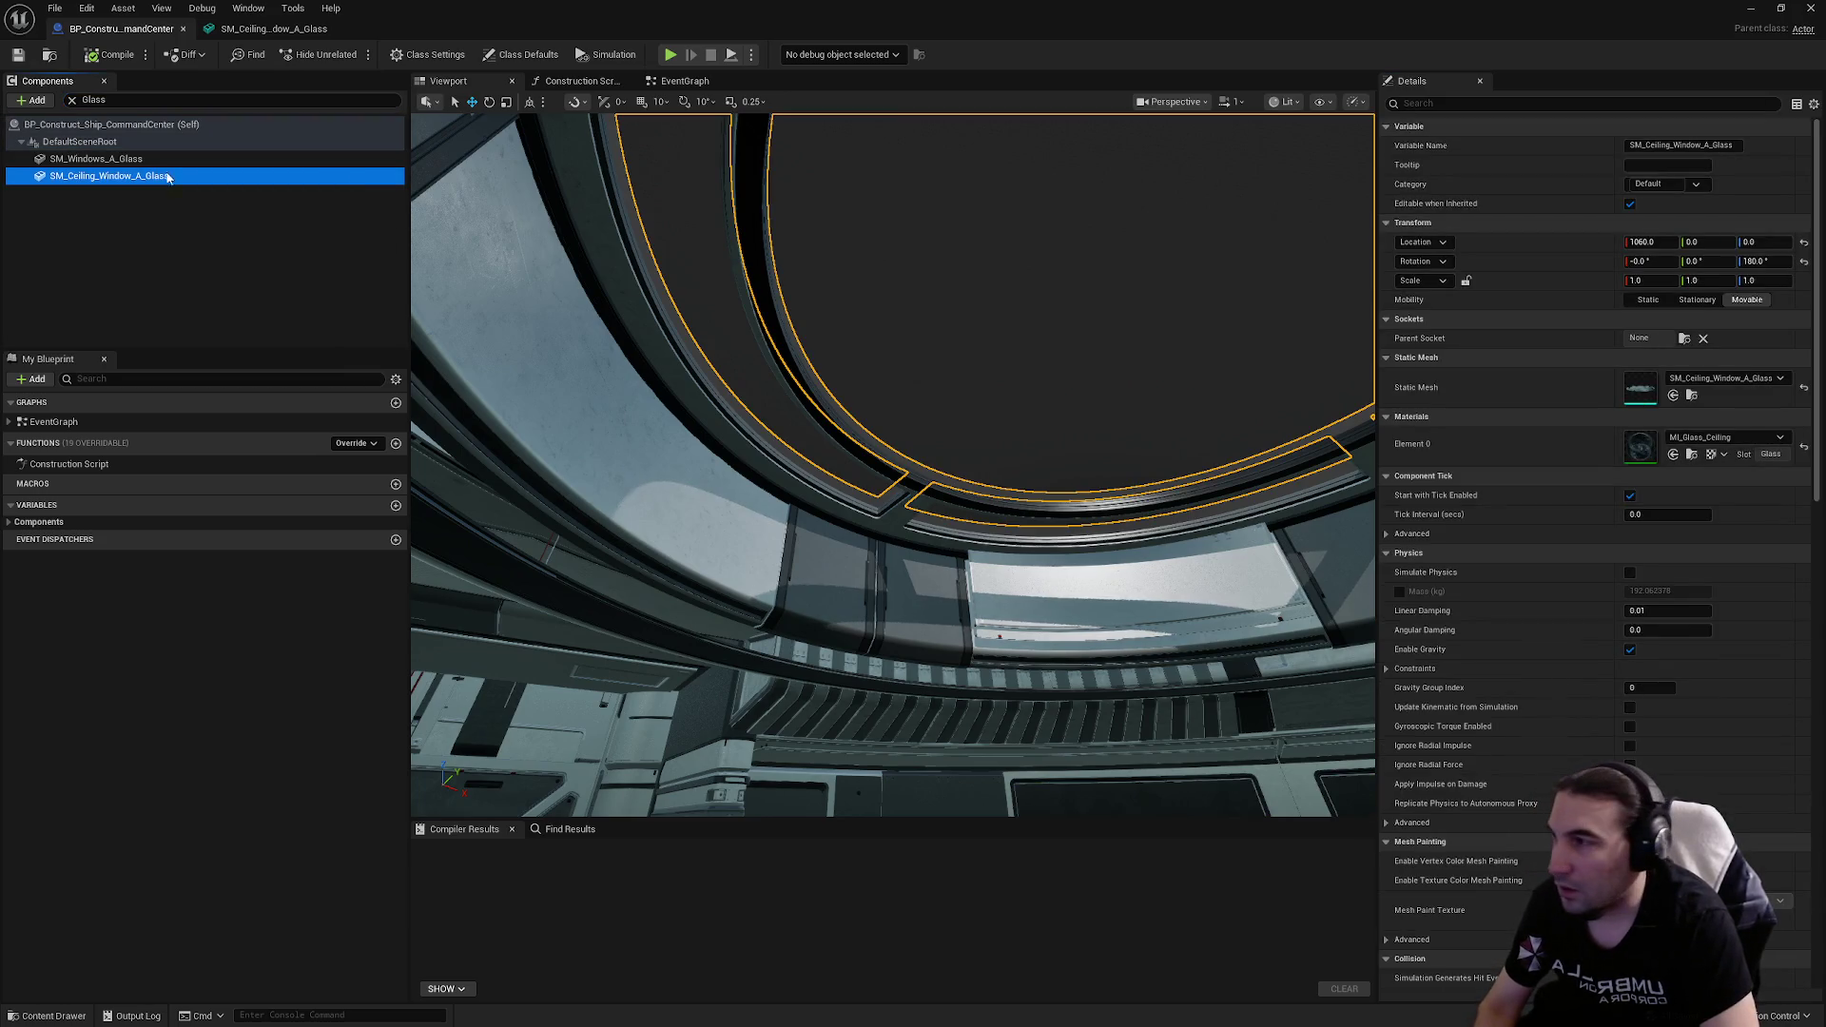
{"action": "key", "text": "Up"}
{"action": "left_click", "coordinate": [1641, 401]}
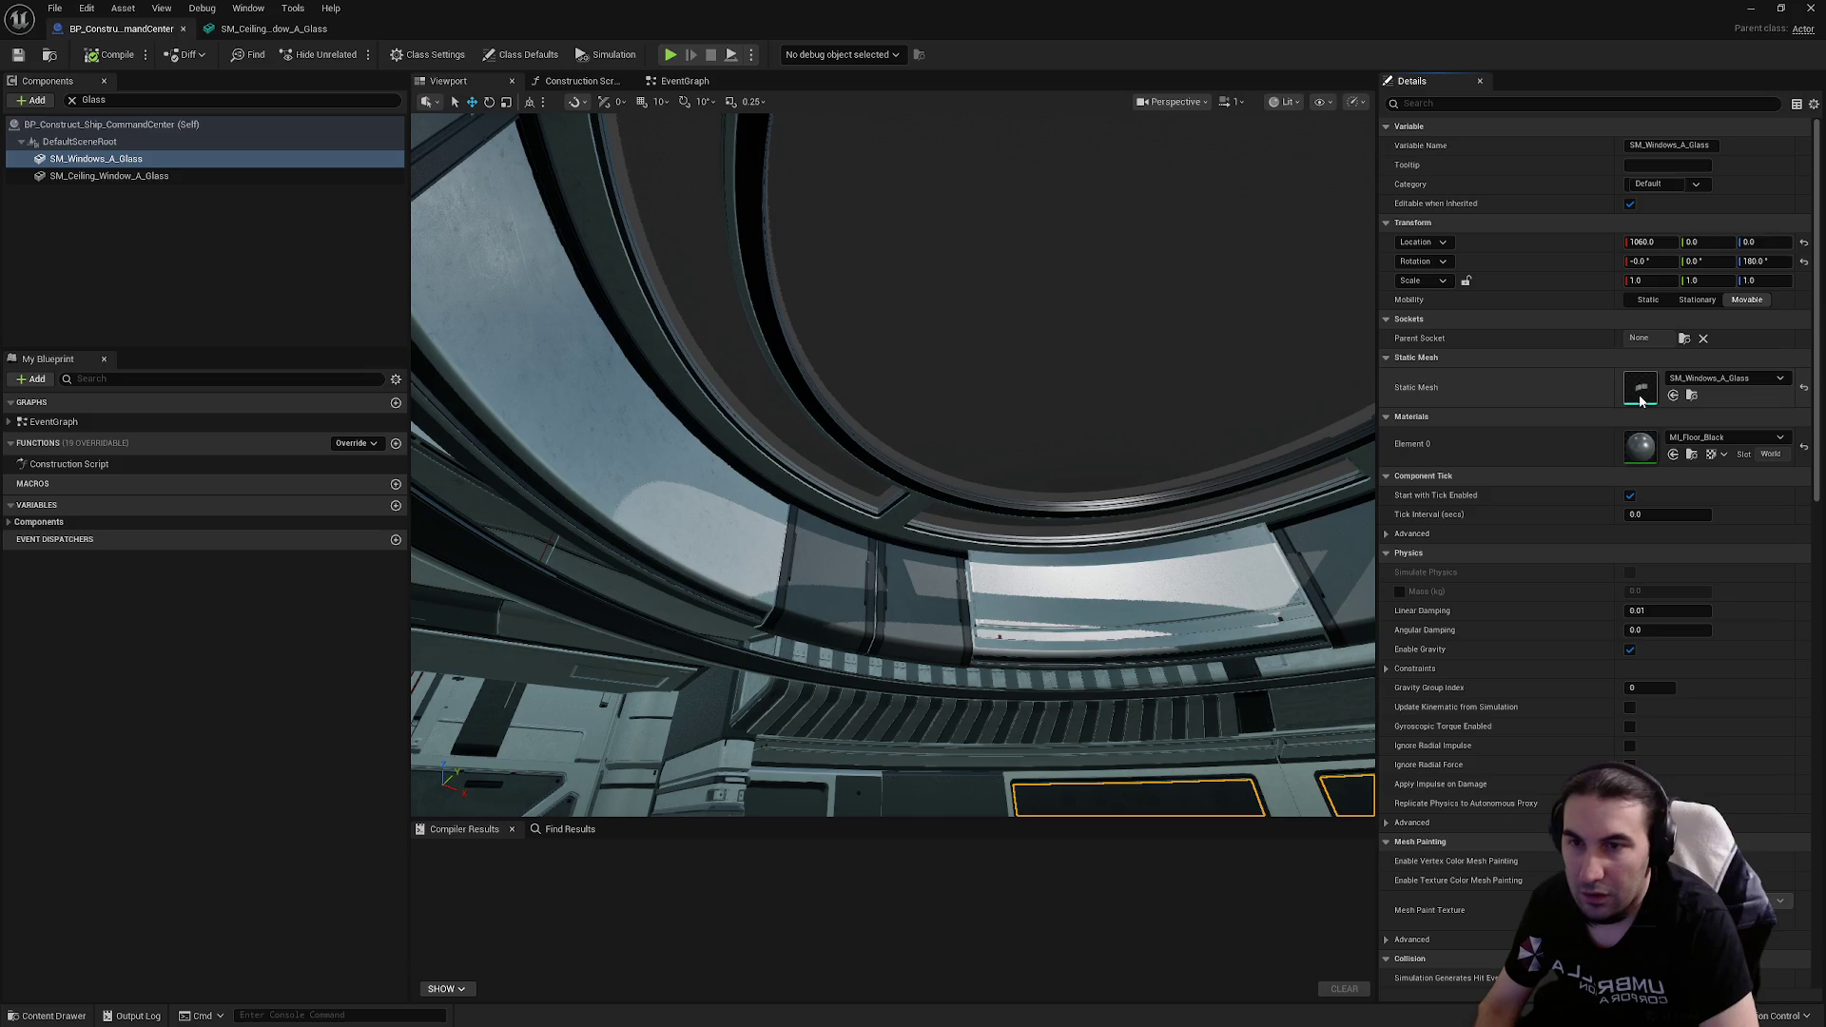
{"action": "double_click", "coordinate": [1638, 402]}
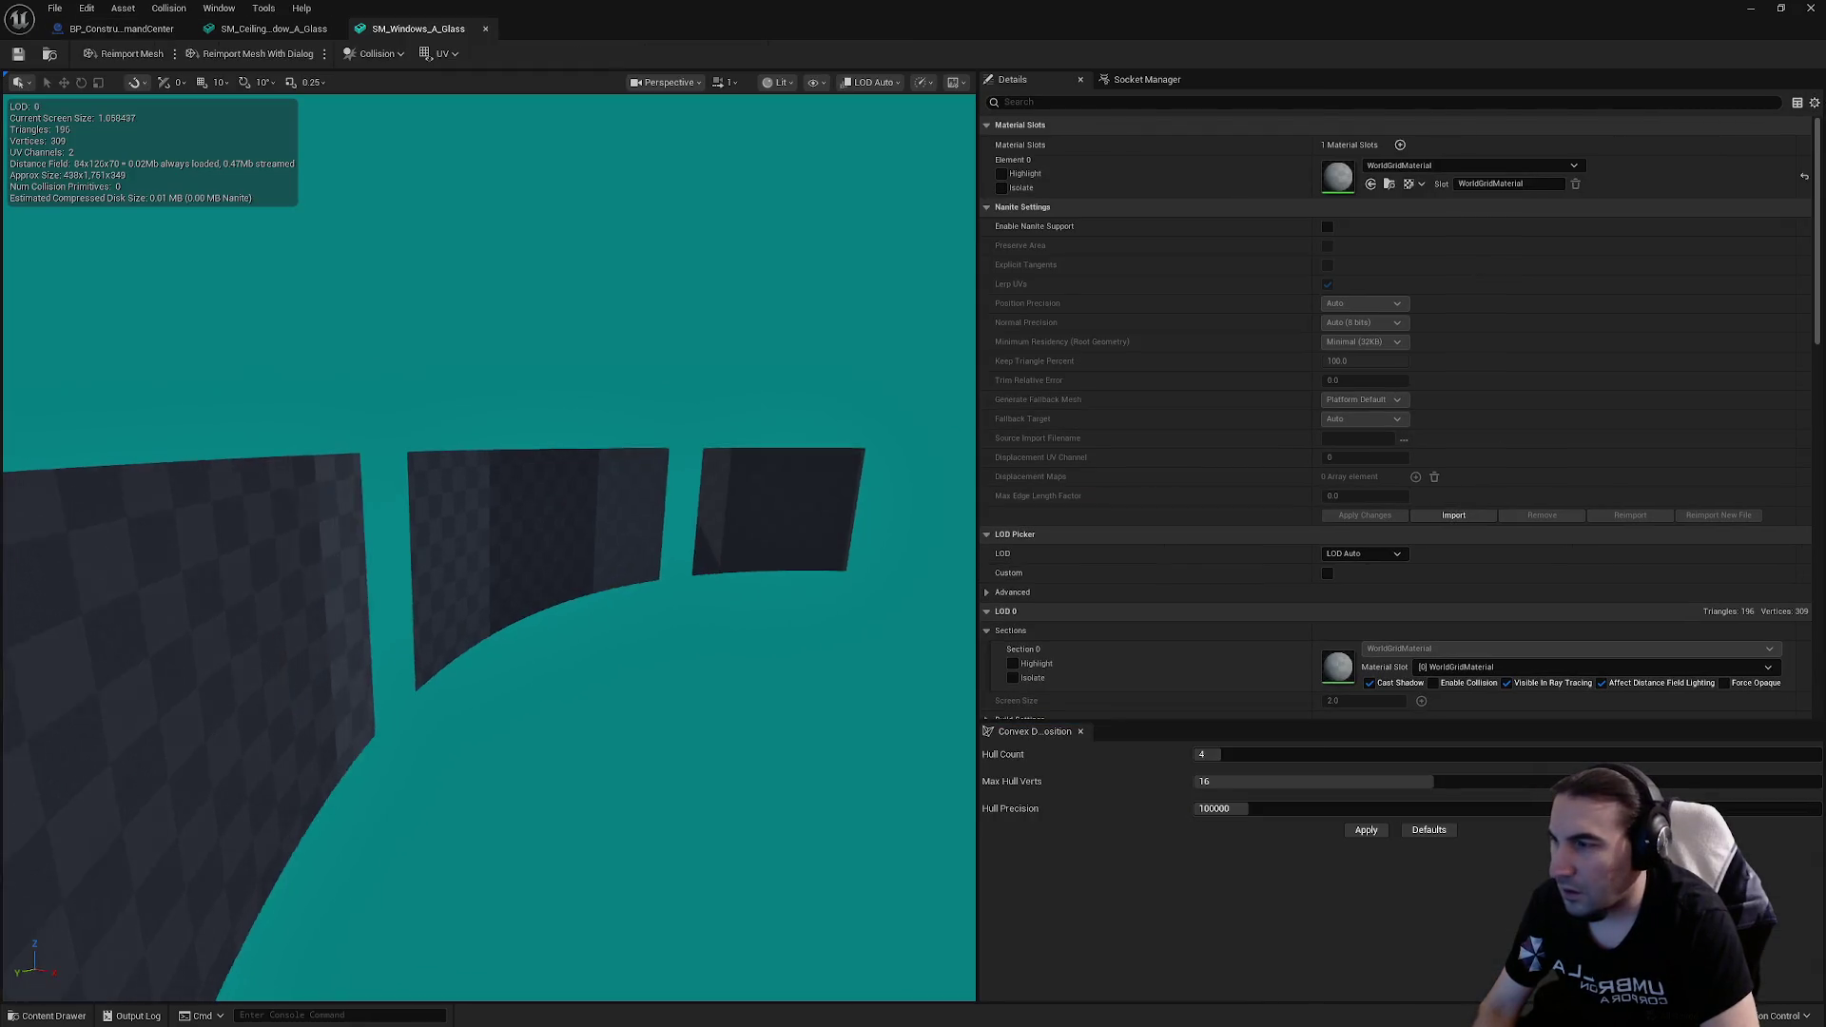
Step: Apply Auto Convex Collision to SM_Windows_A_Glass: 4 hulls, 16 max vertices, 100000 precision
{"action": "scroll", "coordinate": [769, 449], "scroll_direction": "down", "scroll_amount": 2}
{"action": "left_click", "coordinate": [376, 55]}
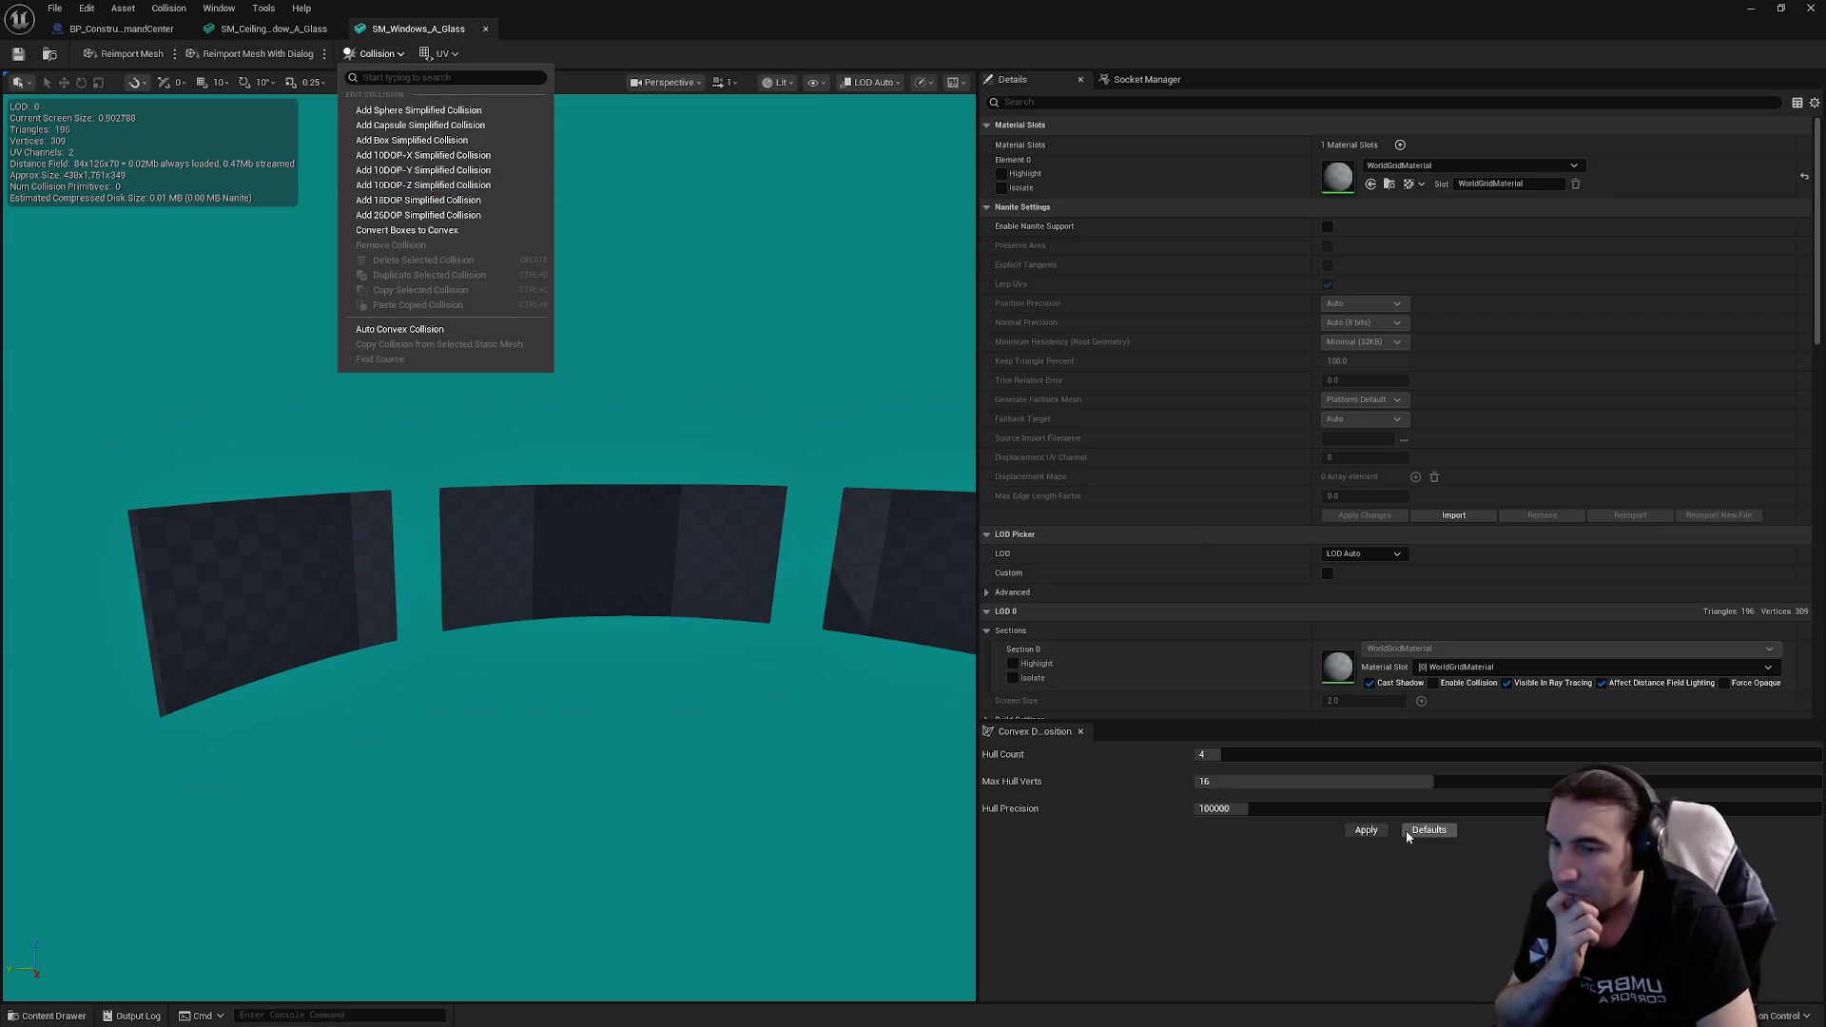
{"action": "left_click", "coordinate": [1364, 833]}
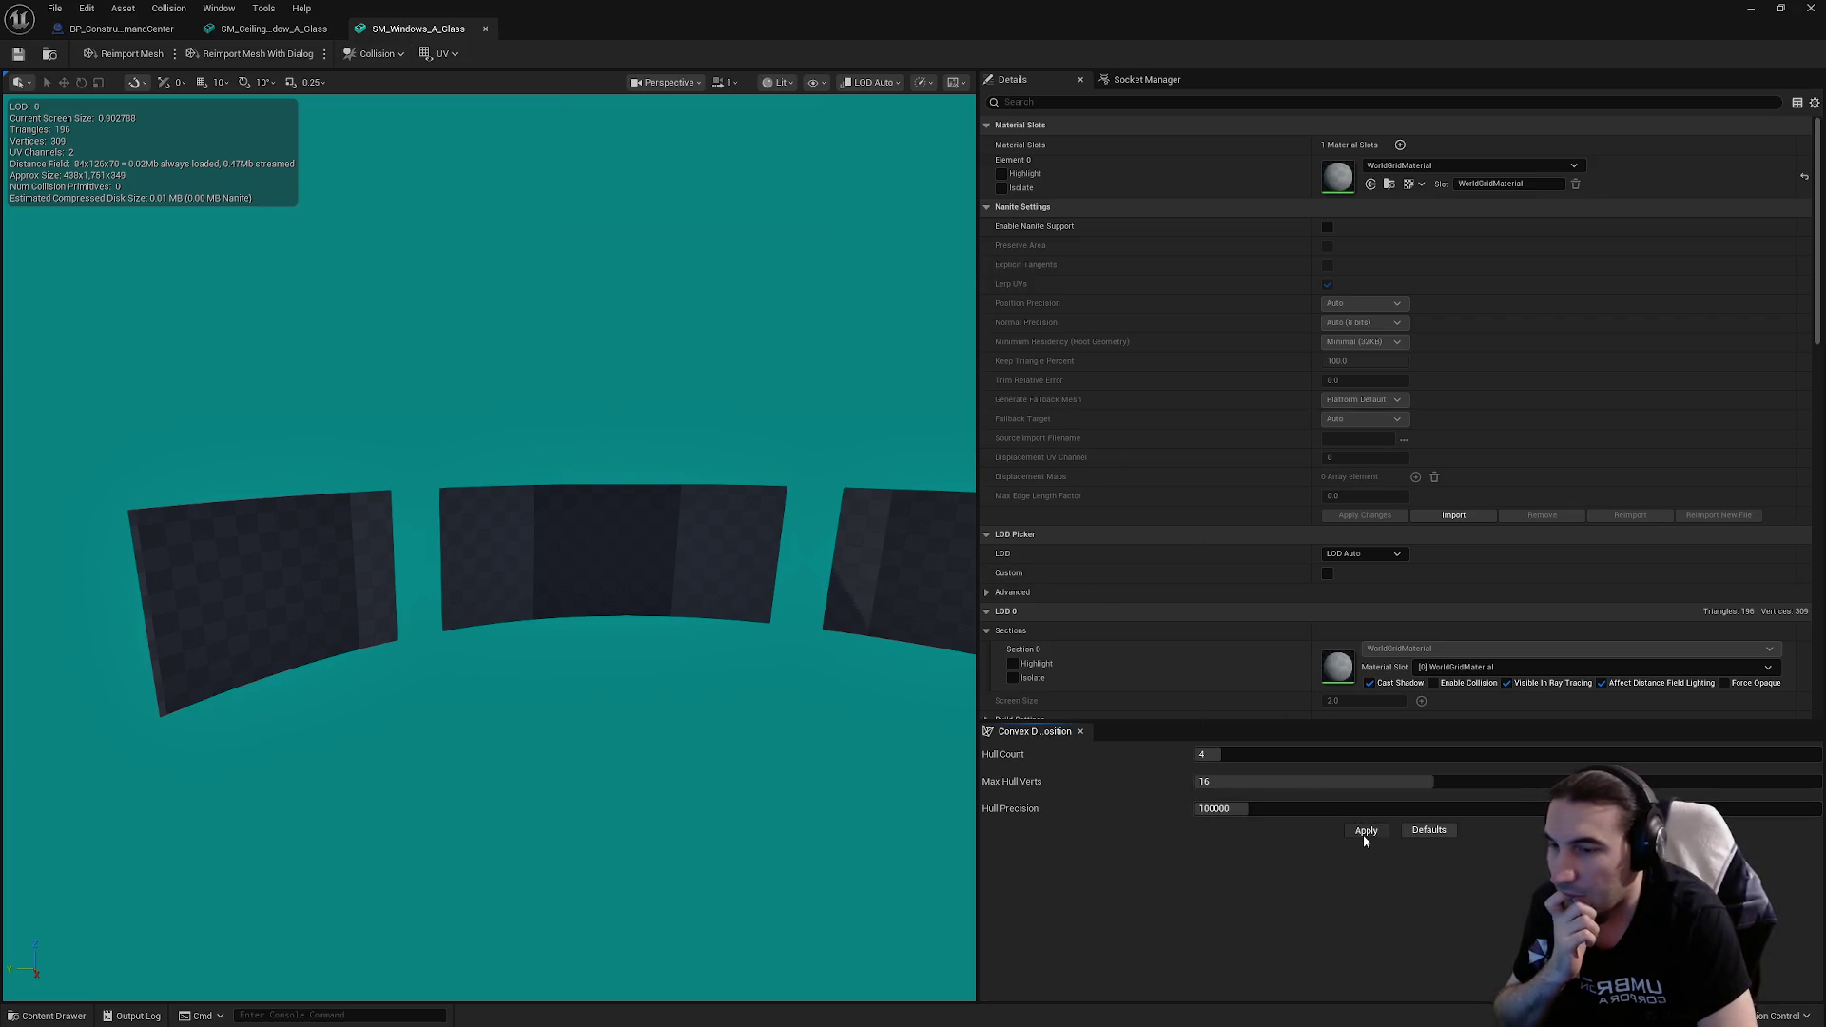
{"action": "scroll", "coordinate": [1814, 305], "scroll_direction": "down", "scroll_amount": 10}
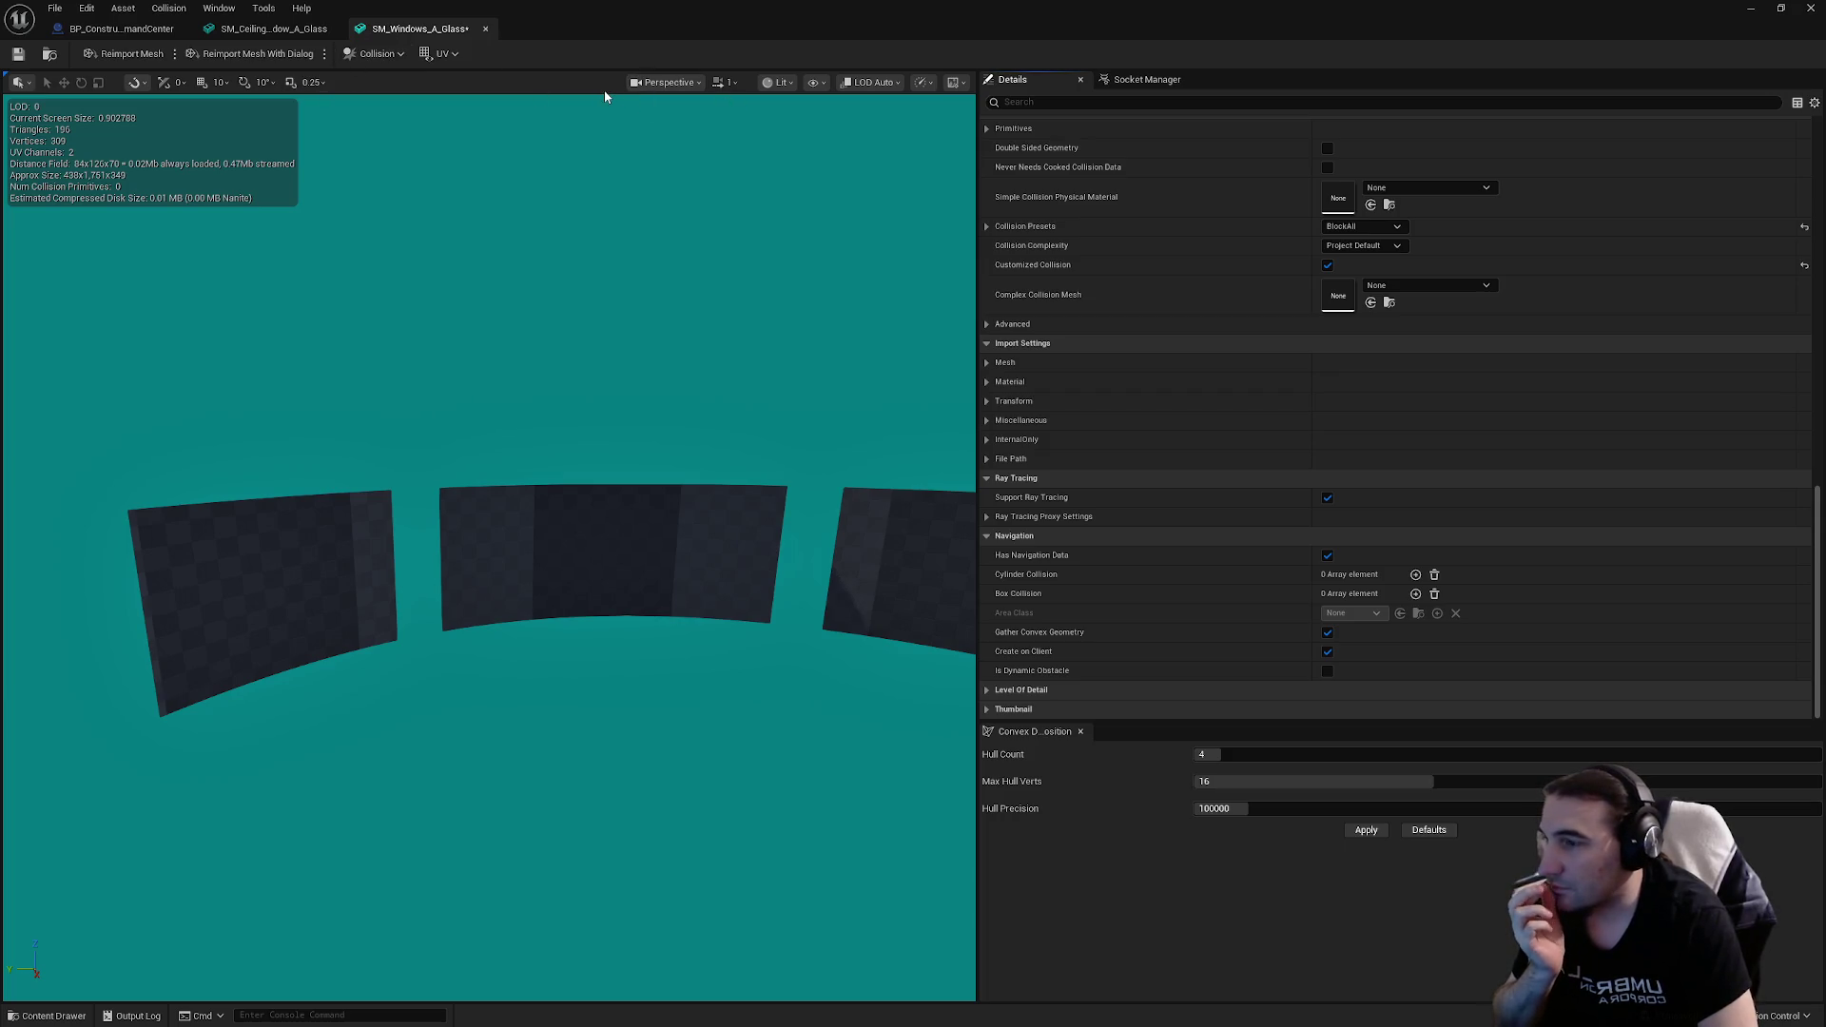
{"action": "scroll", "coordinate": [1412, 397], "scroll_direction": "up", "scroll_amount": 10}
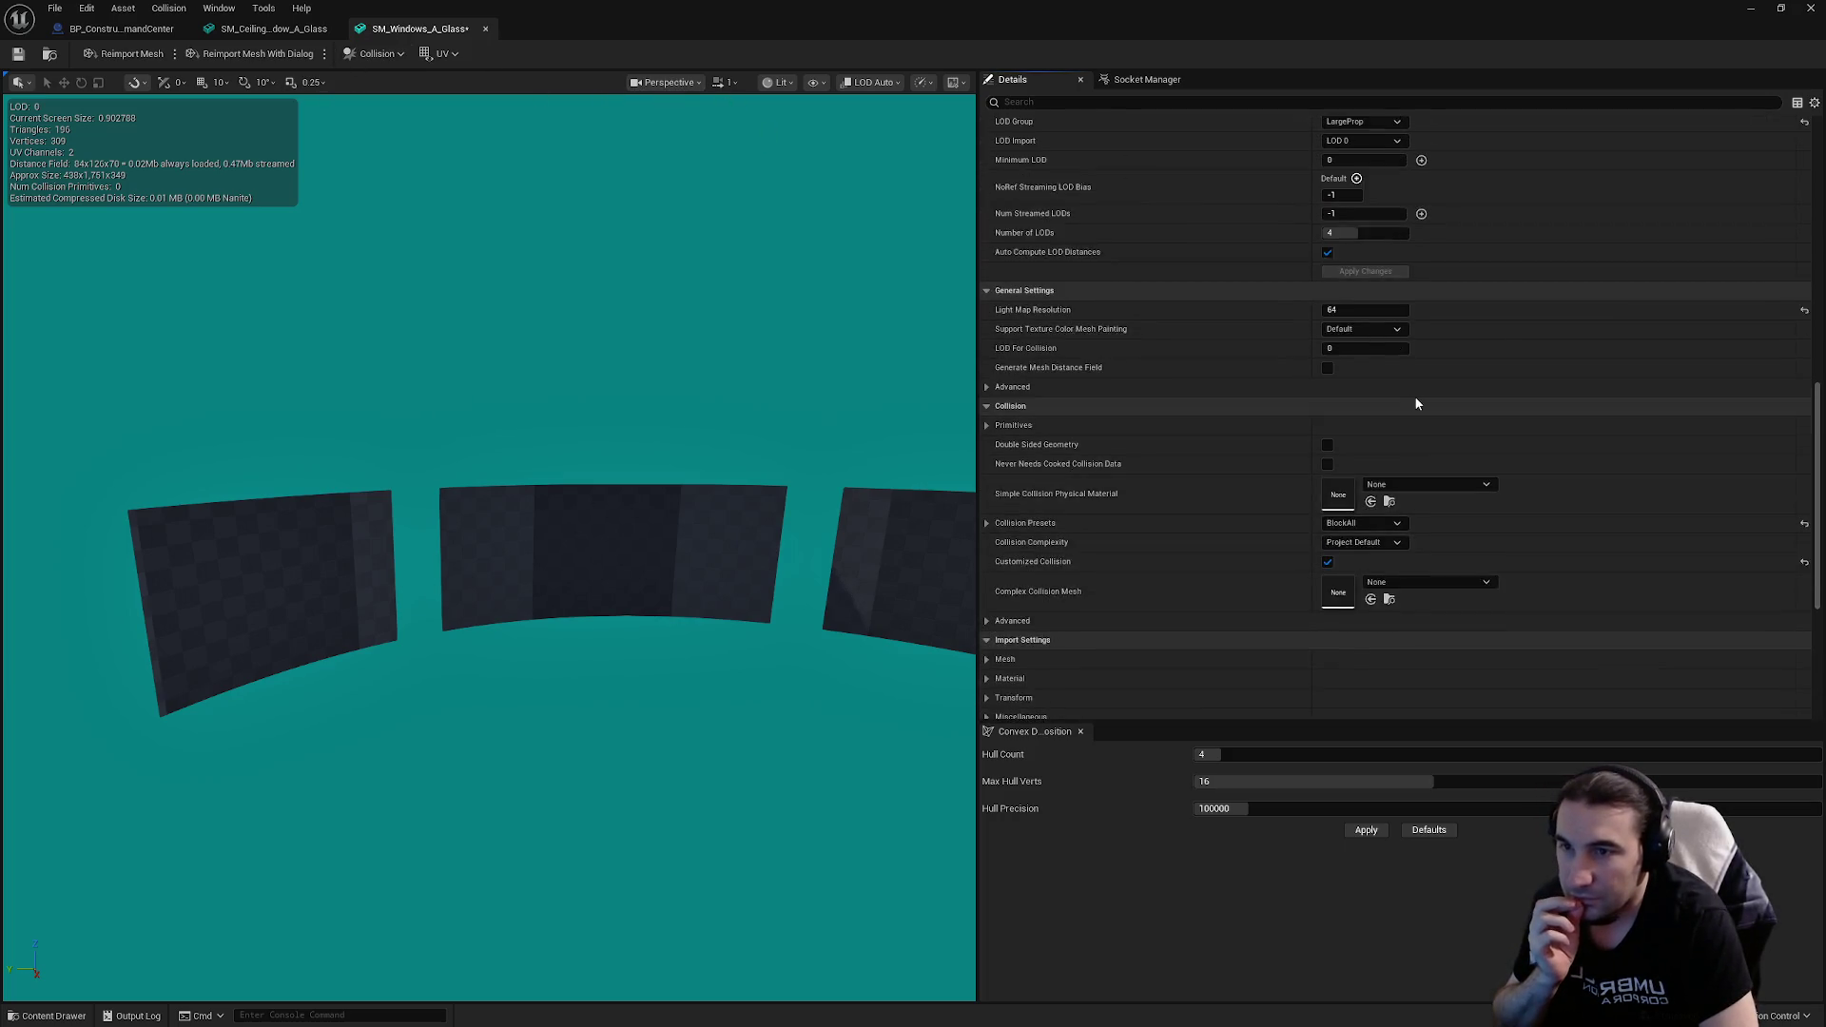
{"action": "scroll", "coordinate": [1421, 401], "scroll_direction": "up", "scroll_amount": 5}
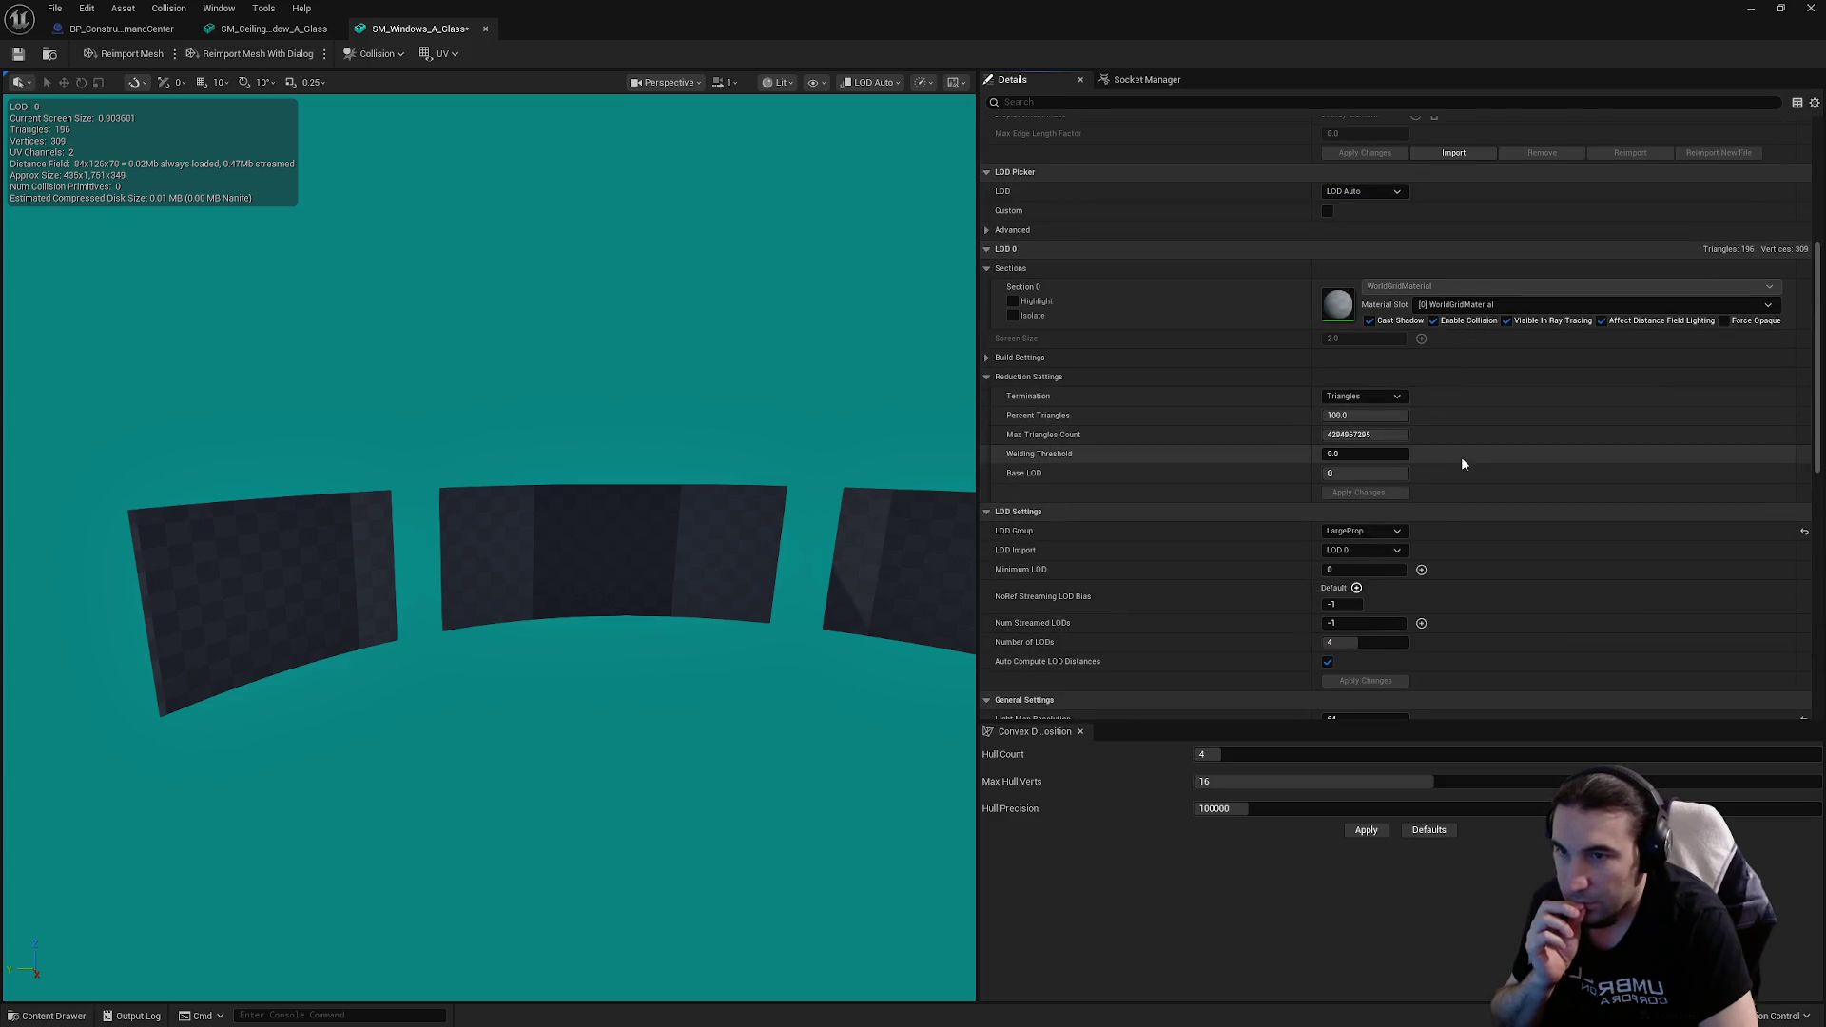
{"action": "left_click", "coordinate": [1367, 832]}
{"action": "scroll", "coordinate": [1406, 390], "scroll_direction": "up", "scroll_amount": 5}
{"action": "scroll", "coordinate": [1382, 502], "scroll_direction": "up", "scroll_amount": 3}
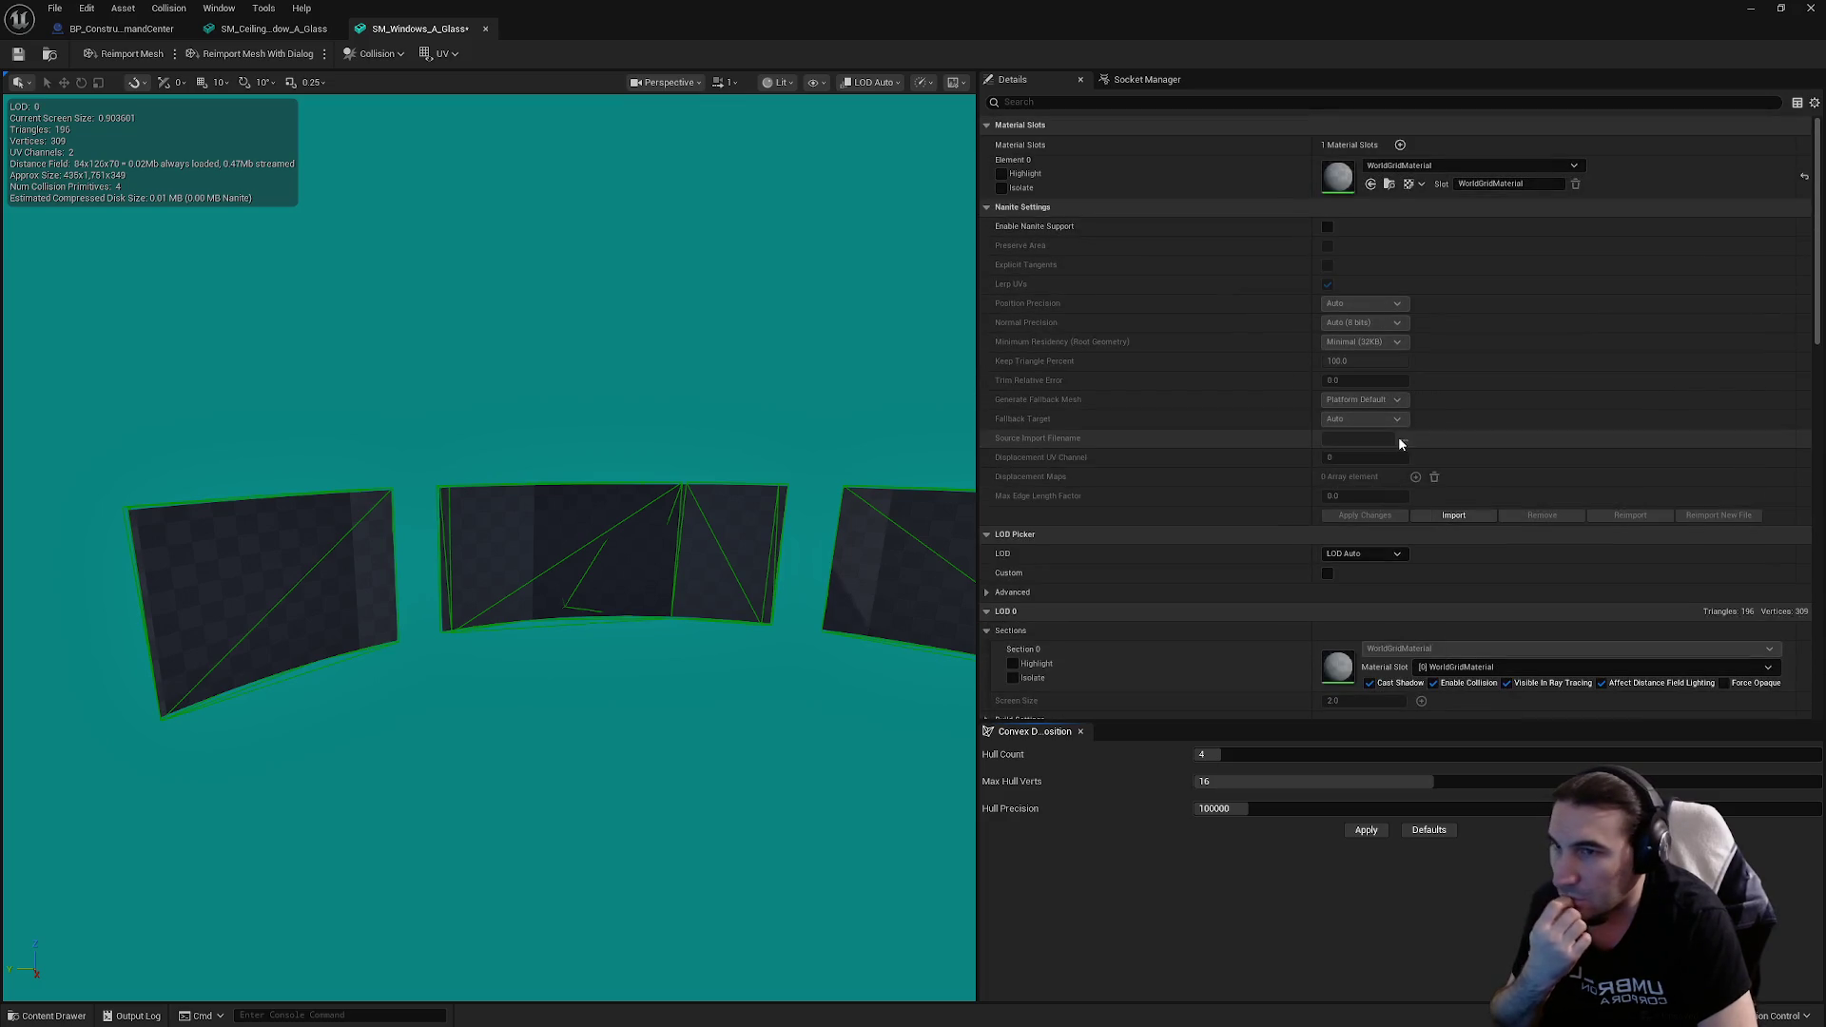
Step: Set the Element 0 material of SM_Windows_A_Glass to MI_Glass, replacing WorldGridMaterial
{"action": "left_click", "coordinate": [1410, 167]}
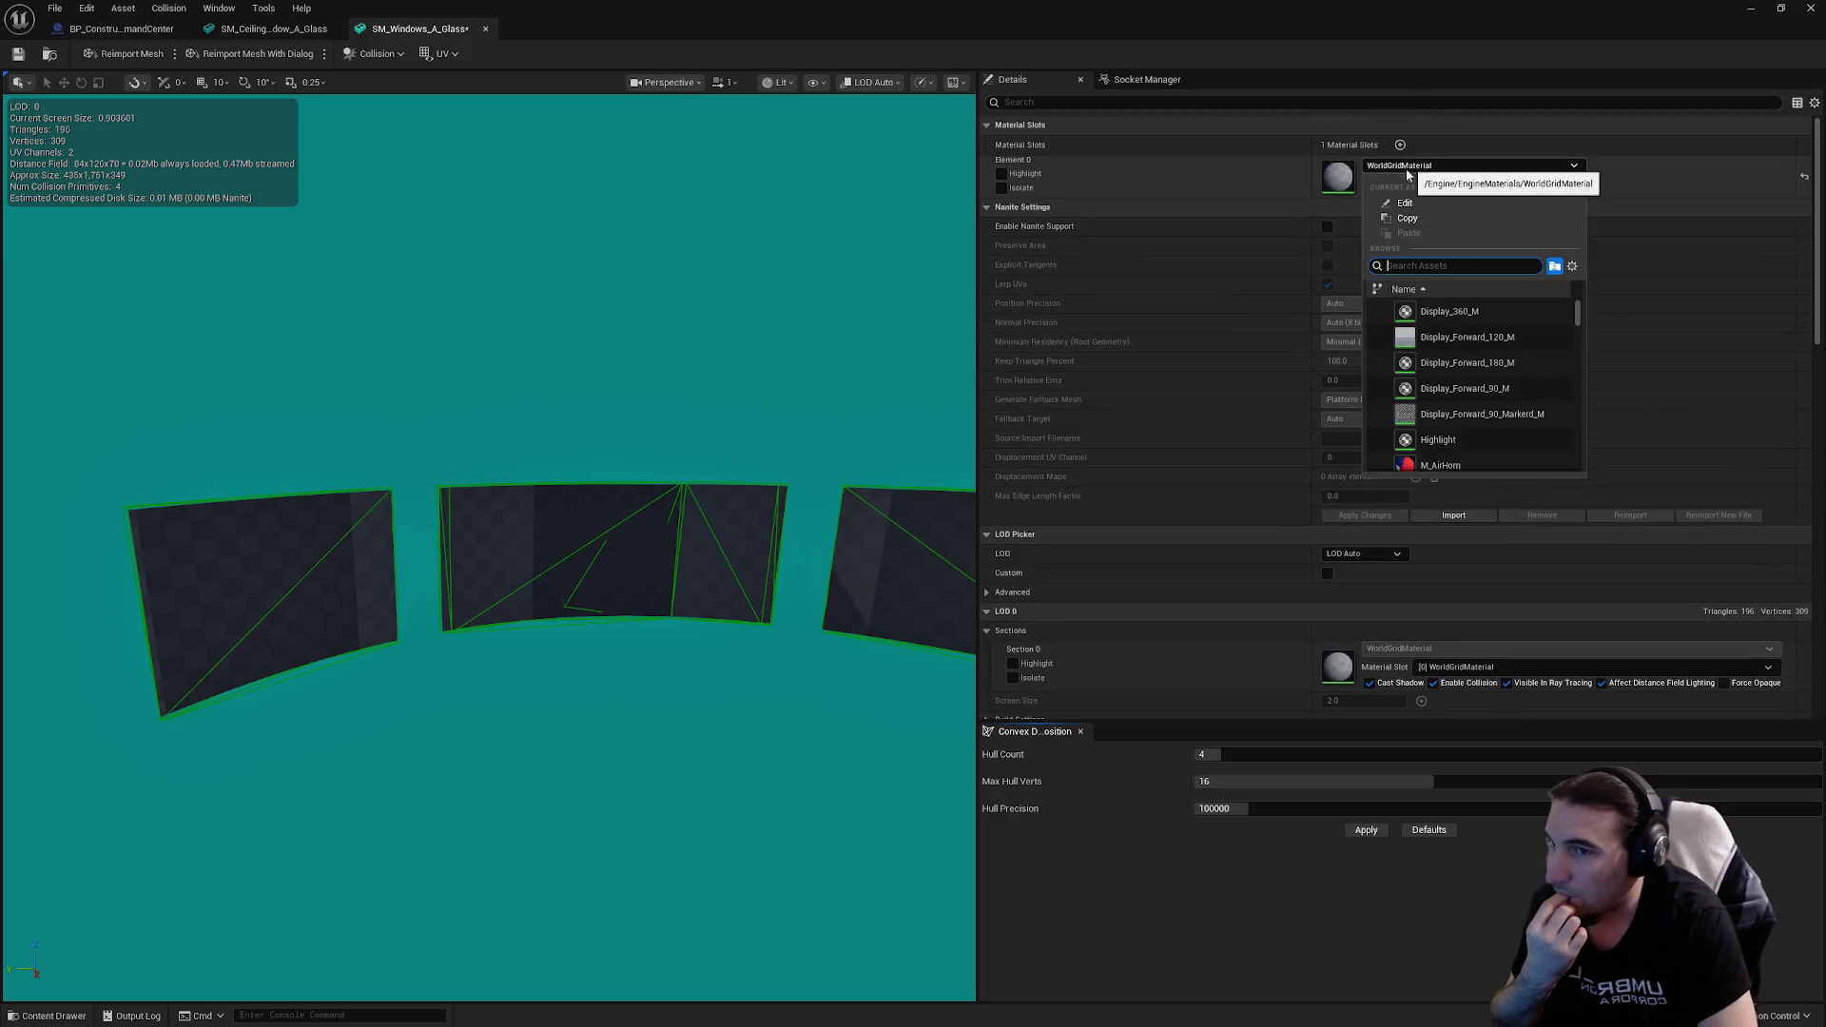
{"action": "type", "text": "gml"}
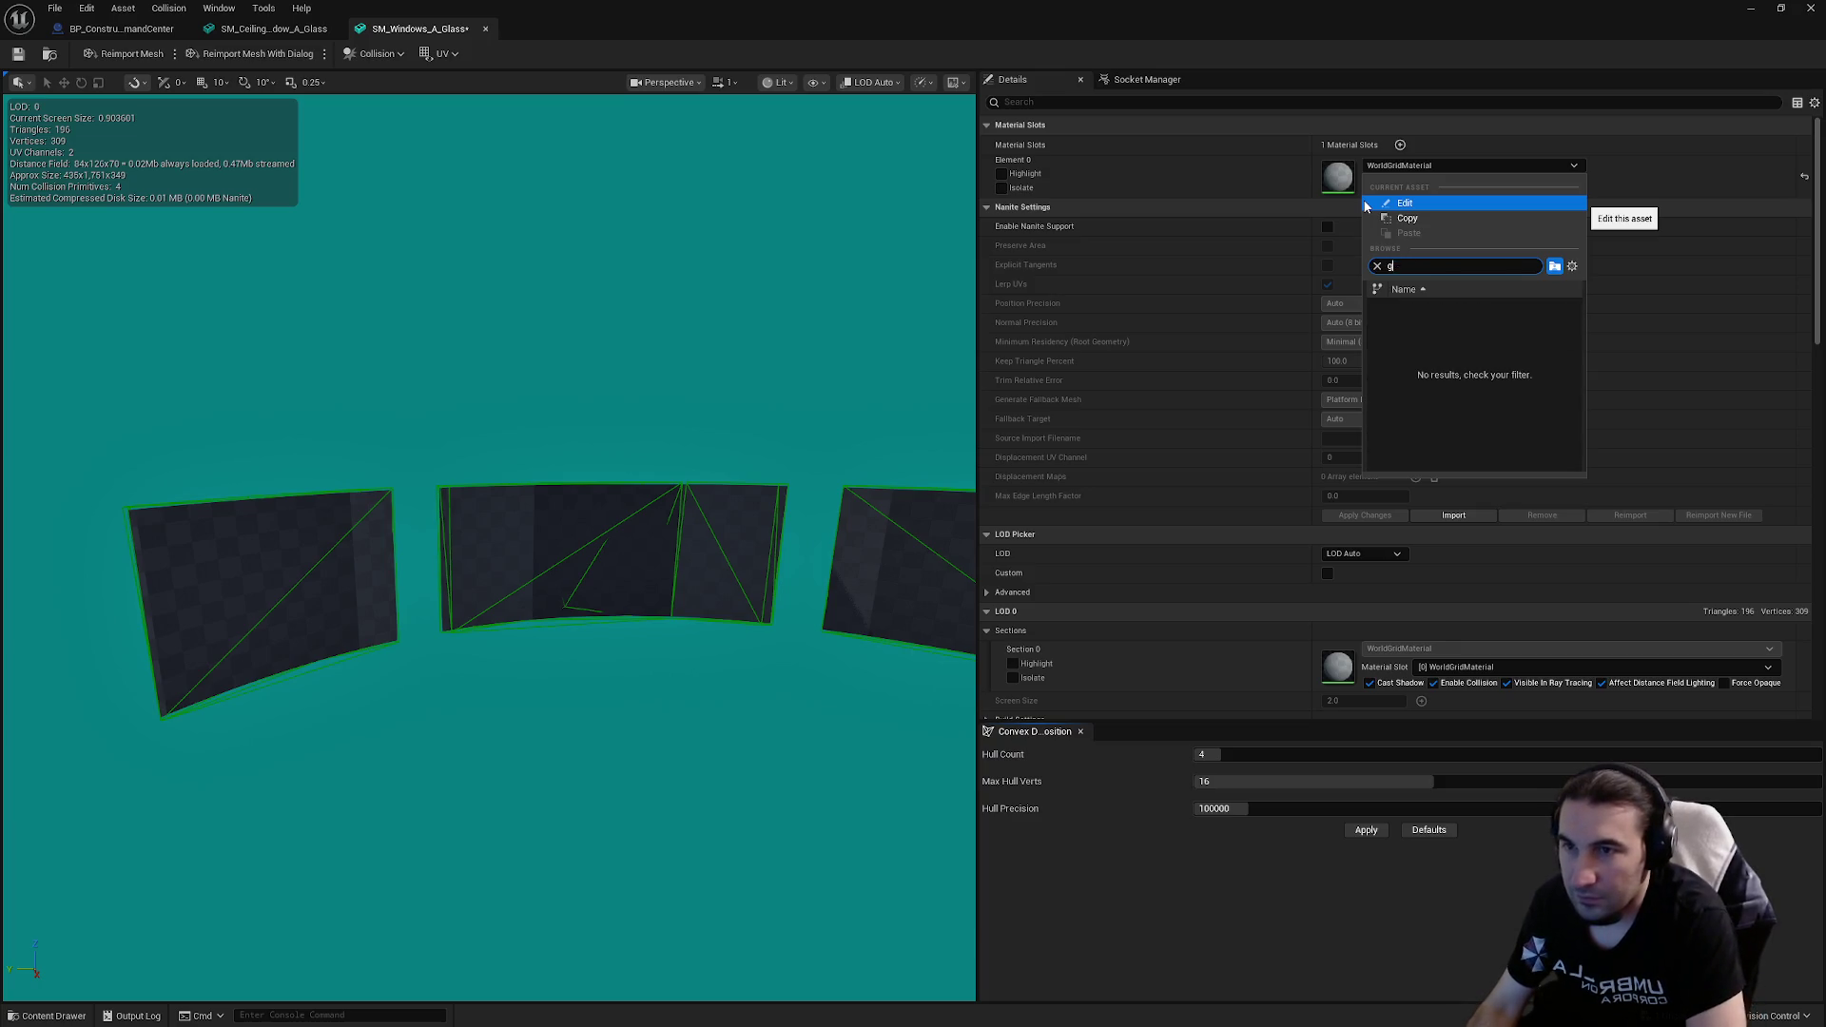
{"action": "key", "text": "BackSpace"}
{"action": "type", "text": "ss"}
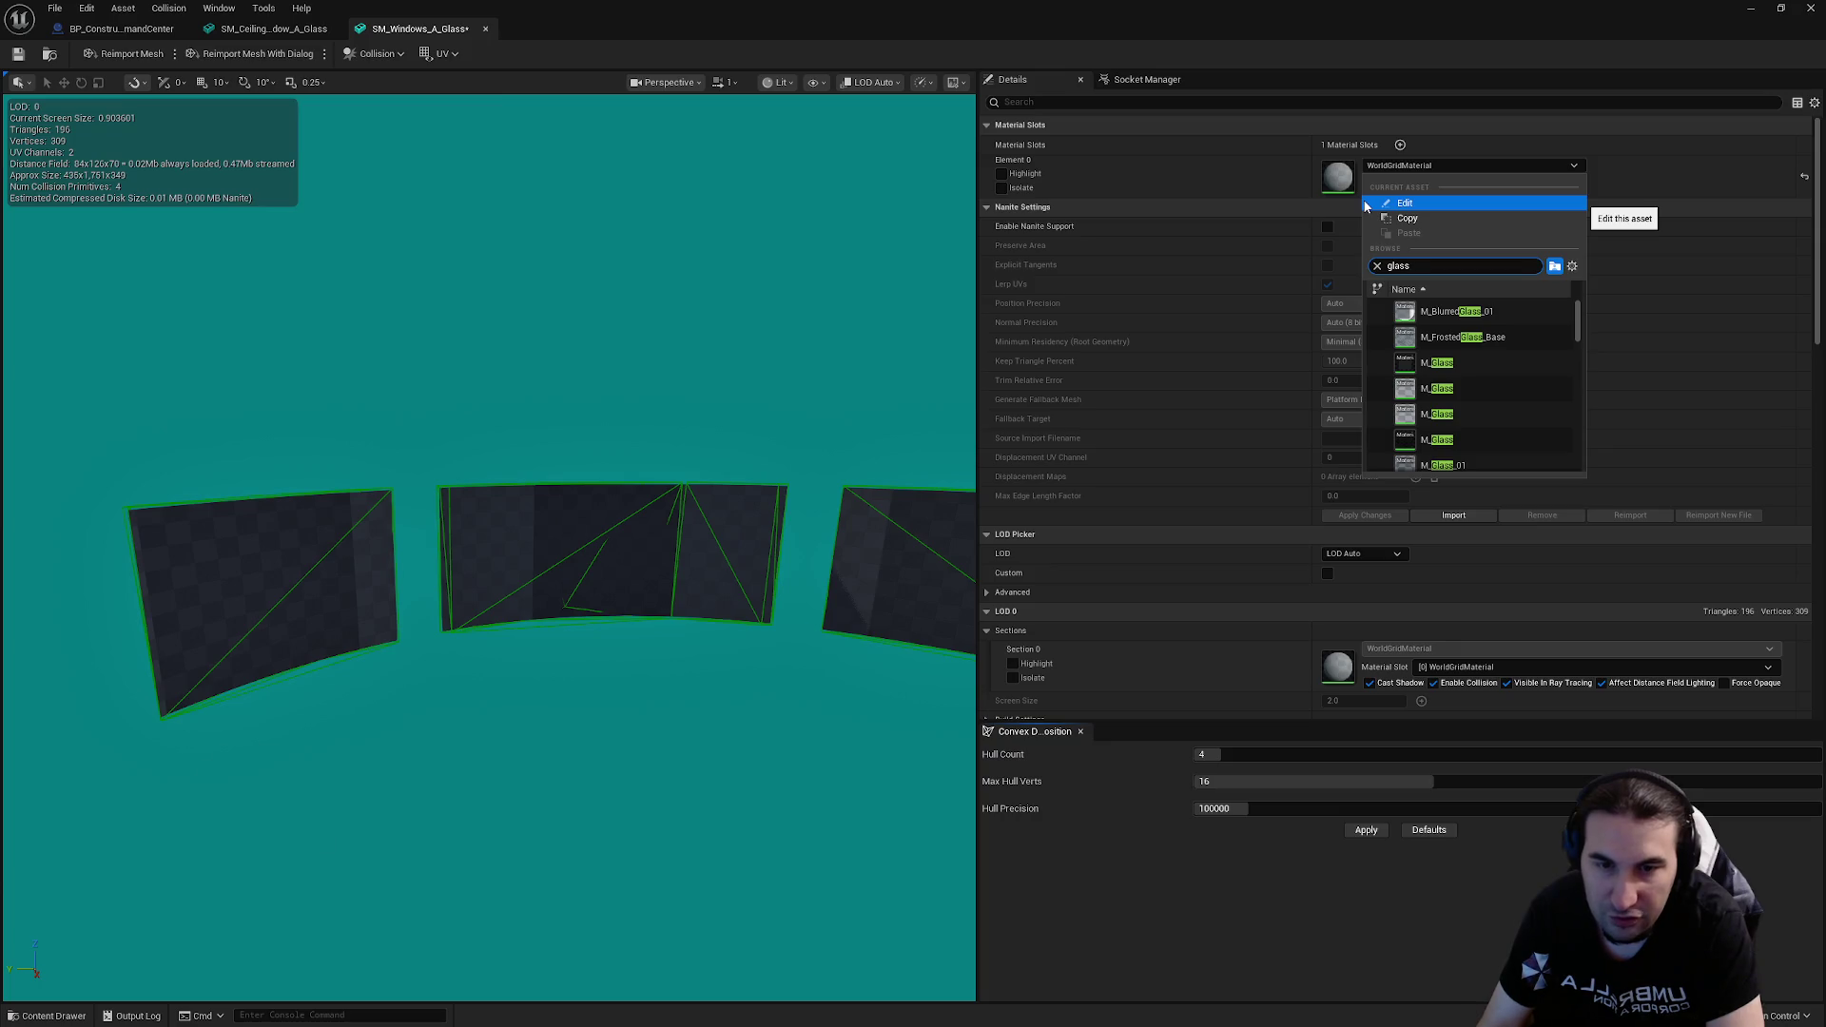
{"action": "mouse_move", "coordinate": [1520, 381]}
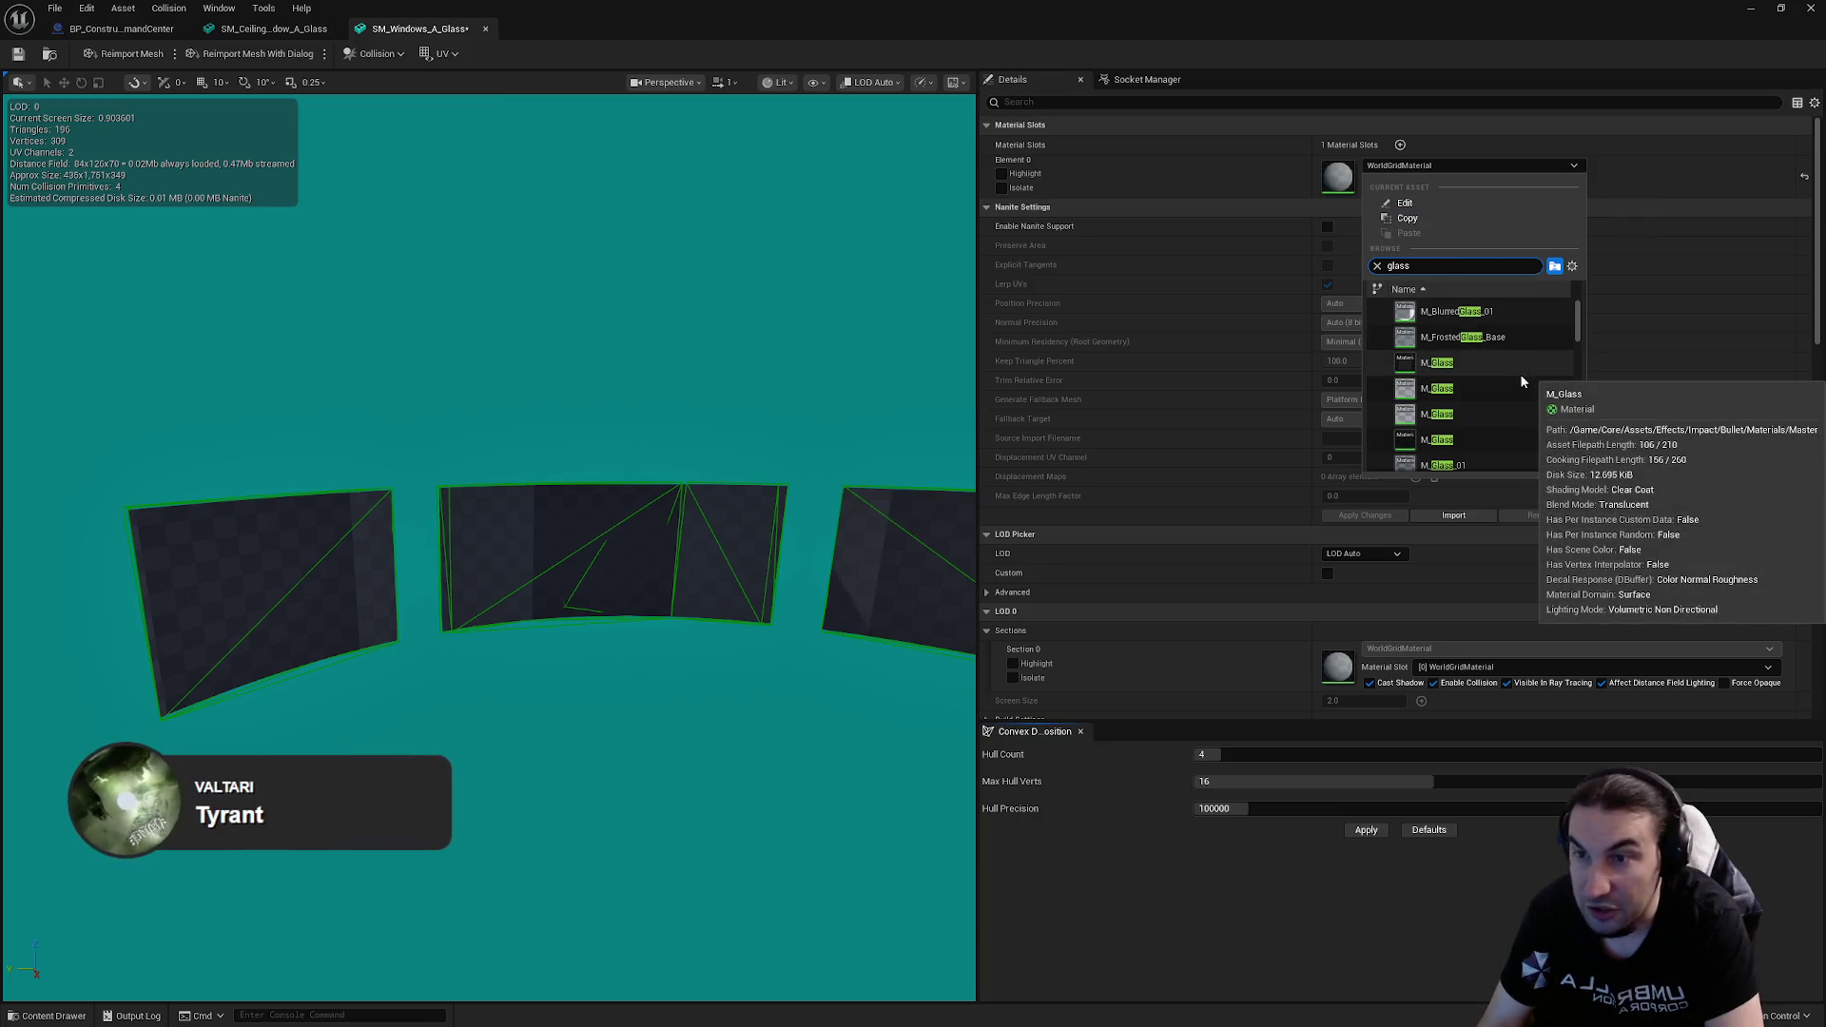
{"action": "scroll", "coordinate": [1516, 379], "scroll_direction": "down", "scroll_amount": 5}
{"action": "scroll", "coordinate": [1521, 358], "scroll_direction": "down", "scroll_amount": 5}
{"action": "left_click", "coordinate": [1474, 411]}
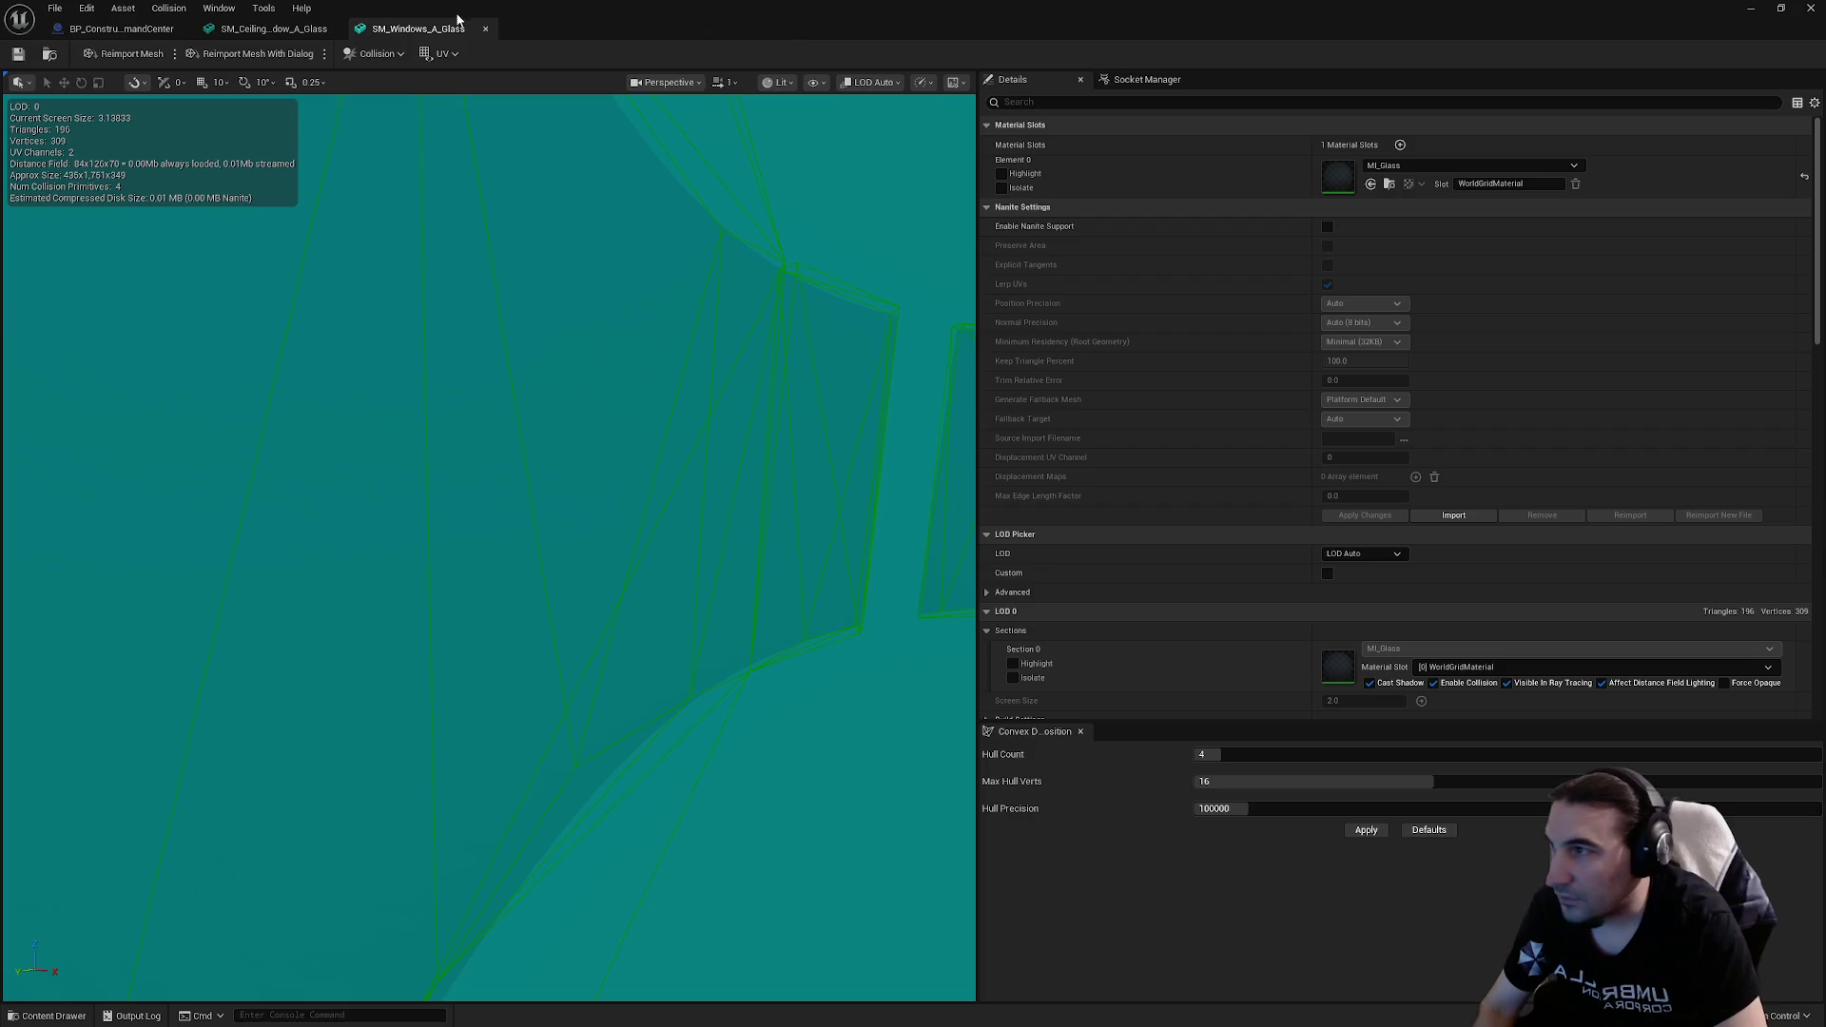
Step: Assign MI_Glass_1 to Element 0 of SM_Windows_A_Glass and save the mesh
{"action": "scroll", "coordinate": [1349, 335], "scroll_direction": "down", "scroll_amount": 10}
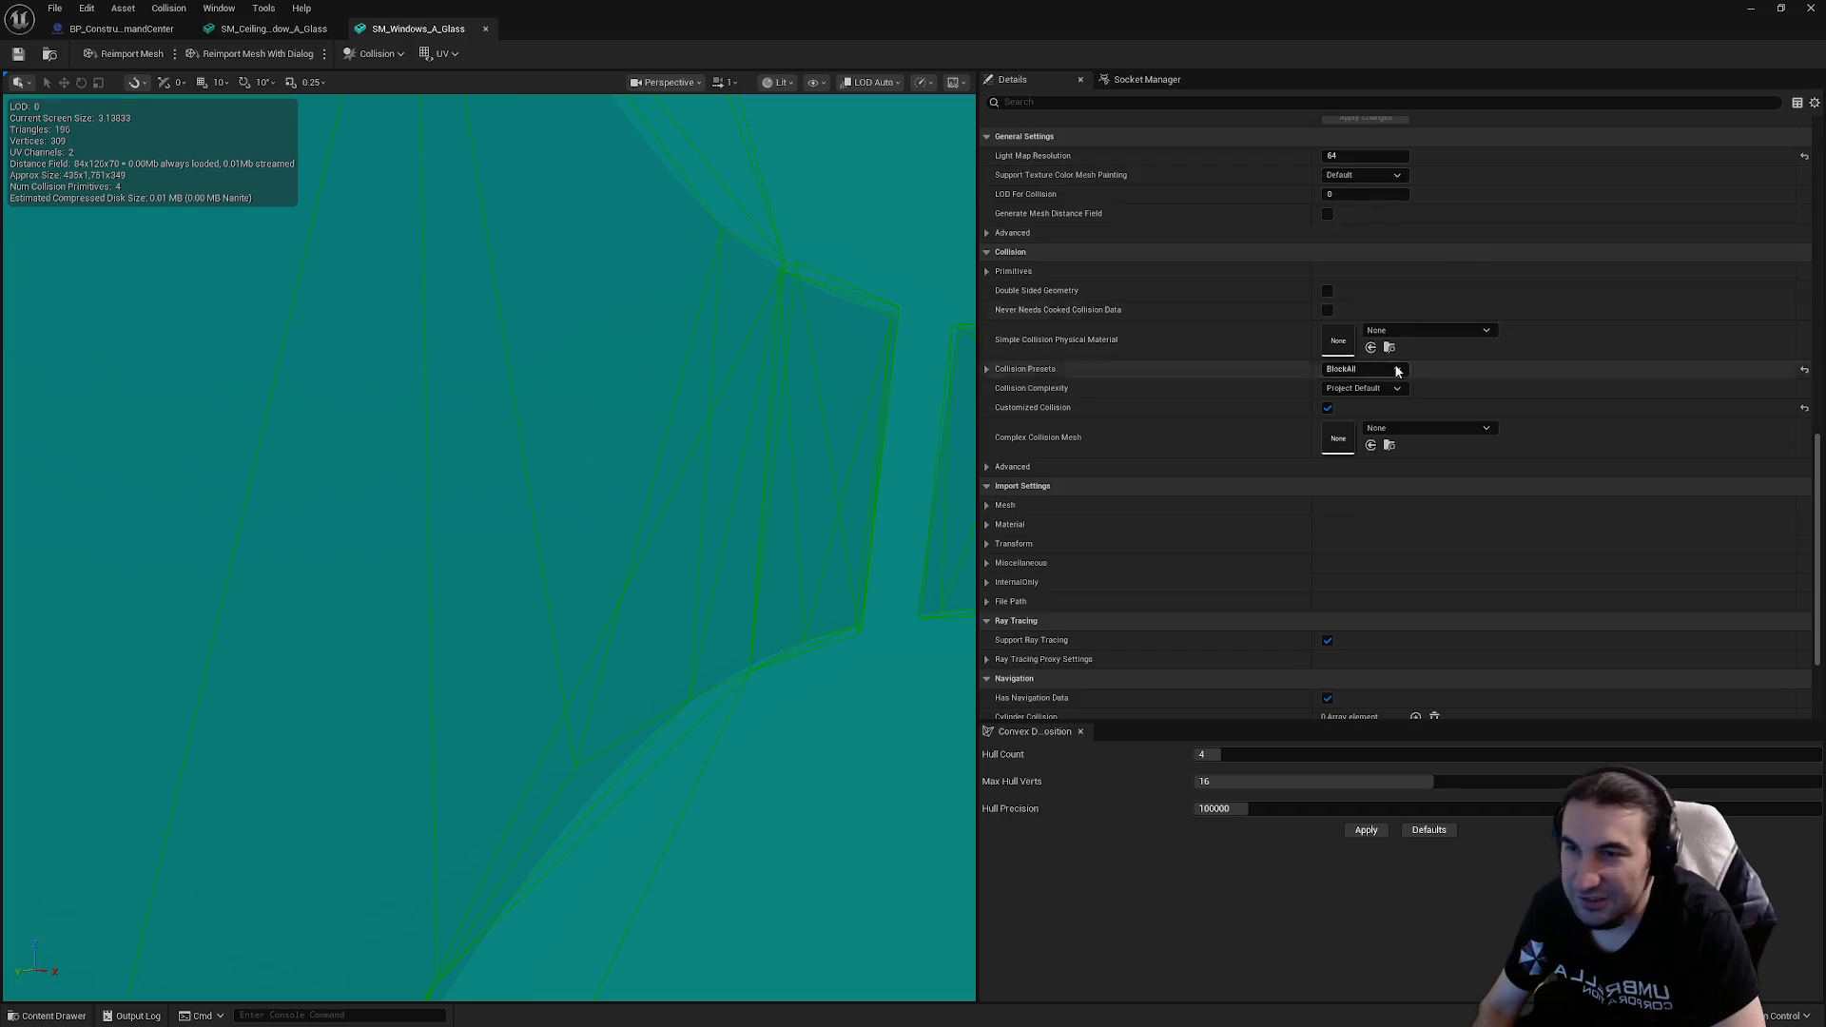
{"action": "scroll", "coordinate": [1370, 447], "scroll_direction": "up", "scroll_amount": 6}
{"action": "scroll", "coordinate": [1374, 448], "scroll_direction": "up", "scroll_amount": 5}
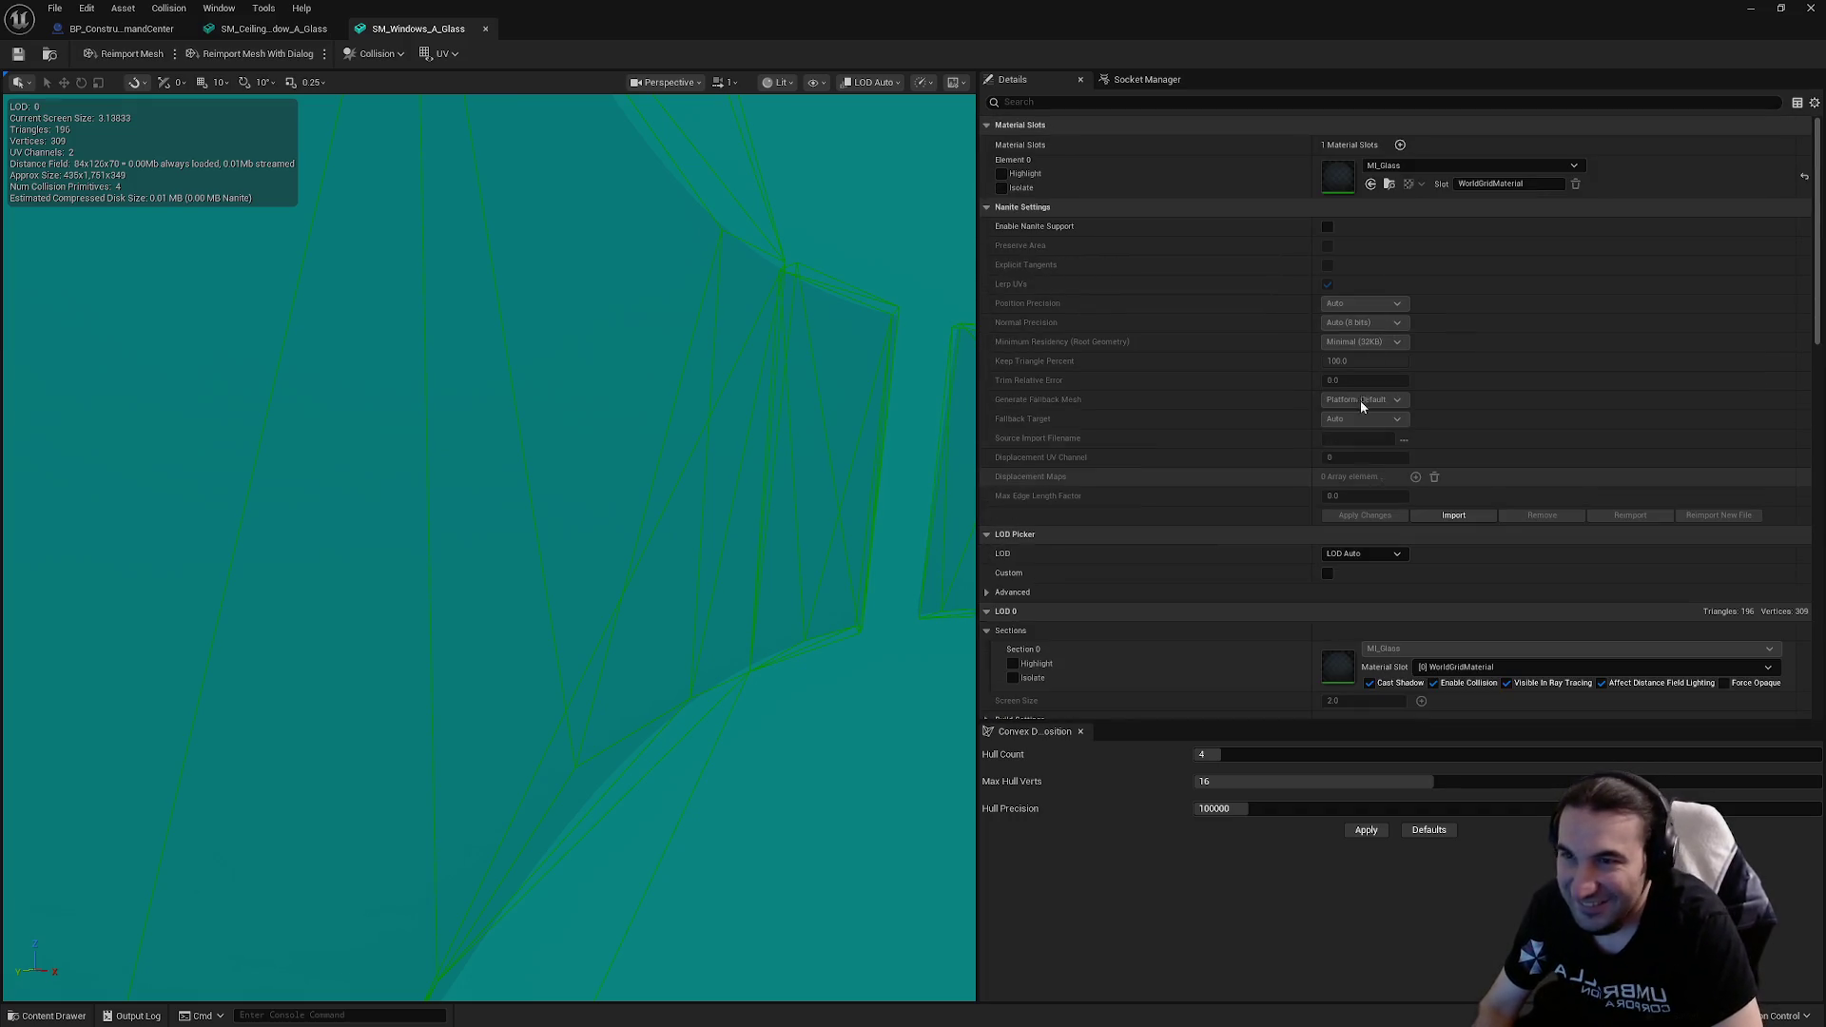
{"action": "left_click", "coordinate": [1407, 166]}
{"action": "left_click", "coordinate": [1441, 338]}
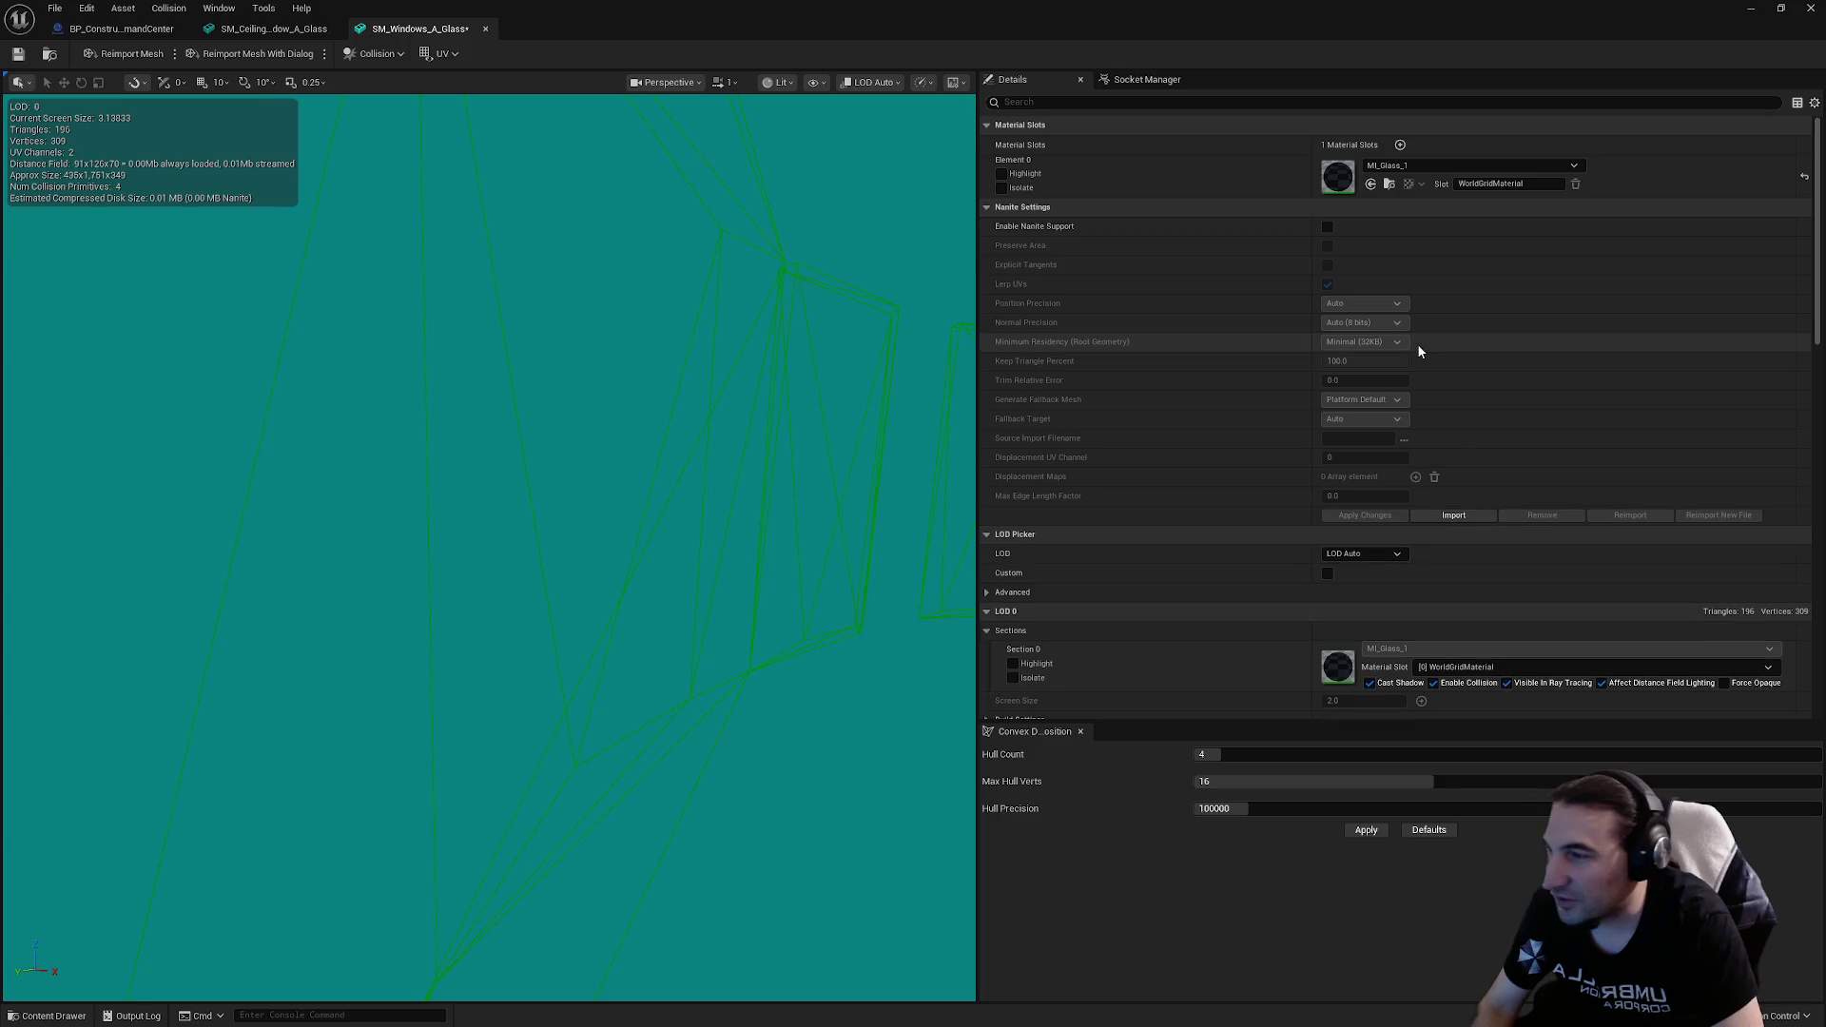
{"action": "scroll", "coordinate": [489, 547], "scroll_direction": "down", "scroll_amount": 5}
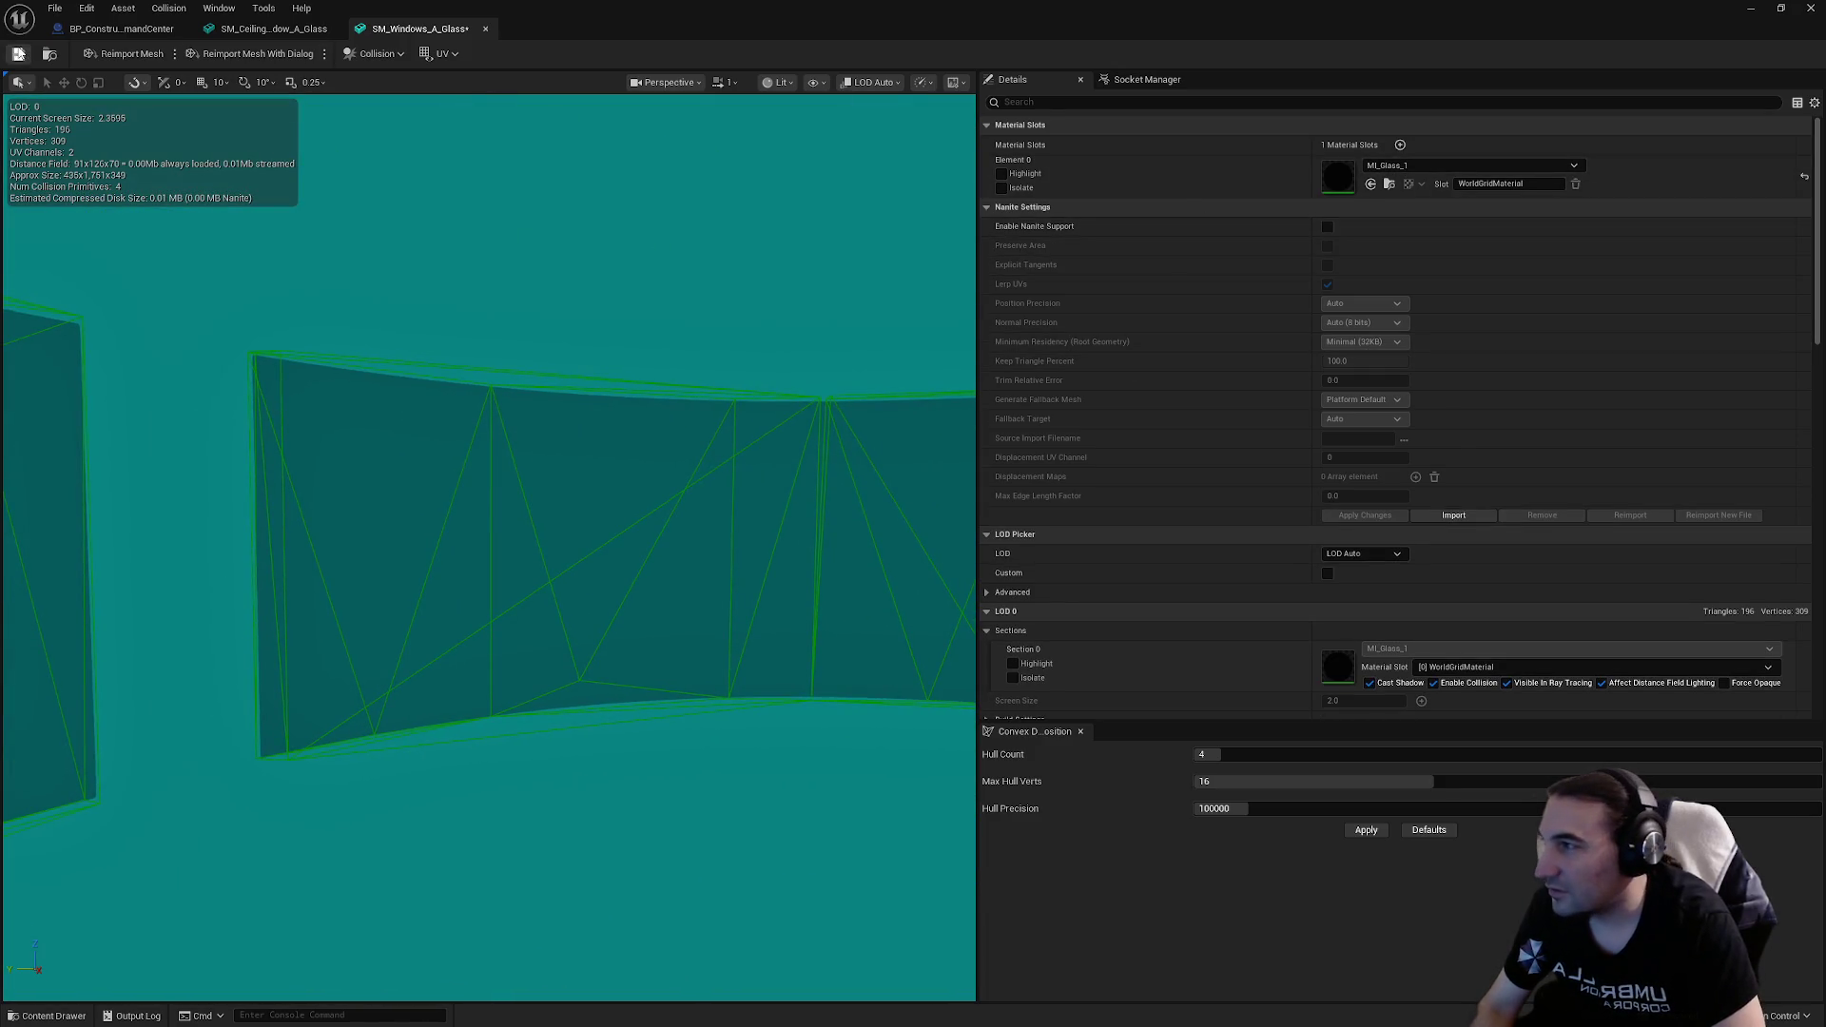
{"action": "left_click", "coordinate": [18, 54]}
Step: Switch the glass slot to MI_Glass_01, then back to MI_Glass_1
{"action": "left_click", "coordinate": [1427, 163]}
{"action": "left_click", "coordinate": [1514, 344]}
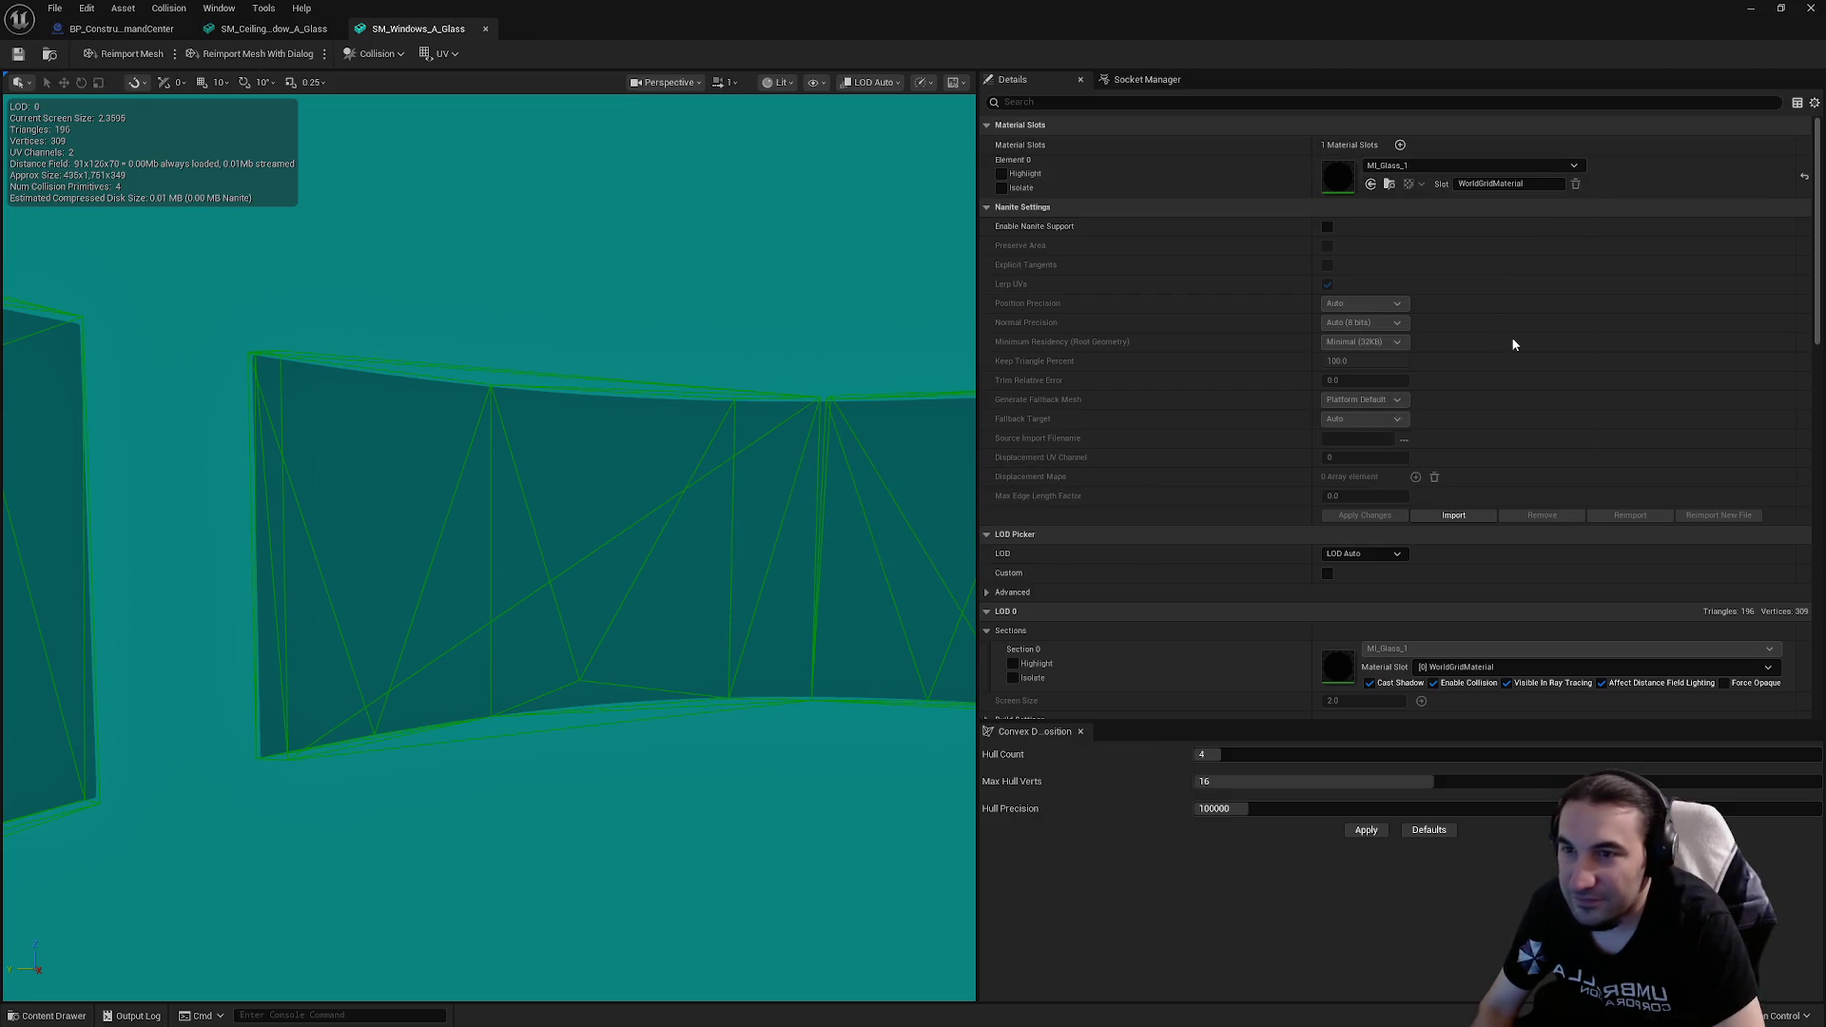
{"action": "scroll", "coordinate": [767, 359], "scroll_direction": "up", "scroll_amount": 5}
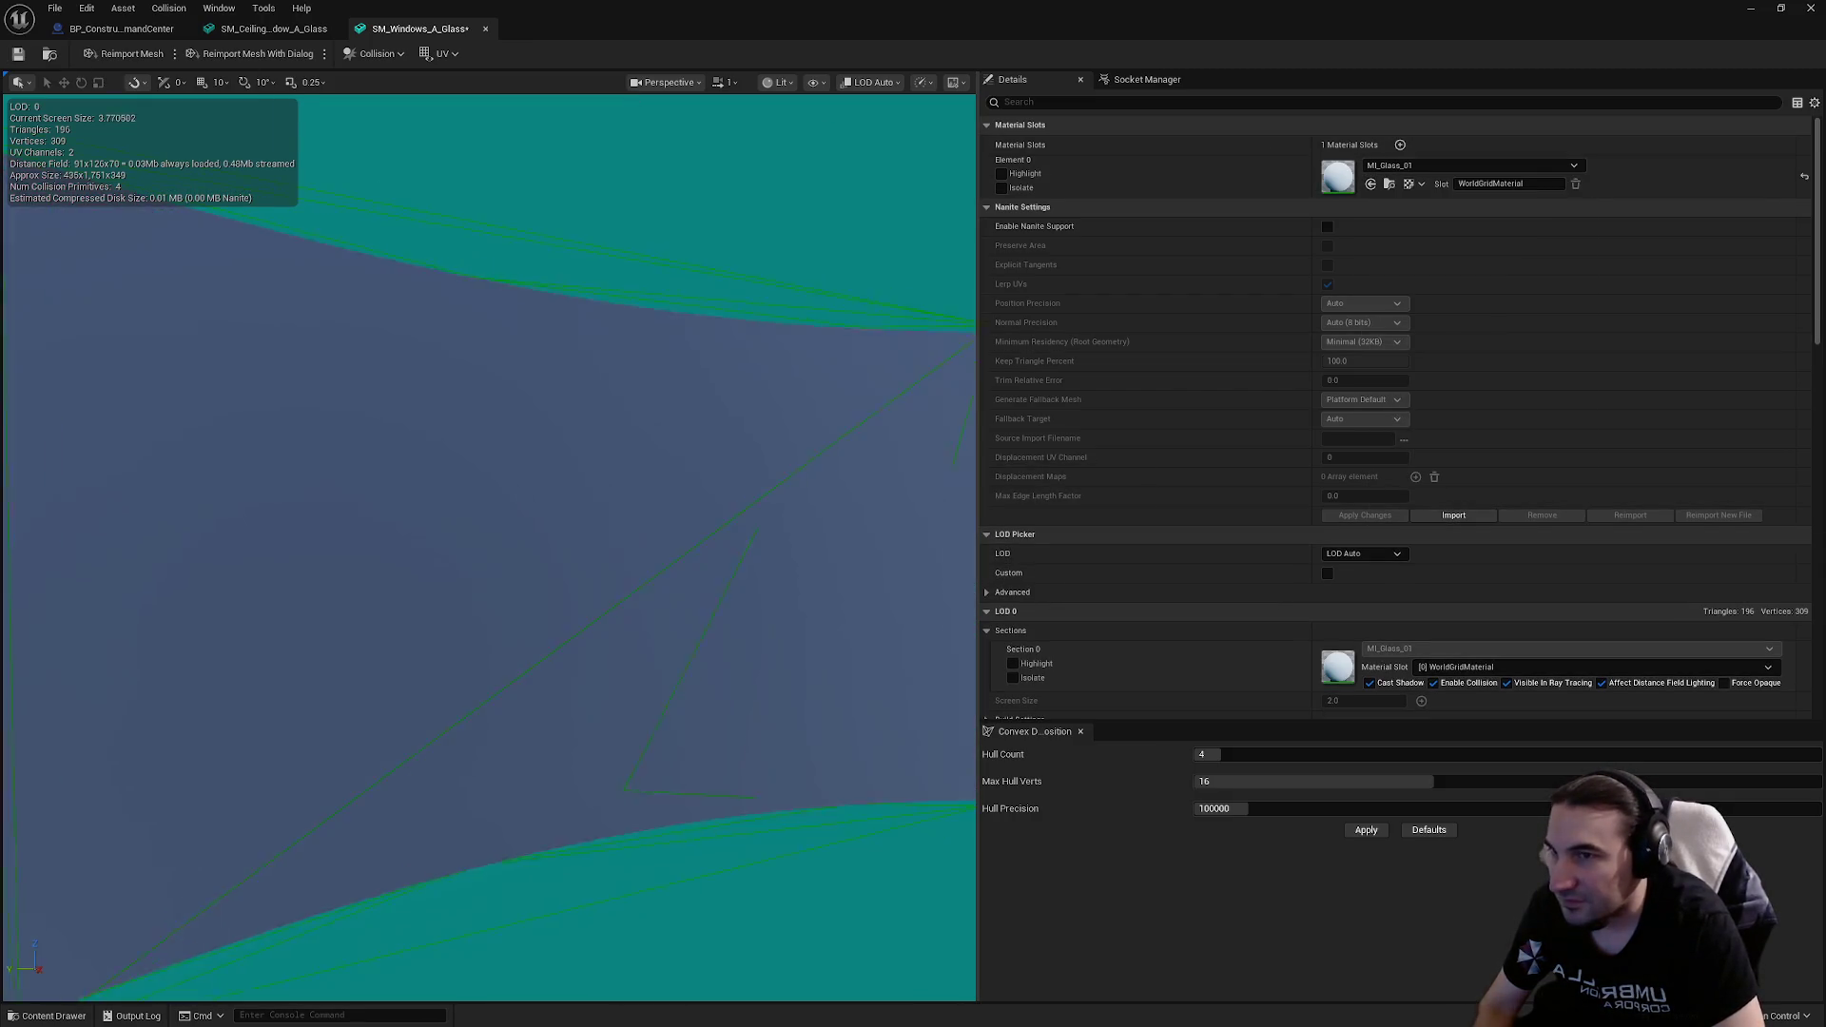
{"action": "scroll", "coordinate": [489, 547], "scroll_direction": "down", "scroll_amount": 3}
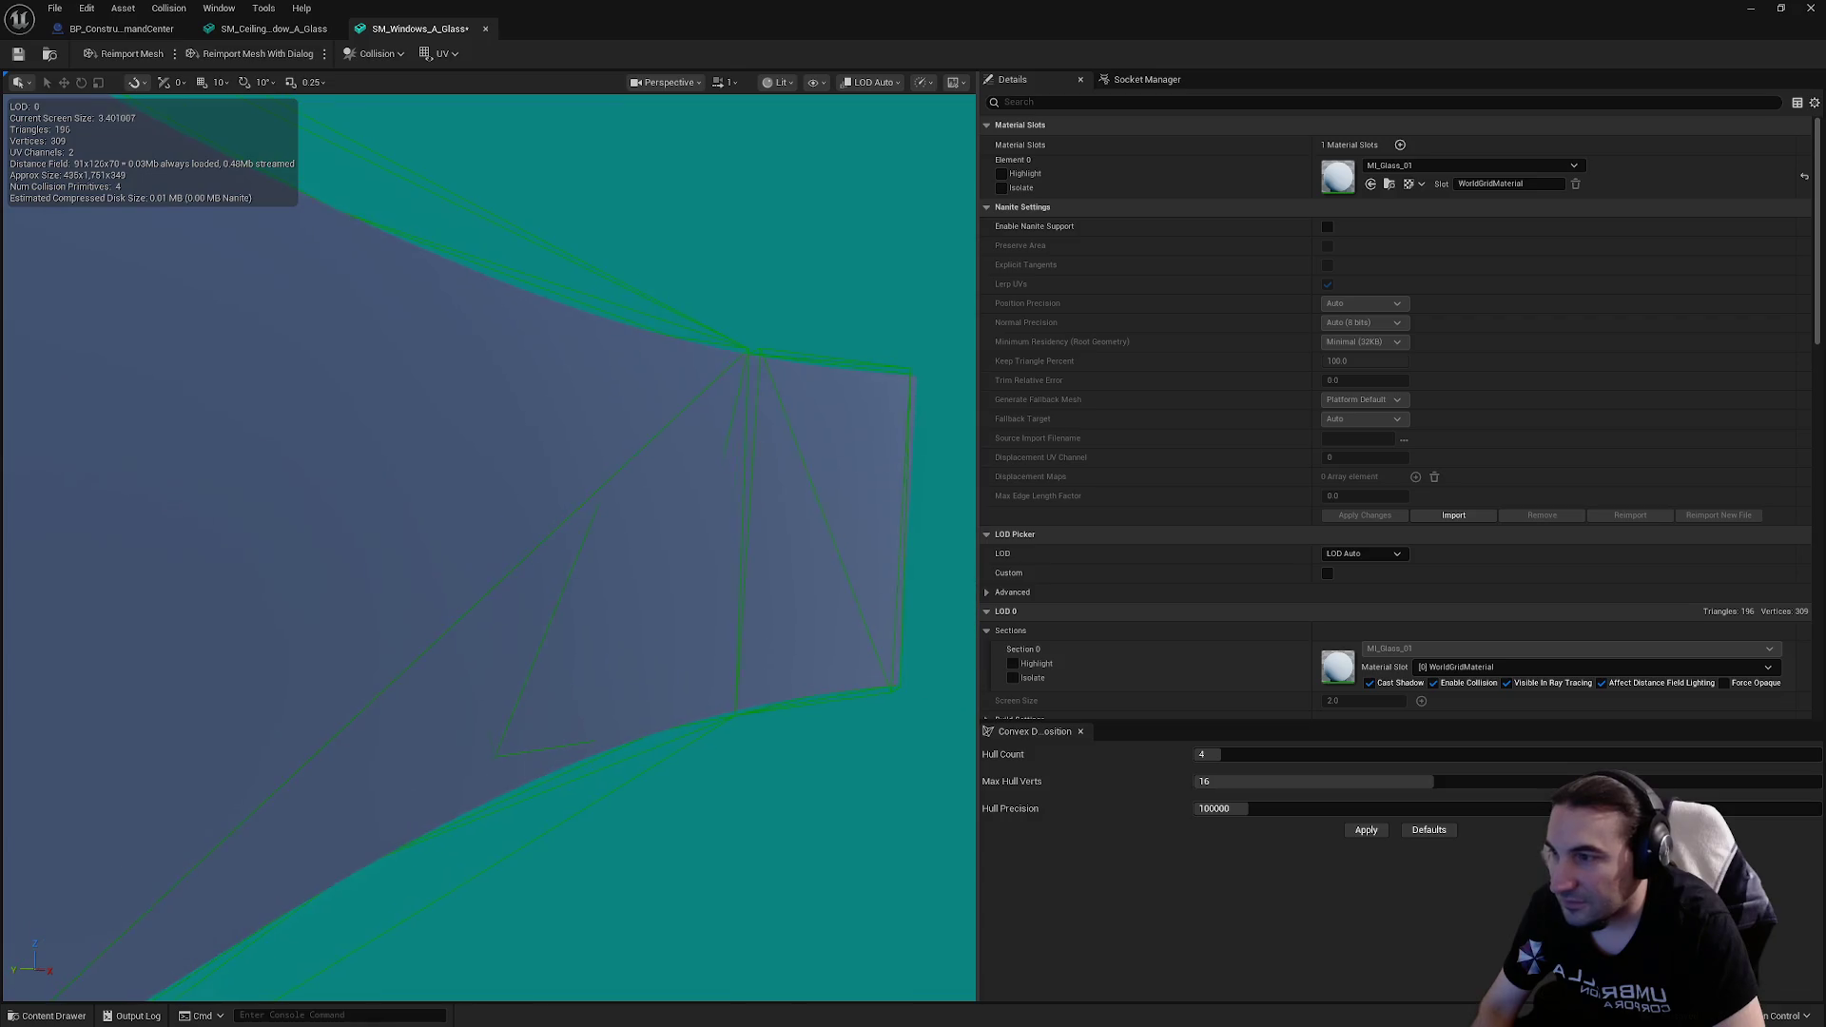
{"action": "left_click", "coordinate": [1409, 167]}
{"action": "left_click", "coordinate": [1443, 338]}
{"action": "scroll", "coordinate": [763, 358], "scroll_direction": "up", "scroll_amount": 4}
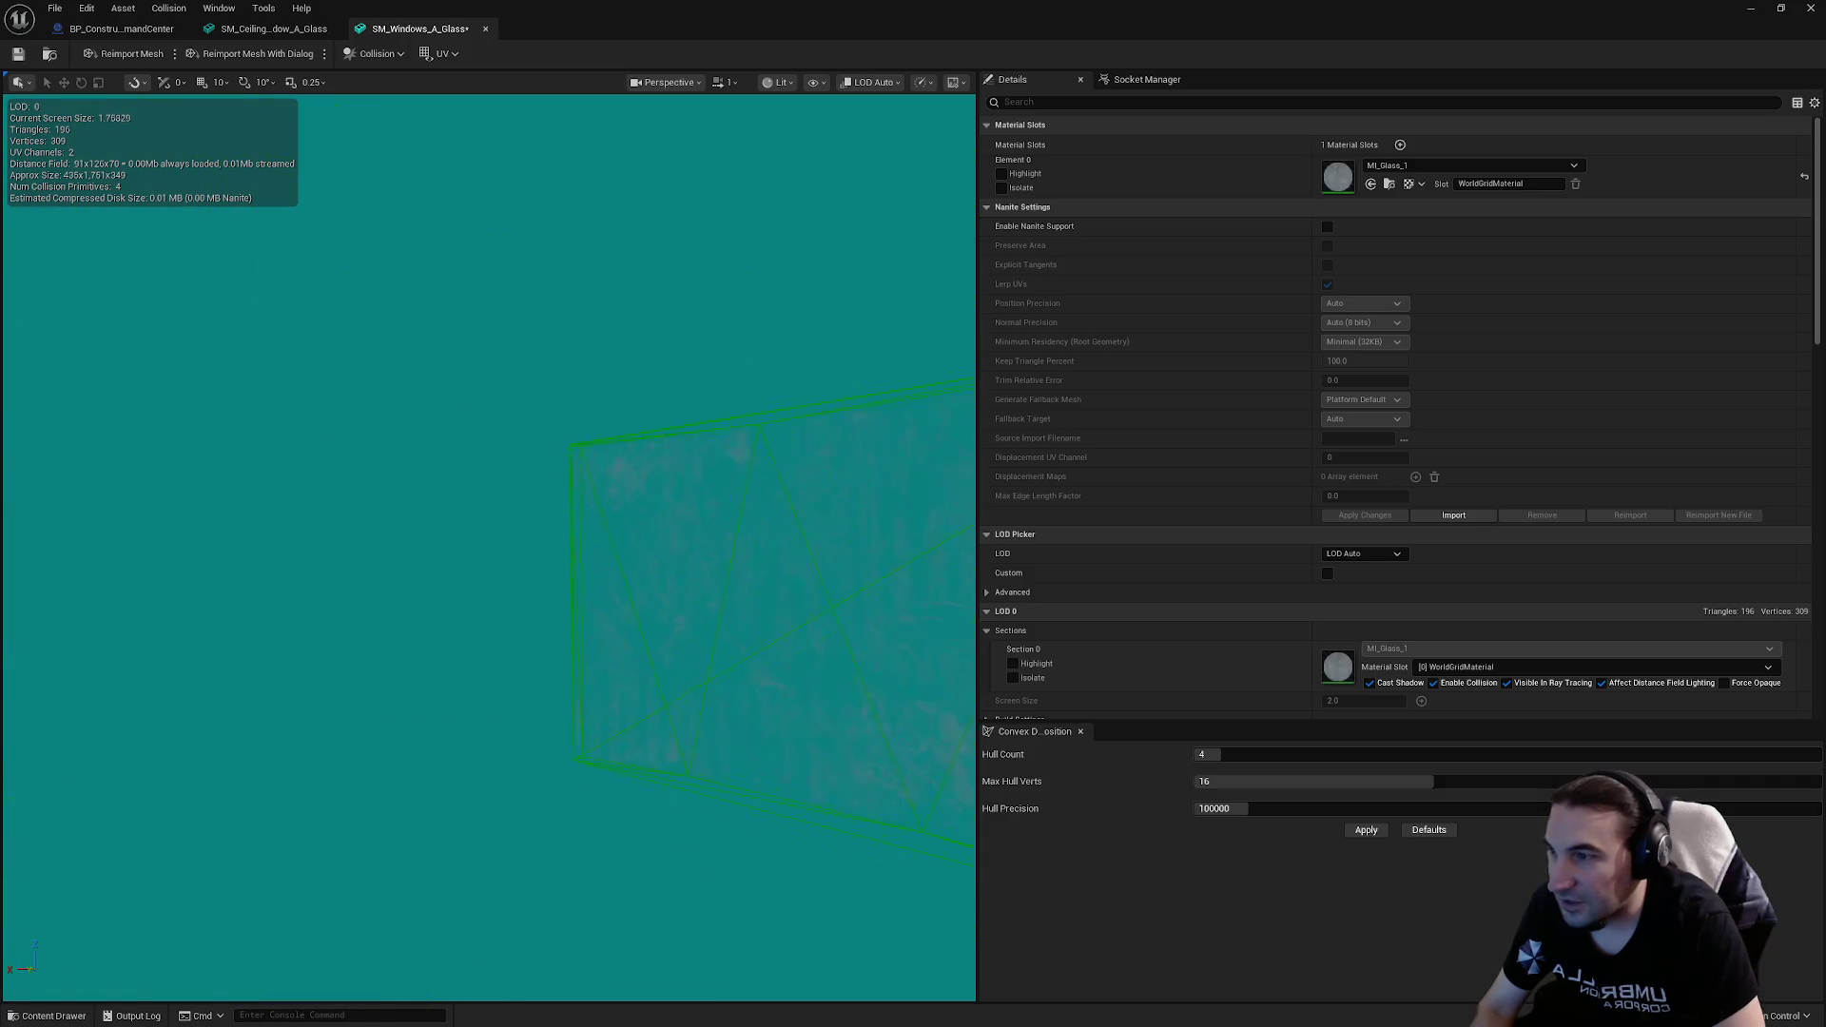
{"action": "scroll", "coordinate": [489, 547], "scroll_direction": "up", "scroll_amount": 3}
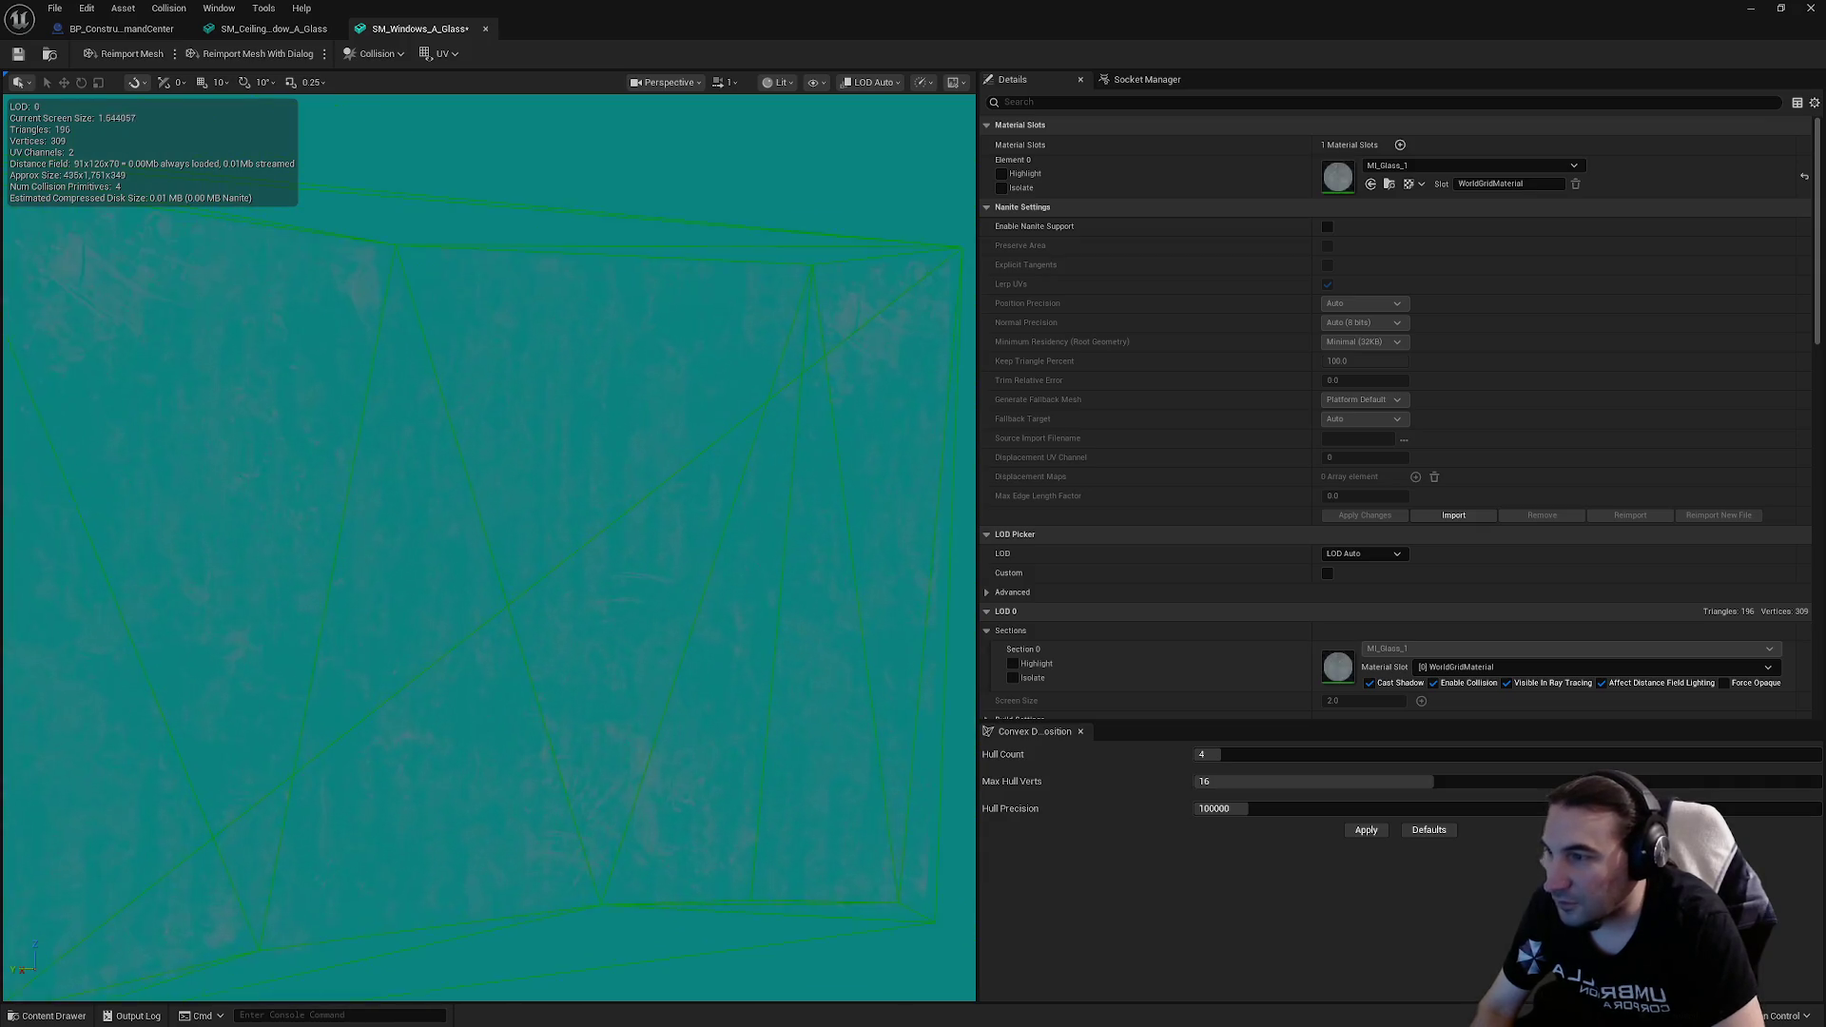
{"action": "scroll", "coordinate": [489, 547], "scroll_direction": "down", "scroll_amount": 3}
Step: Try MI_Glass_2, MI_Glass_02 and MI_Glass_3 on the glass slot
{"action": "left_click", "coordinate": [1472, 168]}
{"action": "left_click", "coordinate": [1451, 339]}
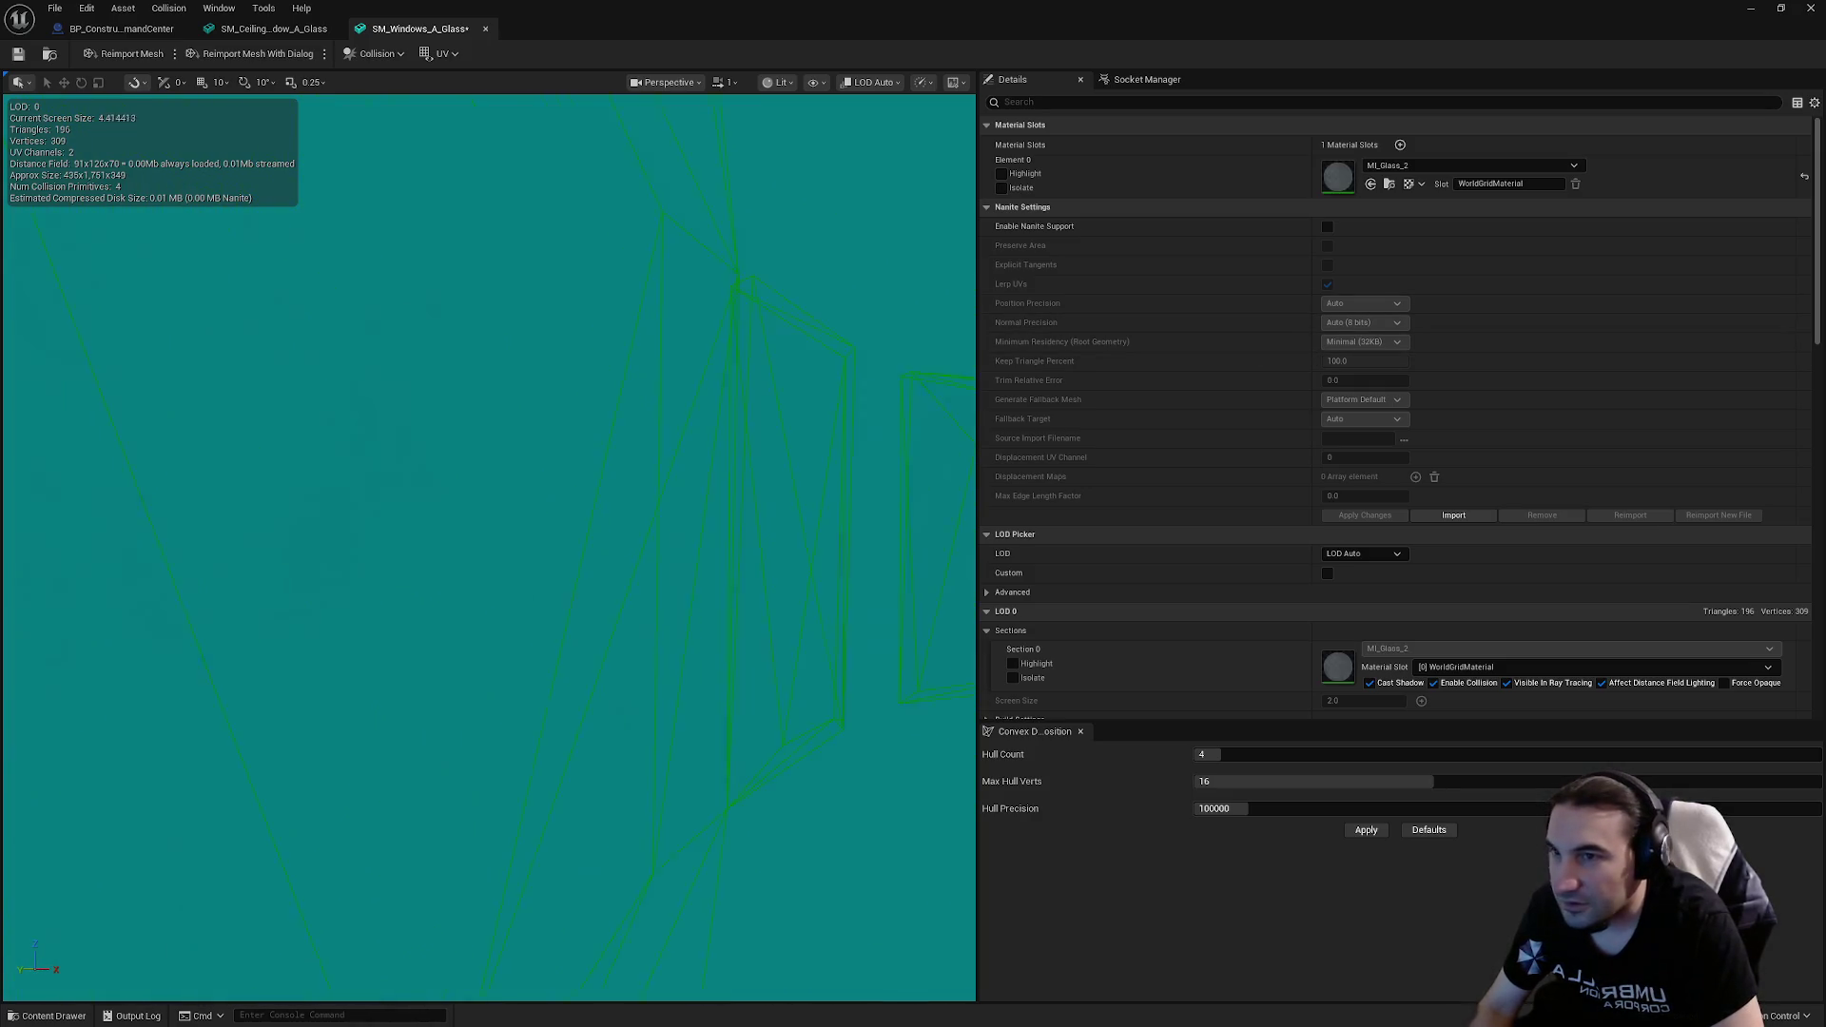
{"action": "left_click", "coordinate": [1450, 170]}
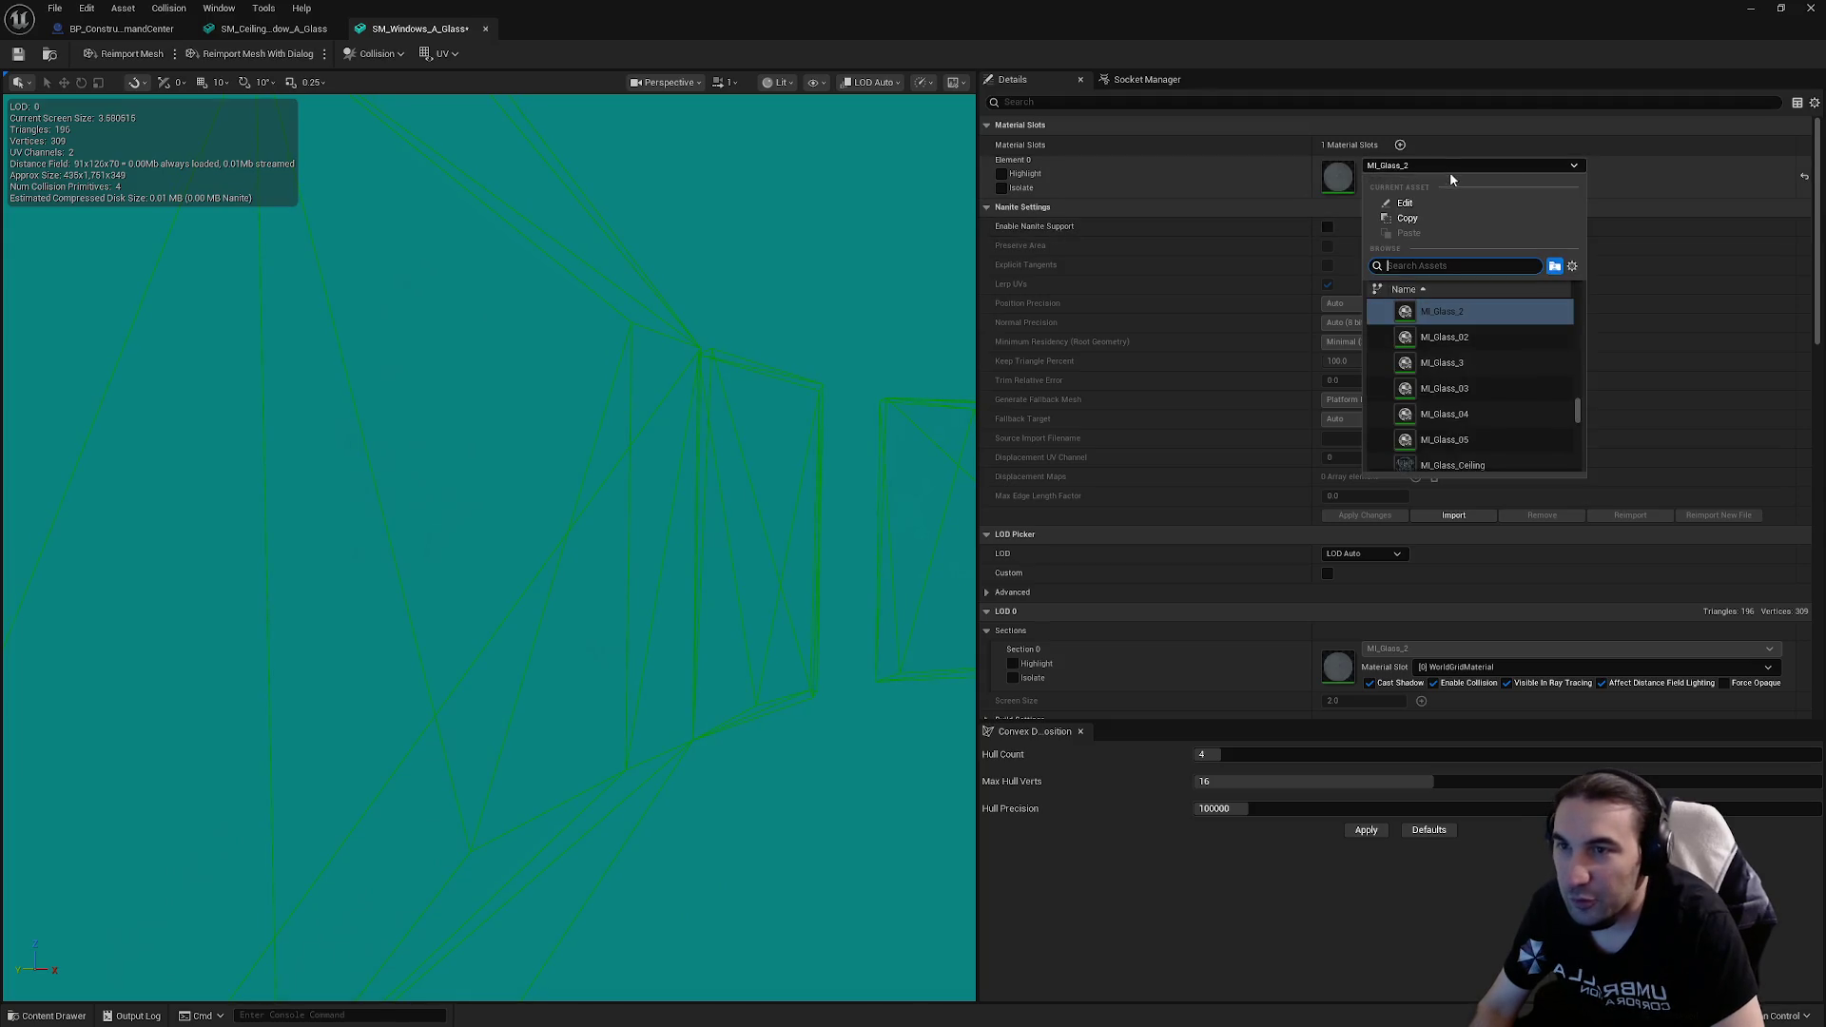
{"action": "left_click", "coordinate": [1457, 337]}
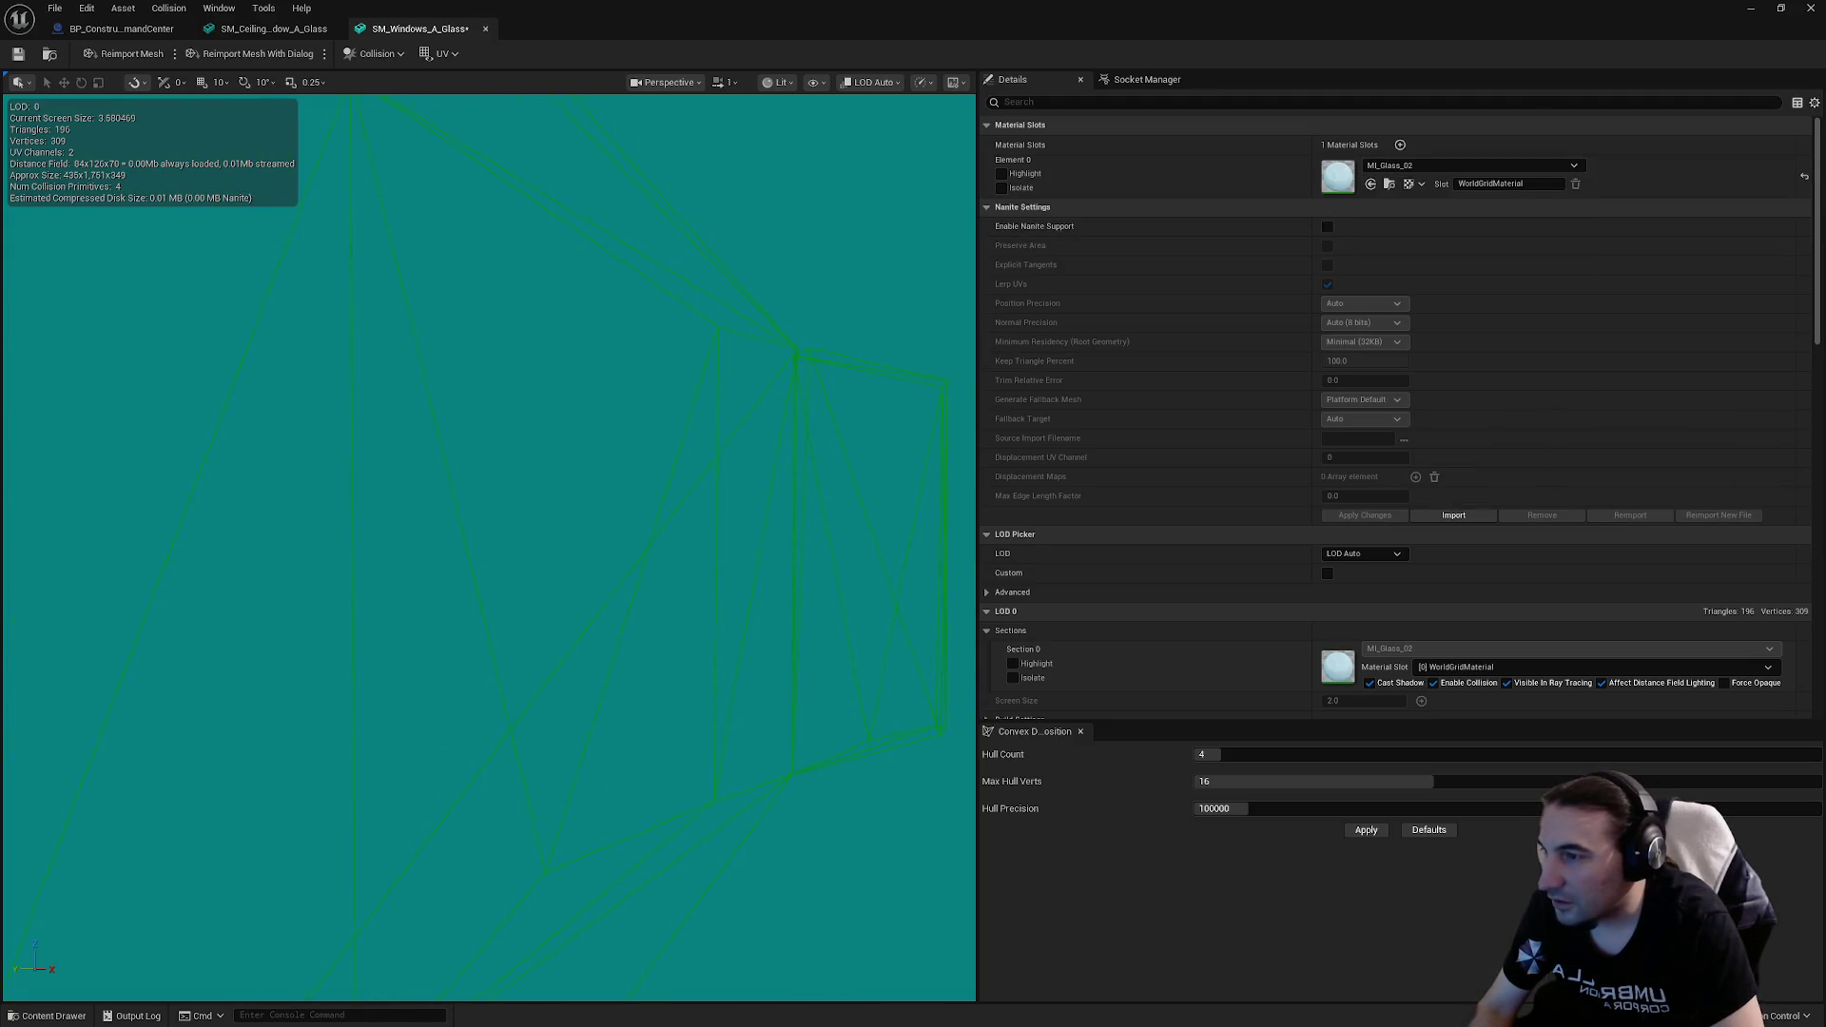
{"action": "scroll", "coordinate": [751, 334], "scroll_direction": "up", "scroll_amount": 3}
{"action": "left_click", "coordinate": [1412, 165]}
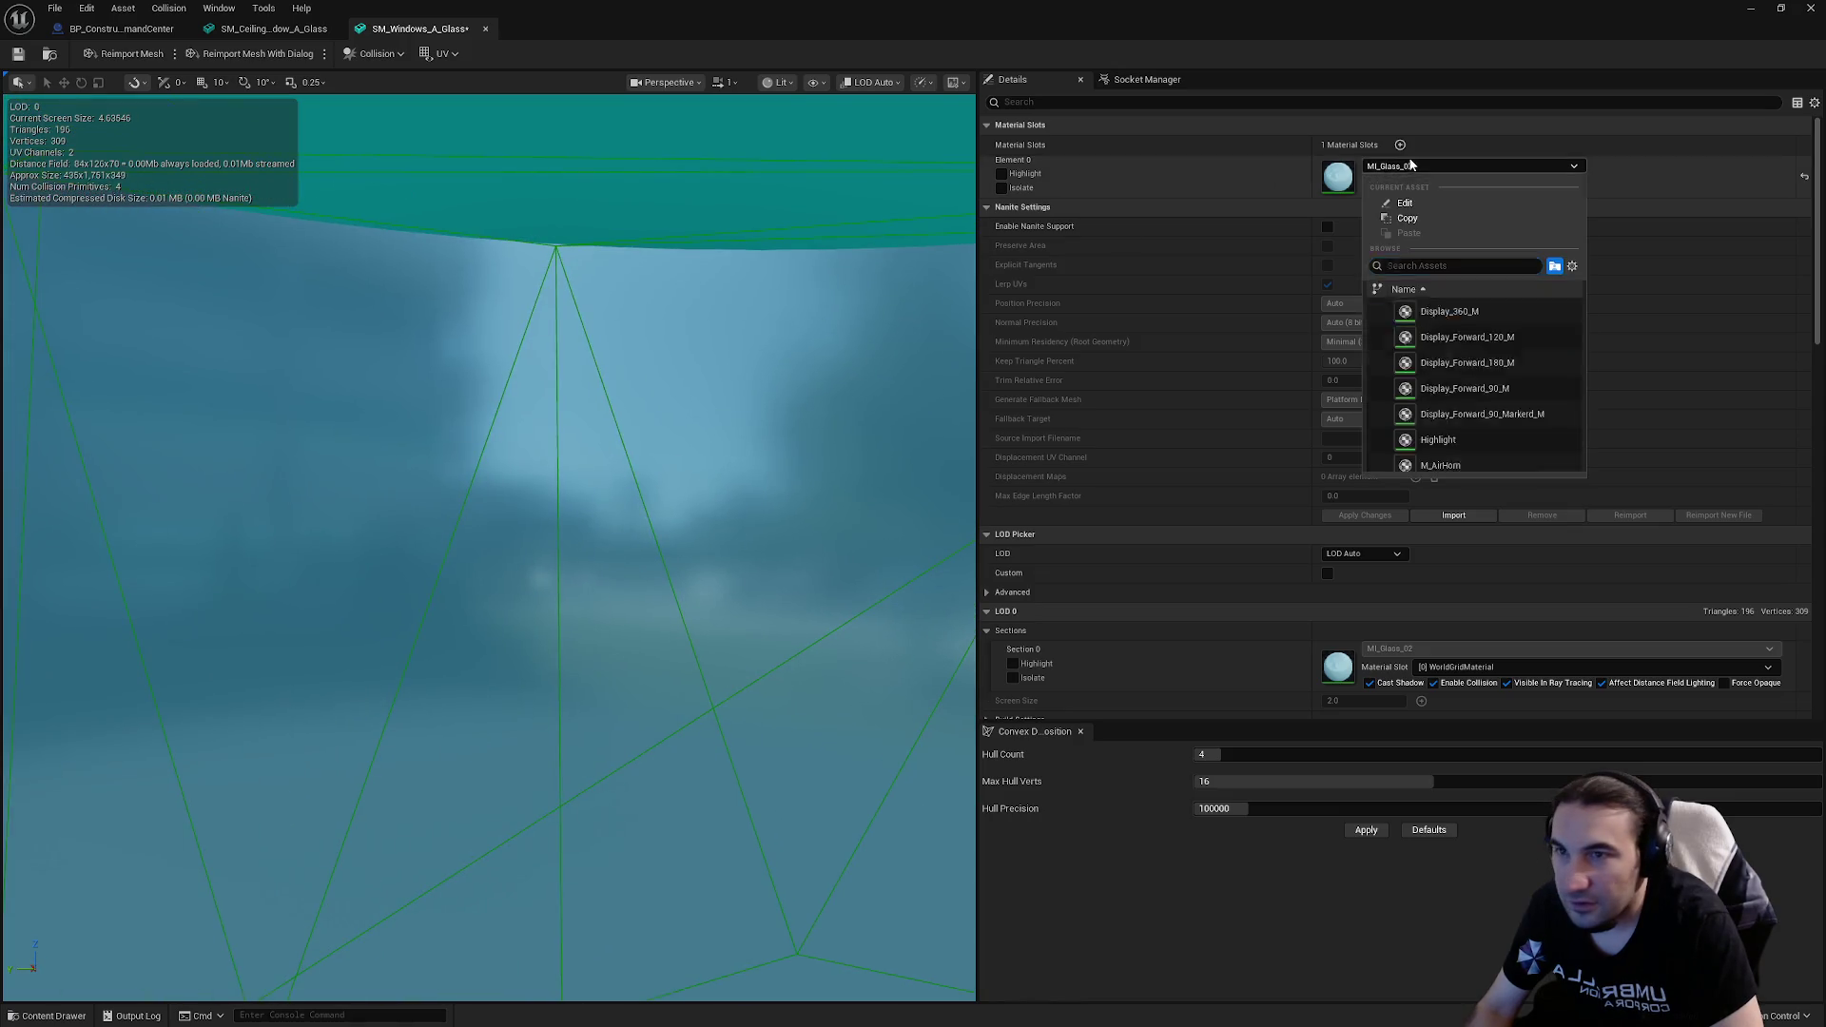
{"action": "left_click", "coordinate": [1465, 338]}
Step: Preview MI_Glass_03 and MI_Glass_04, then settle Element 0 on MI_Glass
{"action": "left_click_drag", "start_coordinate": [570, 523], "coordinate": [723, 510]}
{"action": "left_click", "coordinate": [1395, 170]}
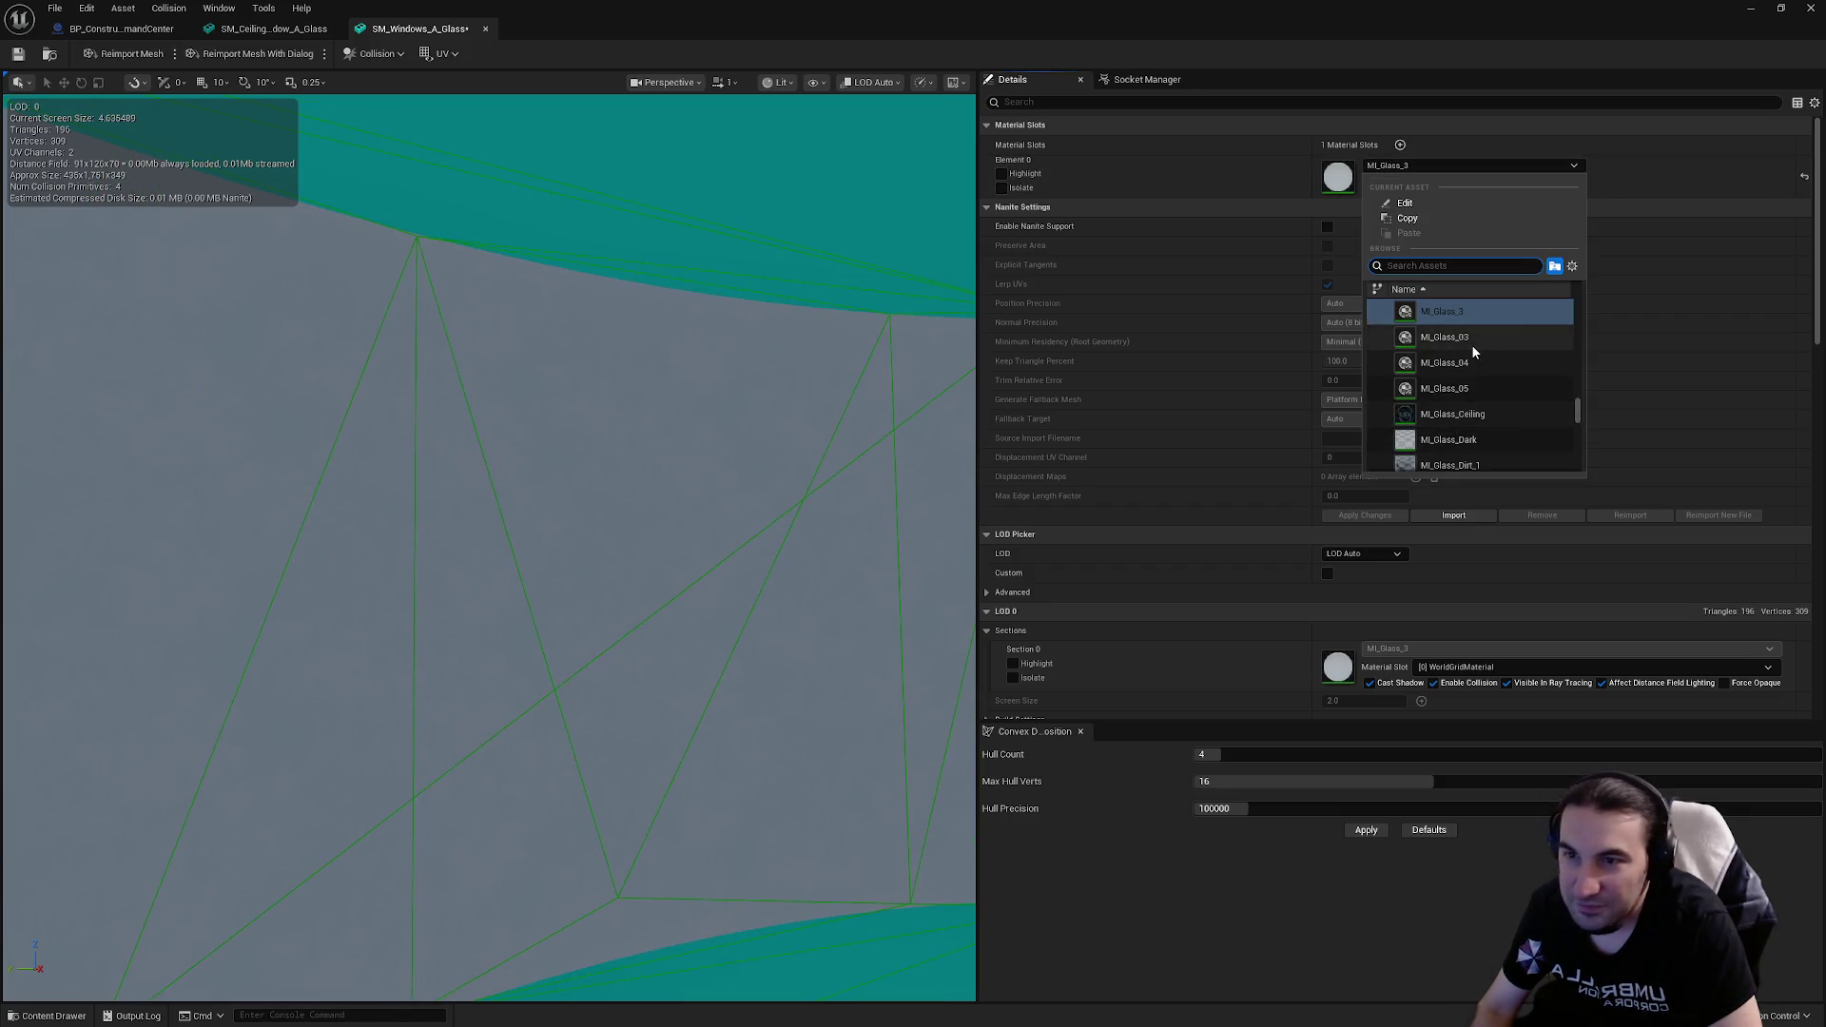
{"action": "left_click", "coordinate": [1471, 344]}
{"action": "key", "text": "f"}
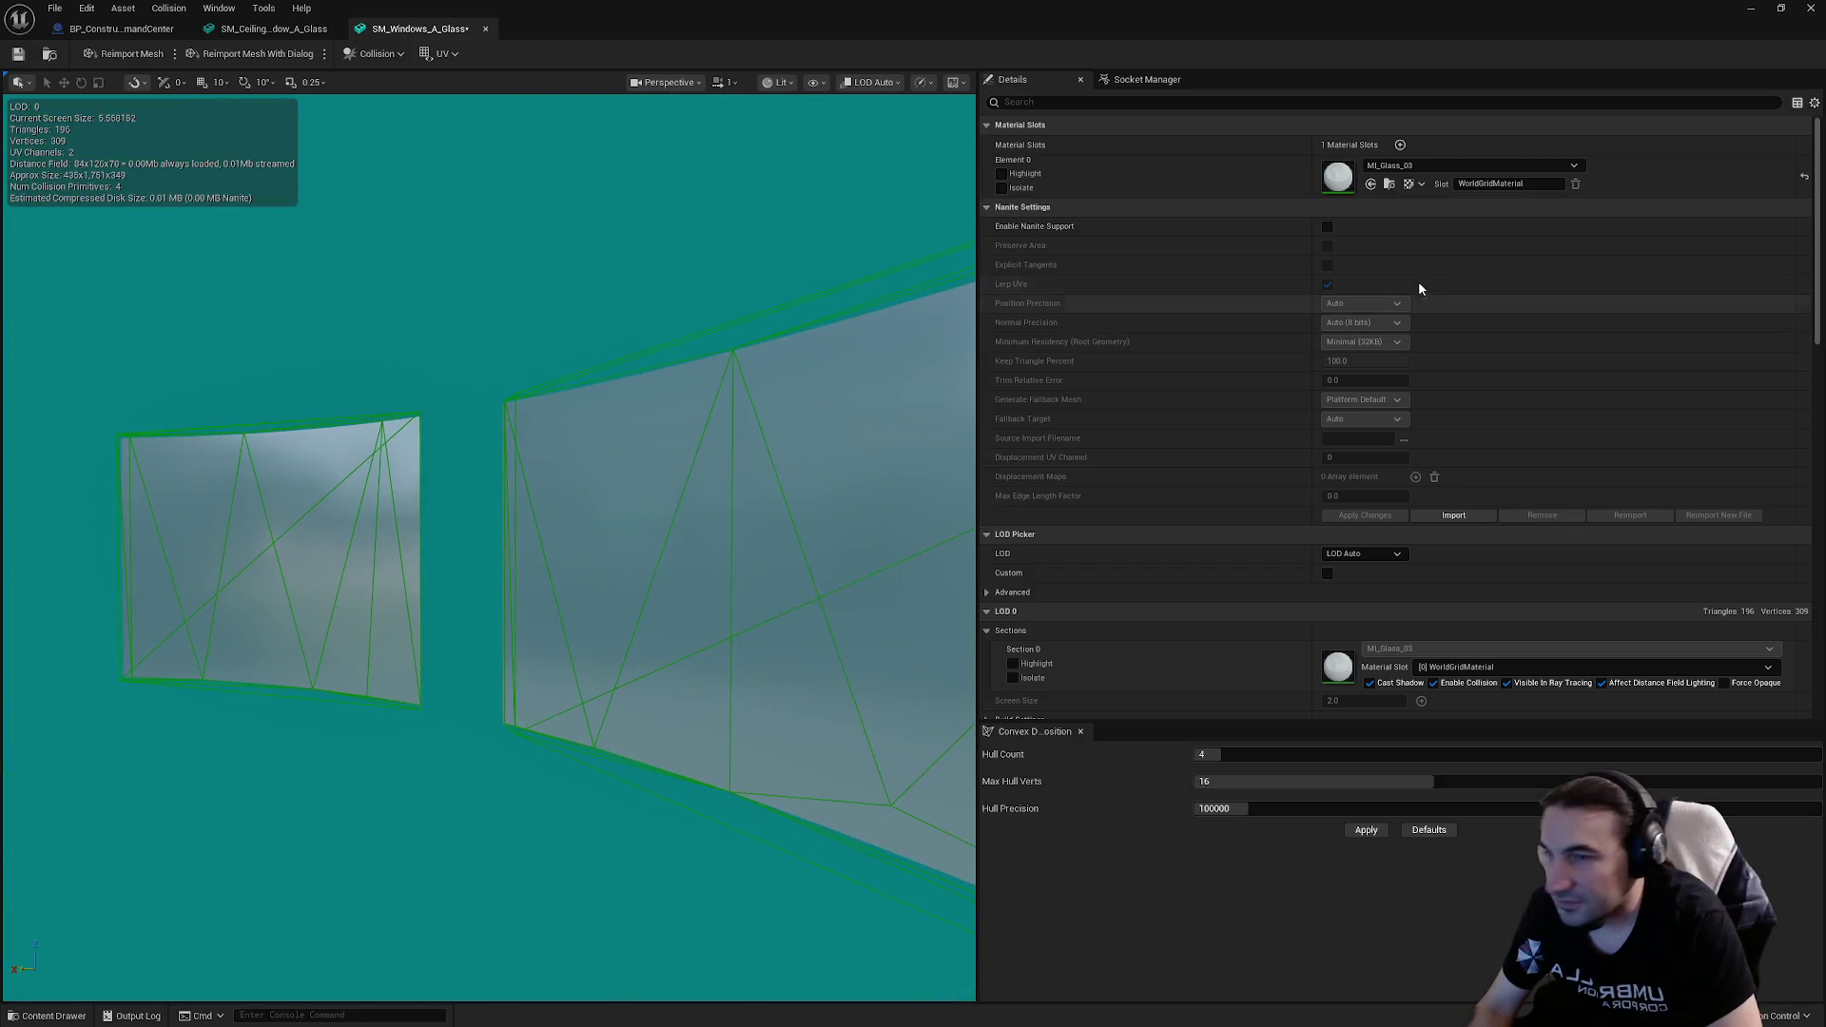
{"action": "left_click", "coordinate": [1427, 165]}
{"action": "left_click", "coordinate": [1475, 344]}
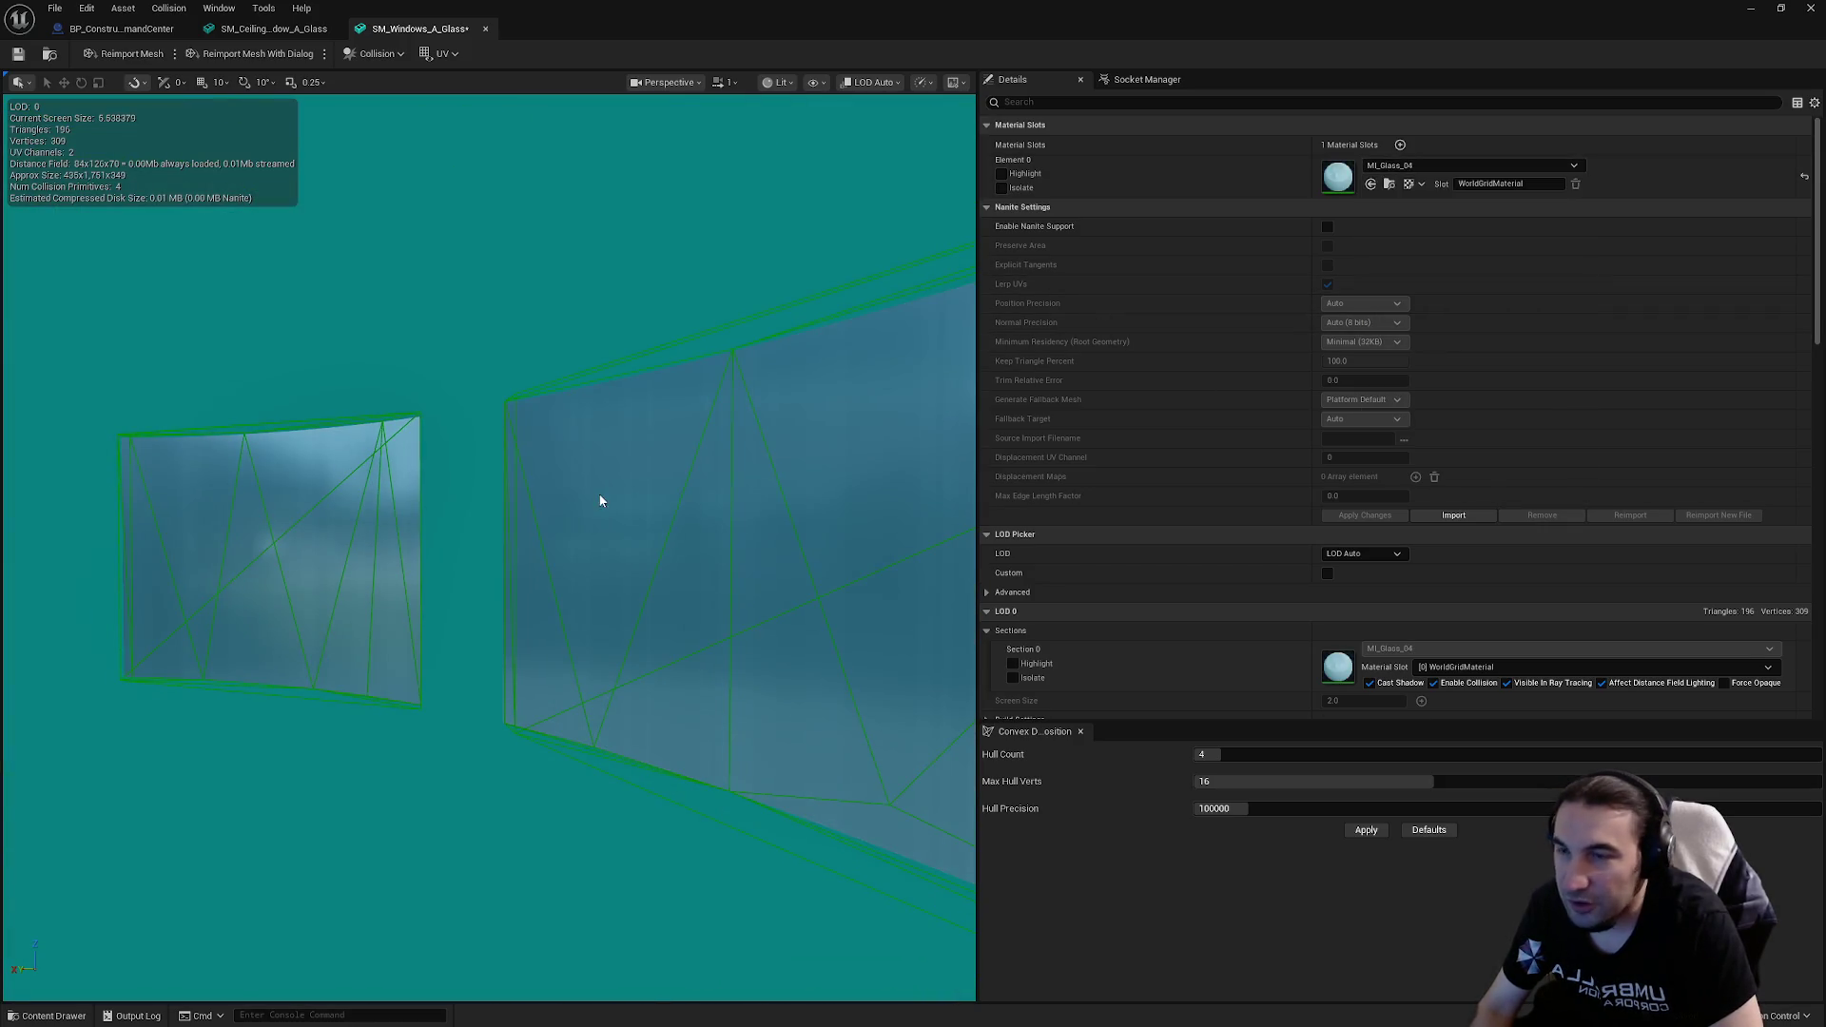
{"action": "left_click", "coordinate": [1470, 165]}
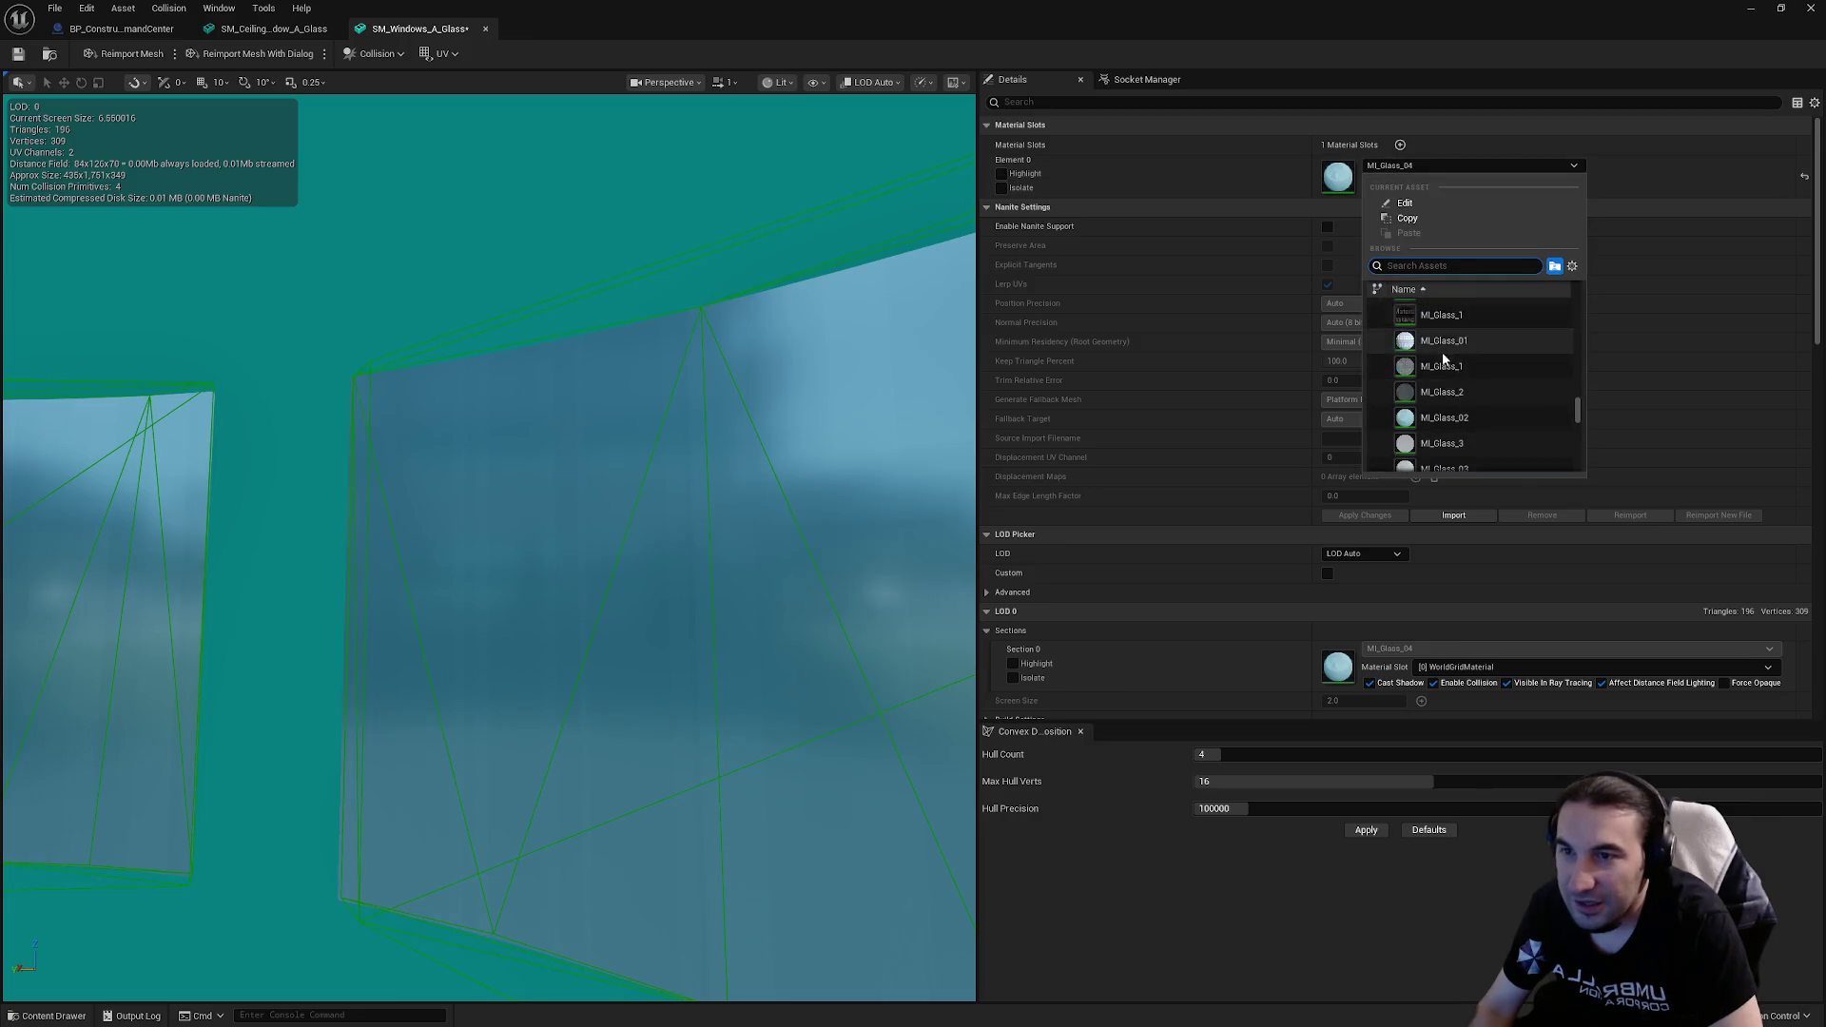
{"action": "scroll", "coordinate": [1478, 397], "scroll_direction": "down", "scroll_amount": 1}
{"action": "left_click", "coordinate": [1480, 398]}
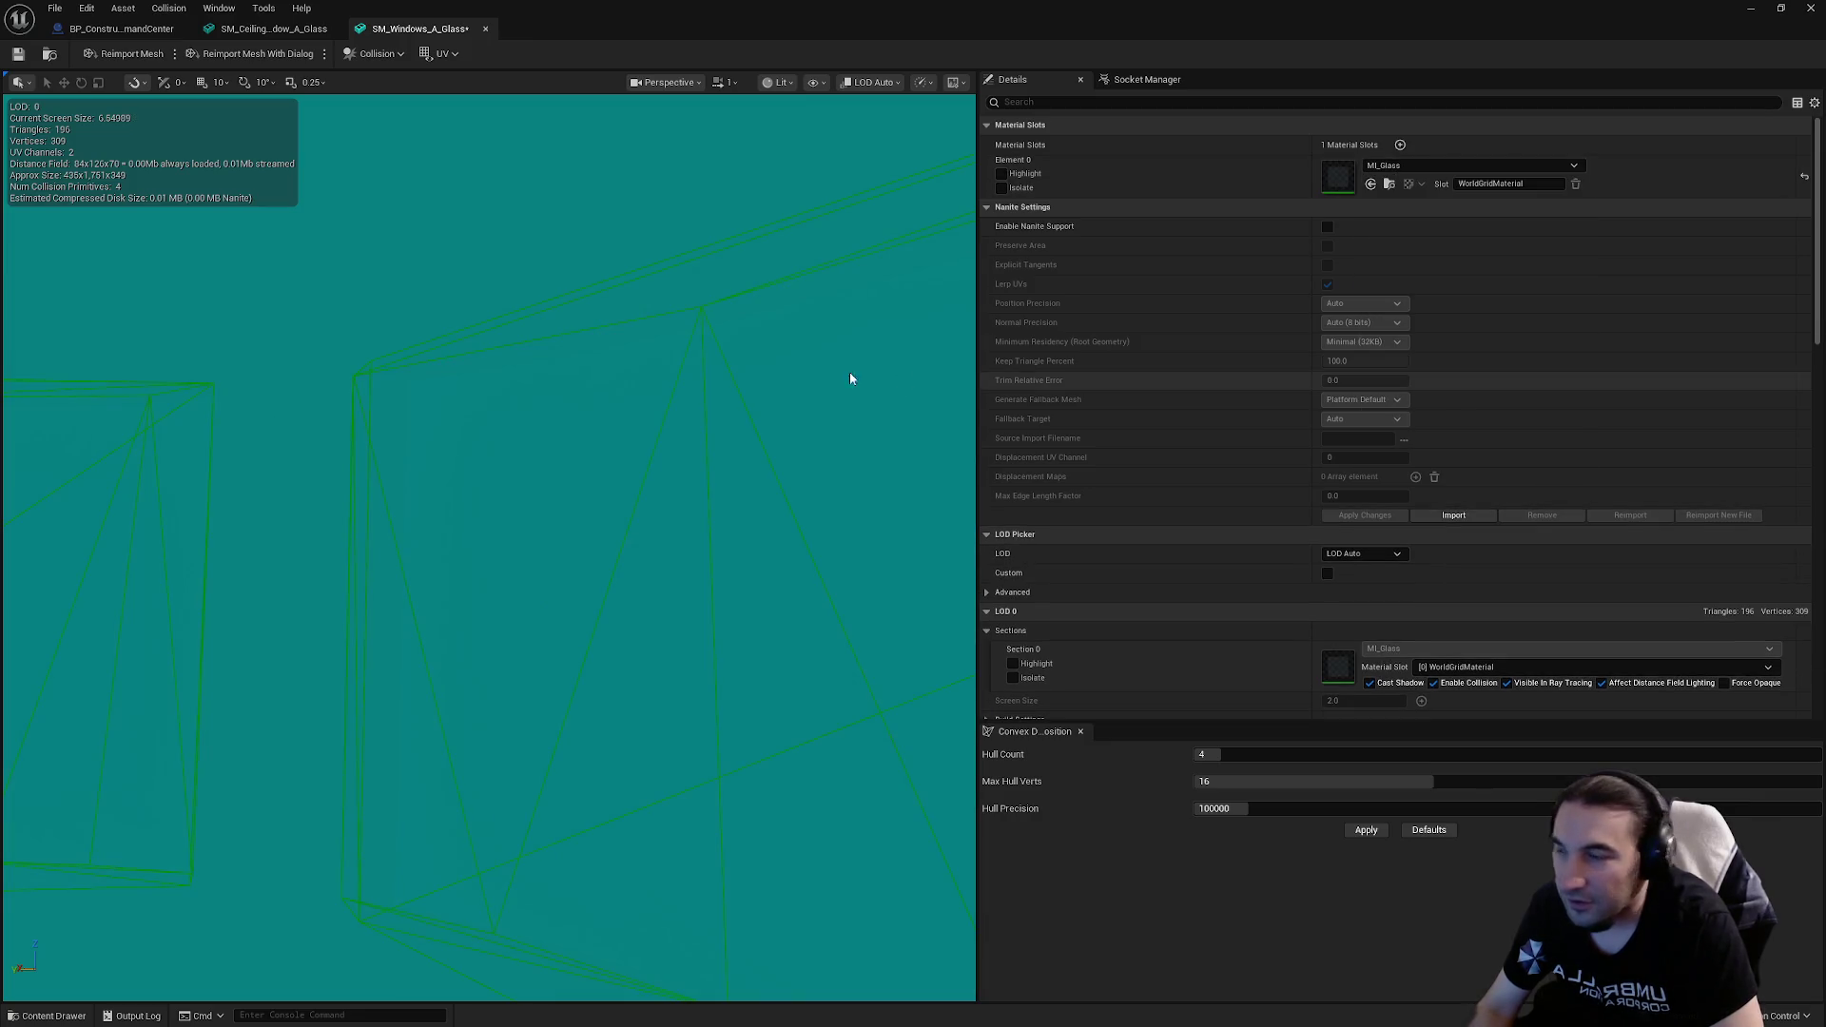
{"action": "left_click", "coordinate": [1435, 165]}
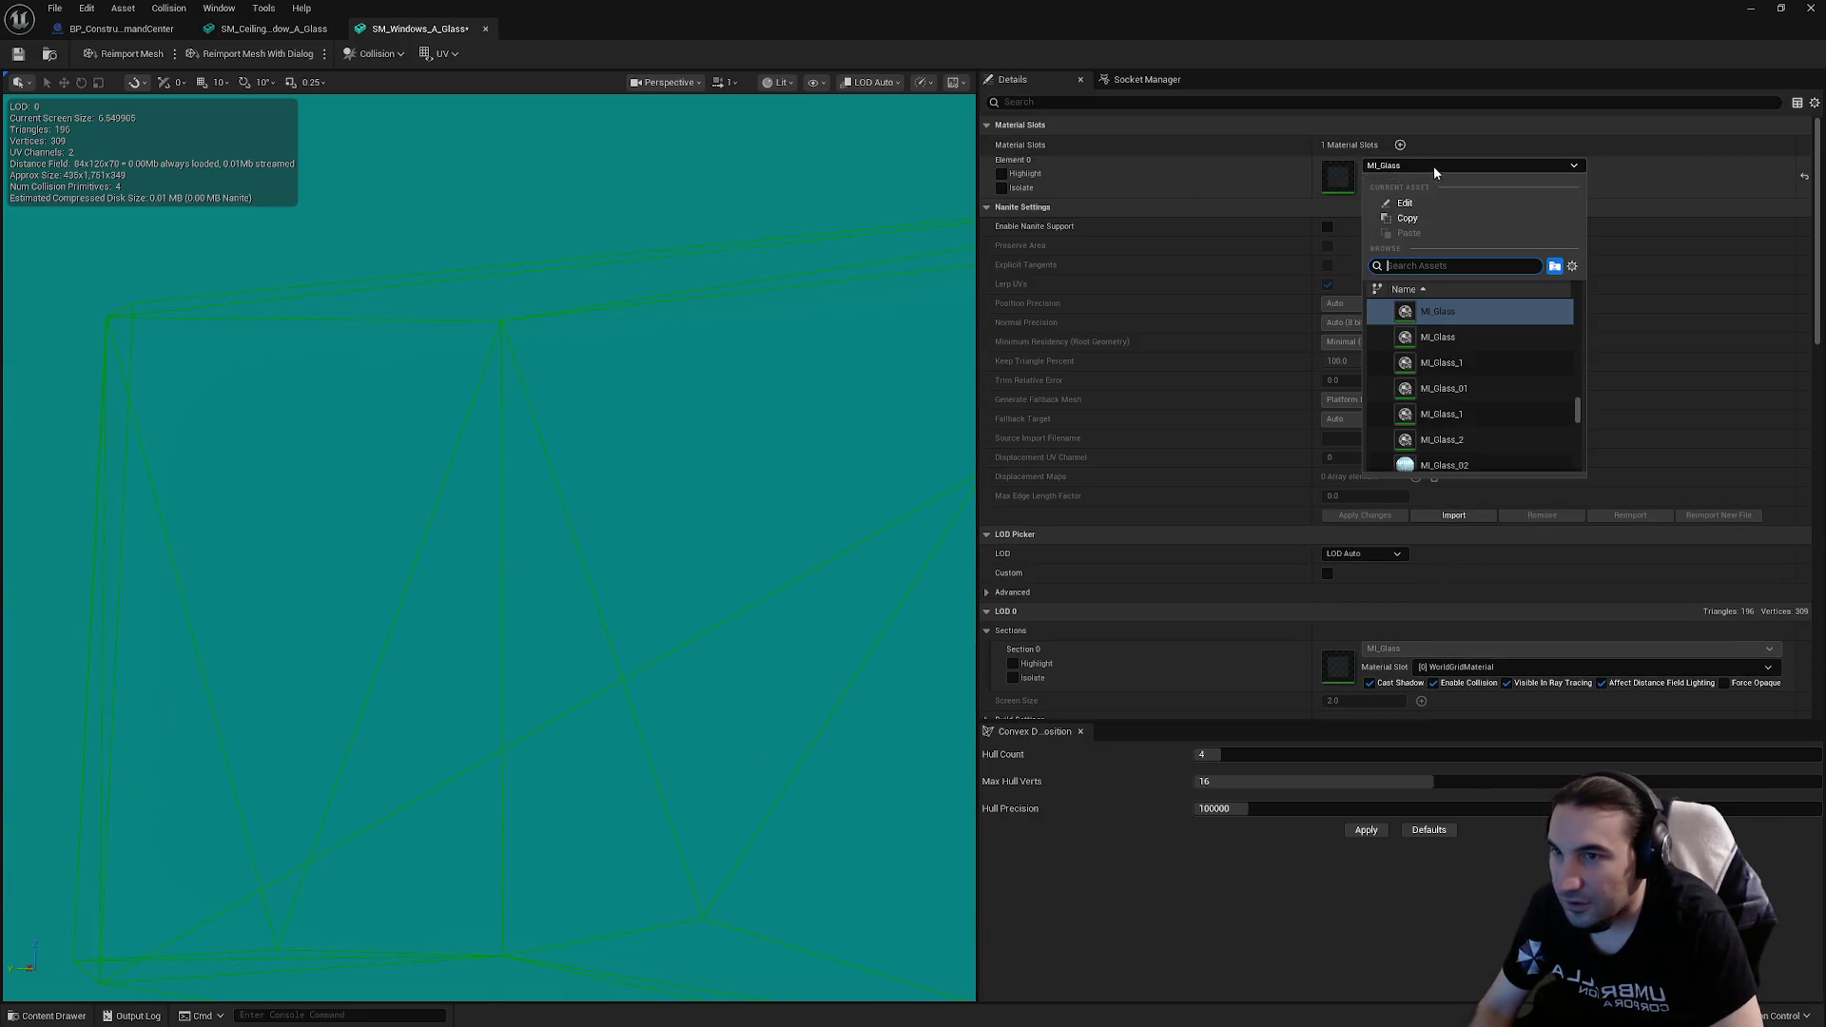
{"action": "left_click", "coordinate": [1452, 335]}
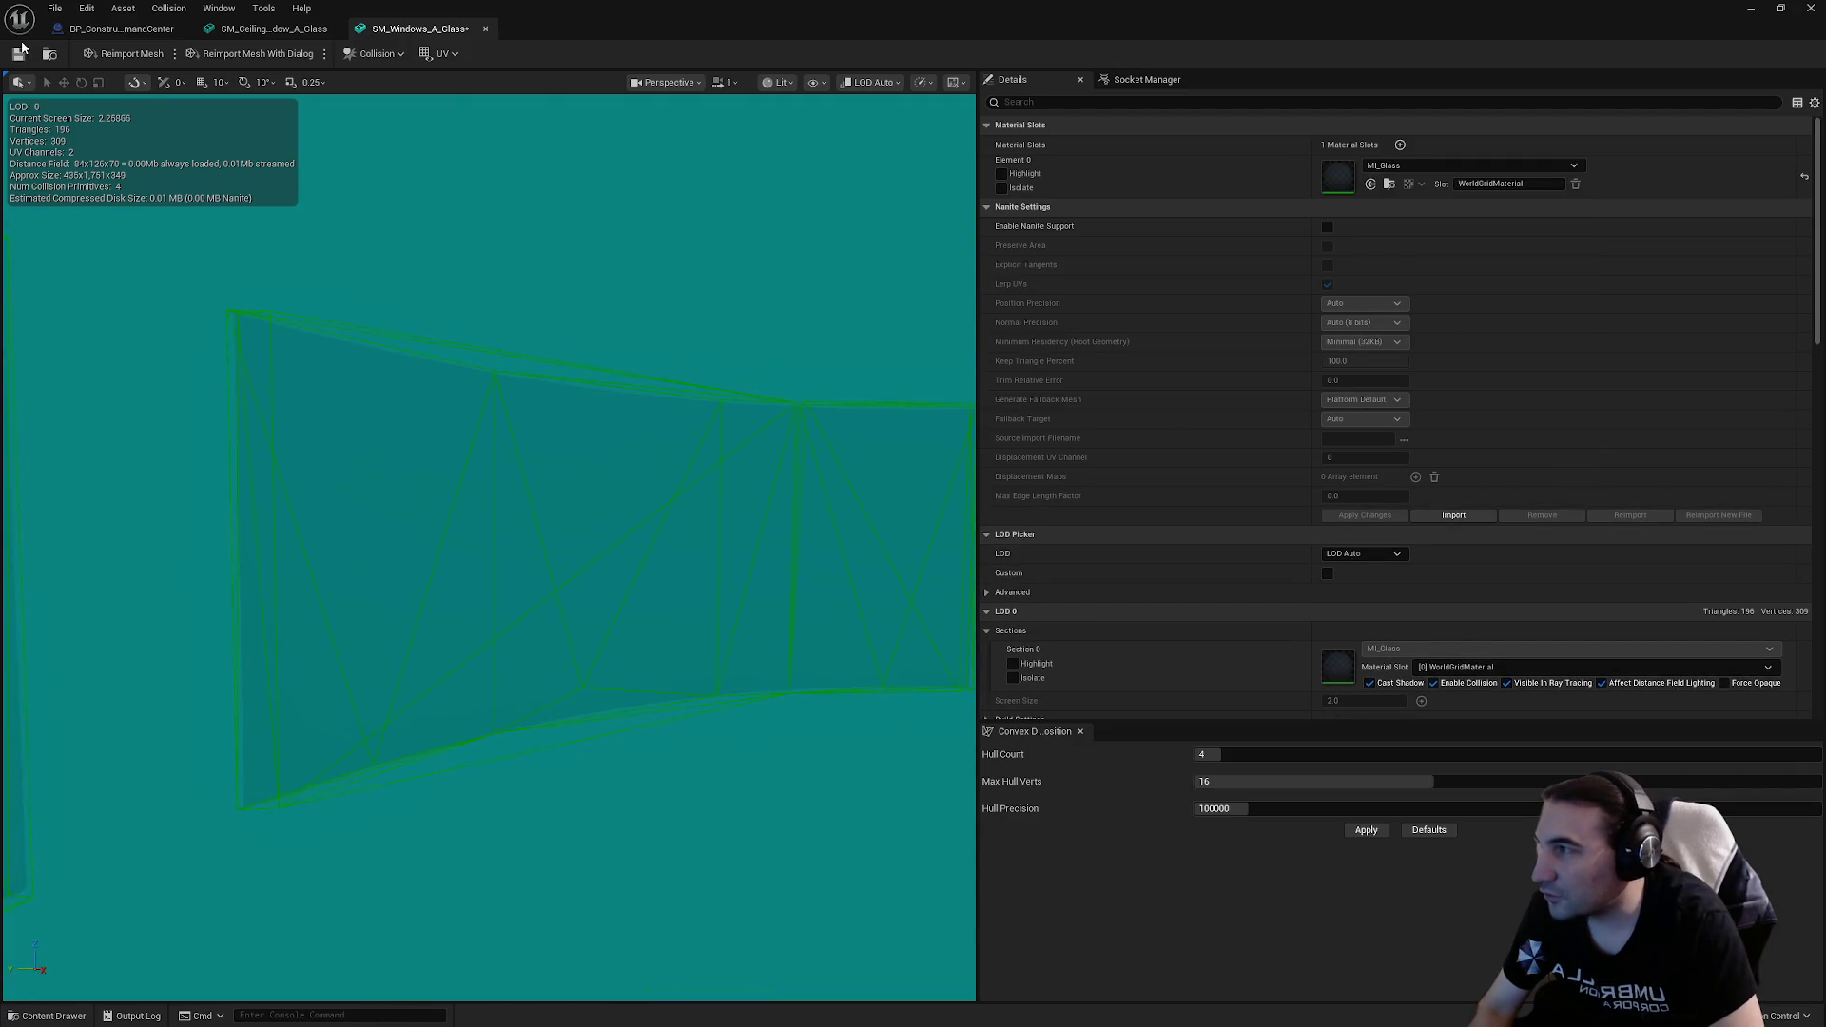
Step: Save SM_Windows_A_Glass and close its editor
{"action": "key", "text": "ctrl+s"}
{"action": "scroll", "coordinate": [1471, 506], "scroll_direction": "down", "scroll_amount": 10}
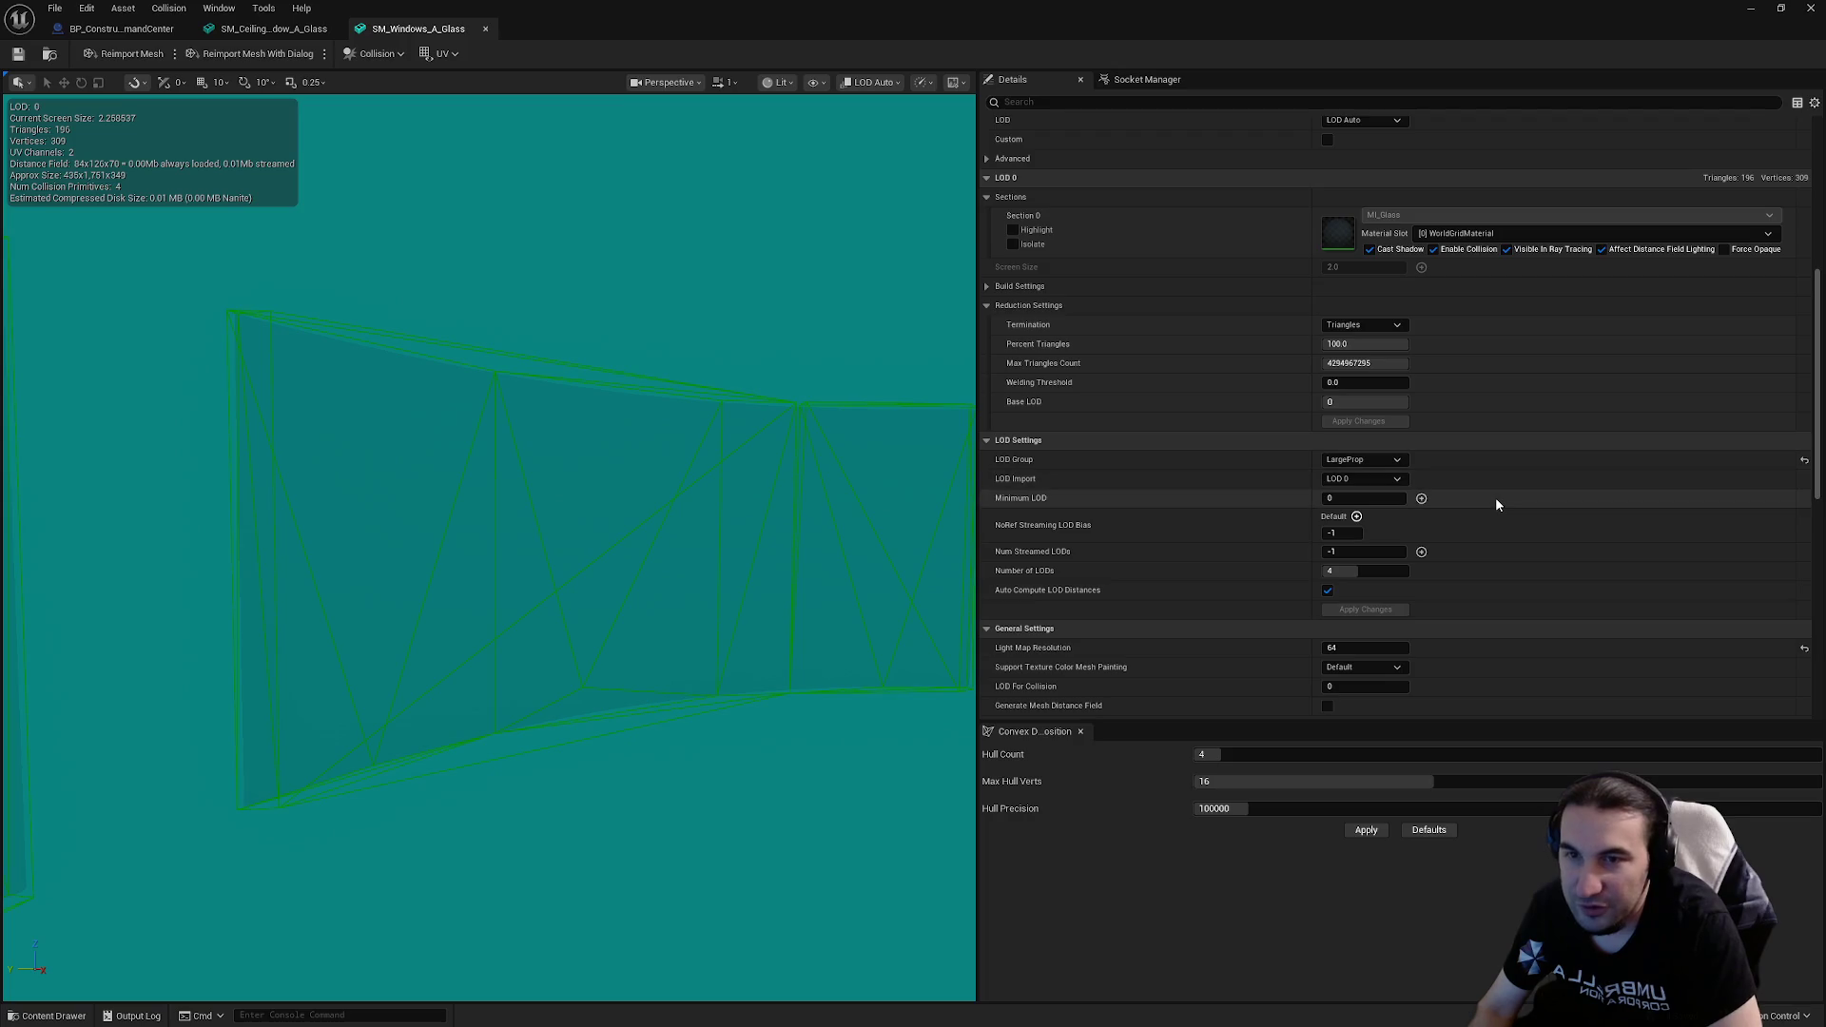
{"action": "scroll", "coordinate": [1514, 500], "scroll_direction": "down", "scroll_amount": 7}
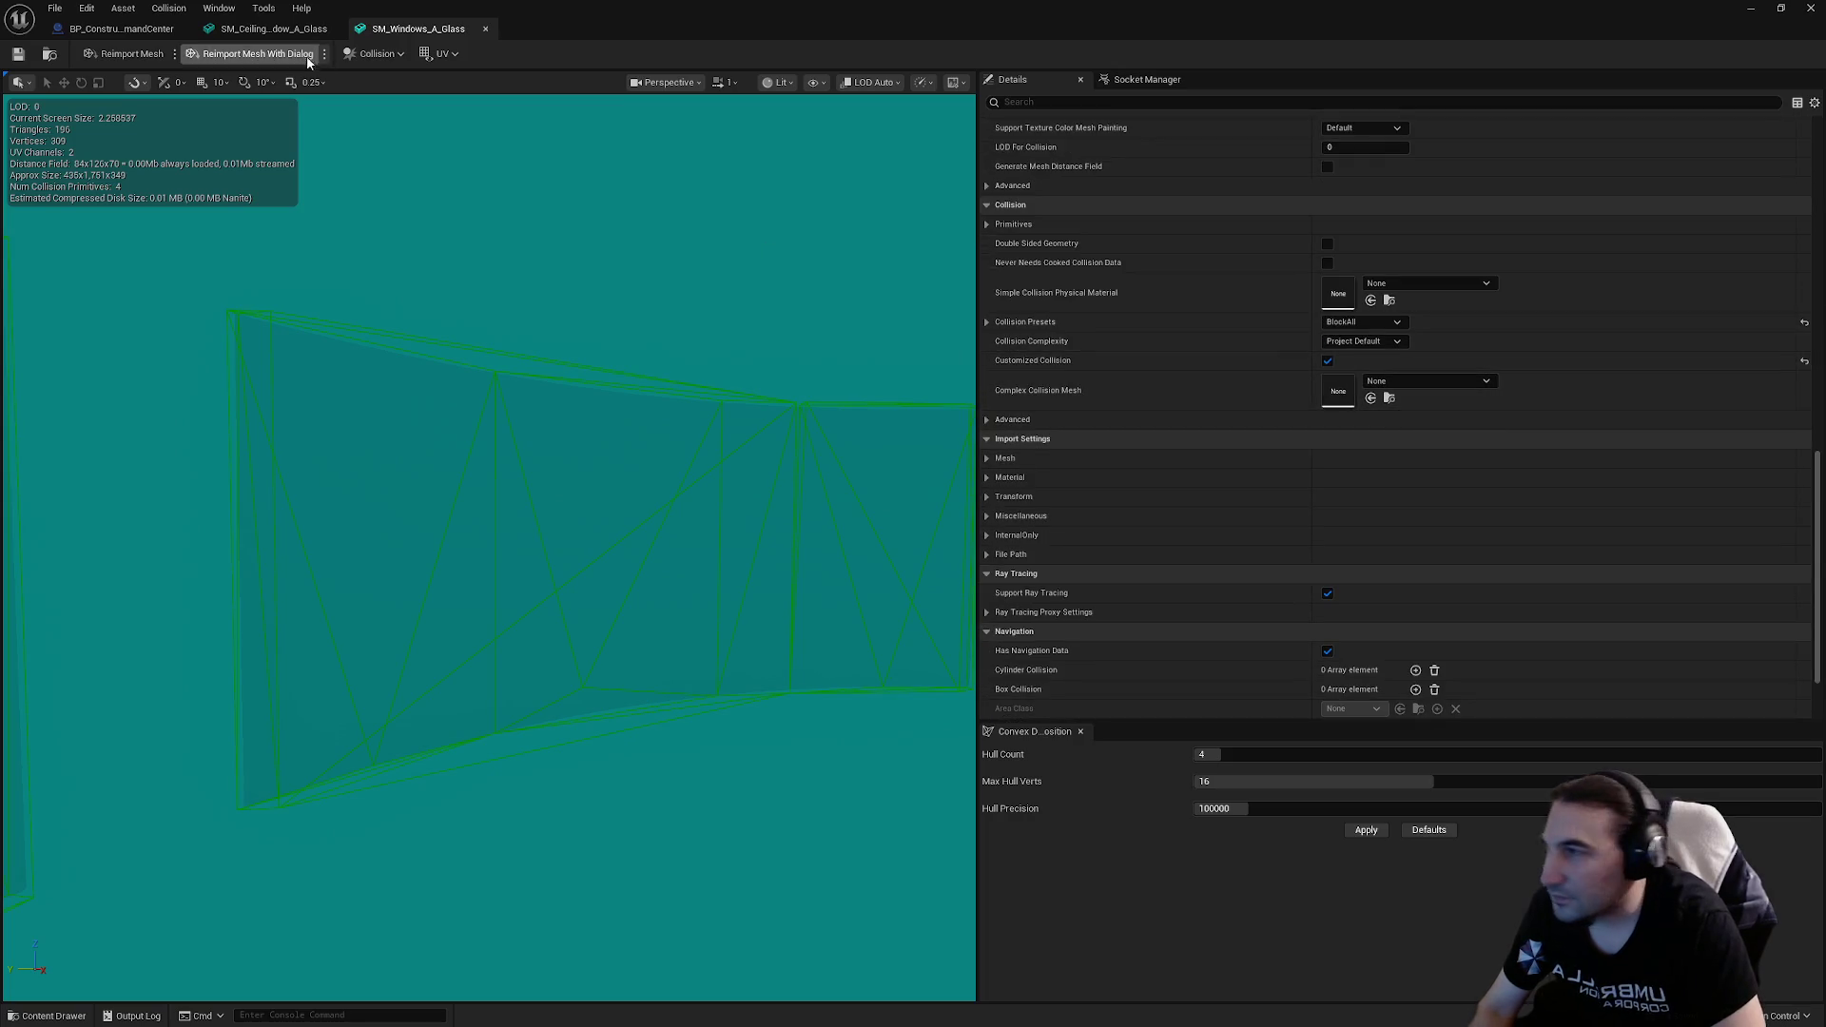
{"action": "left_click", "coordinate": [486, 30]}
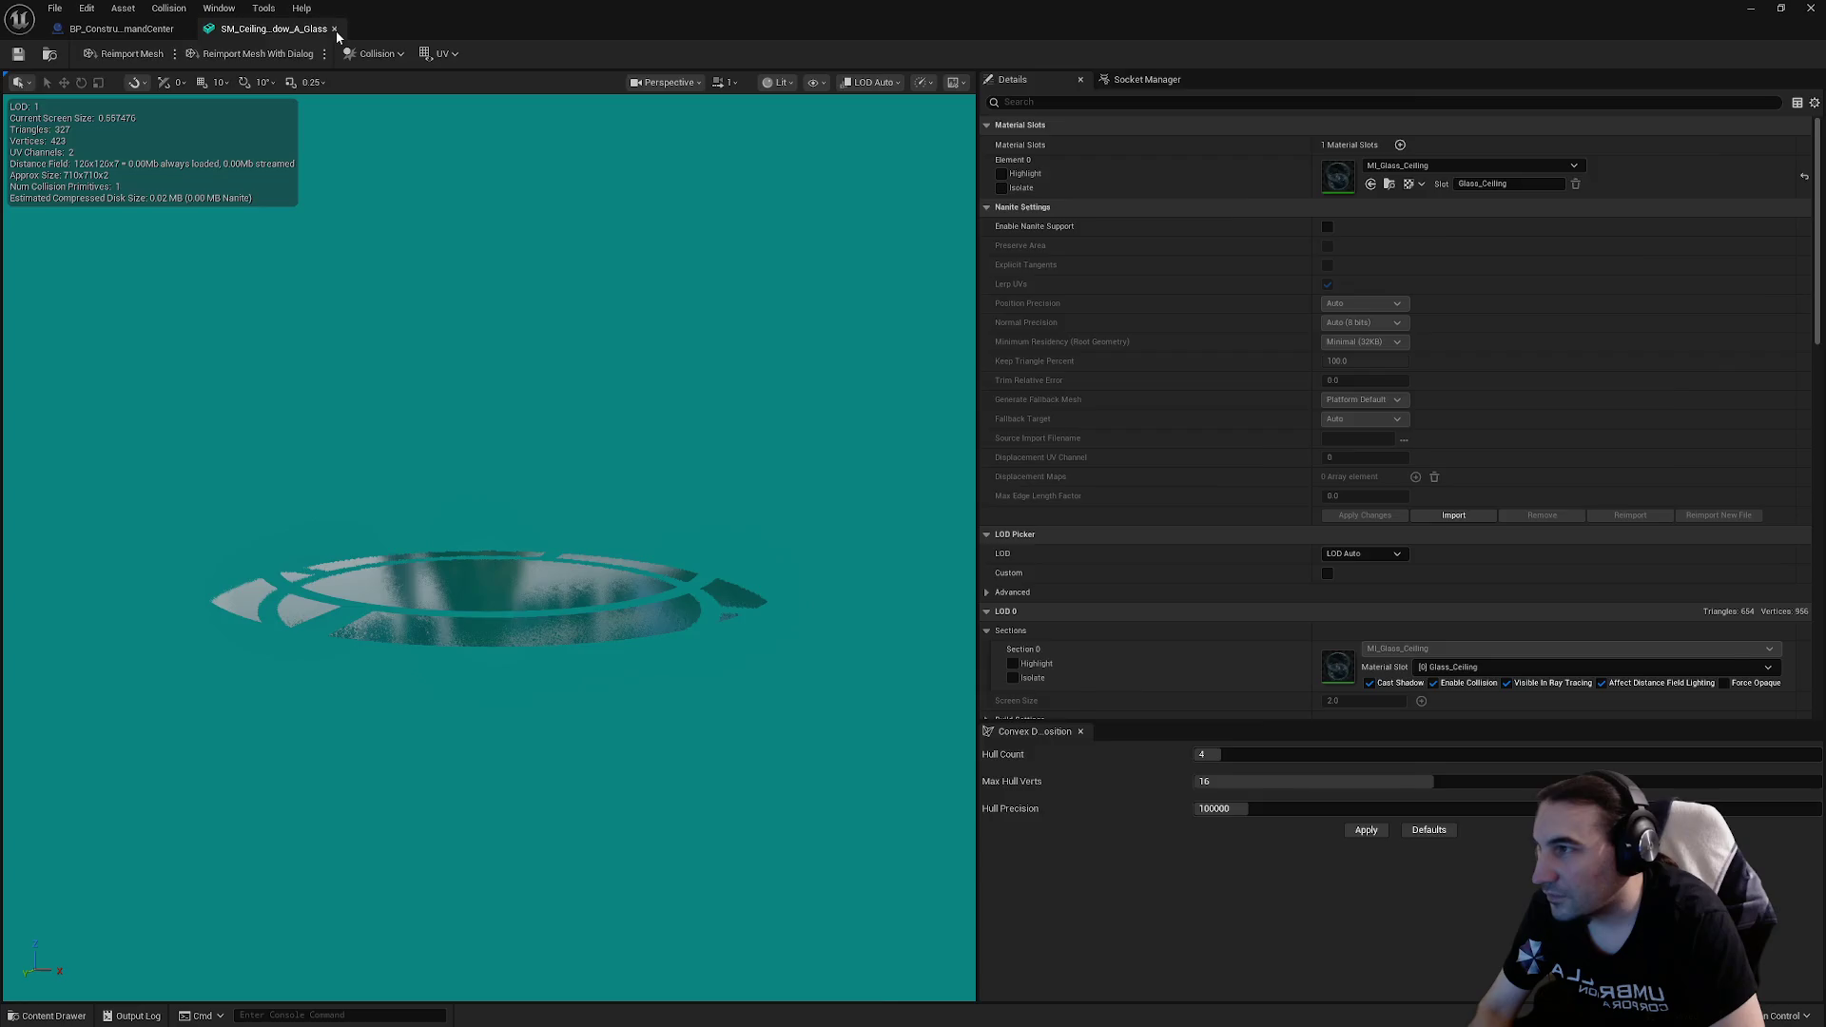
Step: Close the ceiling glass mesh, save BP_Construct_Ship_CommandCenter, and close the blueprint editor
{"action": "left_click", "coordinate": [334, 29]}
{"action": "left_click_drag", "start_coordinate": [894, 428], "coordinate": [894, 533]}
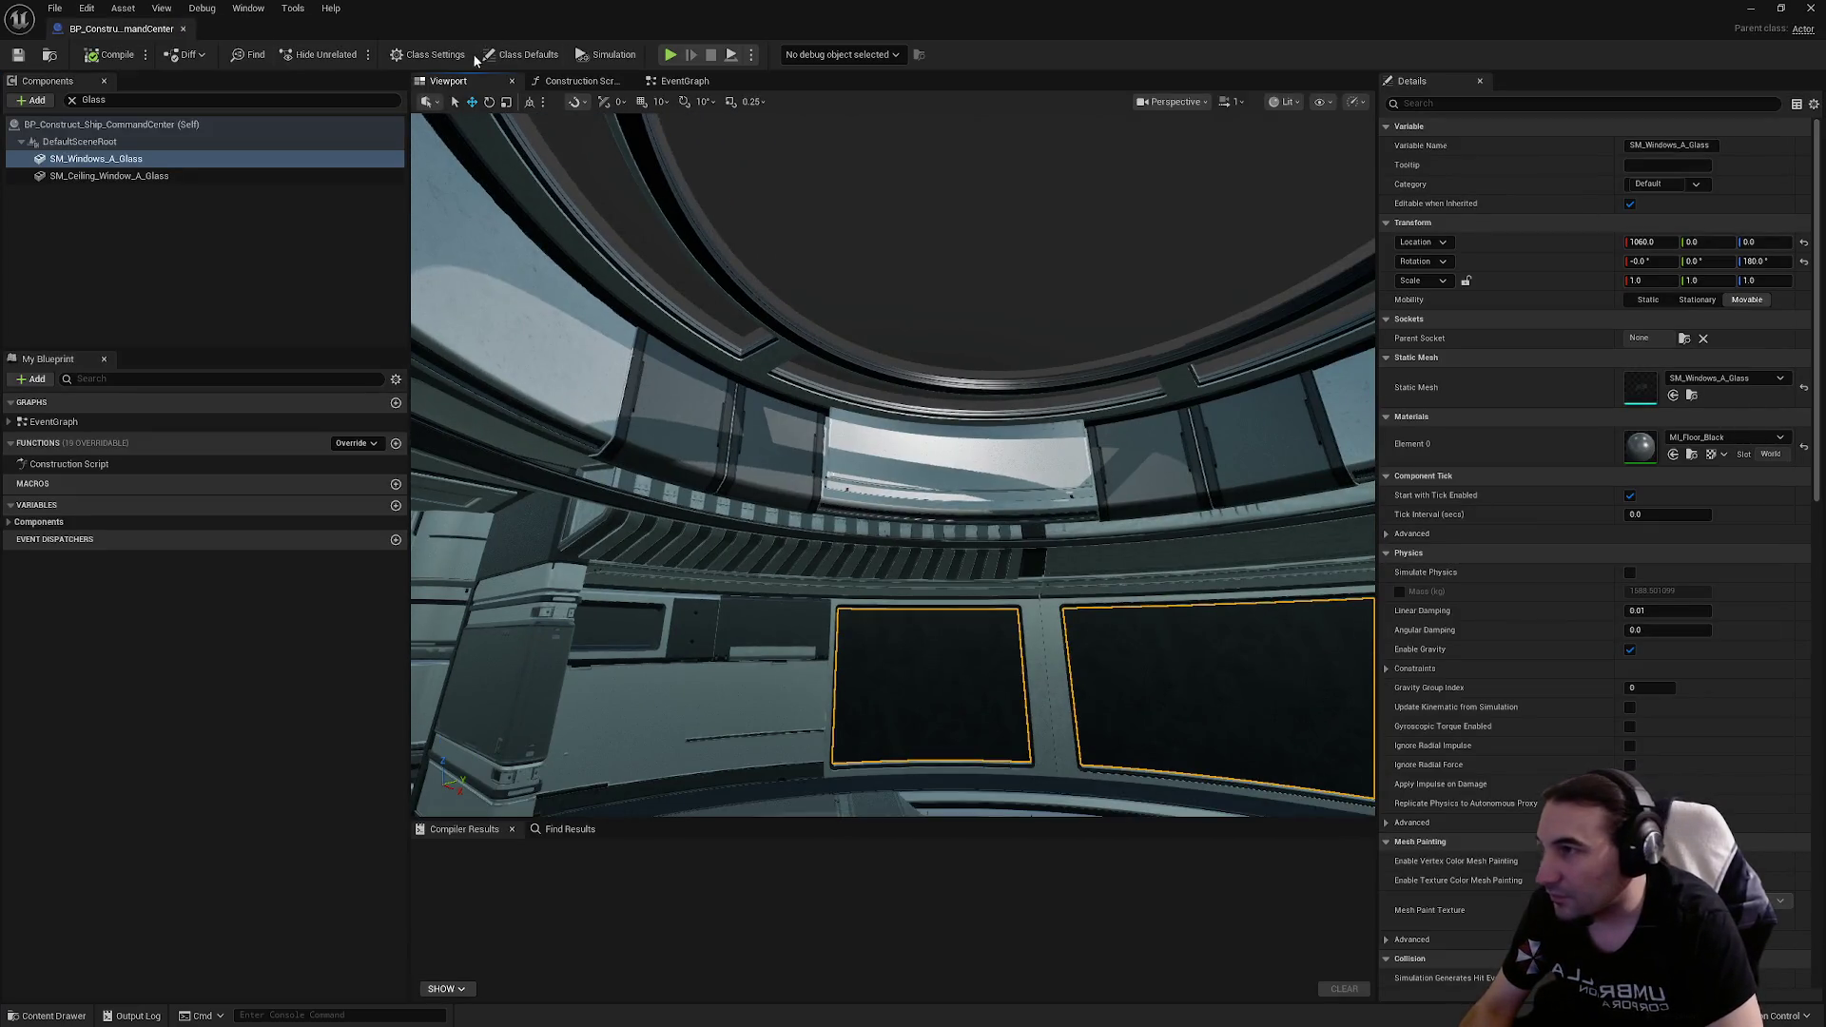
{"action": "left_click", "coordinate": [18, 54]}
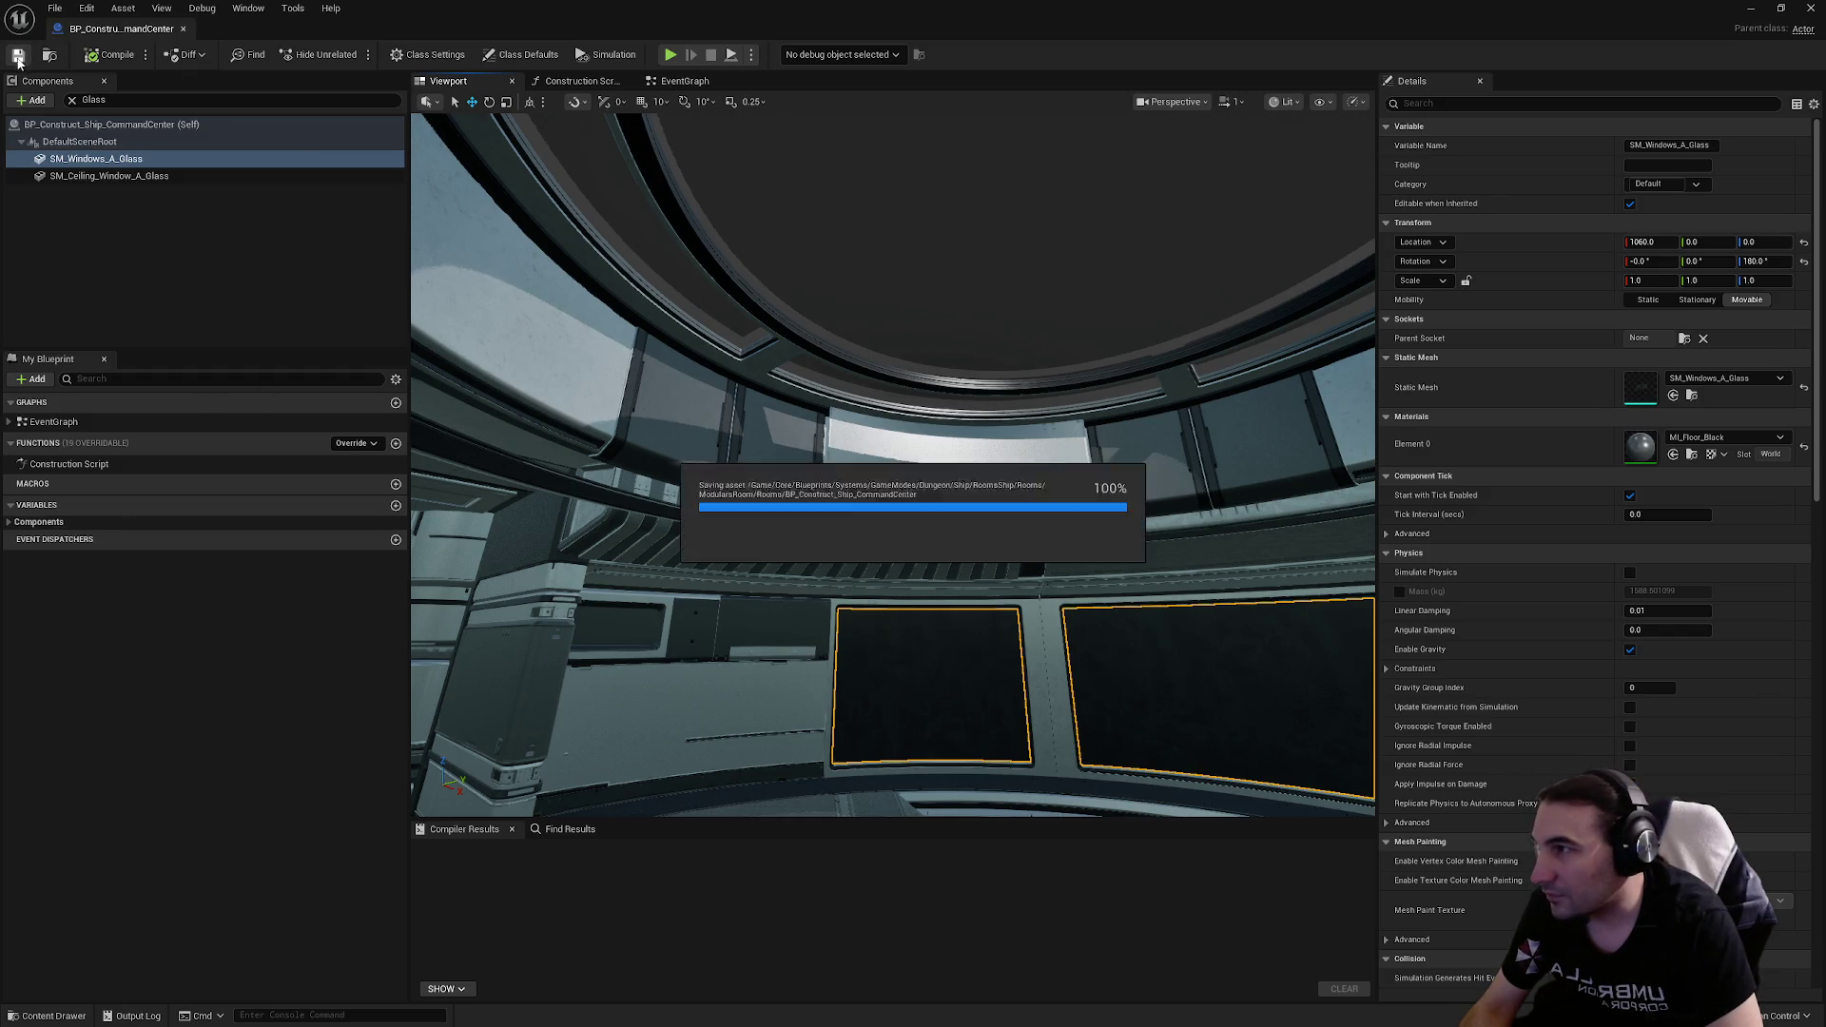
{"action": "key", "text": "f"}
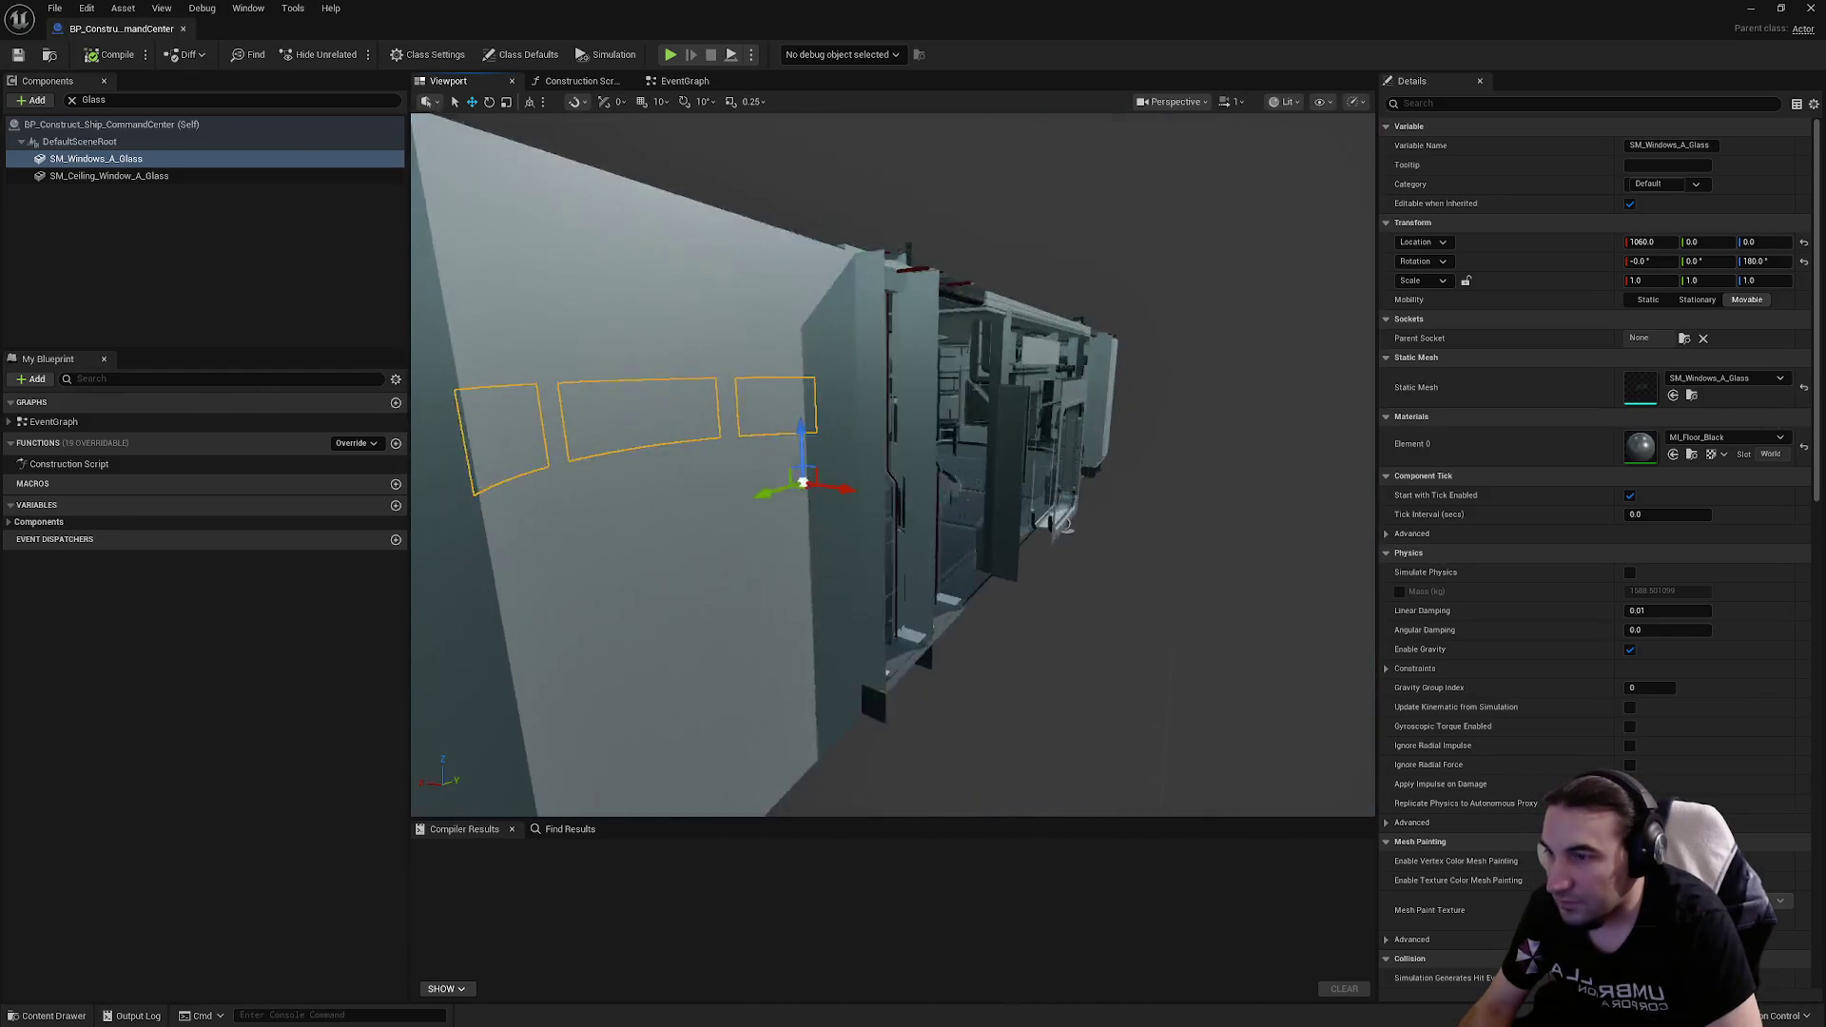
{"action": "mouse_move", "coordinate": [725, 270]}
{"action": "left_mouse_down"}
{"action": "mouse_move", "coordinate": [704, 276]}
{"action": "mouse_move", "coordinate": [726, 269]}
{"action": "left_mouse_up"}
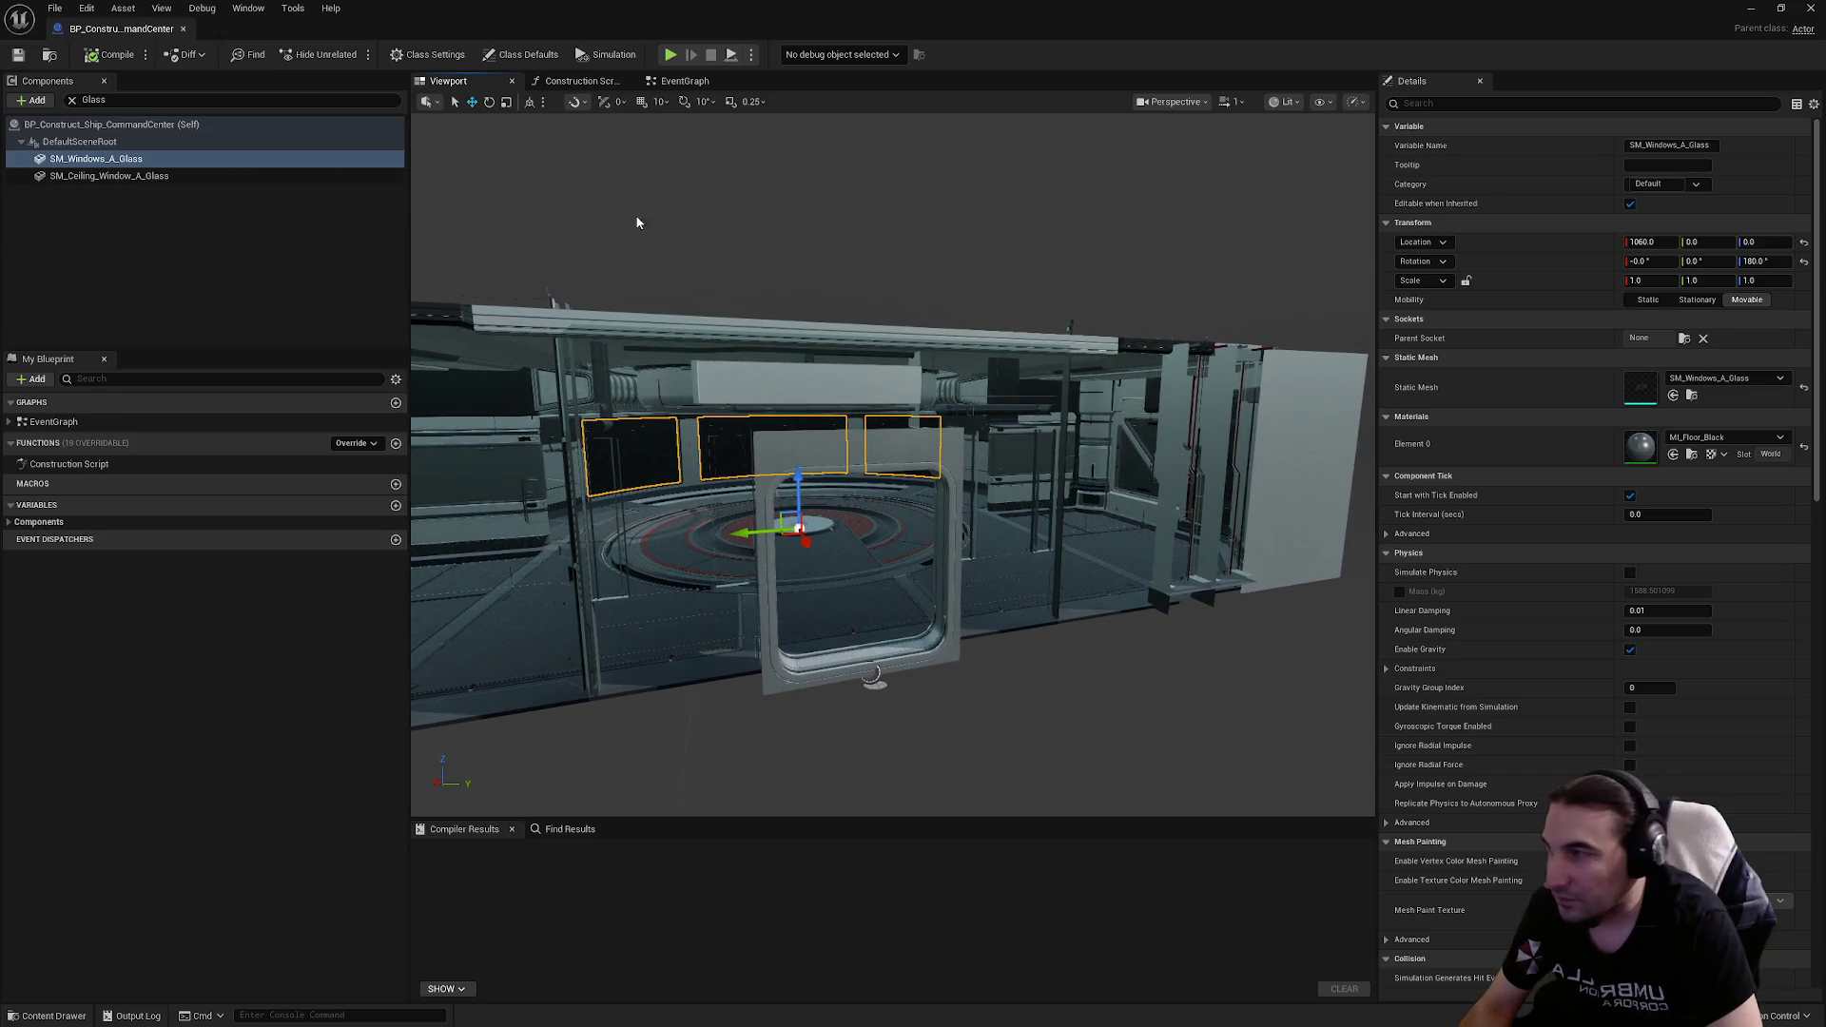
{"action": "left_click", "coordinate": [1809, 9]}
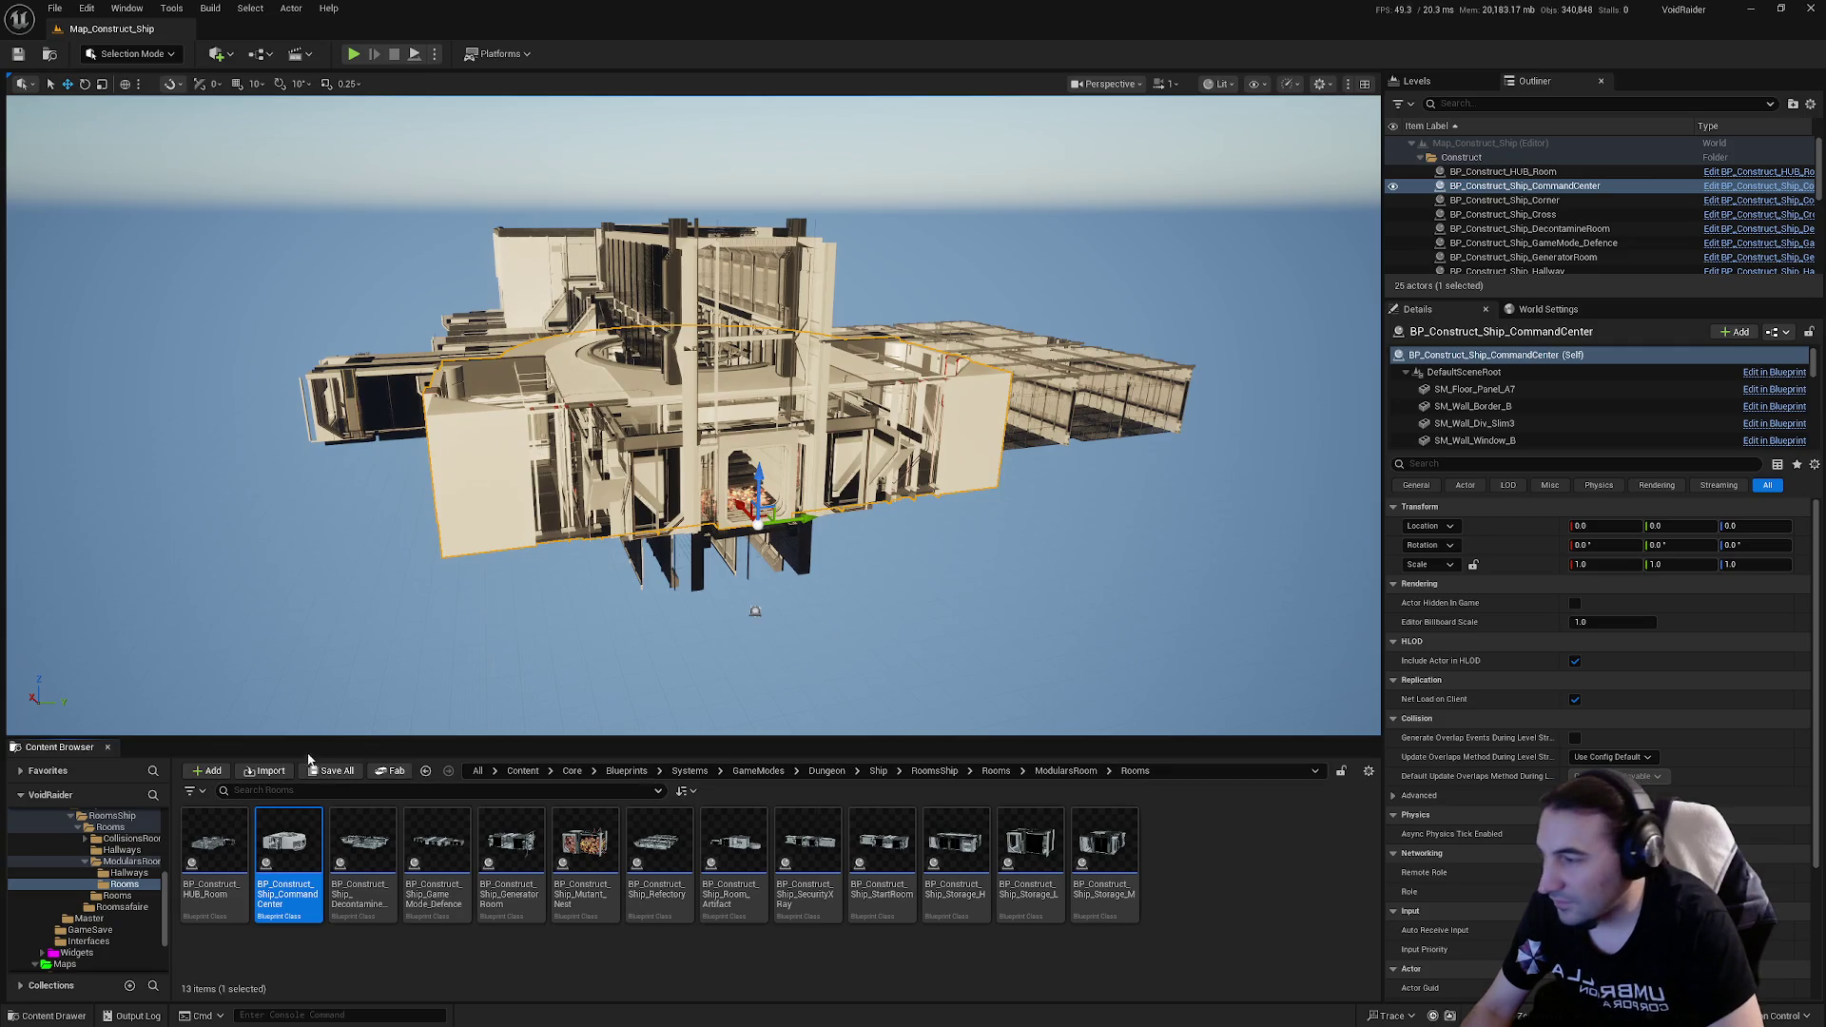
Step: Build all levels and save the Map_Construct_Ship map
{"action": "left_click", "coordinate": [172, 8]}
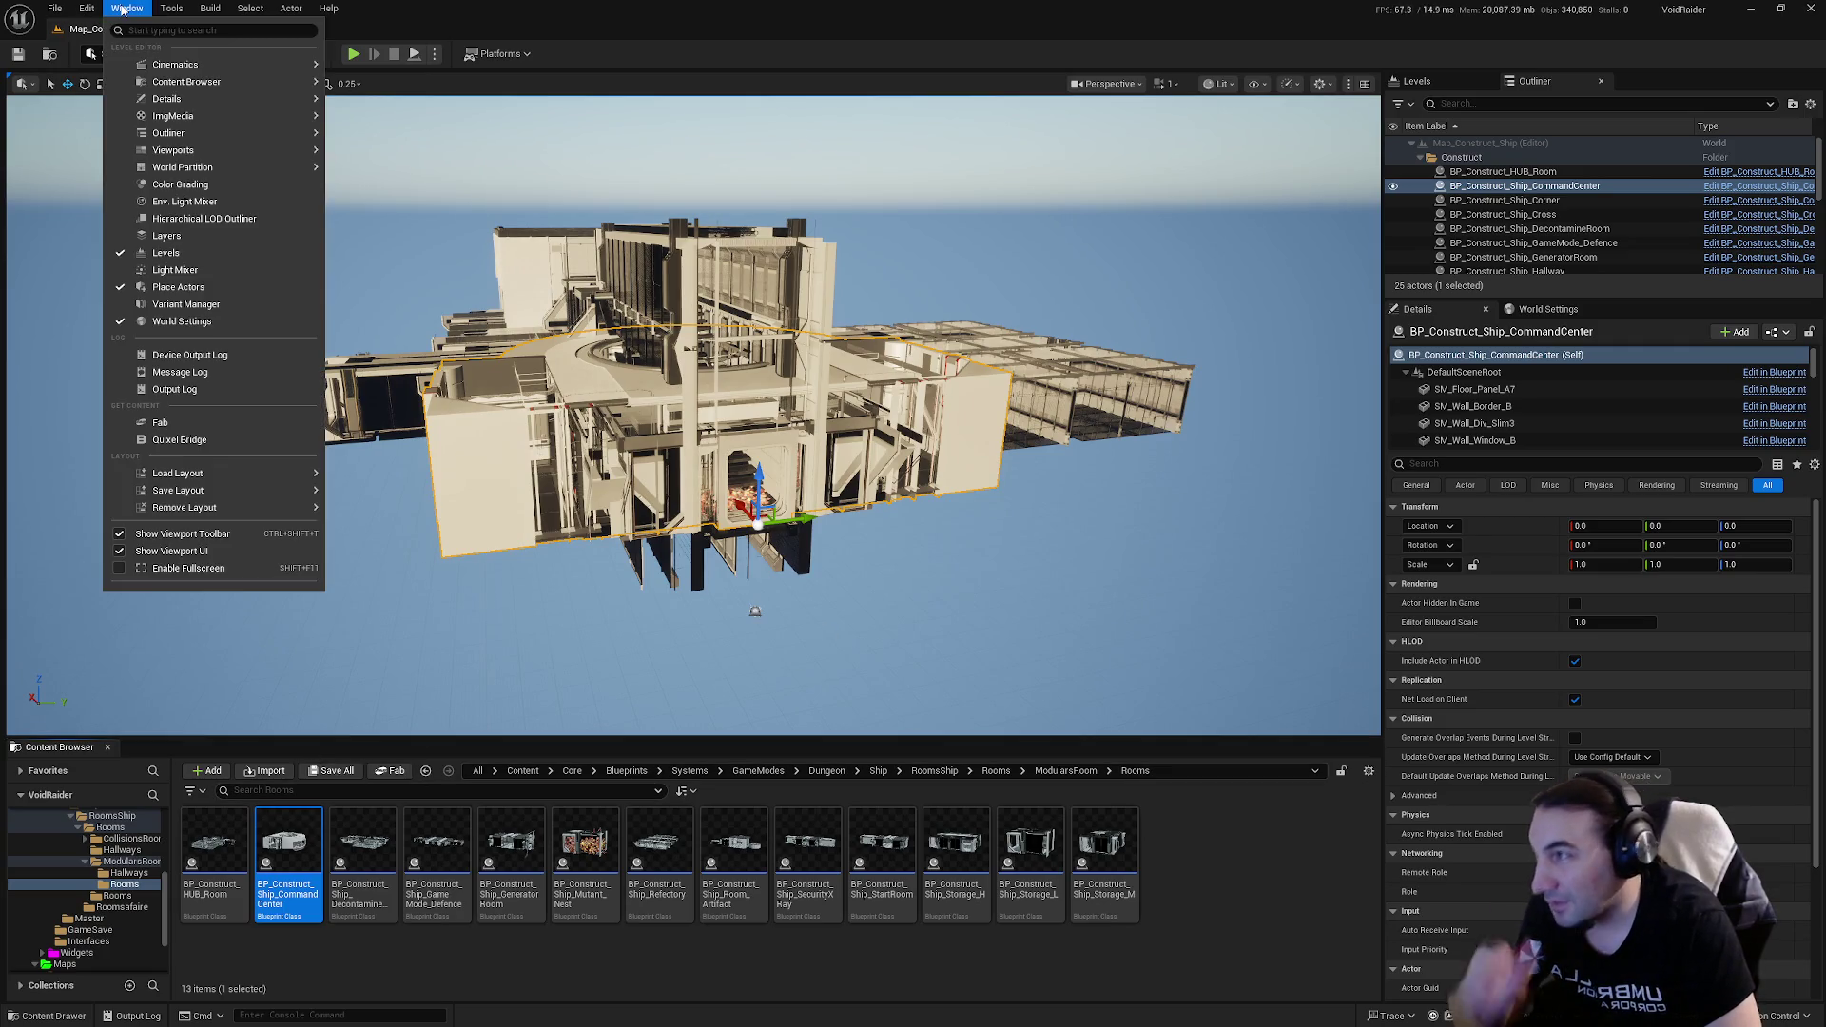
{"action": "mouse_move", "coordinate": [199, 10]}
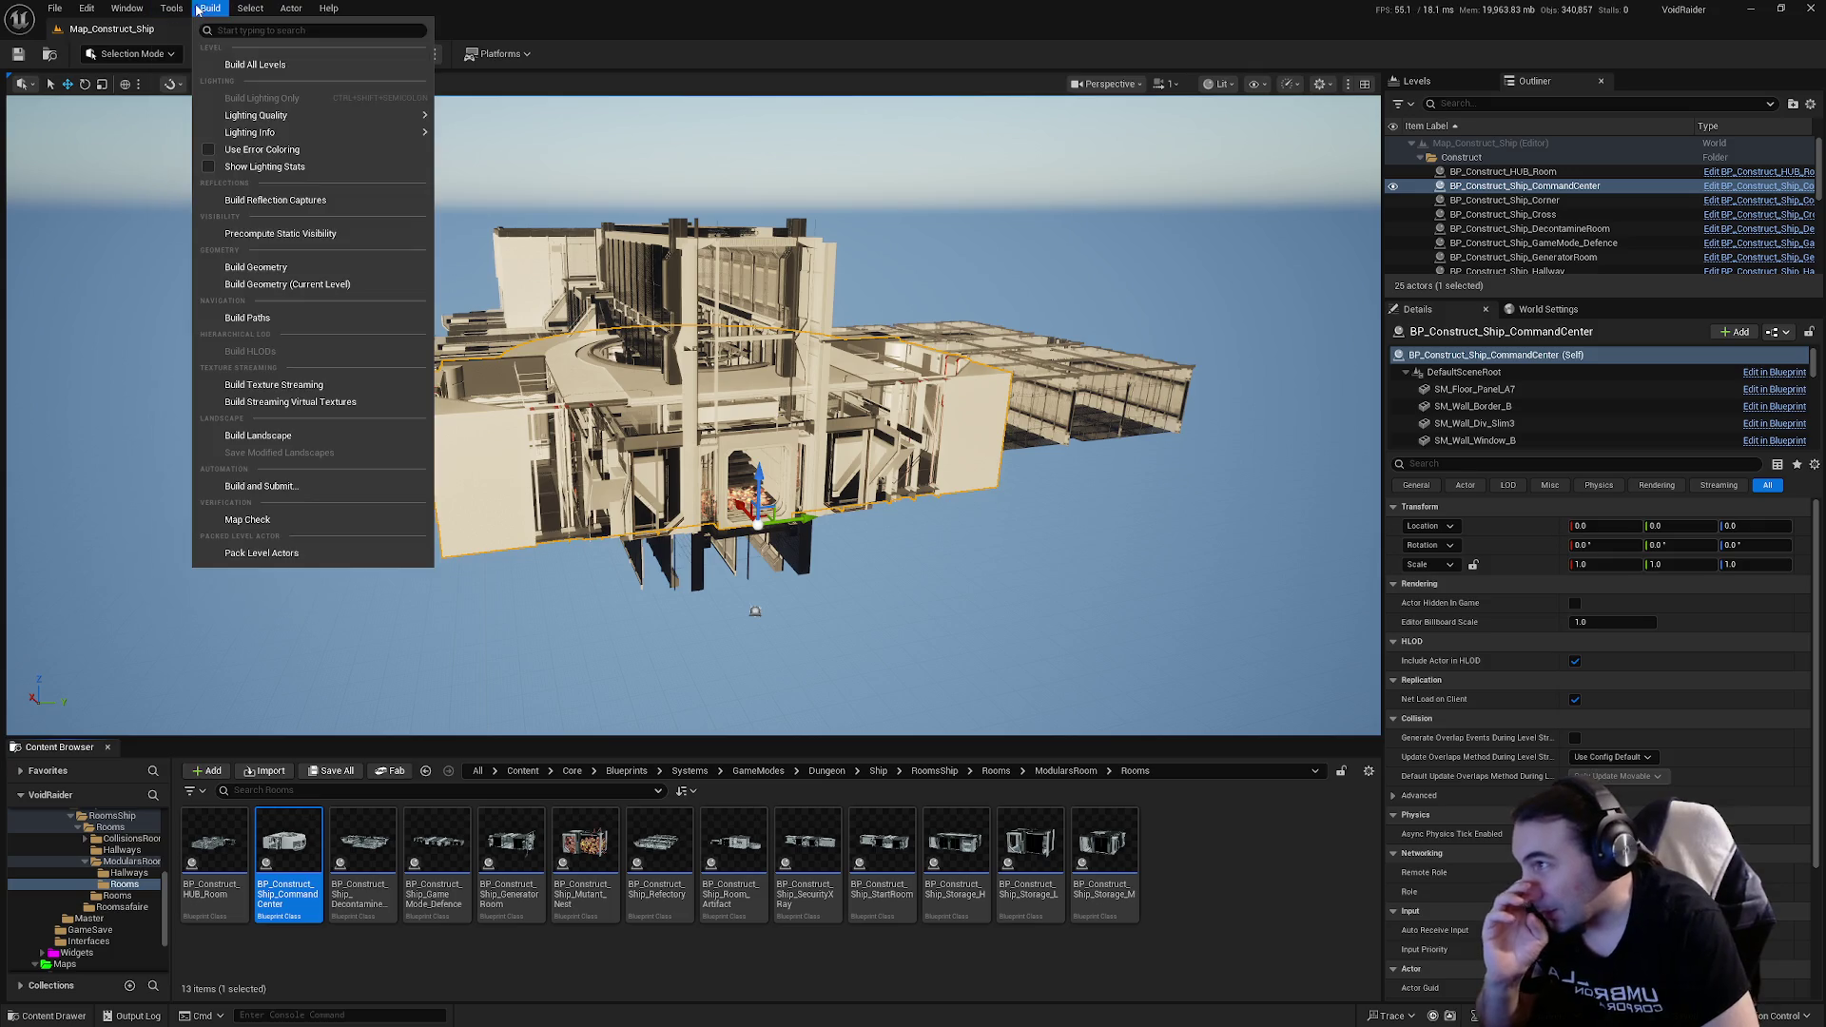
{"action": "left_click", "coordinate": [242, 62]}
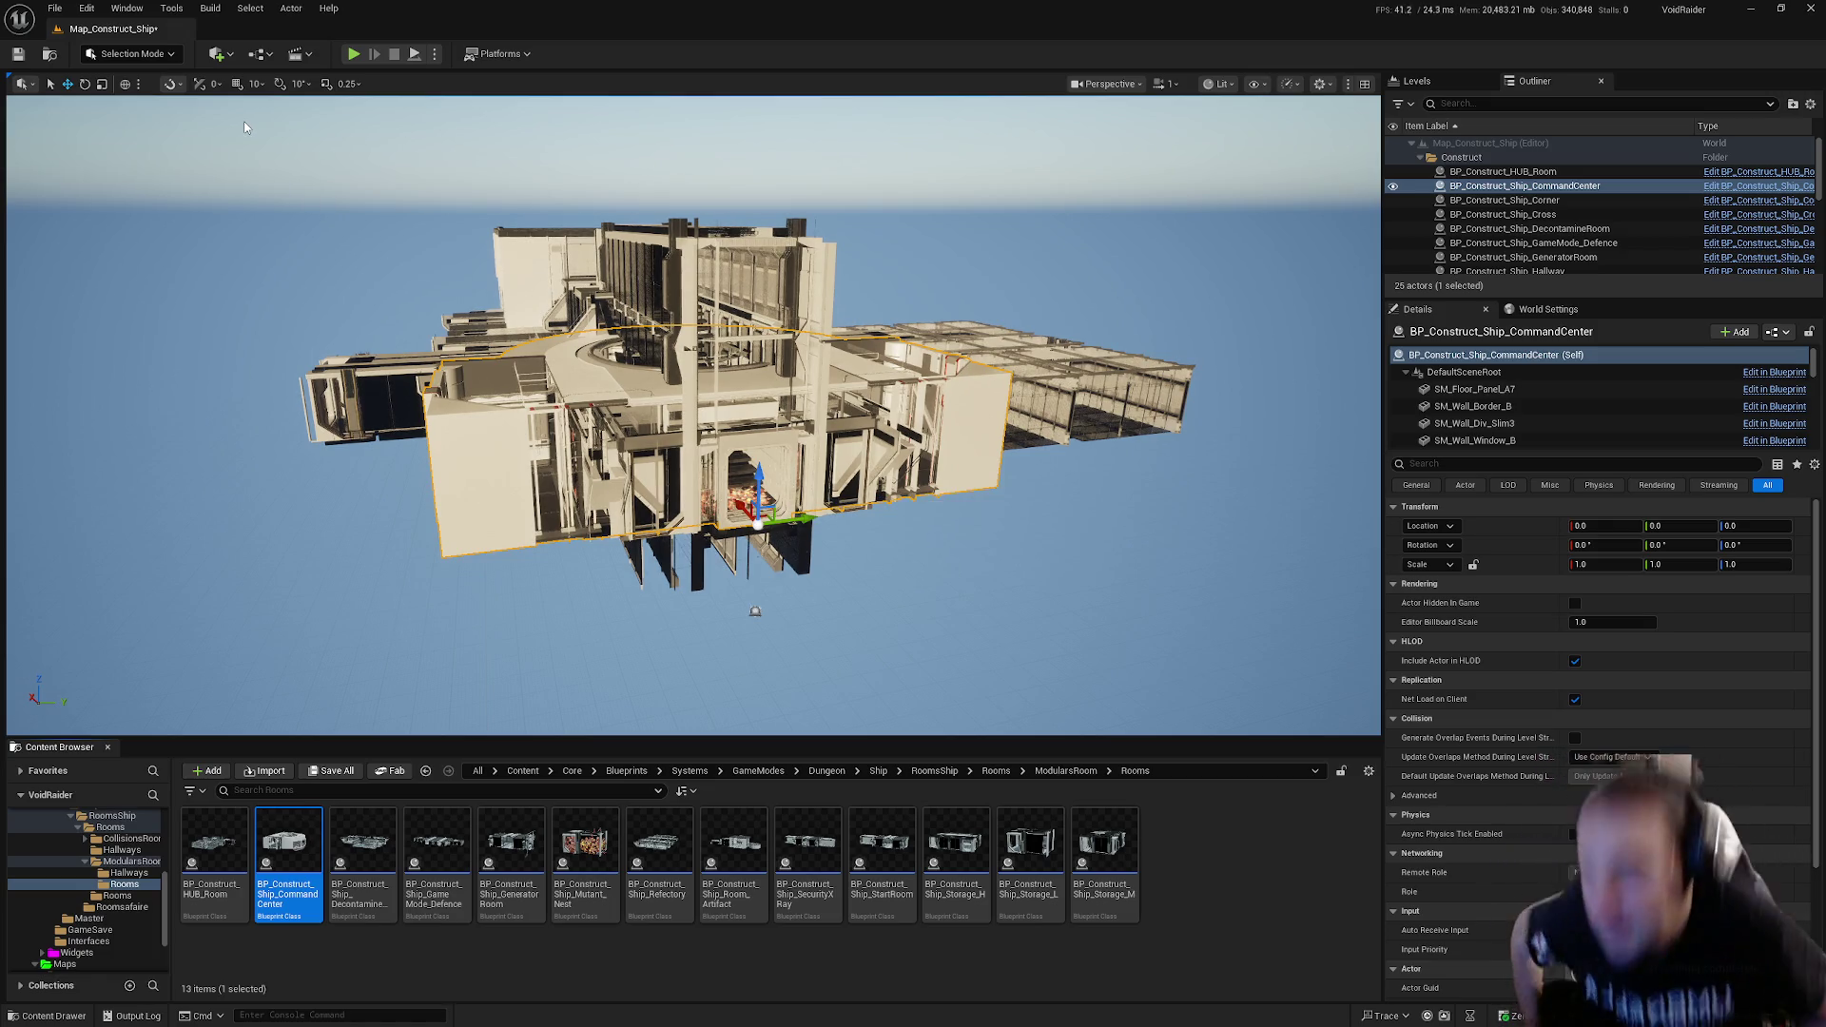
{"action": "left_click", "coordinate": [338, 773]}
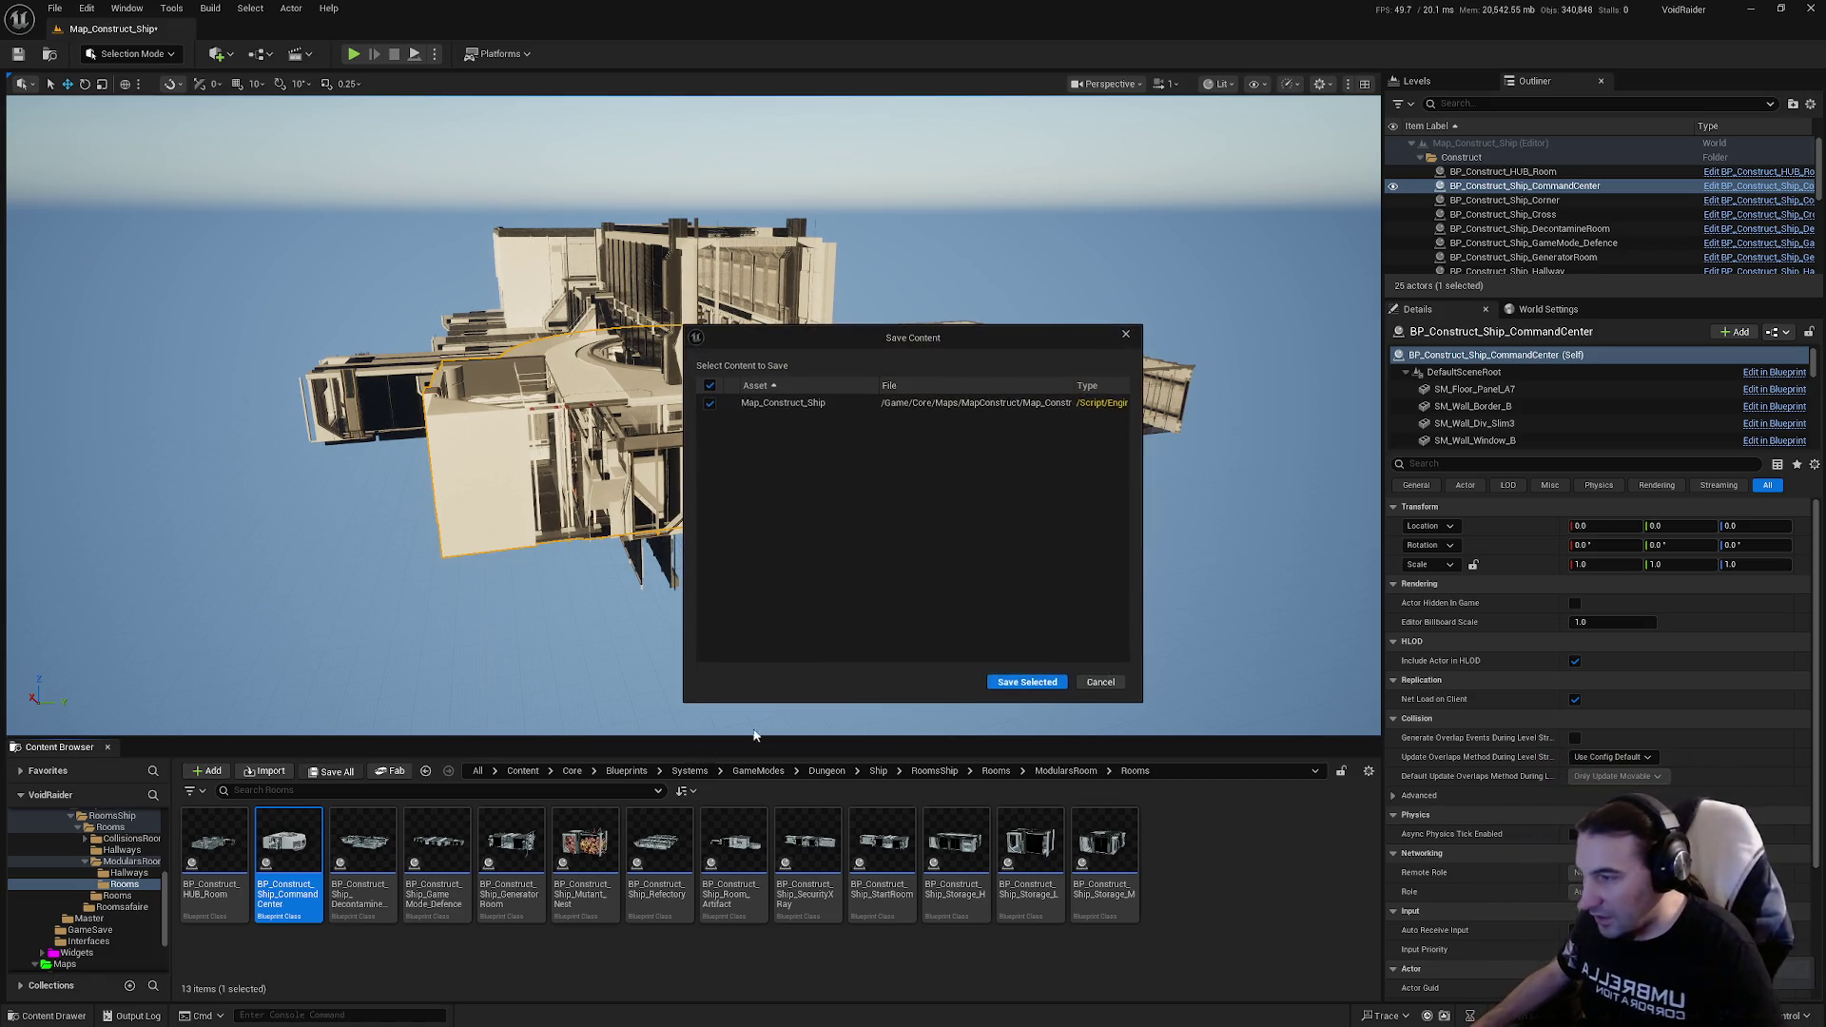
{"action": "left_click", "coordinate": [1023, 683]}
Step: Select the command-center actor and bring up the Merge Actors window
{"action": "left_click", "coordinate": [1560, 188]}
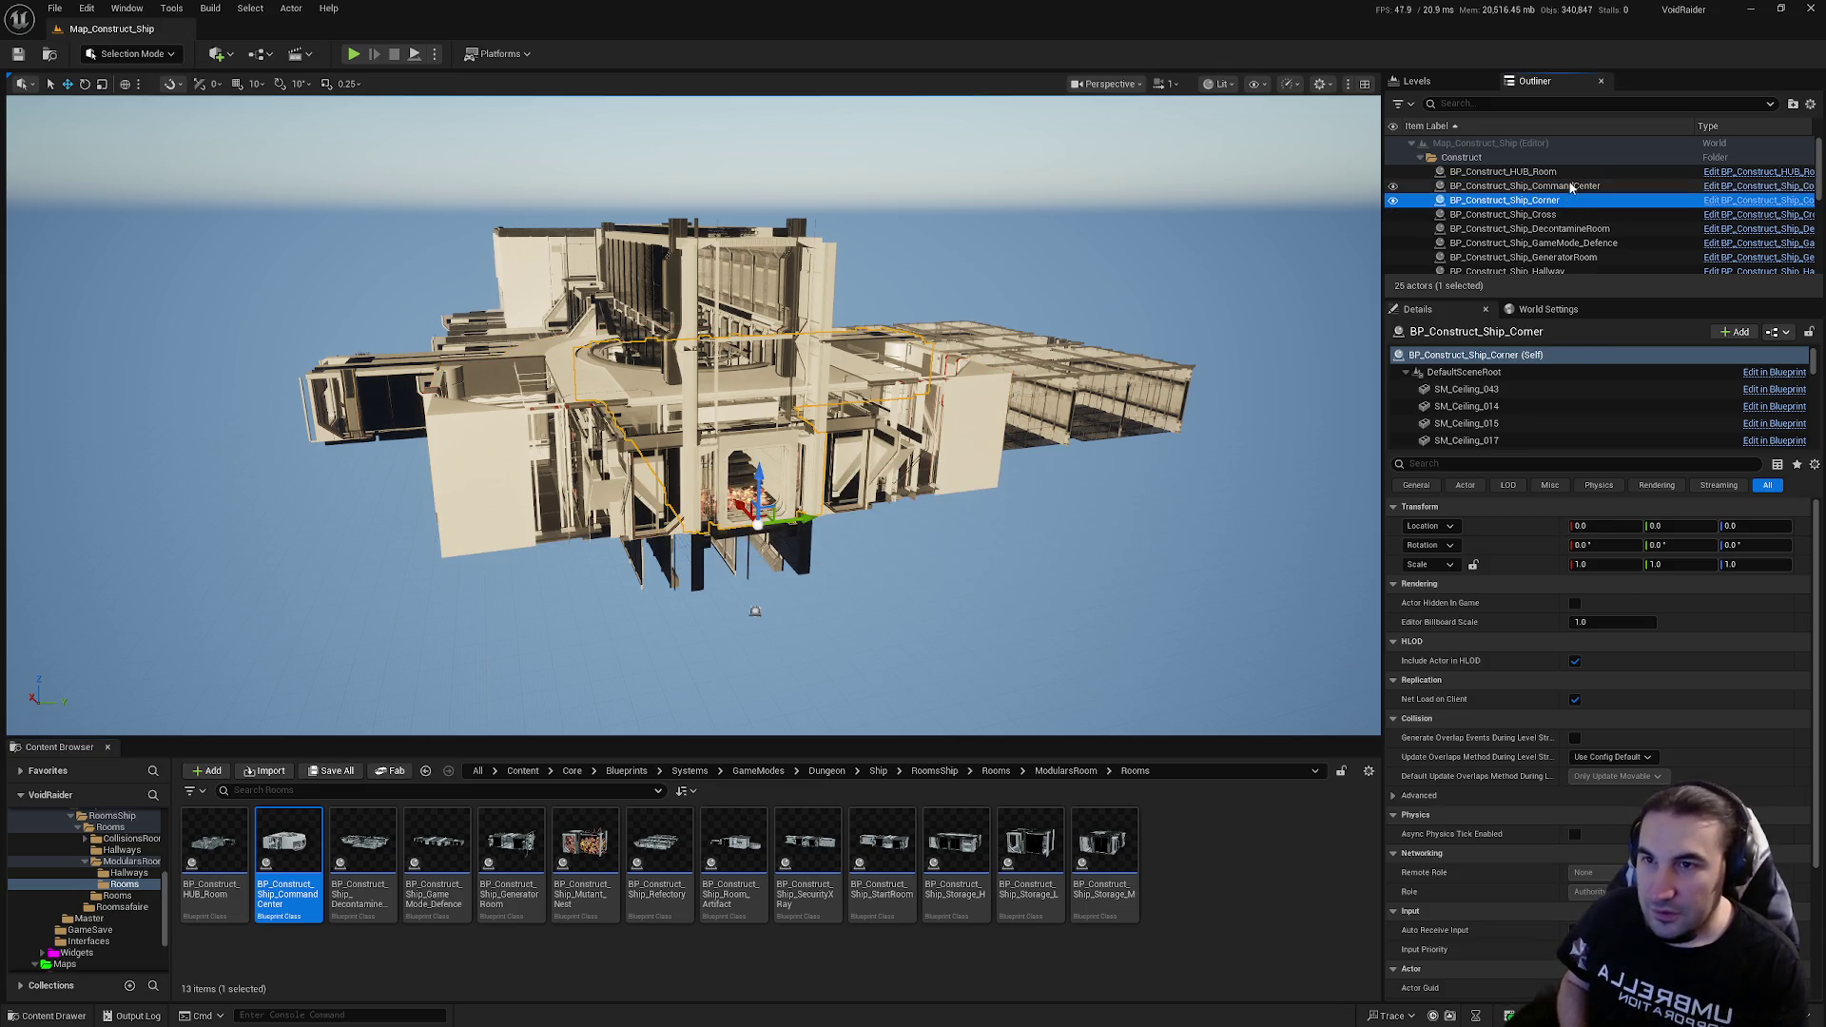
{"action": "left_click", "coordinate": [176, 8]}
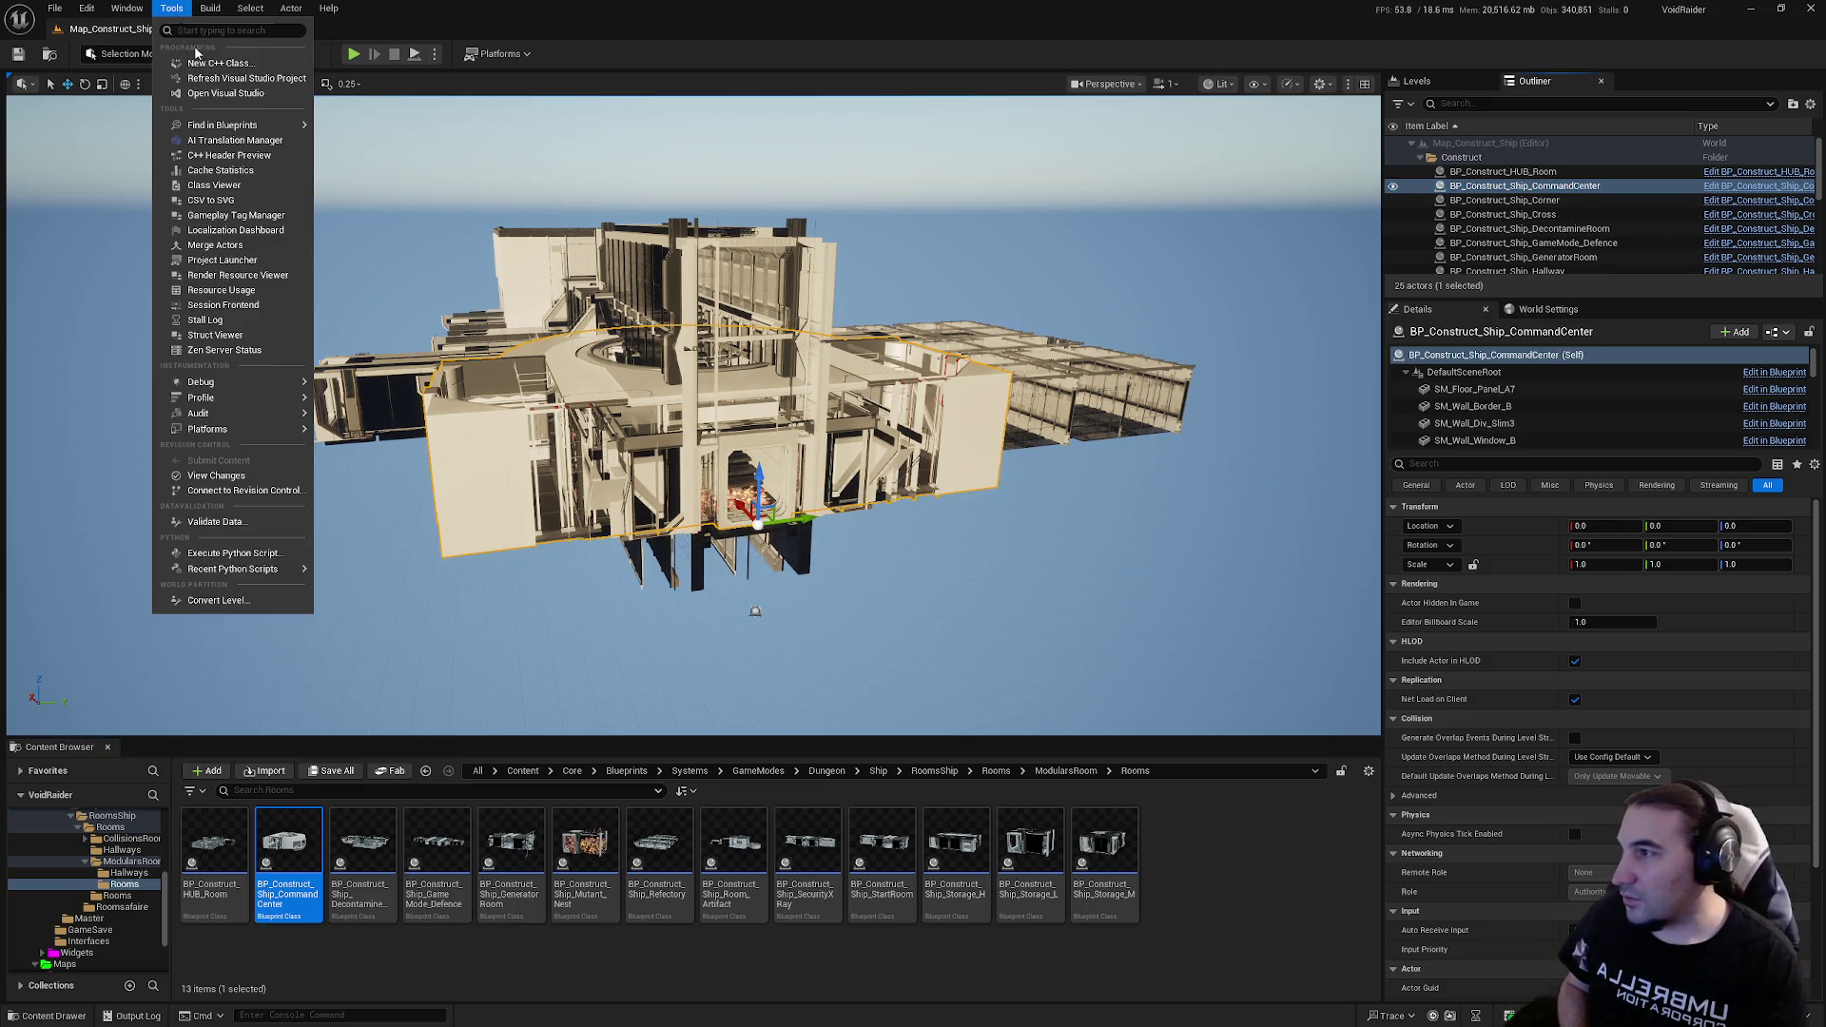
{"action": "left_click", "coordinate": [229, 246]}
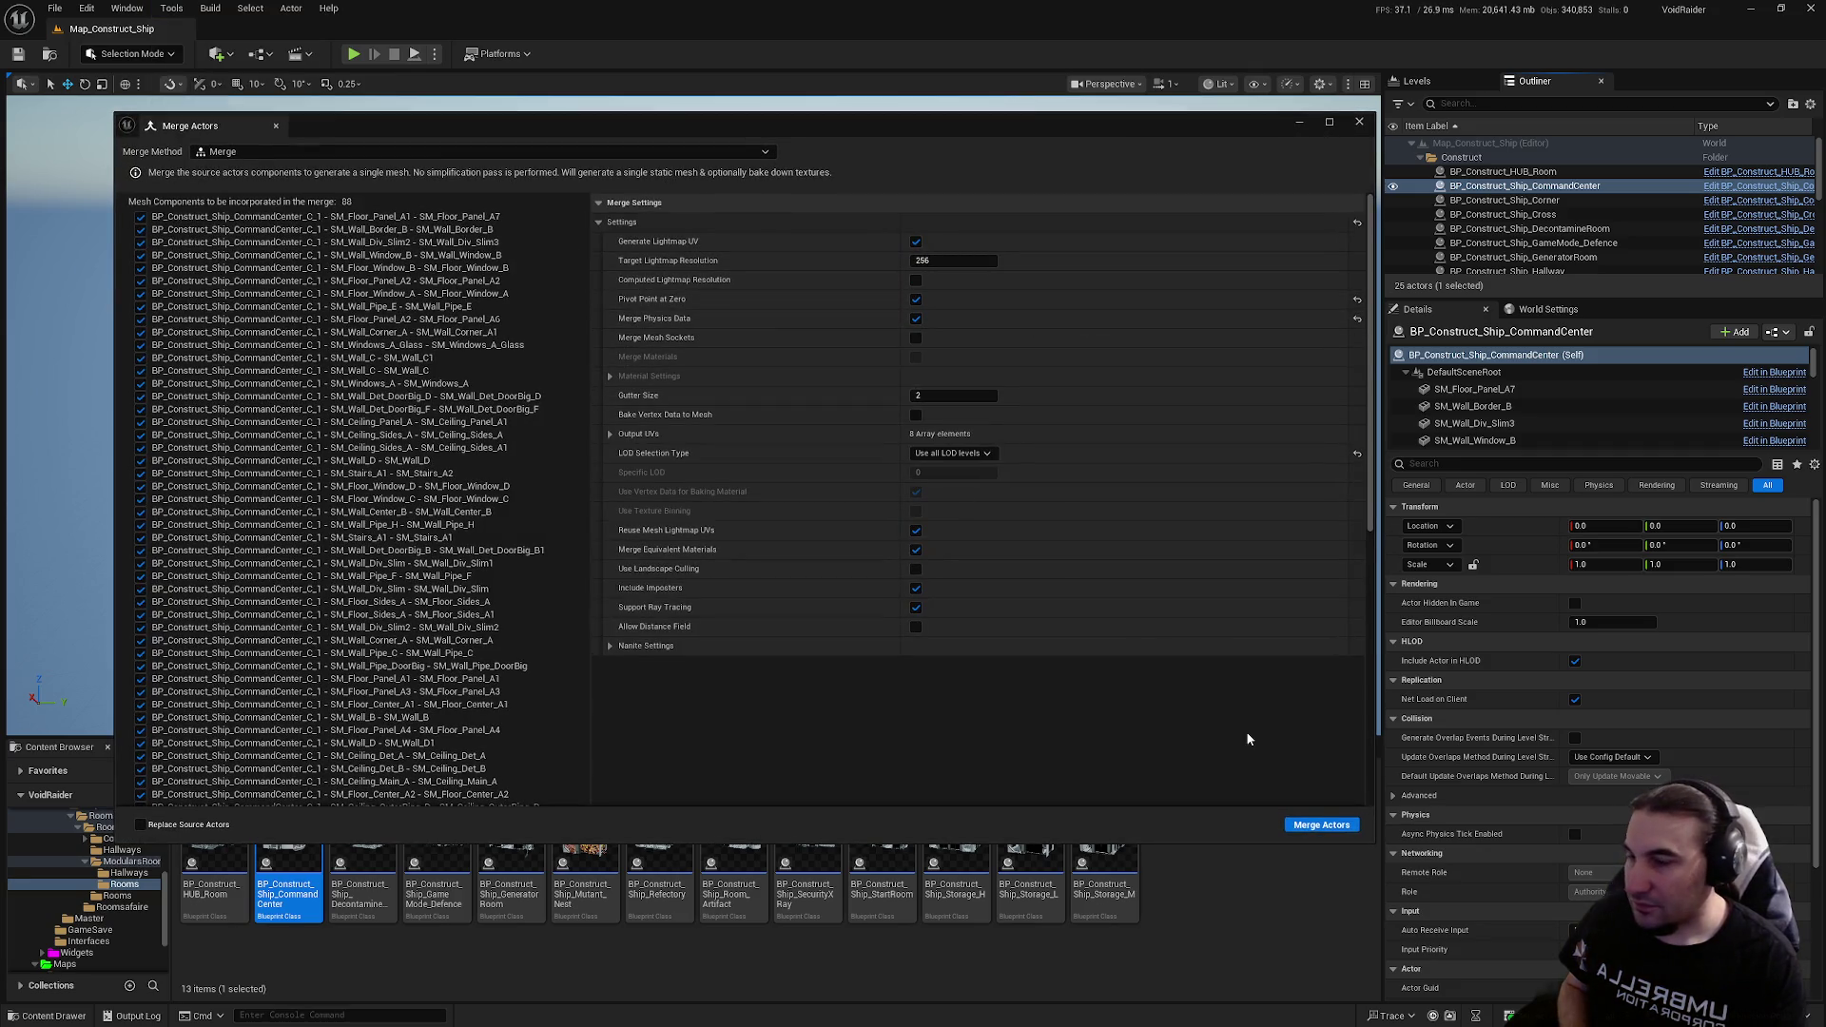
Step: Start the merge and browse to LevelDesign/DungeonRoom/ShipDungeon/Meshes/Rooms
{"action": "left_click", "coordinate": [1317, 828]}
{"action": "double_click", "coordinate": [837, 405]}
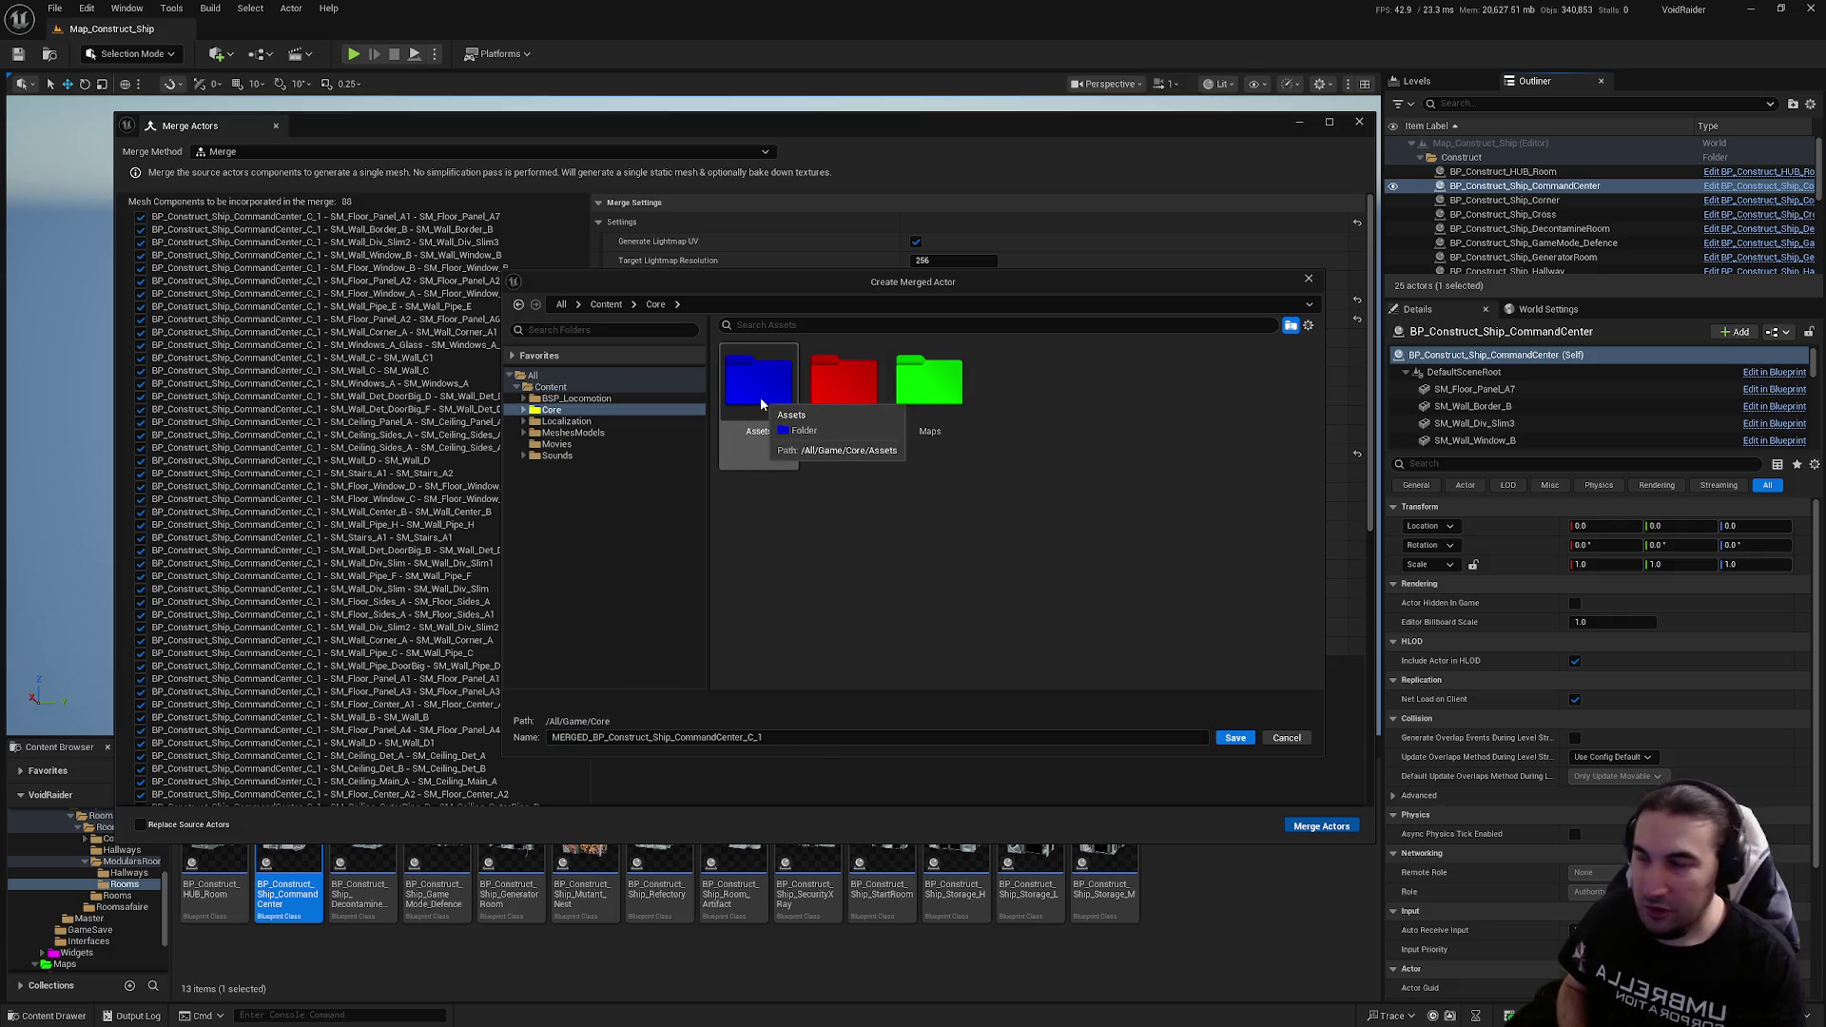
{"action": "double_click", "coordinate": [761, 400]}
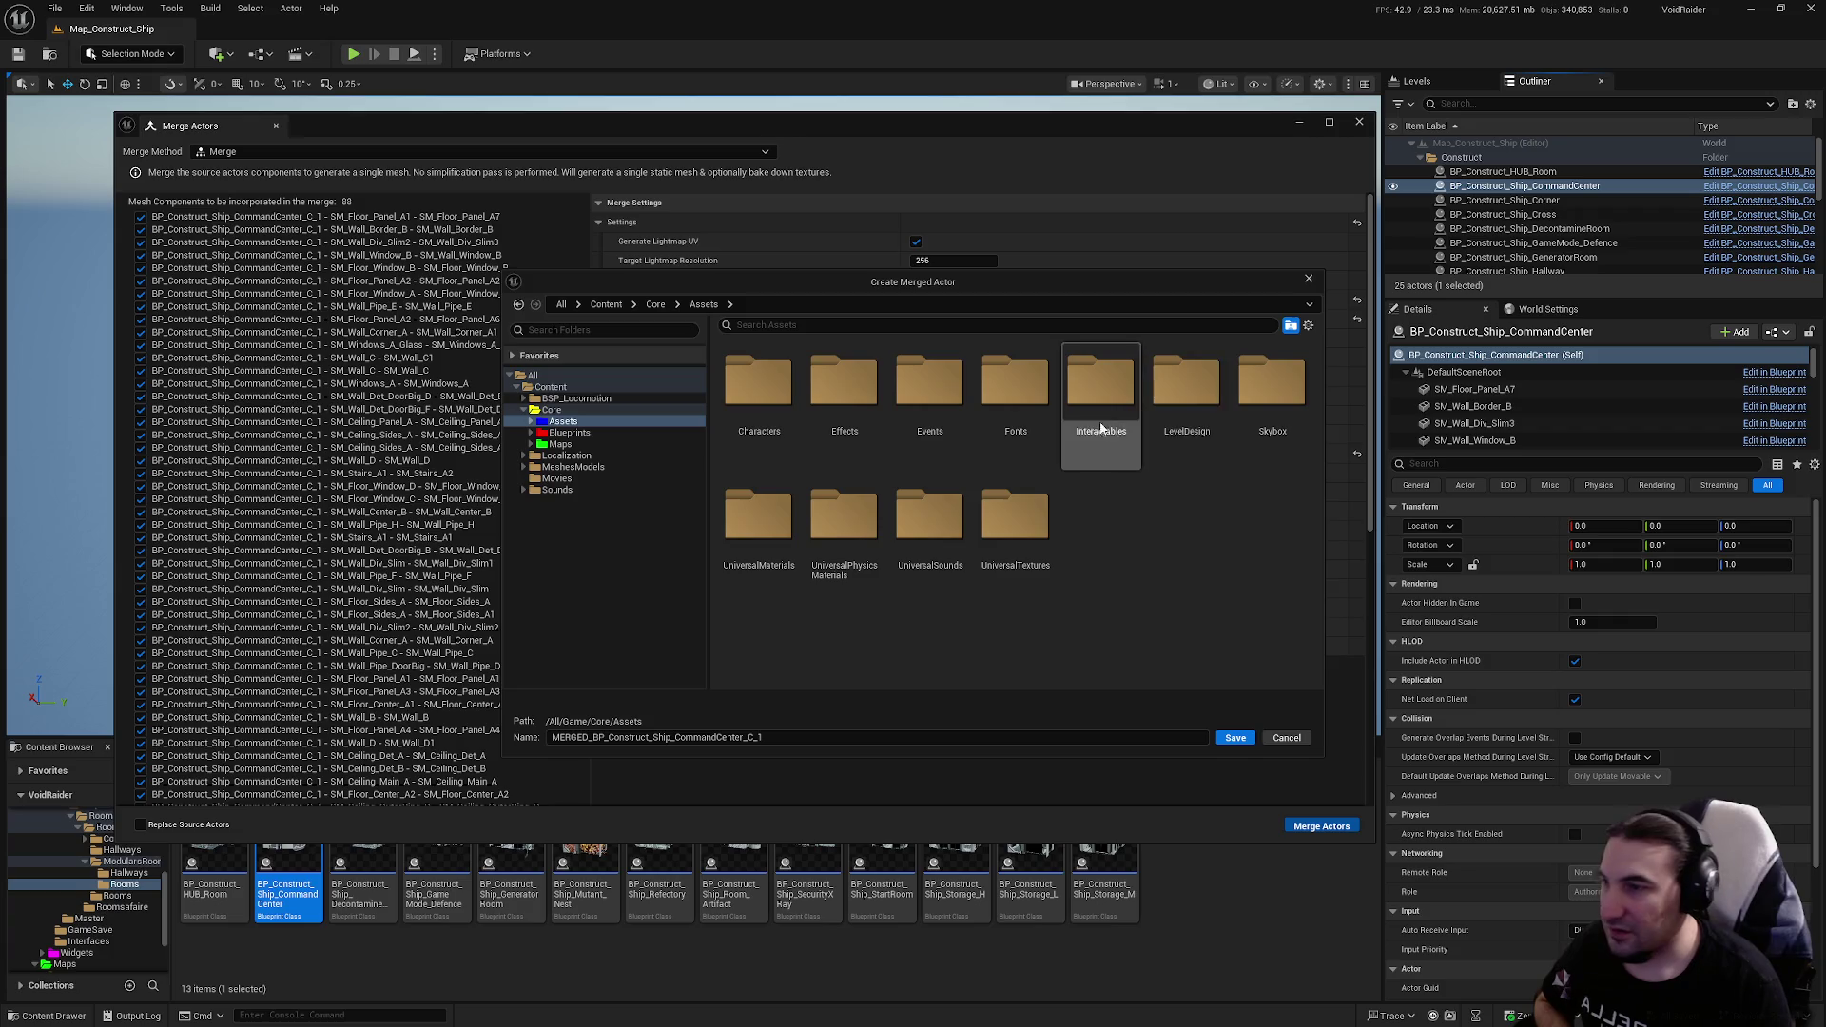
{"action": "double_click", "coordinate": [1150, 419]}
{"action": "key", "text": "alt+Left"}
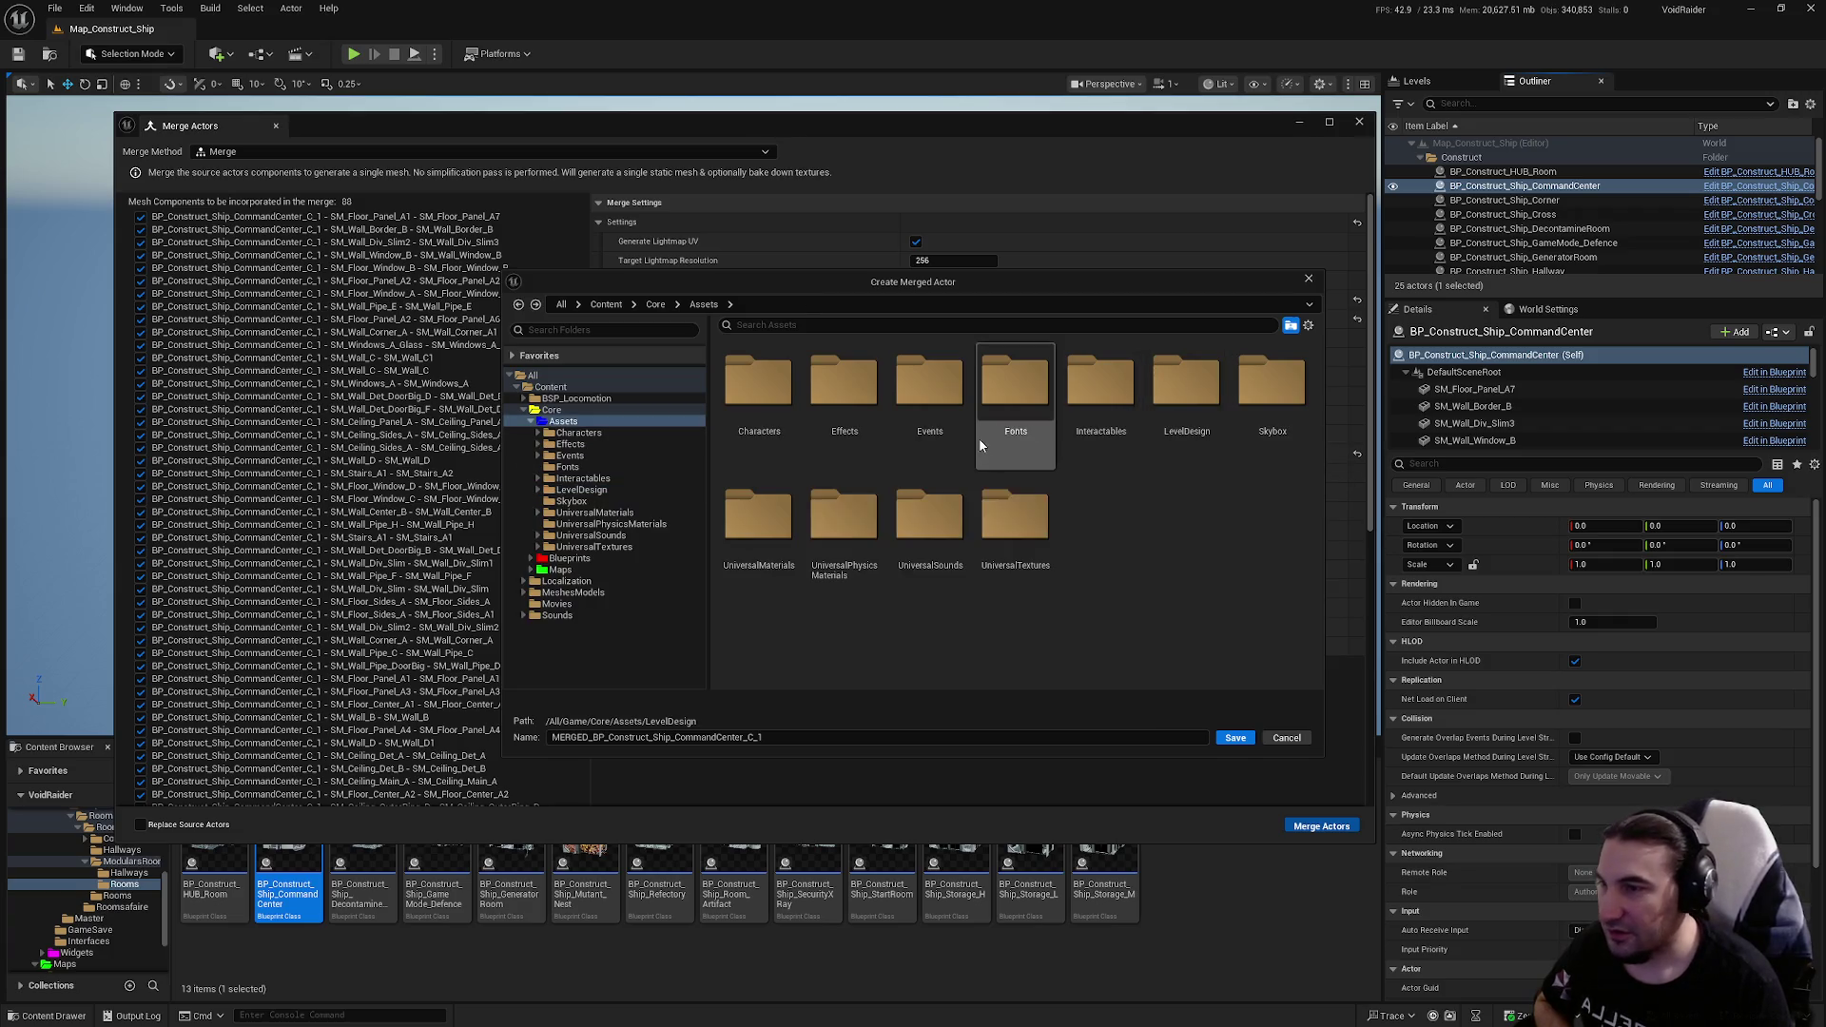
{"action": "double_click", "coordinate": [1099, 464]}
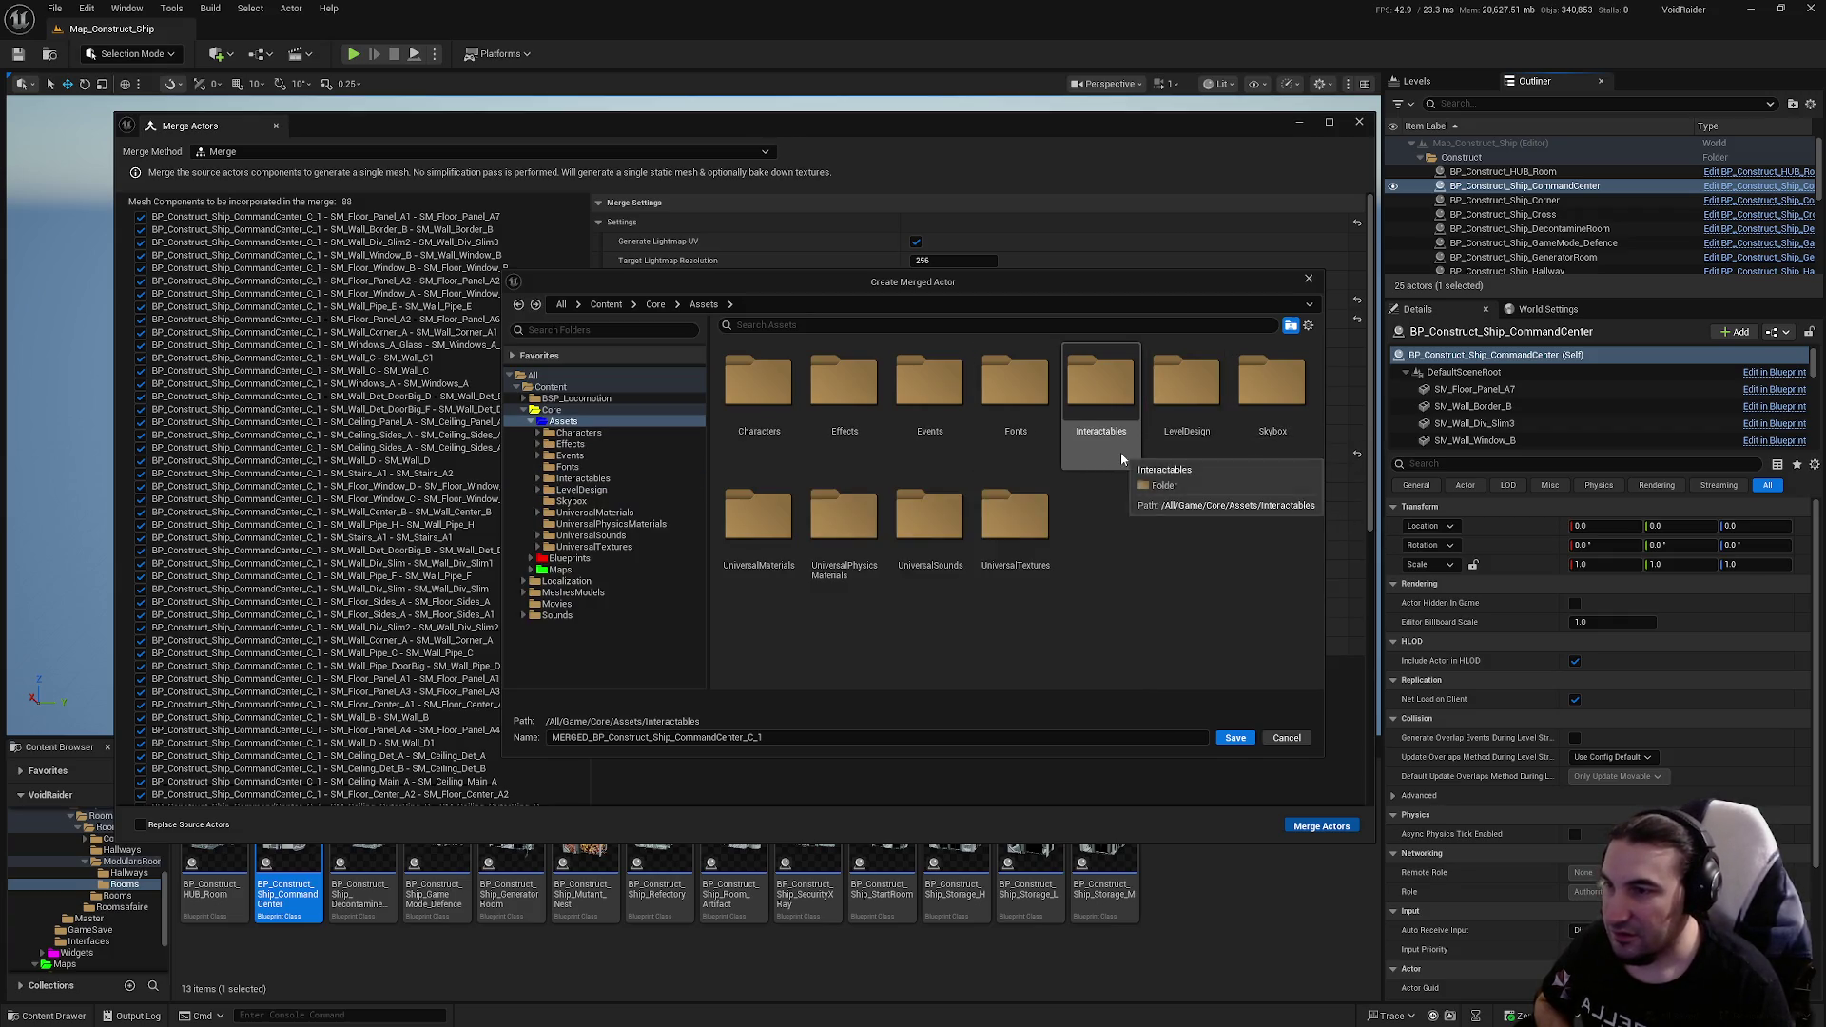
{"action": "key", "text": "alt+Left"}
{"action": "left_click", "coordinate": [1101, 385]}
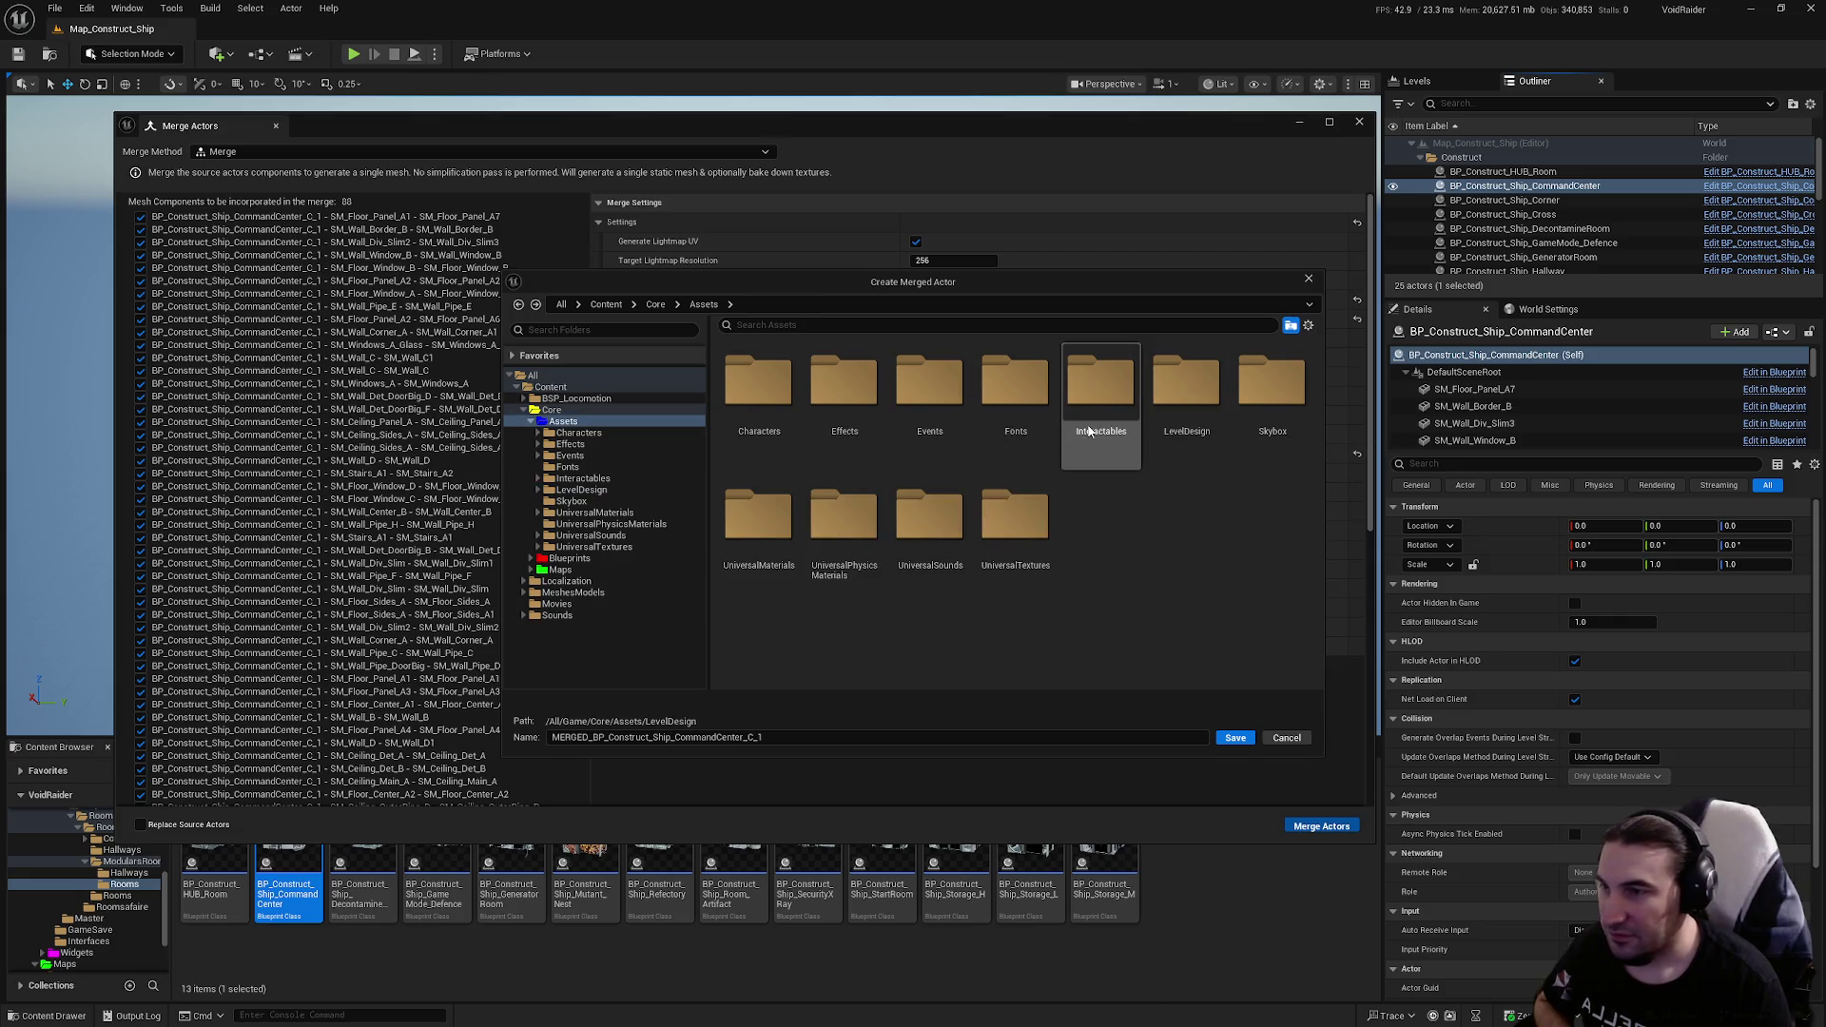
{"action": "double_click", "coordinate": [1184, 428]}
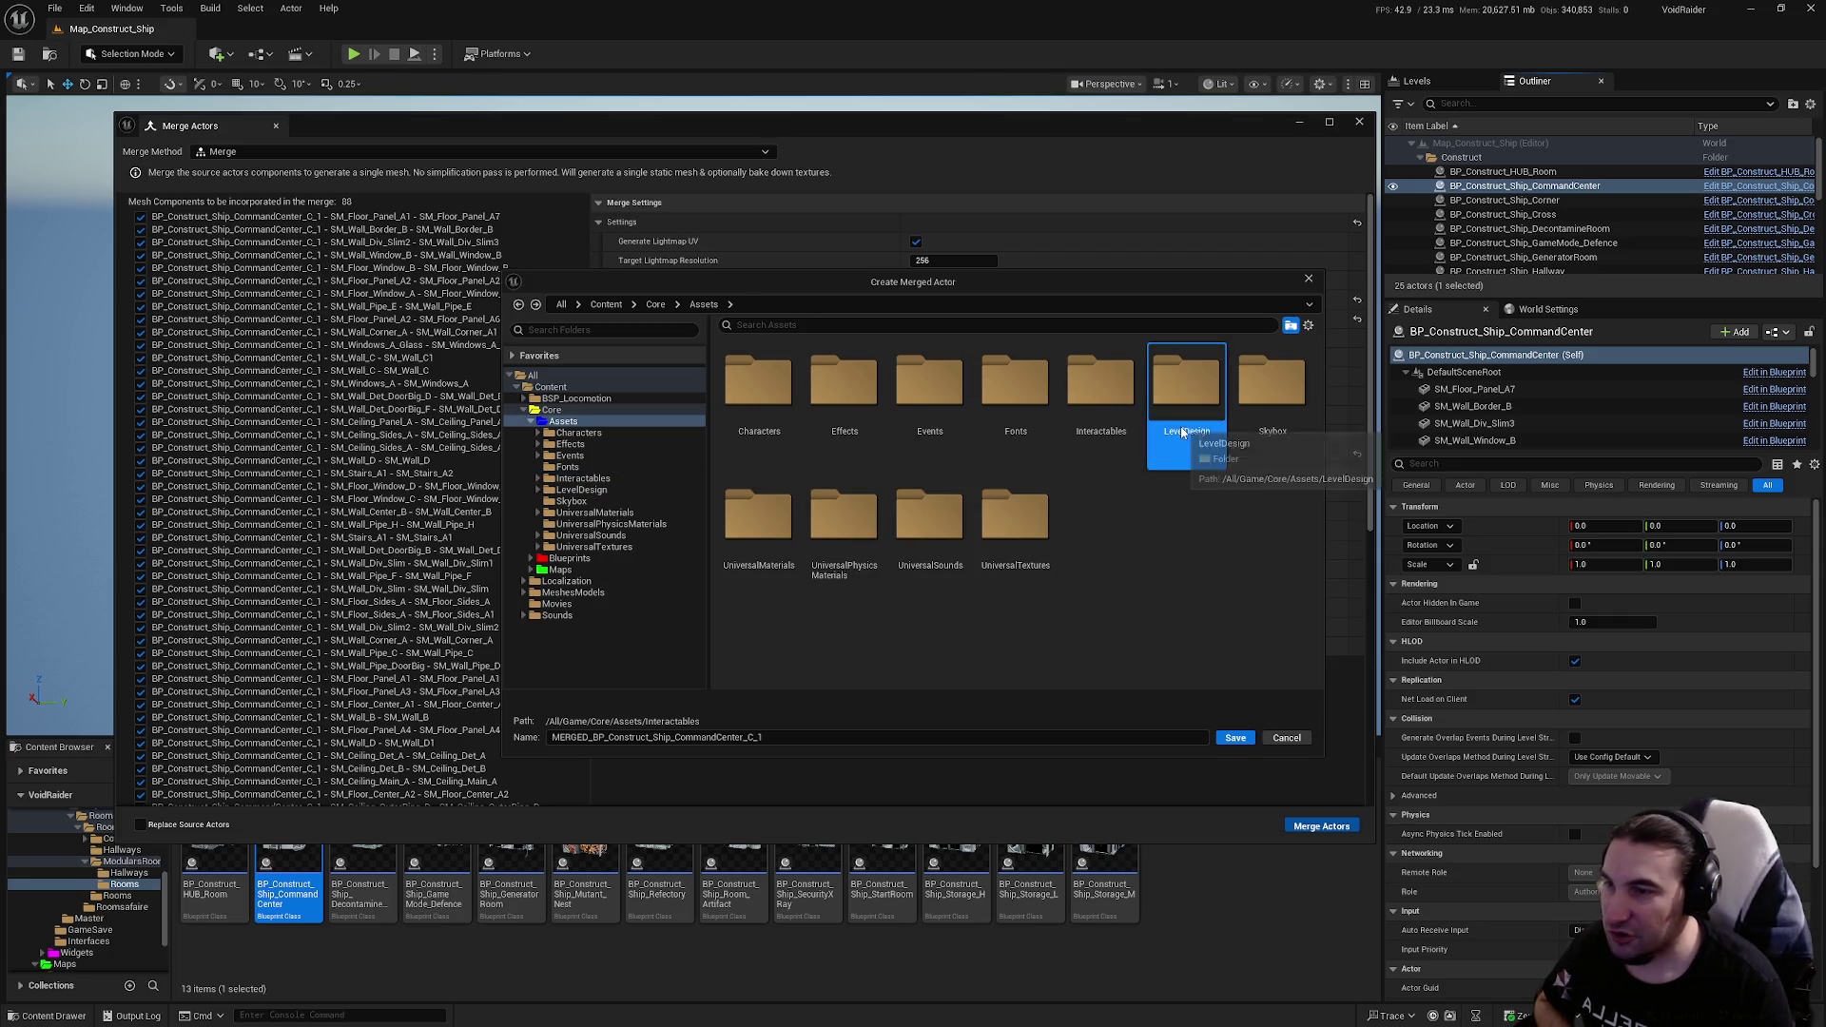
{"action": "double_click", "coordinate": [1041, 448]}
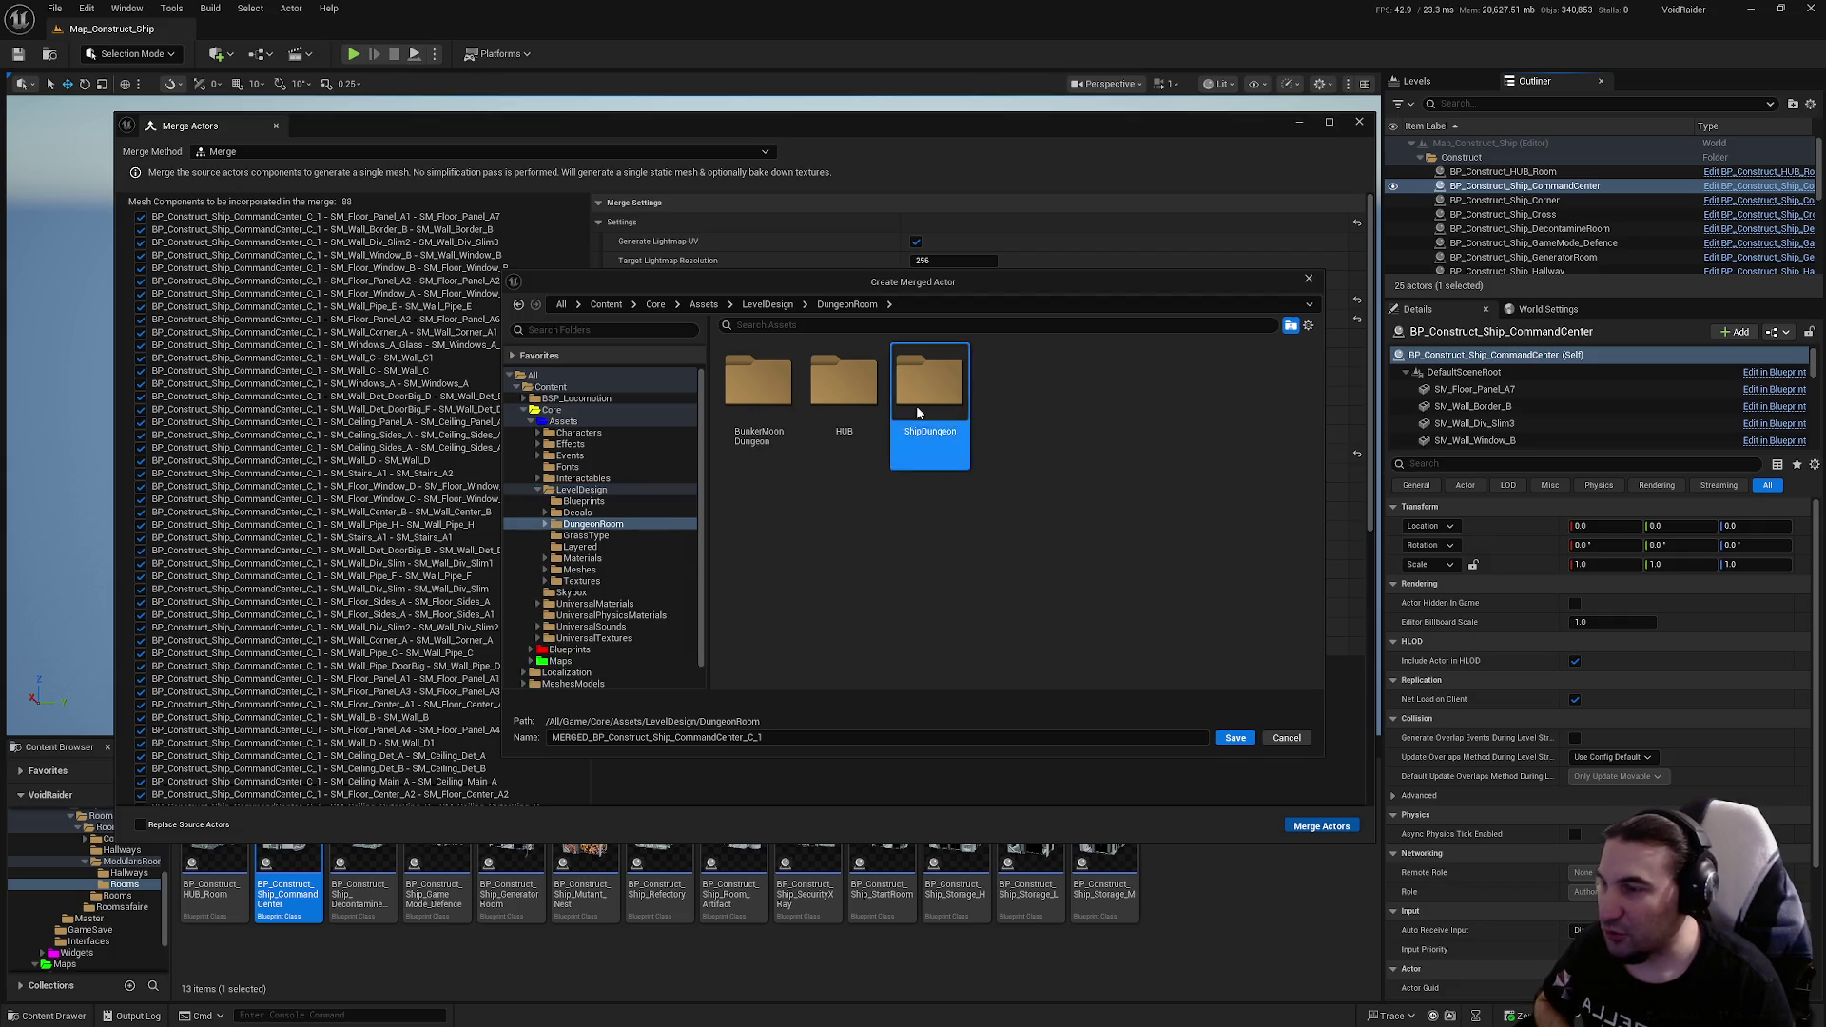
{"action": "double_click", "coordinate": [916, 405]}
{"action": "double_click", "coordinate": [786, 392]}
{"action": "double_click", "coordinate": [831, 408]}
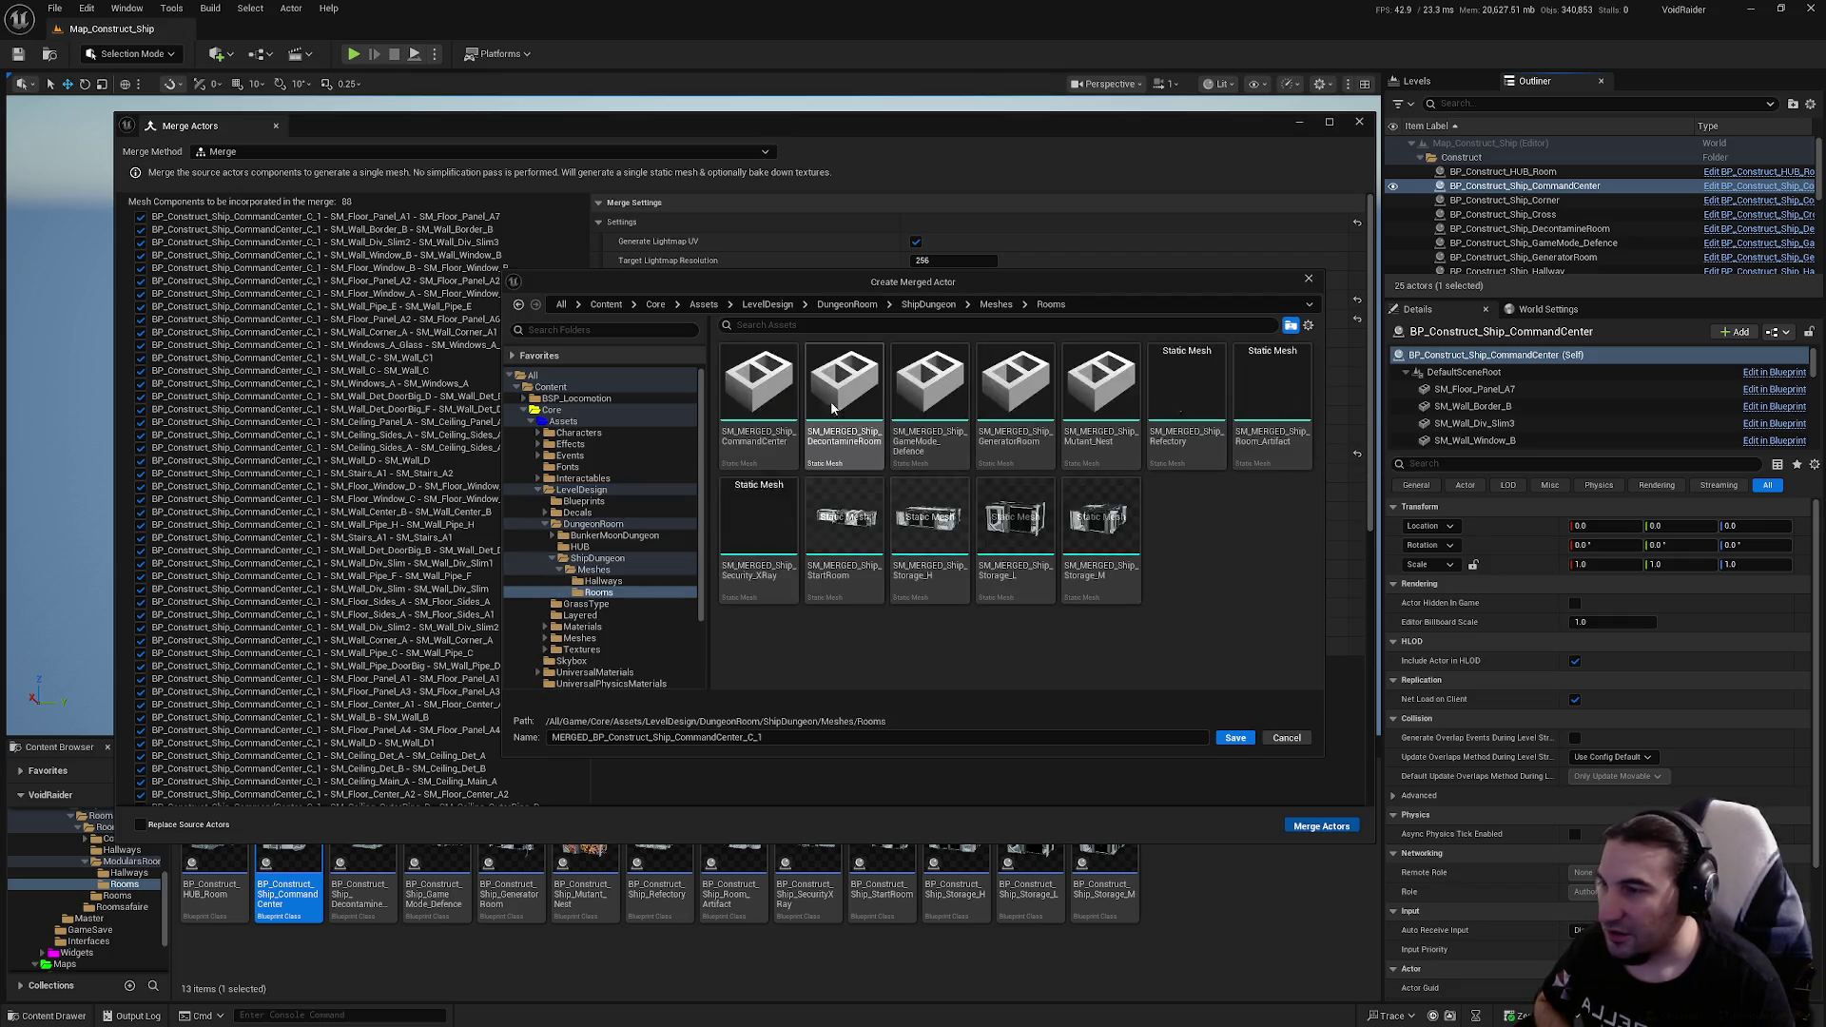
Step: Save the merged mesh as SM_MERGED_Ship_CommandCenter in that folder
{"action": "left_click", "coordinate": [758, 390]}
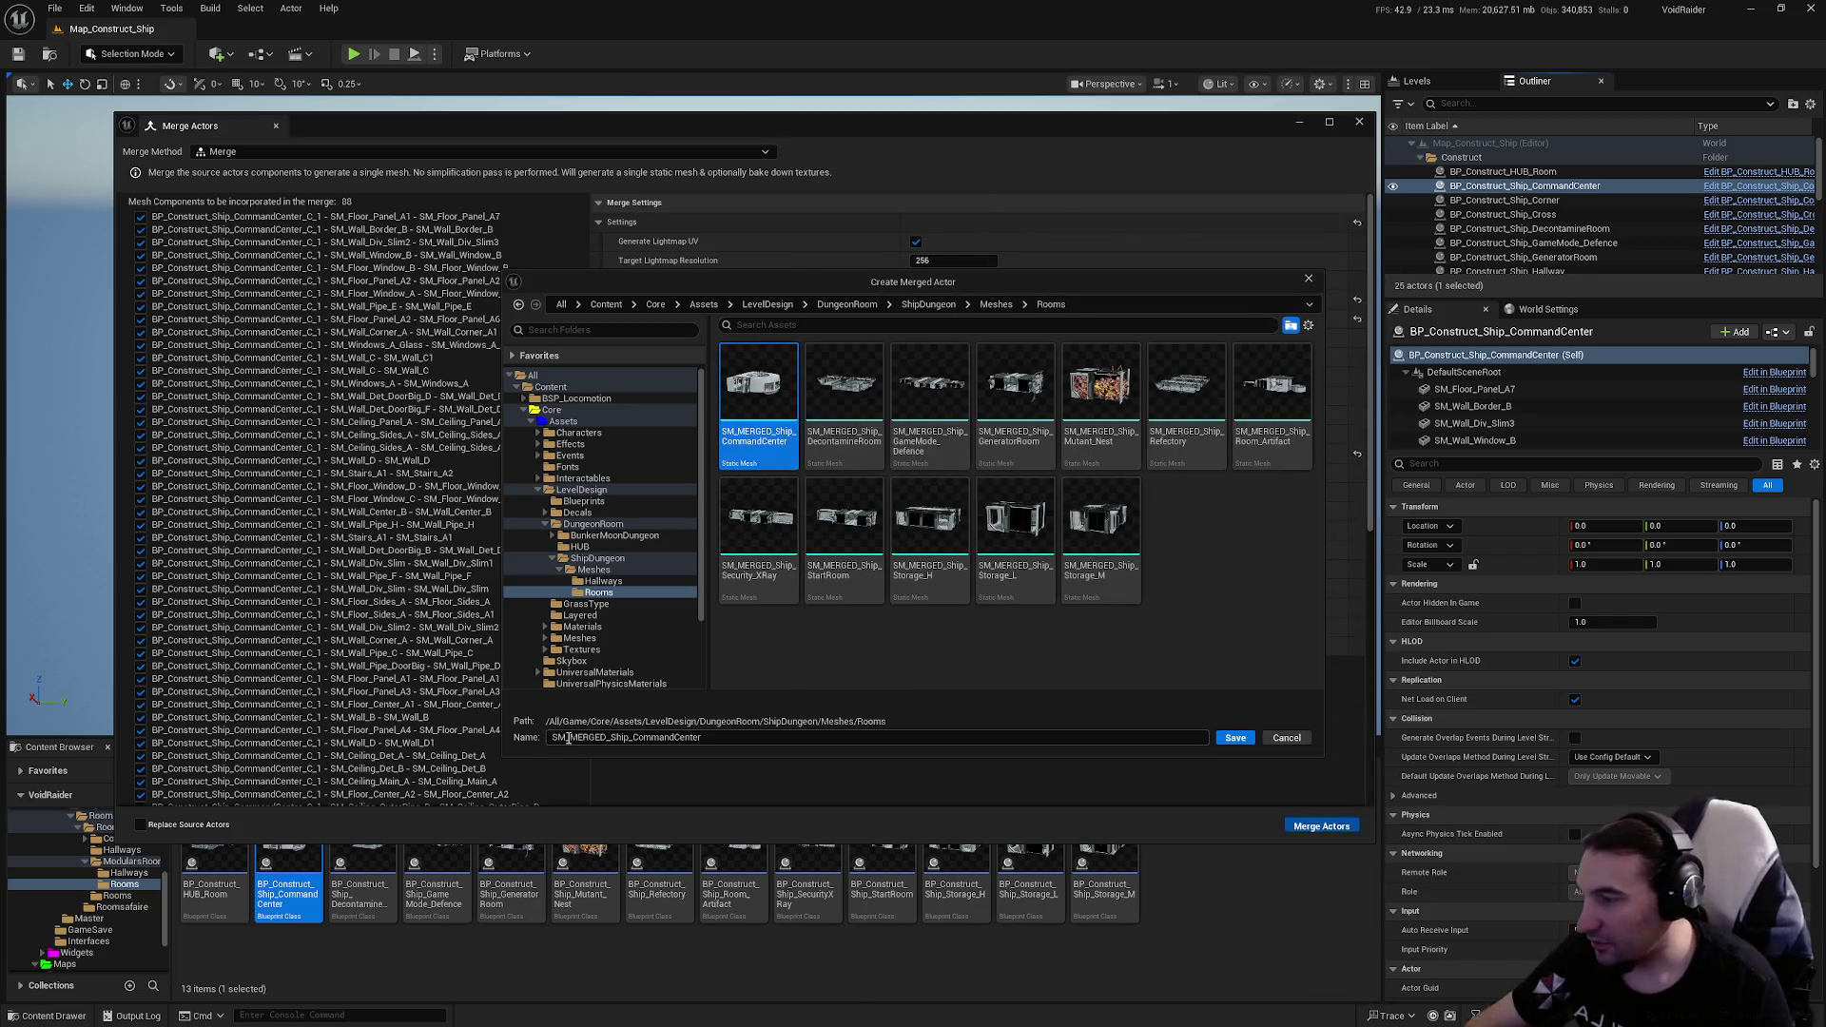
{"action": "left_click", "coordinate": [1160, 650]}
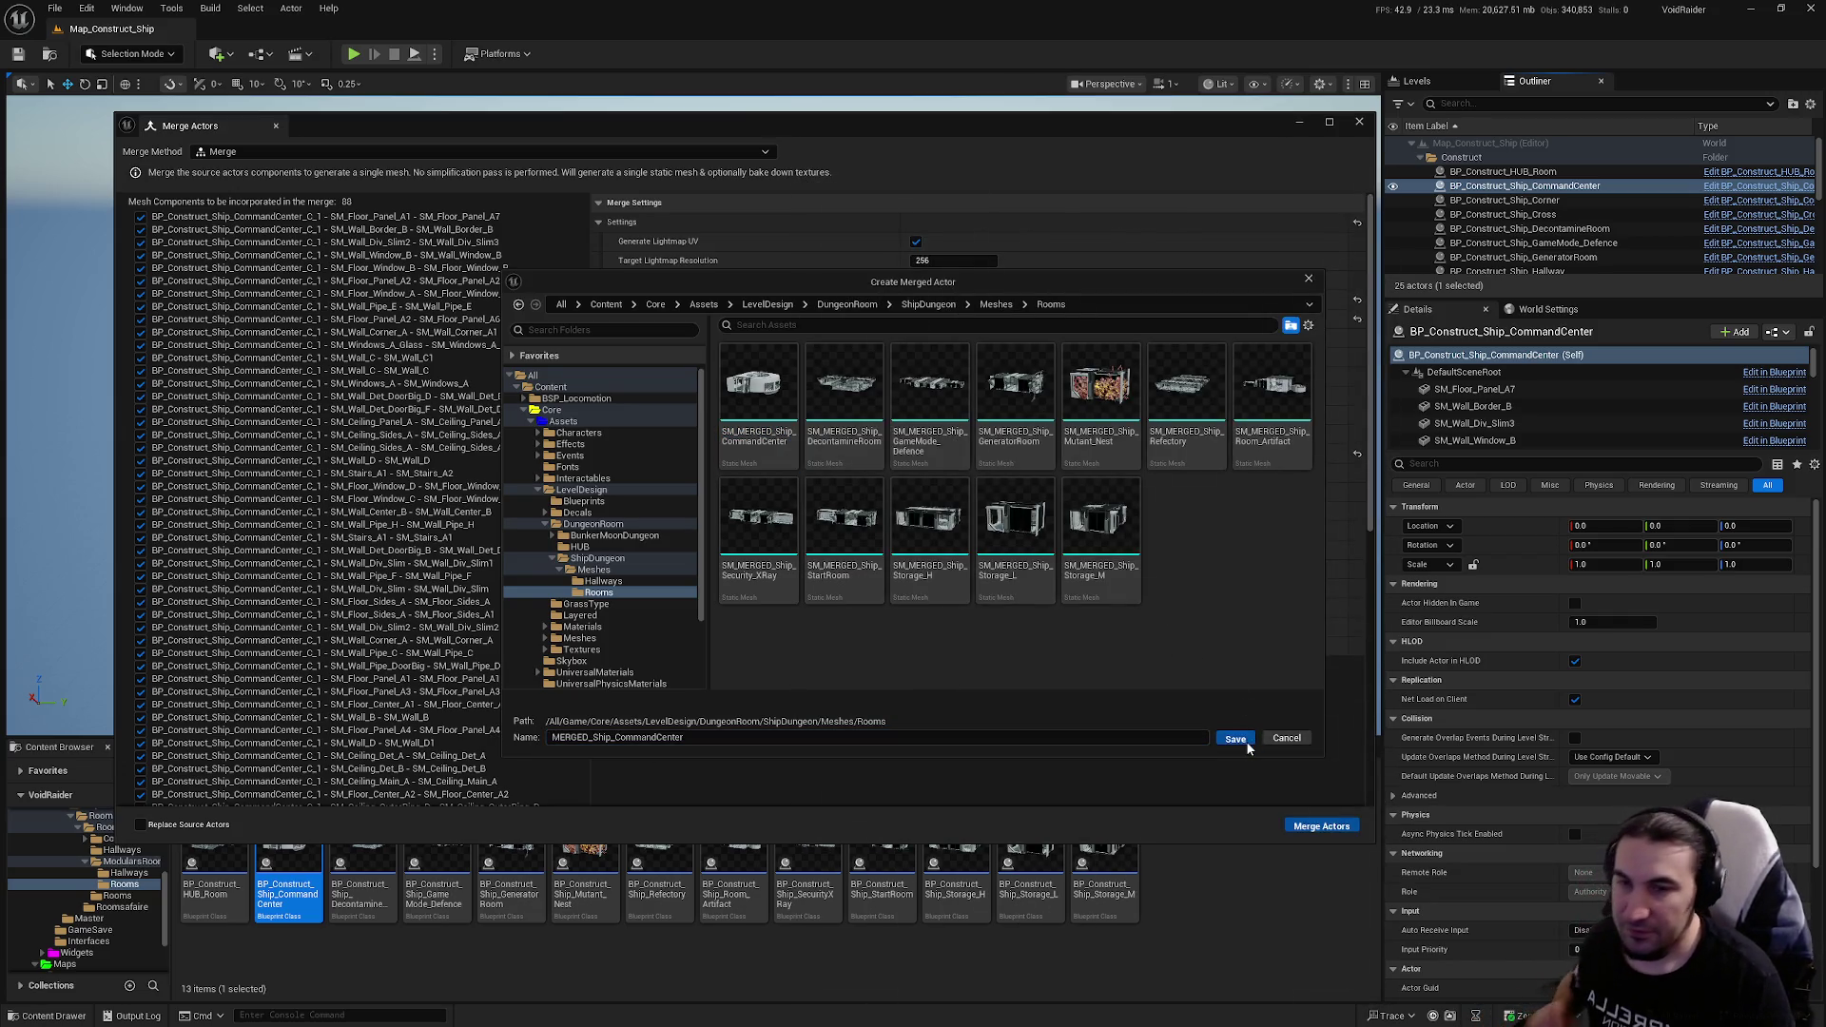
{"action": "left_click", "coordinate": [1236, 739]}
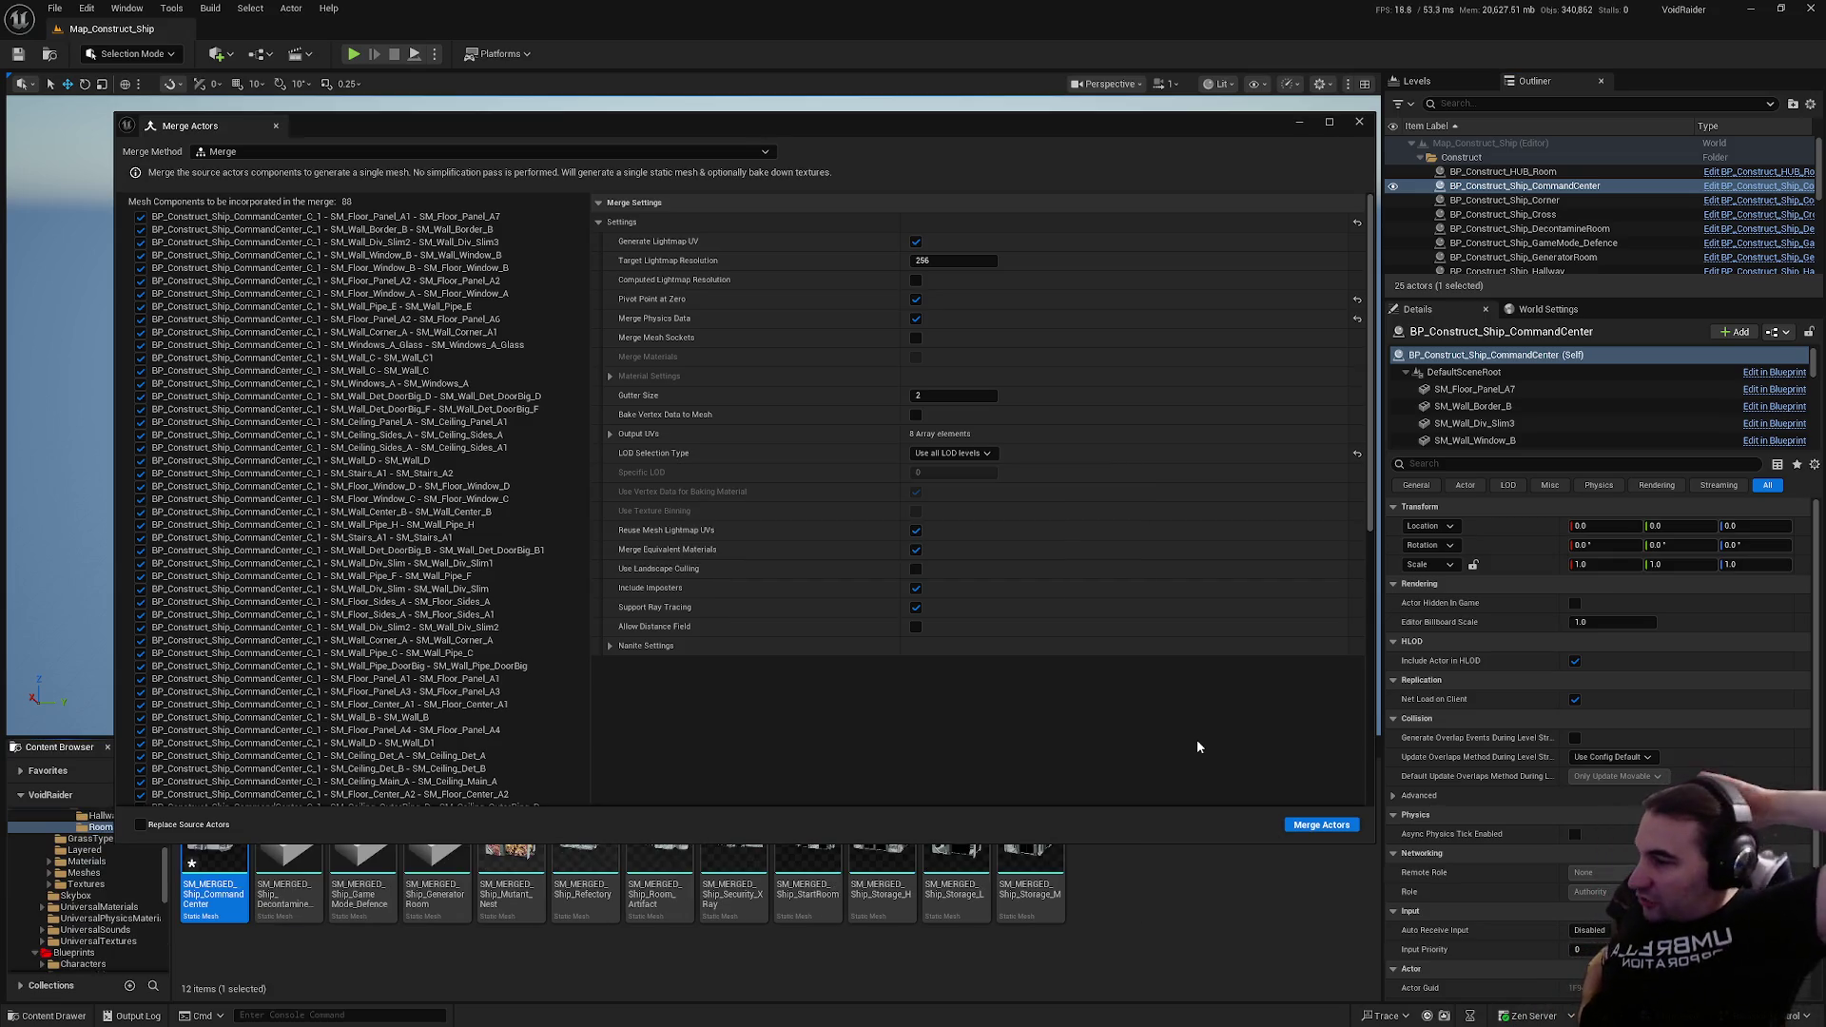
{"action": "left_click", "coordinate": [1360, 122]}
{"action": "key", "text": "ctrl+shift+s"}
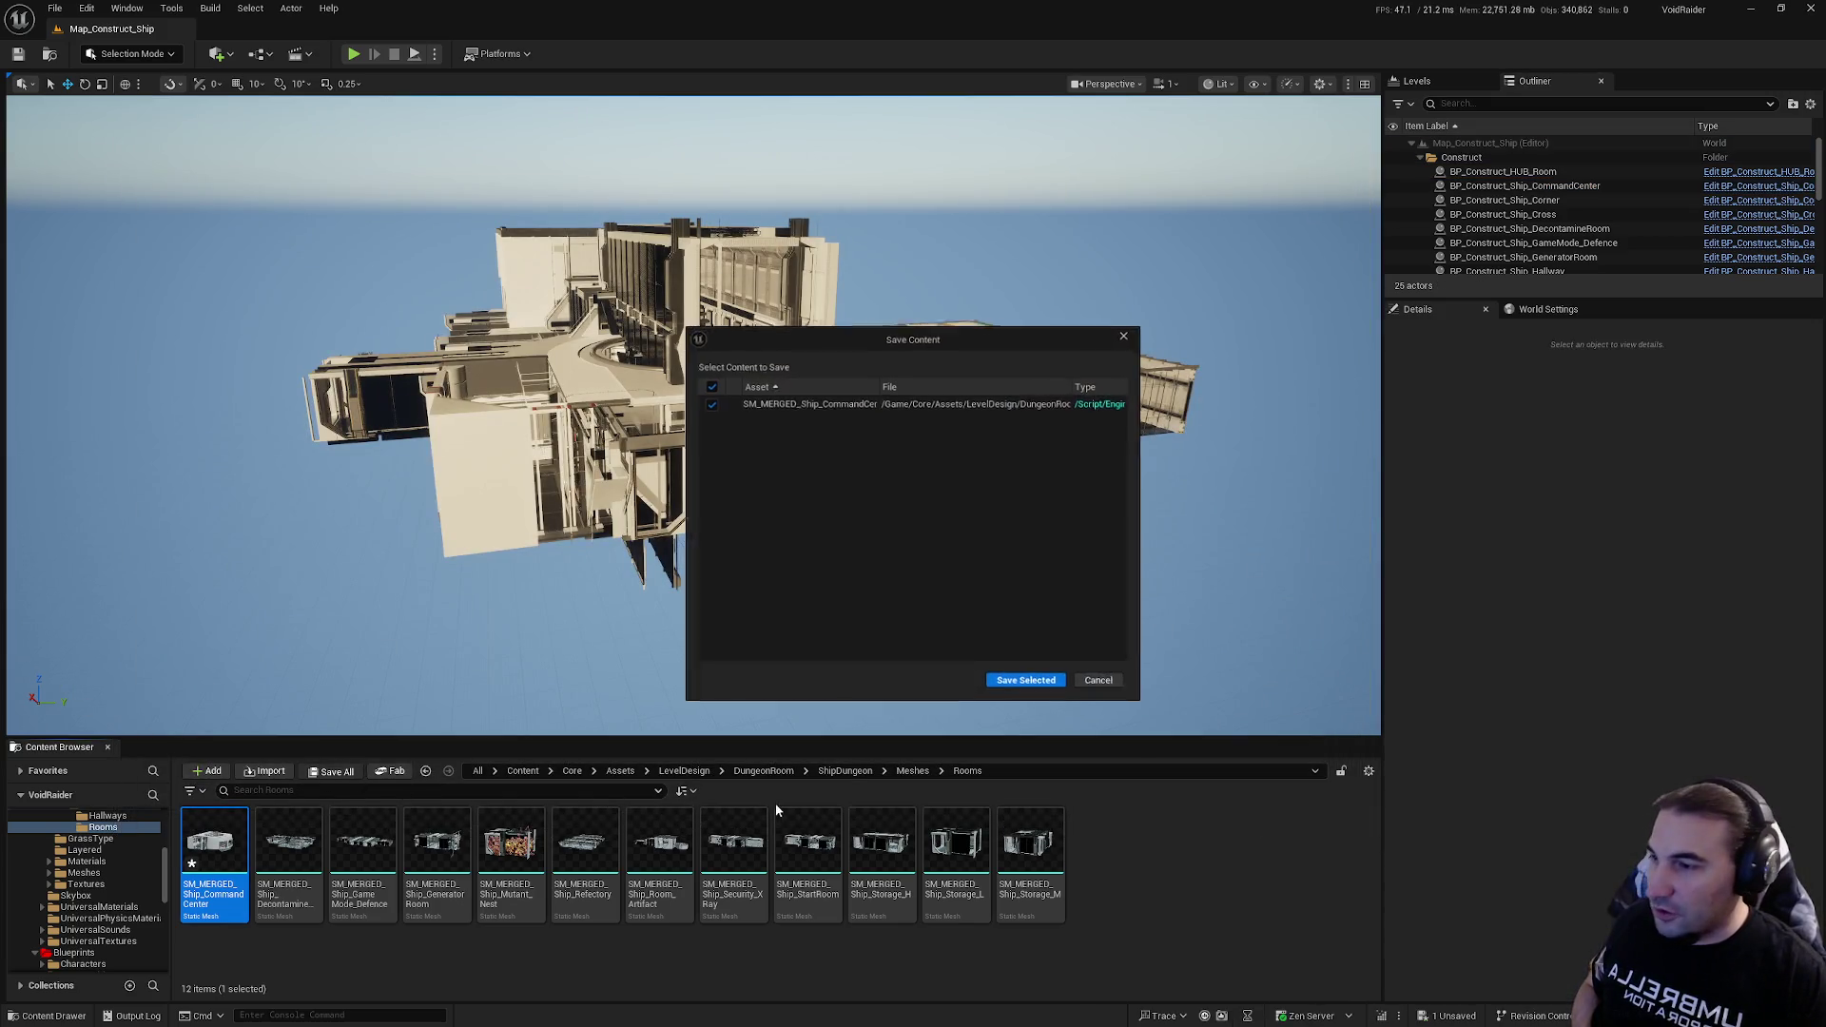
{"action": "left_click", "coordinate": [1049, 685]}
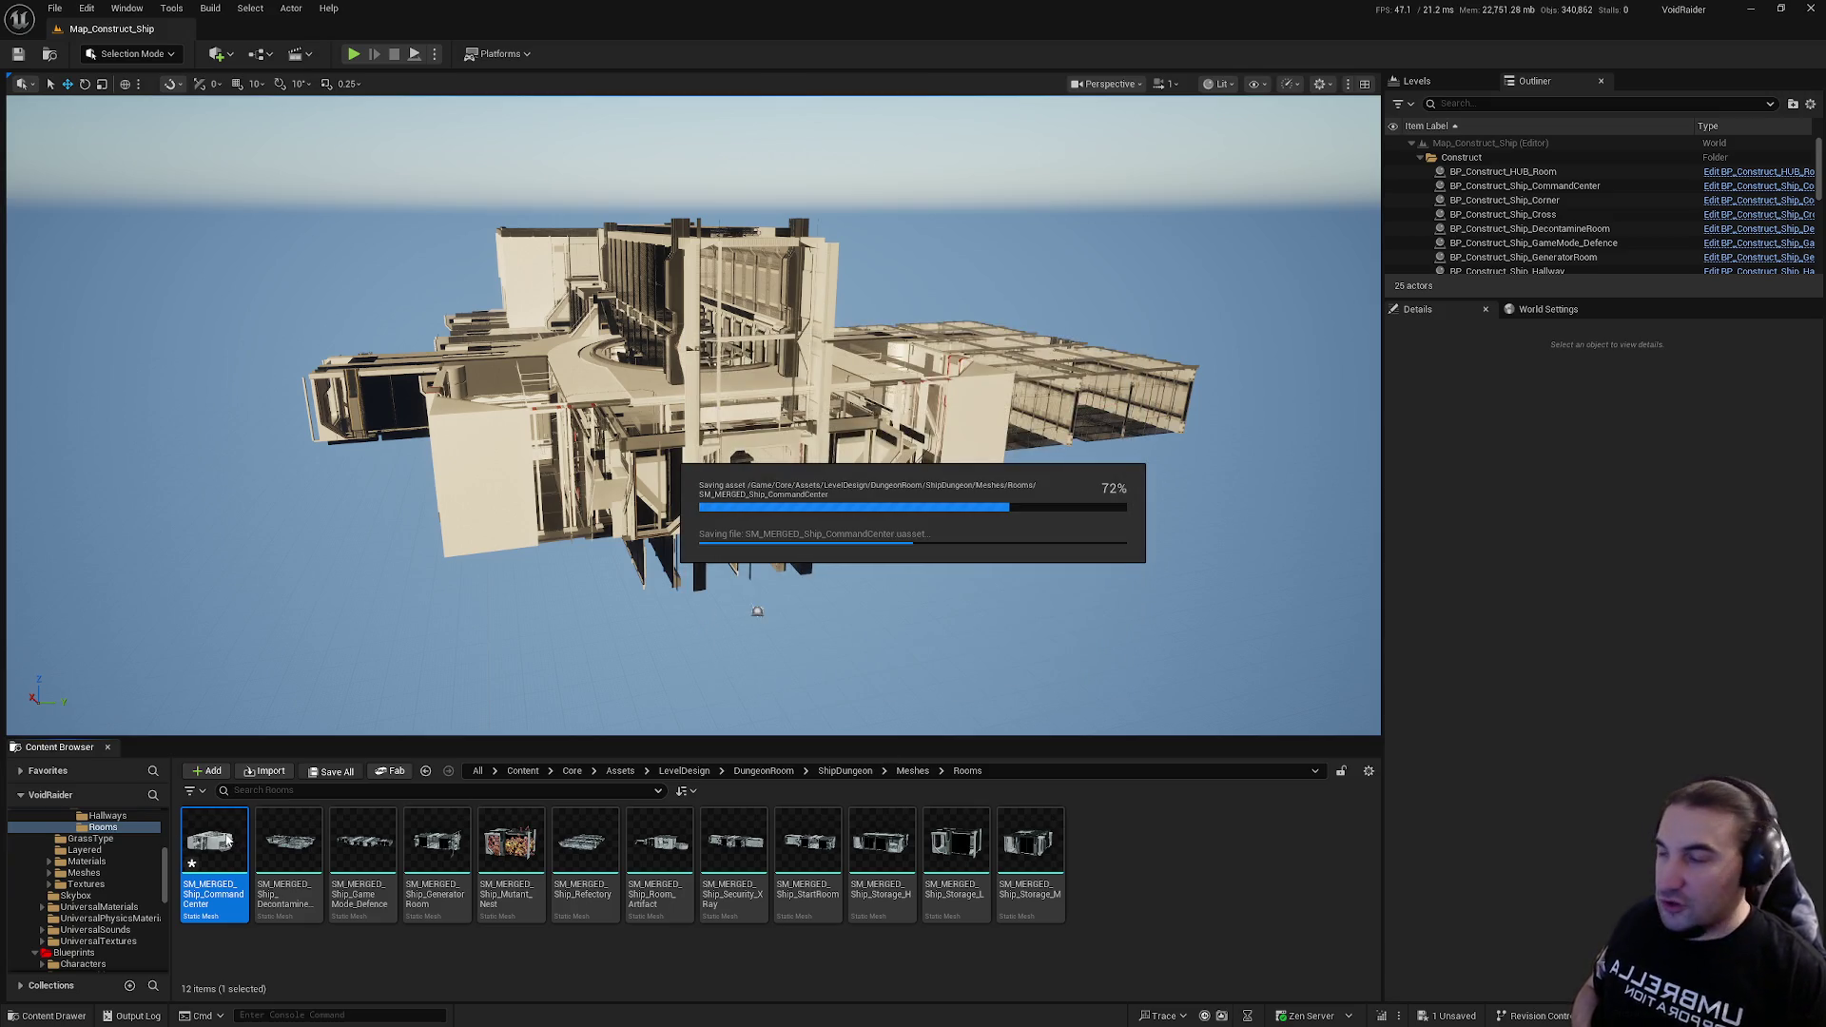
Step: Open the merged mesh and disable collision on Sections 35 and 36
{"action": "double_click", "coordinate": [225, 834]}
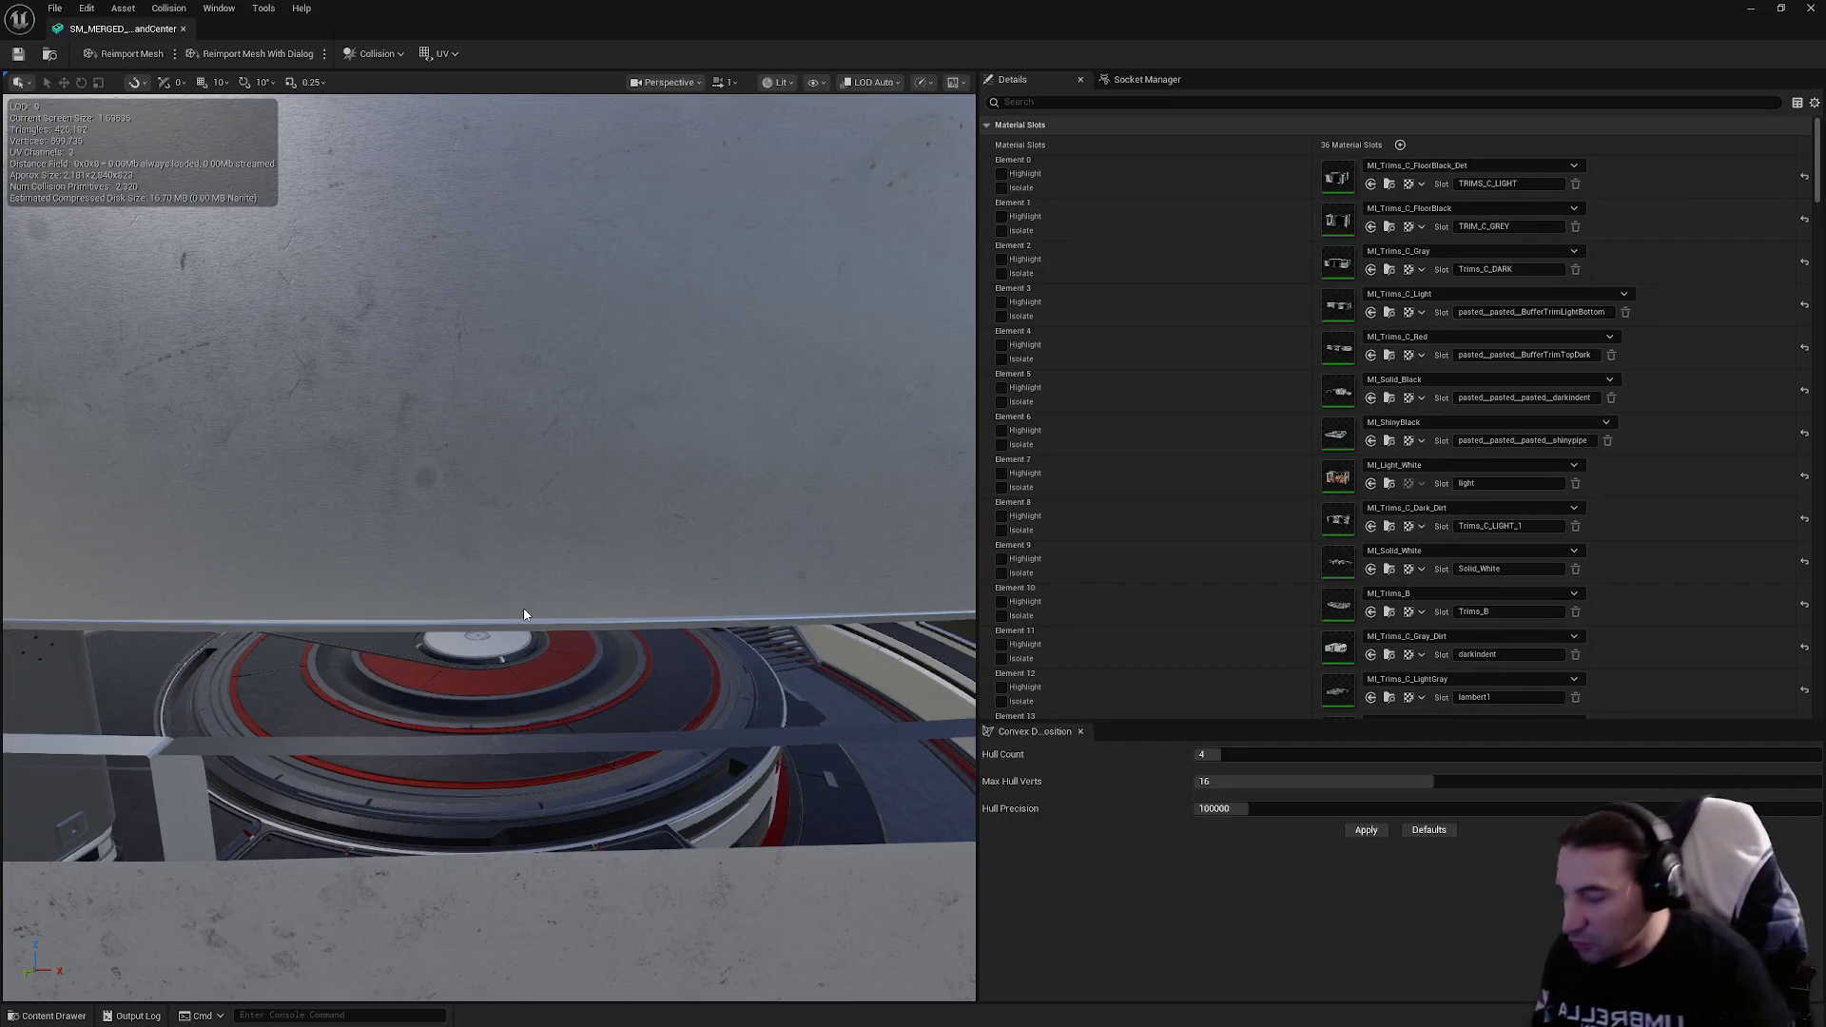
{"action": "scroll", "coordinate": [1015, 423], "scroll_direction": "down", "scroll_amount": 12}
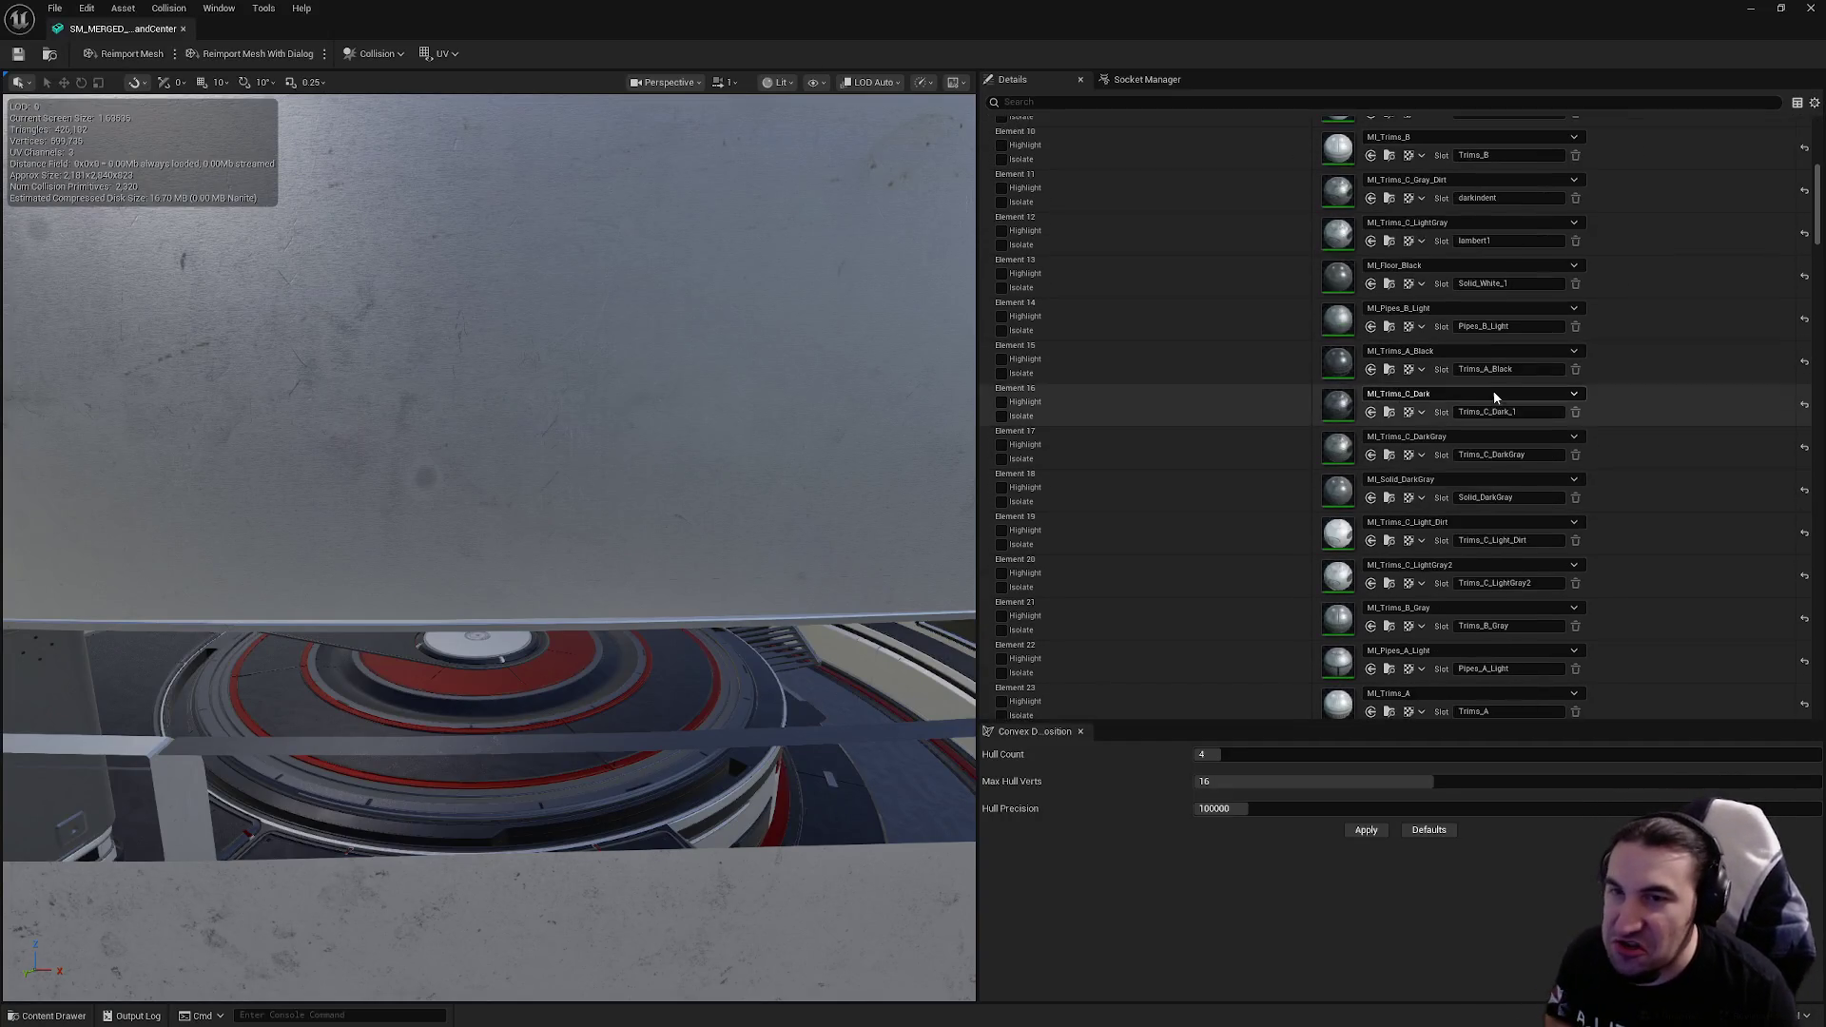
{"action": "scroll", "coordinate": [1448, 375], "scroll_direction": "down", "scroll_amount": 15}
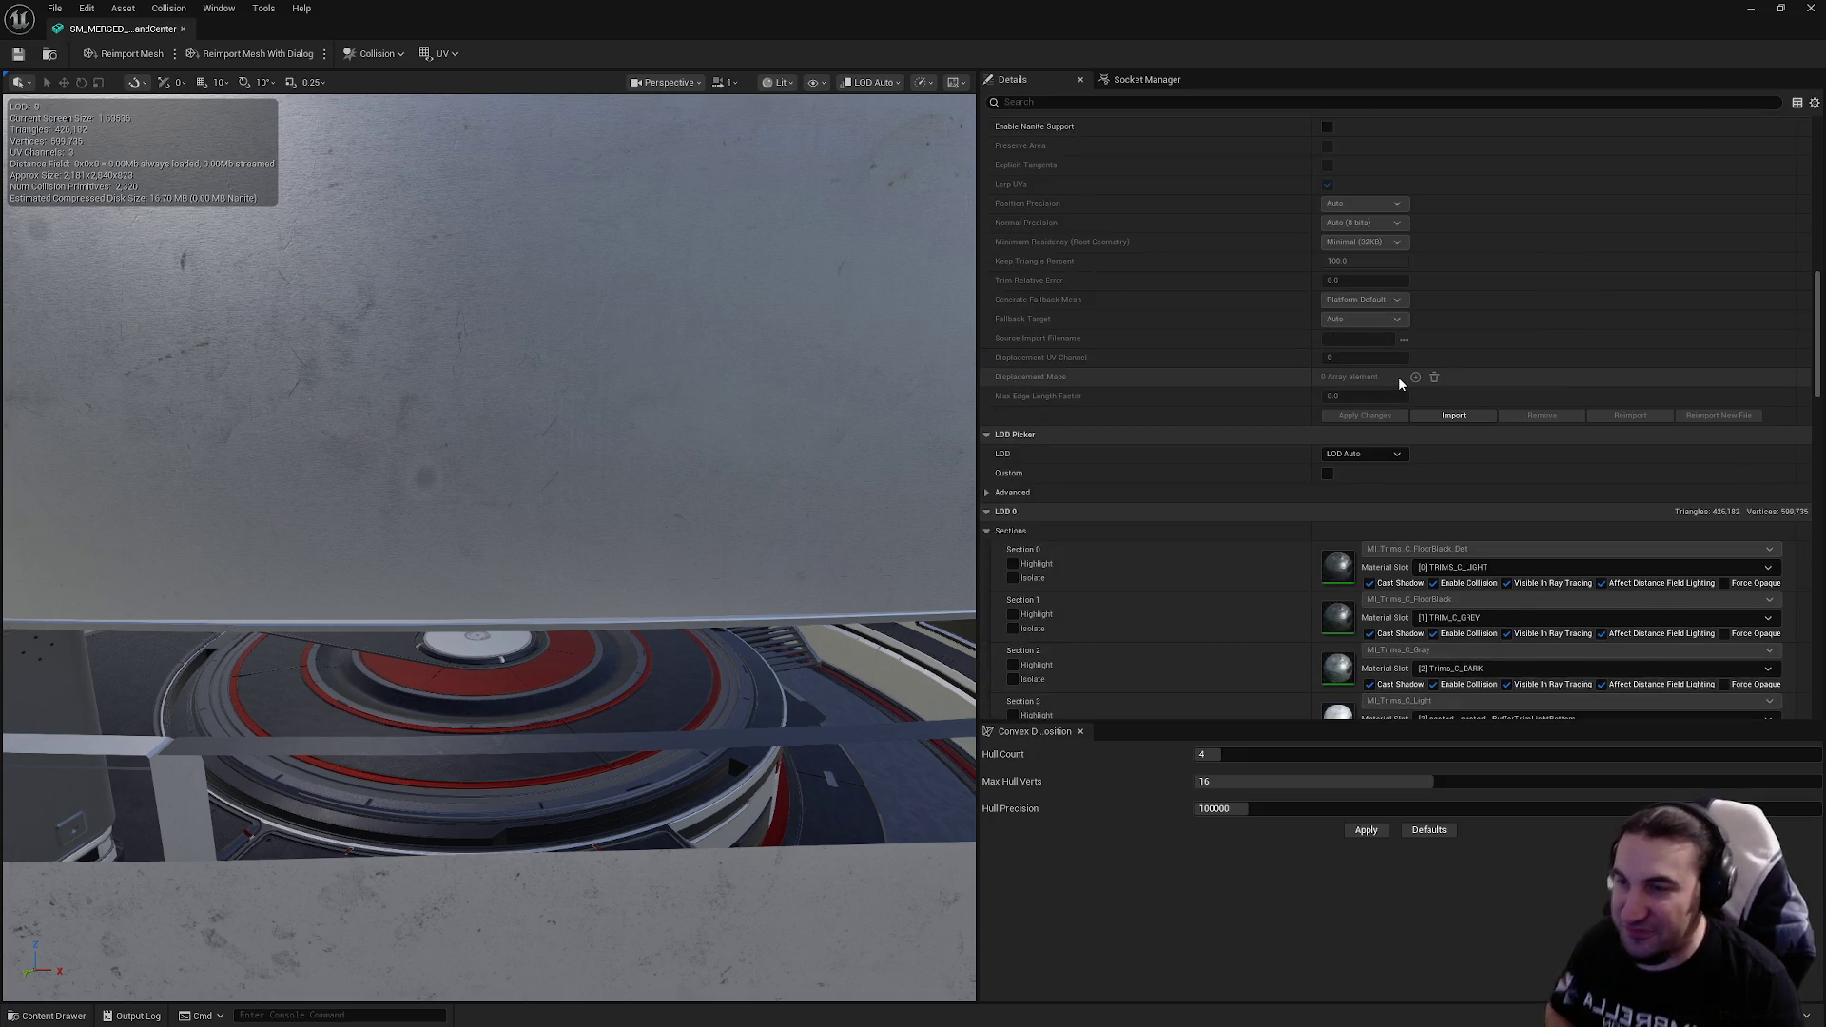
{"action": "scroll", "coordinate": [1484, 347], "scroll_direction": "down", "scroll_amount": 3}
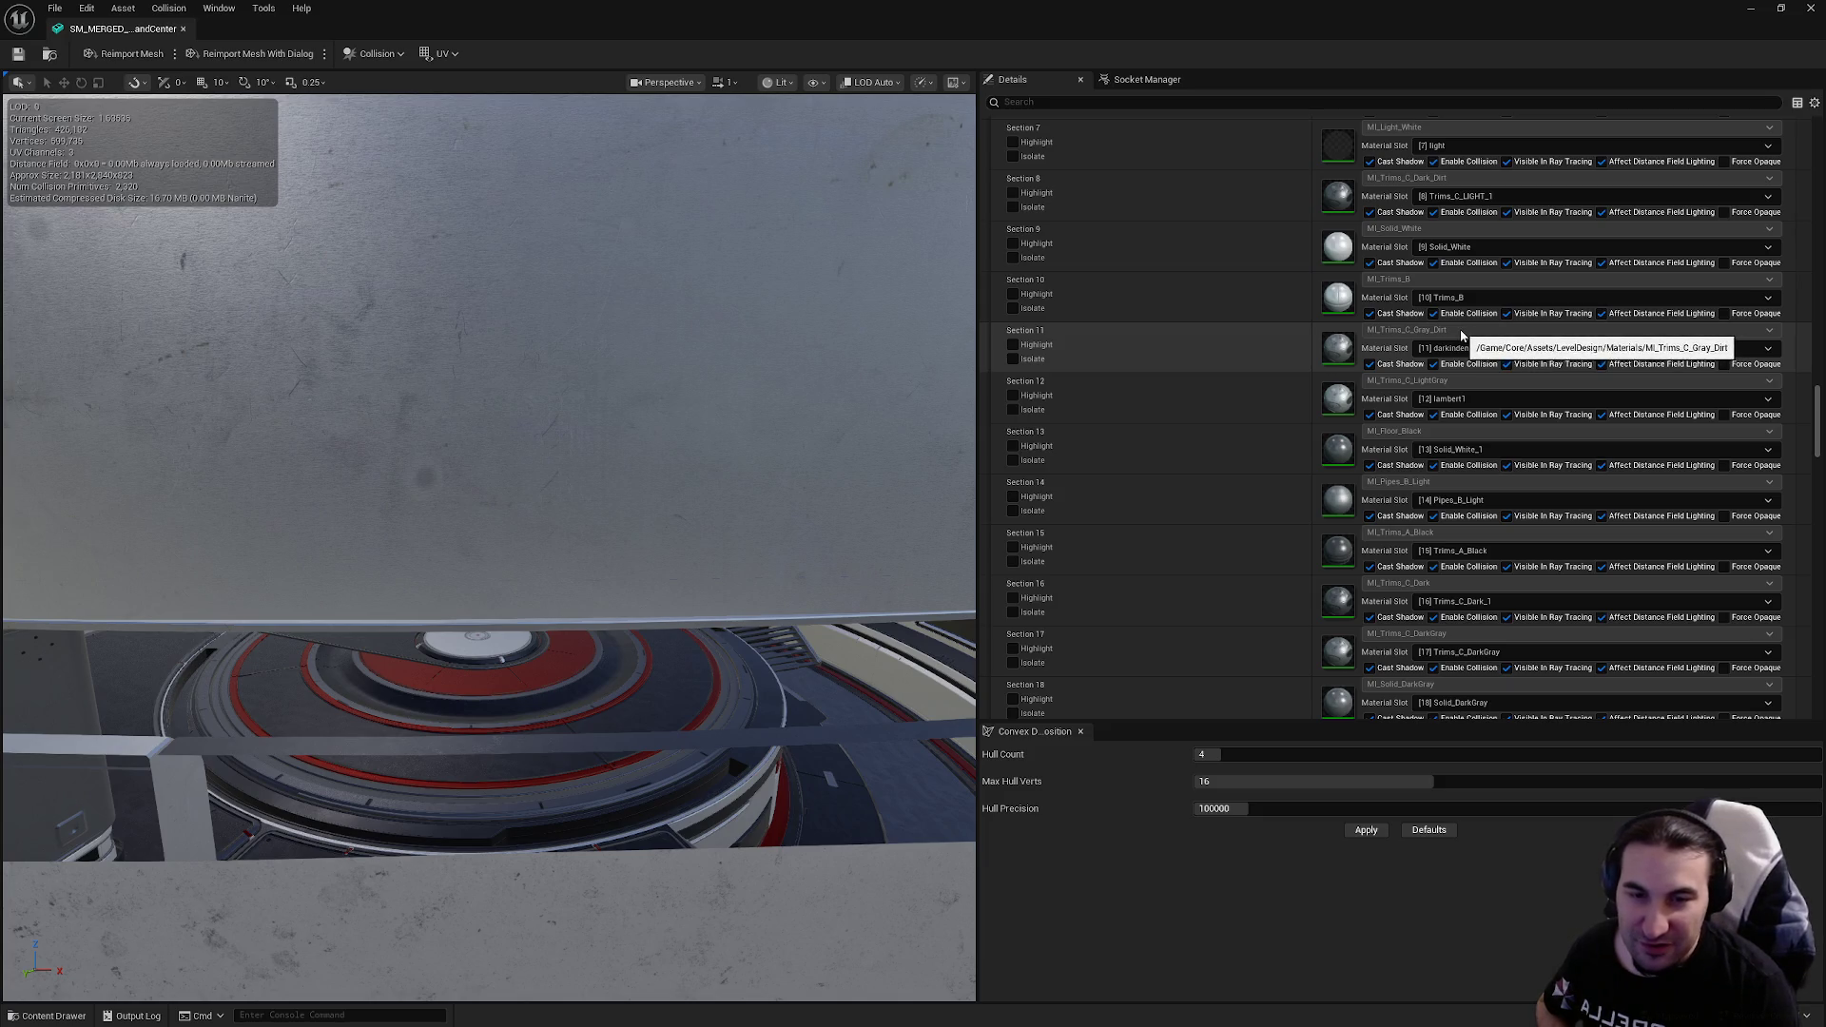
{"action": "scroll", "coordinate": [1456, 328], "scroll_direction": "down", "scroll_amount": 13}
{"action": "scroll", "coordinate": [1432, 301], "scroll_direction": "down", "scroll_amount": 10}
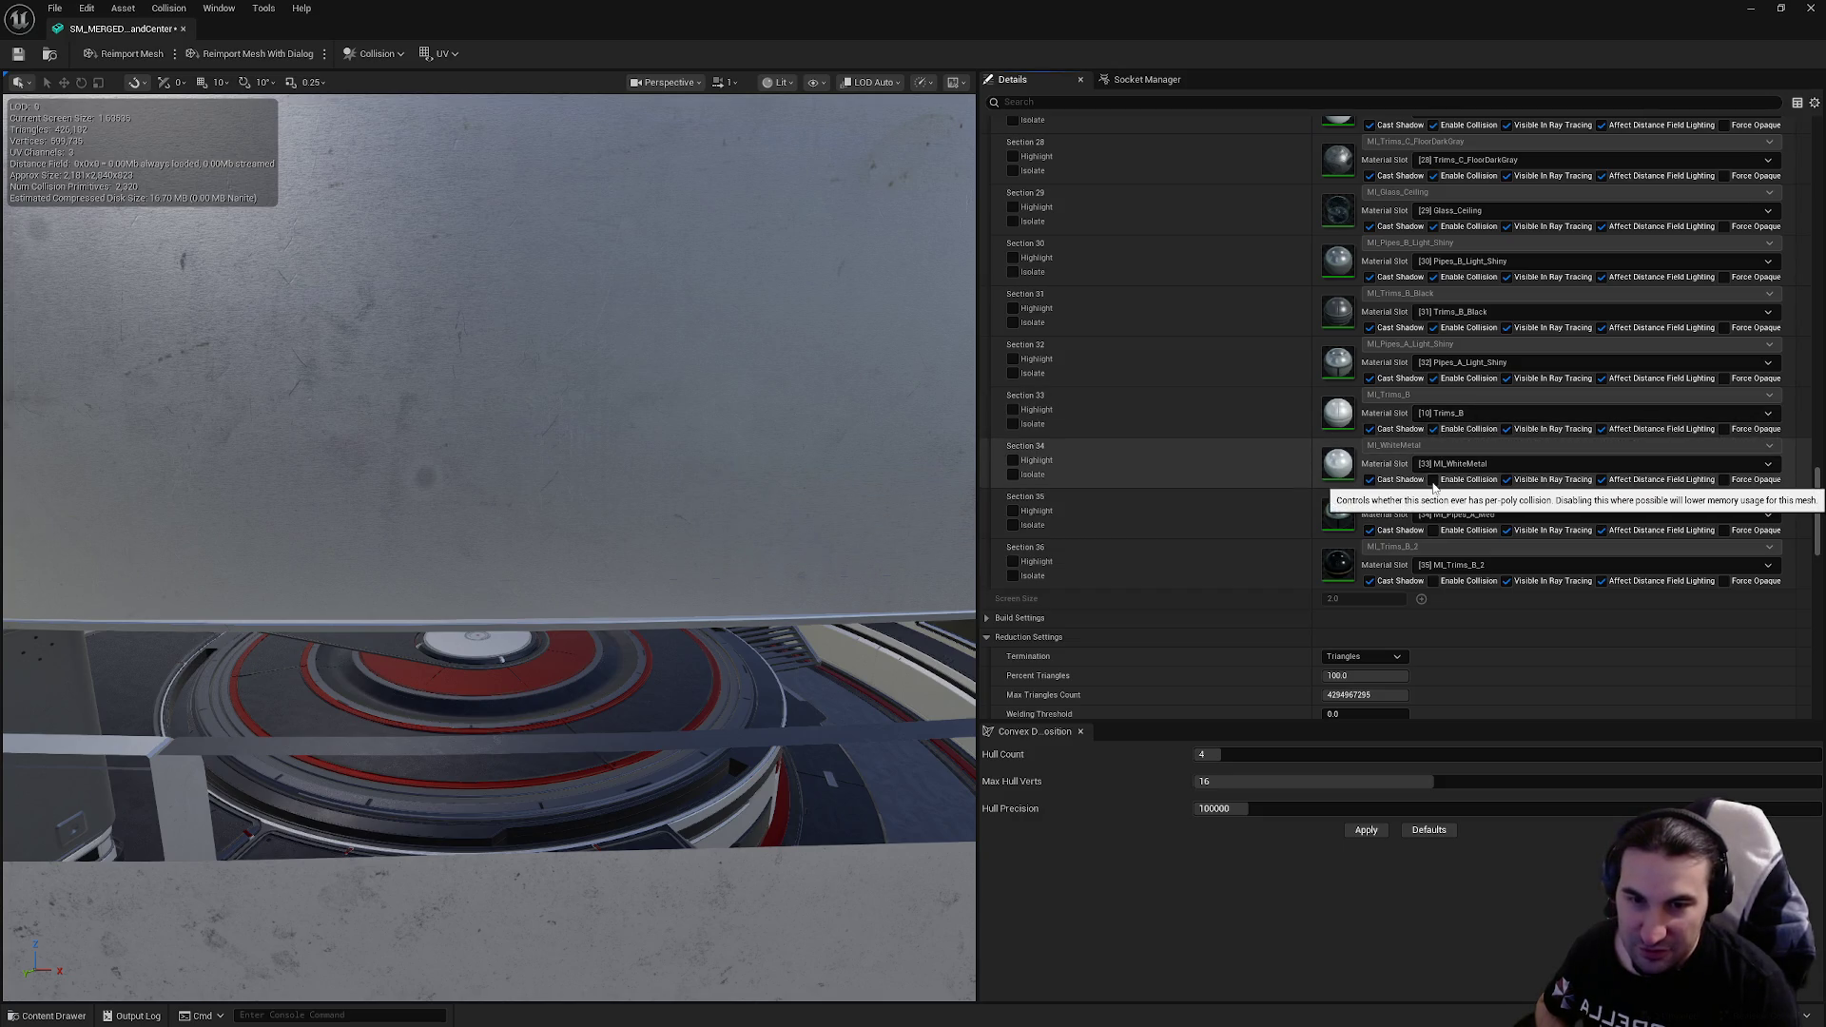
{"action": "left_click", "coordinate": [1434, 531]}
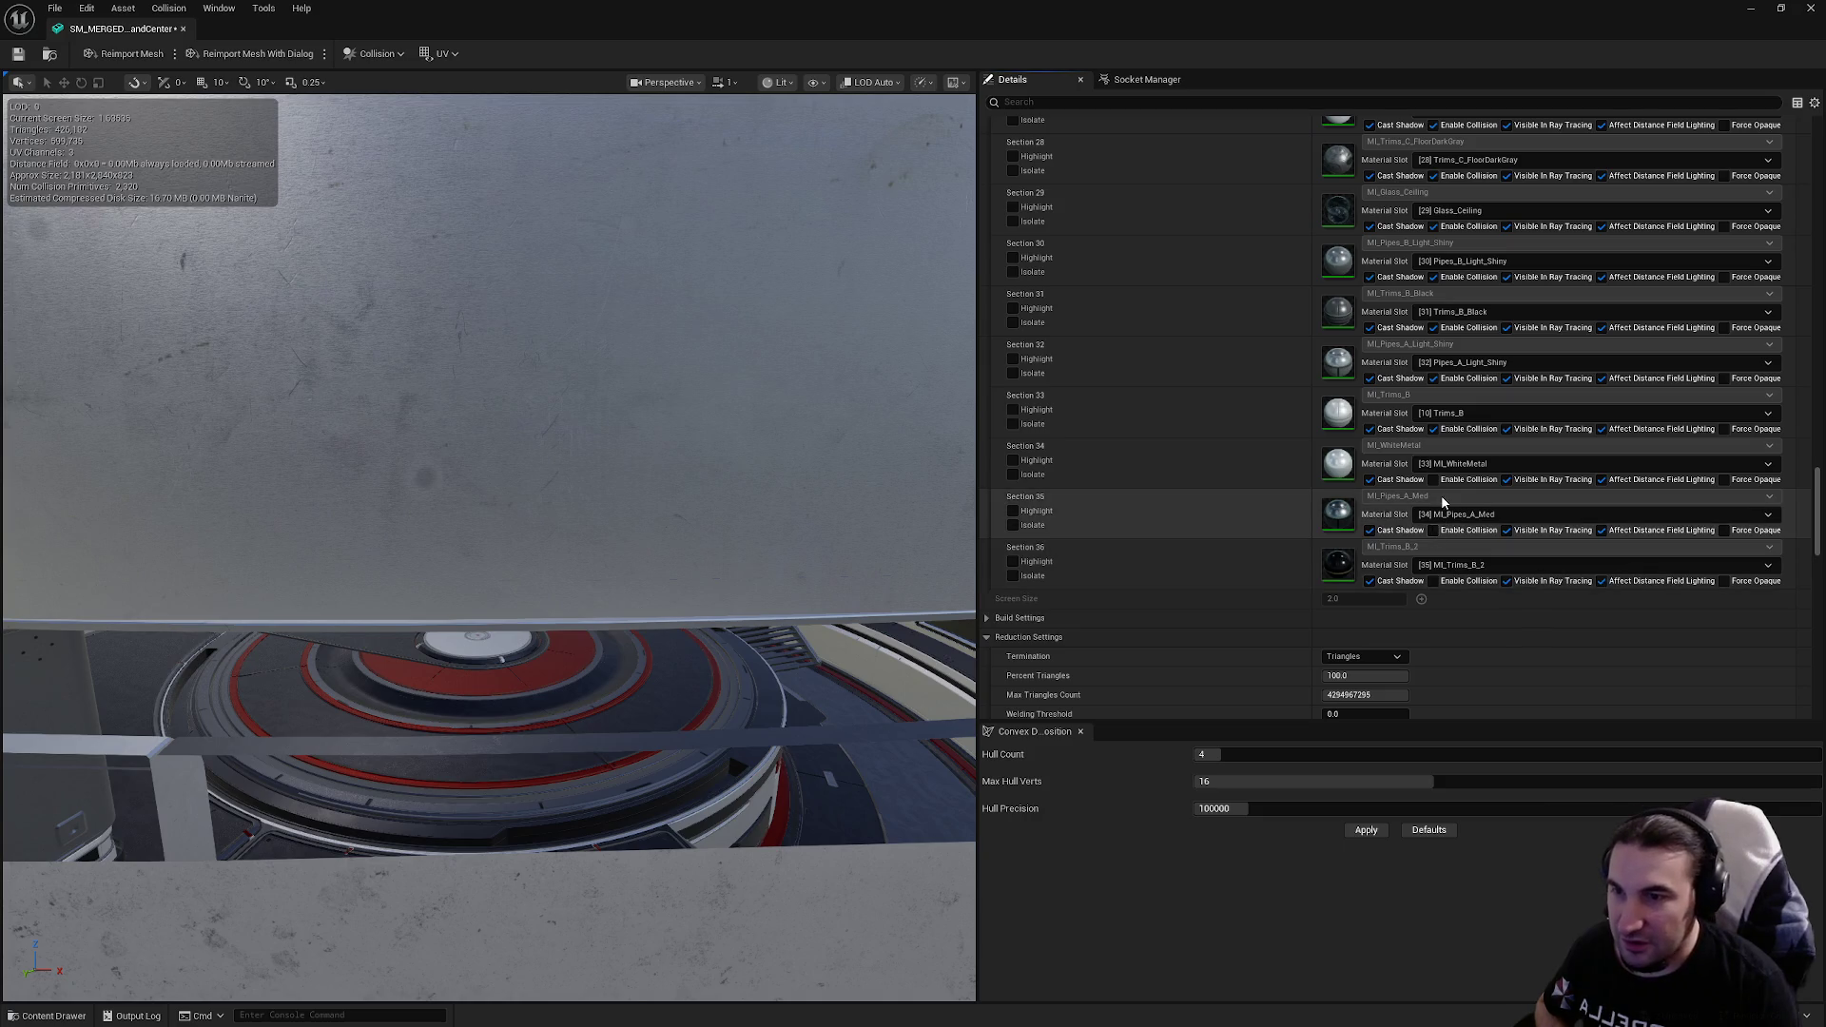
{"action": "left_click", "coordinate": [1434, 580]}
{"action": "left_click", "coordinate": [1433, 581]}
Step: Set the mesh's LOD Group to LargeProp and confirm the change
{"action": "mouse_move", "coordinate": [1820, 518]}
{"action": "left_mouse_down"}
{"action": "mouse_move", "coordinate": [1820, 276]}
{"action": "mouse_move", "coordinate": [1793, 514]}
{"action": "mouse_move", "coordinate": [1748, 533]}
{"action": "left_mouse_up"}
{"action": "left_click", "coordinate": [1362, 333]}
{"action": "left_click", "coordinate": [1356, 386]}
{"action": "left_click", "coordinate": [1069, 548]}
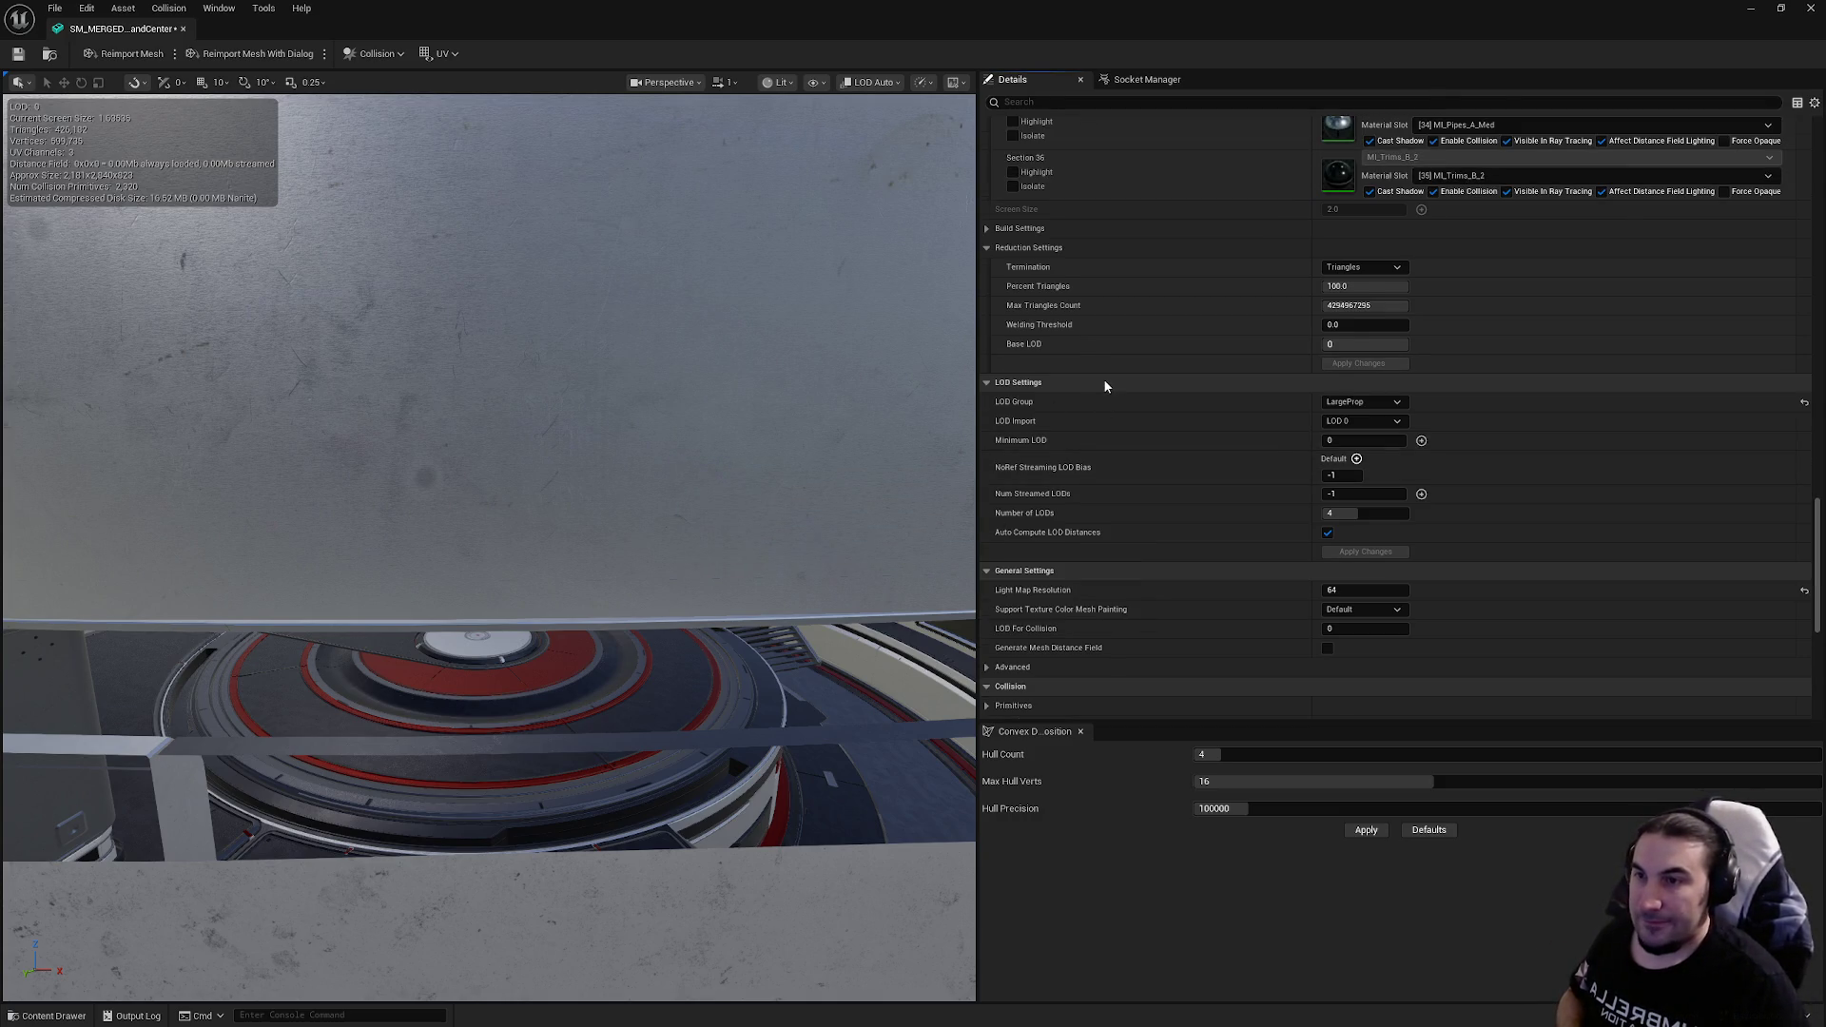
Step: Untick Auto Compute LOD Distances in the merged mesh's LOD Settings
{"action": "left_click", "coordinate": [1361, 421]}
{"action": "left_click", "coordinate": [1358, 433]}
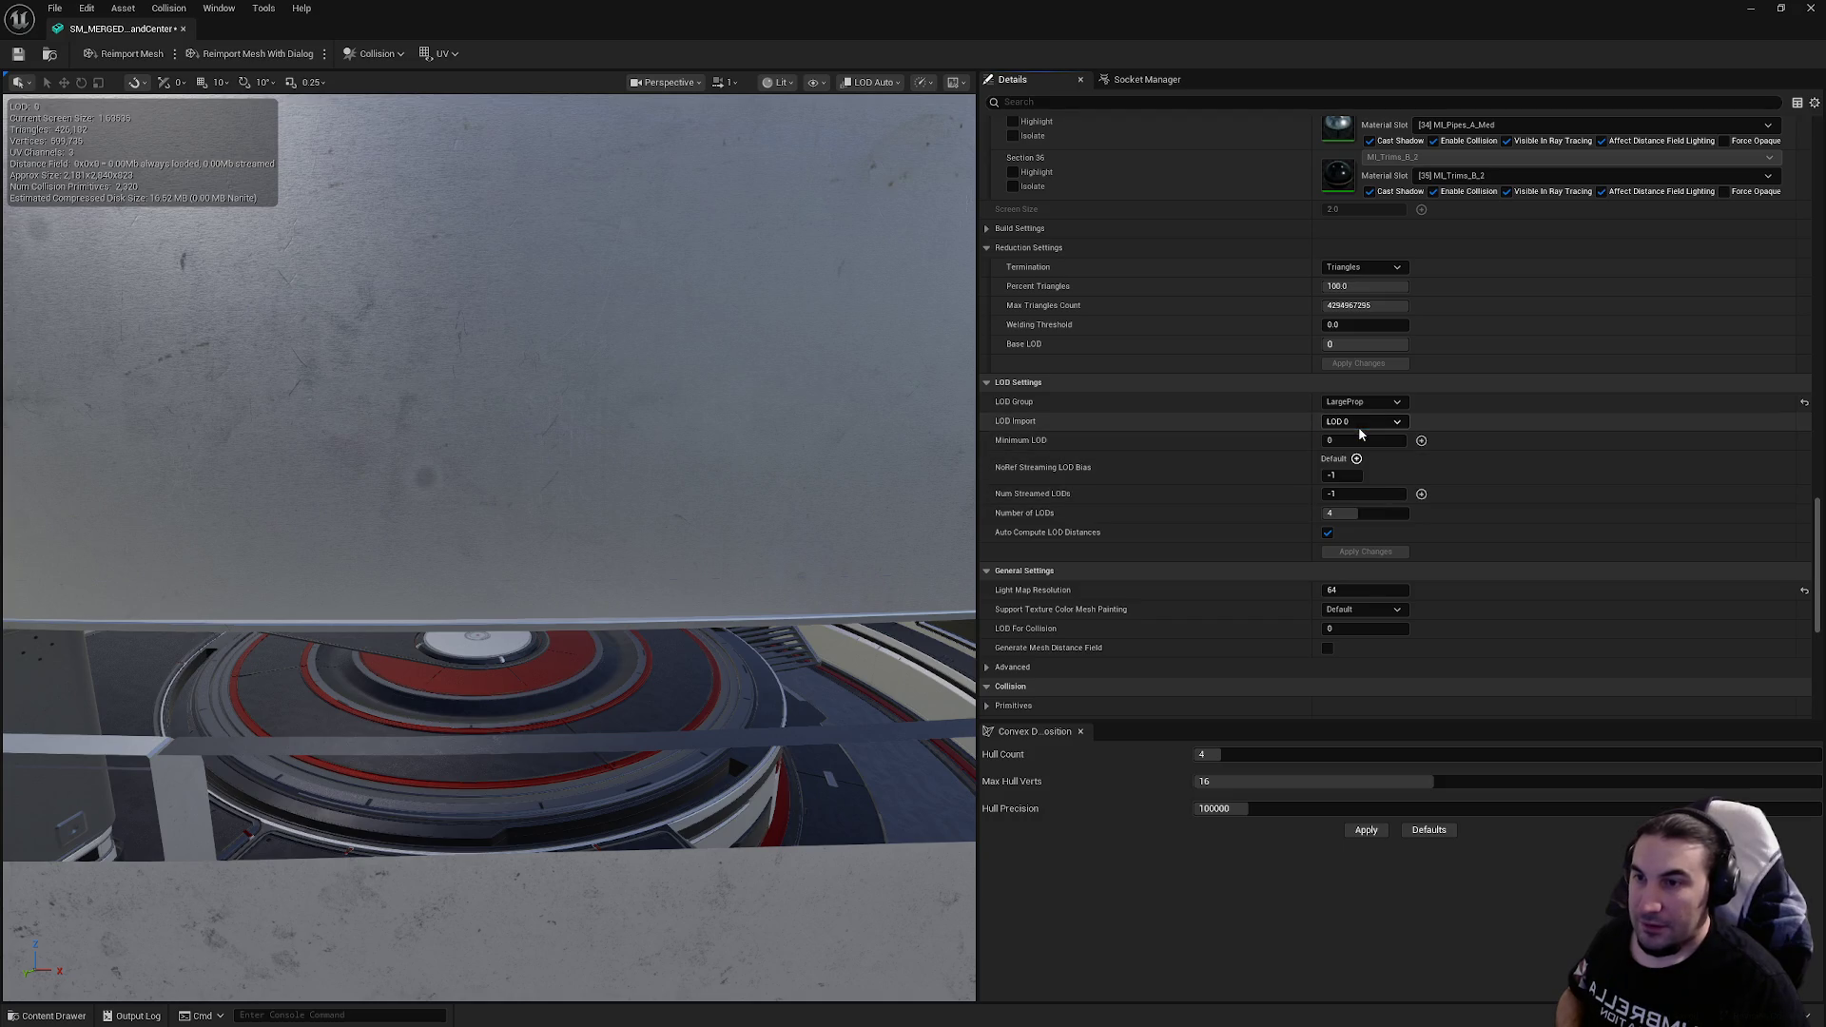
{"action": "scroll", "coordinate": [1617, 523], "scroll_direction": "down", "scroll_amount": 3}
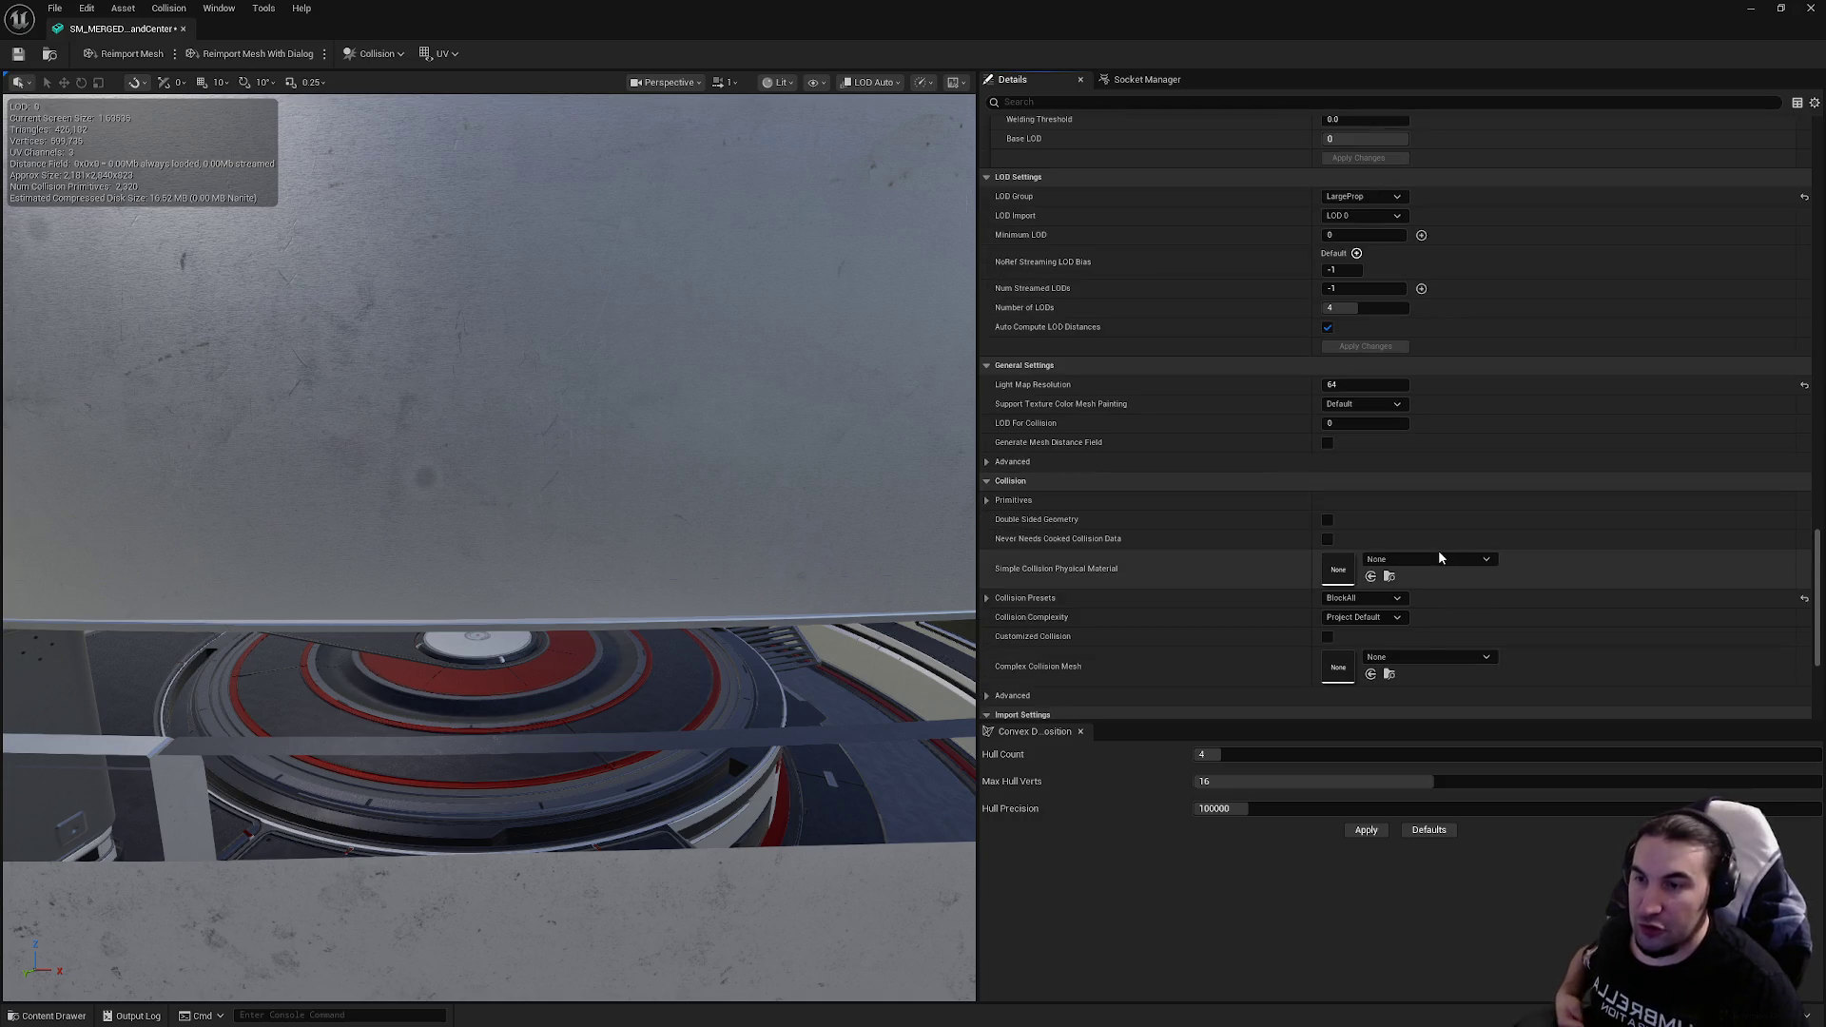
{"action": "scroll", "coordinate": [1399, 564], "scroll_direction": "up", "scroll_amount": 4}
{"action": "scroll", "coordinate": [1391, 565], "scroll_direction": "up", "scroll_amount": 1}
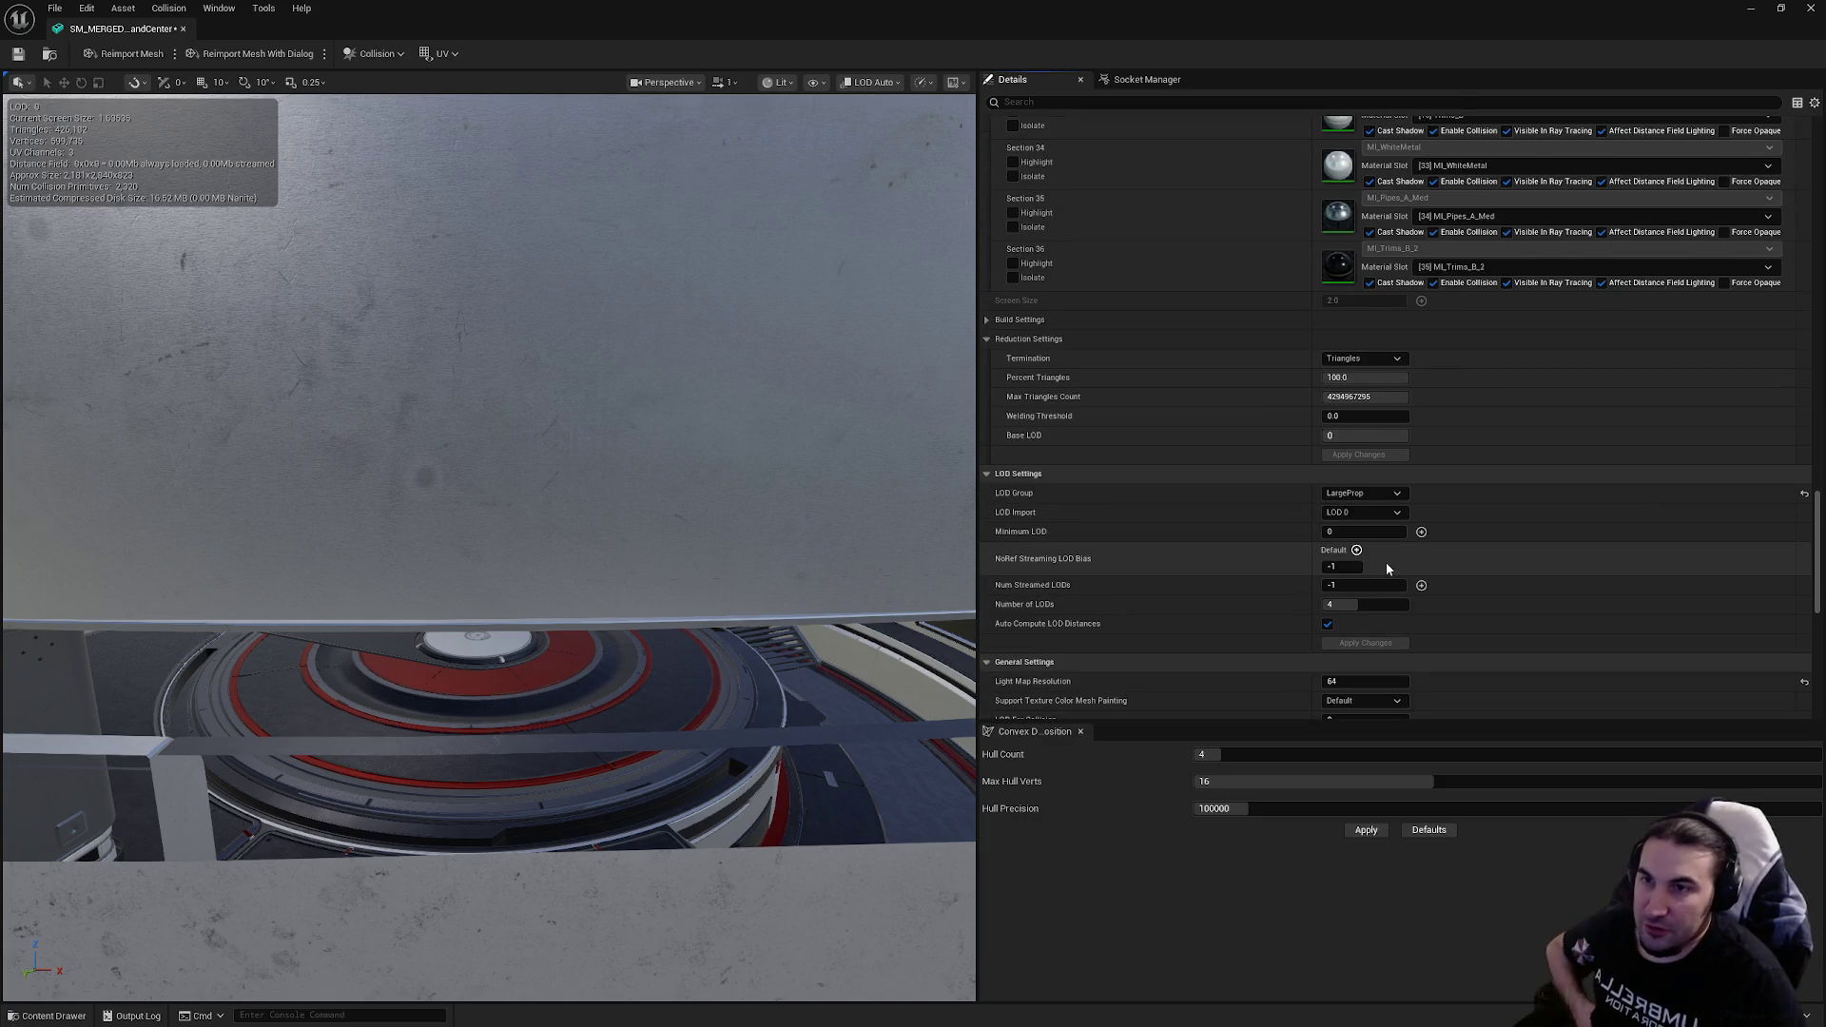
{"action": "scroll", "coordinate": [1437, 412], "scroll_direction": "down", "scroll_amount": 3}
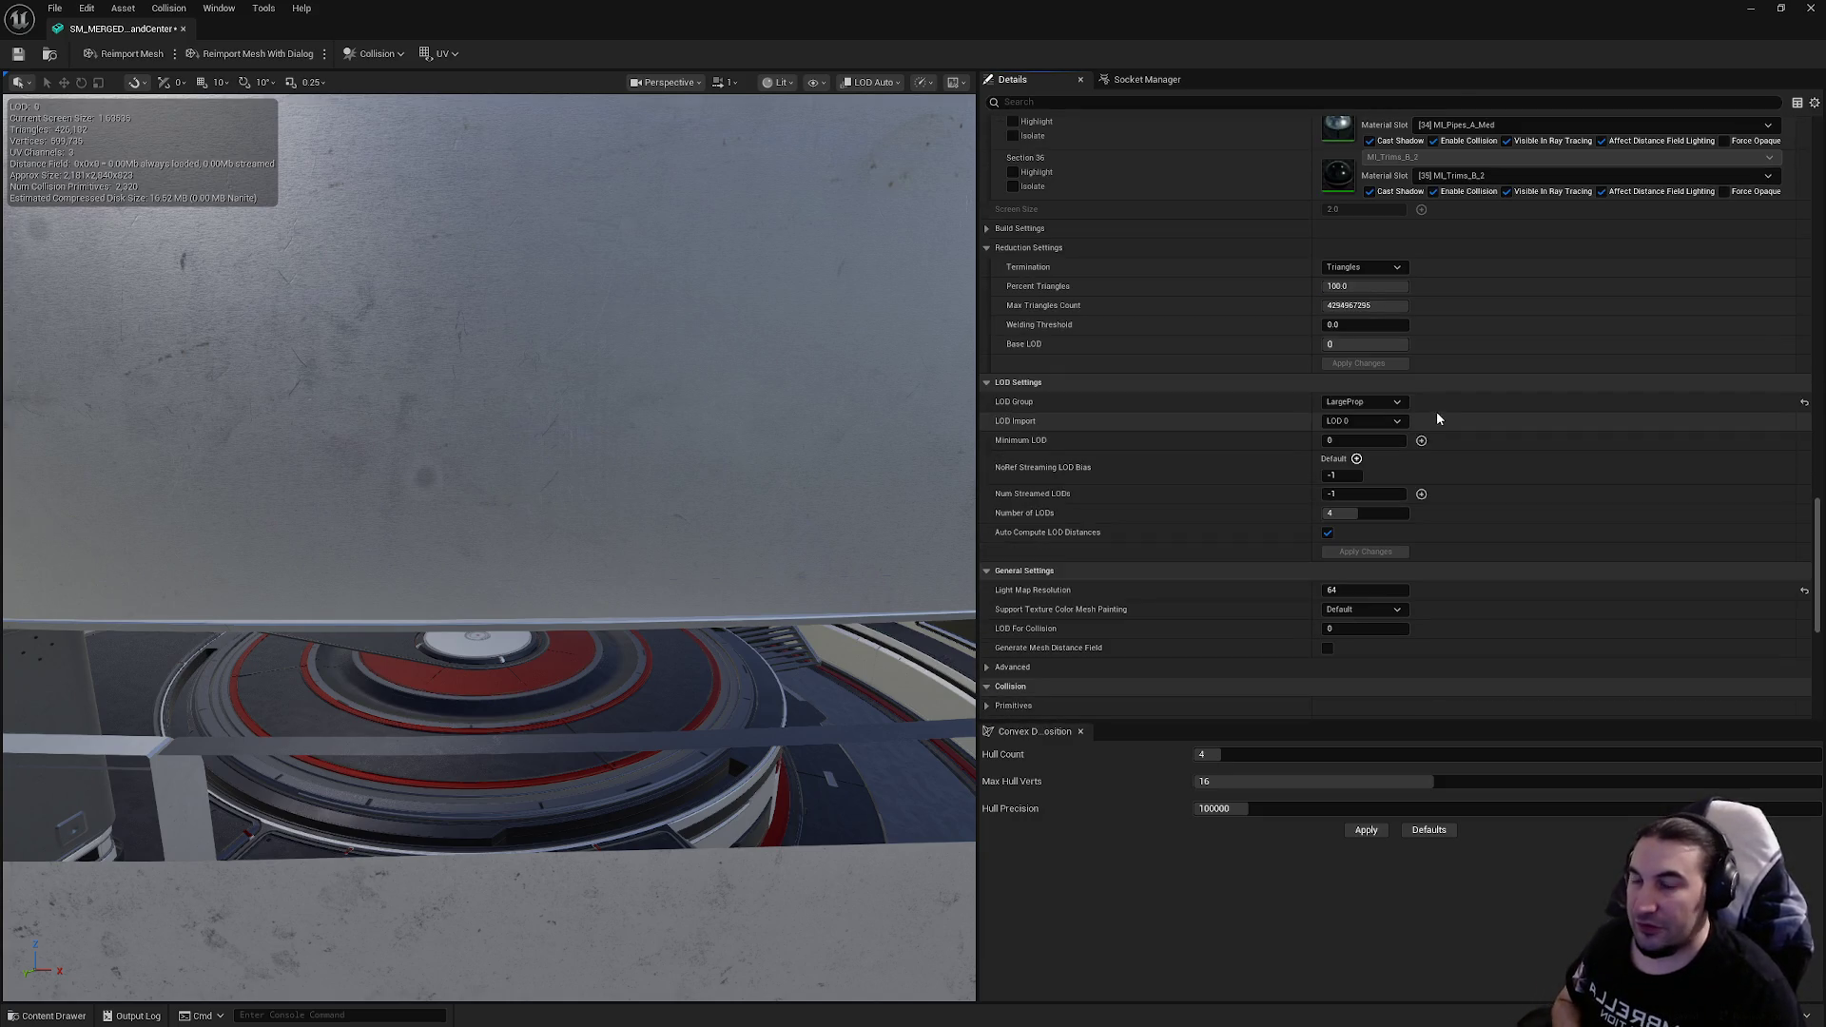
{"action": "left_click", "coordinate": [1328, 532]}
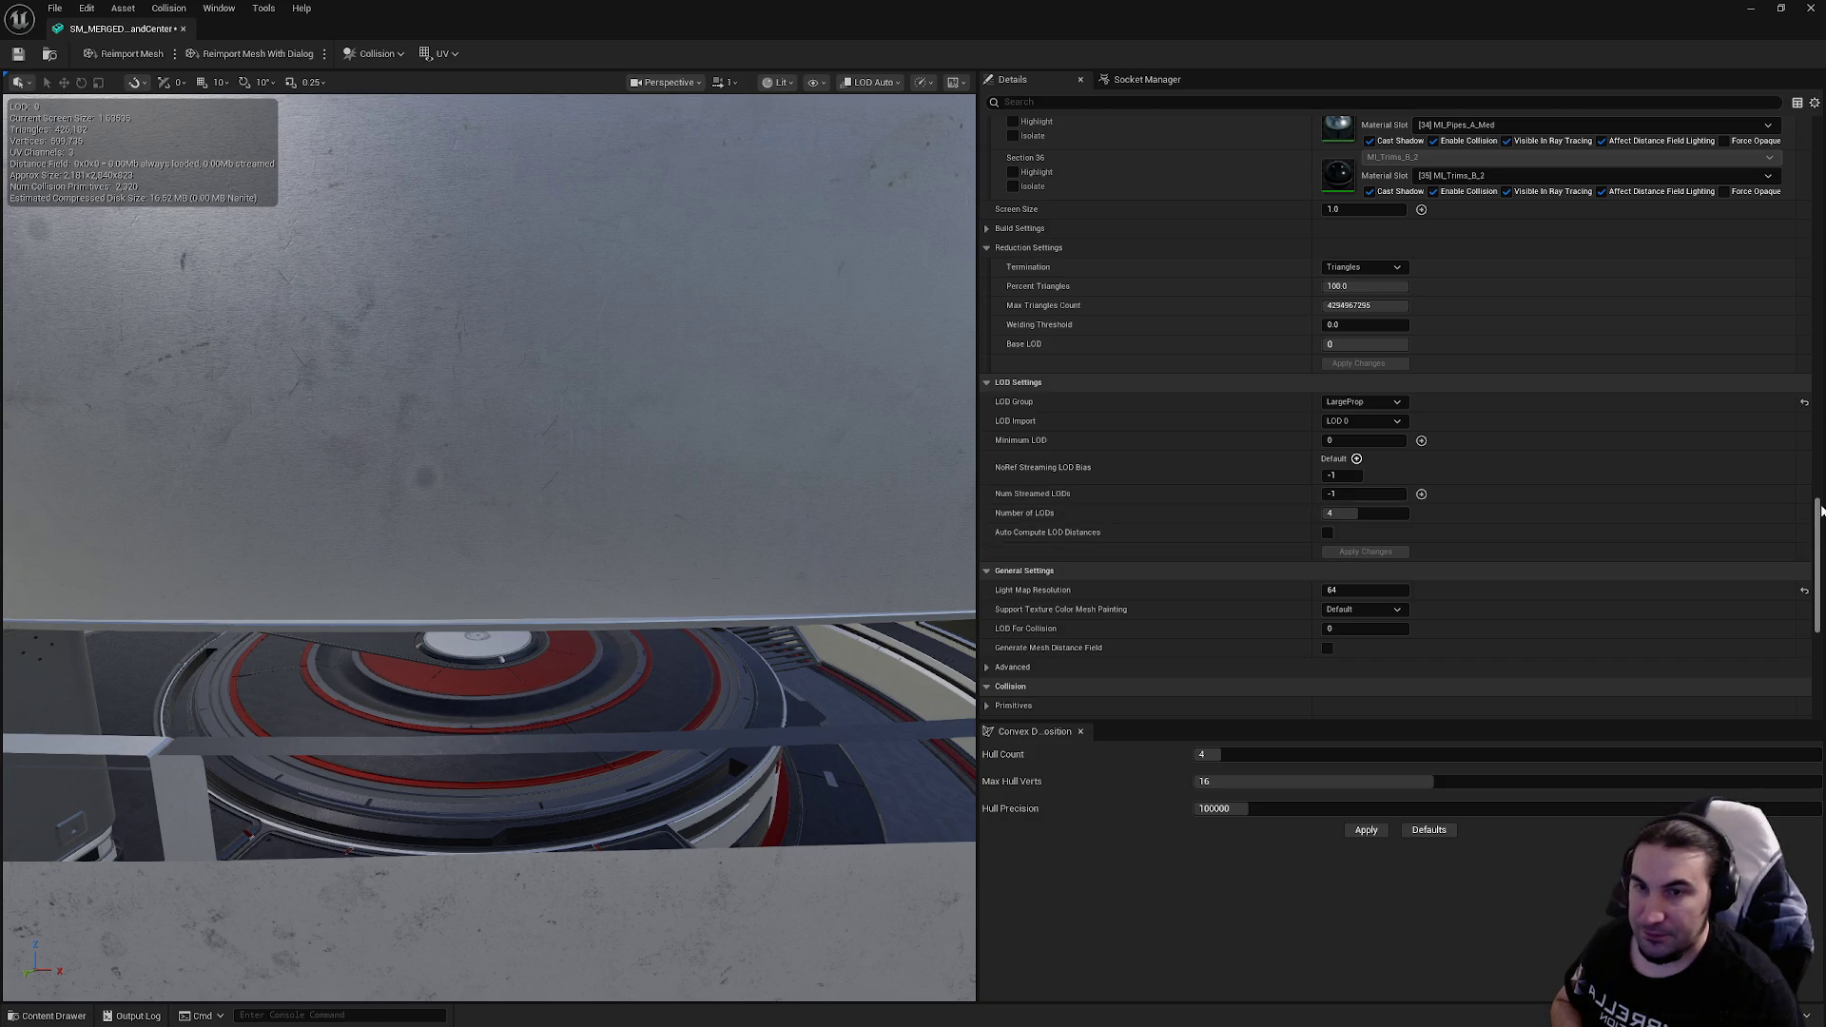
{"action": "left_click_drag", "start_coordinate": [1819, 527], "coordinate": [1818, 357]}
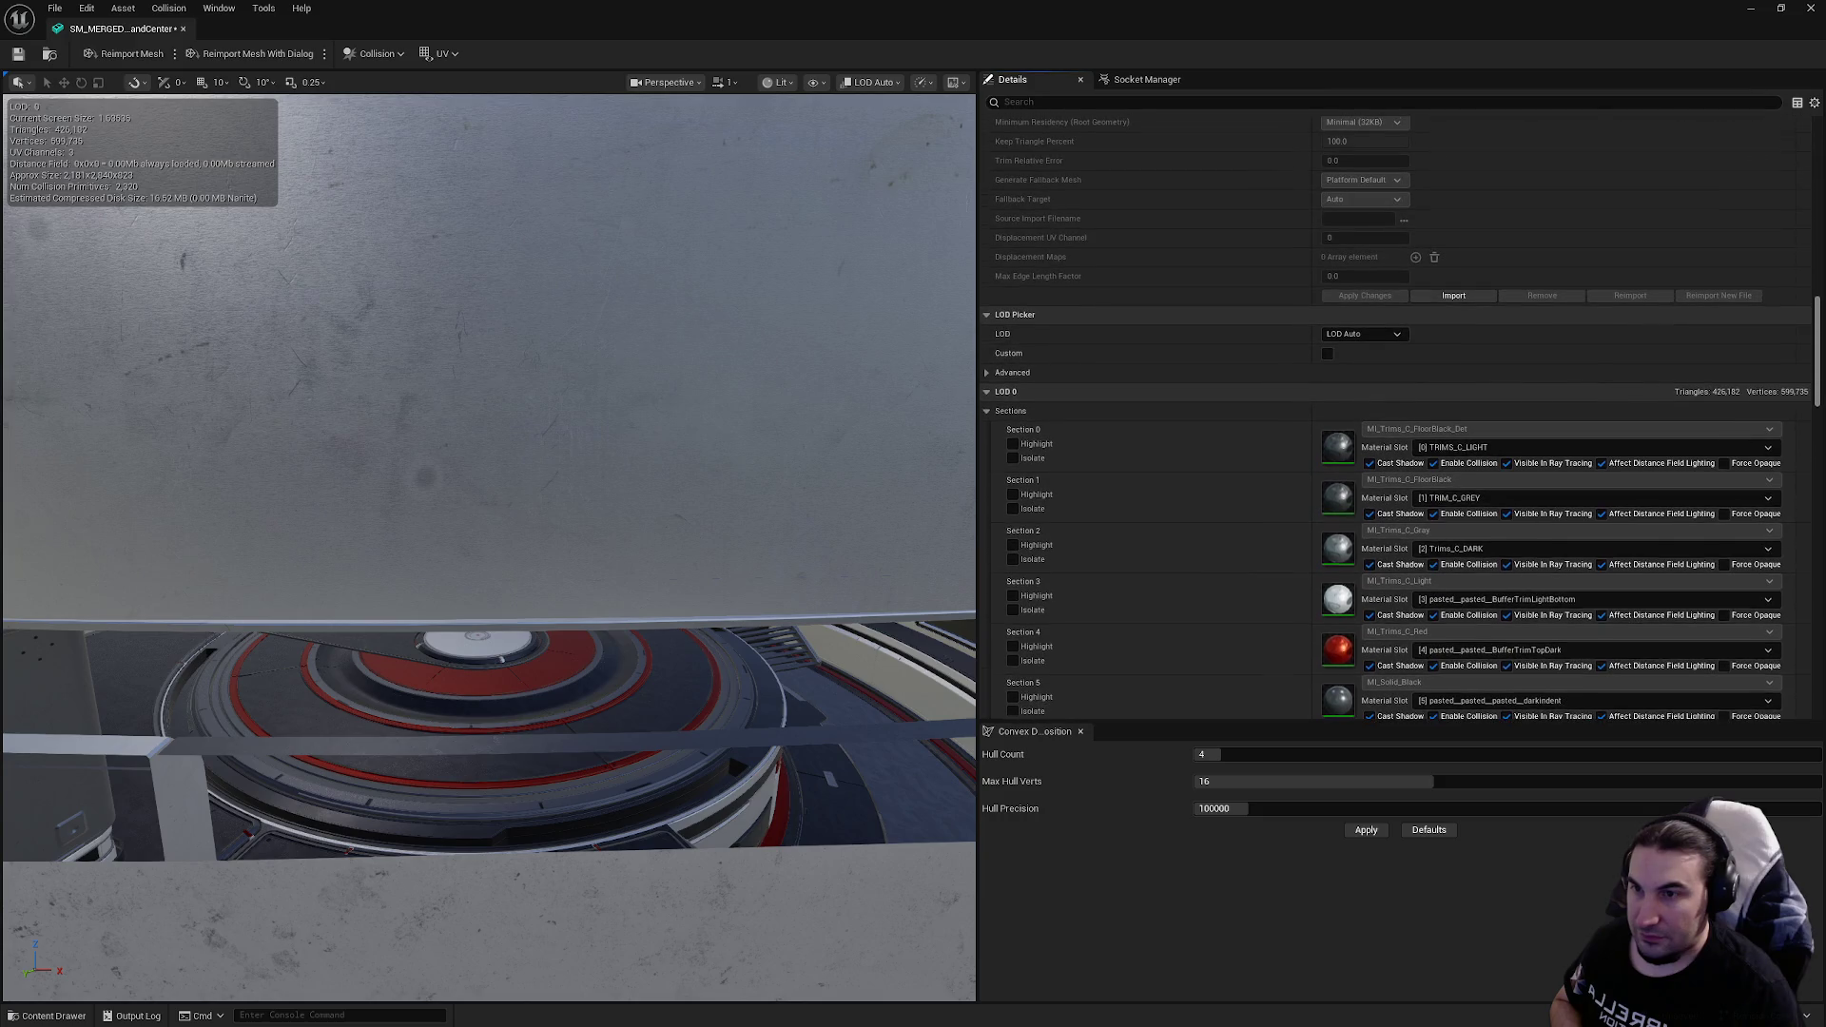
{"action": "left_click", "coordinate": [1391, 334]}
Step: Set LOD 1's screen size to 0.85
{"action": "left_click", "coordinate": [1351, 366]}
{"action": "left_click", "coordinate": [1391, 335]}
{"action": "left_click", "coordinate": [1351, 366]}
{"action": "mouse_move", "coordinate": [951, 461]}
{"action": "left_mouse_down"}
{"action": "mouse_move", "coordinate": [647, 480]}
{"action": "mouse_move", "coordinate": [589, 428]}
{"action": "mouse_move", "coordinate": [551, 447]}
{"action": "mouse_move", "coordinate": [552, 504]}
{"action": "left_mouse_up"}
{"action": "left_click", "coordinate": [1350, 430]}
{"action": "type", "text": "0.85"}
{"action": "key", "text": "Return"}
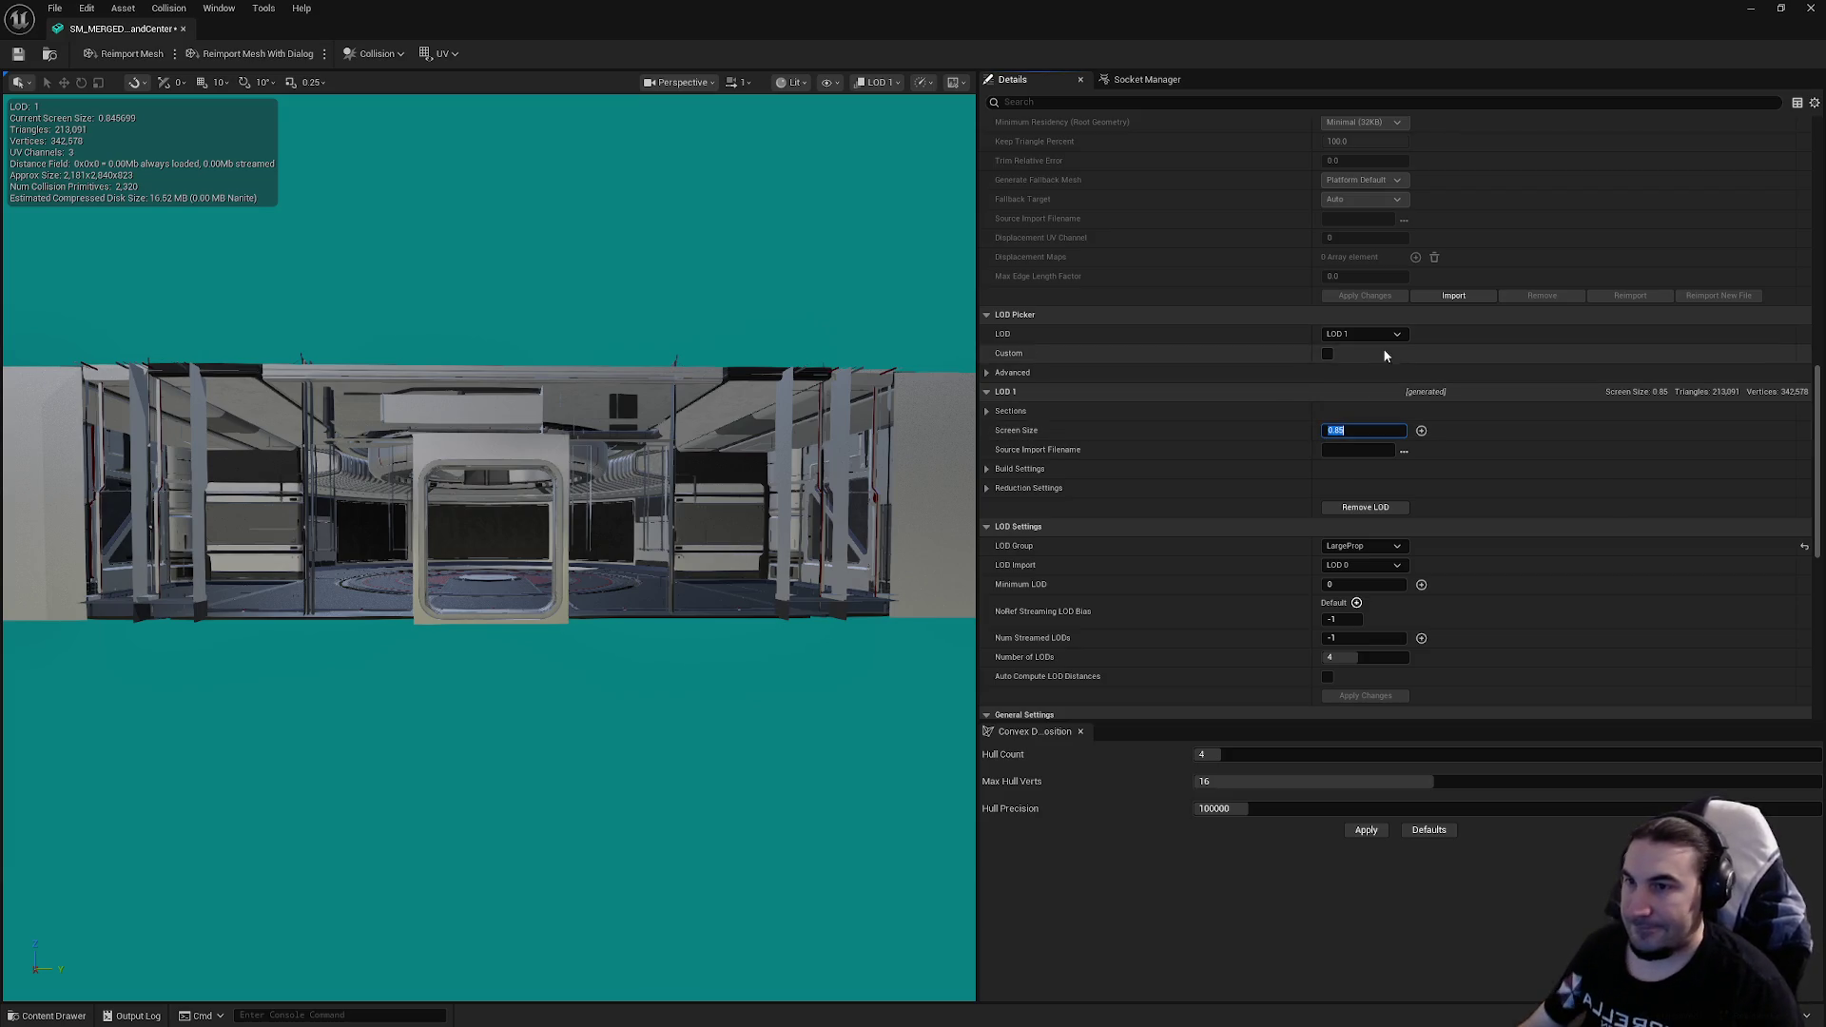
Step: Set LOD 2's screen size to 0.5
{"action": "left_click", "coordinate": [1362, 334]}
{"action": "left_click", "coordinate": [1351, 398]}
{"action": "scroll", "coordinate": [489, 523], "scroll_direction": "down", "scroll_amount": 5}
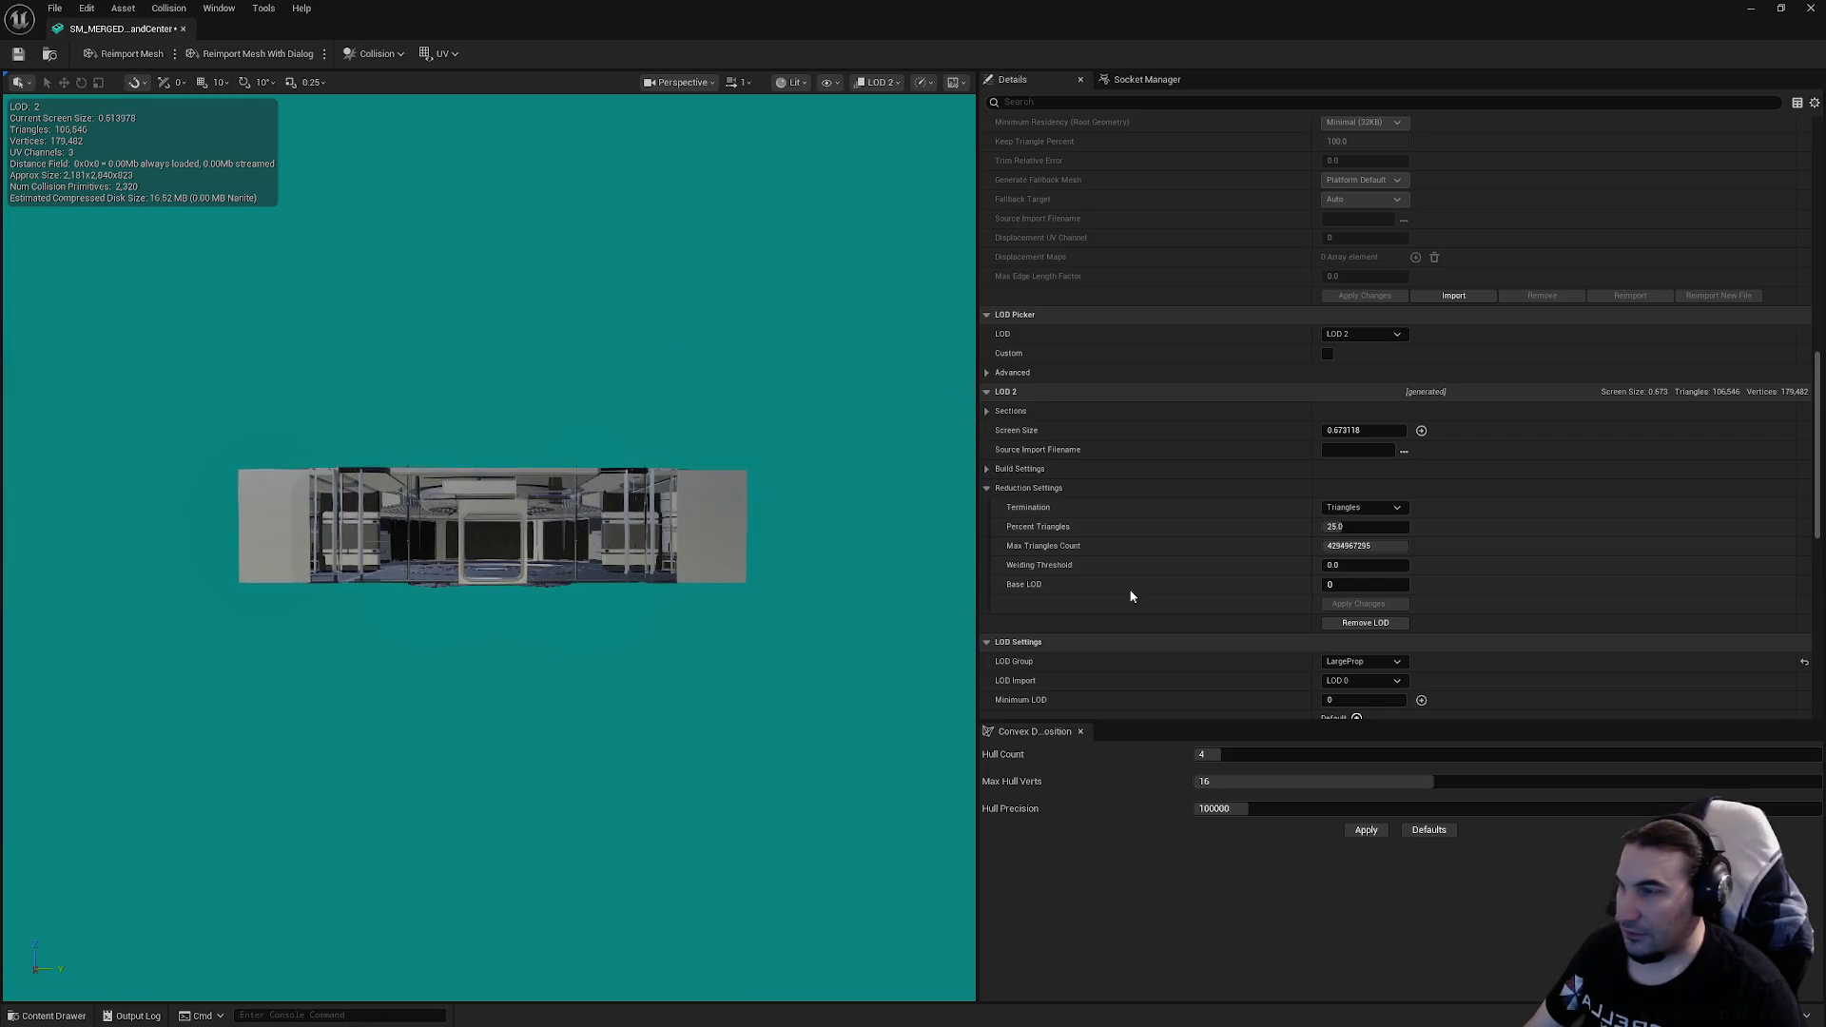
{"action": "left_click", "coordinate": [1343, 431]}
{"action": "type", "text": "0.5"}
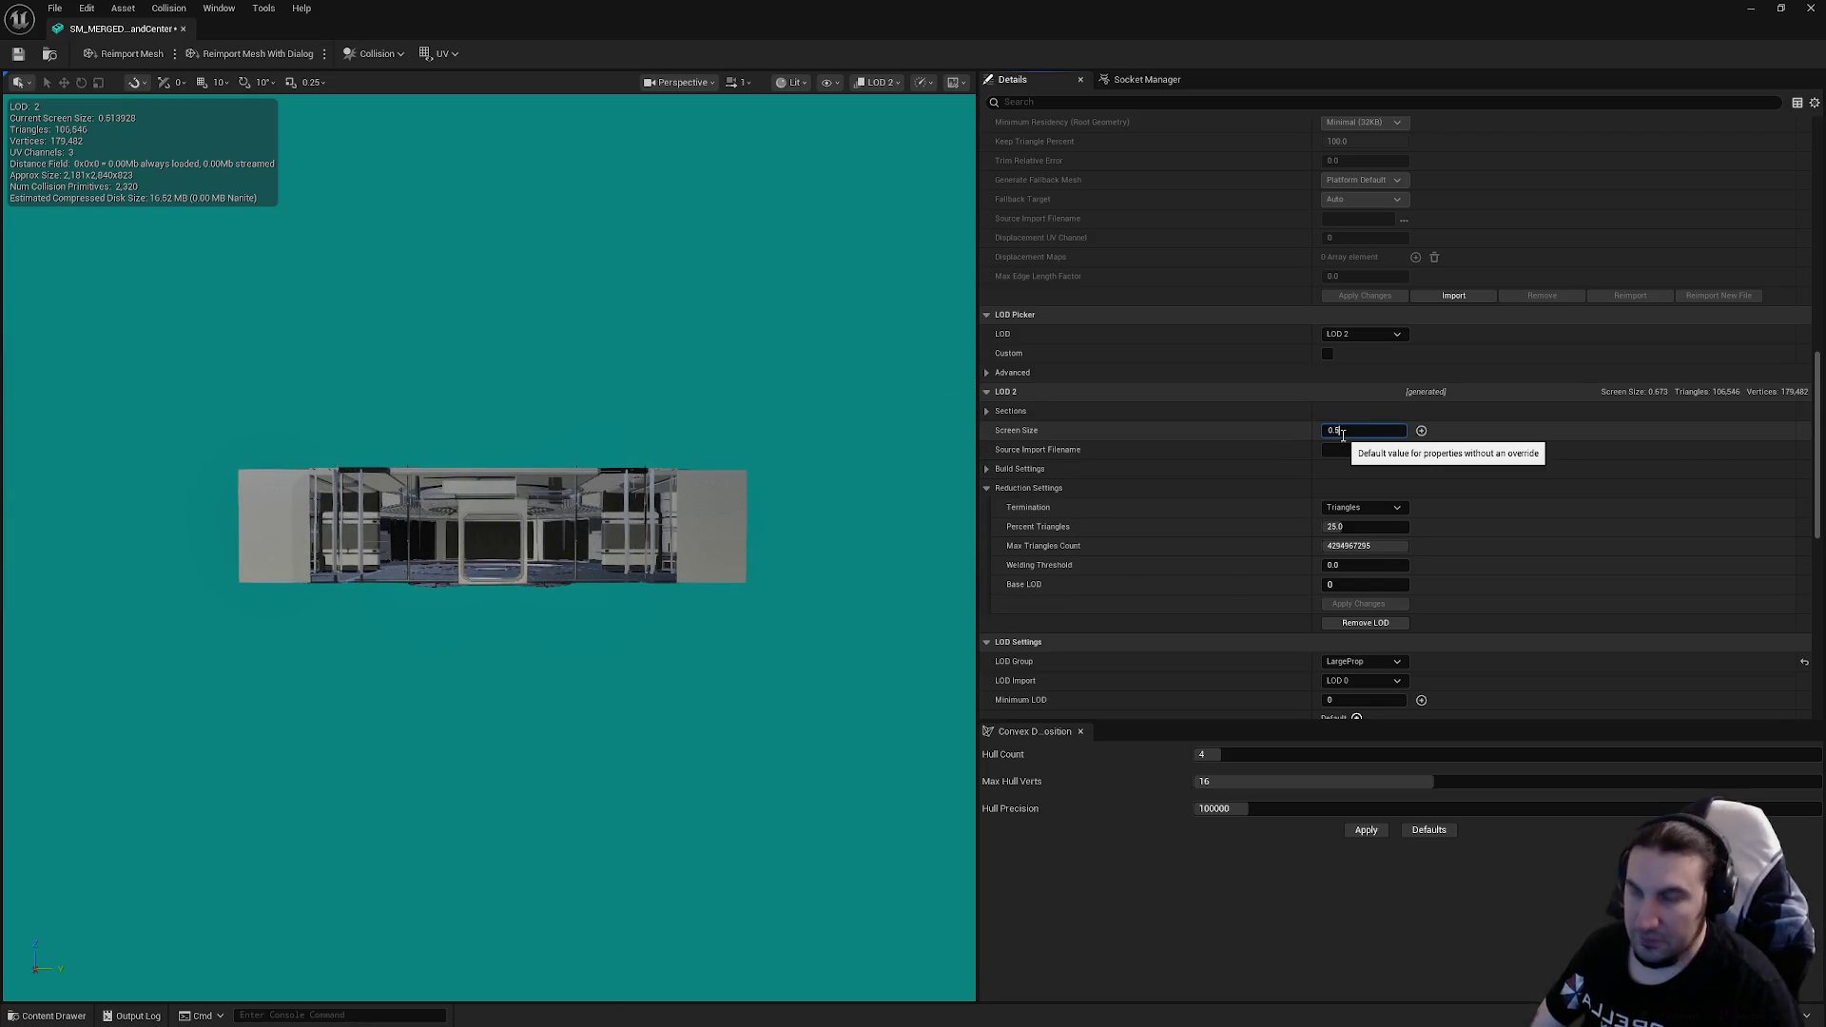
{"action": "key", "text": "Return"}
Step: Give LOD 3 screen size 0.3 and reduce it to 1 percent triangles
{"action": "left_click", "coordinate": [1374, 333]}
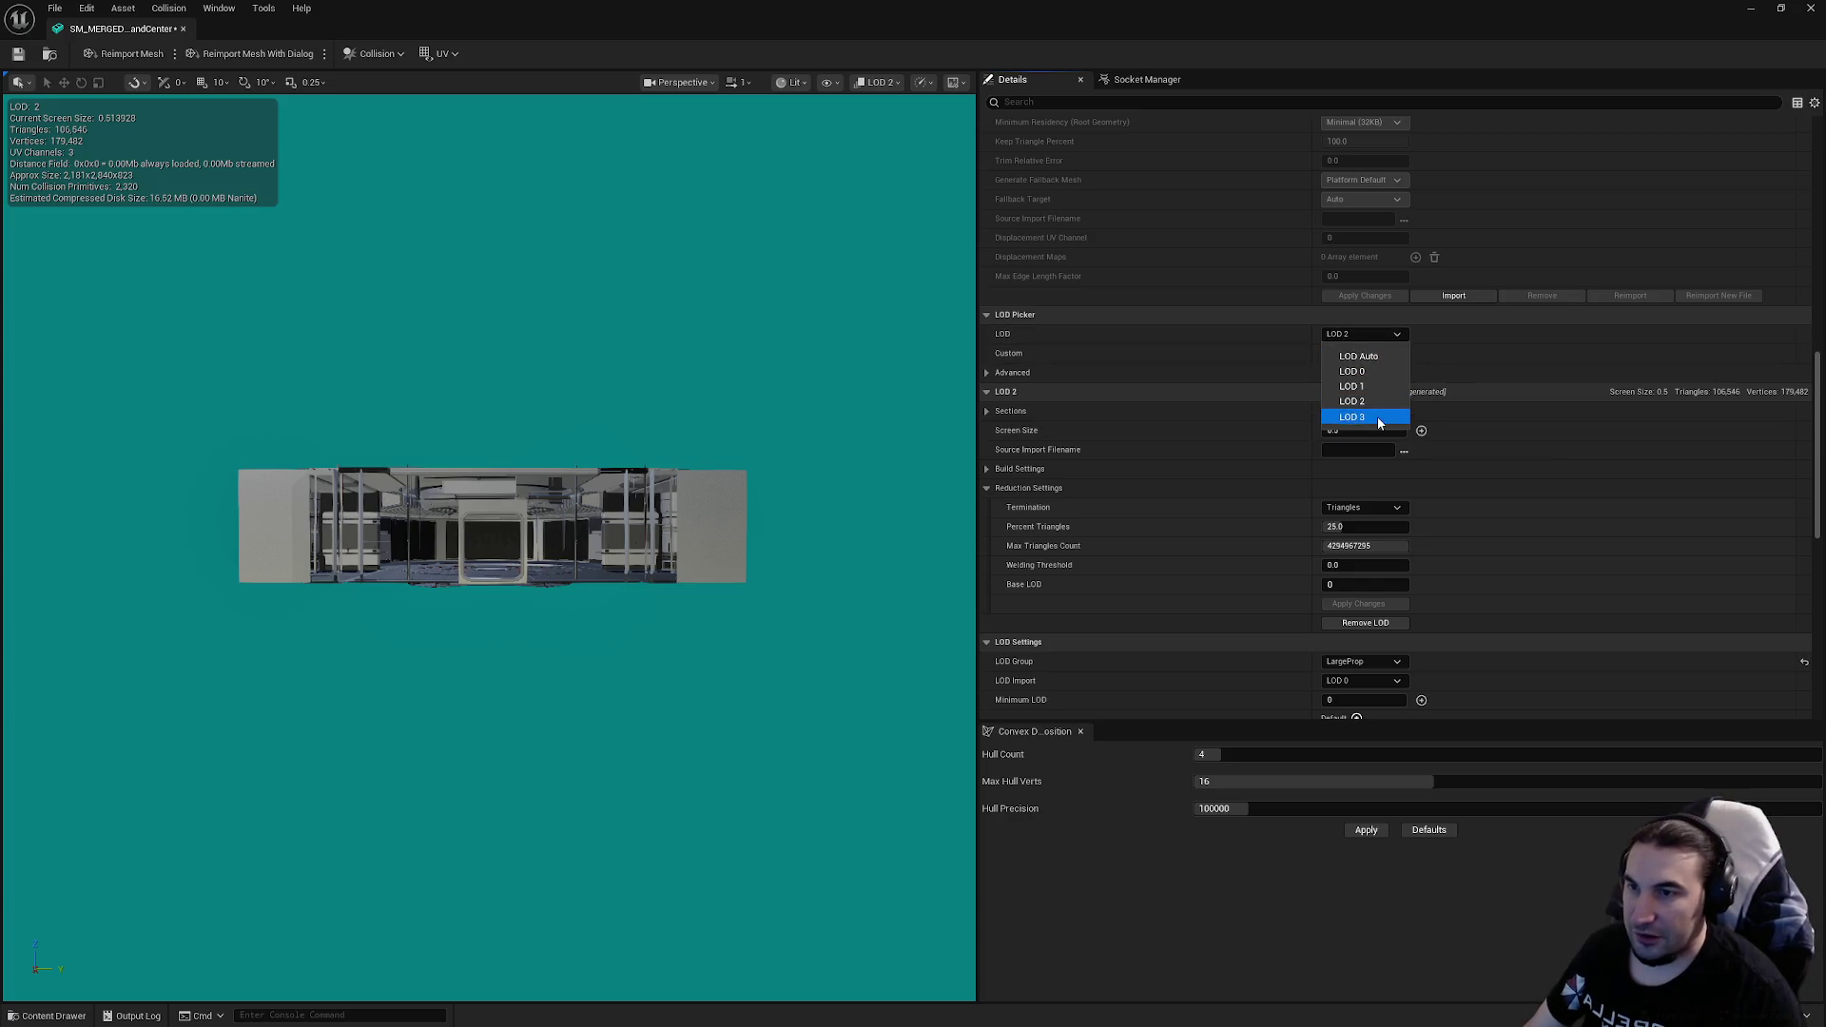
{"action": "left_click", "coordinate": [1378, 417]}
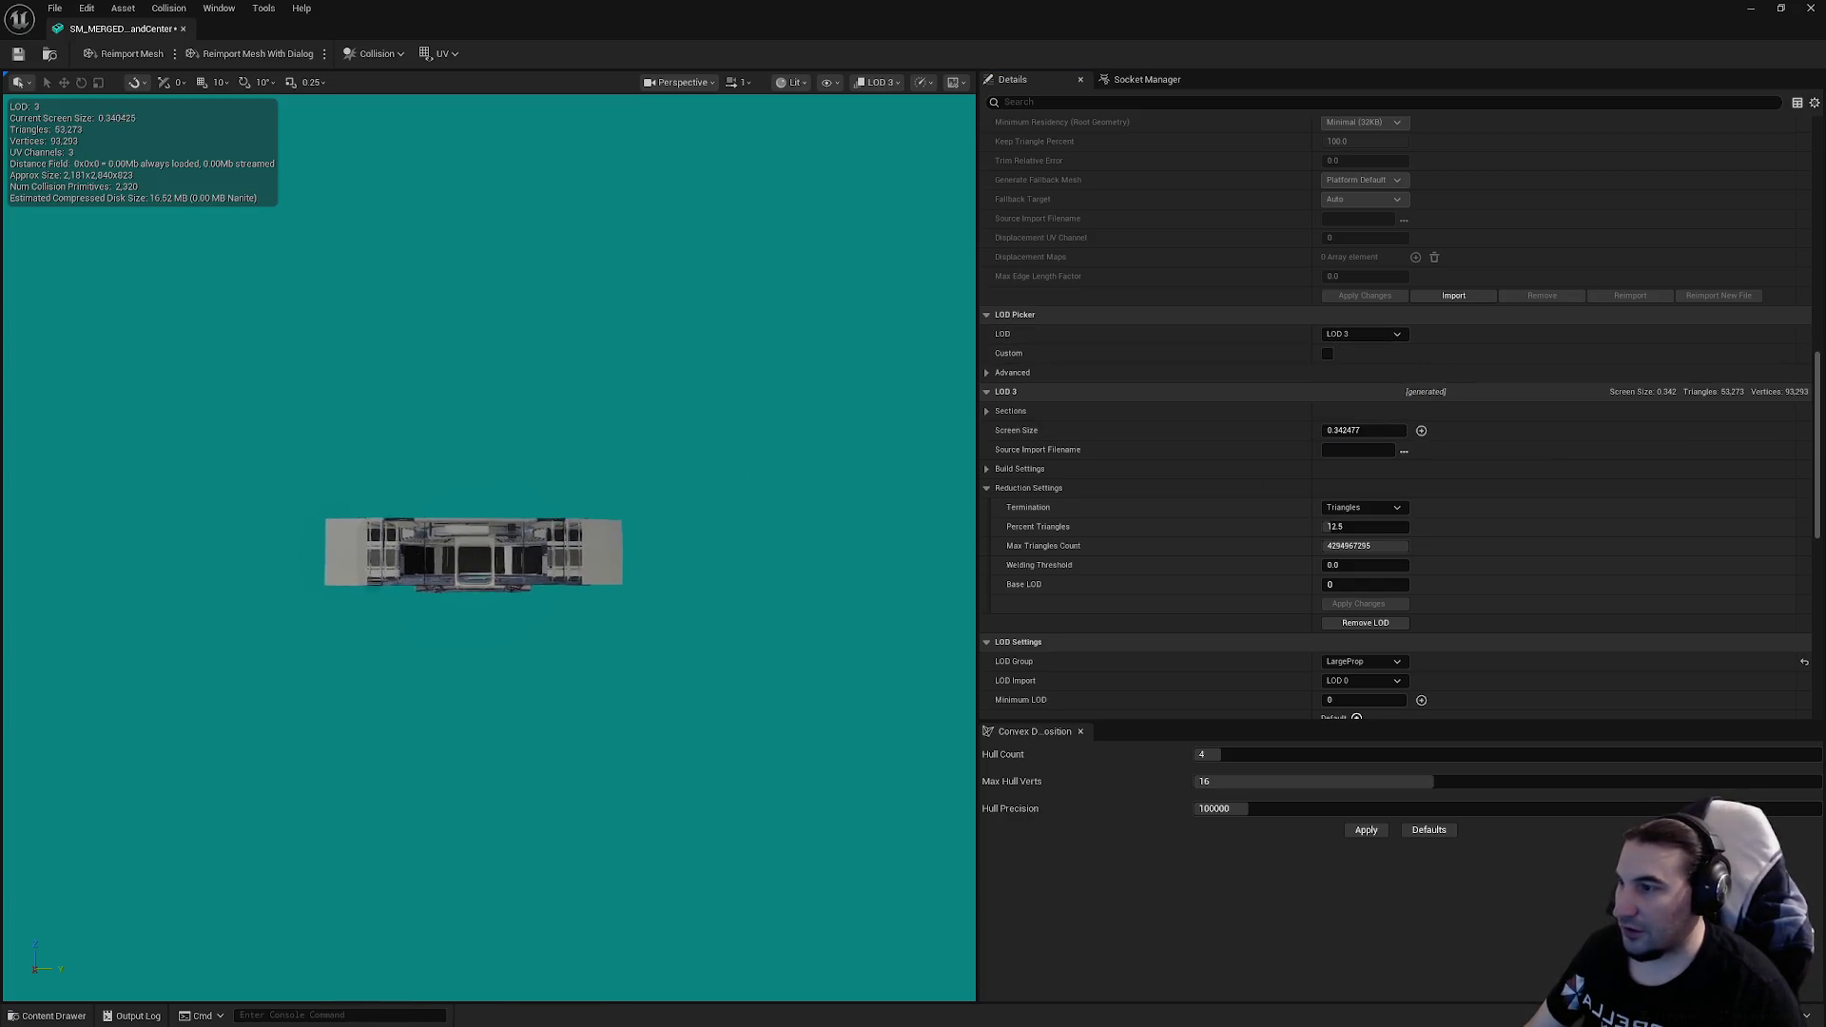
{"action": "left_click", "coordinate": [1332, 431]}
{"action": "type", "text": "0.3"}
{"action": "key", "text": "Return"}
{"action": "left_click", "coordinate": [1360, 526]}
{"action": "type", "text": "1"}
{"action": "key", "text": "Return"}
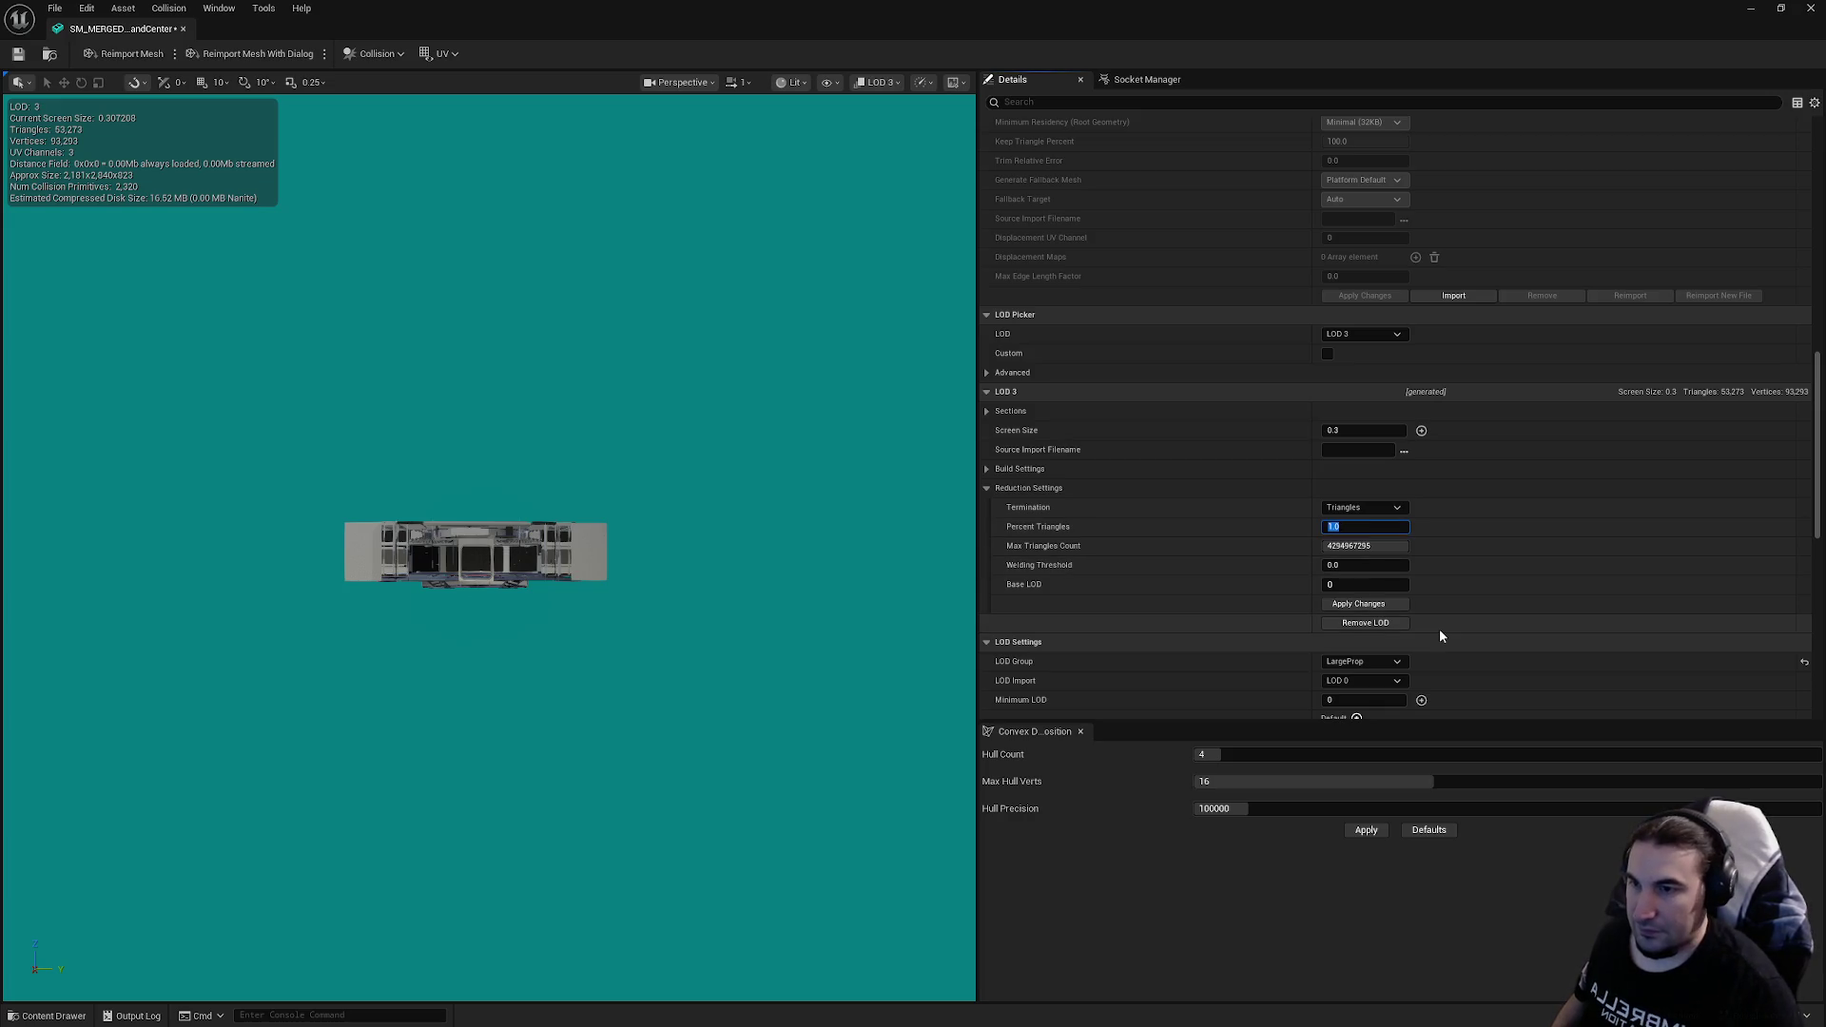
{"action": "left_click", "coordinate": [1389, 610]}
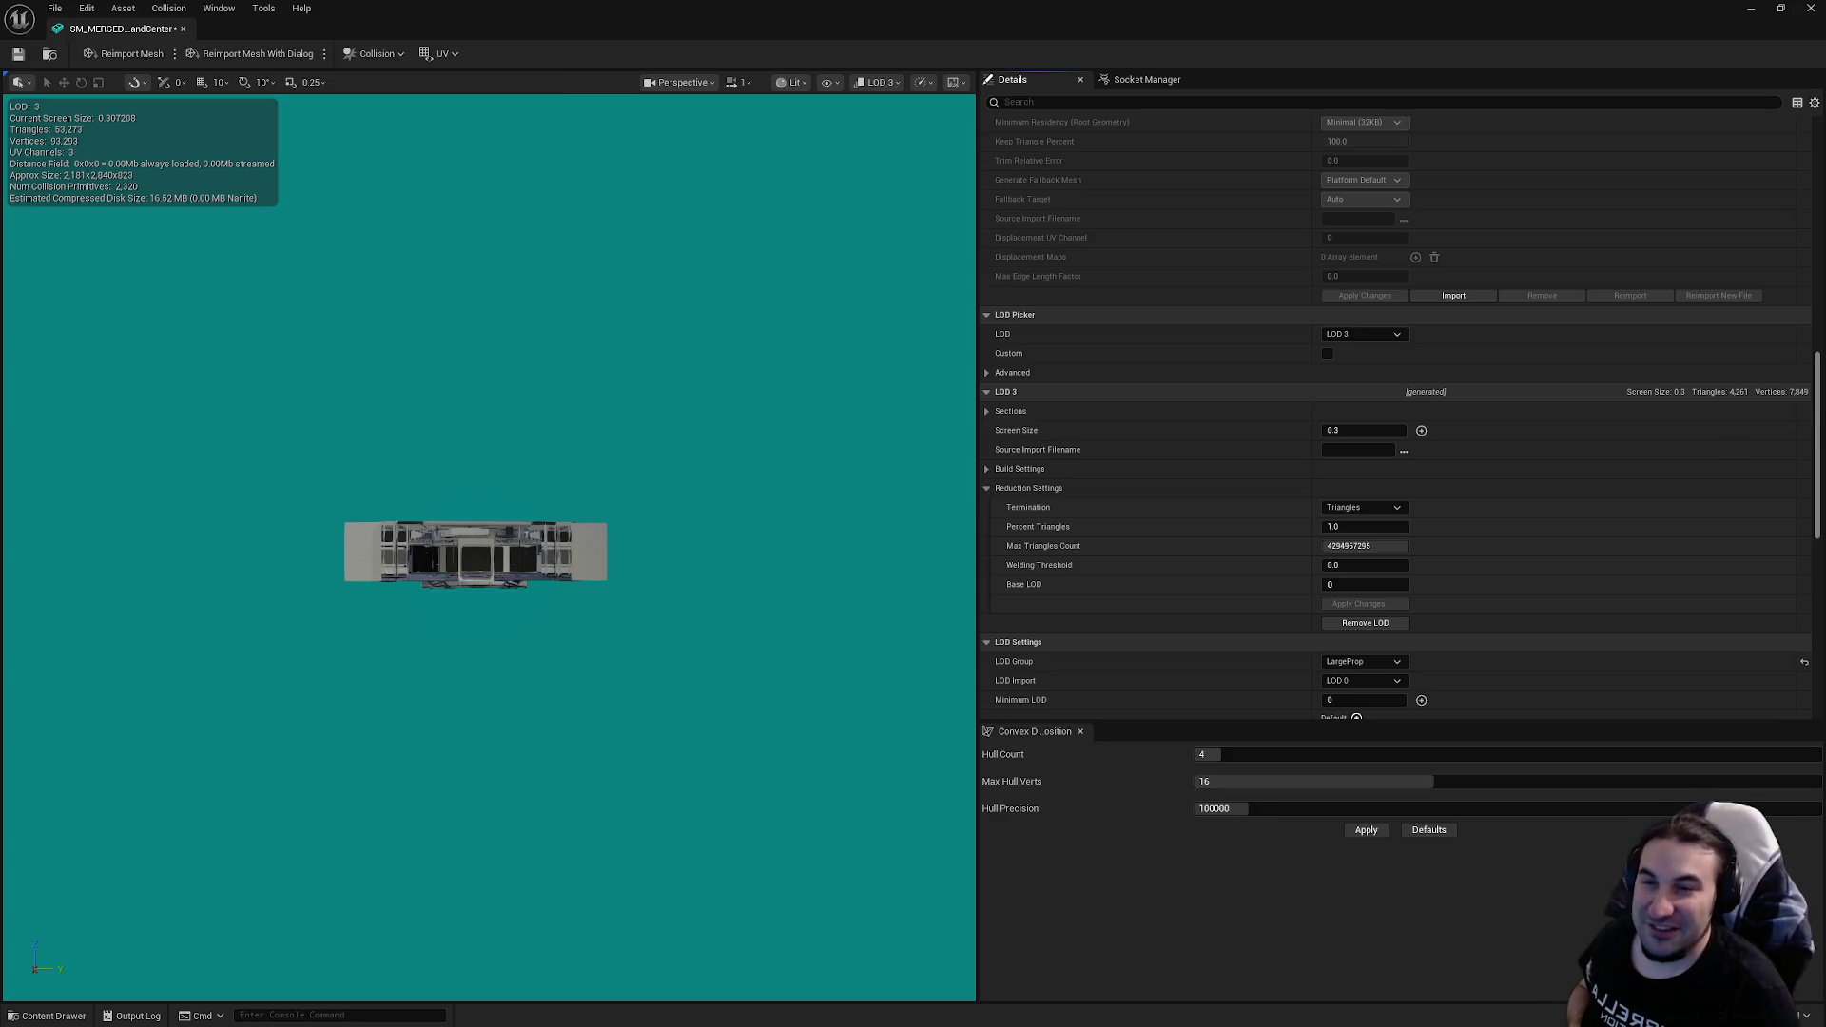
Step: Save the merged mesh, close its editor, and save the command-center blueprint
{"action": "scroll", "coordinate": [1818, 414], "scroll_direction": "down", "scroll_amount": 5}
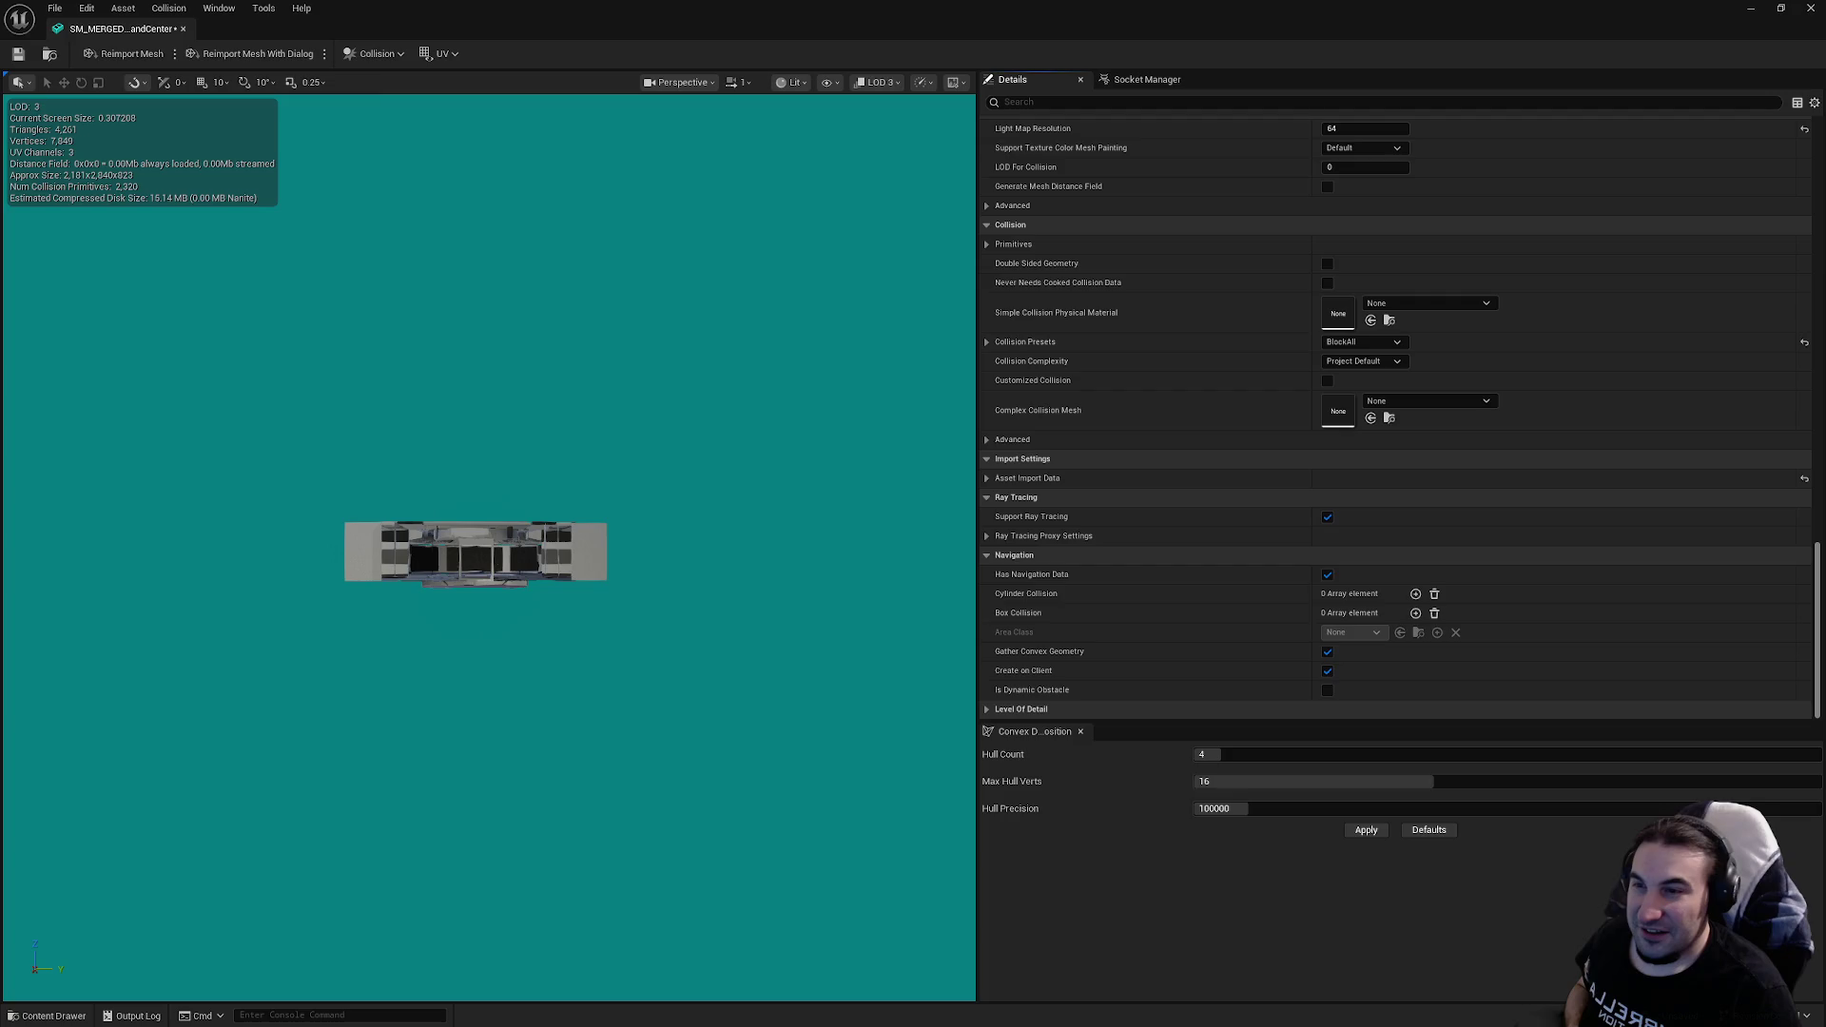
{"action": "left_click", "coordinate": [18, 54]}
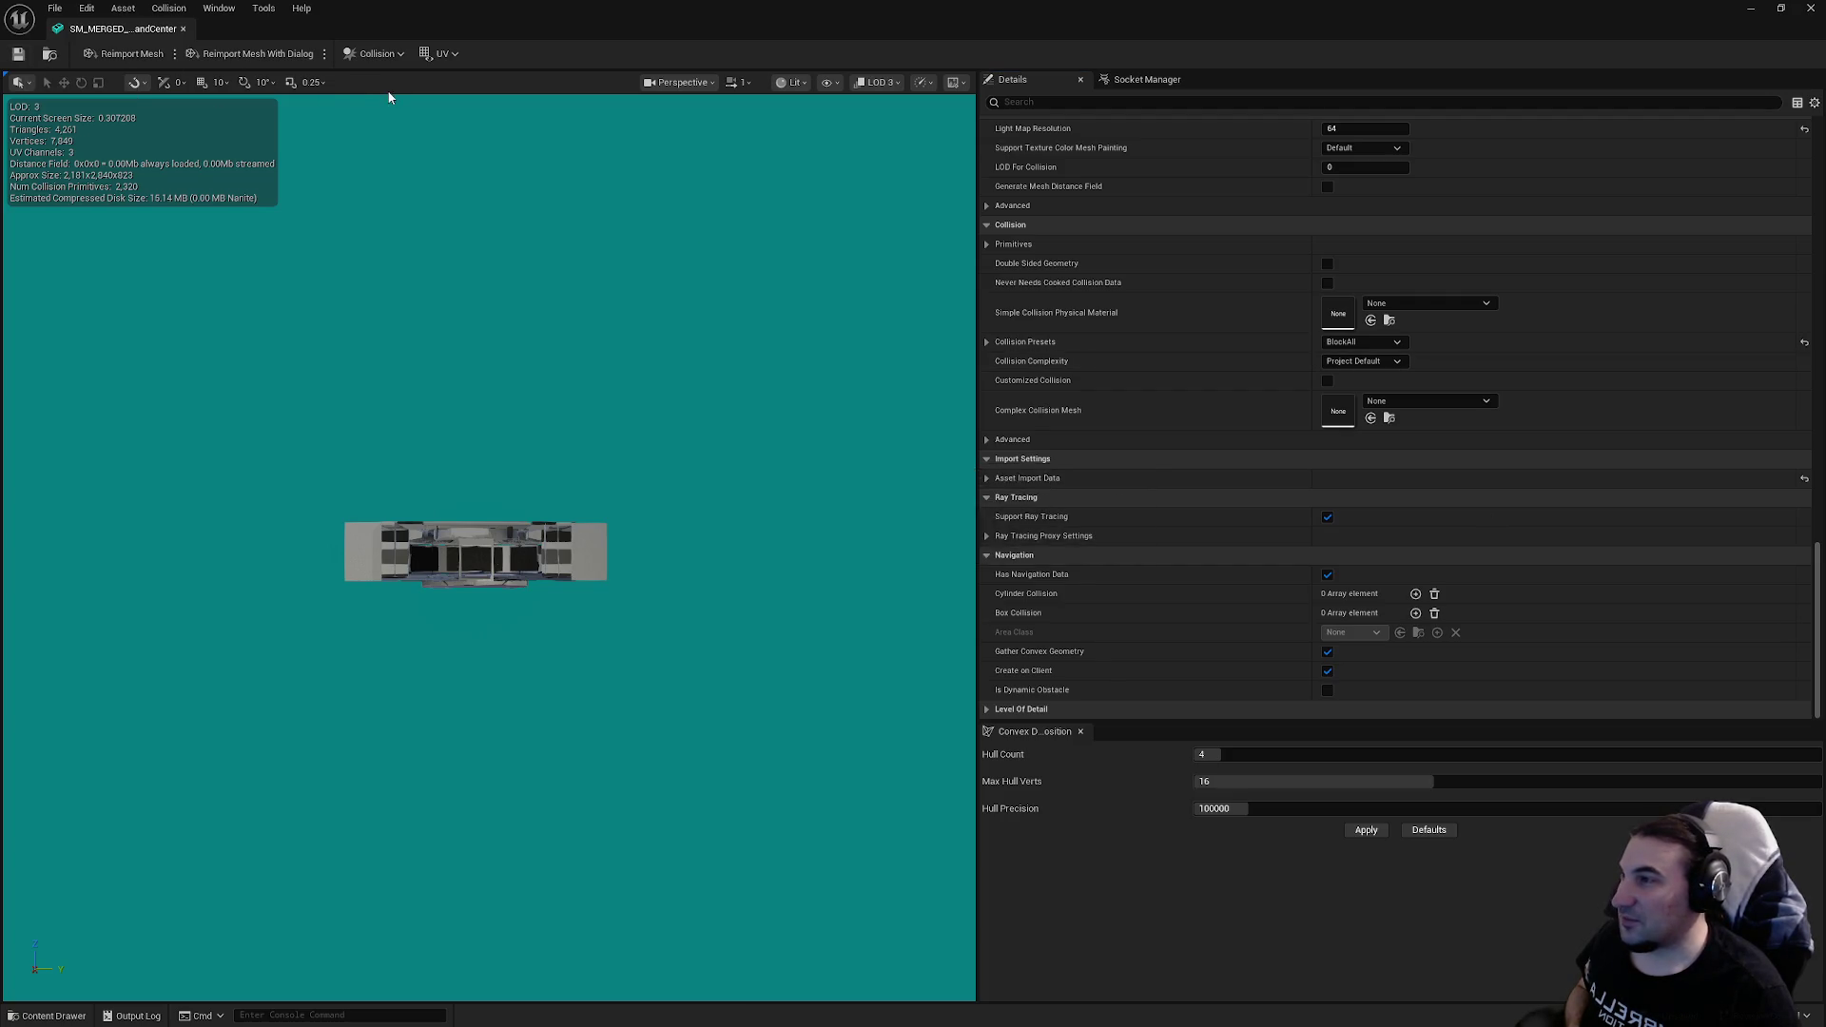
{"action": "left_click", "coordinate": [1811, 8]}
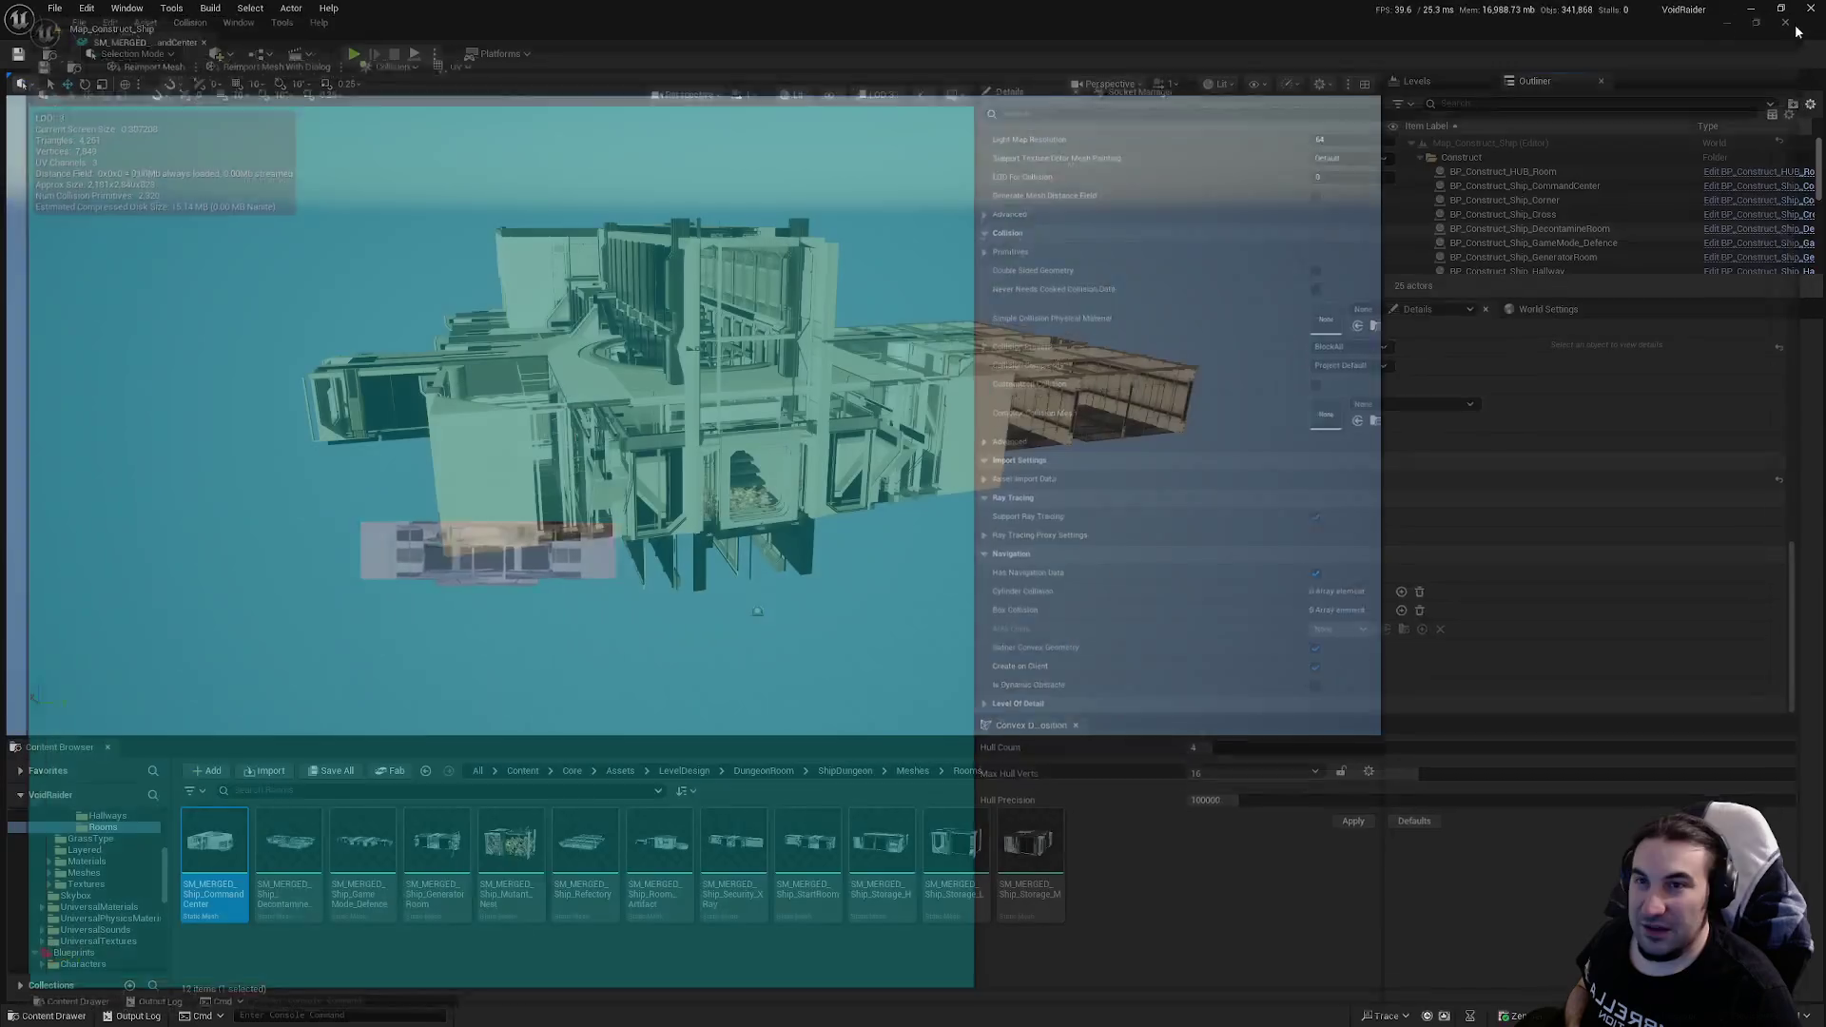
{"action": "left_click", "coordinate": [324, 773]}
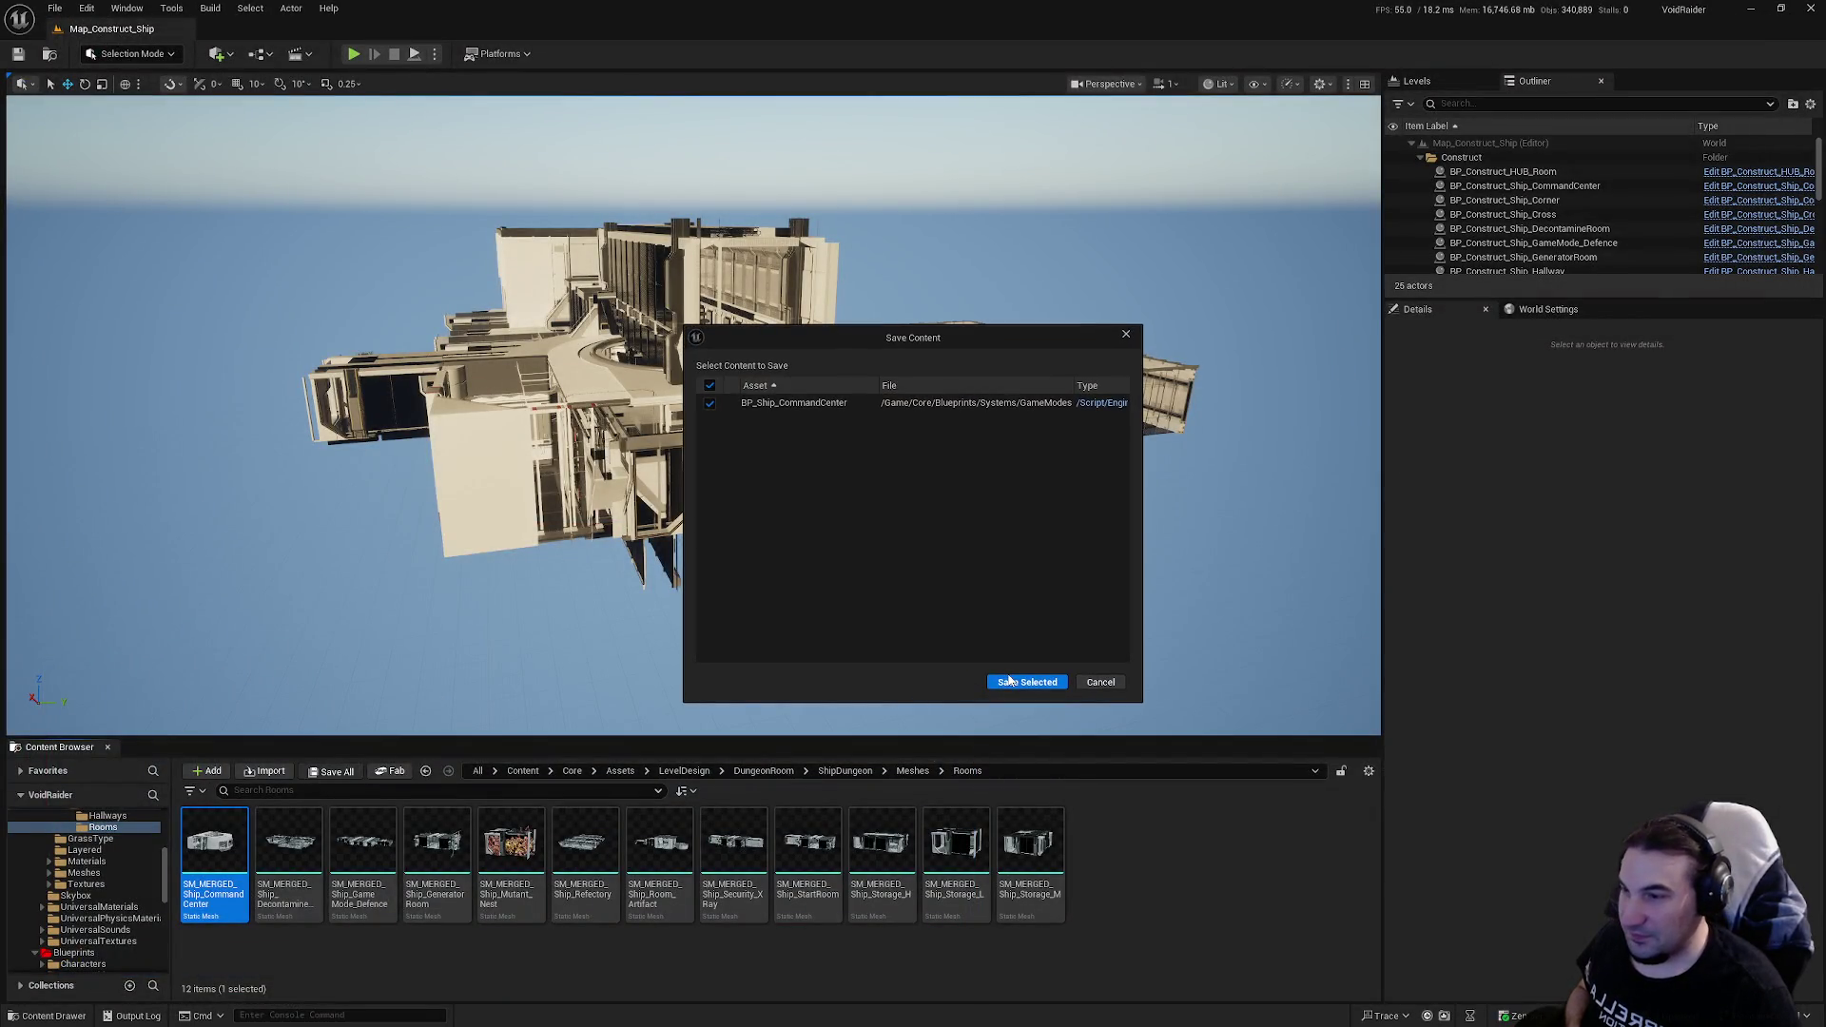
{"action": "left_click", "coordinate": [1023, 682]}
Step: Browse the Content Browser tree to Content/Core/Maps
{"action": "scroll", "coordinate": [85, 884], "scroll_direction": "up", "scroll_amount": 5}
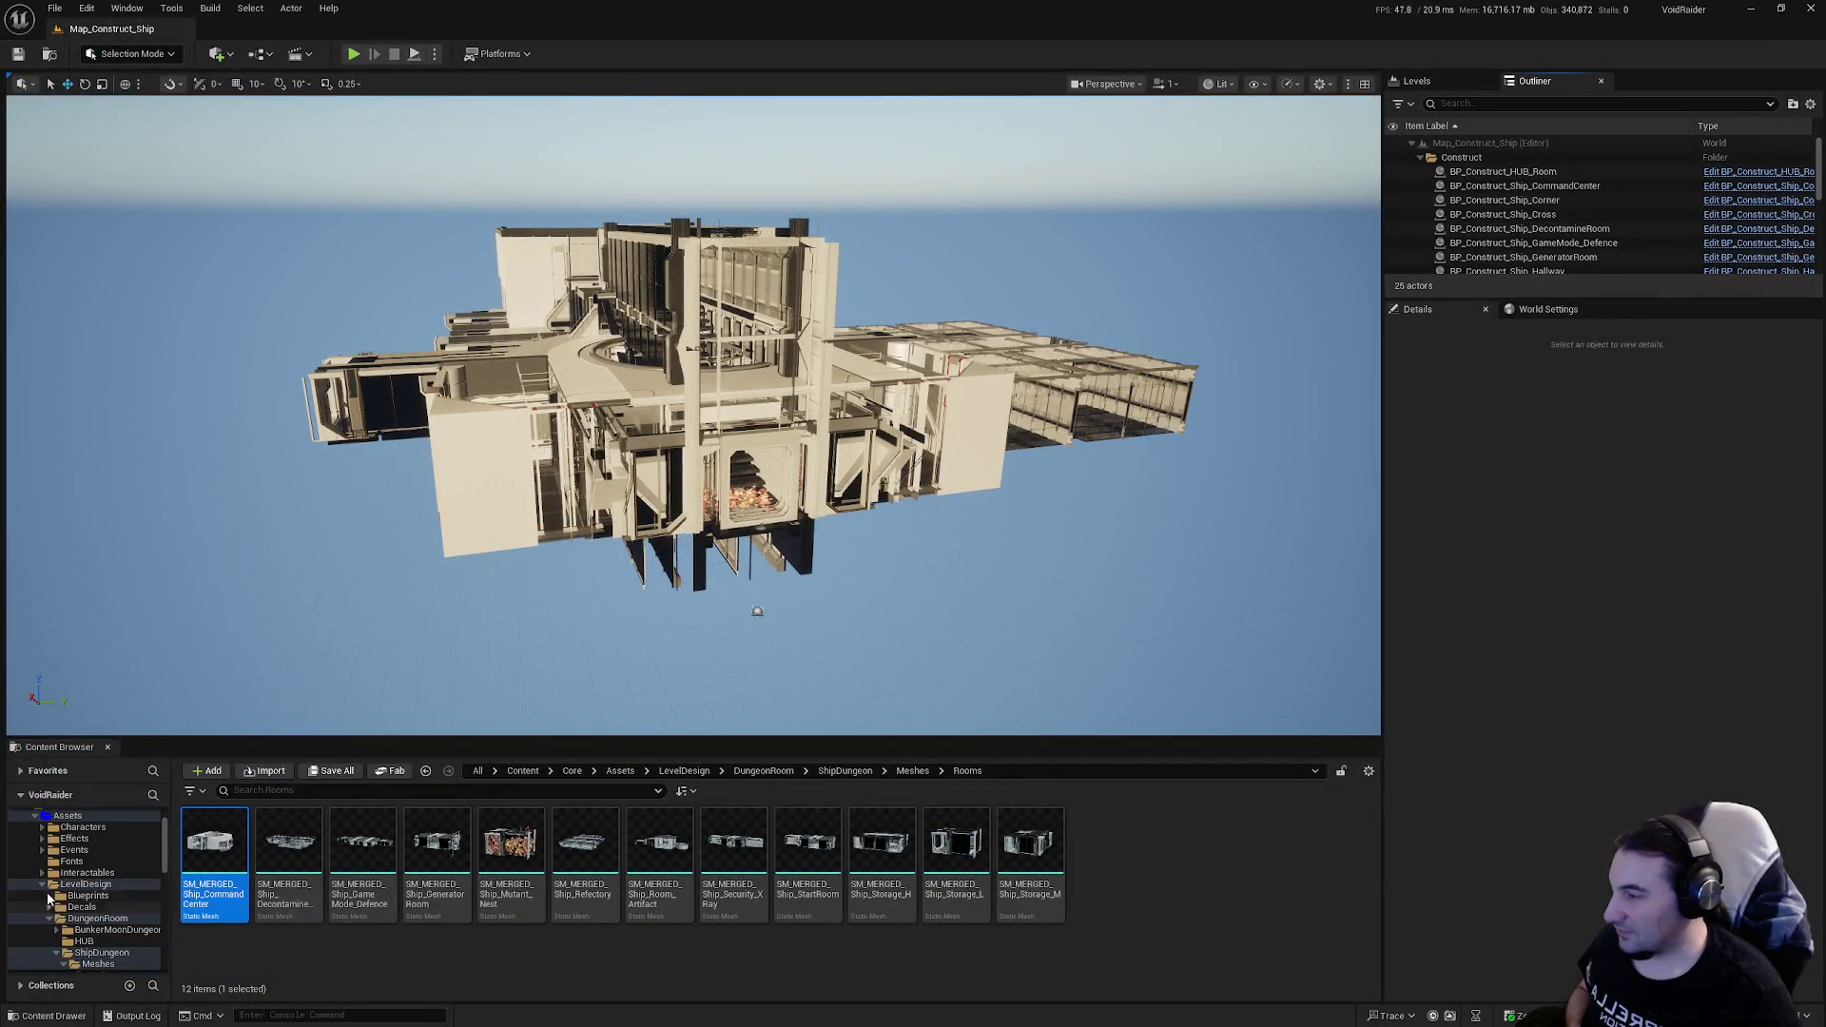
{"action": "left_click", "coordinate": [85, 929], "text": "ctrl"}
{"action": "left_click", "coordinate": [66, 860], "text": "ctrl"}
{"action": "left_click", "coordinate": [42, 861]}
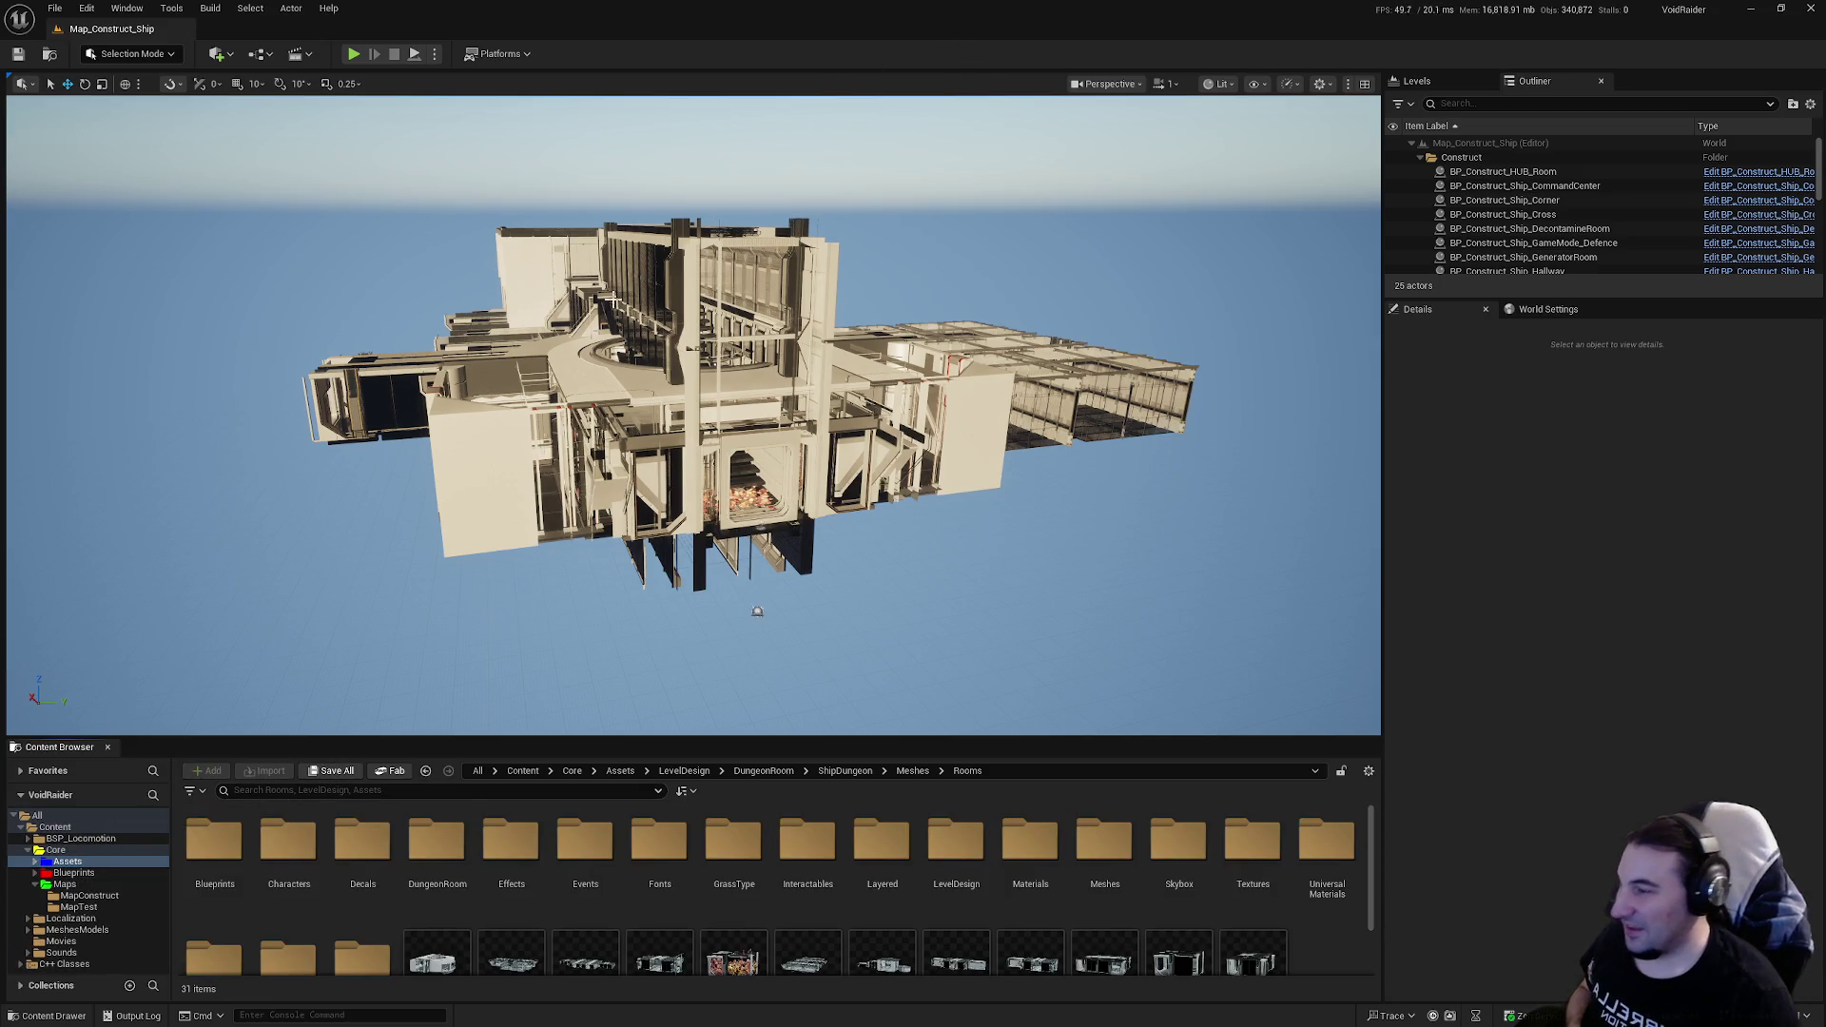
{"action": "left_click", "coordinate": [57, 884]}
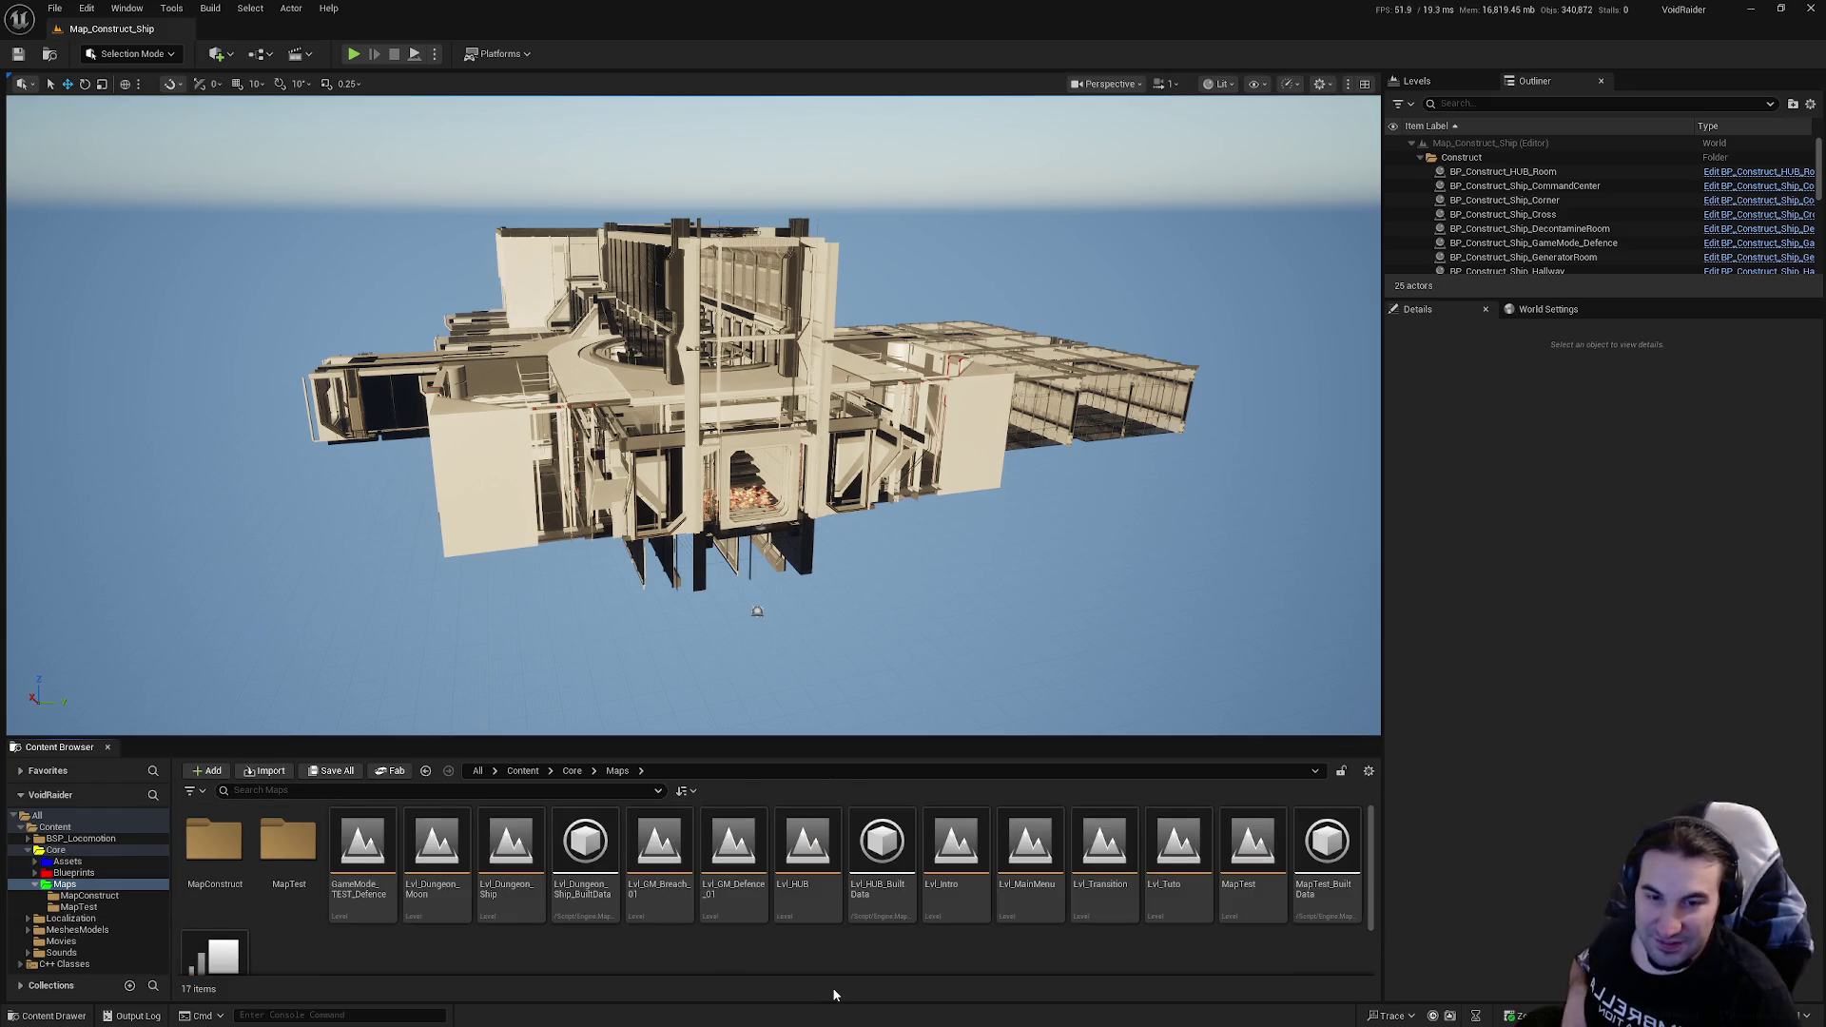
Step: Move the MapTest level into the MapTest folder
{"action": "left_click", "coordinate": [1232, 906]}
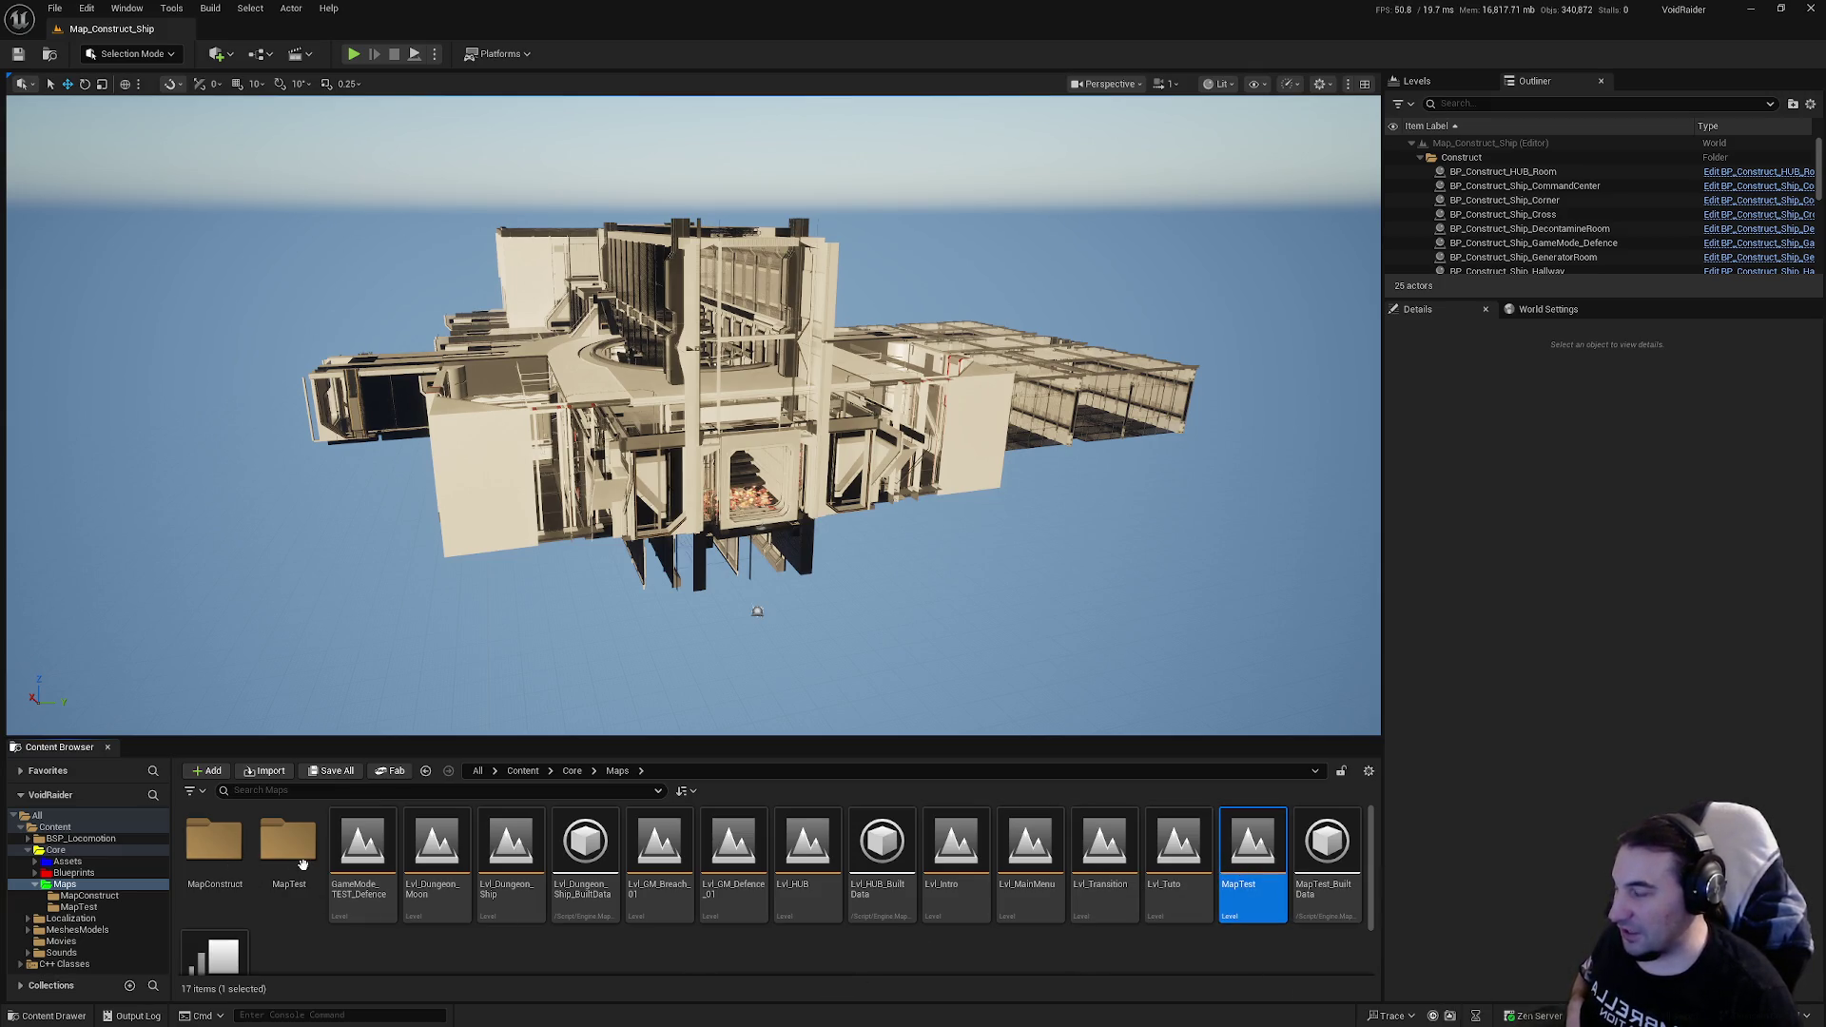
{"action": "left_click_drag", "start_coordinate": [305, 857], "coordinate": [298, 861]}
{"action": "left_click", "coordinate": [352, 888]}
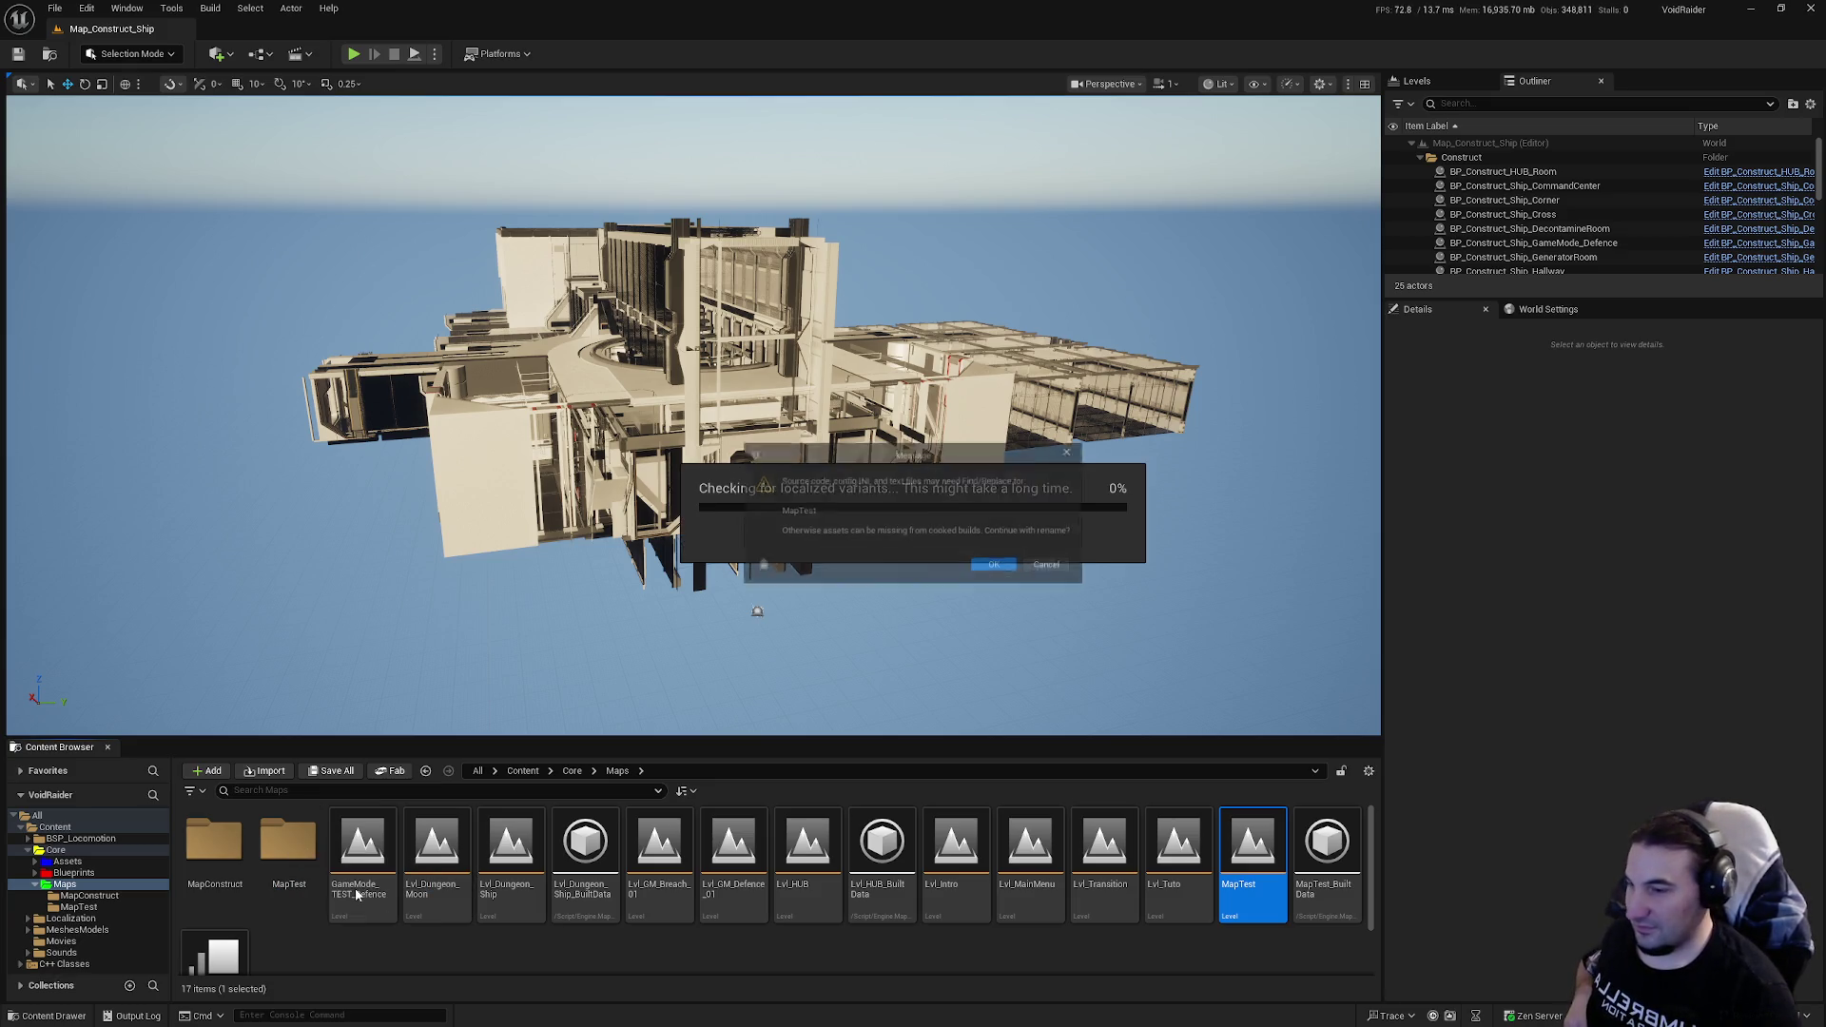
{"action": "left_click", "coordinate": [1005, 569]}
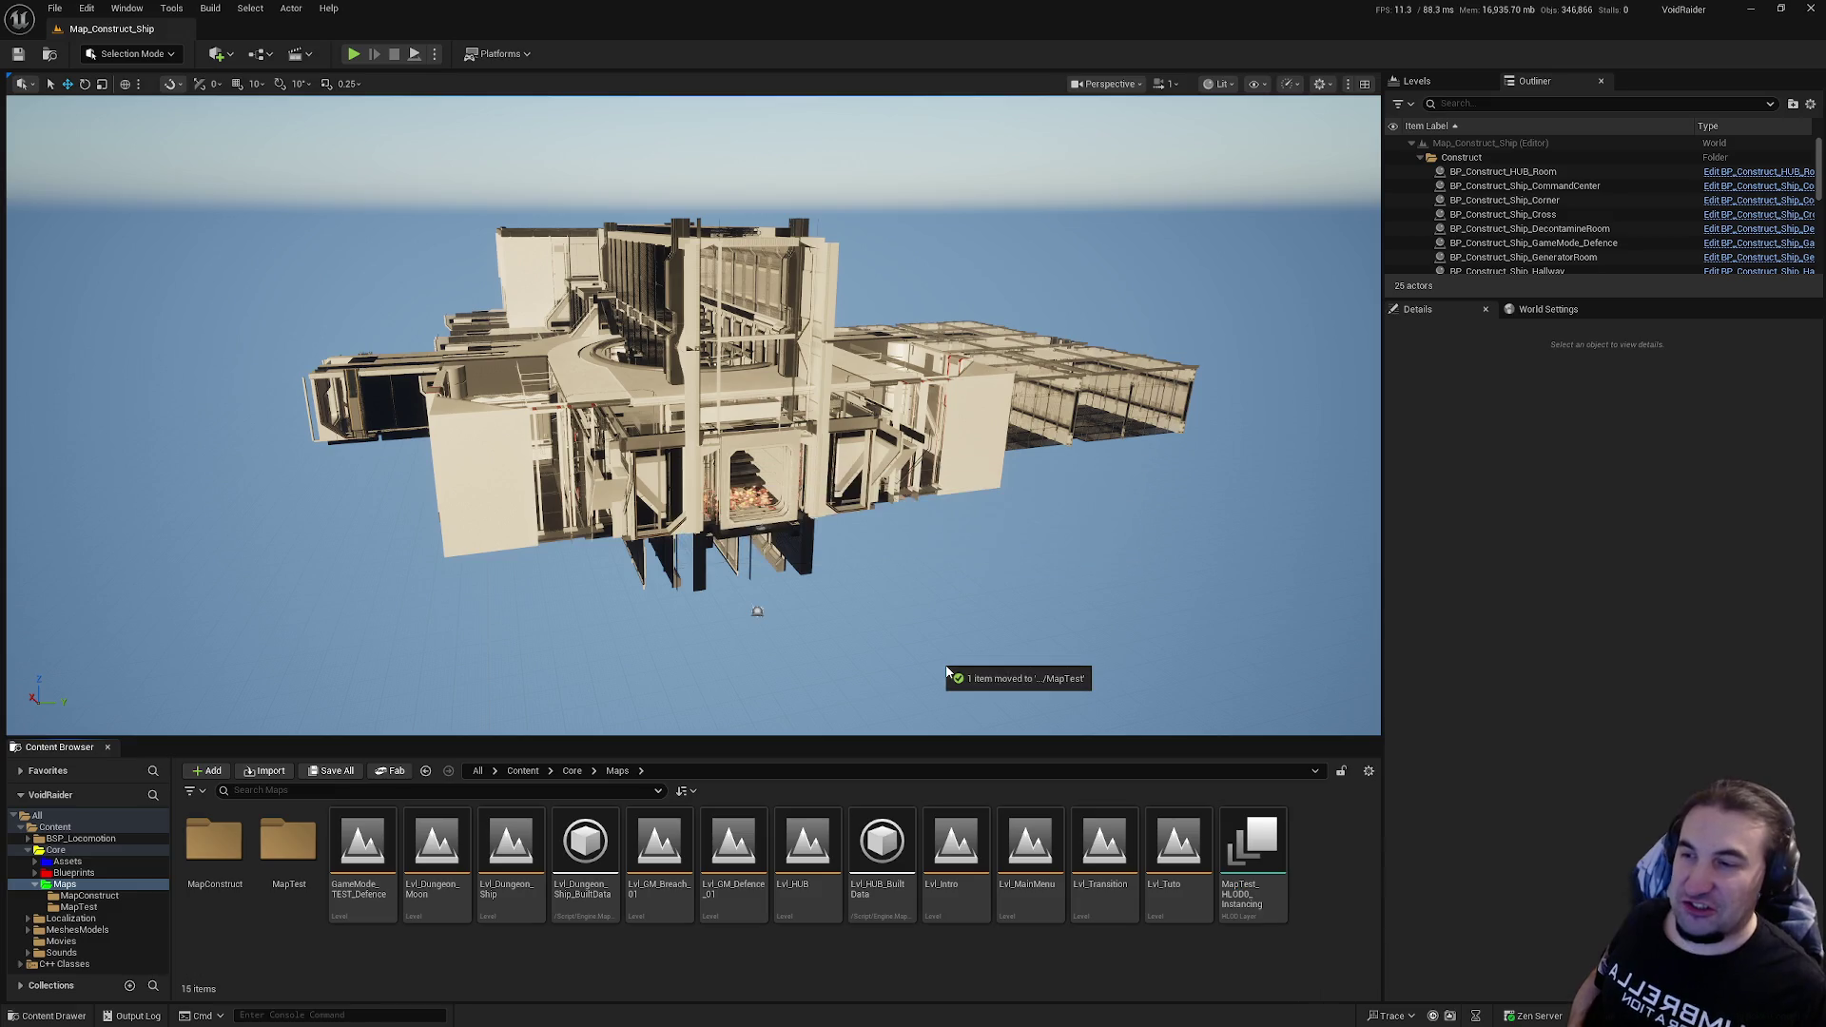
Step: Move GameMode_TEST_Defence into the MapTest folder and save all changes
{"action": "left_click", "coordinate": [511, 852]}
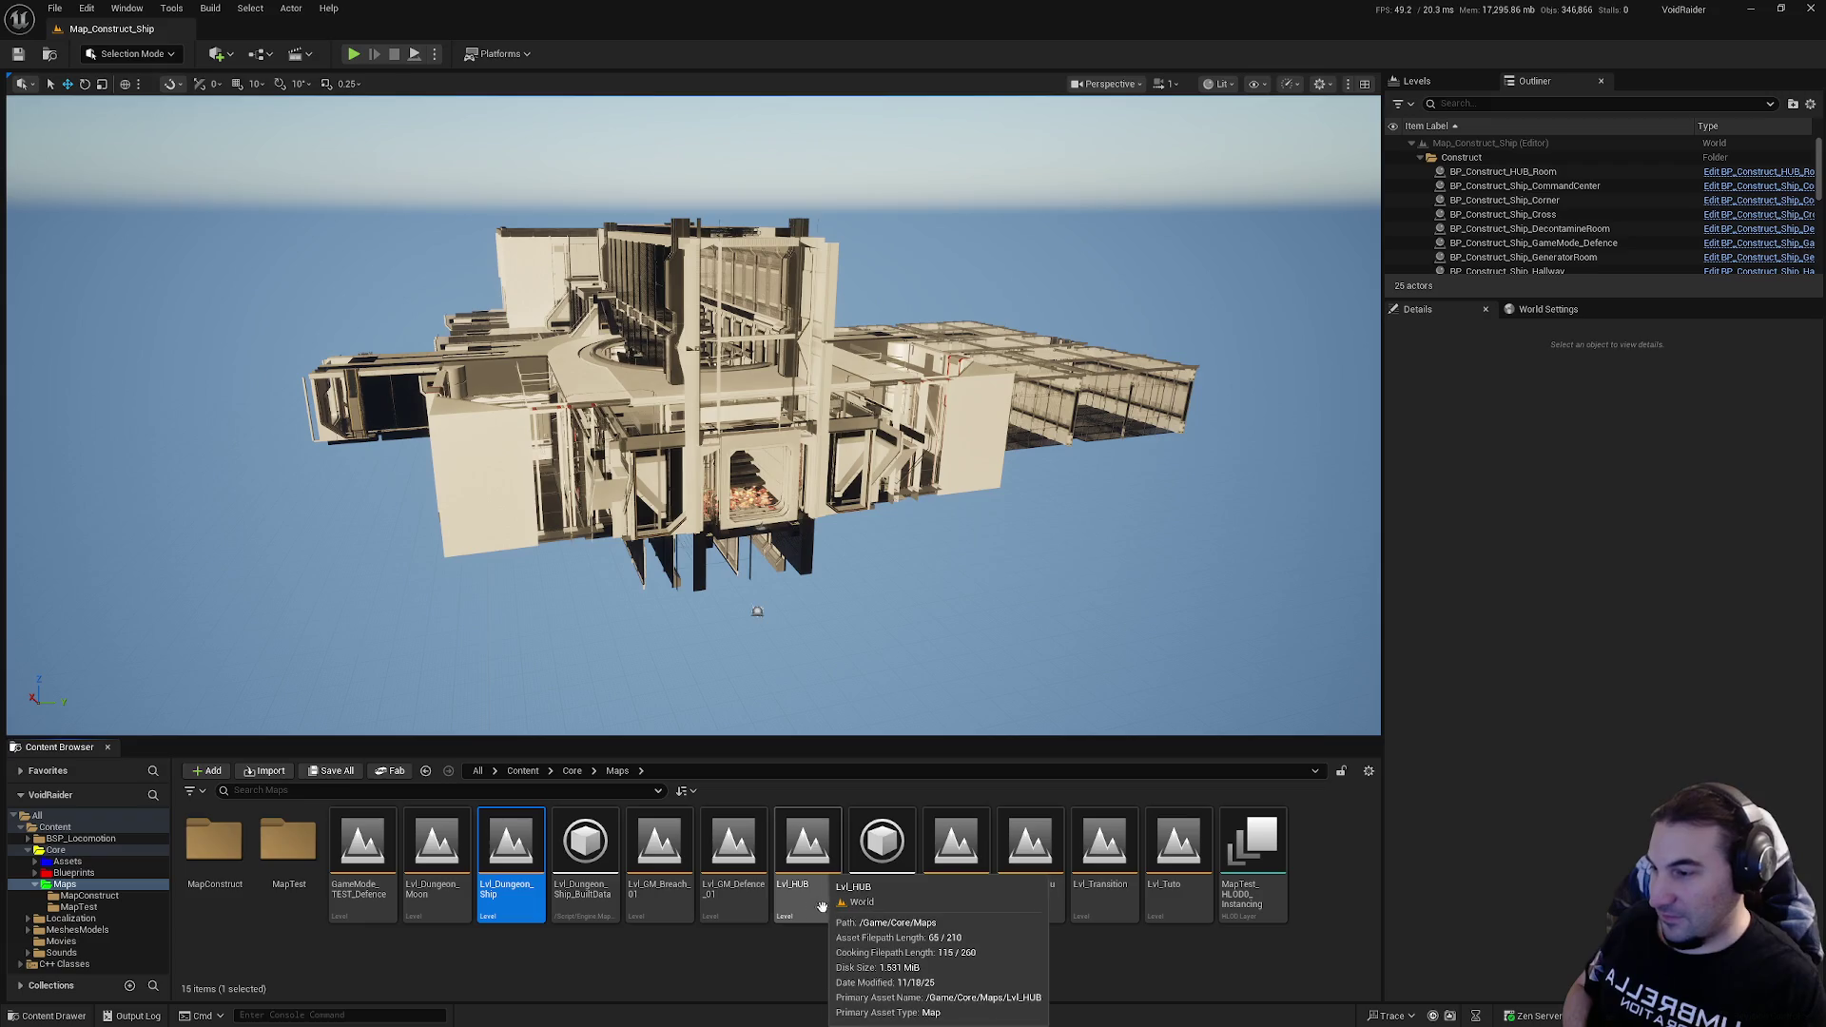
{"action": "left_click", "coordinate": [734, 852]}
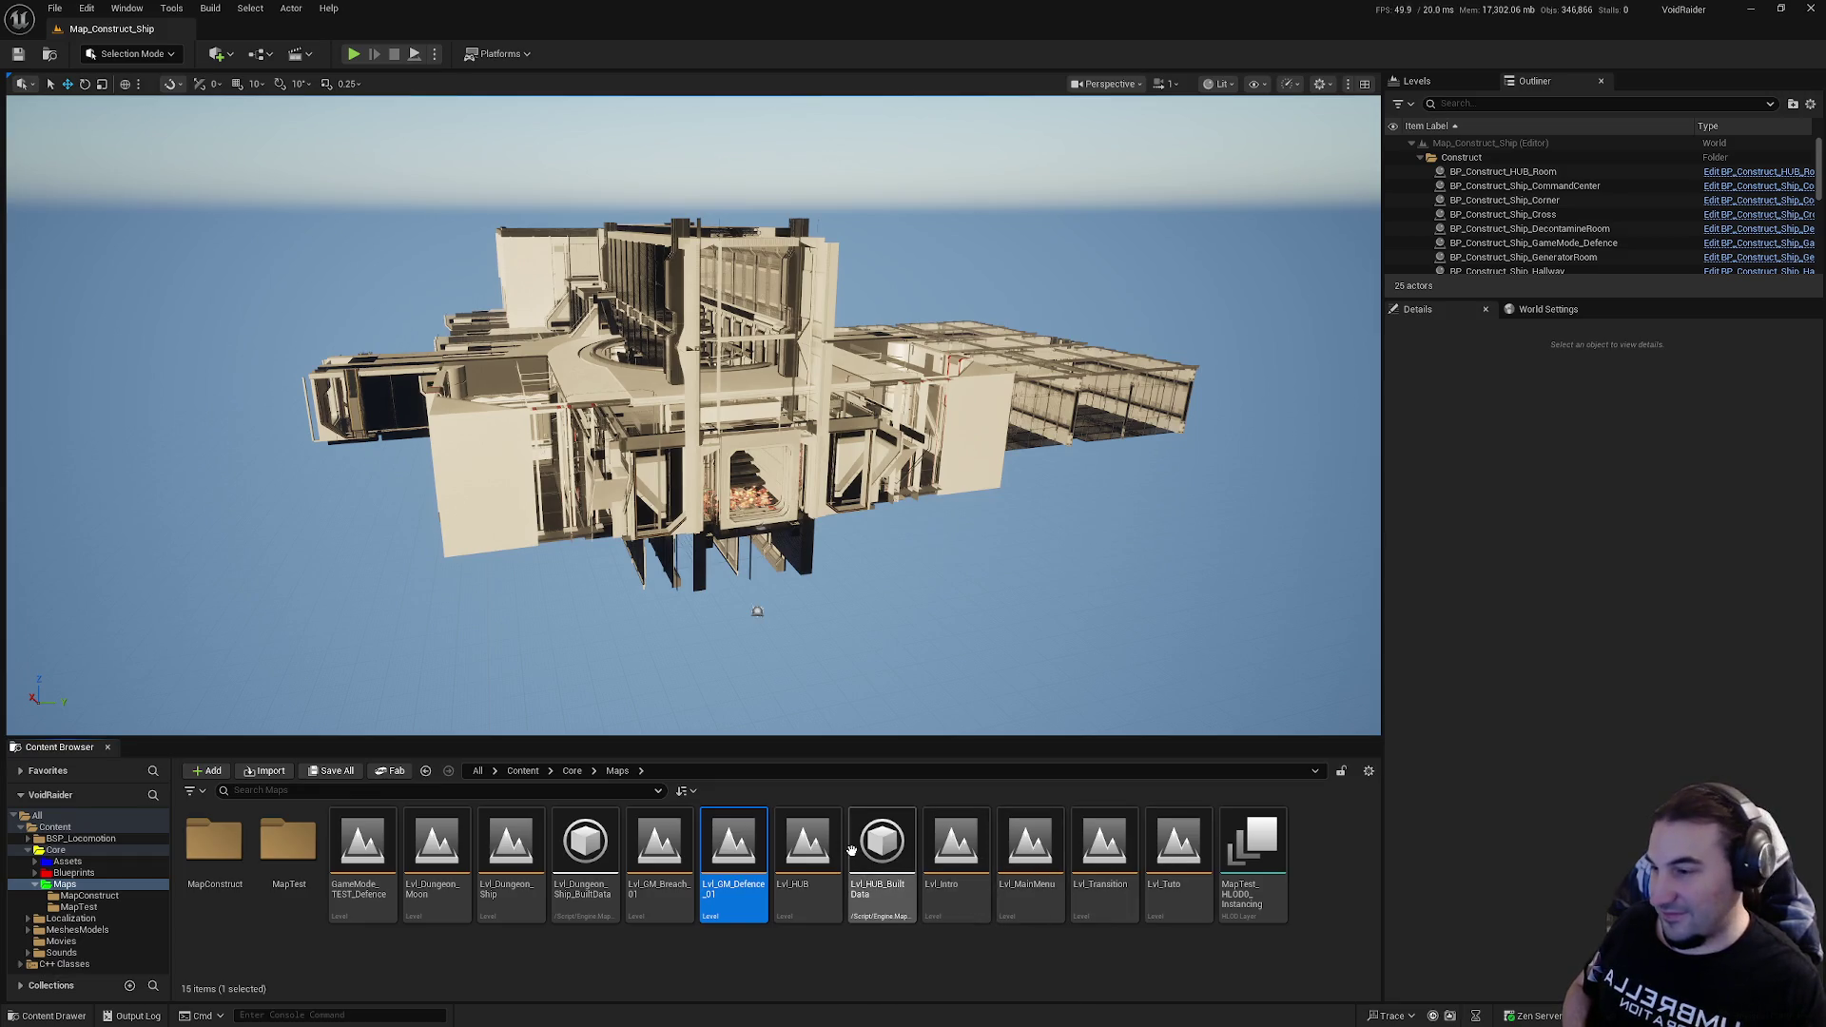
{"action": "left_click", "coordinate": [806, 850]}
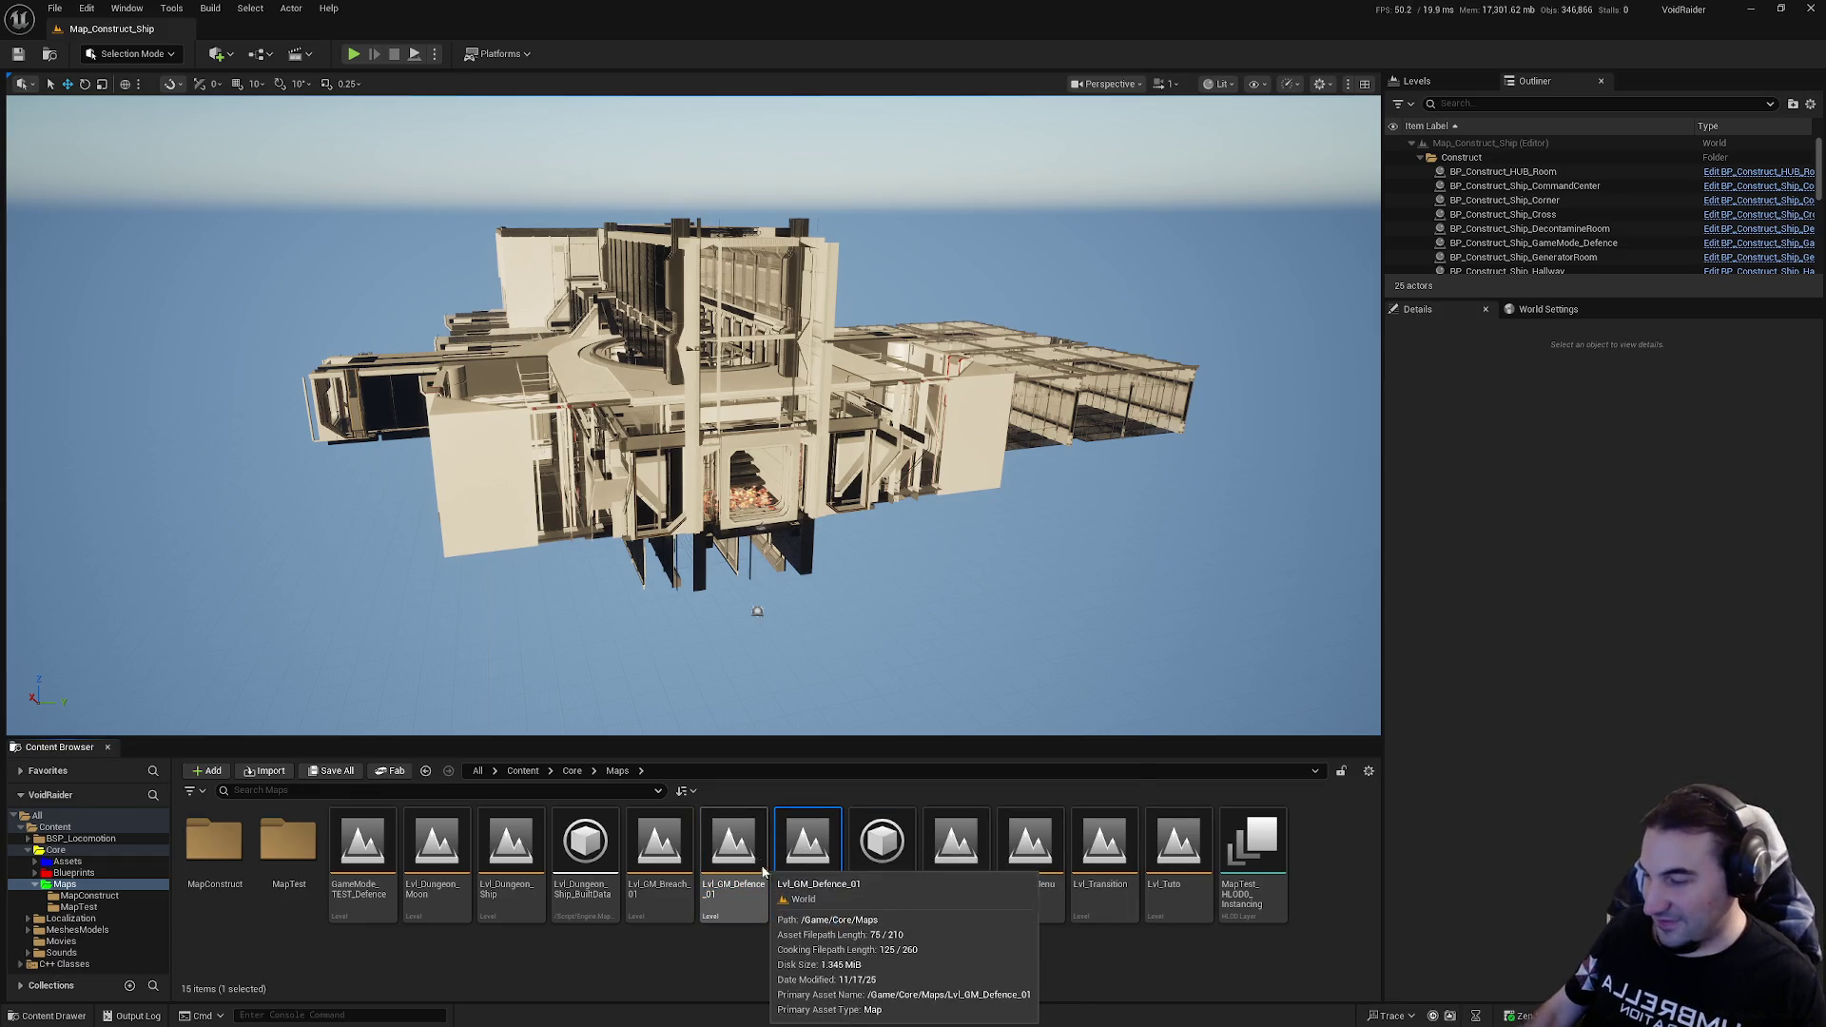
{"action": "key", "text": "super"}
{"action": "left_click", "coordinate": [1197, 960]}
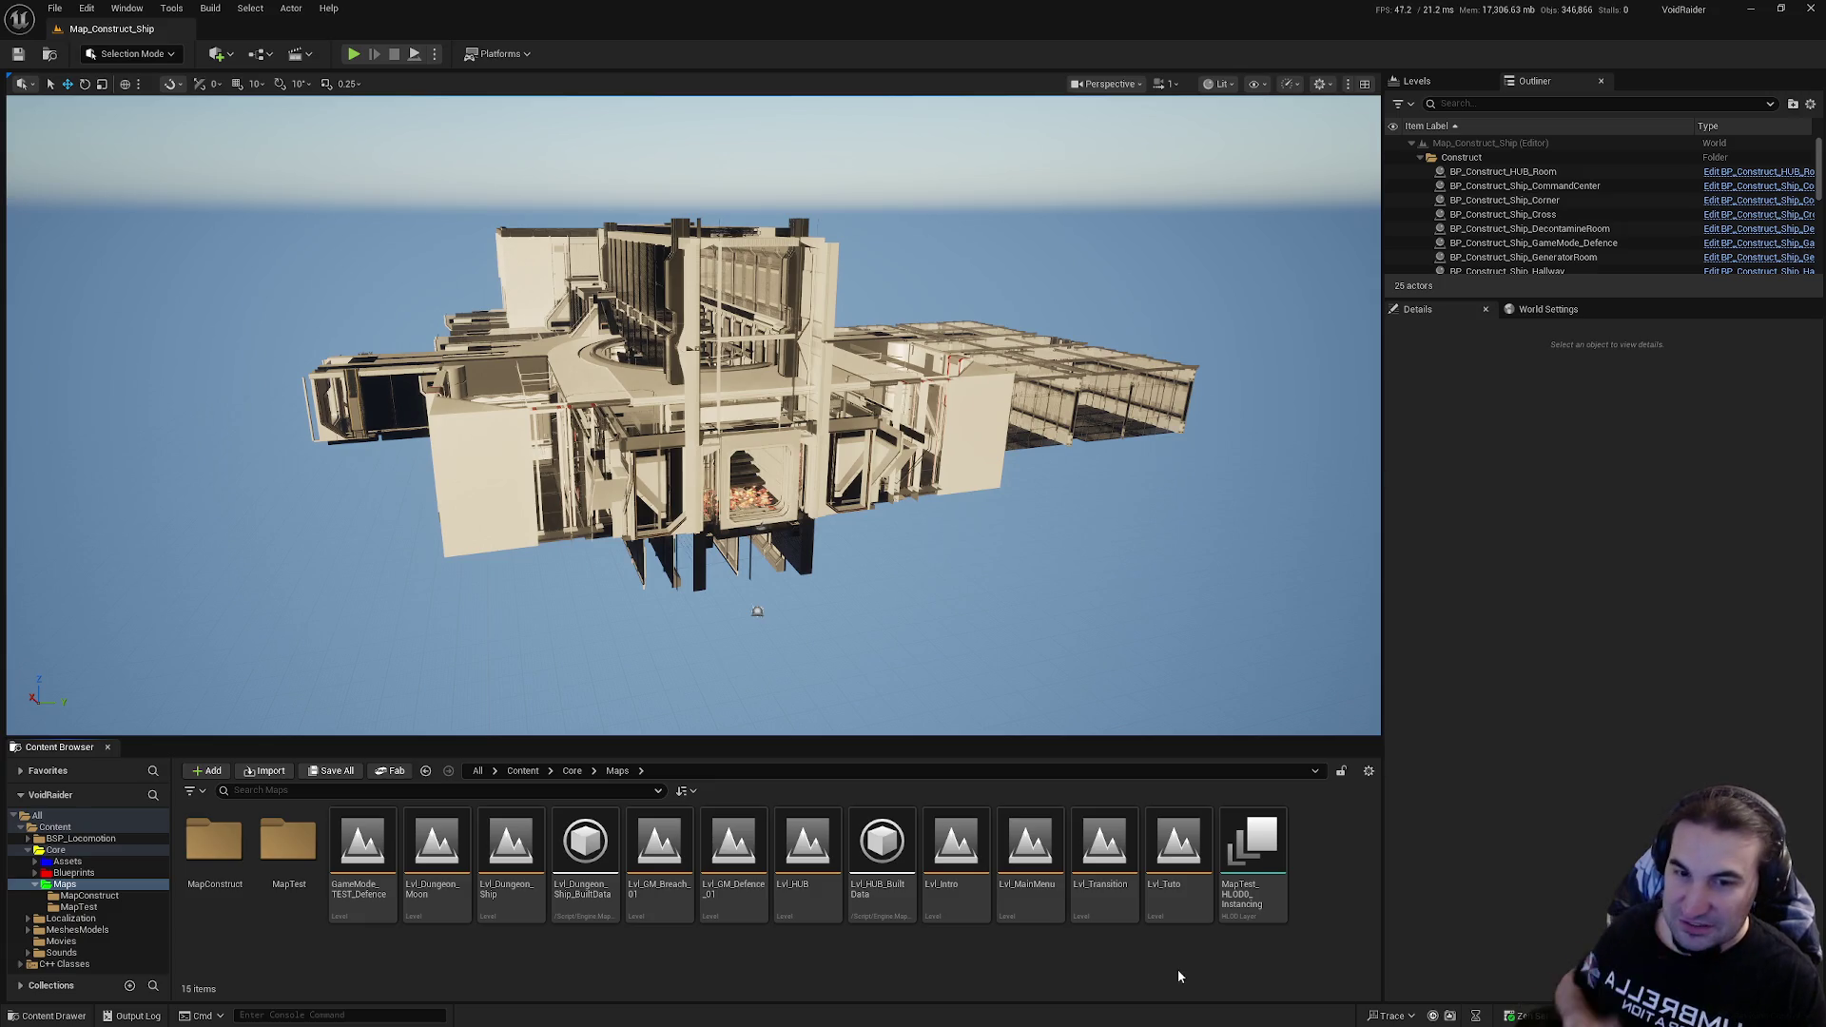
{"action": "left_click", "coordinate": [363, 866]}
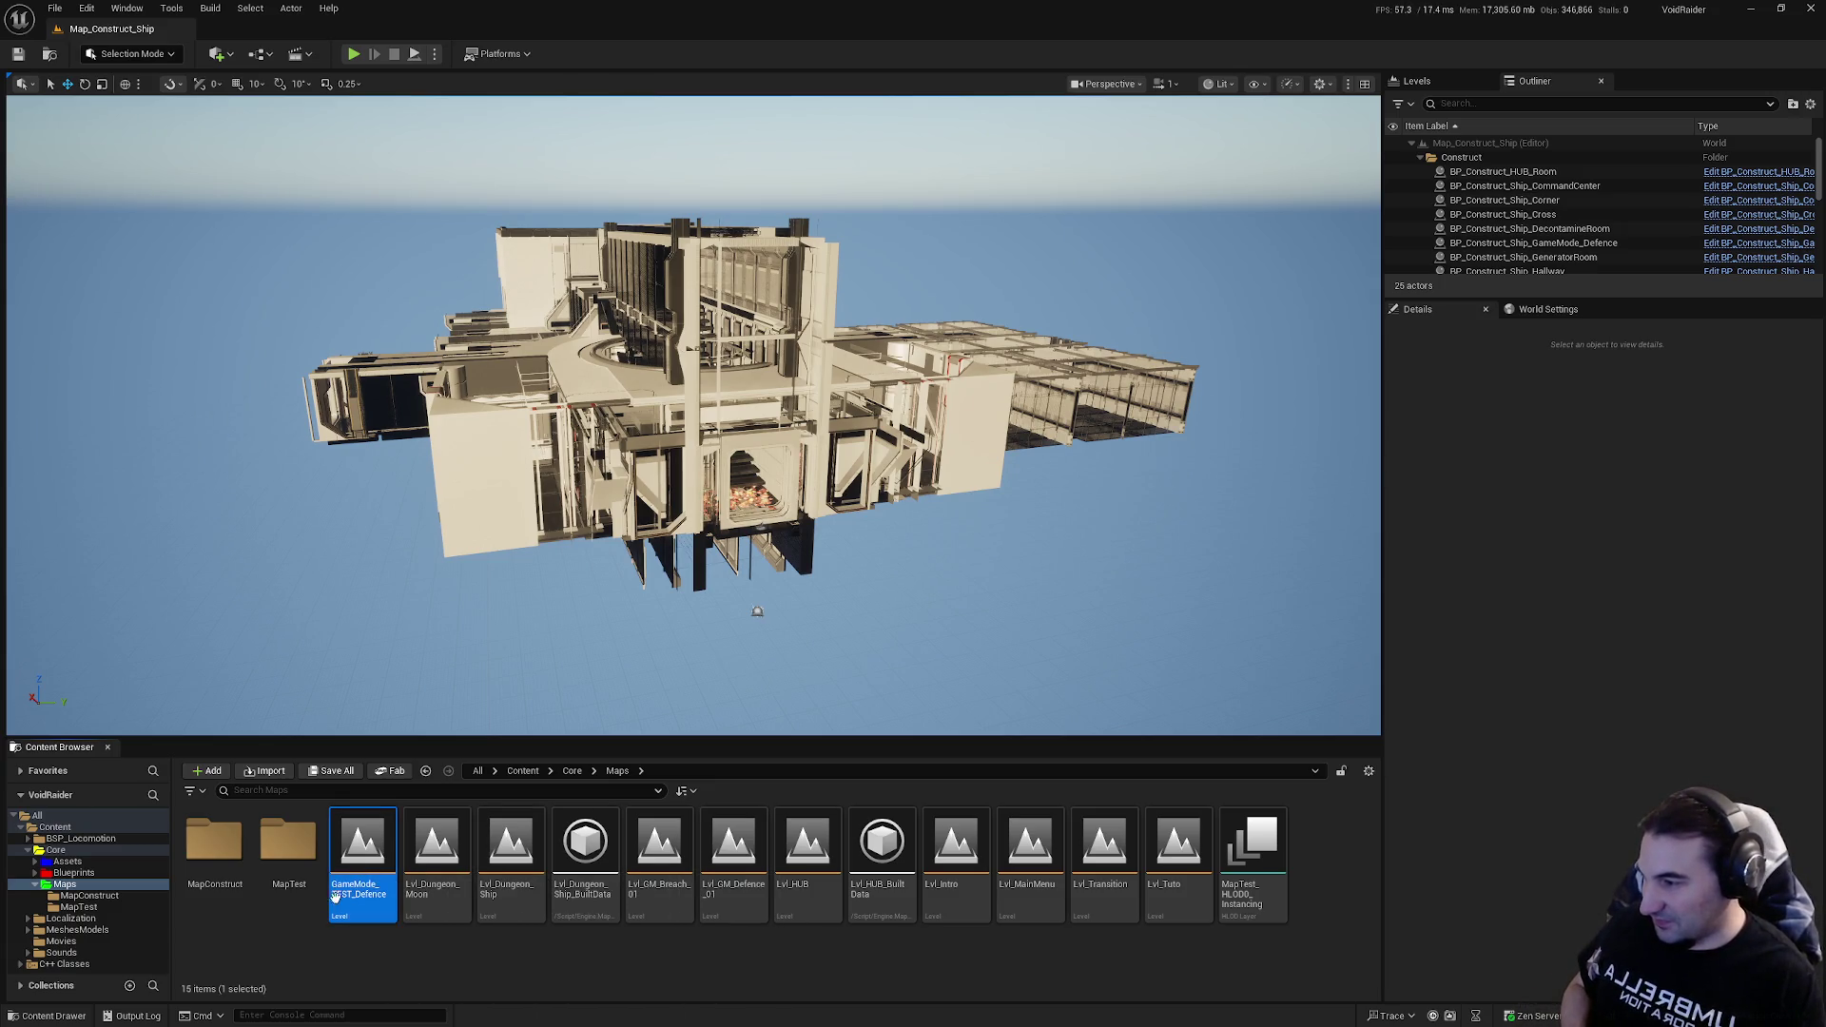
{"action": "left_click_drag", "start_coordinate": [287, 864], "coordinate": [287, 865]}
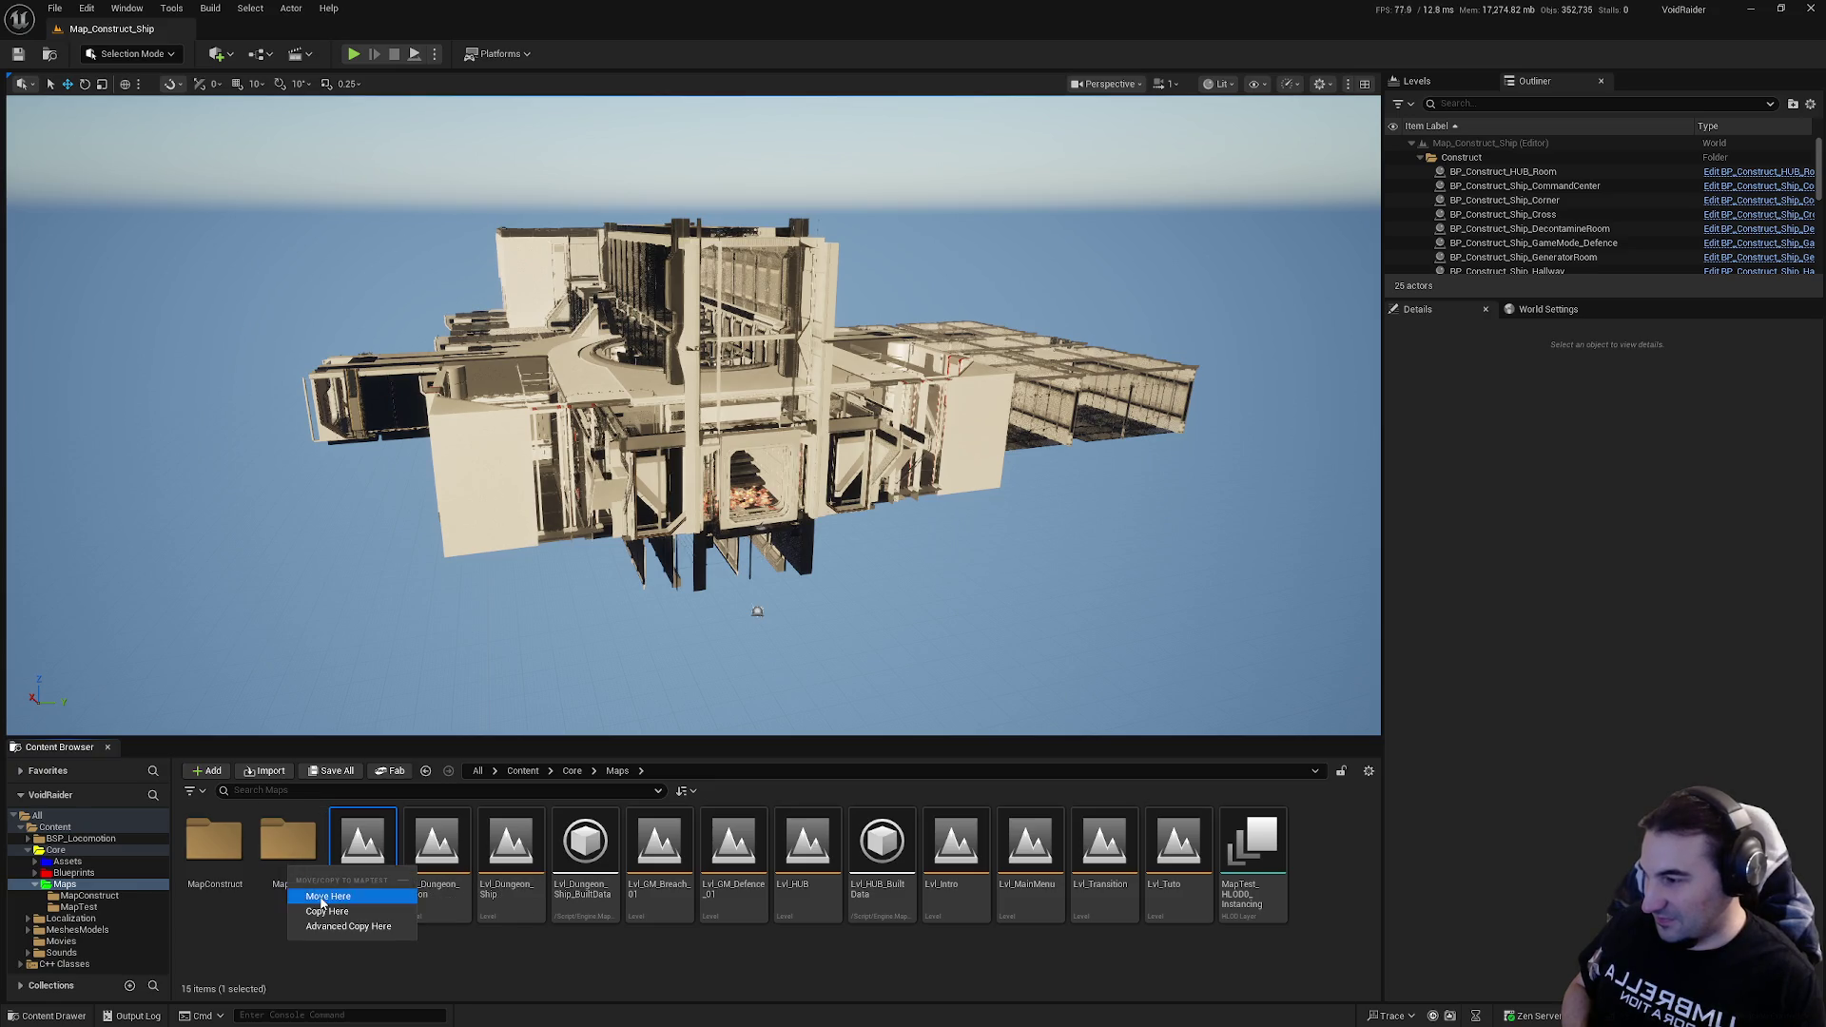
{"action": "left_click", "coordinate": [315, 896]}
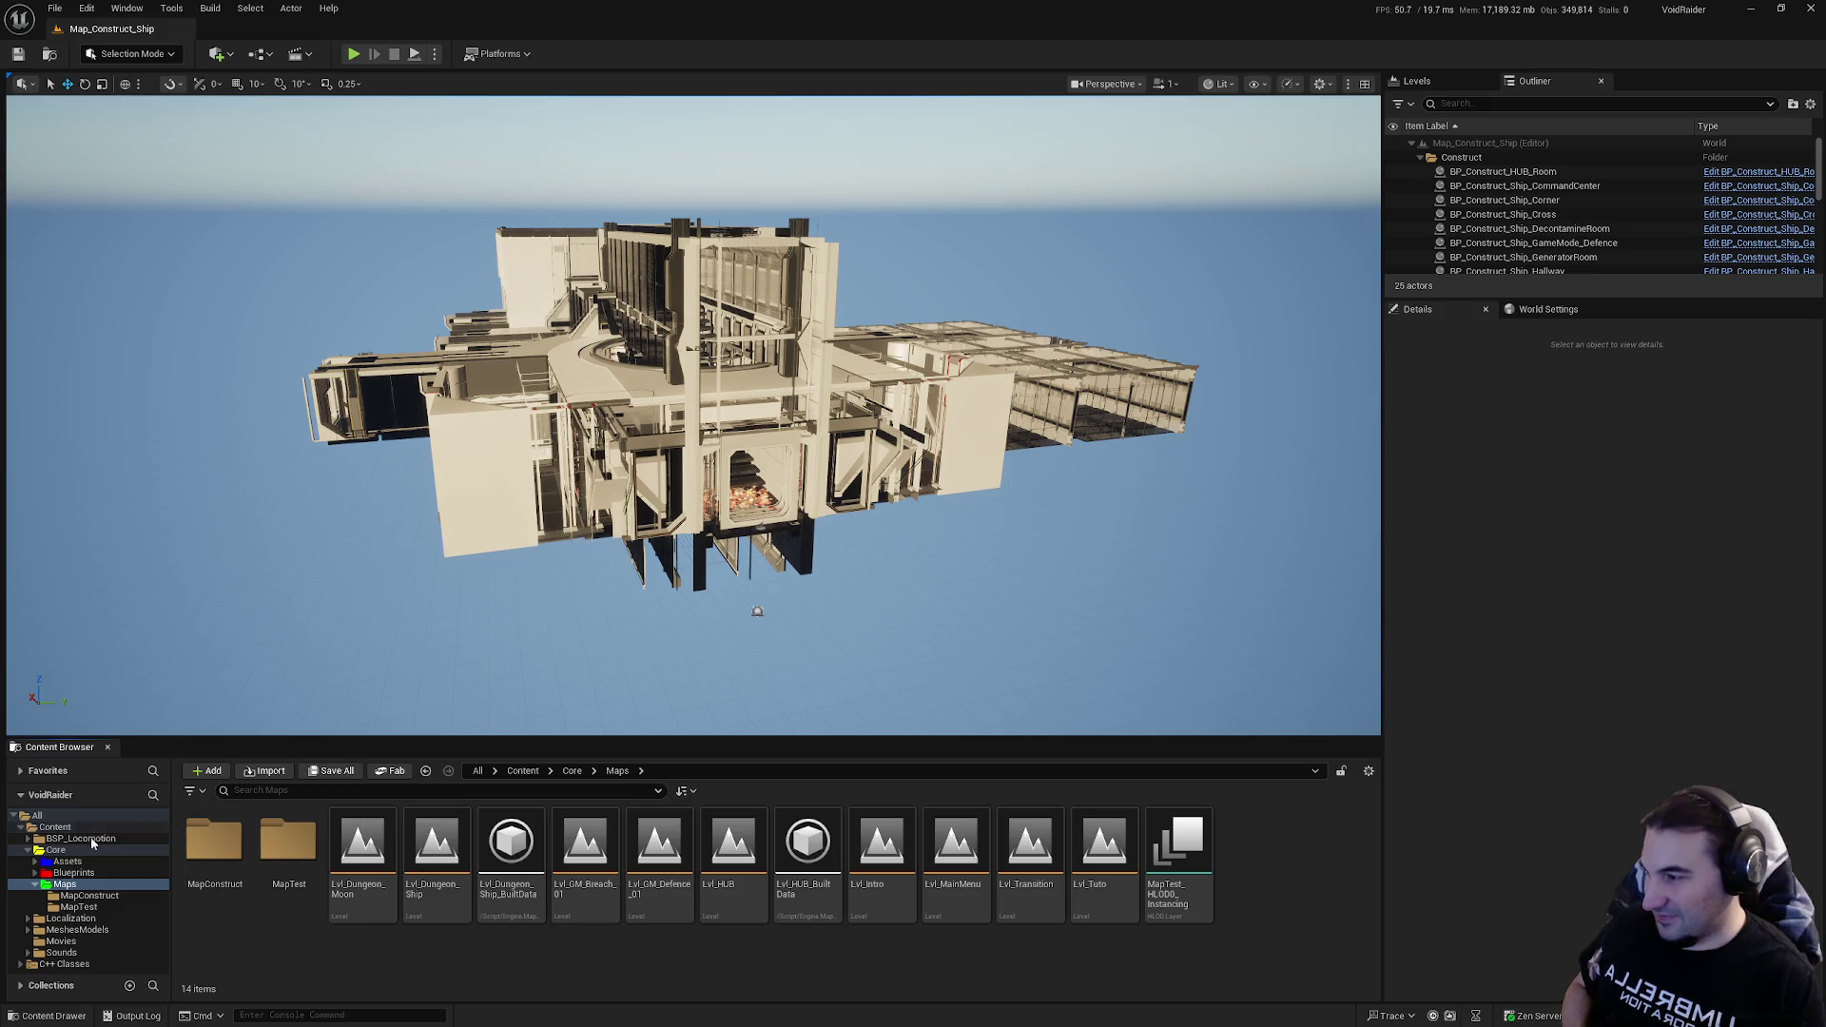
{"action": "left_click", "coordinate": [41, 883]}
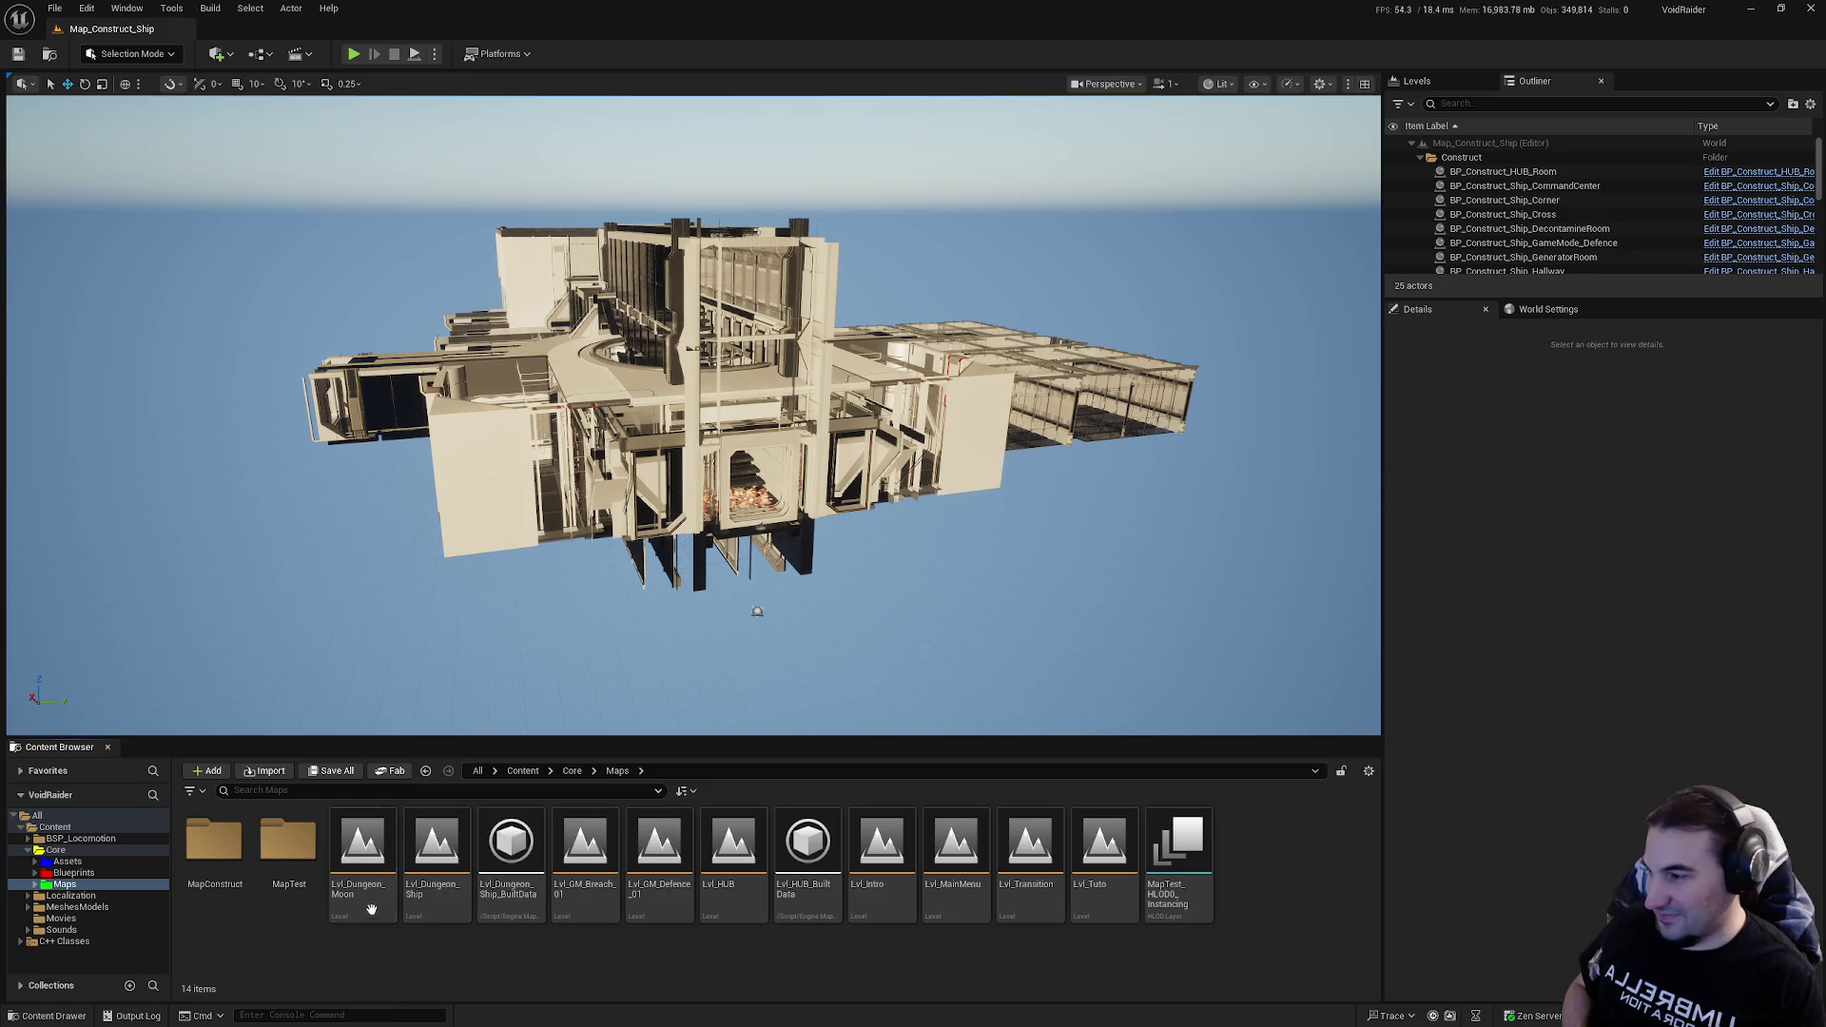
{"action": "left_click", "coordinate": [337, 779]}
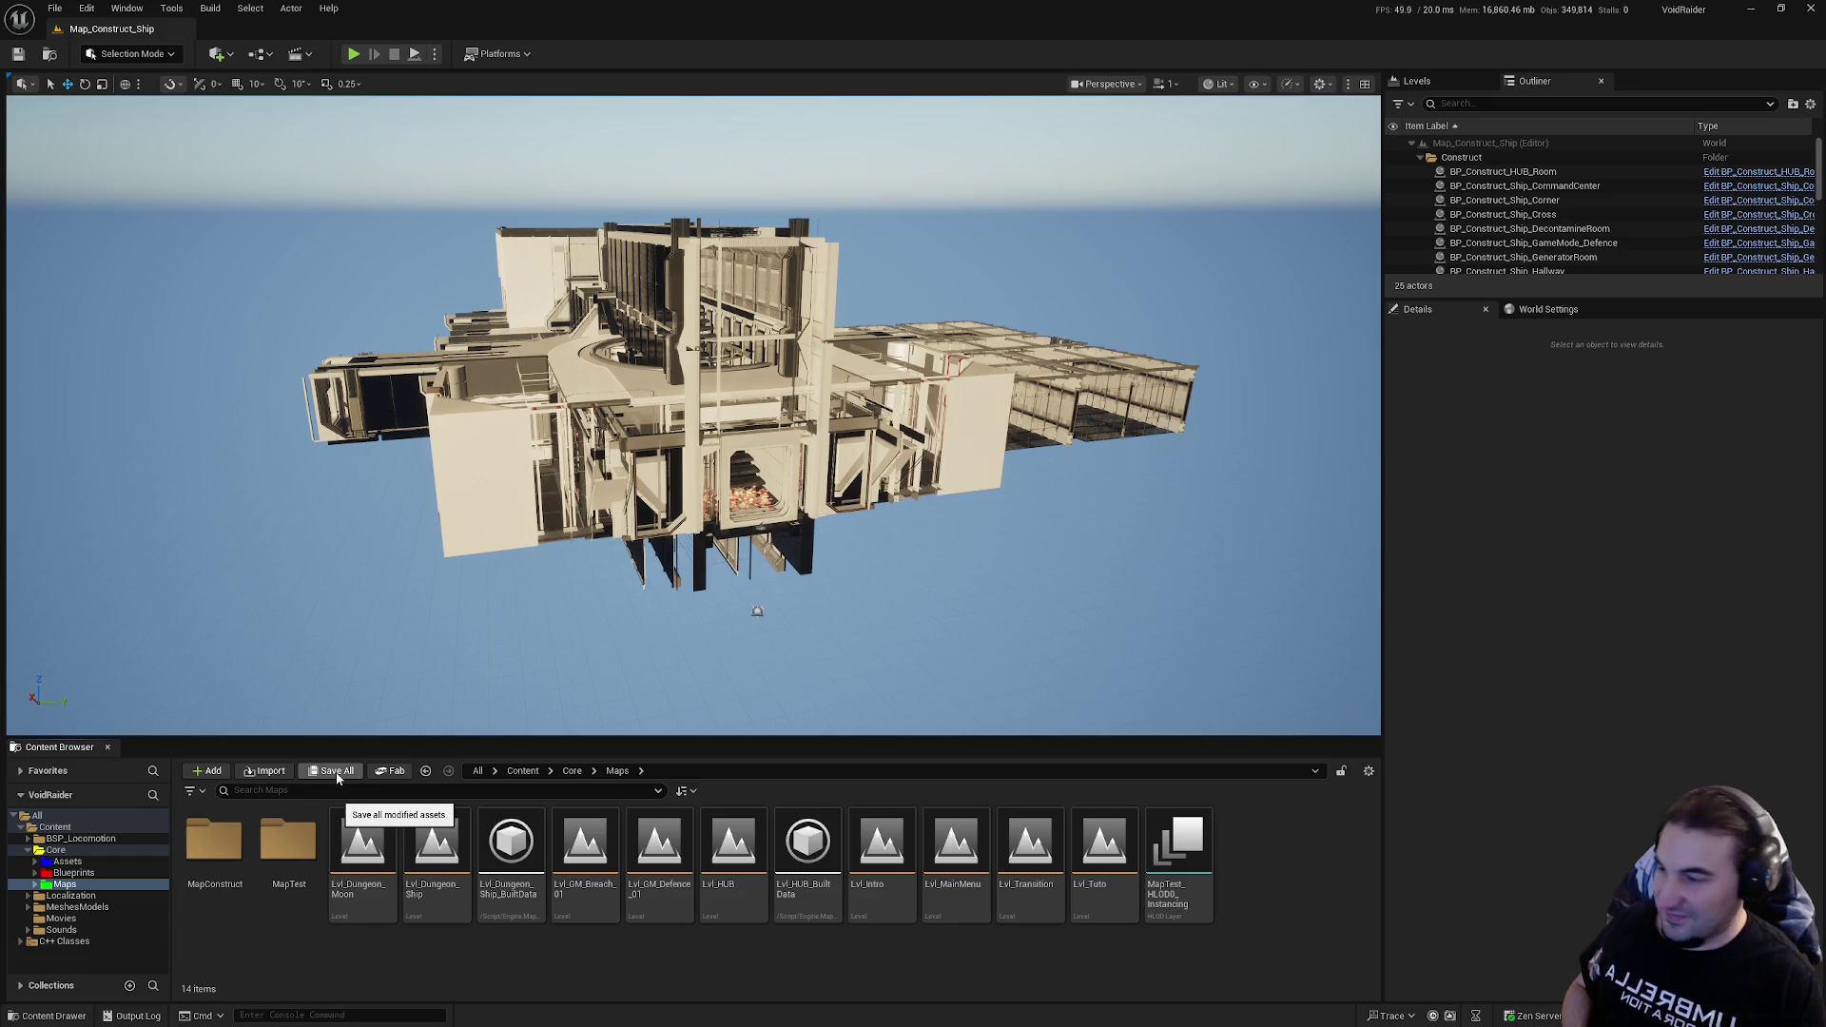
Step: Open the GameMode_TEST_Defence level from the MapTest folder
{"action": "double_click", "coordinate": [288, 841]}
{"action": "left_click", "coordinate": [197, 859]}
{"action": "double_click", "coordinate": [197, 859]}
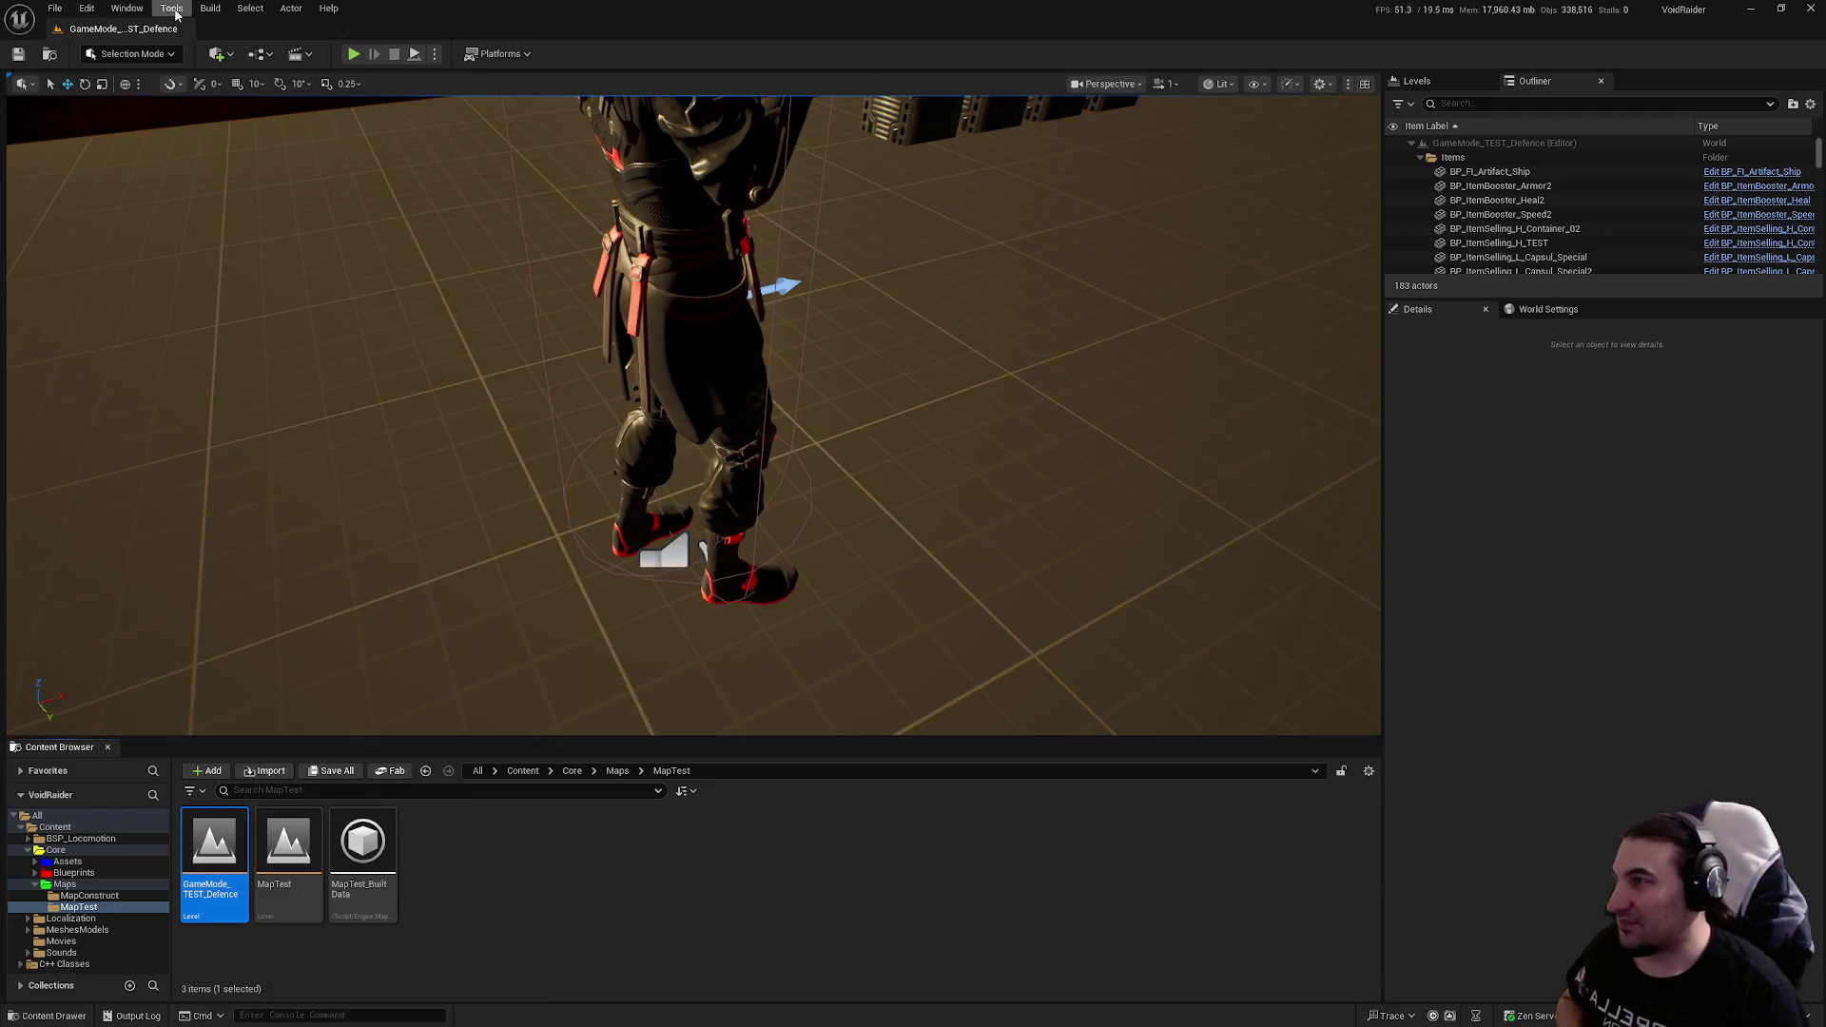
Step: Build all levels, save GameMode_TEST_Defence, then open the MapTest level
{"action": "left_click", "coordinate": [210, 8]}
{"action": "left_click", "coordinate": [249, 64]}
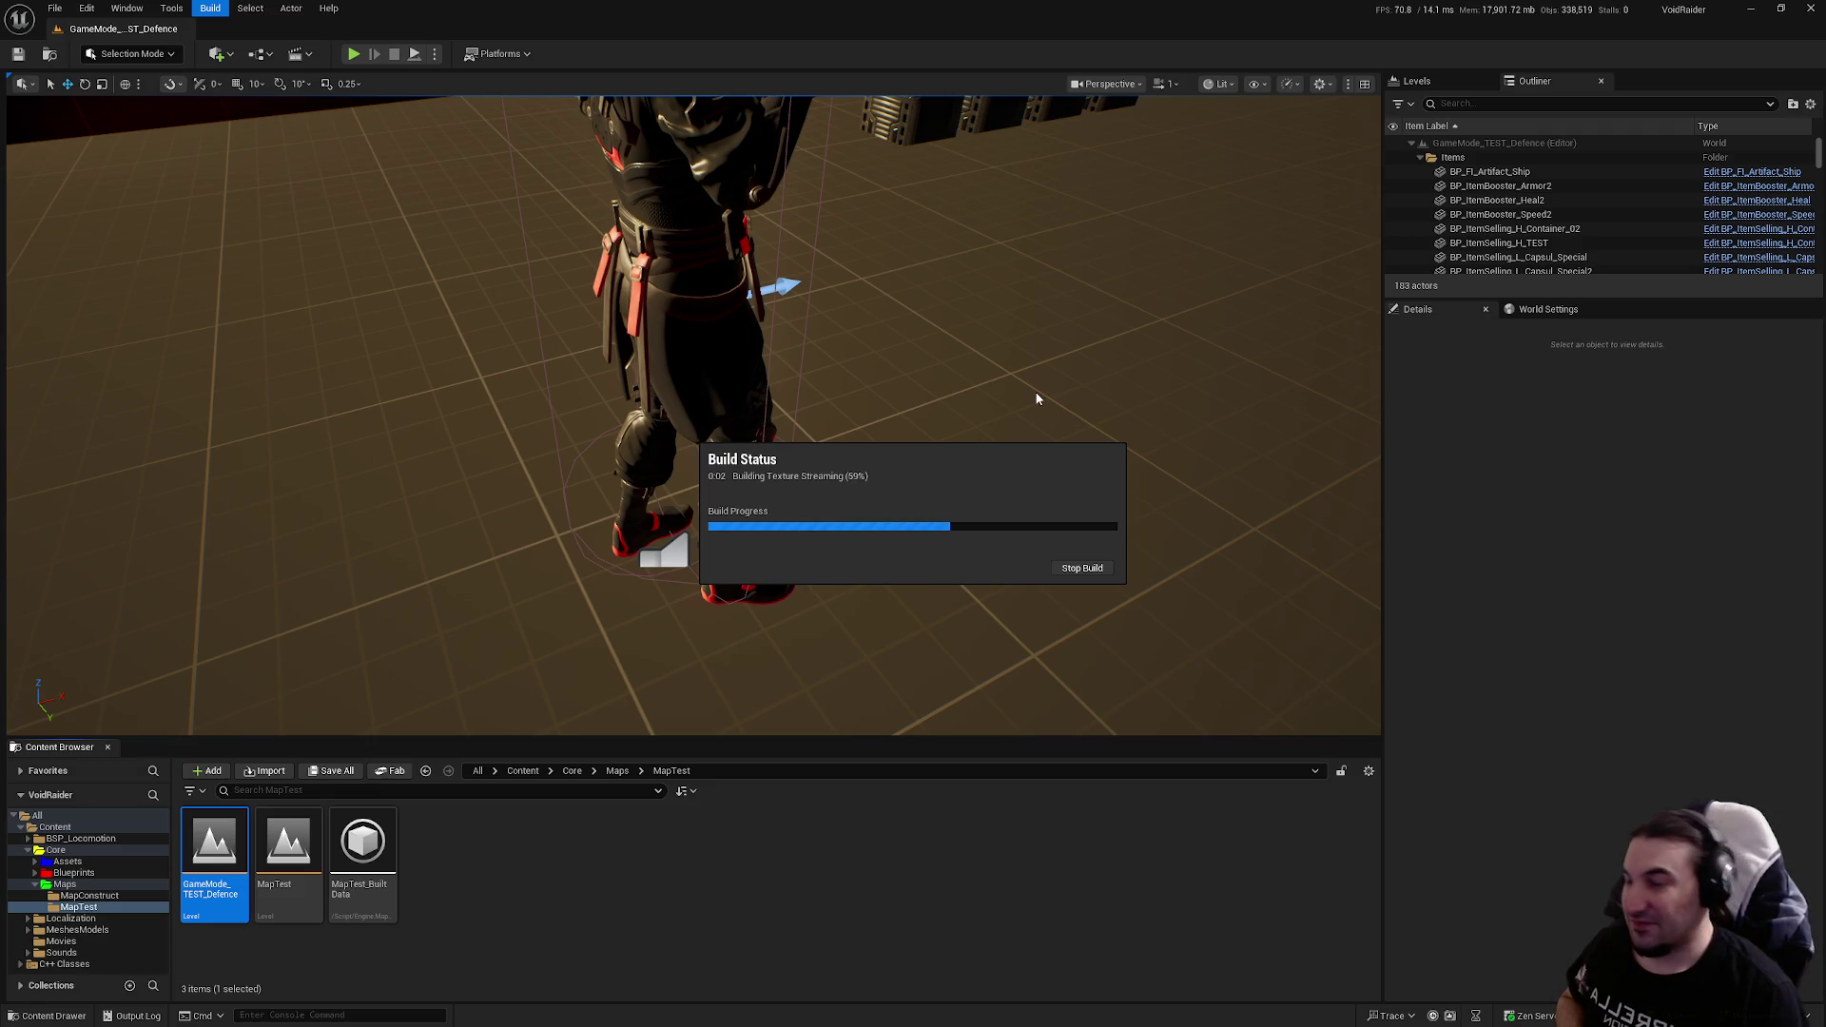
{"action": "left_click", "coordinate": [331, 771]}
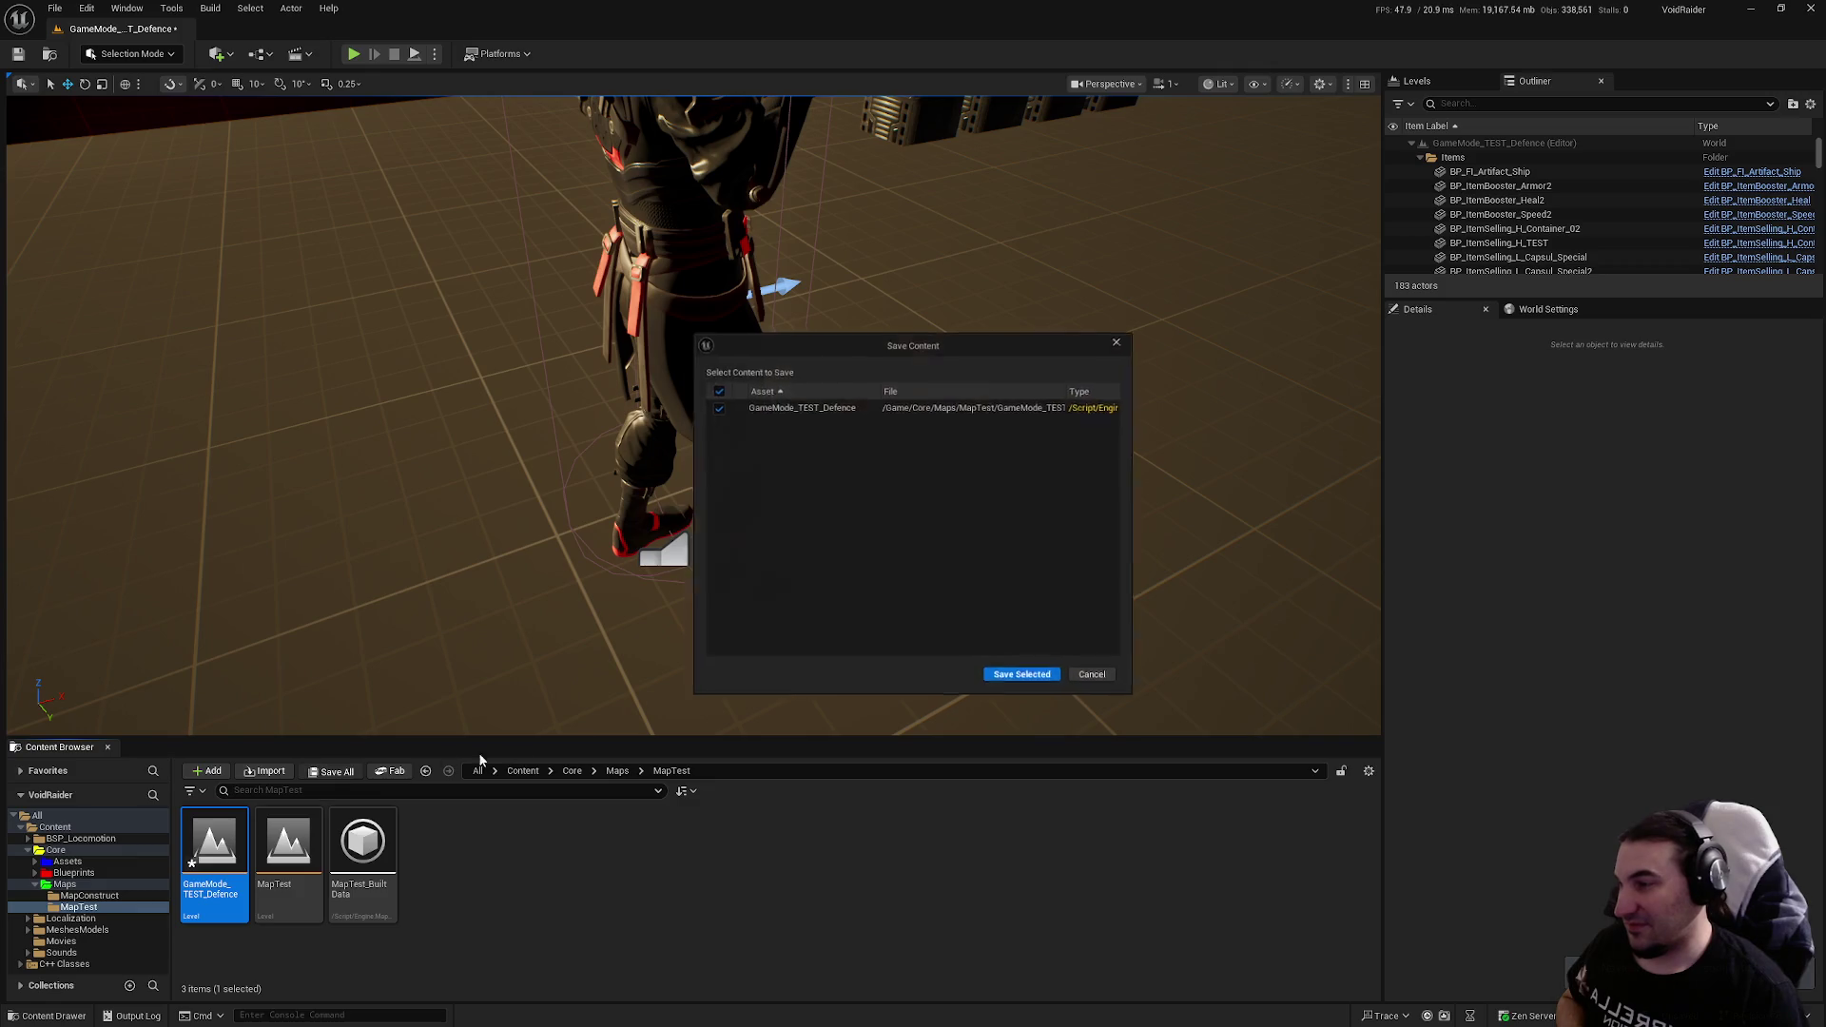
{"action": "left_click", "coordinate": [994, 682]}
{"action": "double_click", "coordinate": [288, 842]}
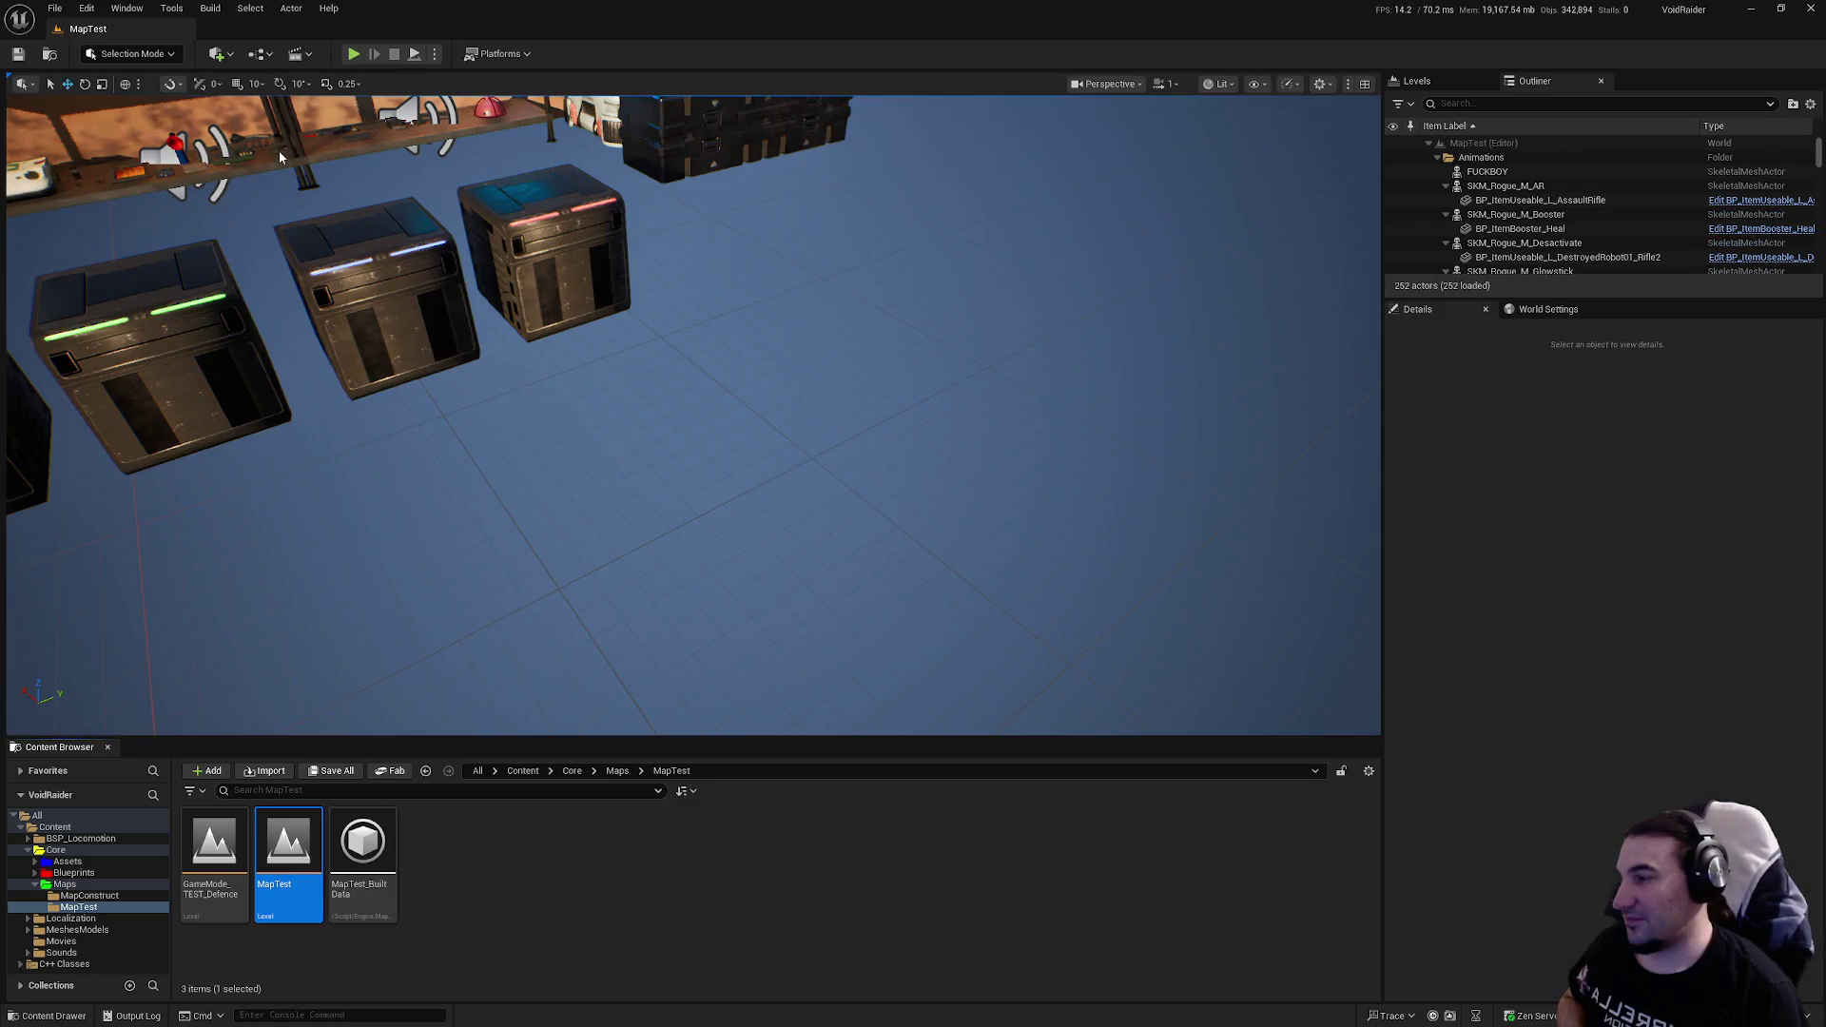
Step: Build HLODs for MapTest, saving the listed assets when prompted
{"action": "left_click_drag", "start_coordinate": [279, 155], "coordinate": [238, 152]}
{"action": "left_click", "coordinate": [213, 11]}
{"action": "left_click", "coordinate": [246, 68]}
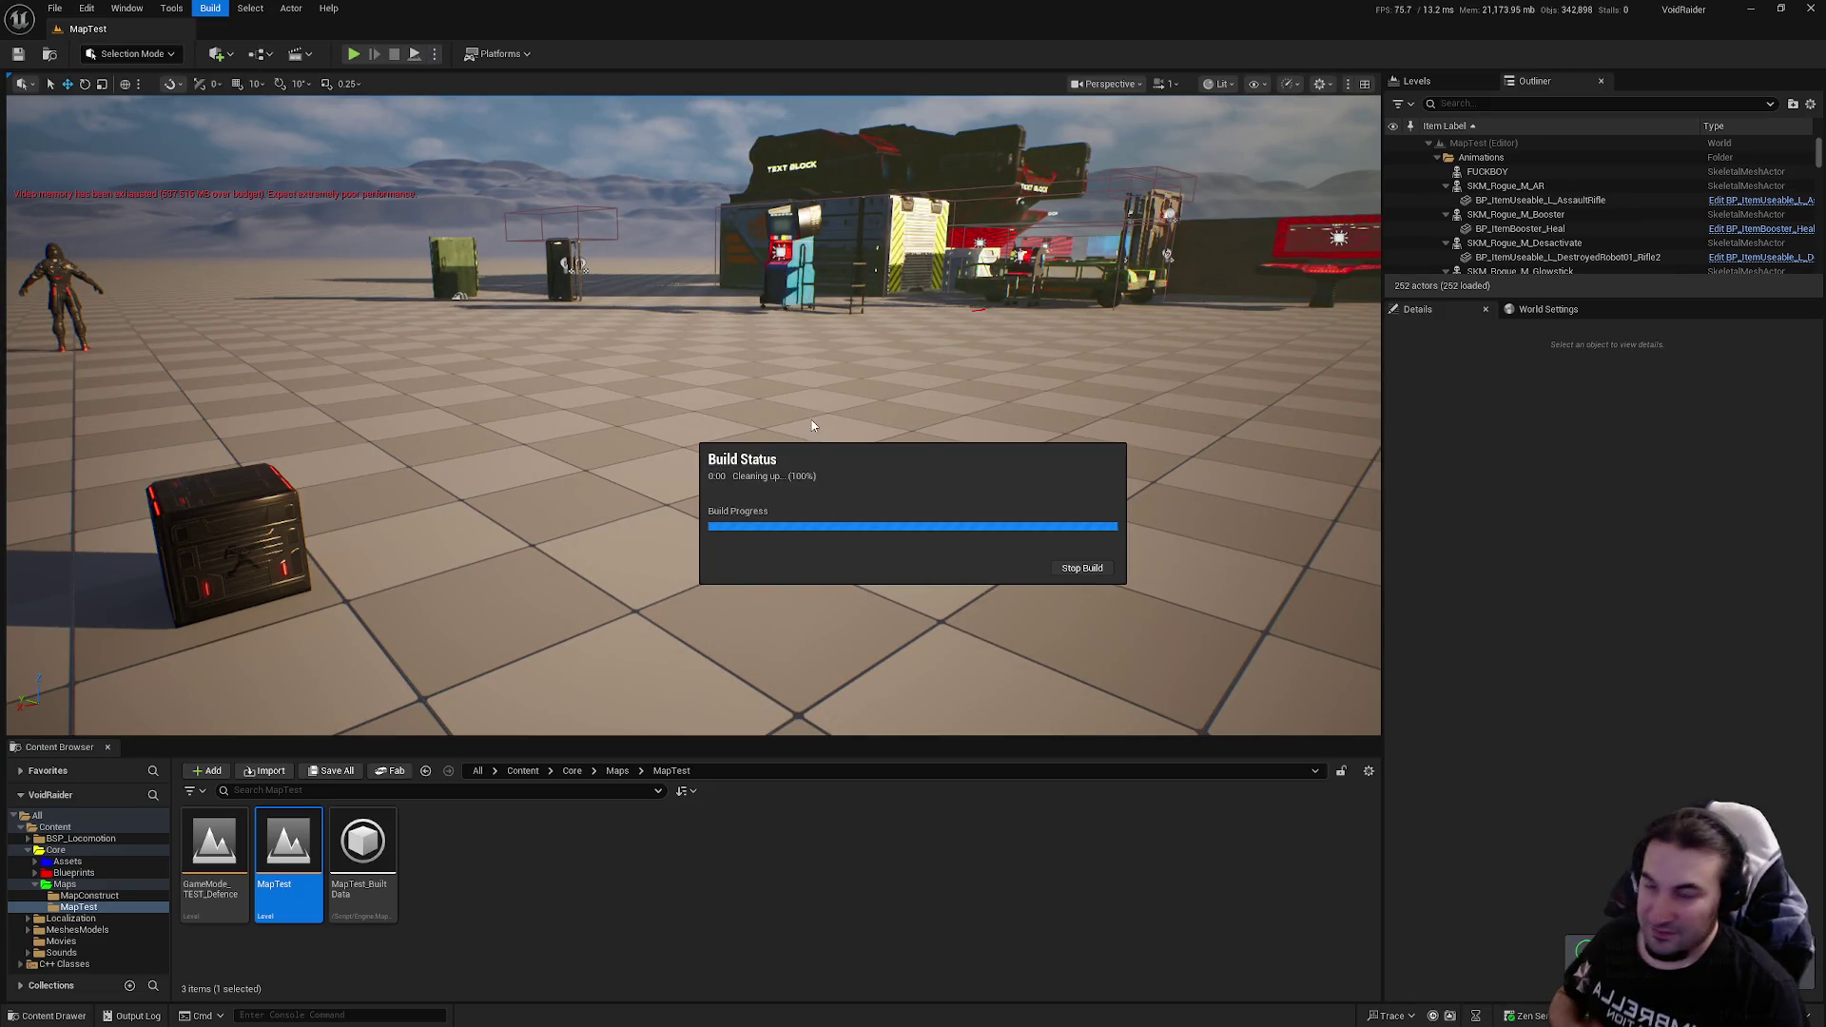
{"action": "left_click", "coordinate": [937, 587]}
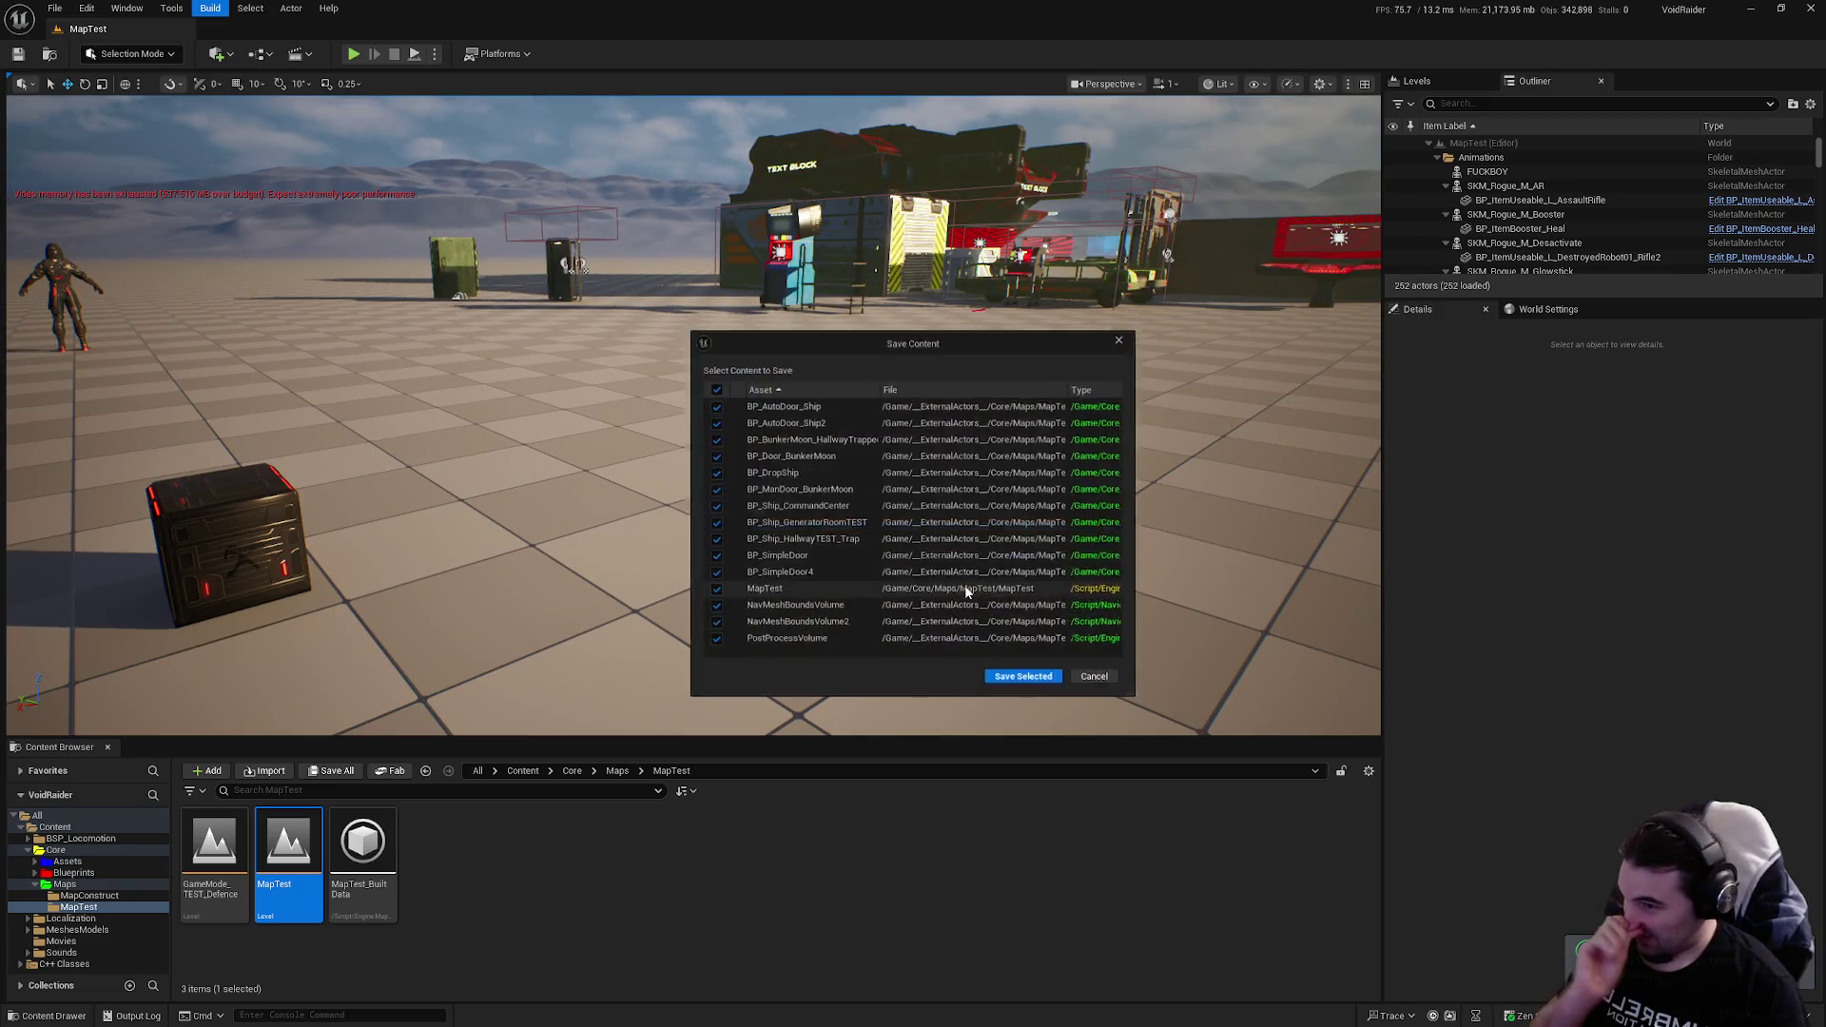
{"action": "left_click", "coordinate": [1035, 683]}
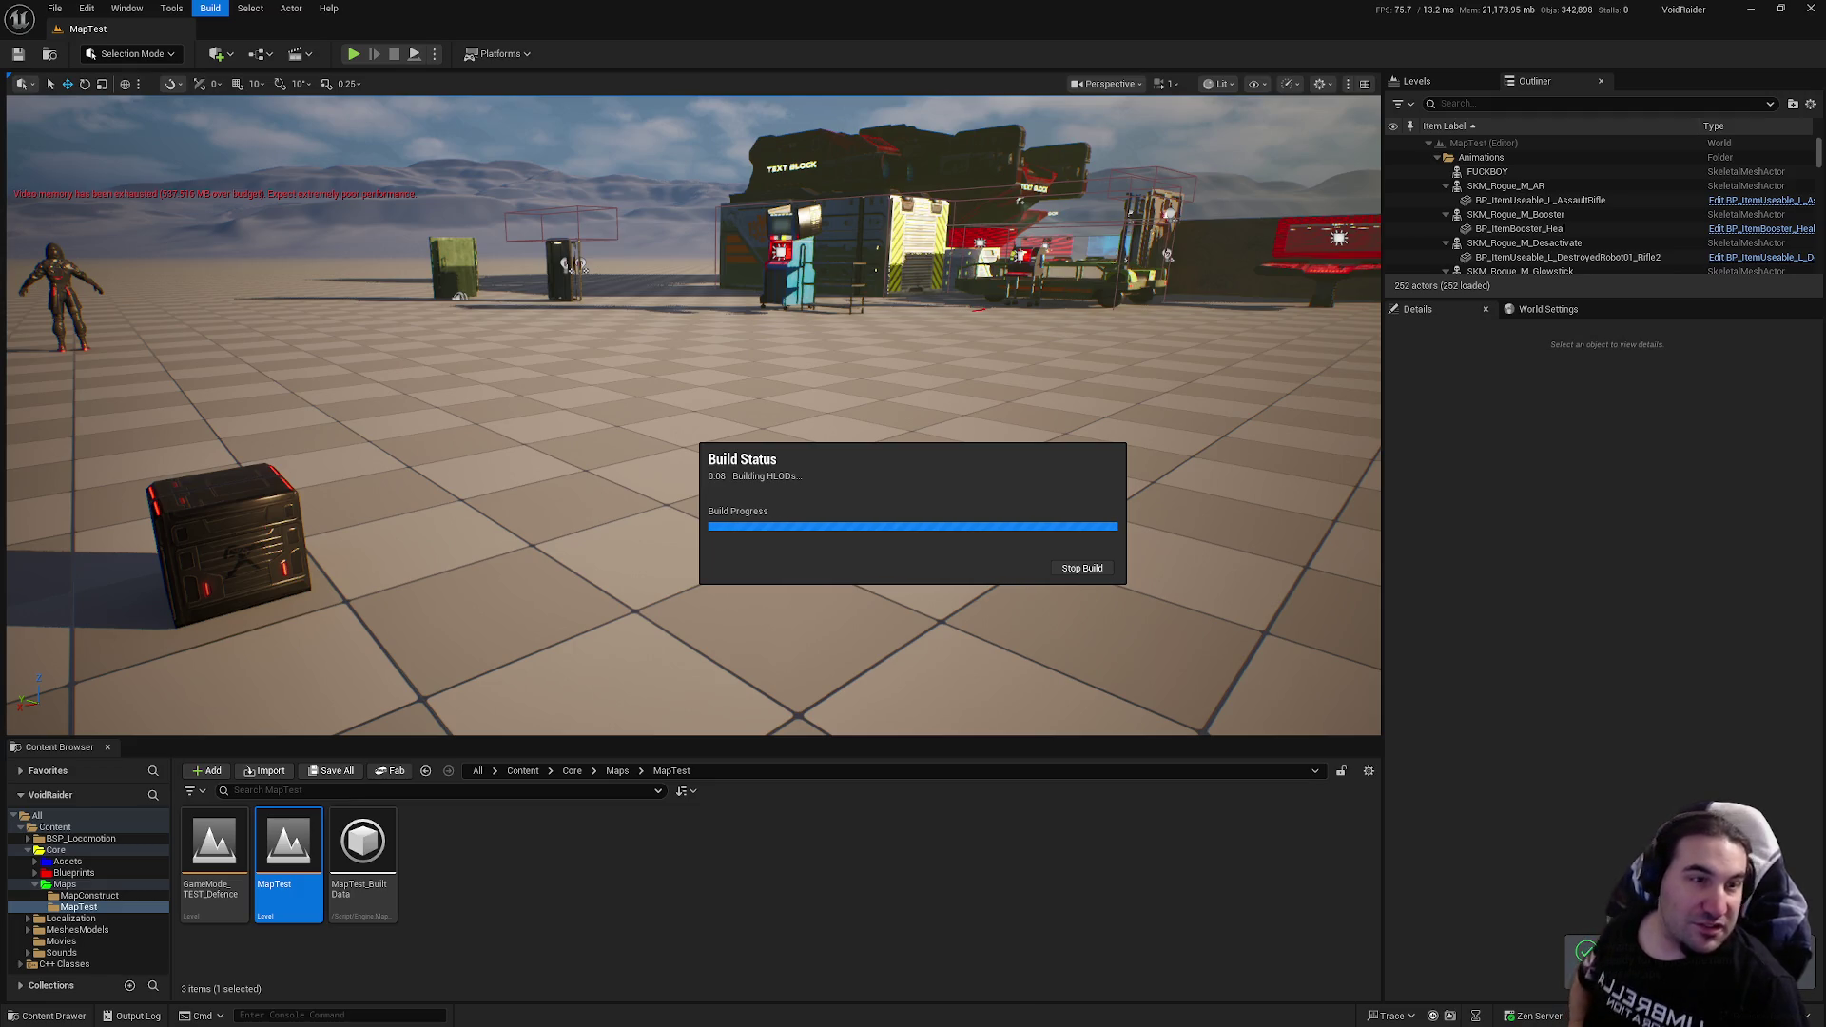
{"action": "key", "text": "super"}
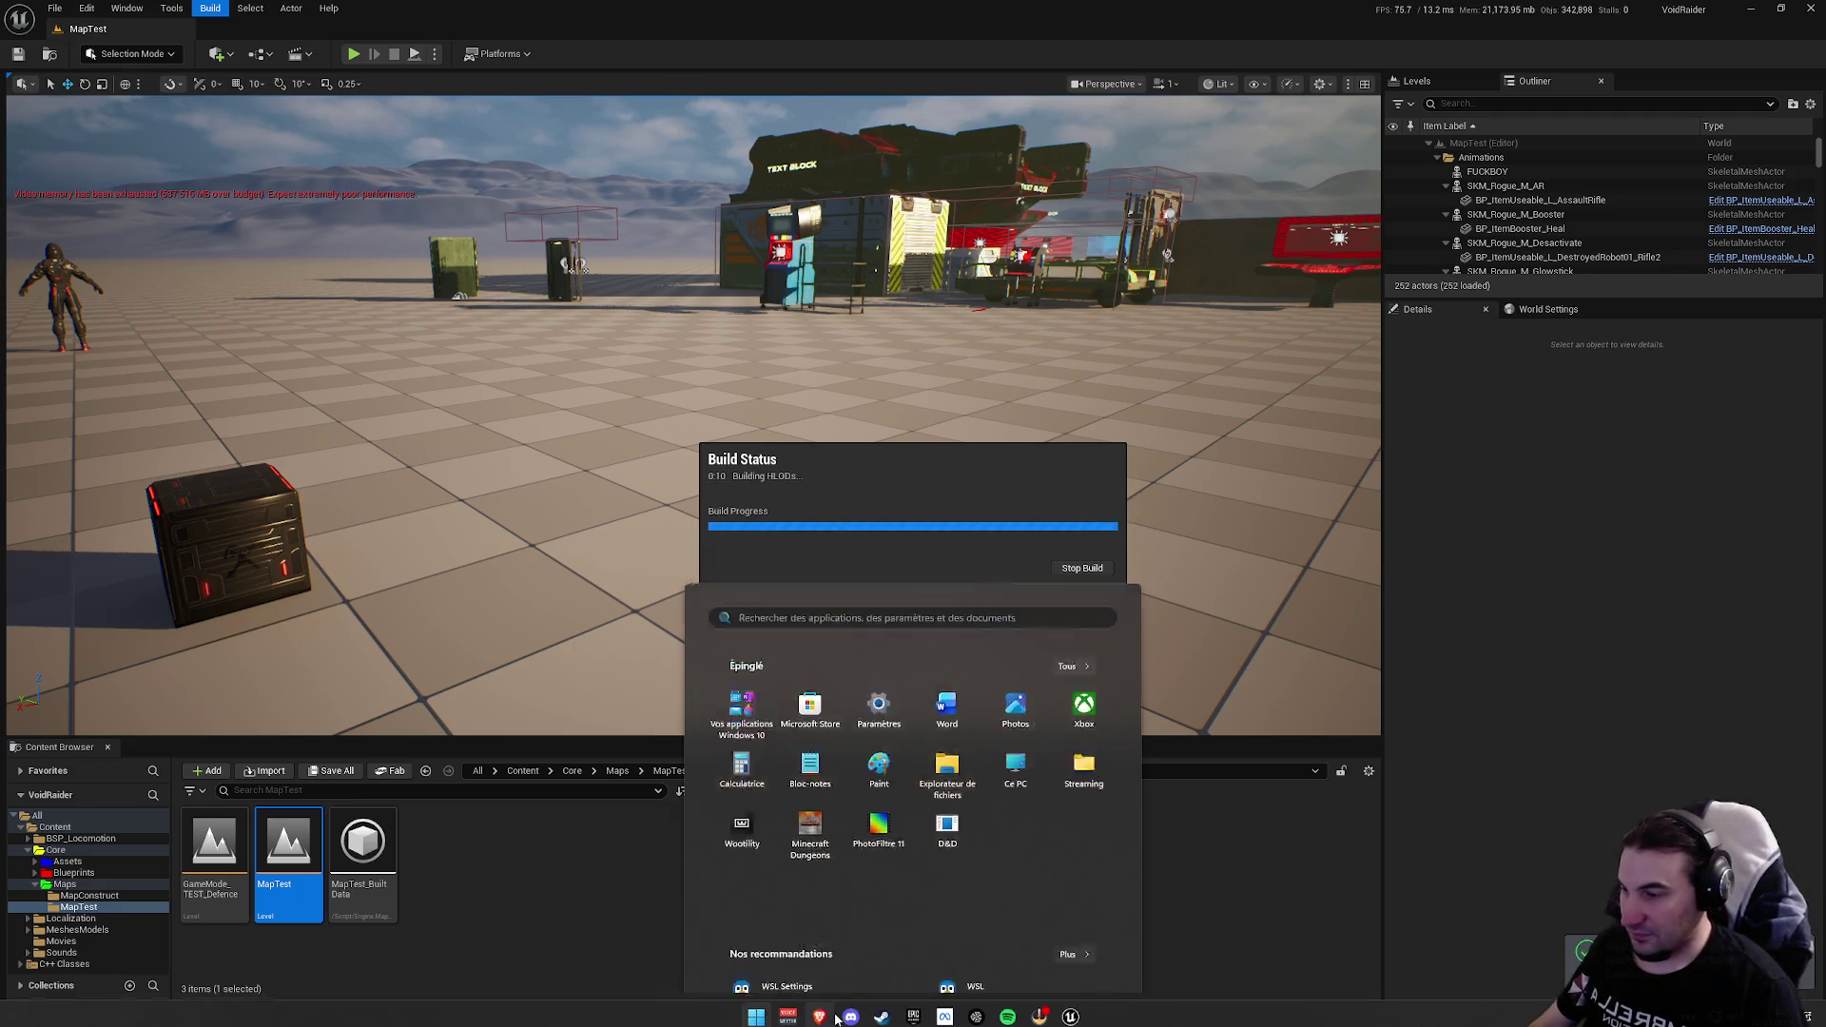
{"action": "key", "text": "super"}
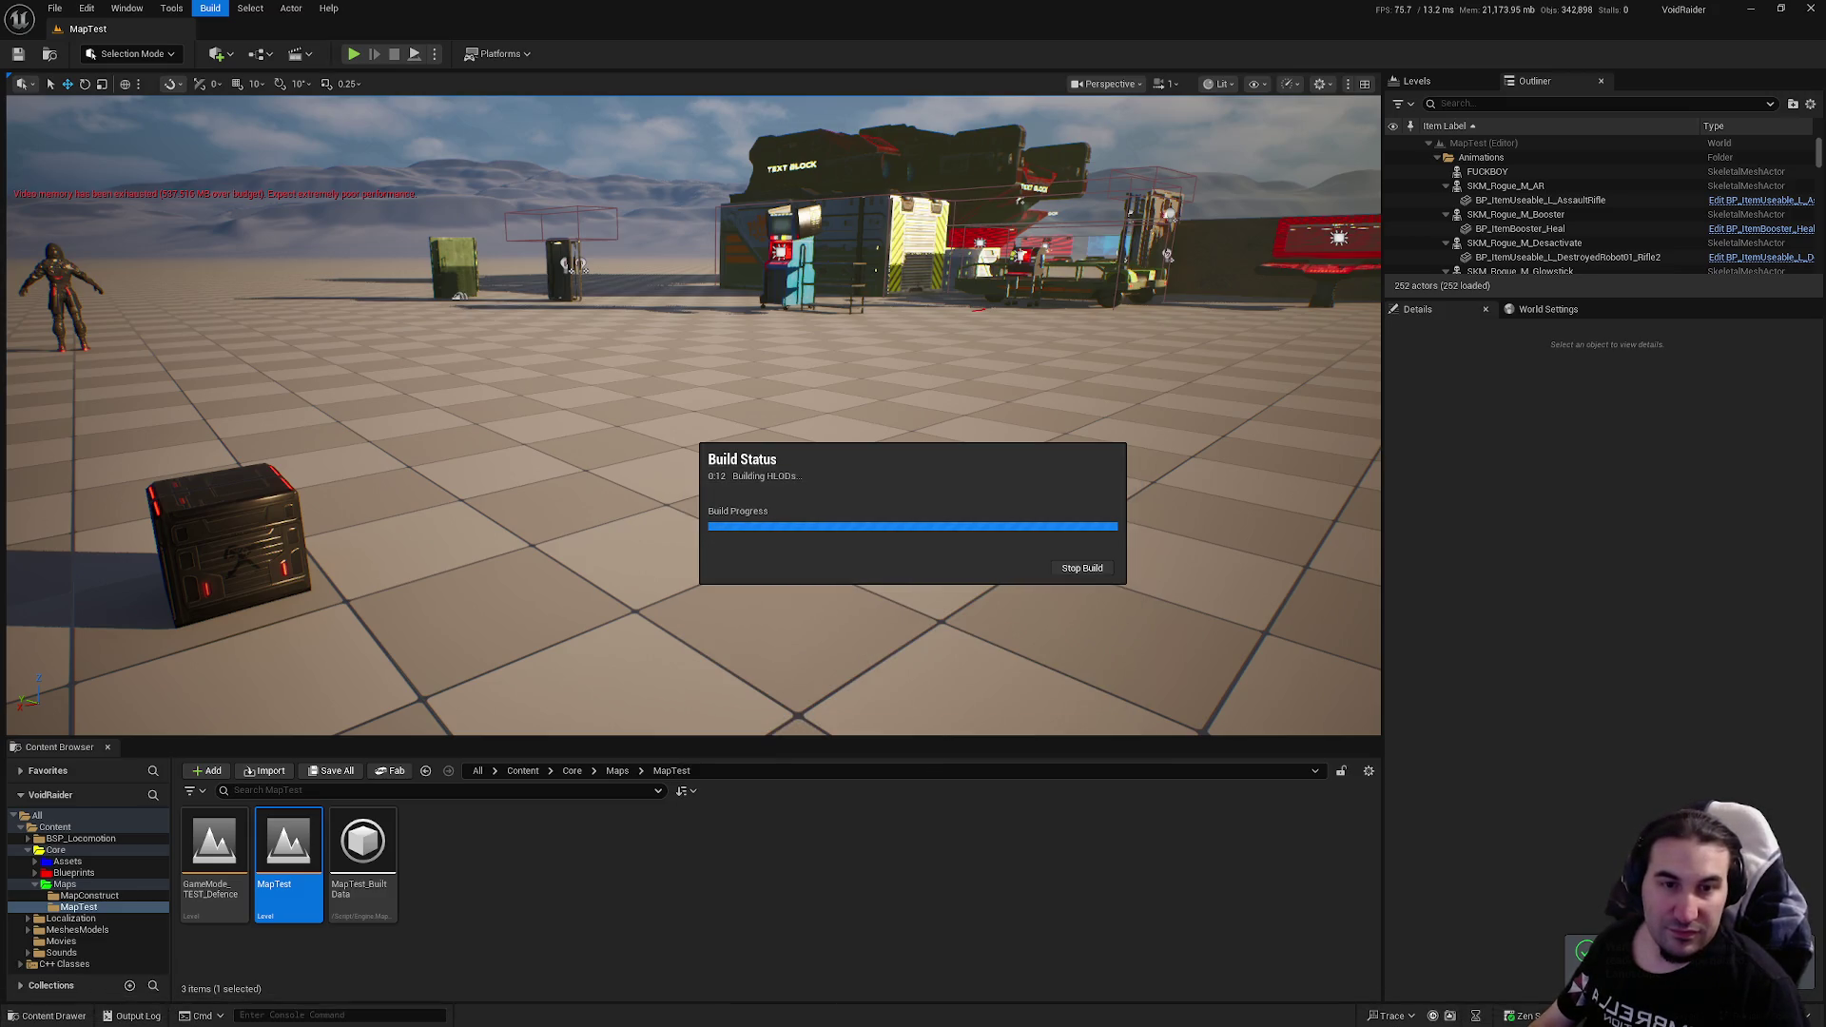
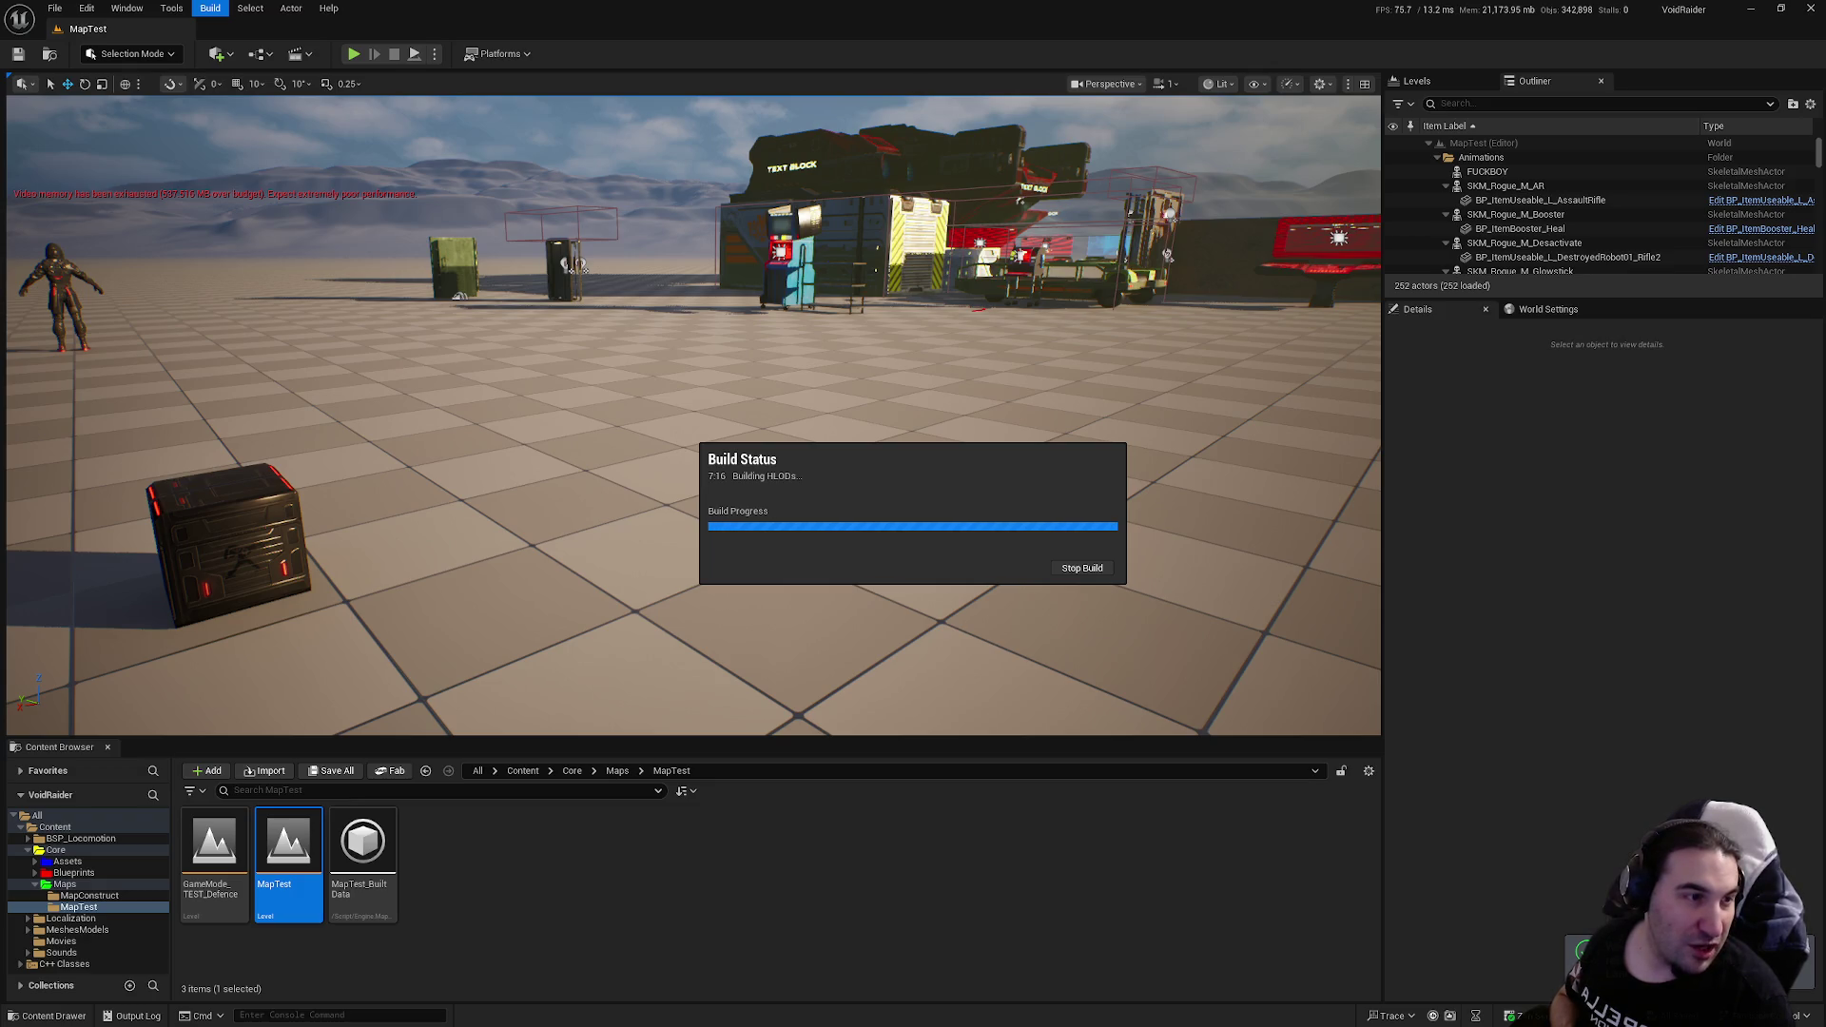
Step: Wait for the MapTest HLOD build to finish, briefly opening and dismissing the app launcher
{"action": "key", "text": "super"}
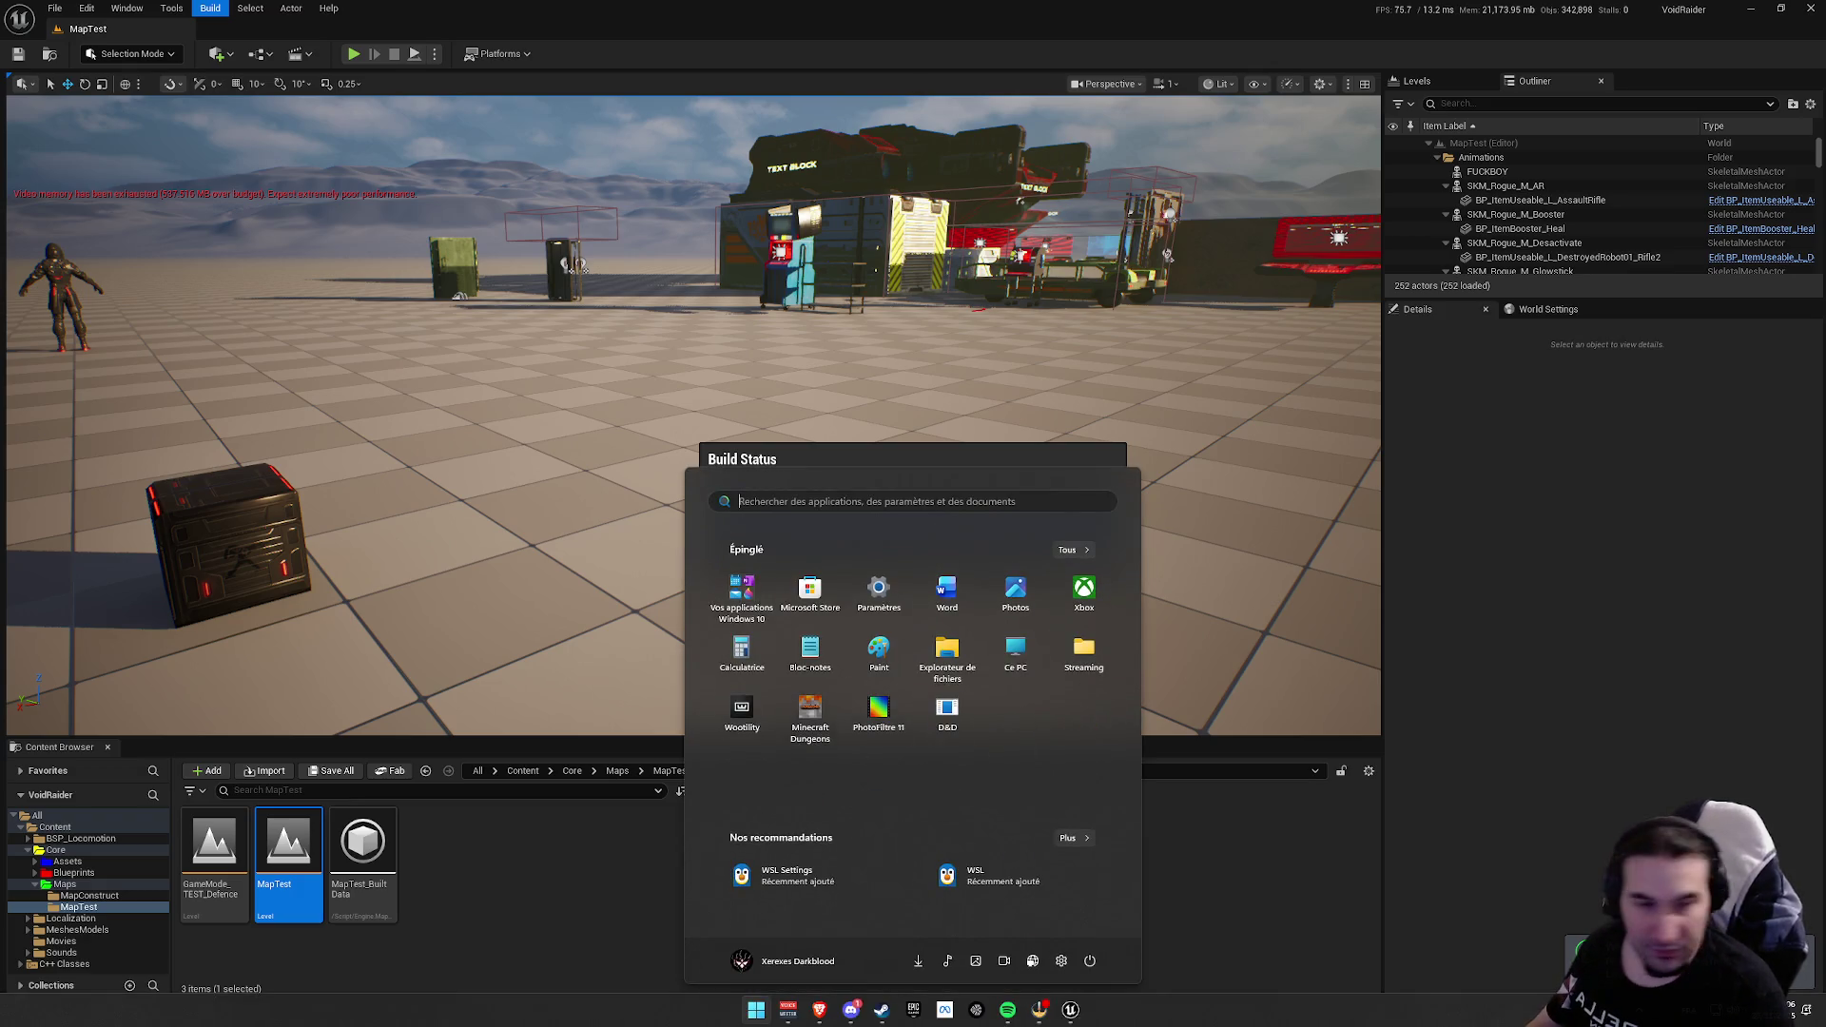
{"action": "key", "text": "Escape"}
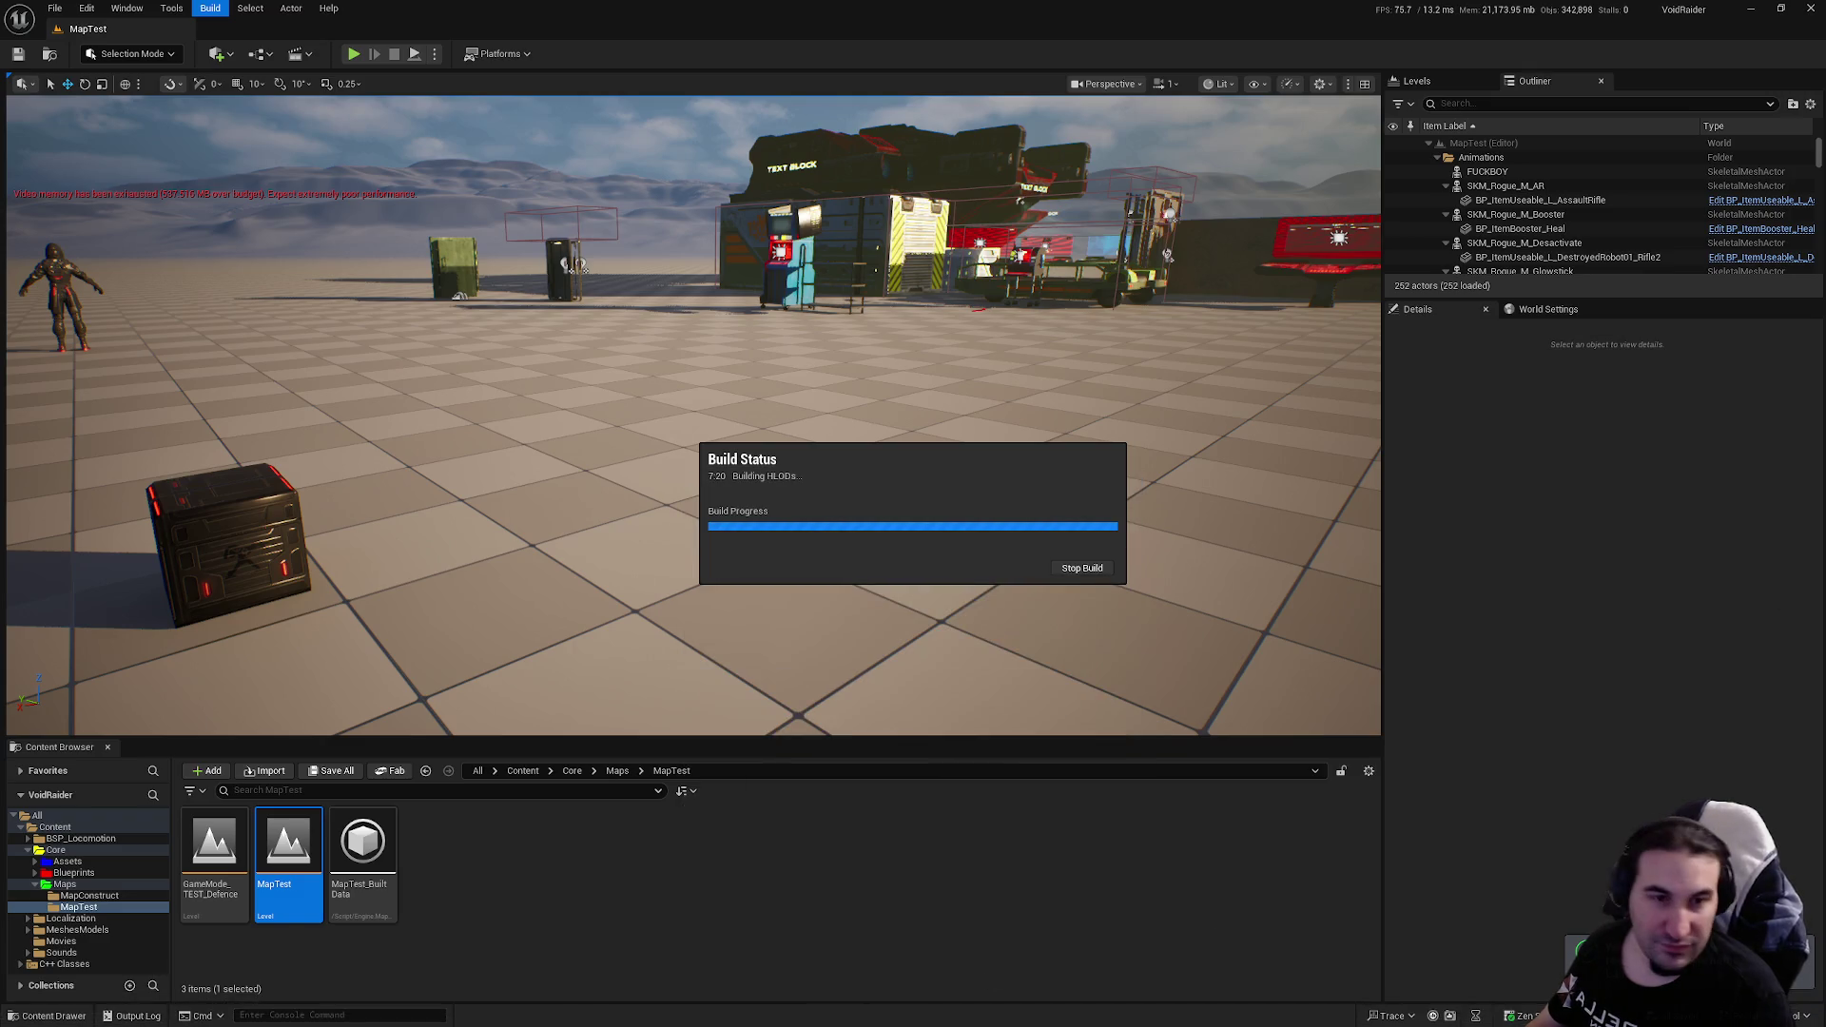
{"action": "key", "text": "super"}
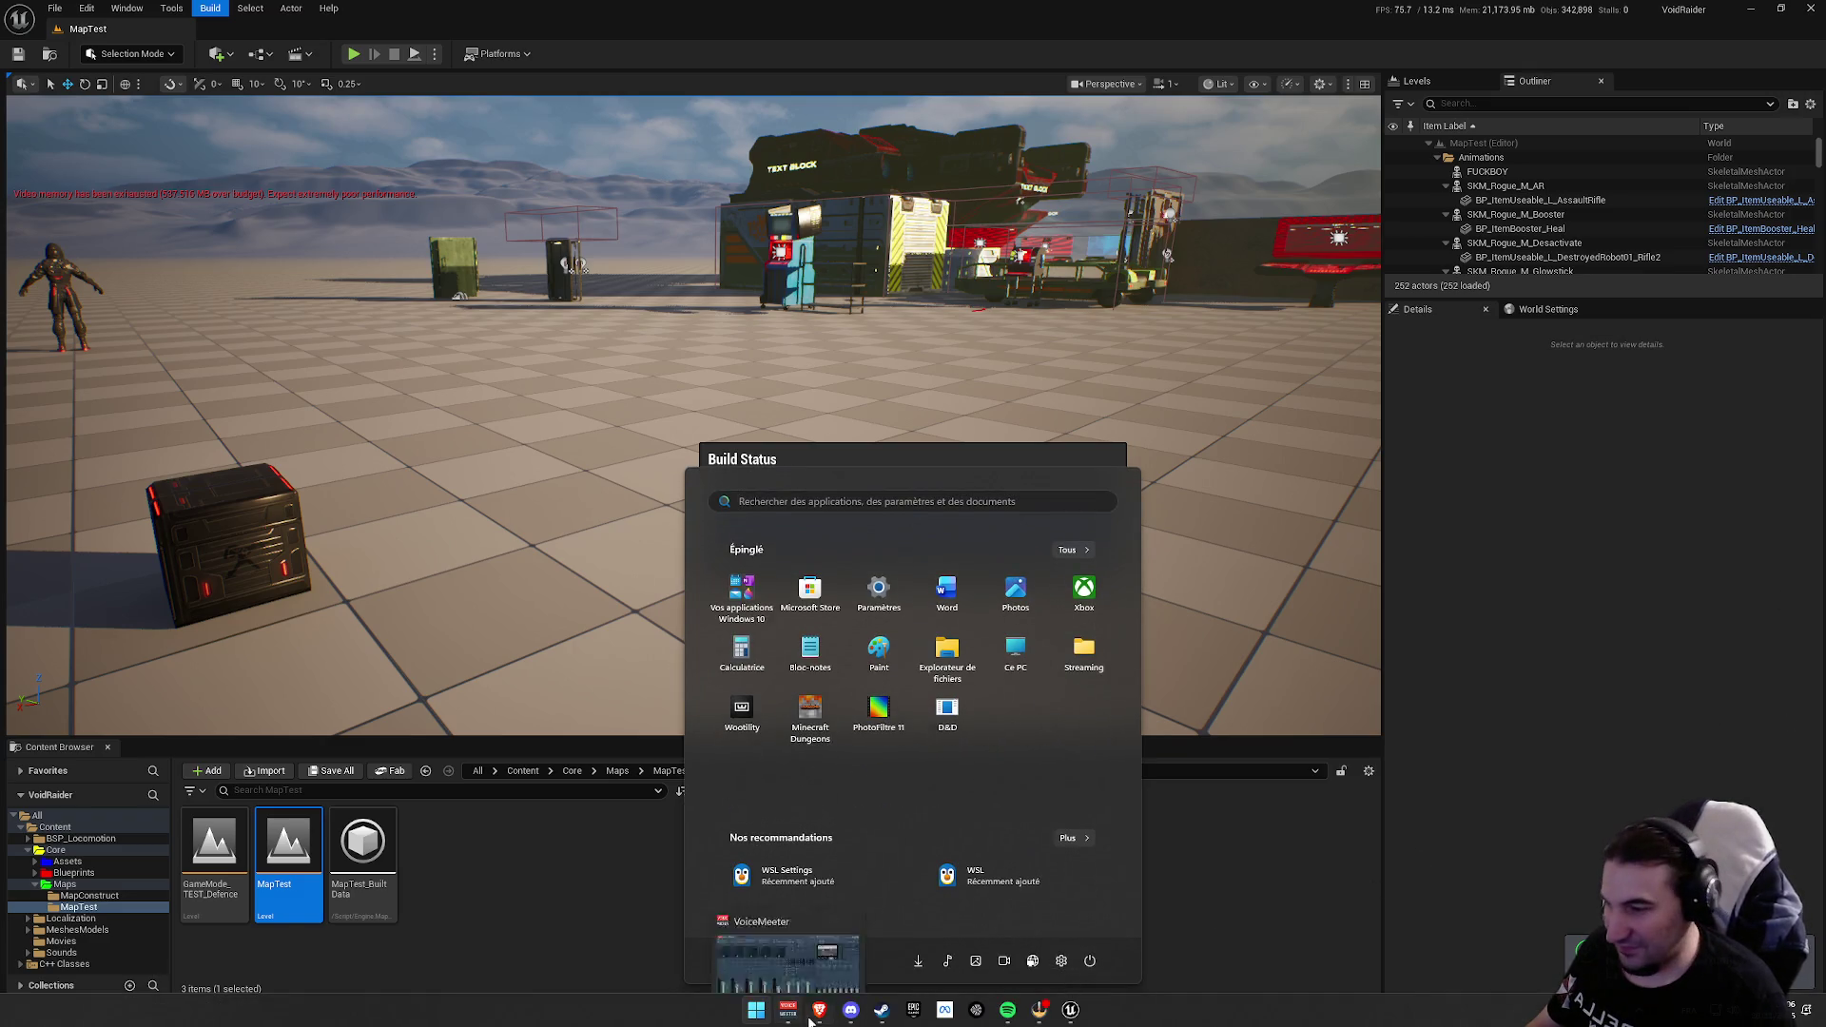
{"action": "key", "text": "Escape"}
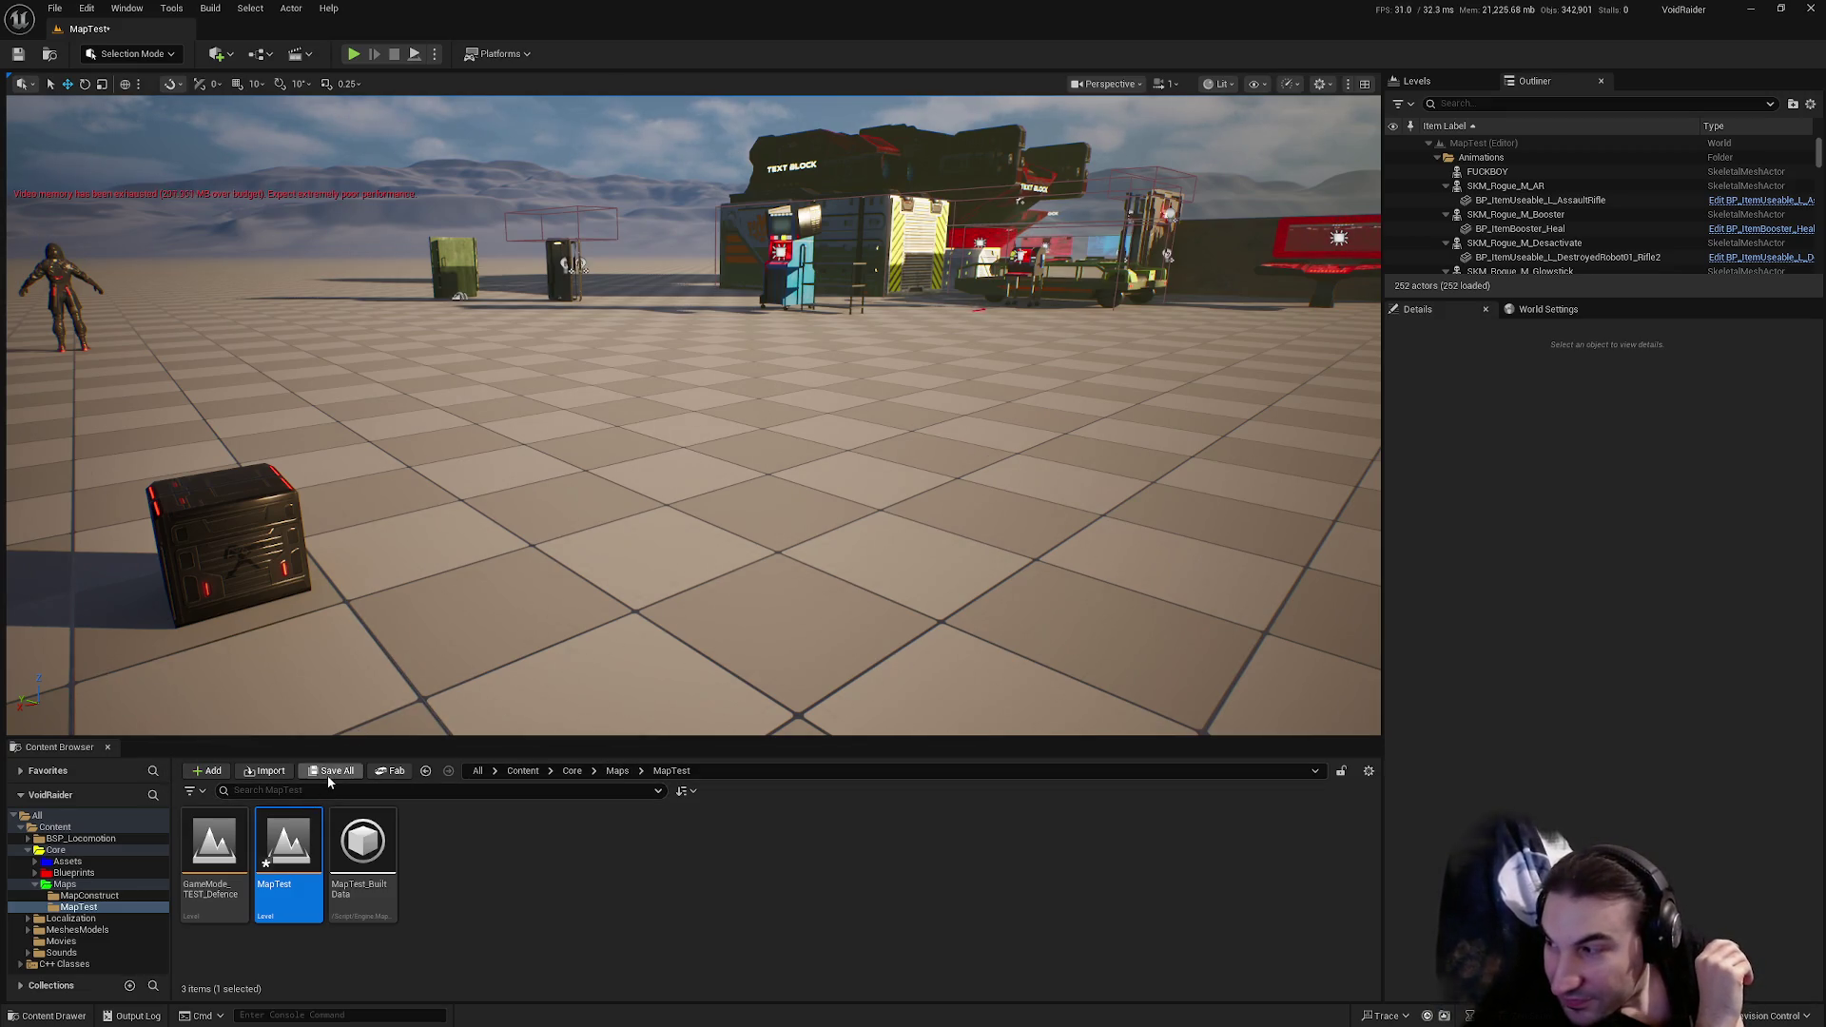
Step: Save the modified MapTest level, jump the viewport to the wall view, and show all 17 Maps items
{"action": "left_click", "coordinate": [327, 774]}
{"action": "left_click", "coordinate": [1027, 685]}
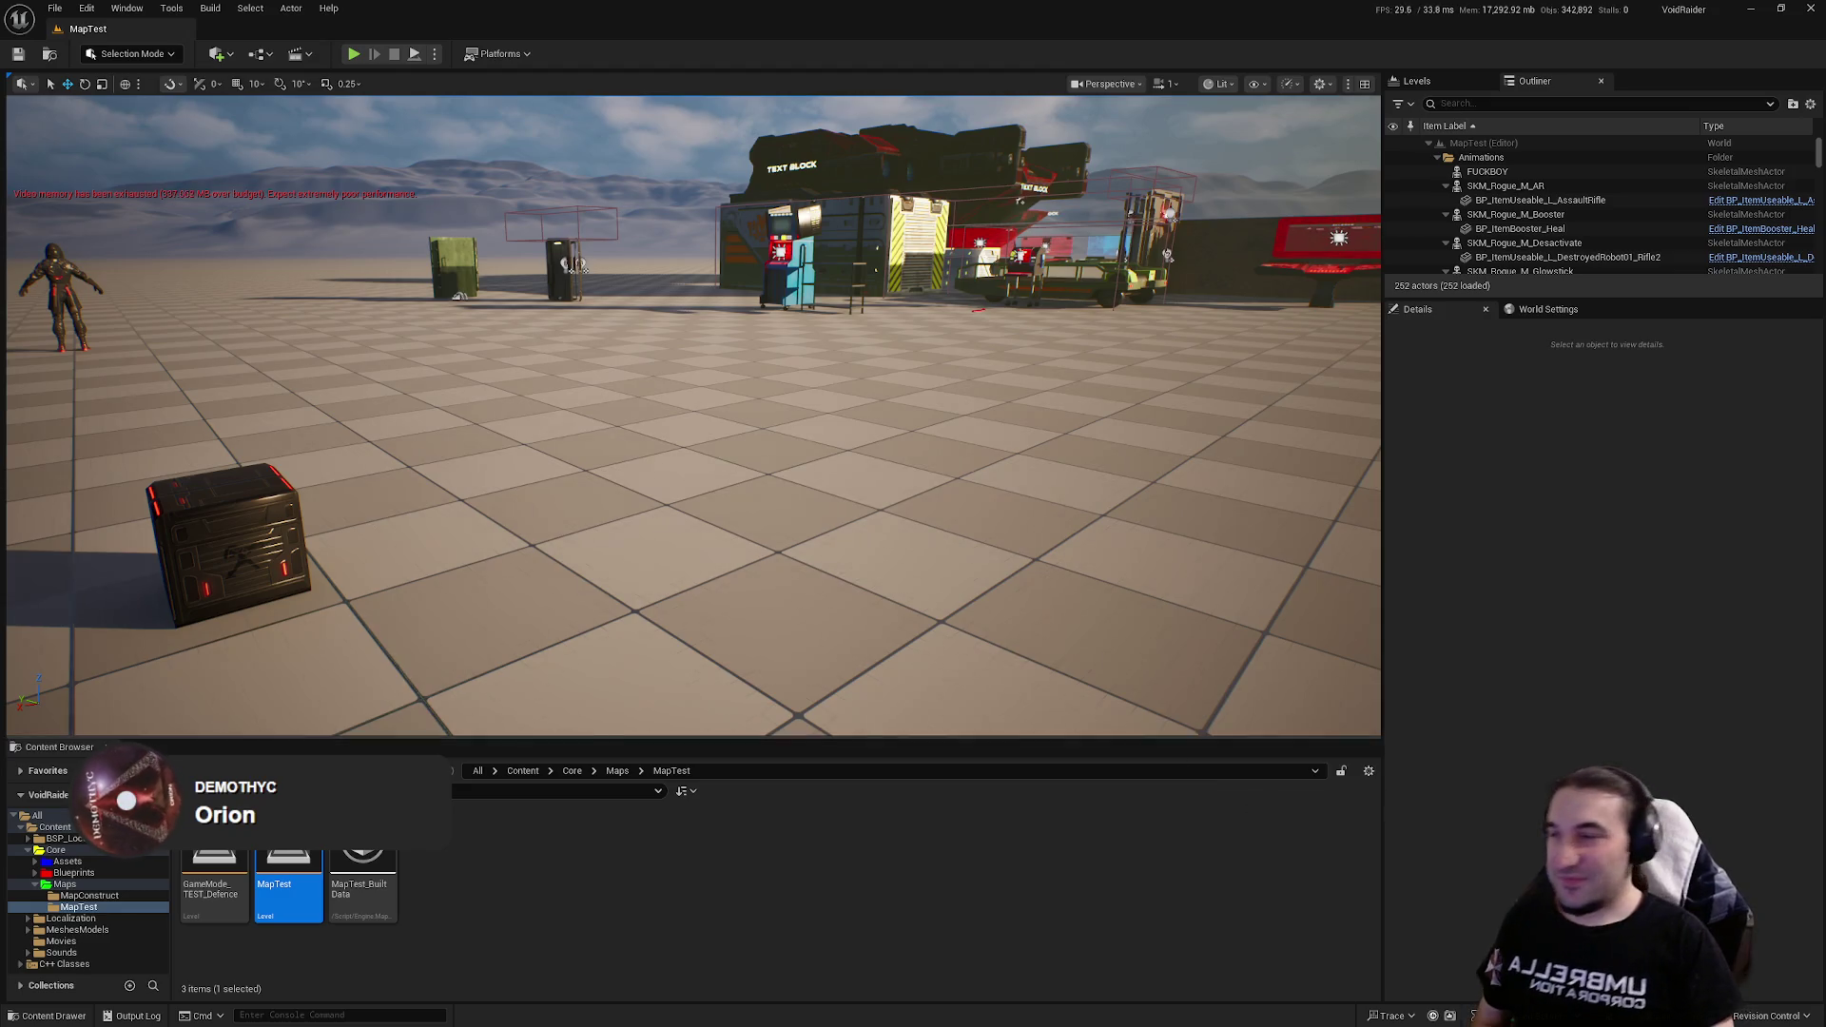
{"action": "key", "text": "1"}
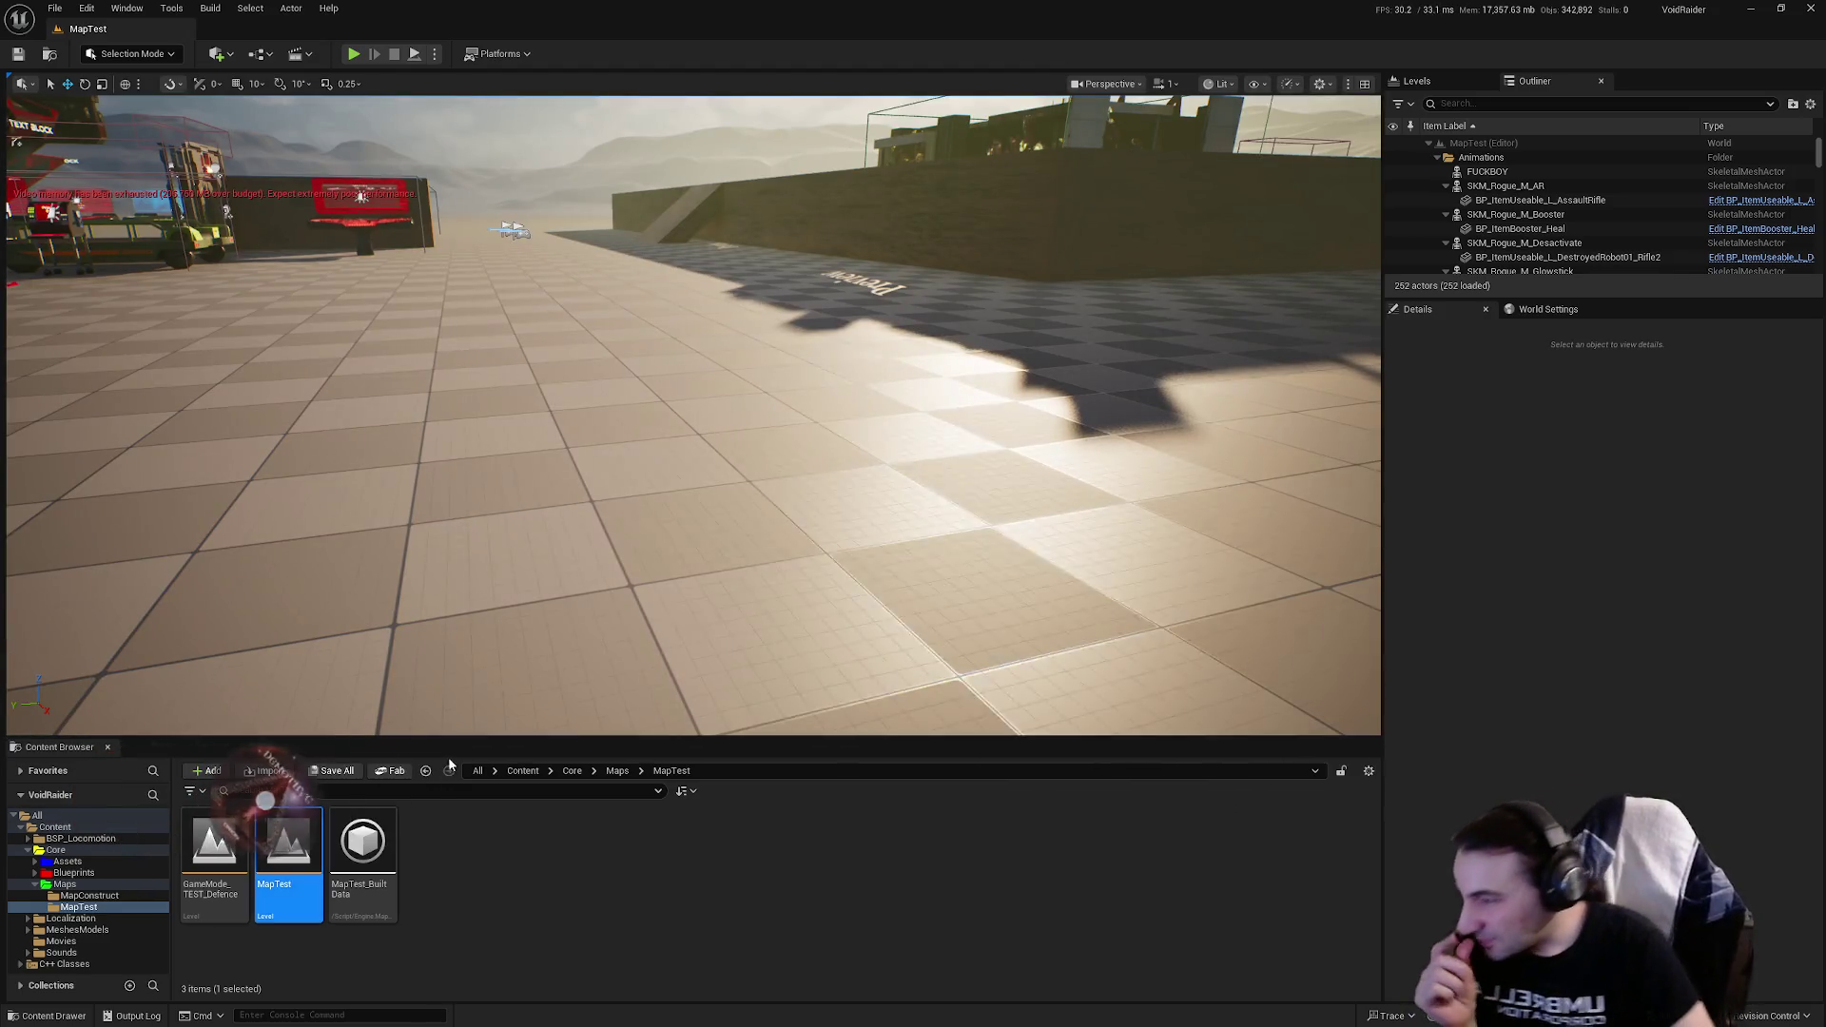
{"action": "left_click", "coordinate": [38, 887]}
Step: Shrink the editor window and launch GitHub Desktop from the desktop's Outils folder
{"action": "mouse_move", "coordinate": [1037, 10]}
{"action": "left_mouse_down"}
{"action": "mouse_move", "coordinate": [1113, 12]}
{"action": "mouse_move", "coordinate": [906, 106]}
{"action": "left_mouse_up"}
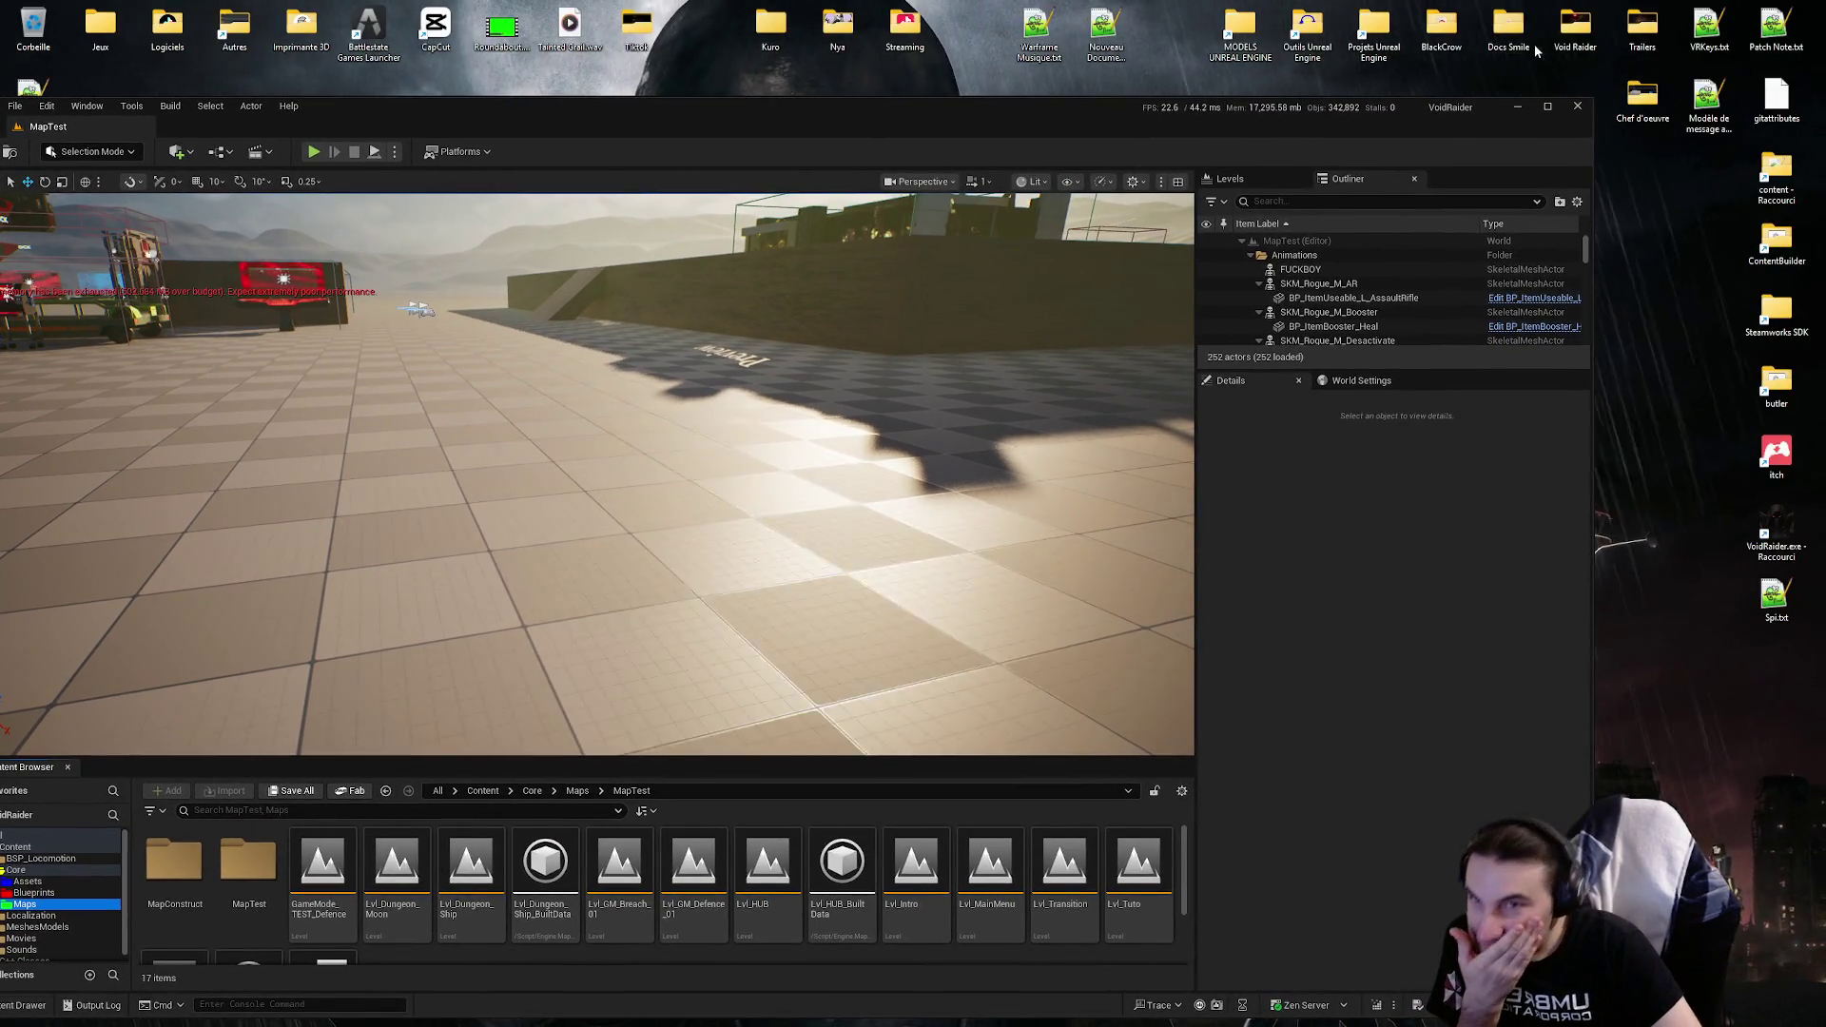
{"action": "double_click", "coordinate": [1303, 38]}
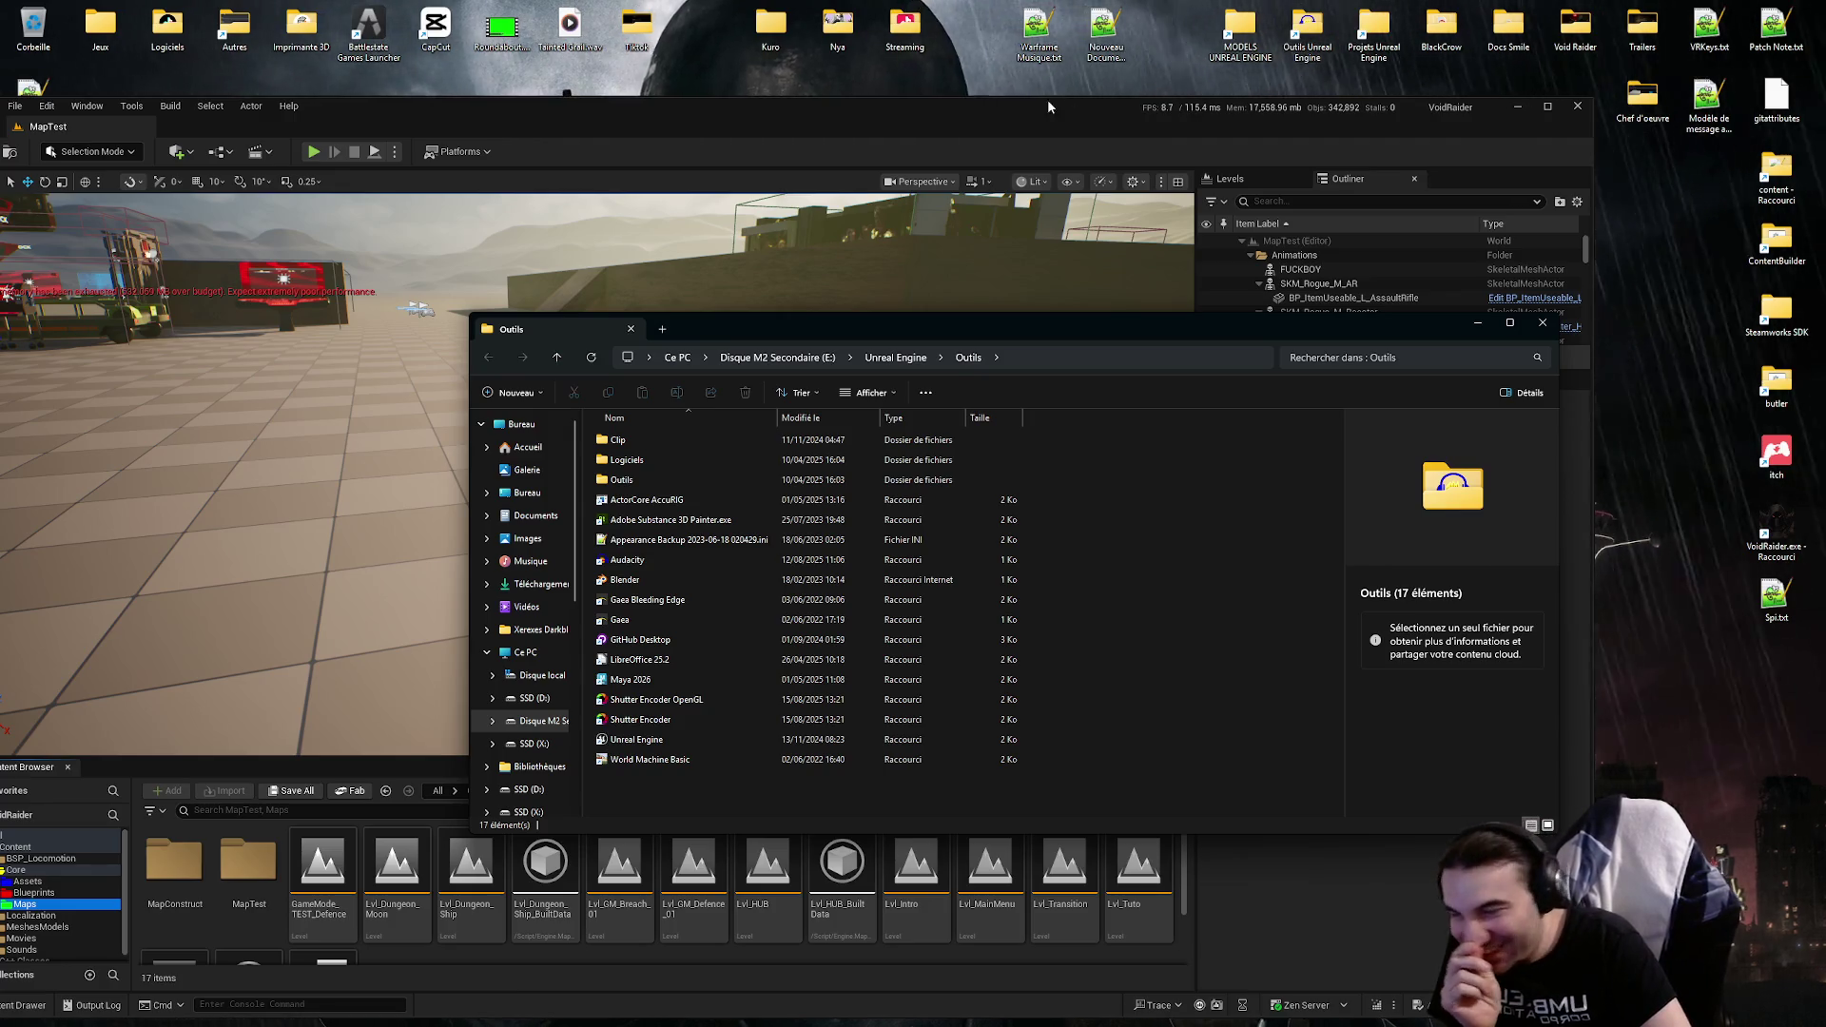
{"action": "double_click", "coordinate": [633, 639]}
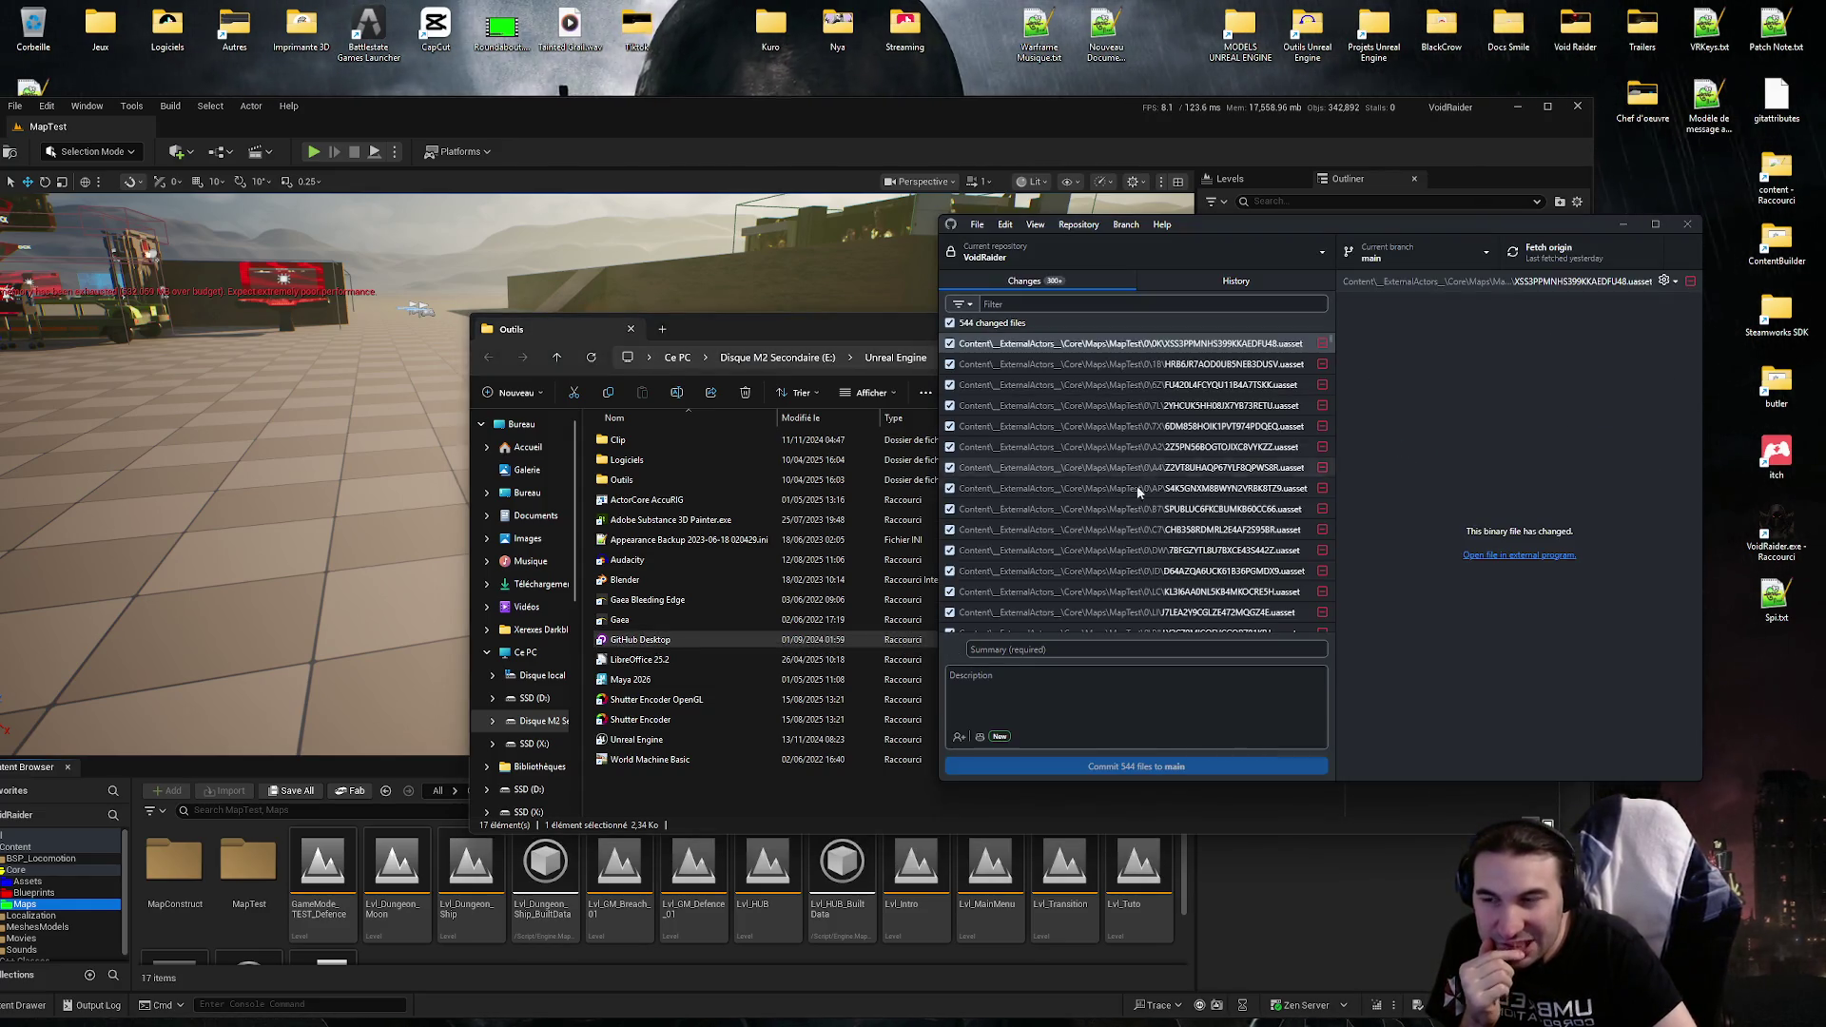
Step: Close the Outils folder and scroll the 544 changed files down to MapTest.umap, ready for the summary
{"action": "left_click", "coordinate": [913, 329]}
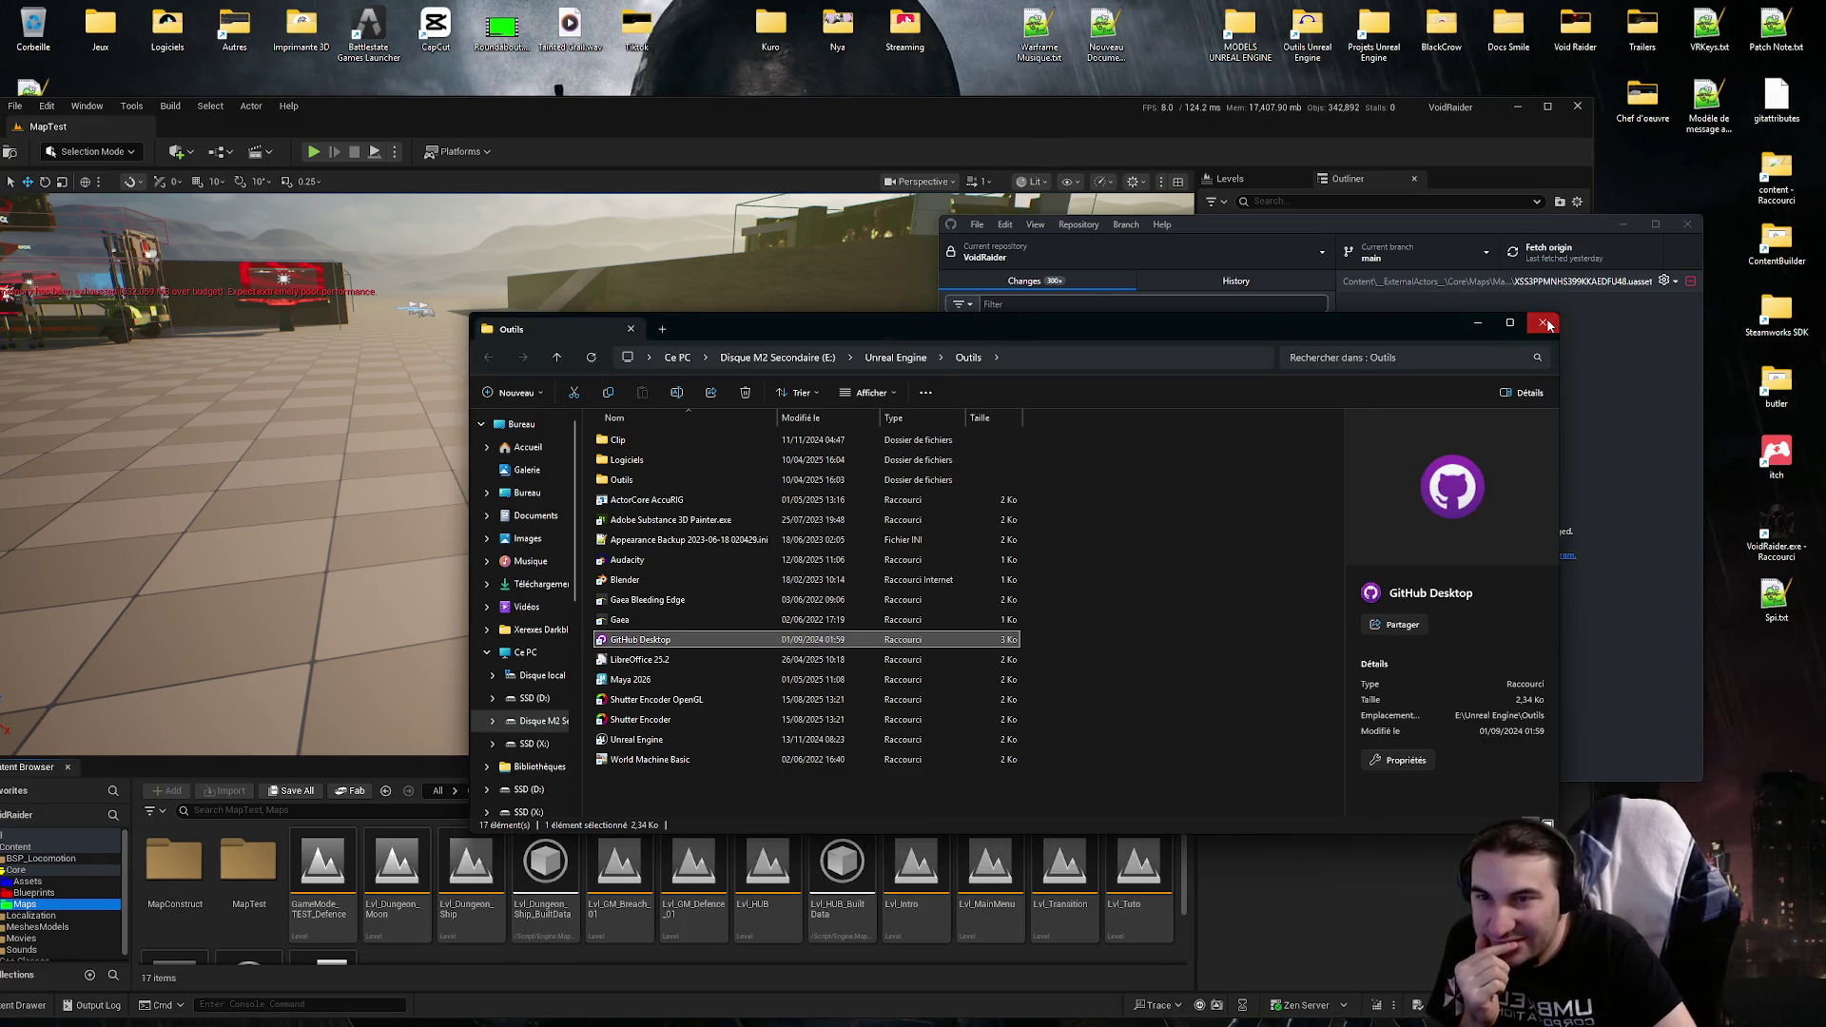
{"action": "left_click", "coordinate": [1545, 323]}
{"action": "scroll", "coordinate": [1314, 393], "scroll_direction": "down", "scroll_amount": 5}
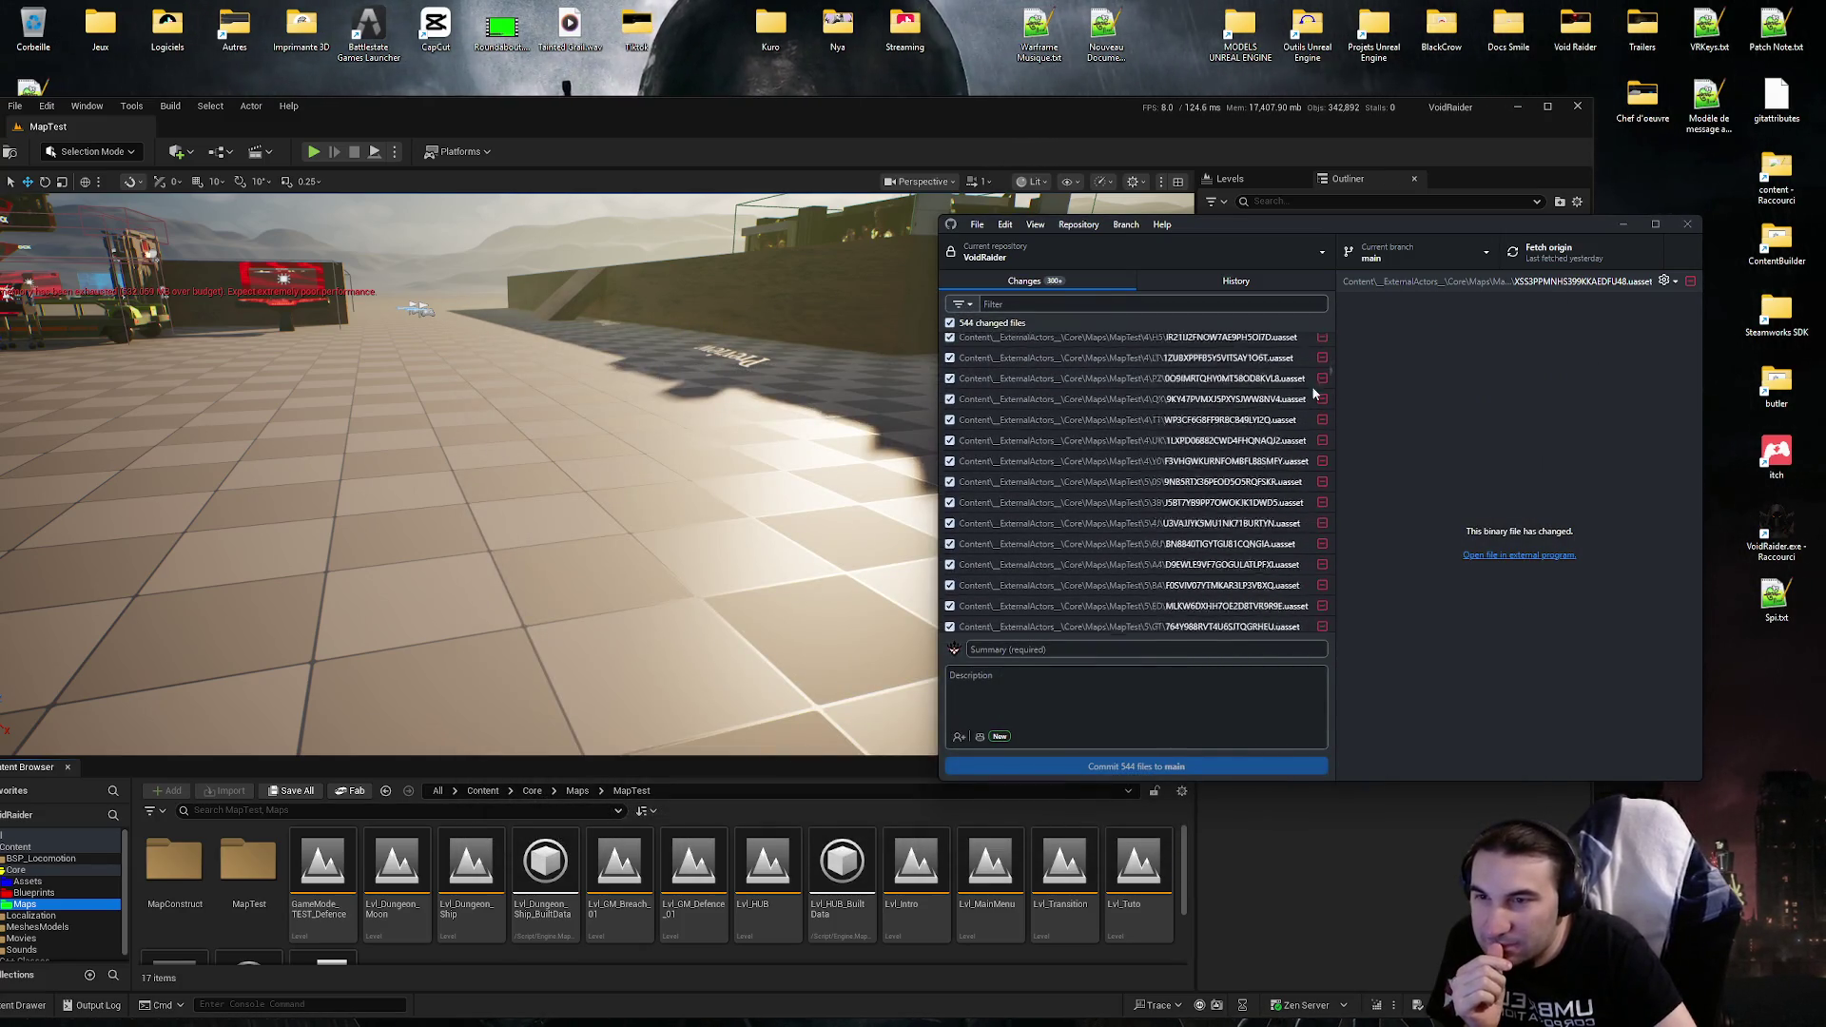
{"action": "left_click_drag", "start_coordinate": [1329, 379], "coordinate": [1330, 664]}
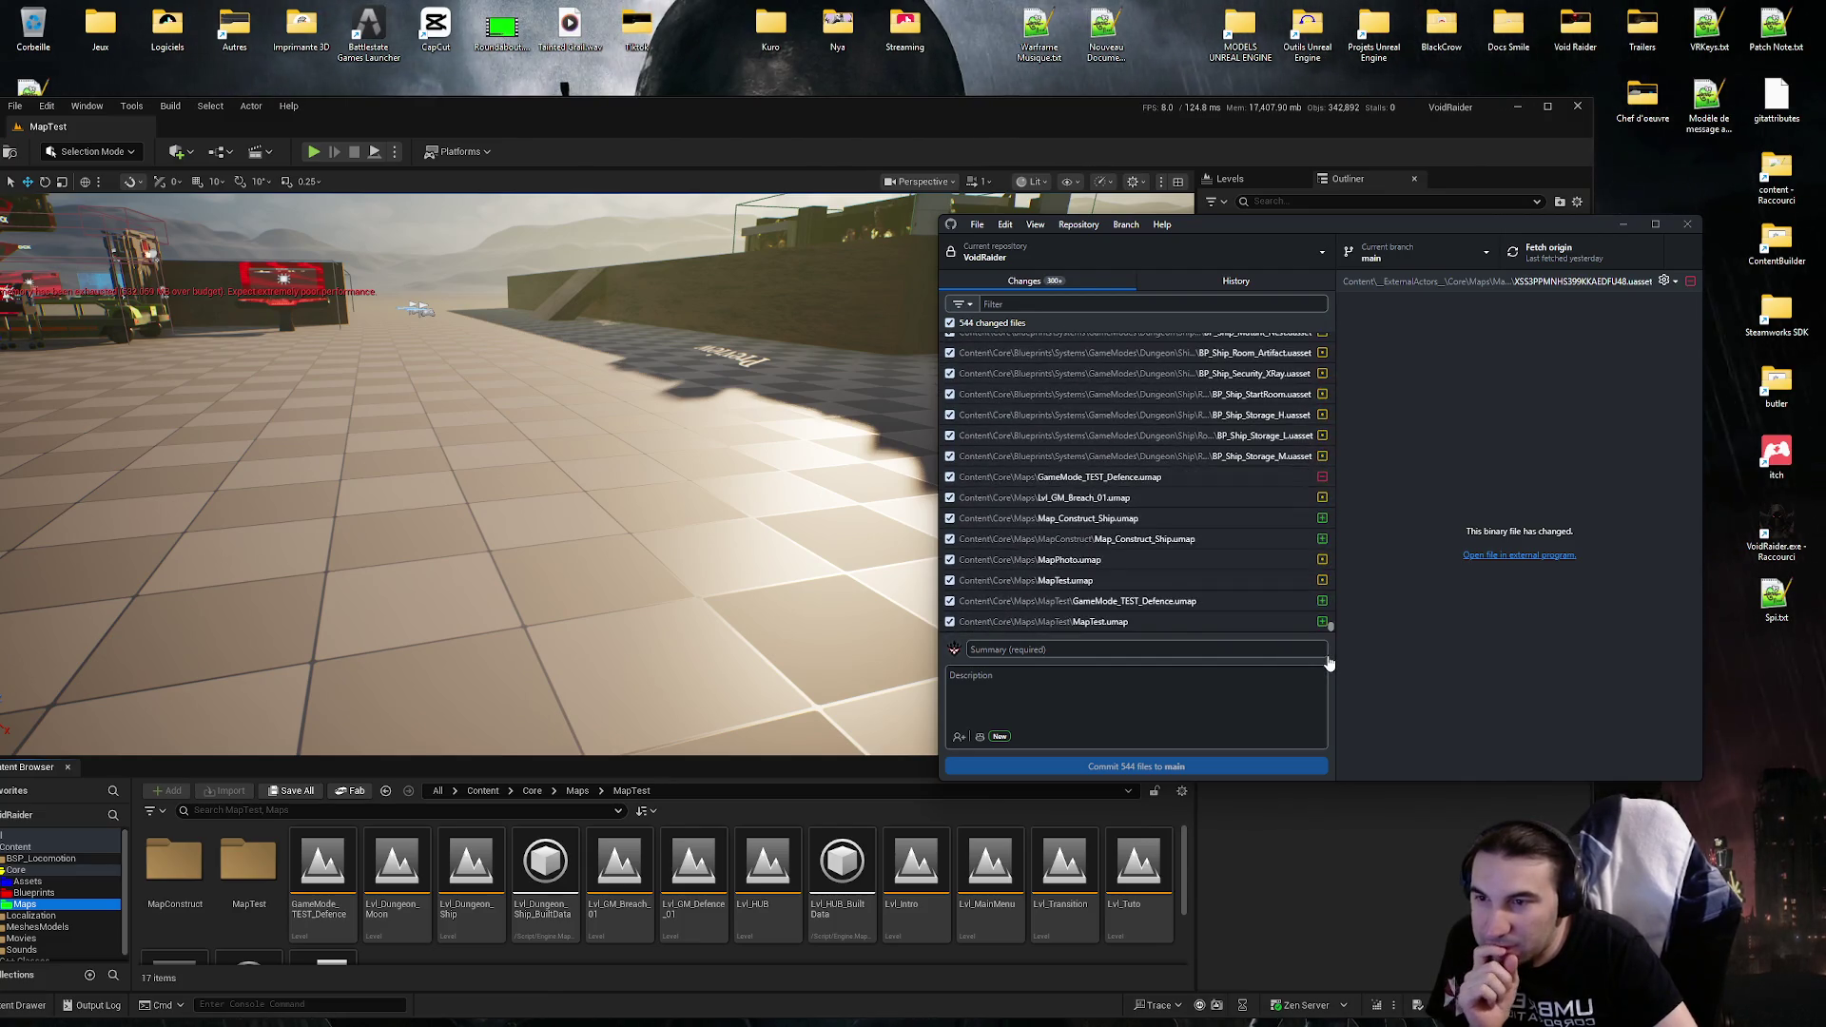
{"action": "left_click", "coordinate": [1066, 650]}
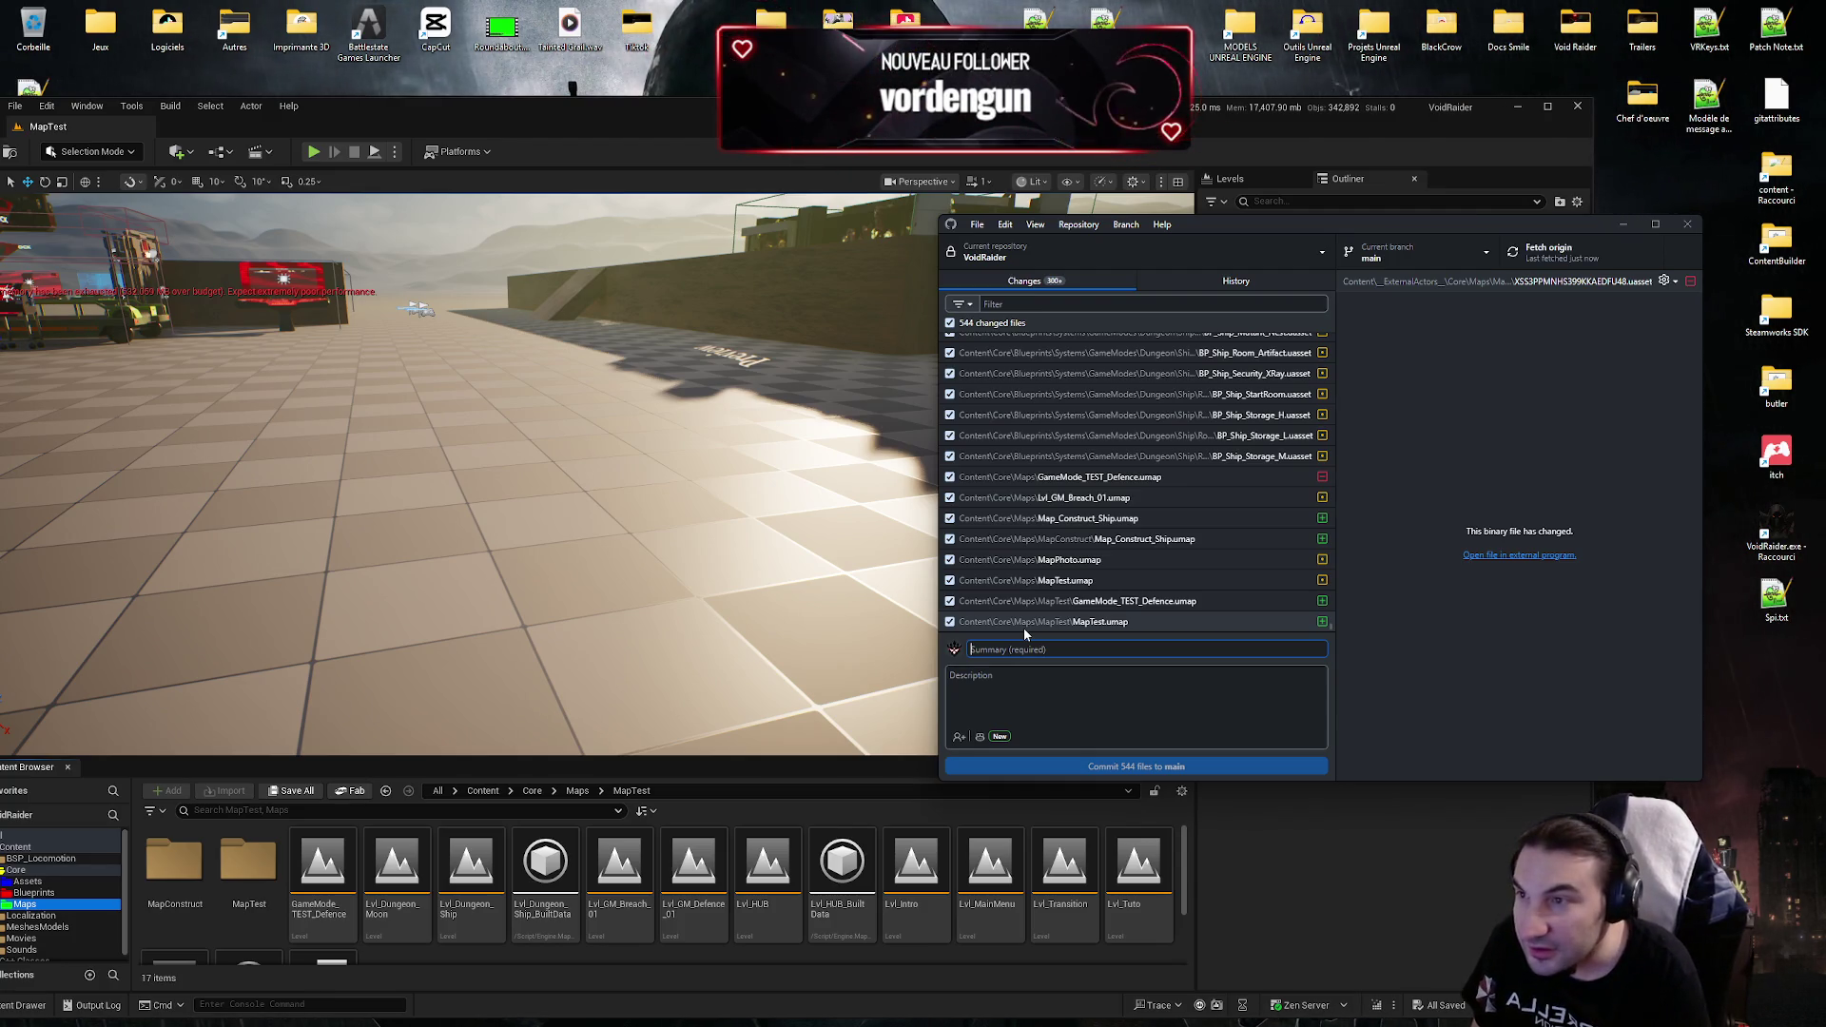
Step: Commit all 544 files to main with the summary 'Update', checking Discord while it runs
{"action": "type", "text": "Up"}
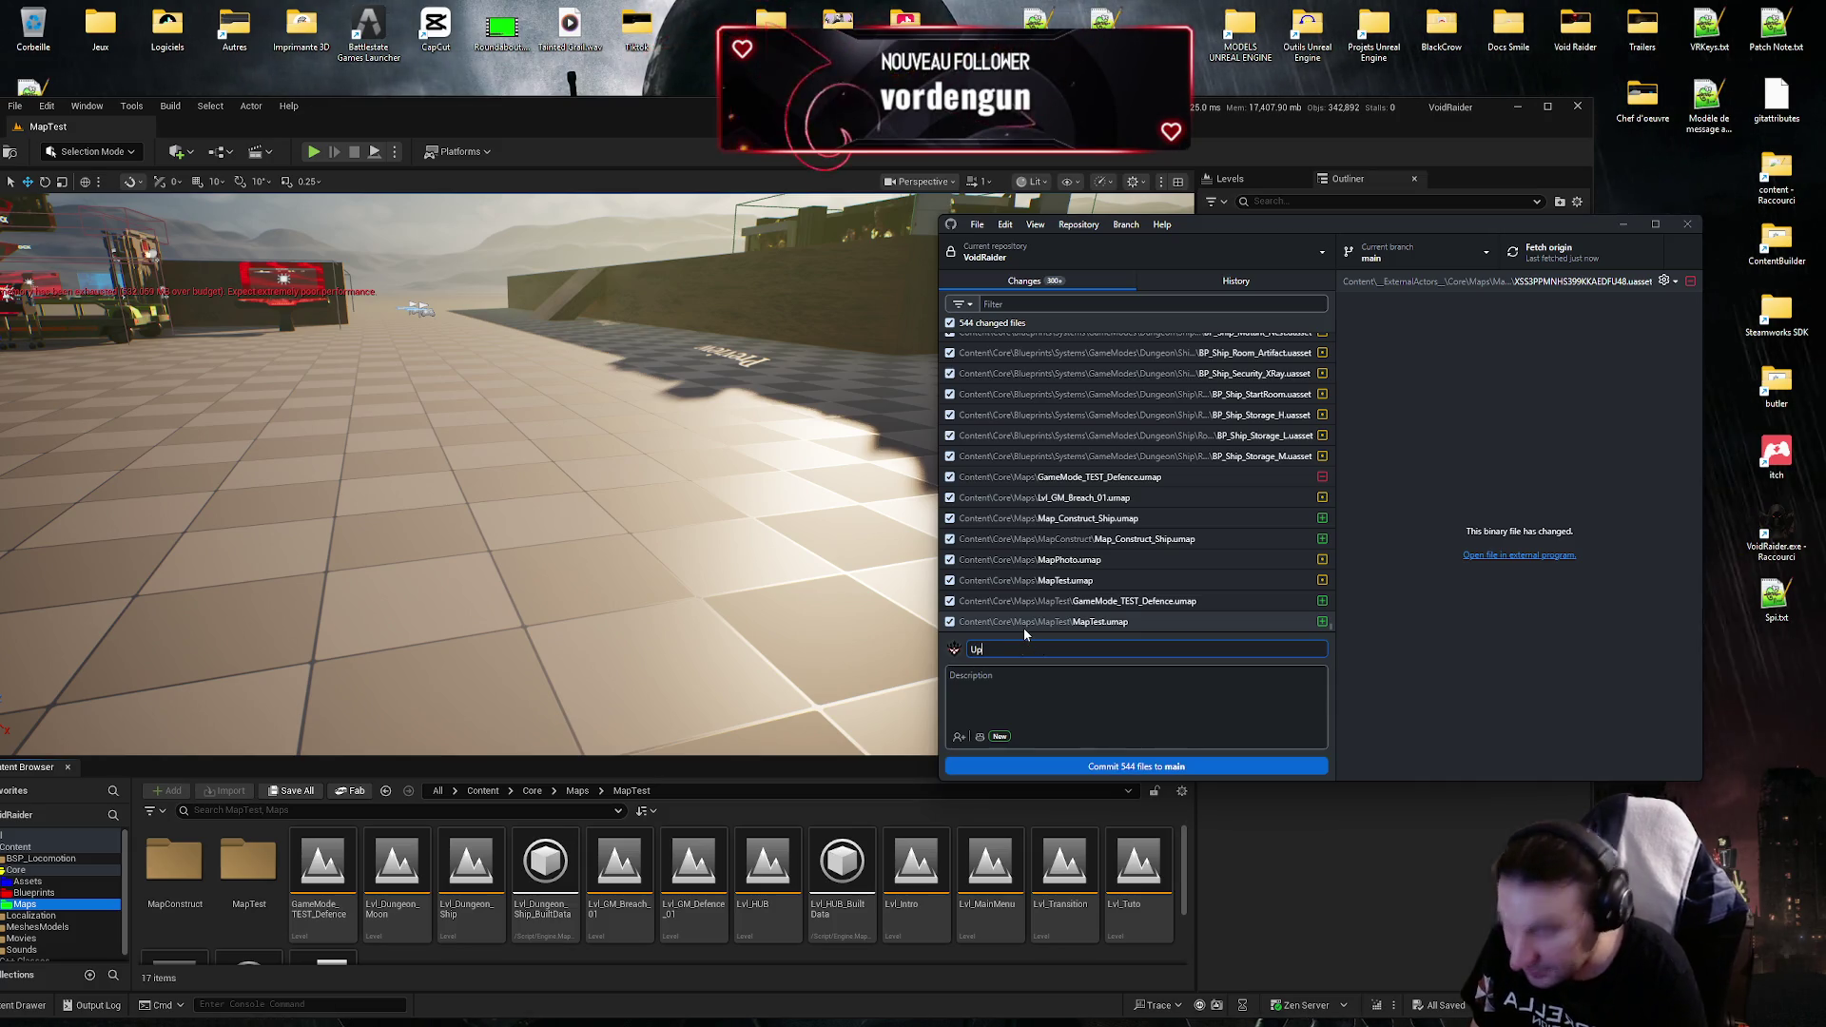
{"action": "type", "text": "date"}
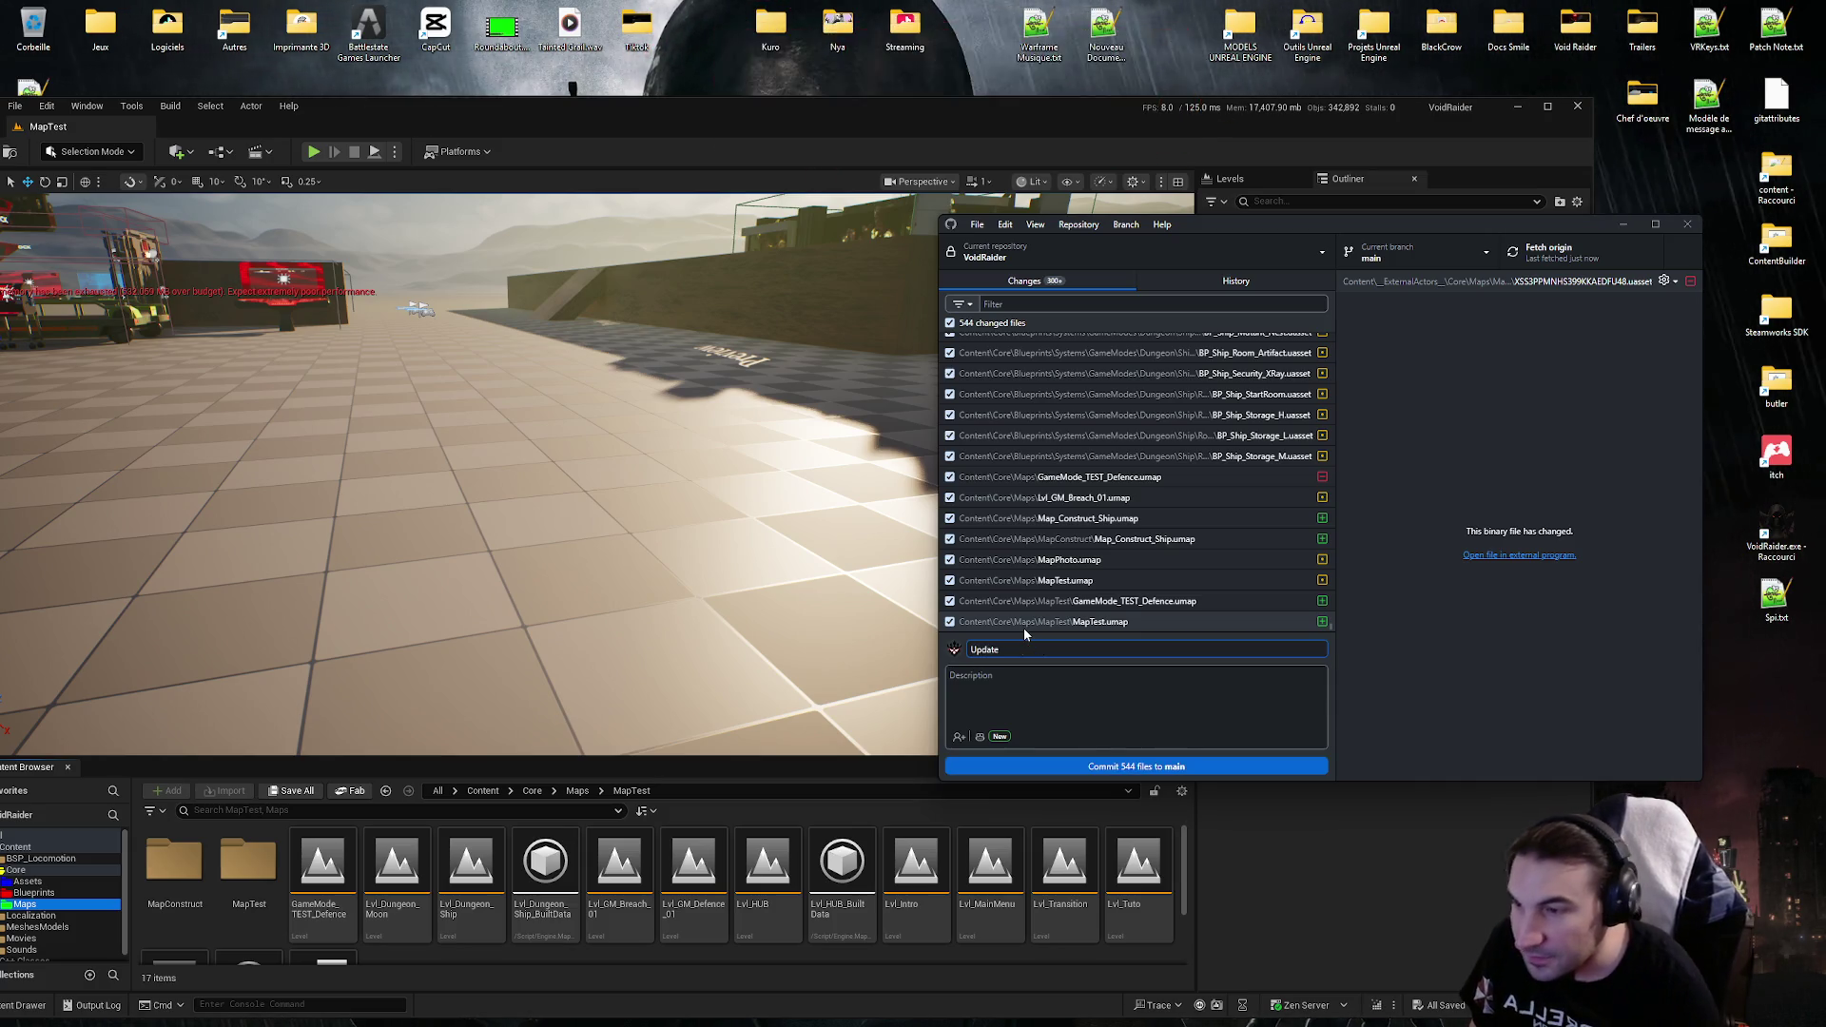
{"action": "left_click", "coordinate": [1189, 764]}
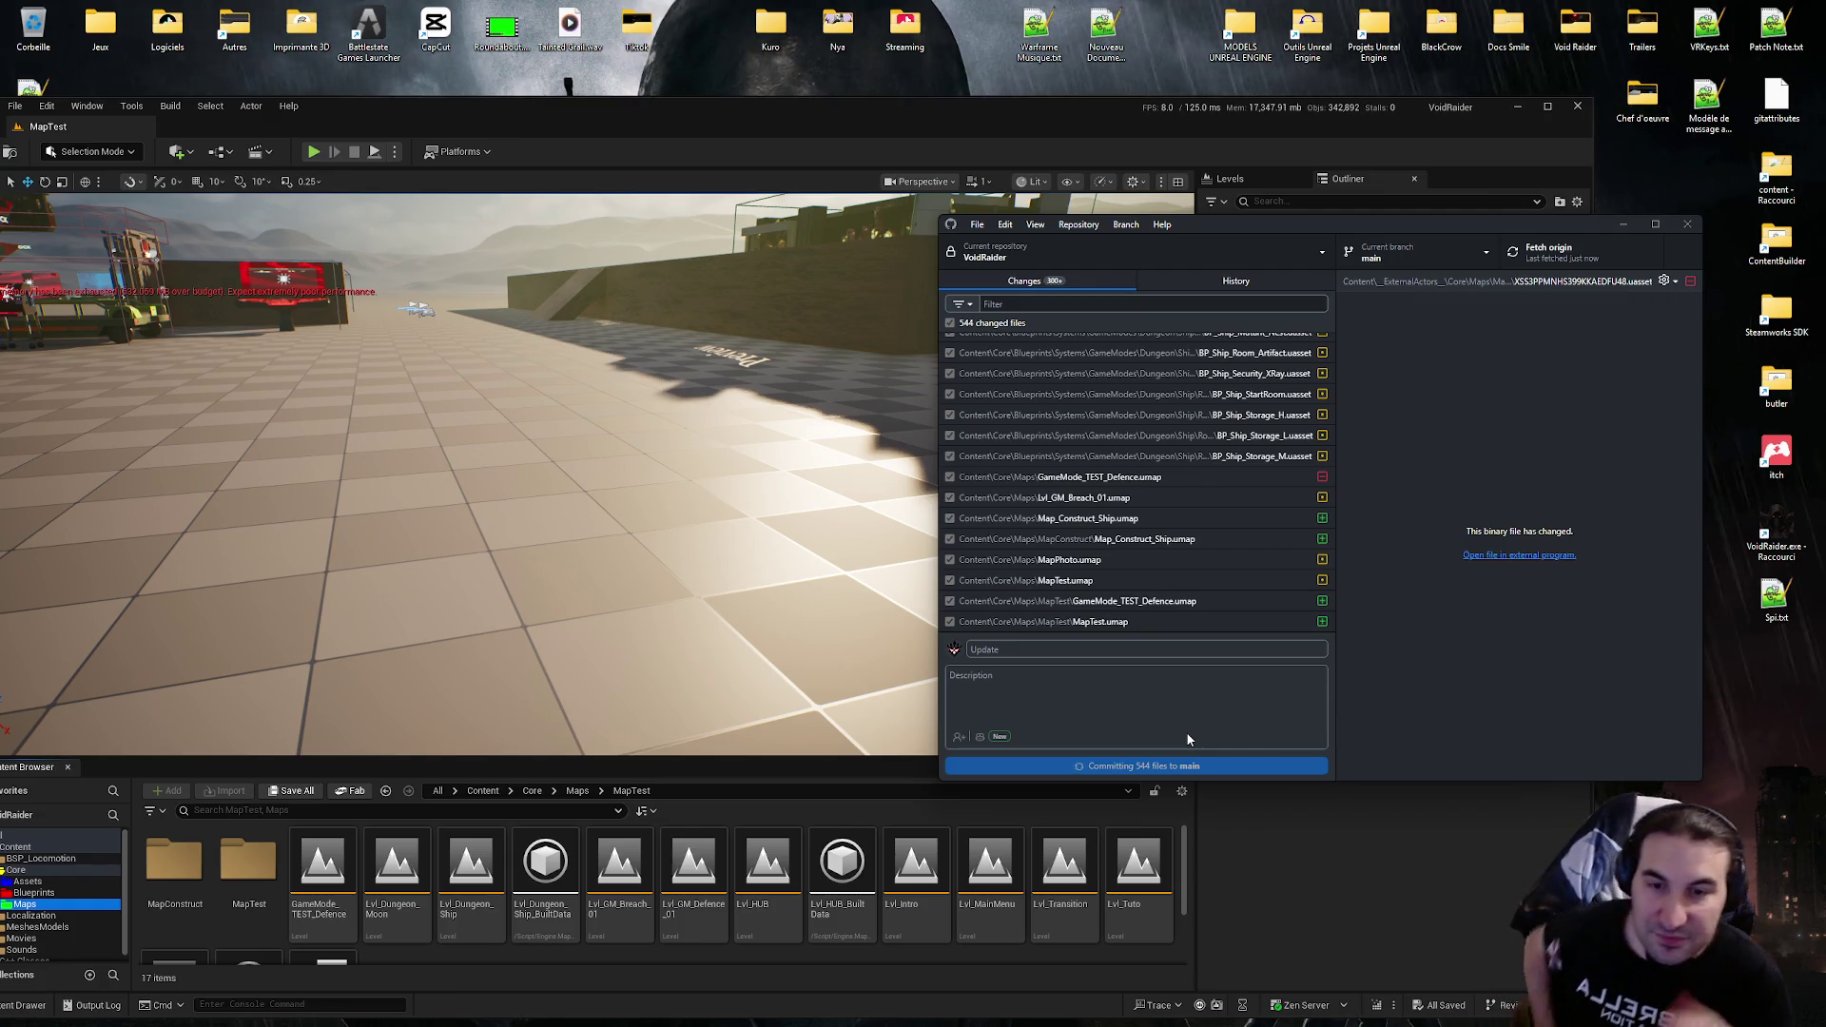
{"action": "key", "text": "super"}
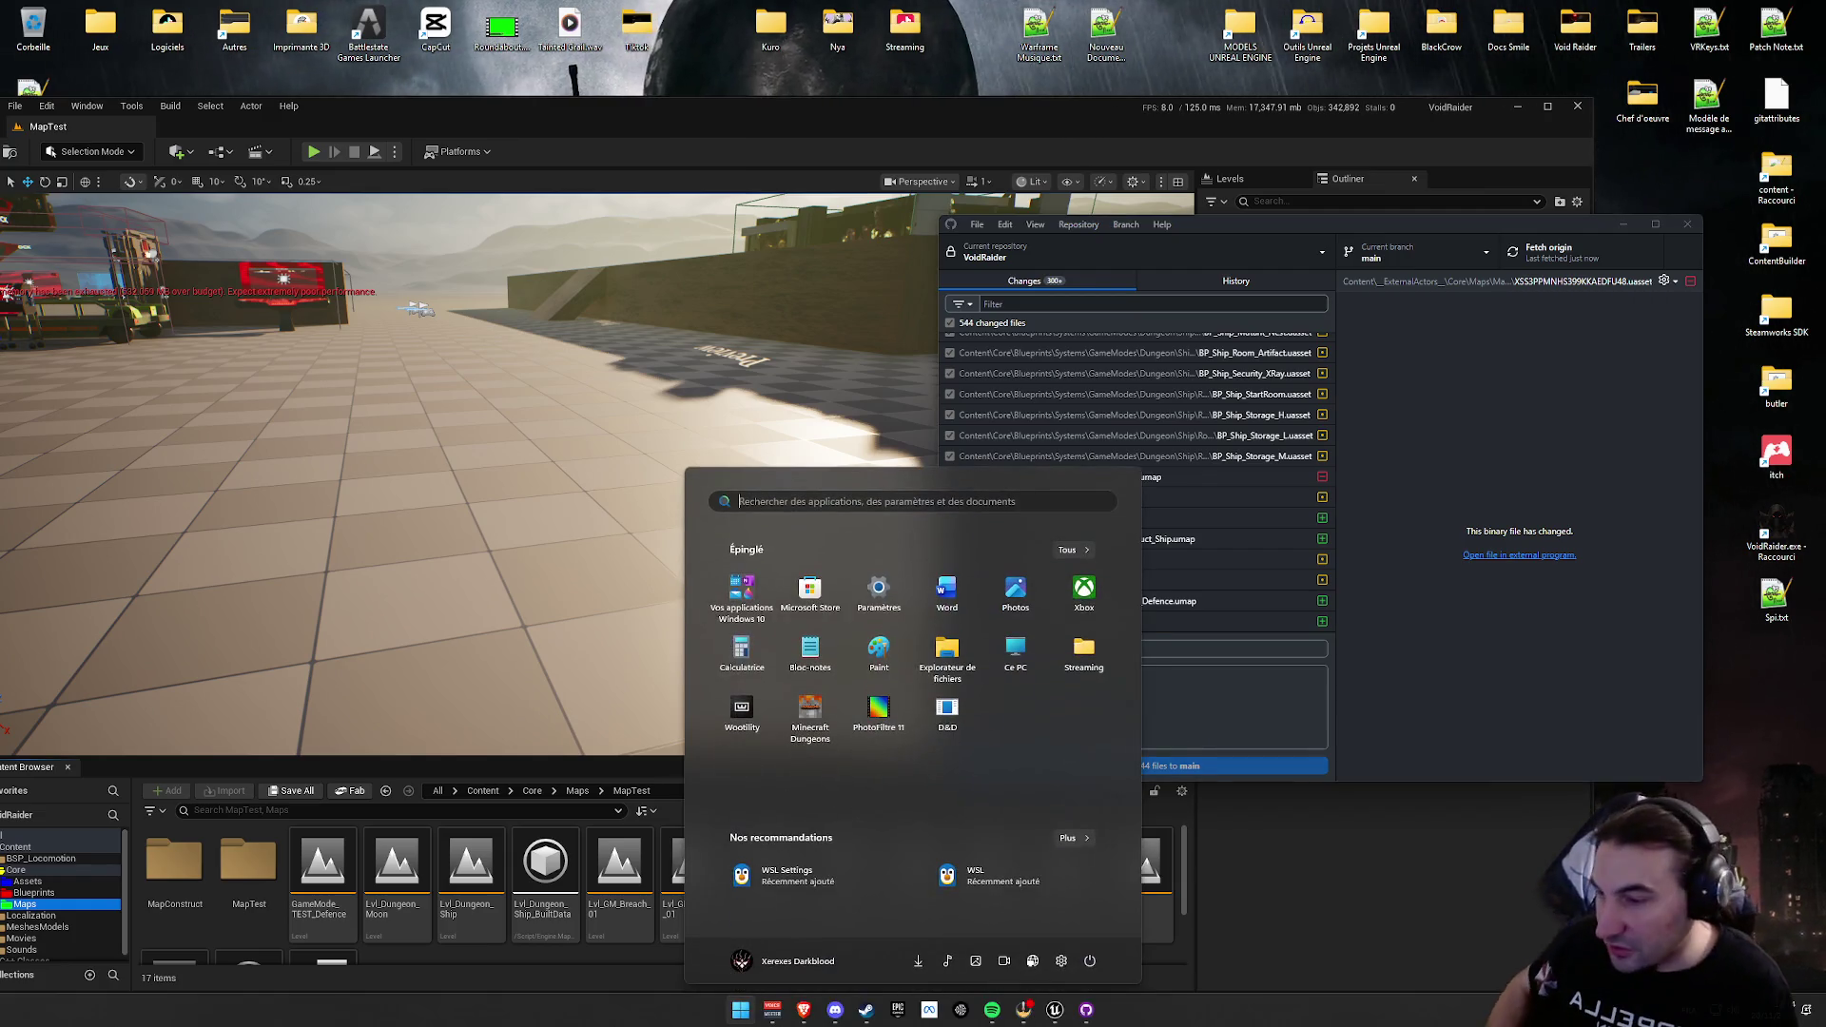
{"action": "key", "text": "super"}
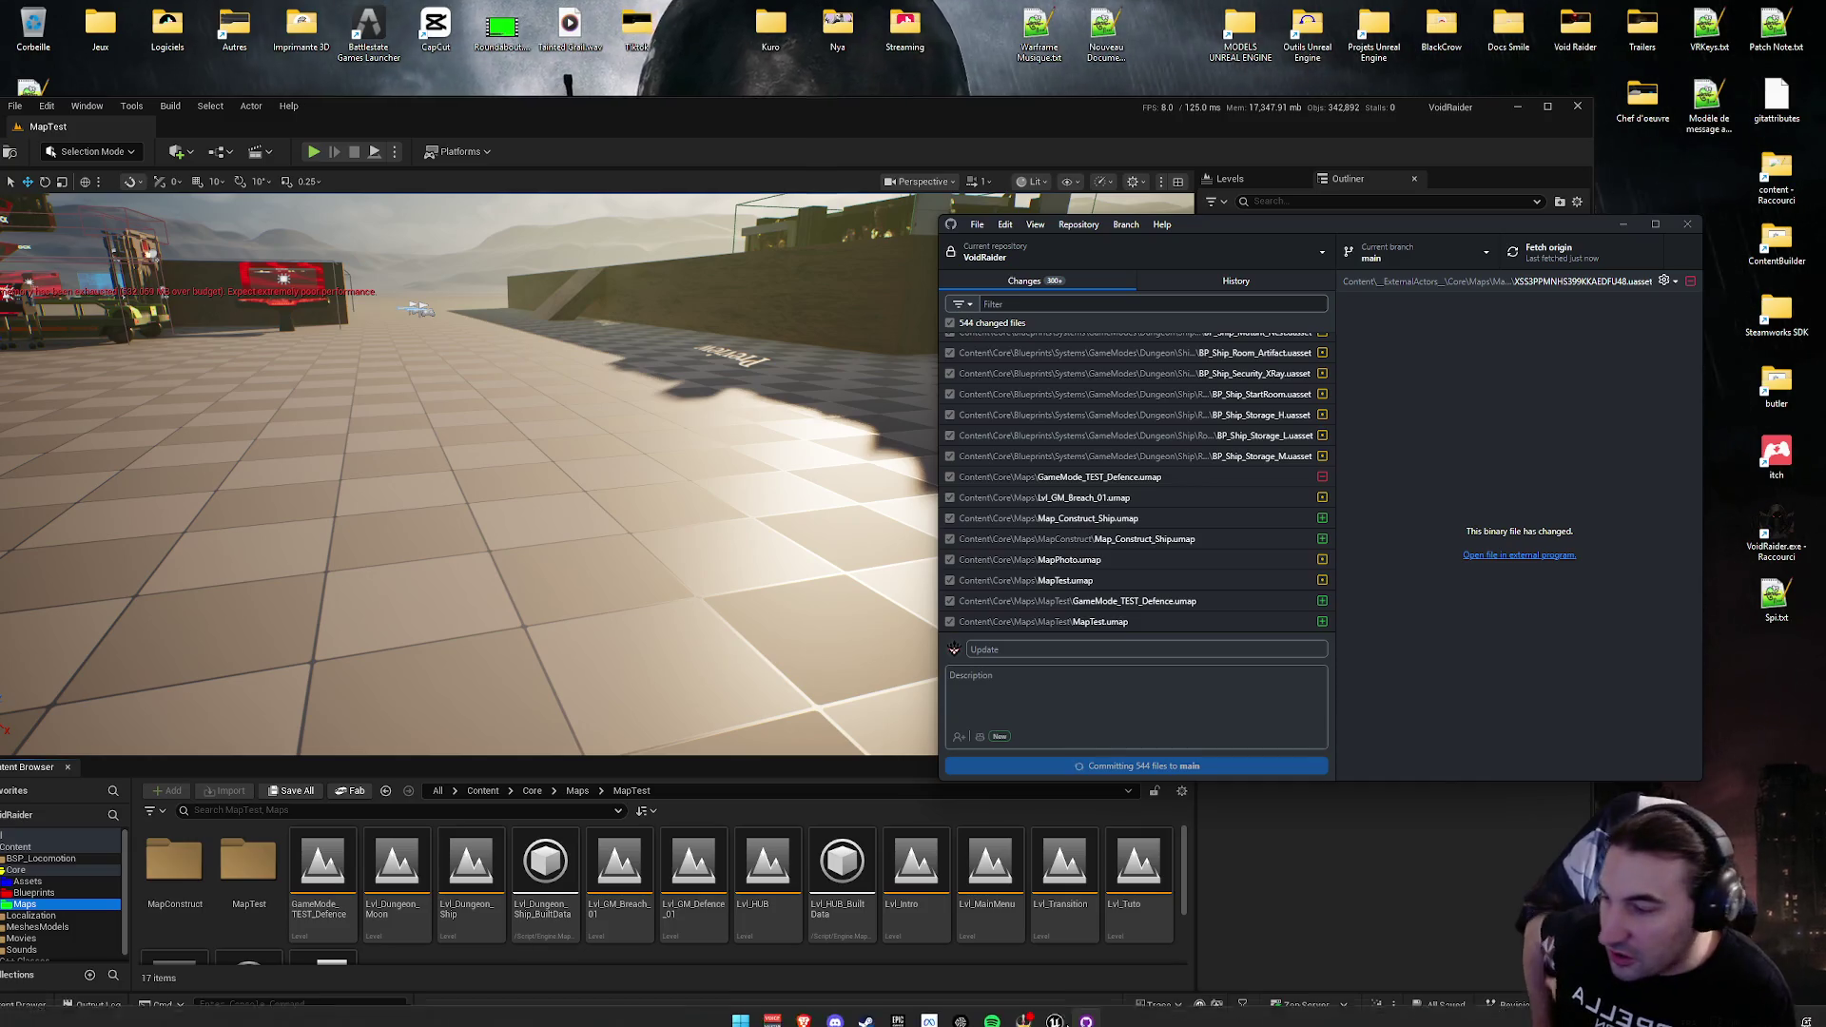
{"action": "left_click", "coordinate": [835, 1011]}
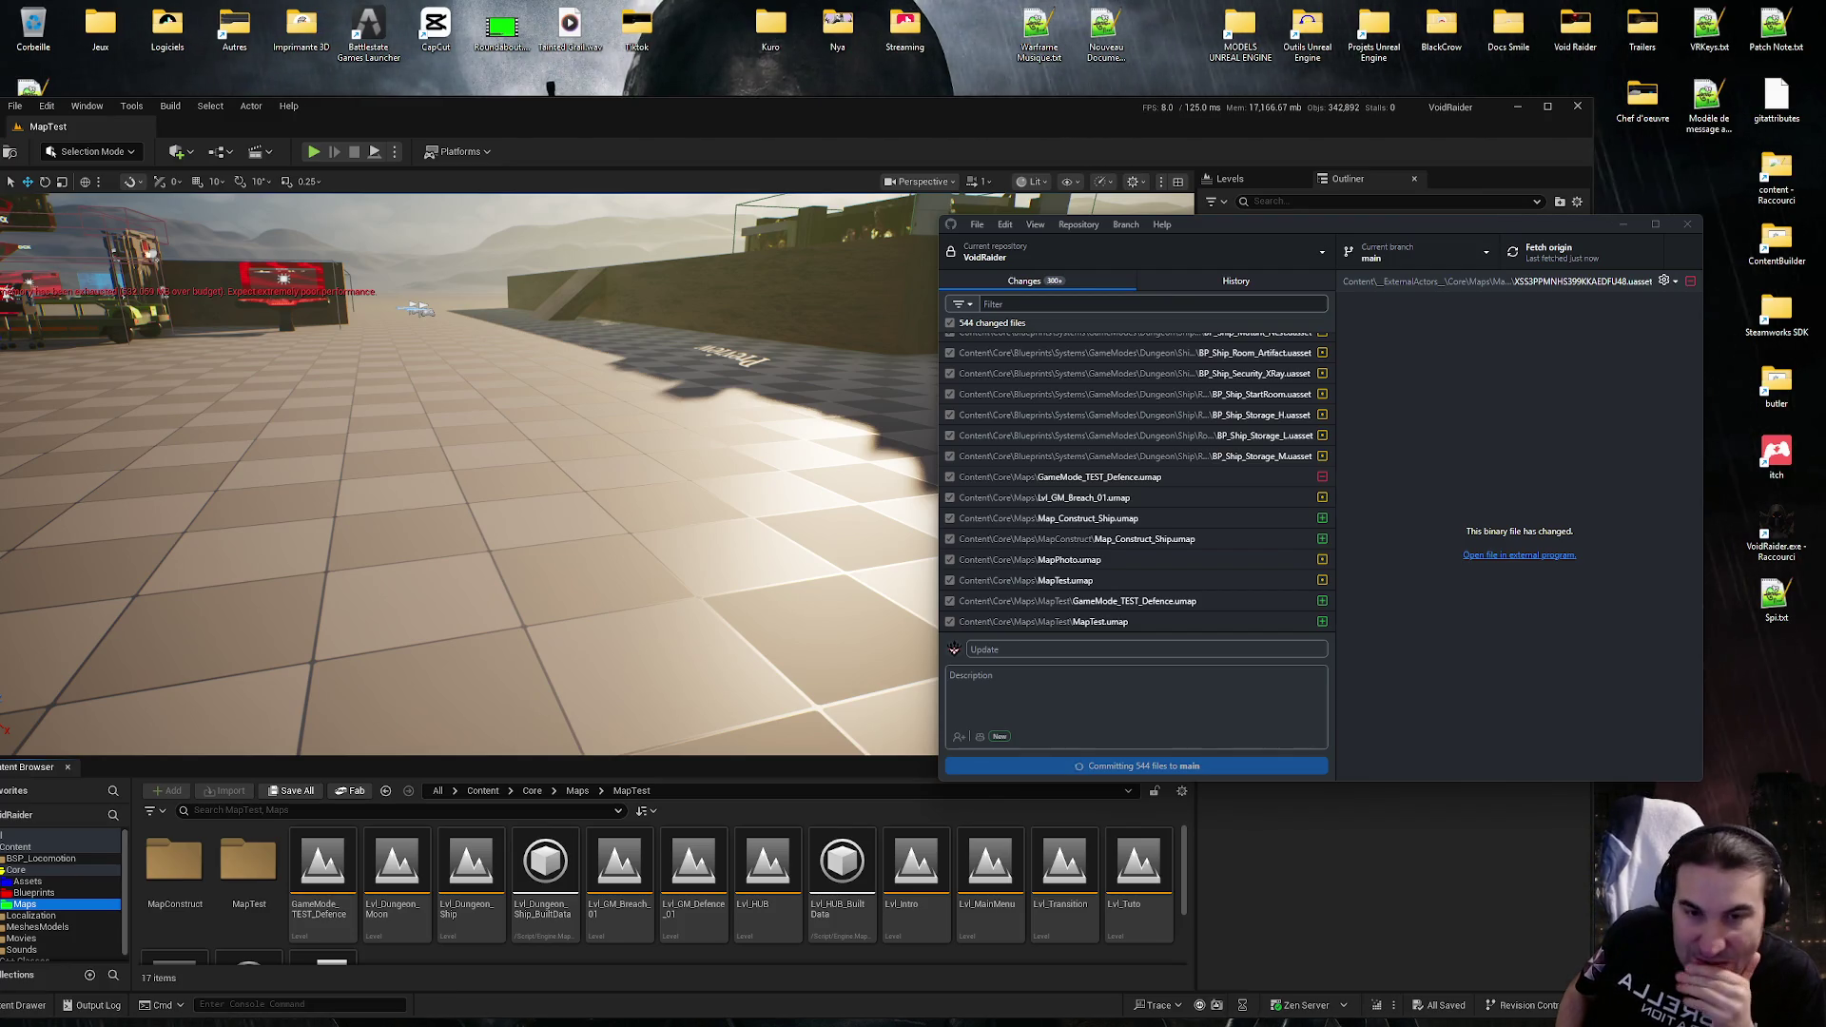
Step: Push the new commit to origin, then close GitHub Desktop to return to Unreal Editor
{"action": "left_click", "coordinate": [1596, 259]}
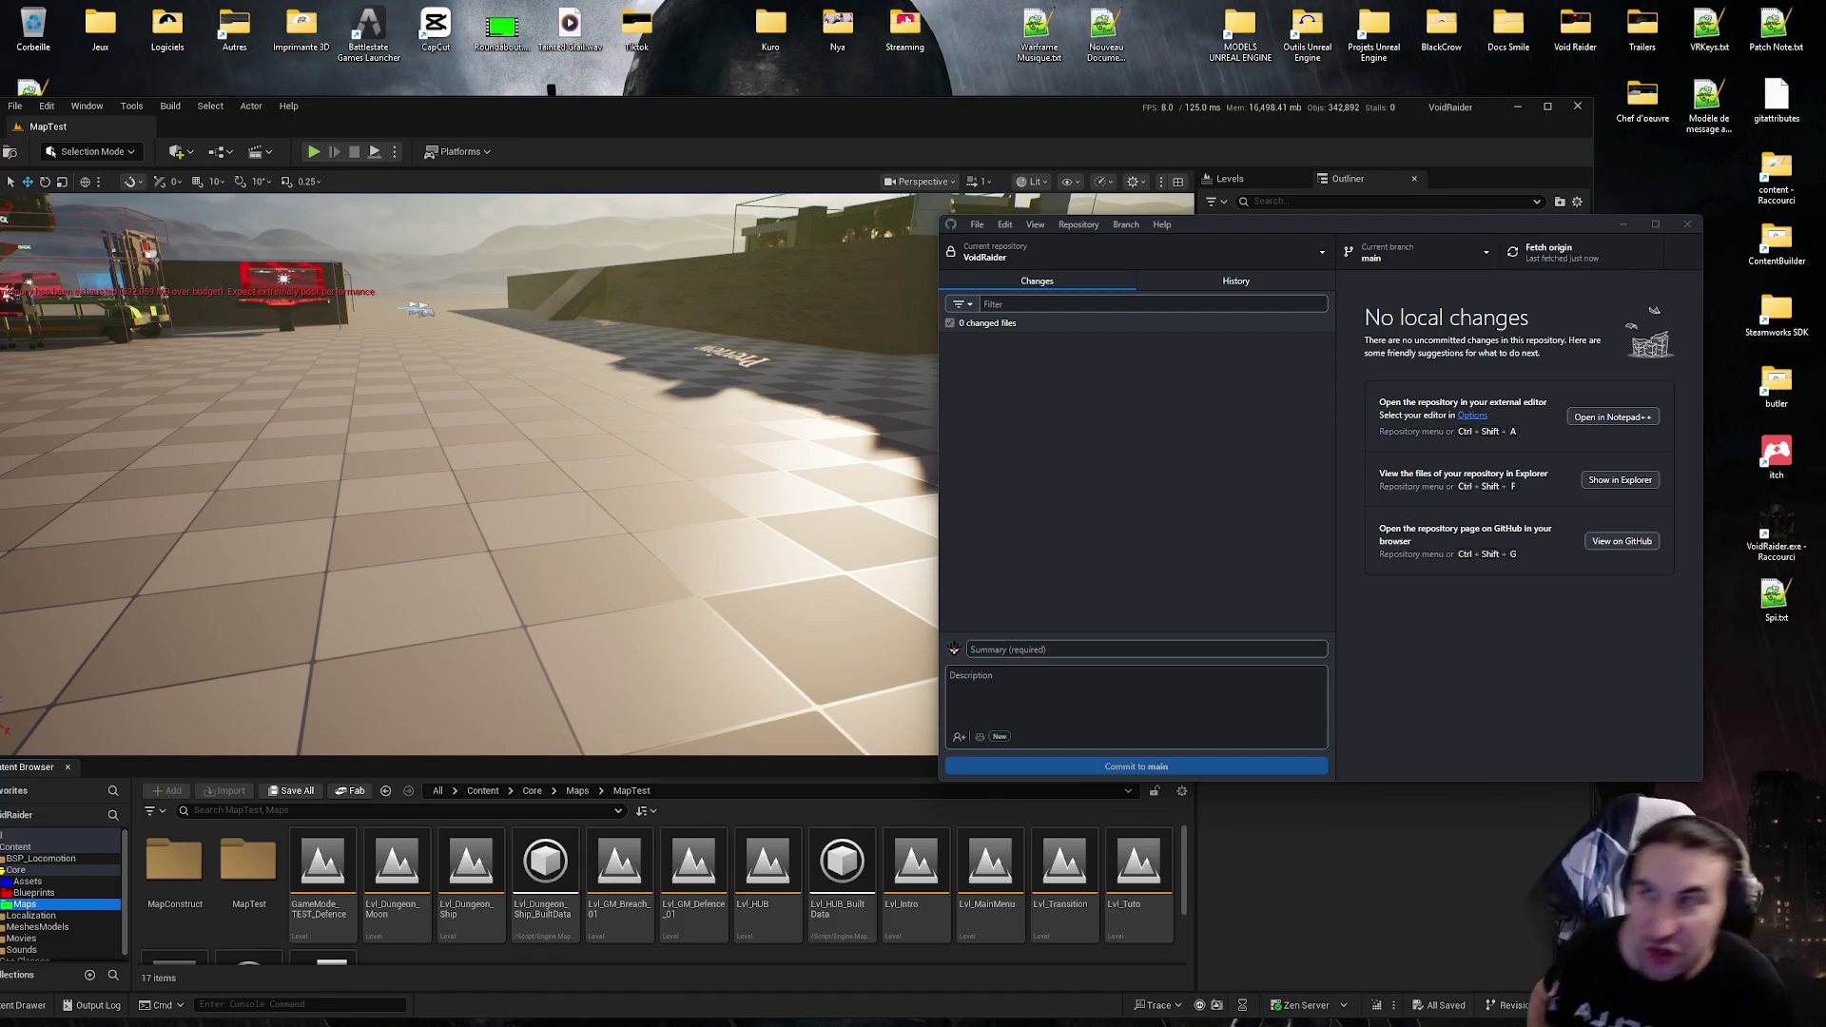
{"action": "left_click", "coordinate": [1687, 225]}
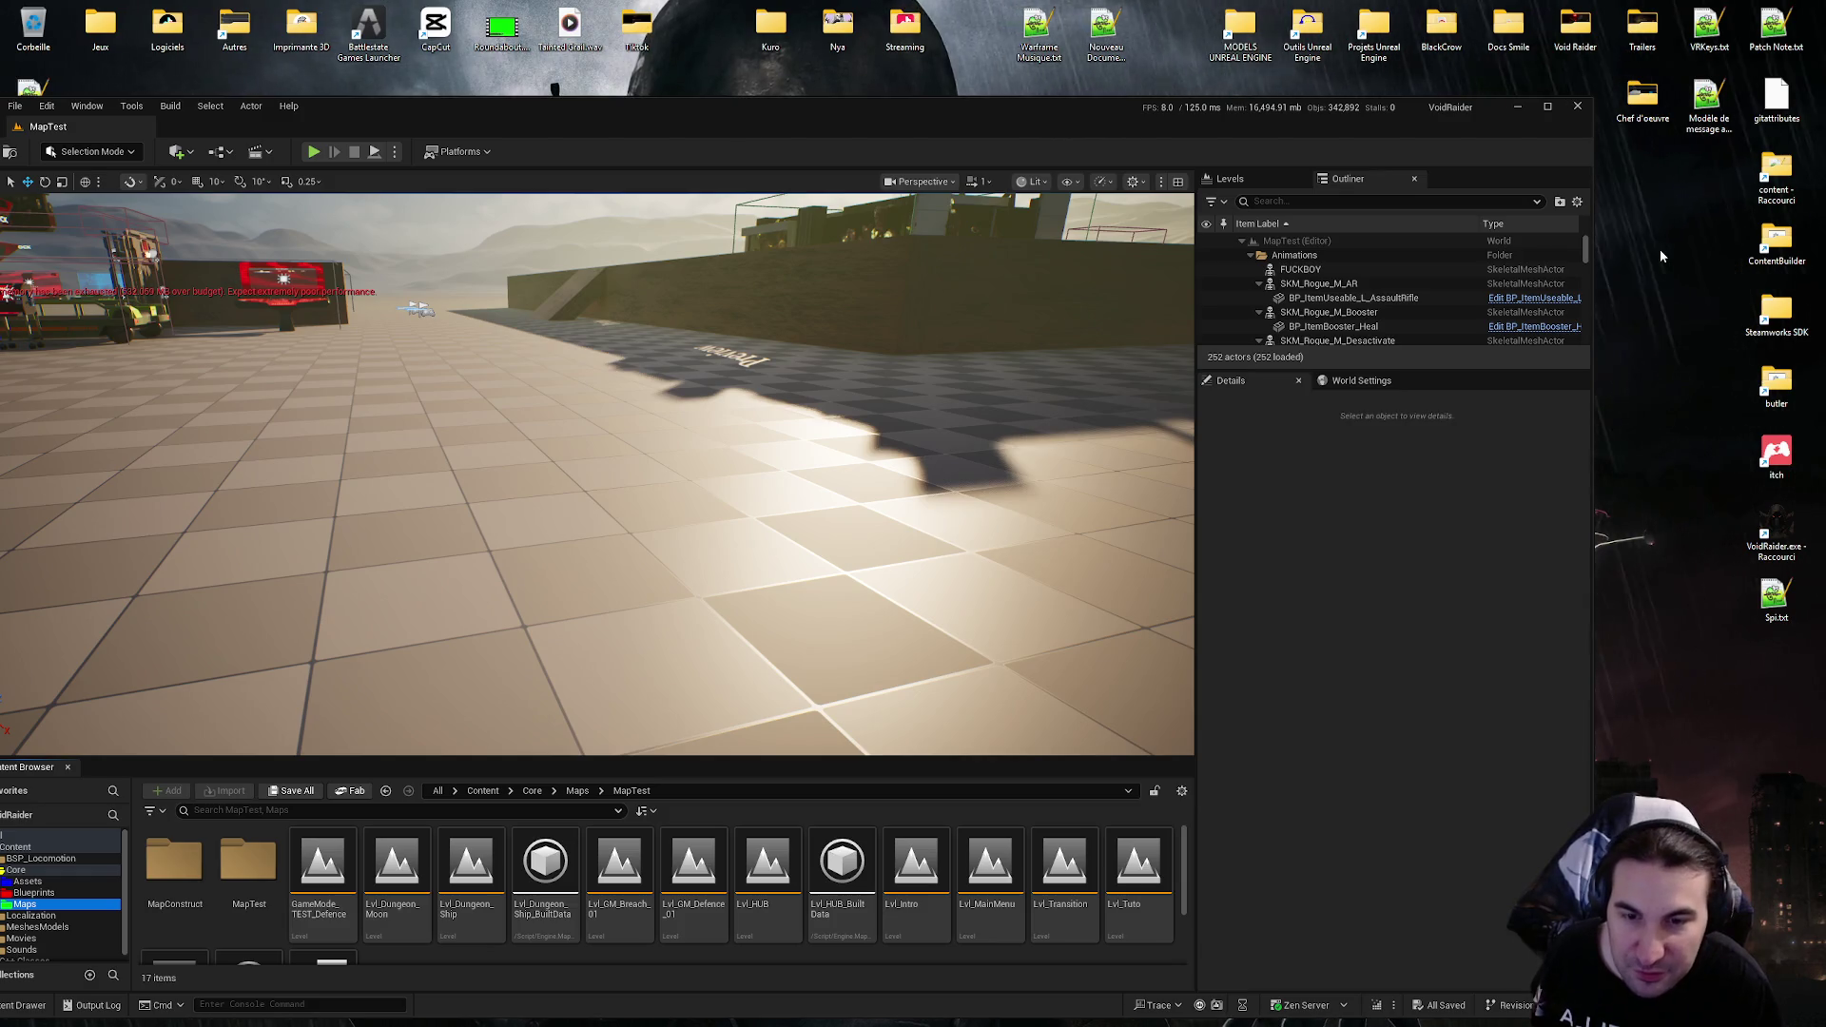